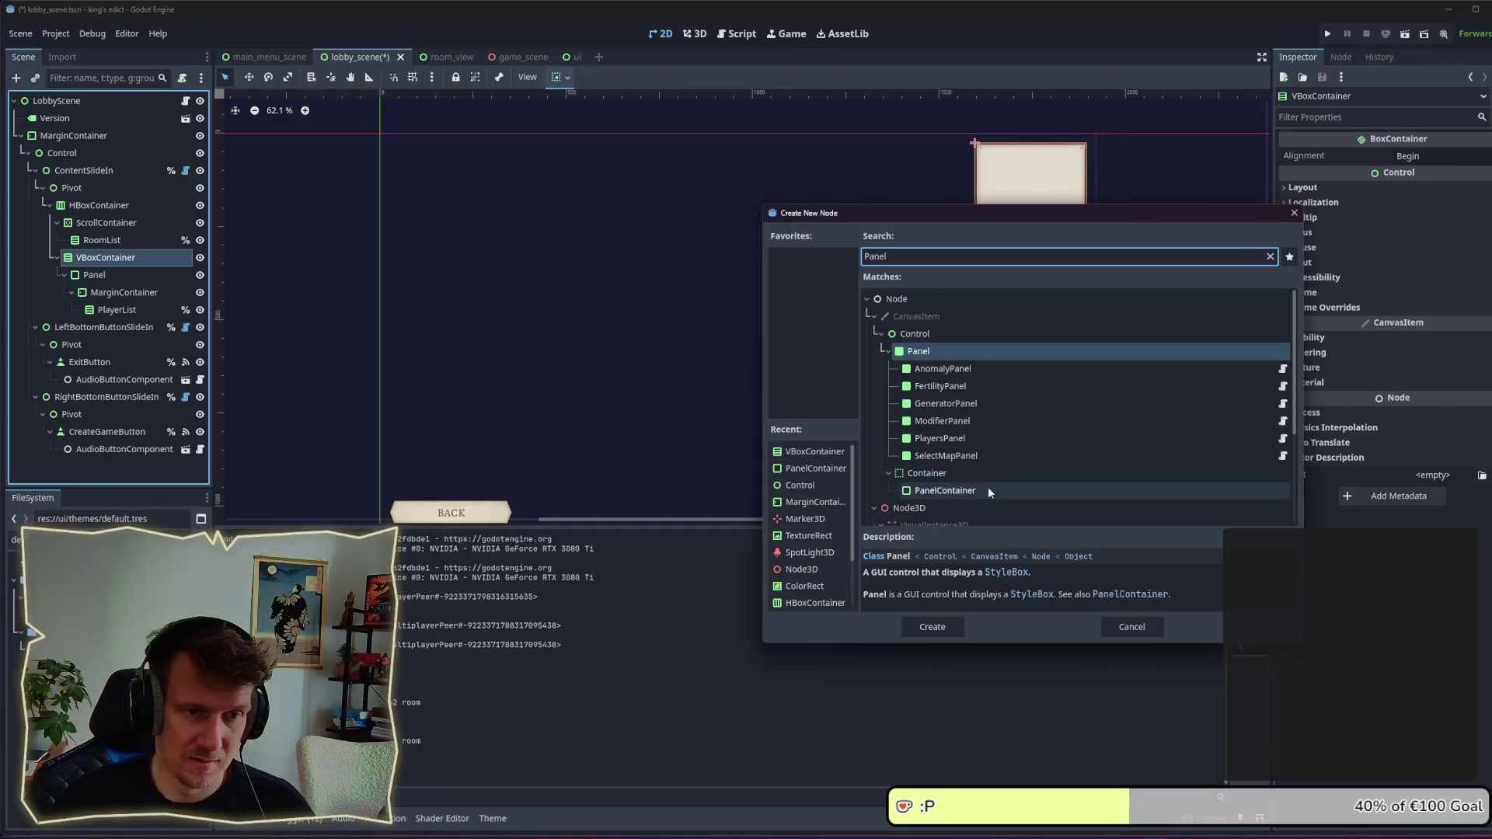
Step: Add a PanelContainer node and move it above the Panel in VBoxContainer
click(987, 488)
click(932, 626)
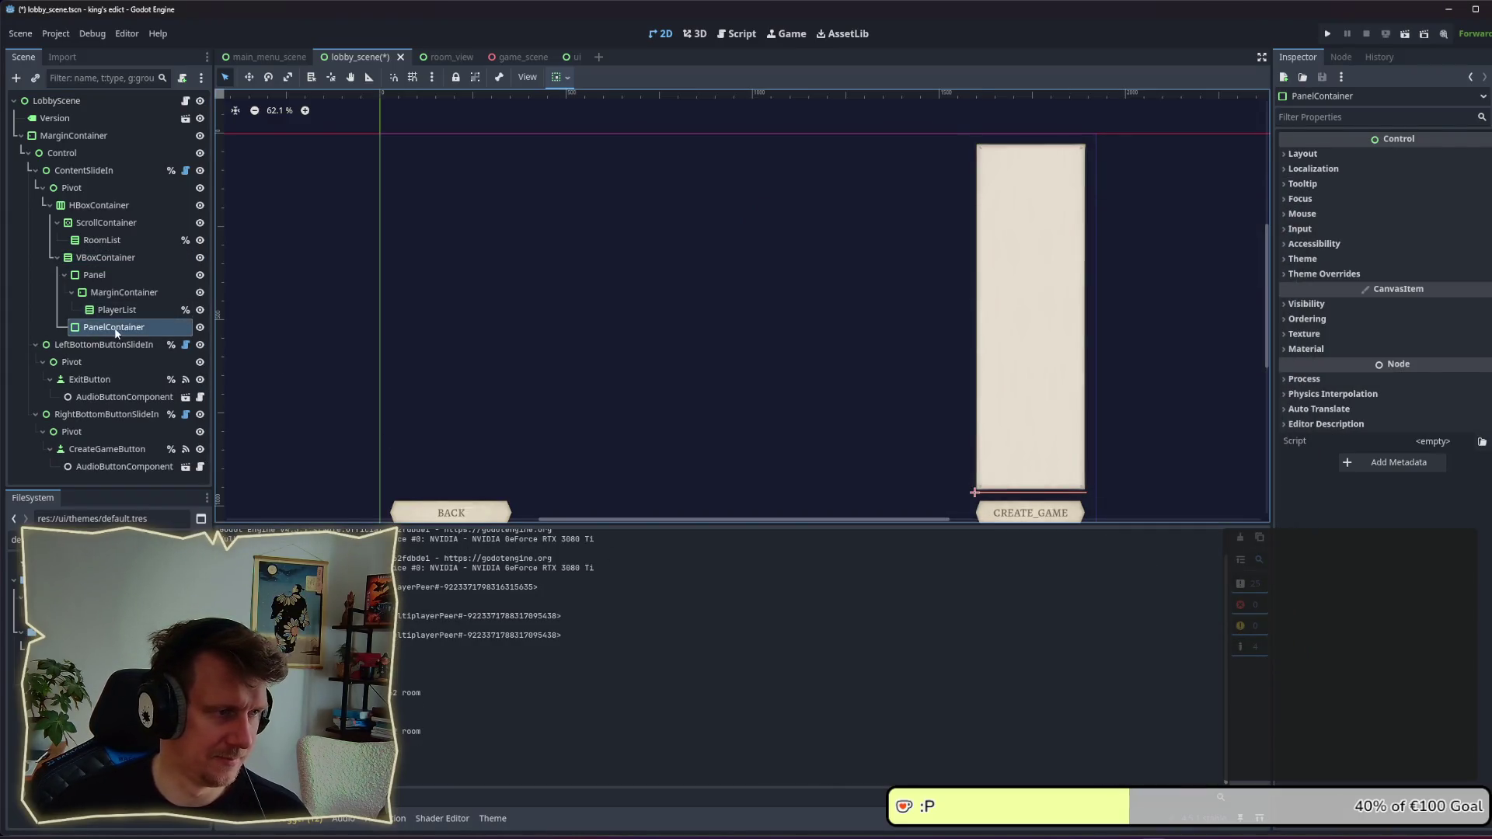
drag(113, 327, 132, 283)
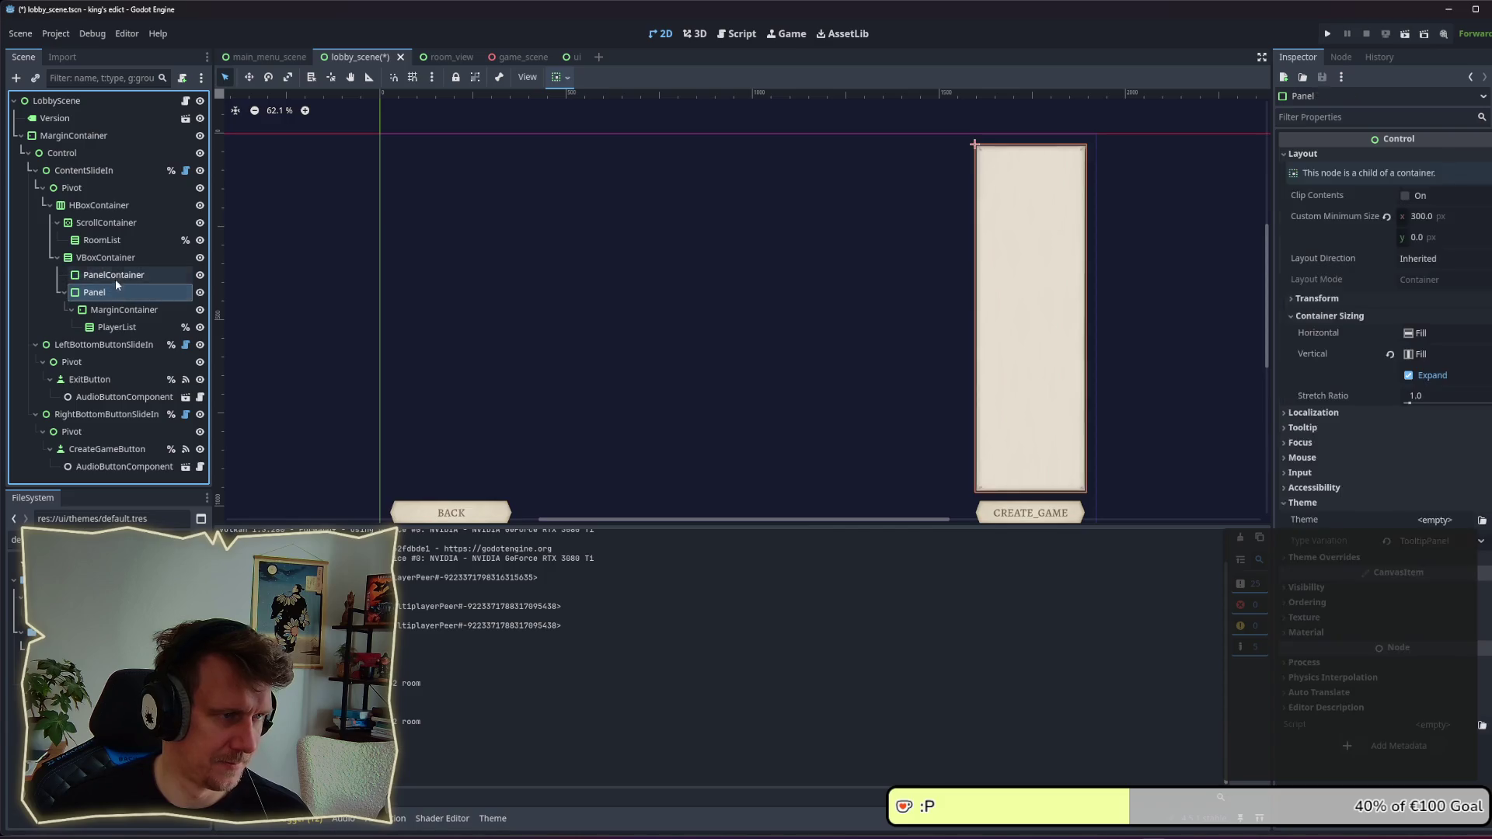
Step: Add a Label as a child of the PanelContainer
right_click(115, 277)
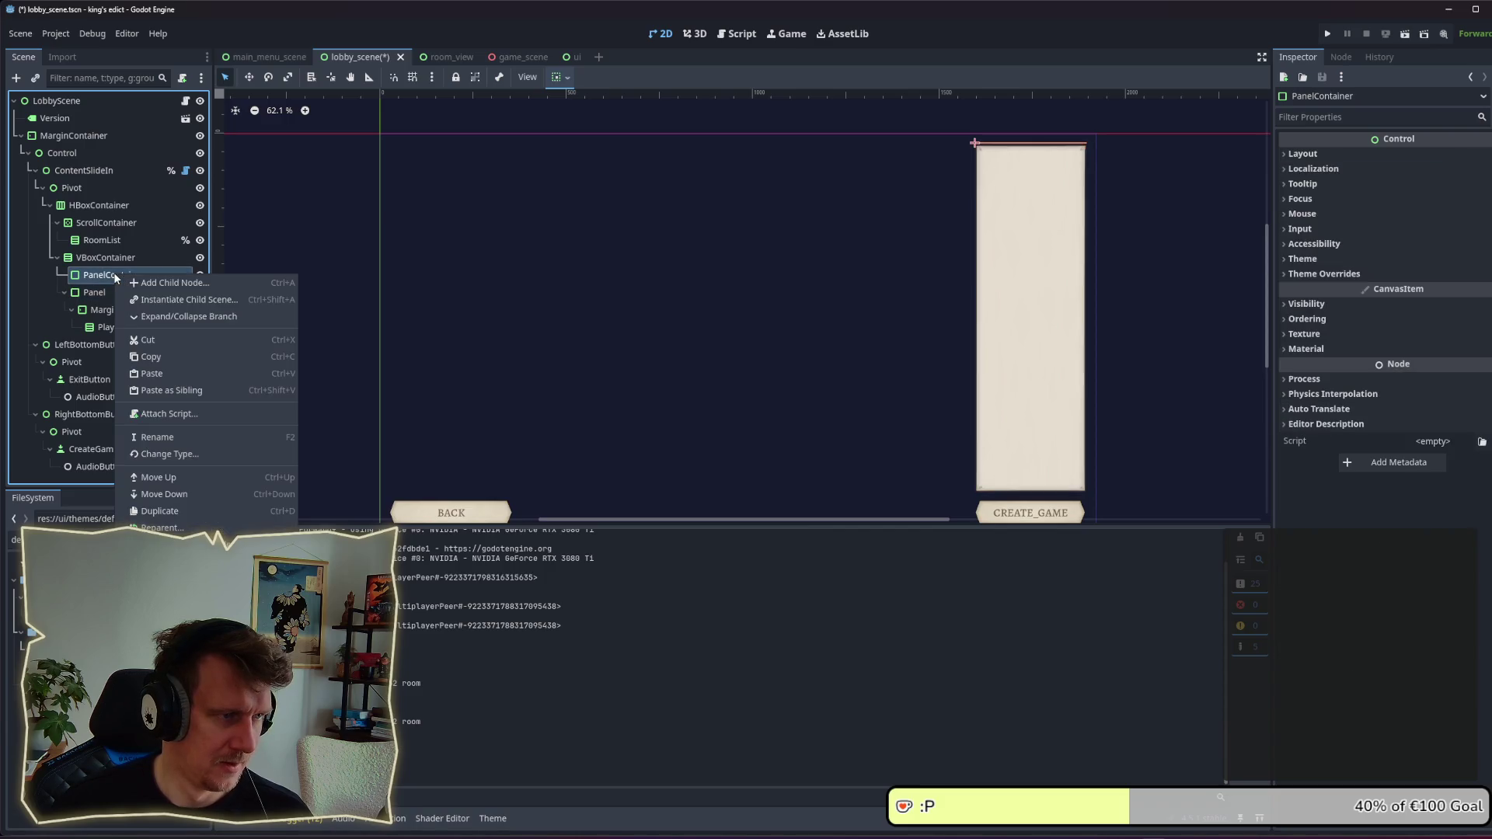
click(181, 283)
text(Labe)
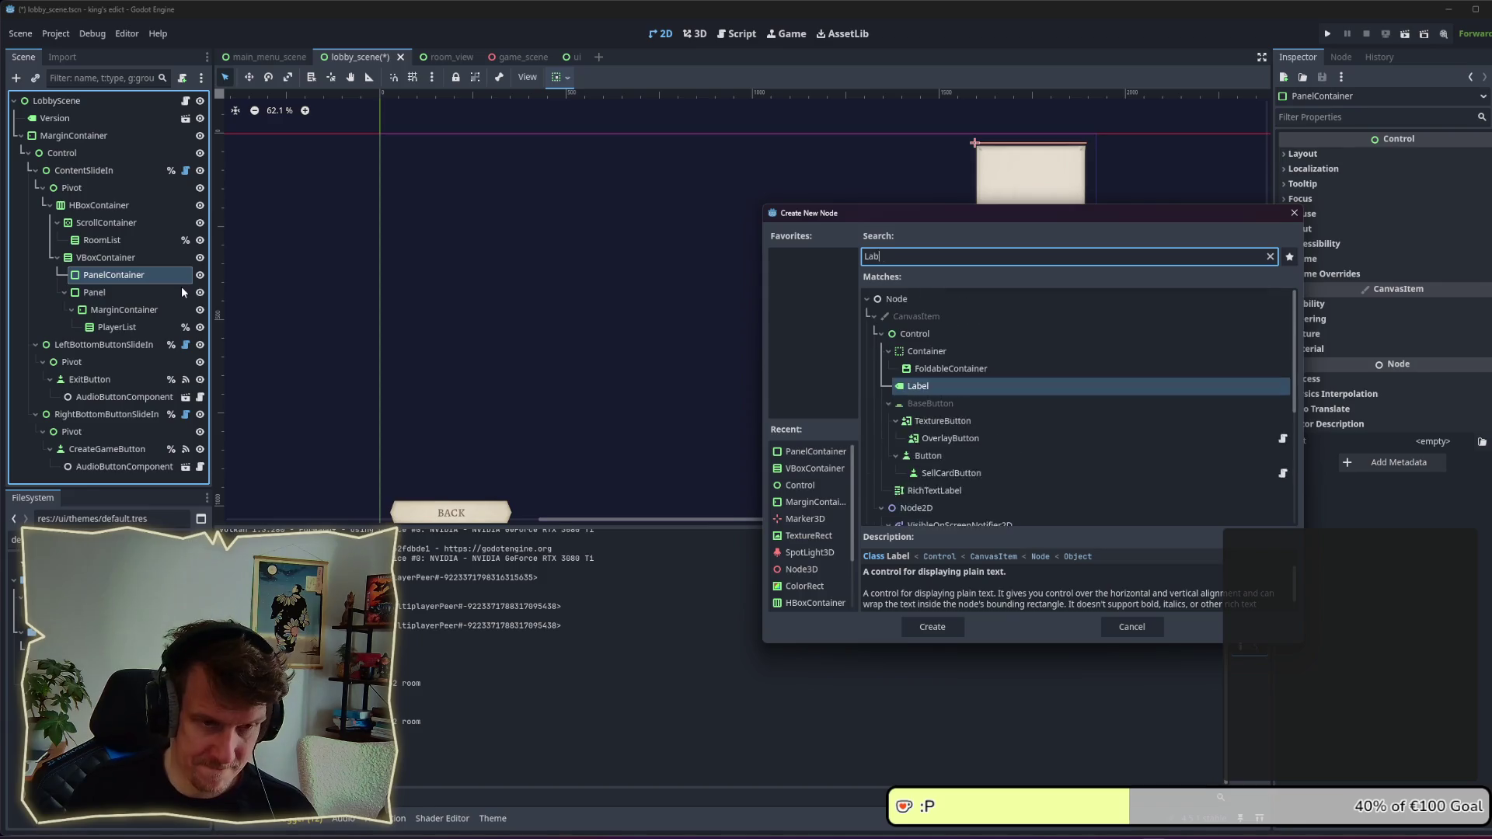
key(Return)
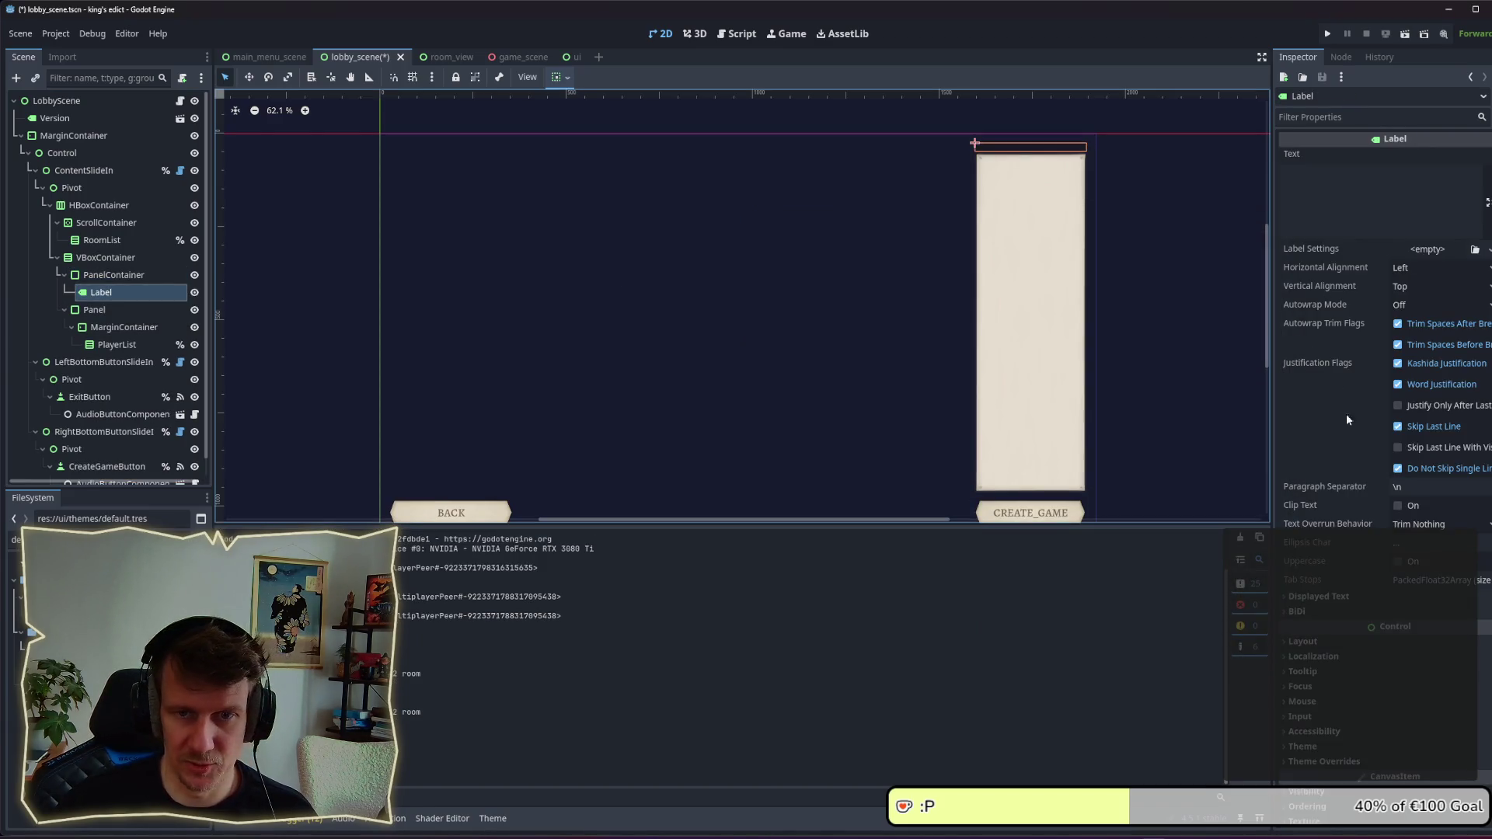
Step: Set the Label's theme type variation to TooltipHeader
click(1340, 712)
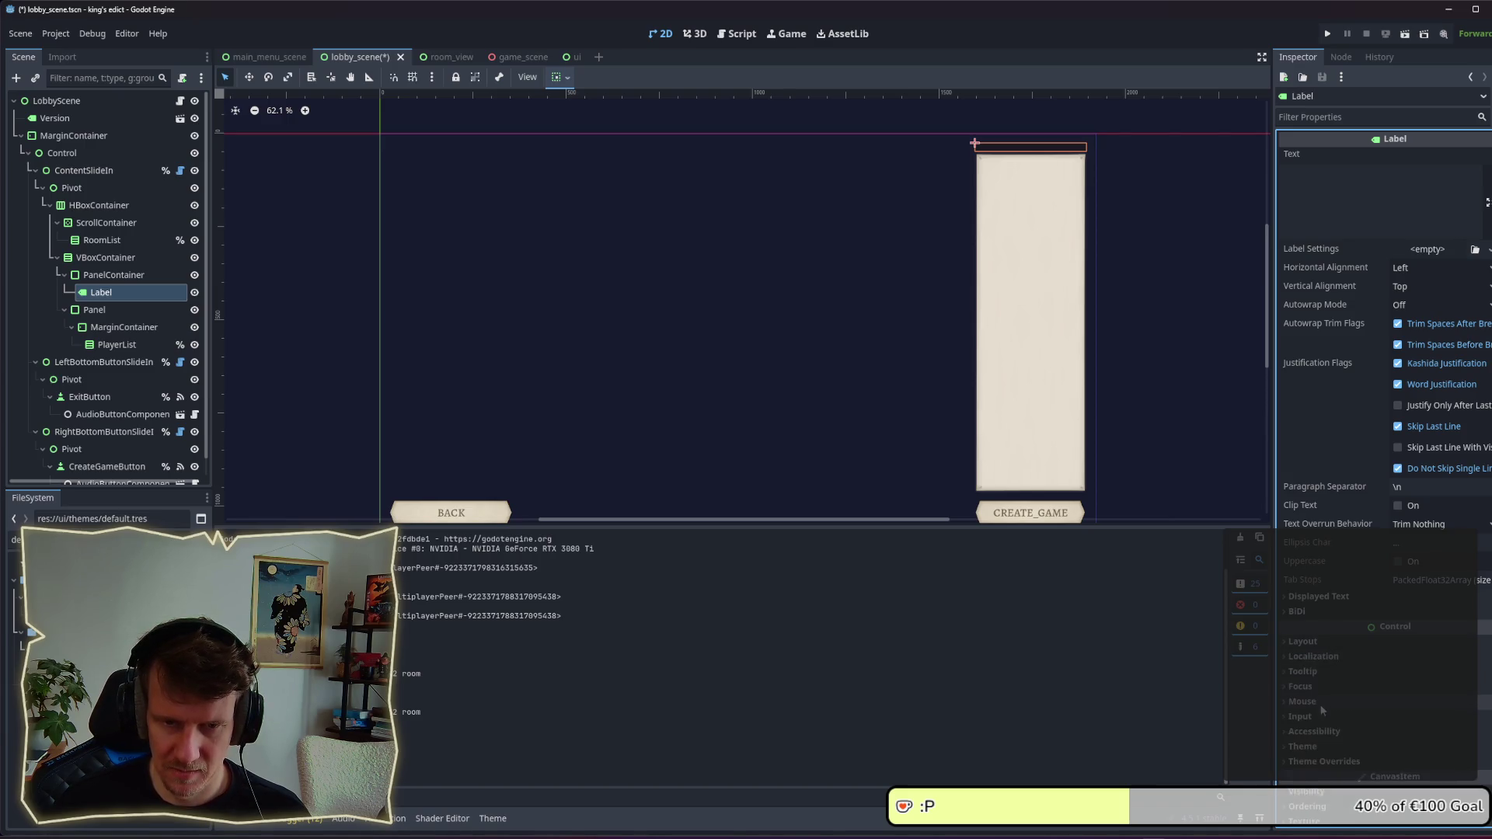
scroll(1325, 707, down, 3)
click(1321, 612)
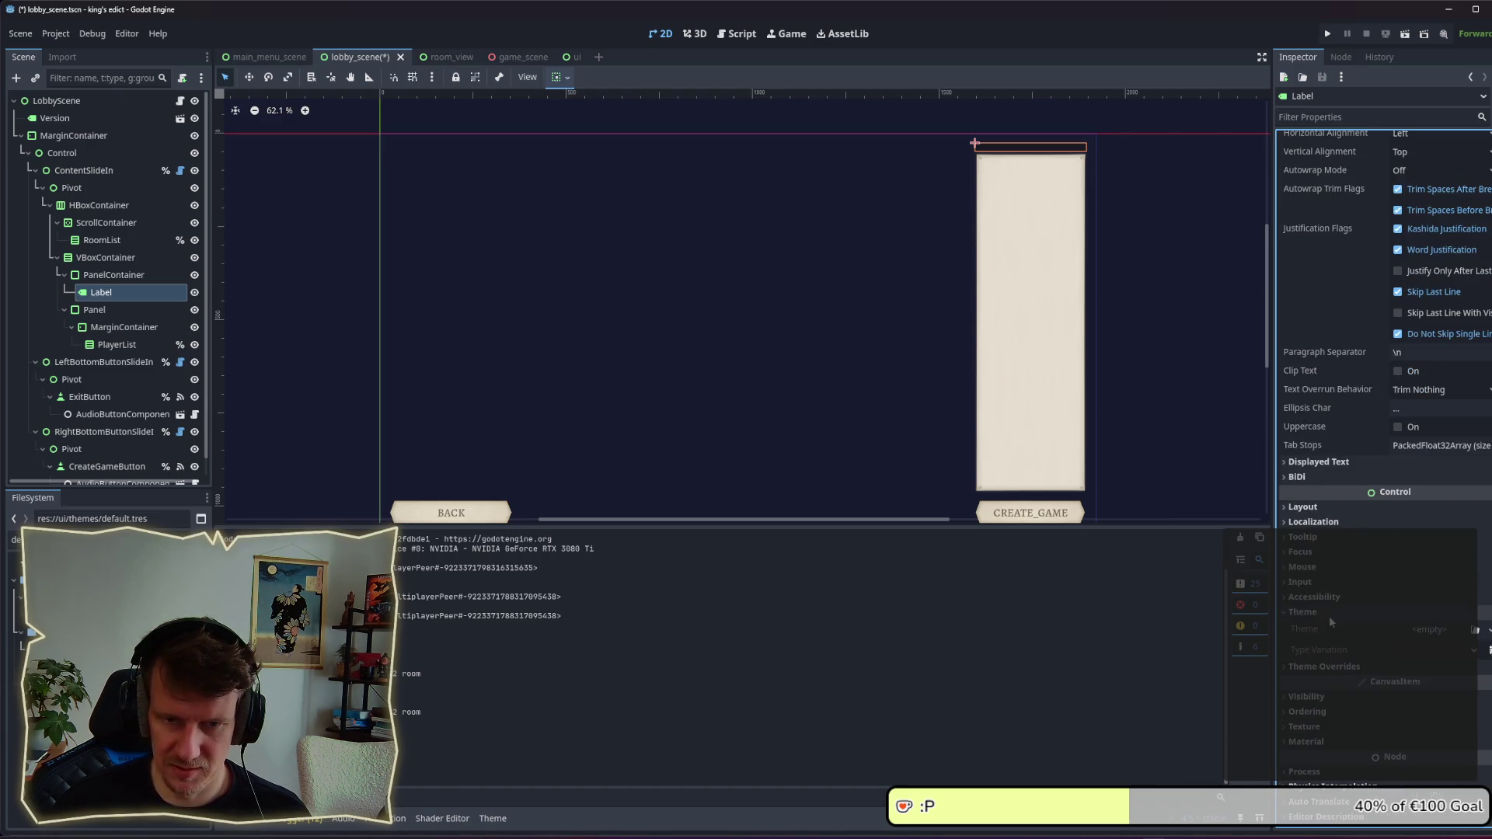
click(1438, 647)
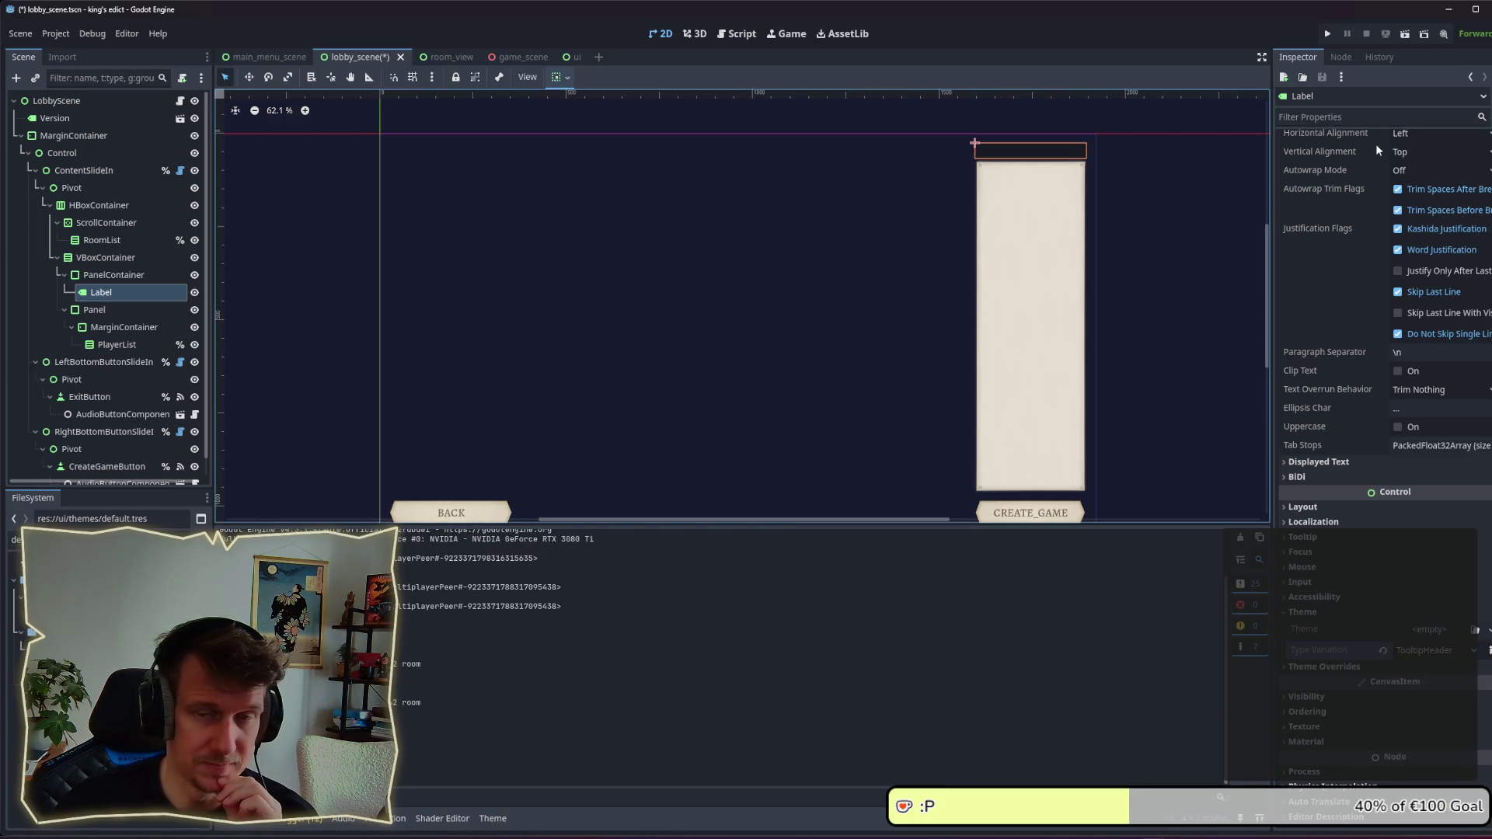
scroll(1375, 156, up, 3)
click(1375, 196)
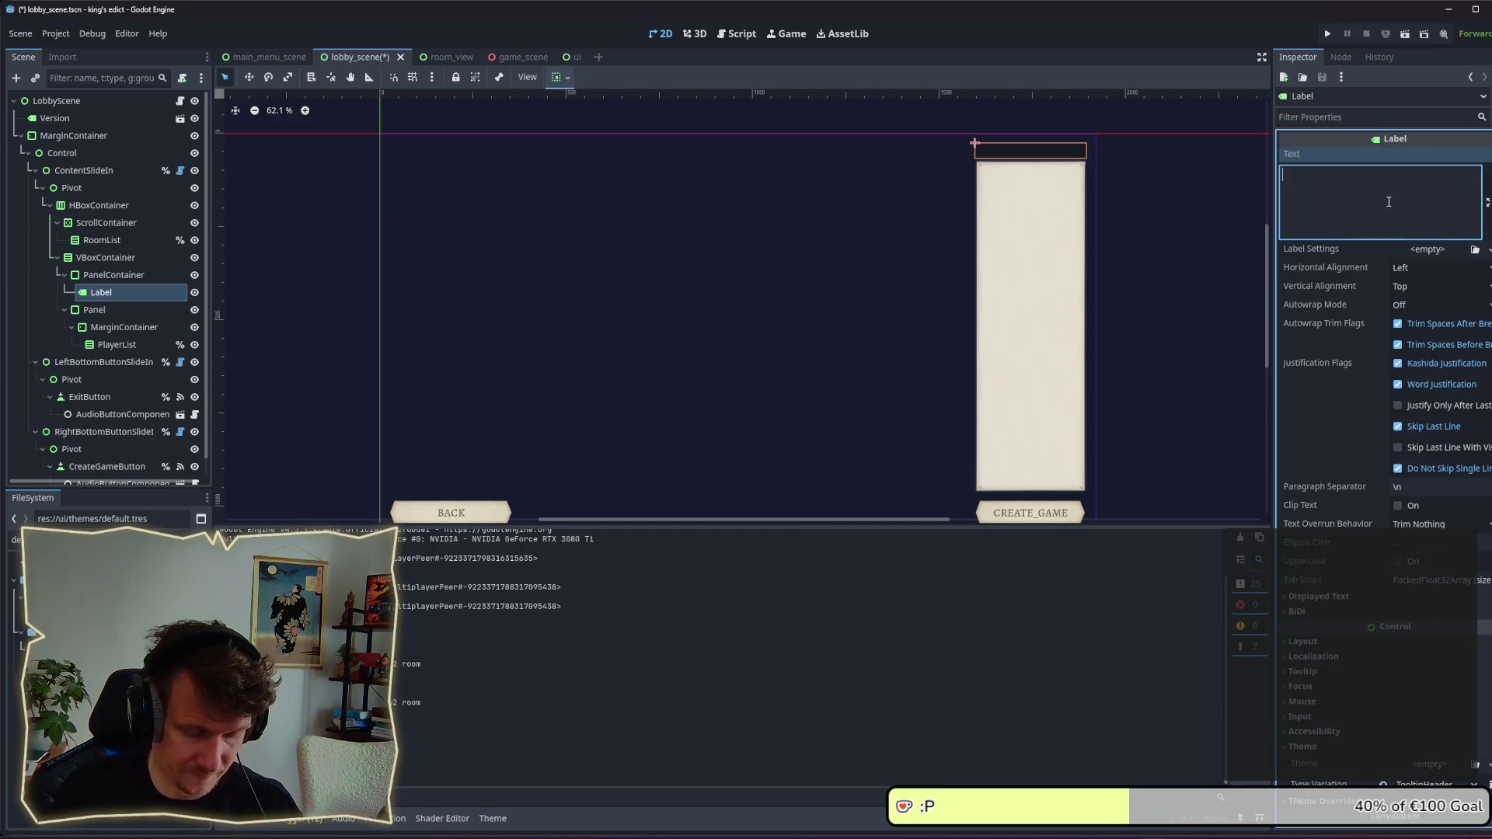
Step: Change the header Label's text to PLAYERS_IN_LOBBY
text(PL)
key(BackSpace)
key(BackSpace)
key(BackSpace)
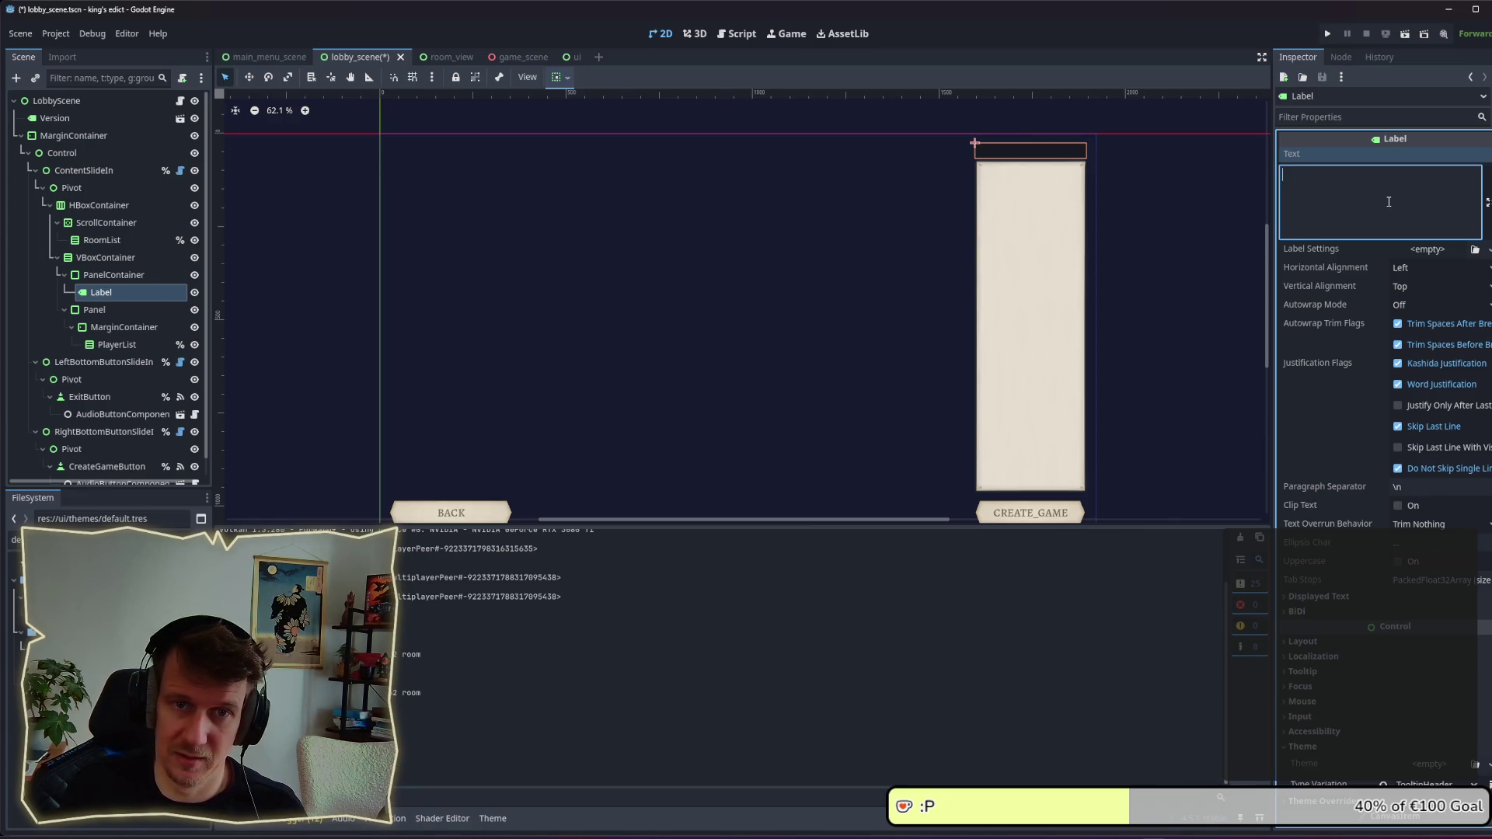
text(ONLINE)
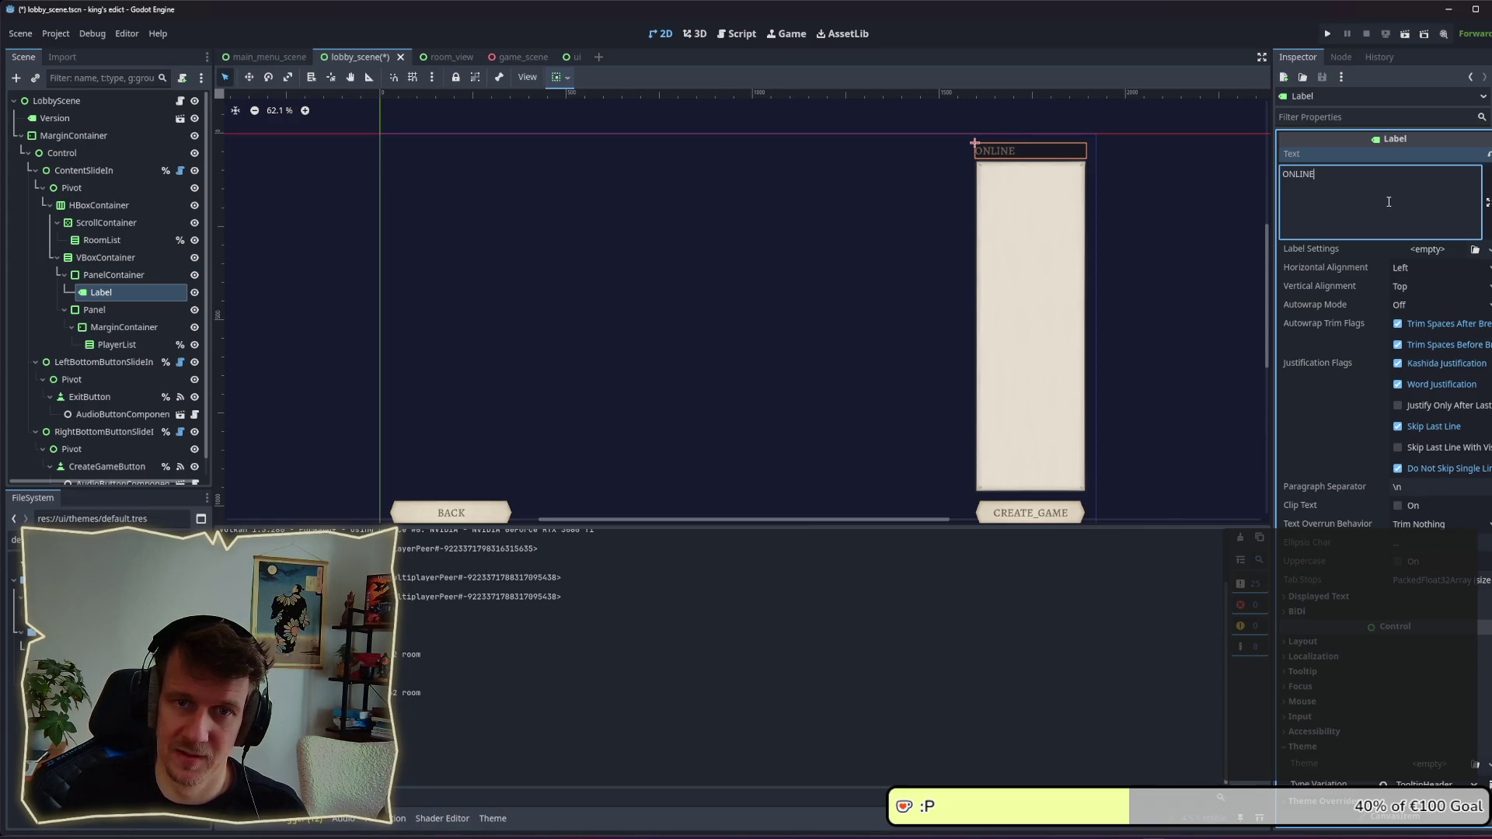
text(Ä)
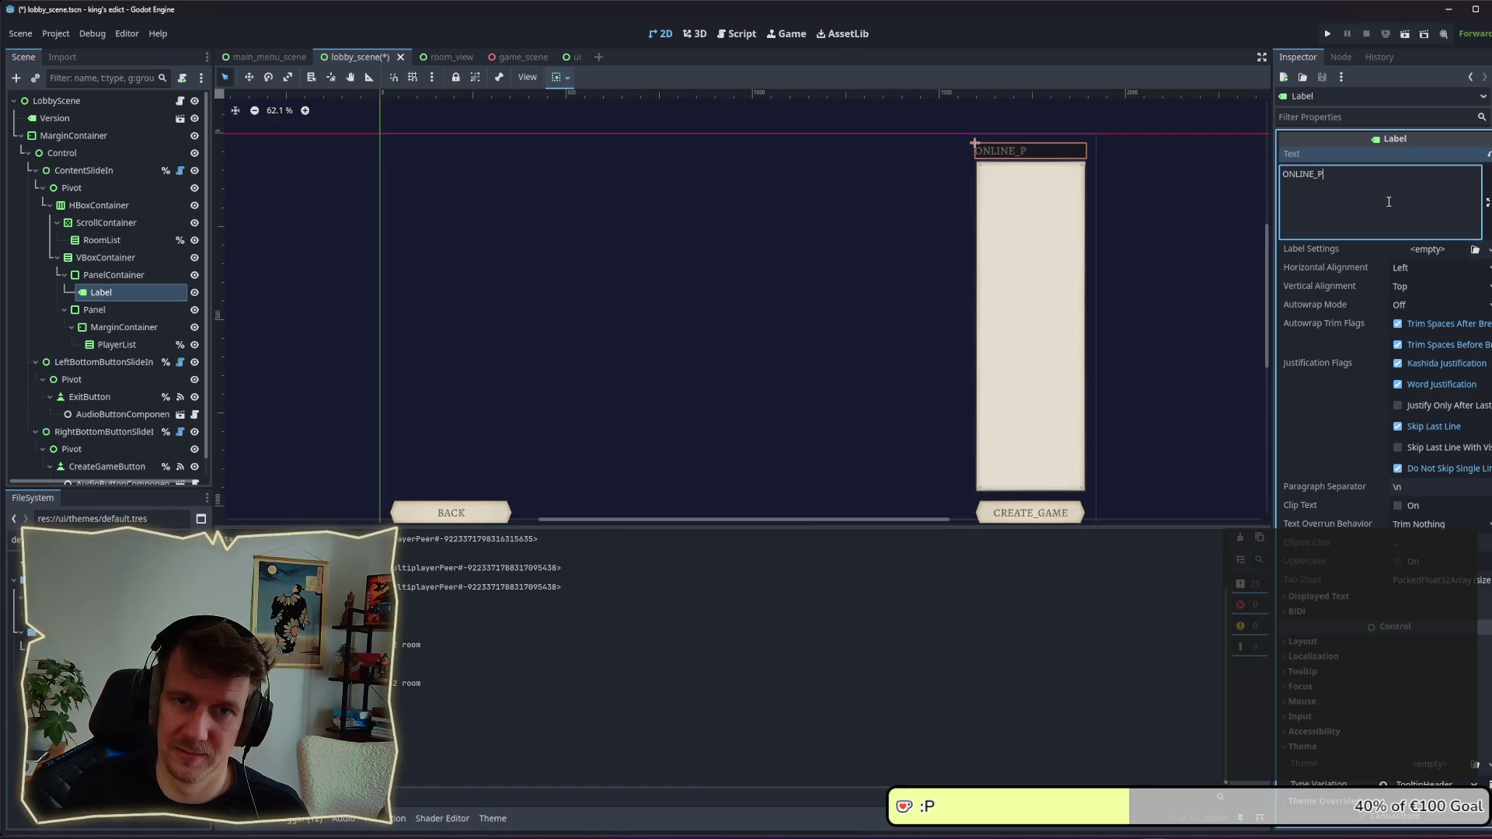
text(LAYERS)
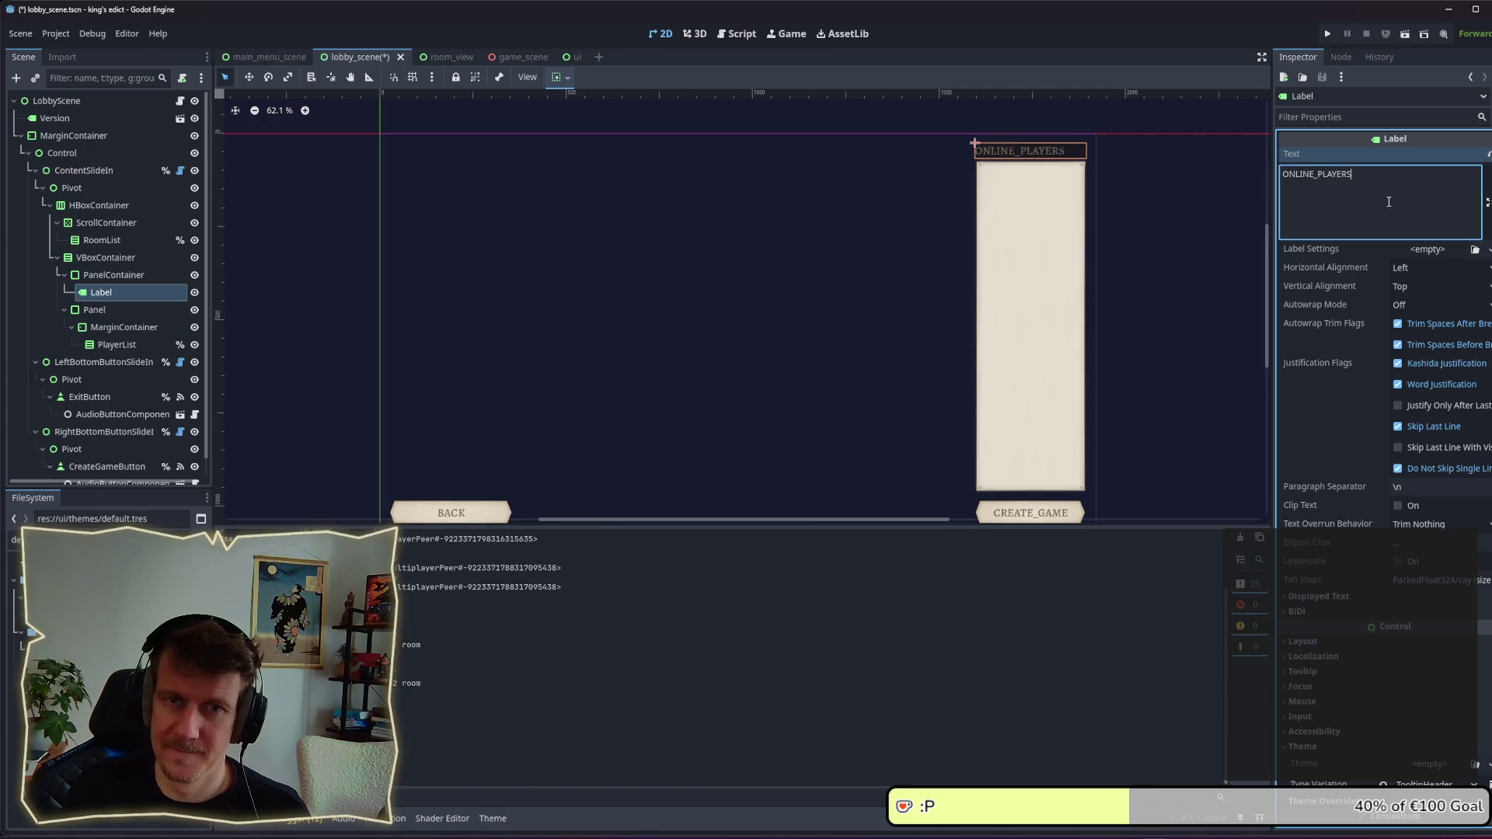
key(ctrl+a)
key(BackSpace)
text(PLAYER_)
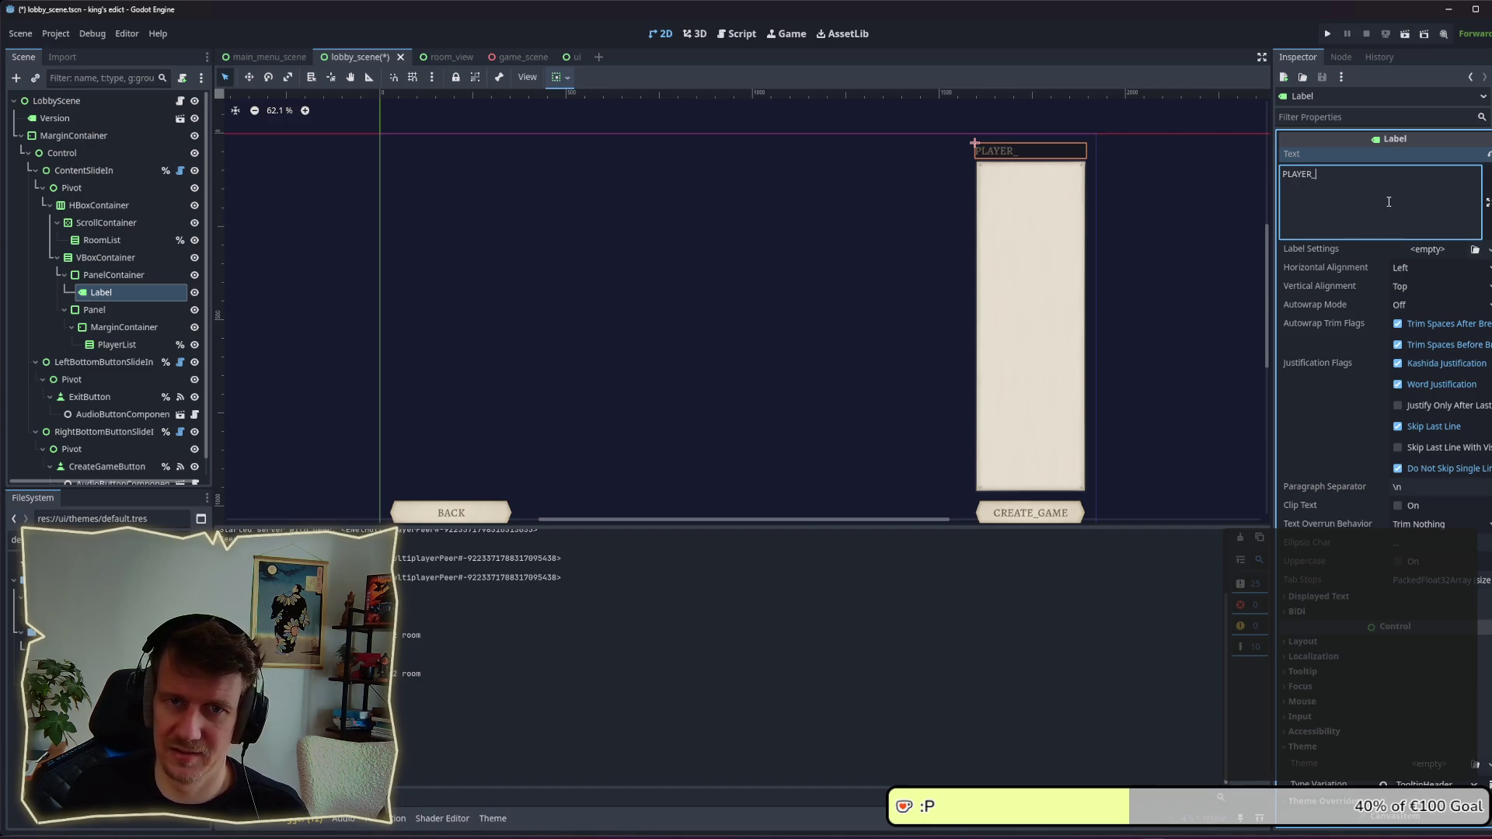
key(BackSpace)
text(S_IN_LO)
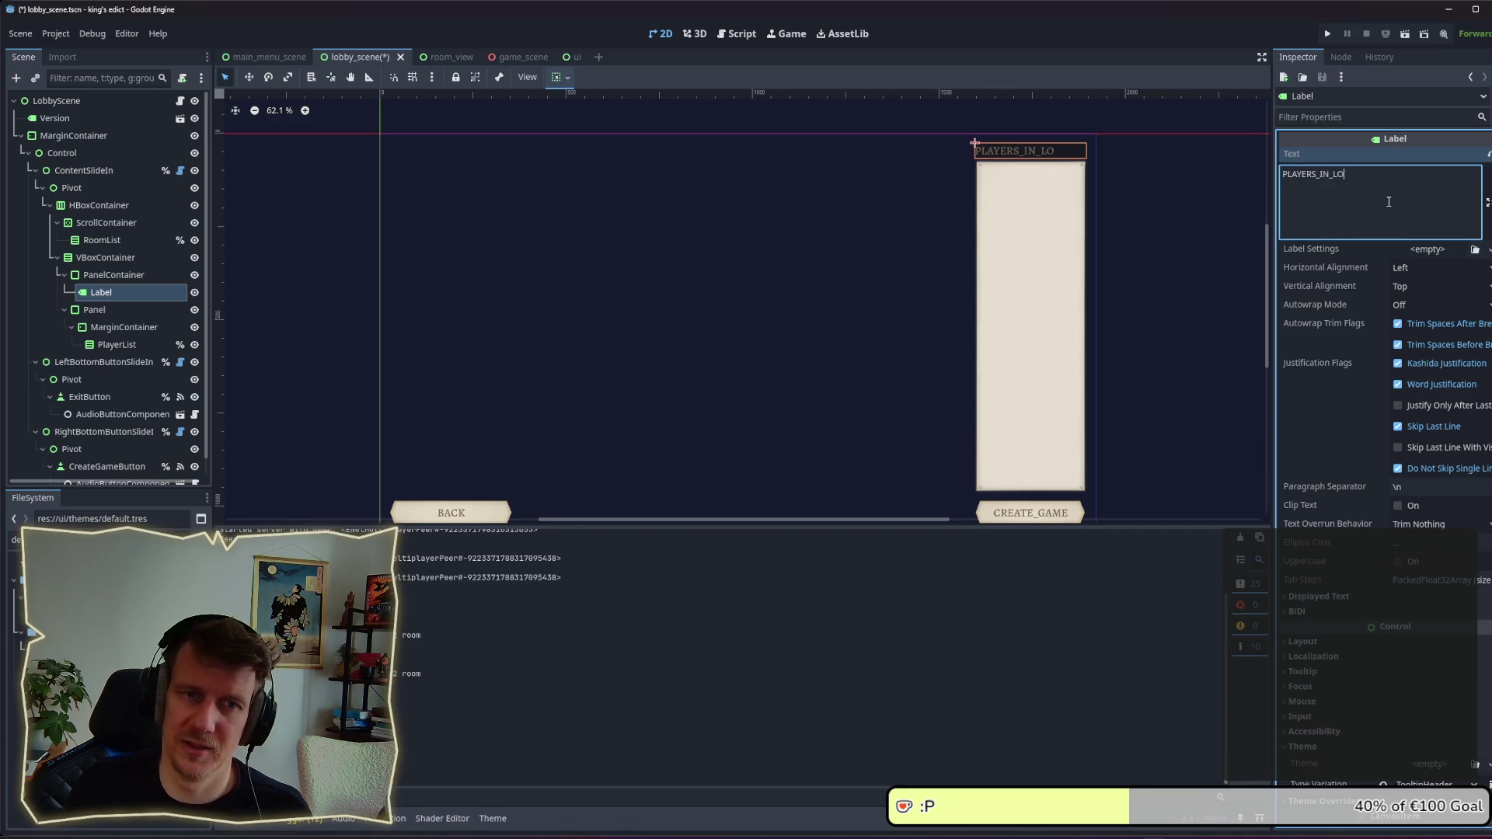
text(BBY)
Step: Deselect the Label and save lobby_scene
key(ctrl+s)
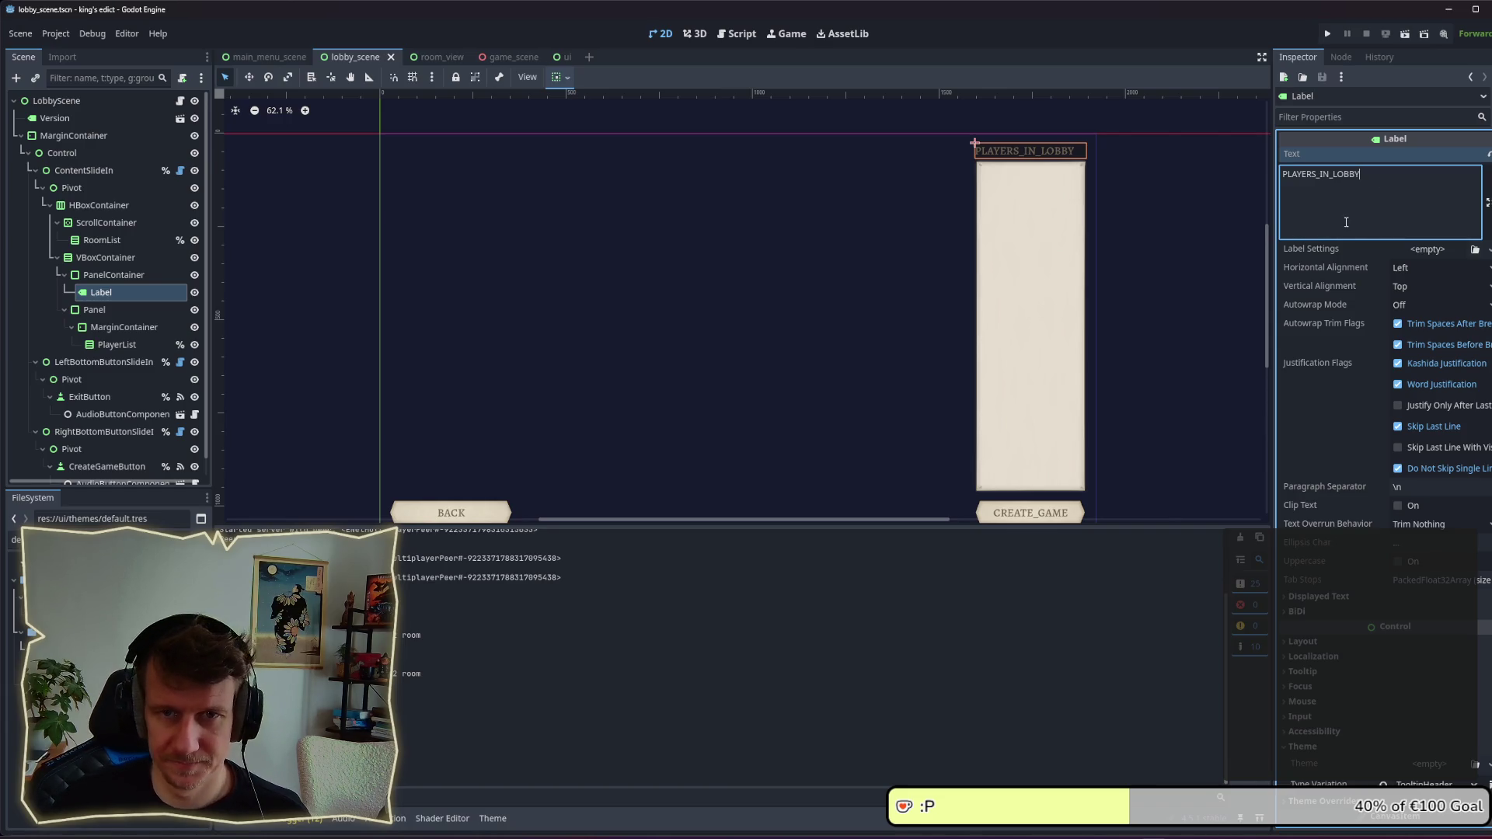
click(1124, 225)
key(ctrl+s)
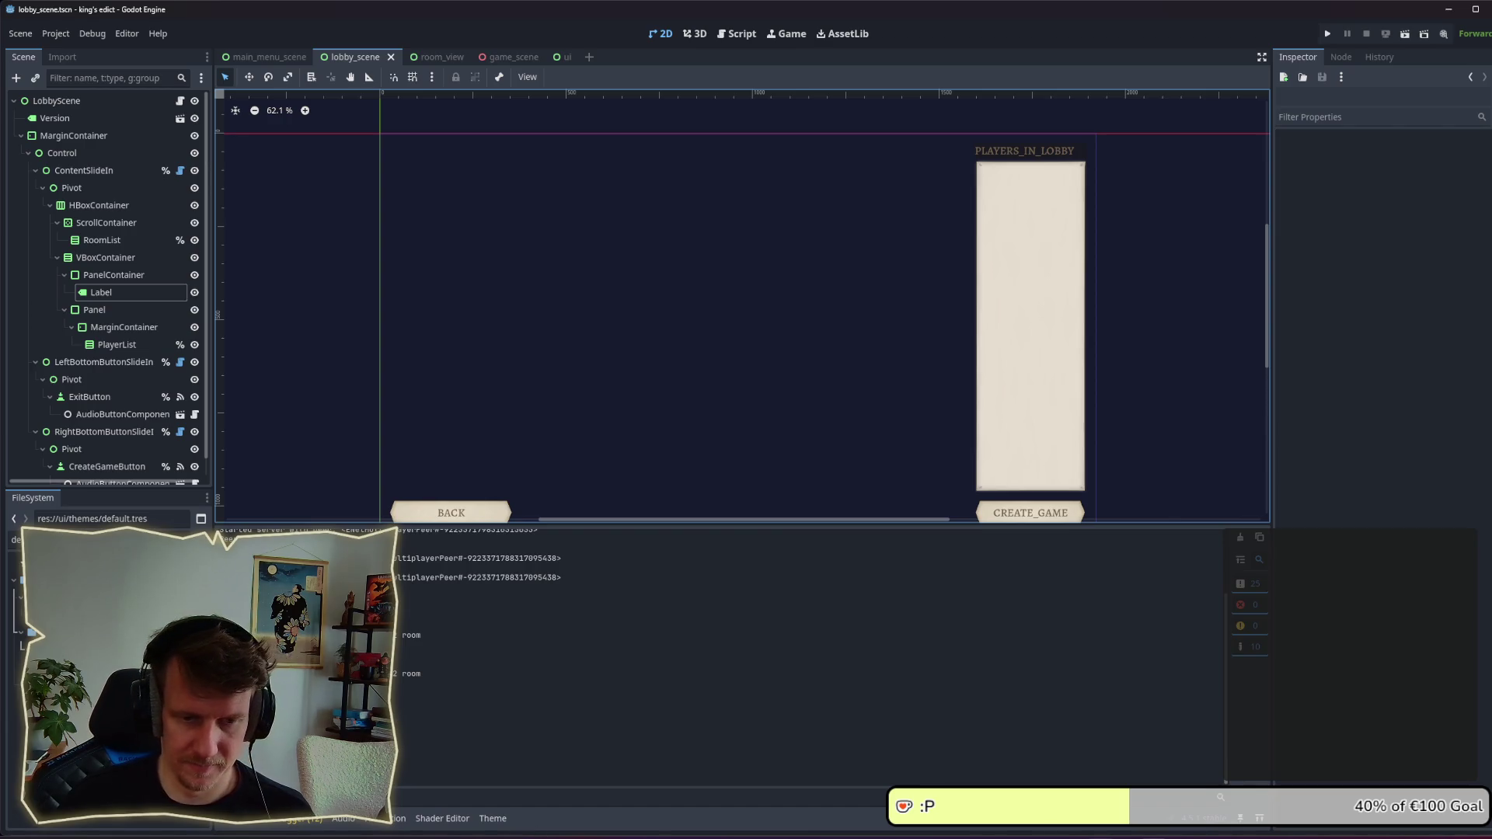
key(alt+Tab)
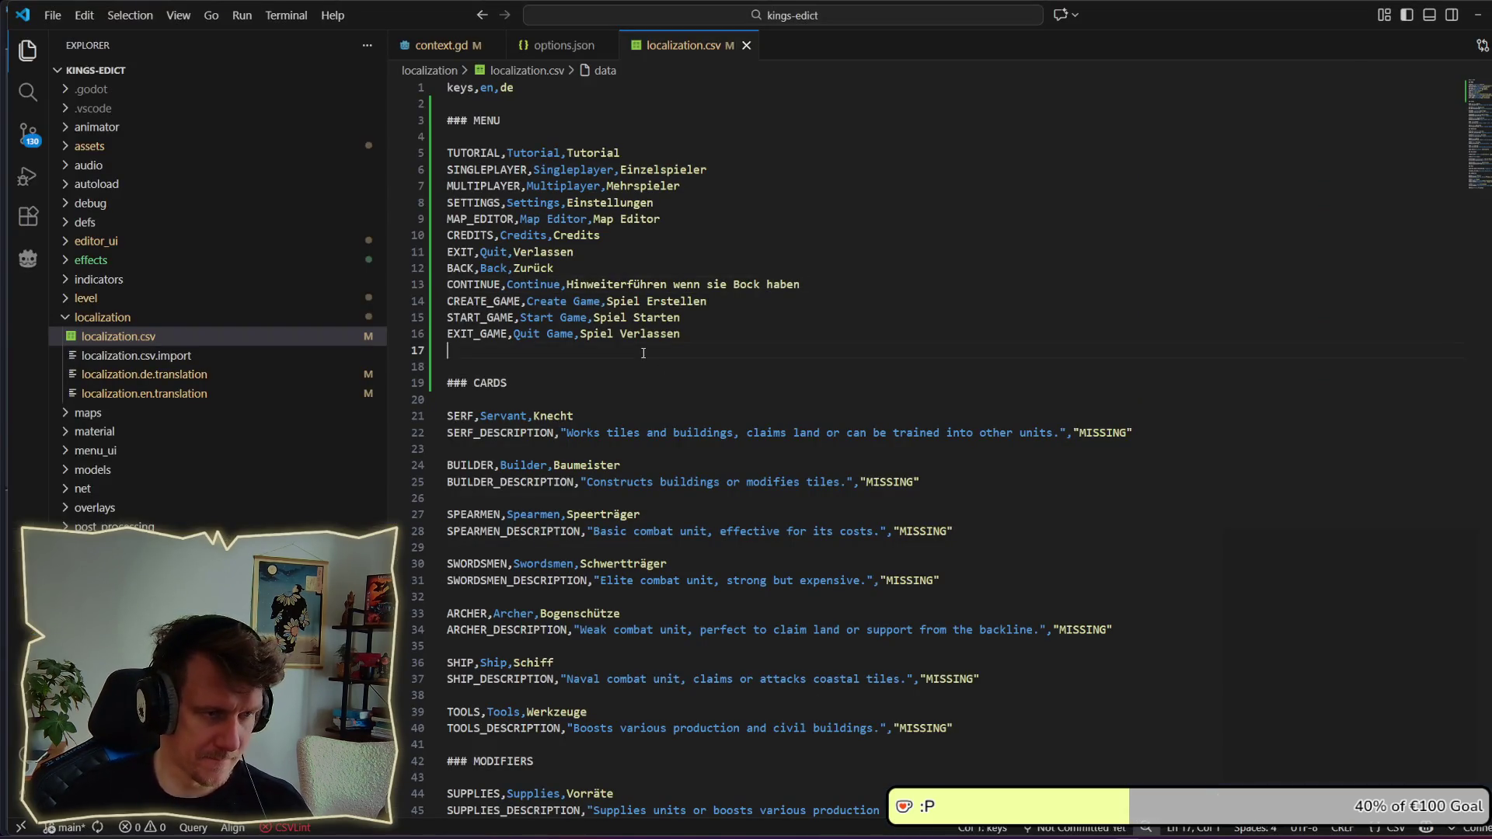
Step: Add the line PLAYERS_IN_LOBBY,Players in Lobby,Spieler in der Lobby and save
key(Return)
text(PLAYER)
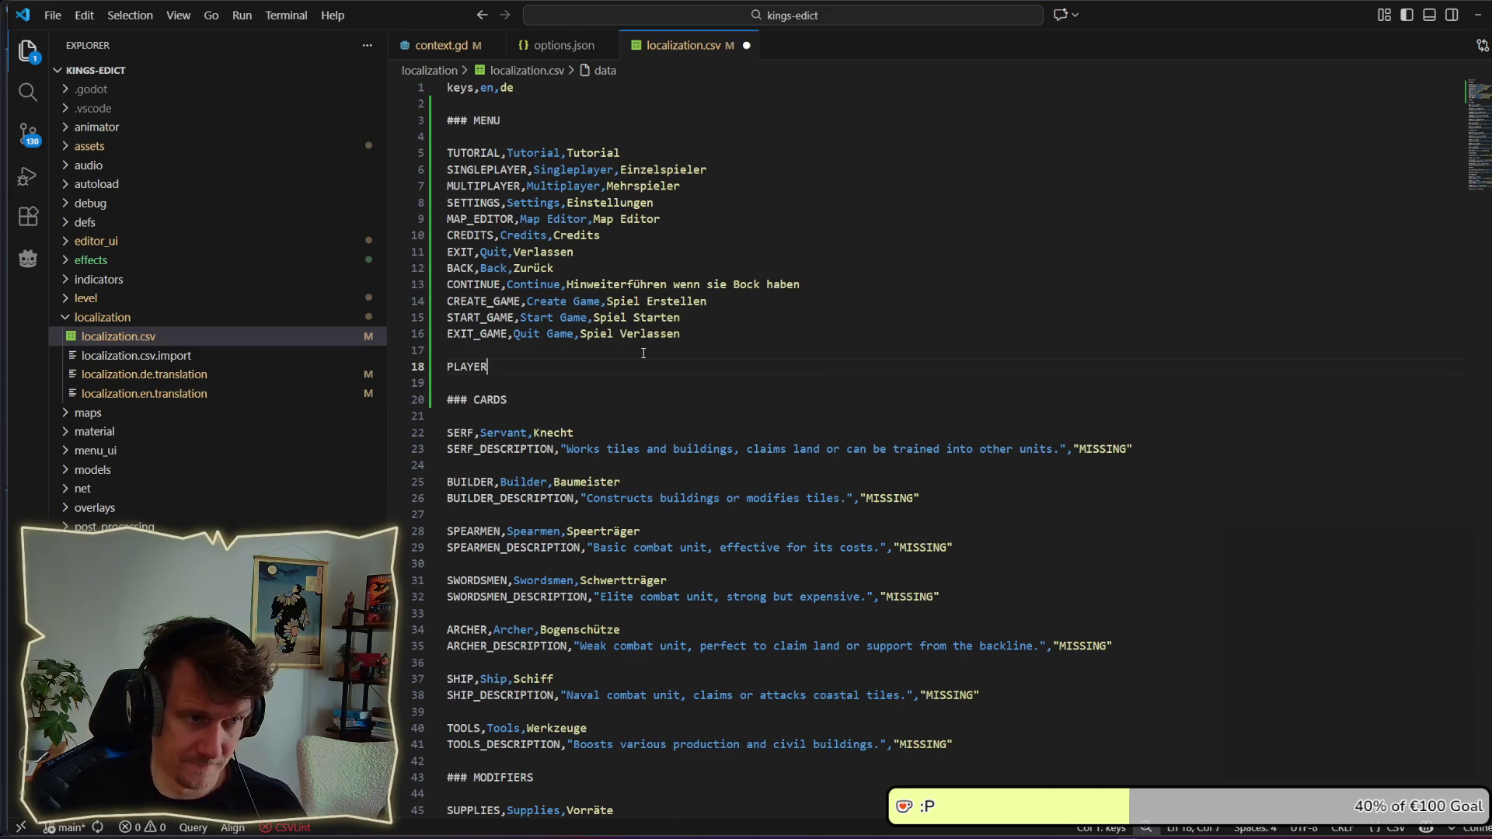
text(S_IN_LOBBY)
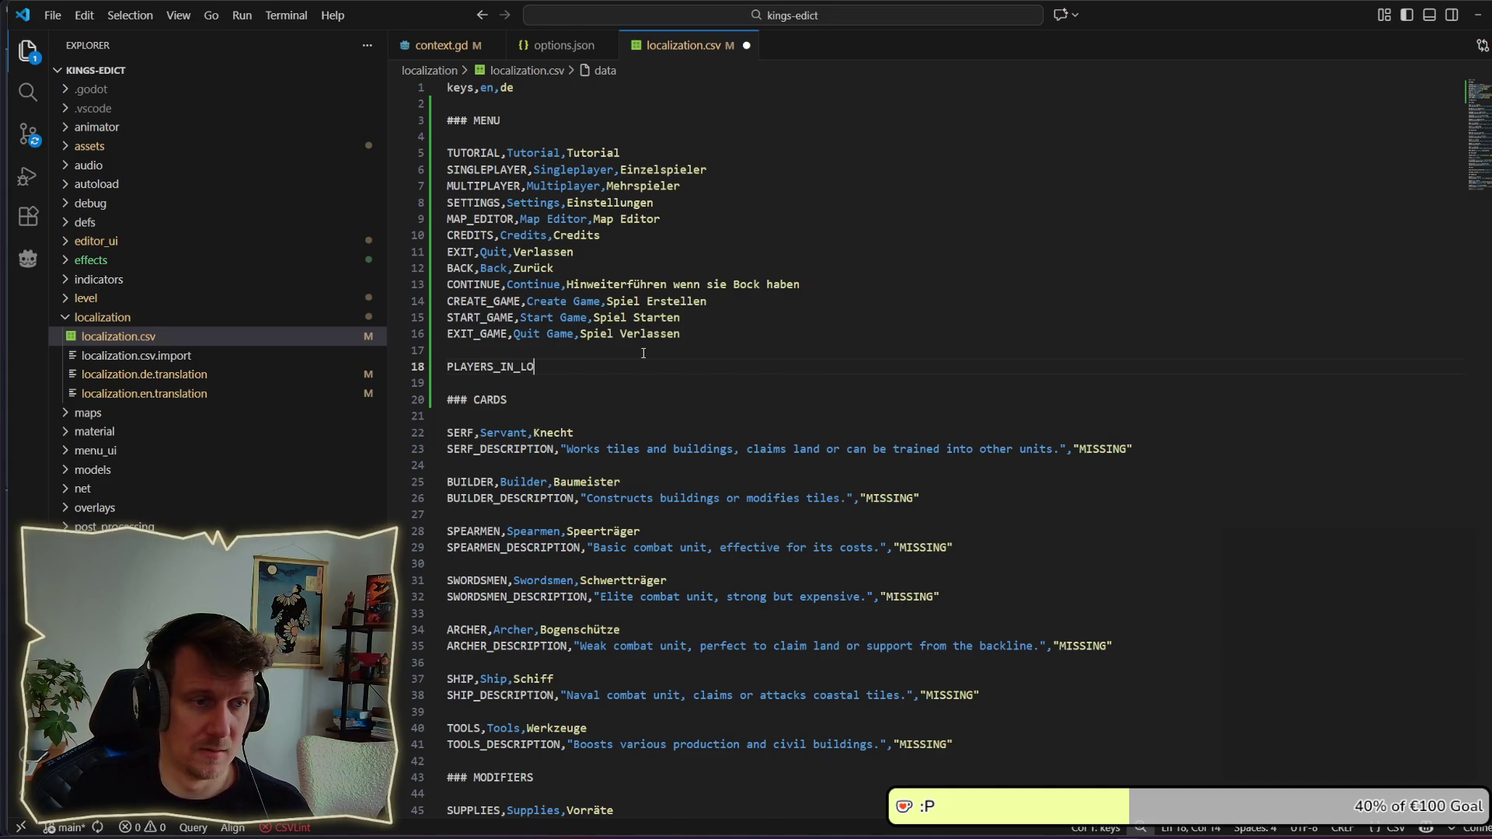
text(, )
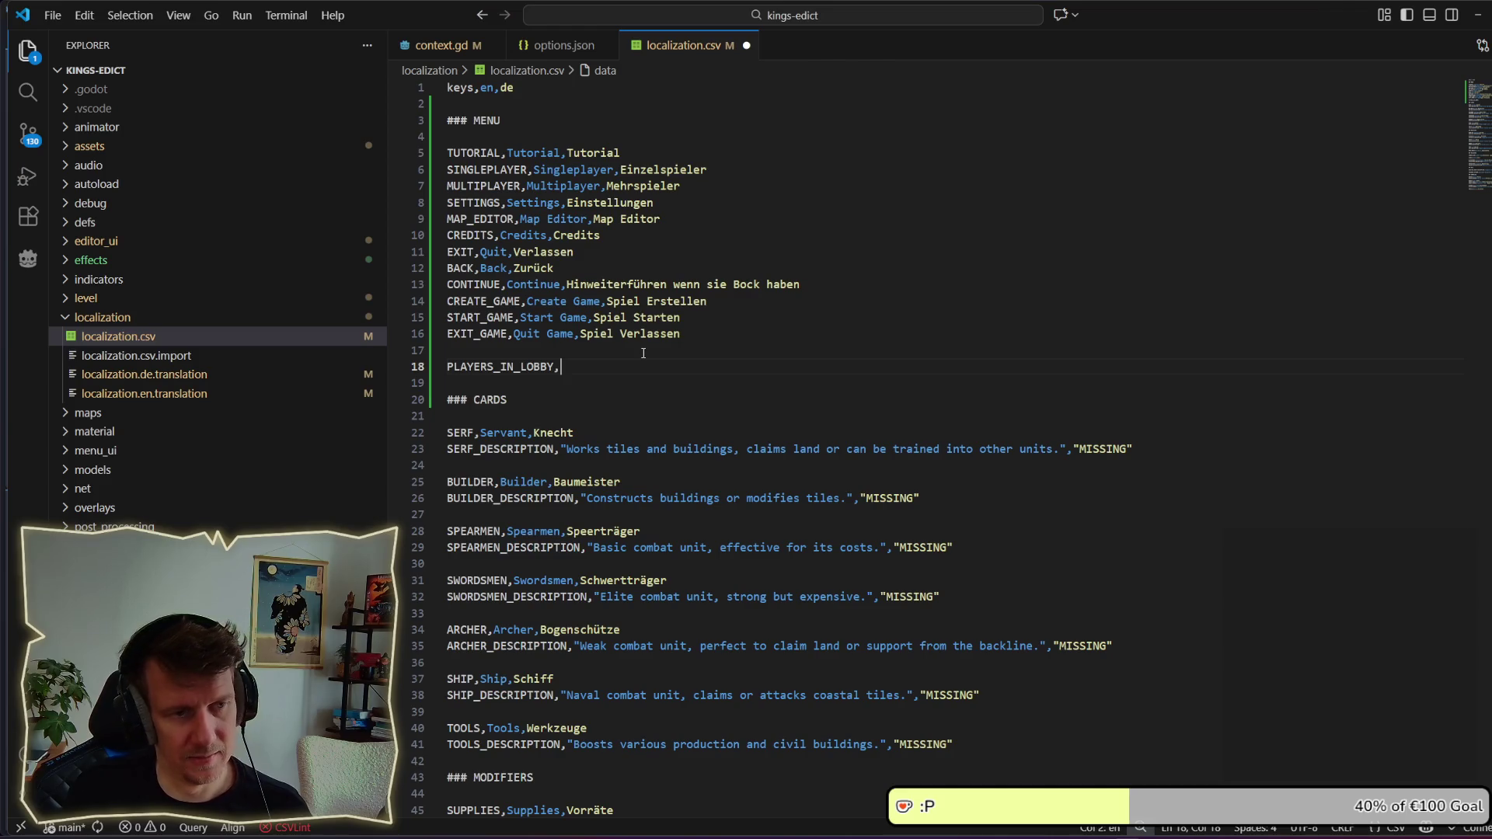
text(Pl)
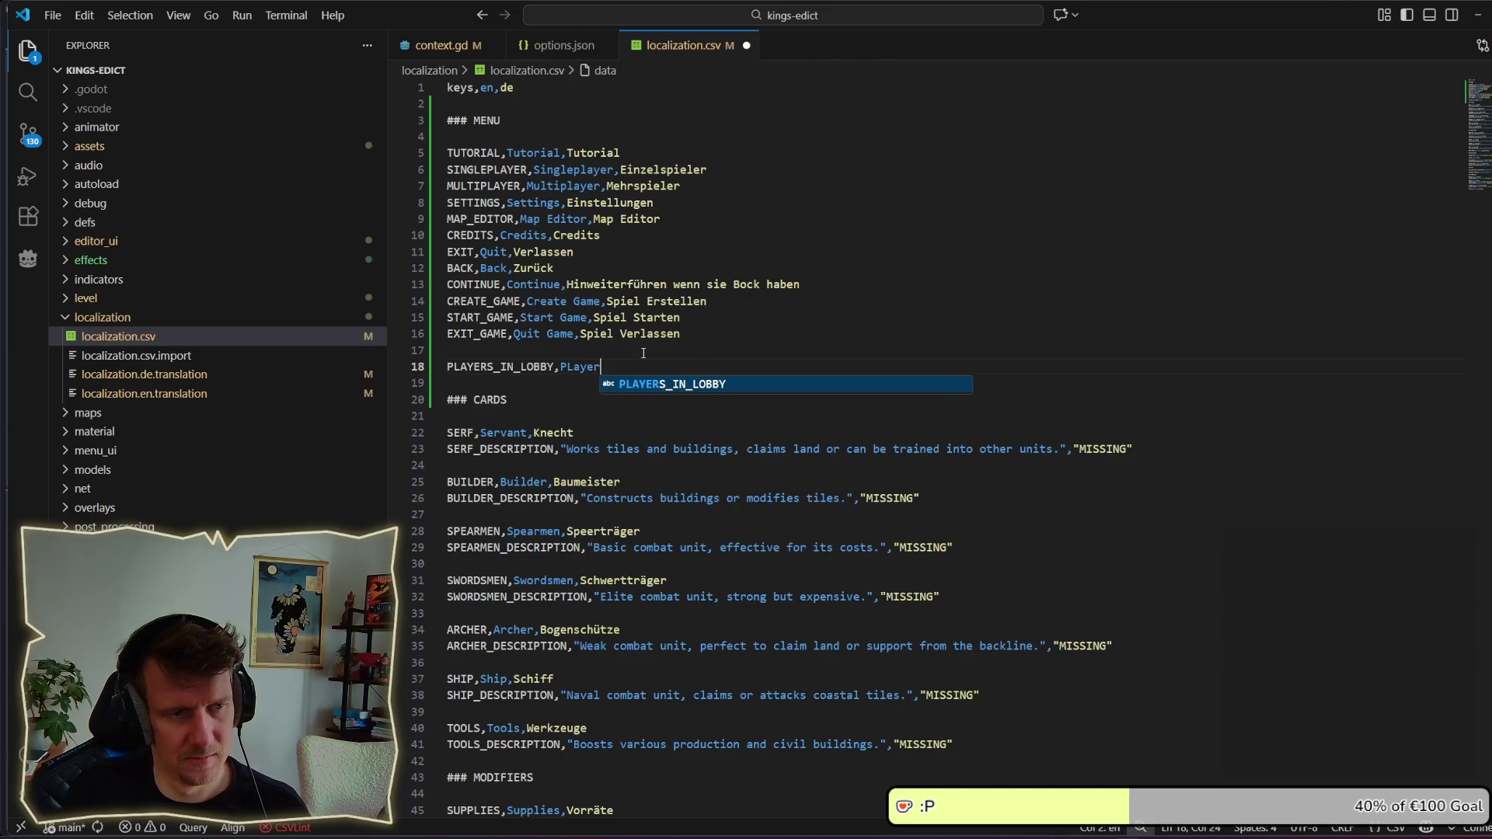
text(ayers)
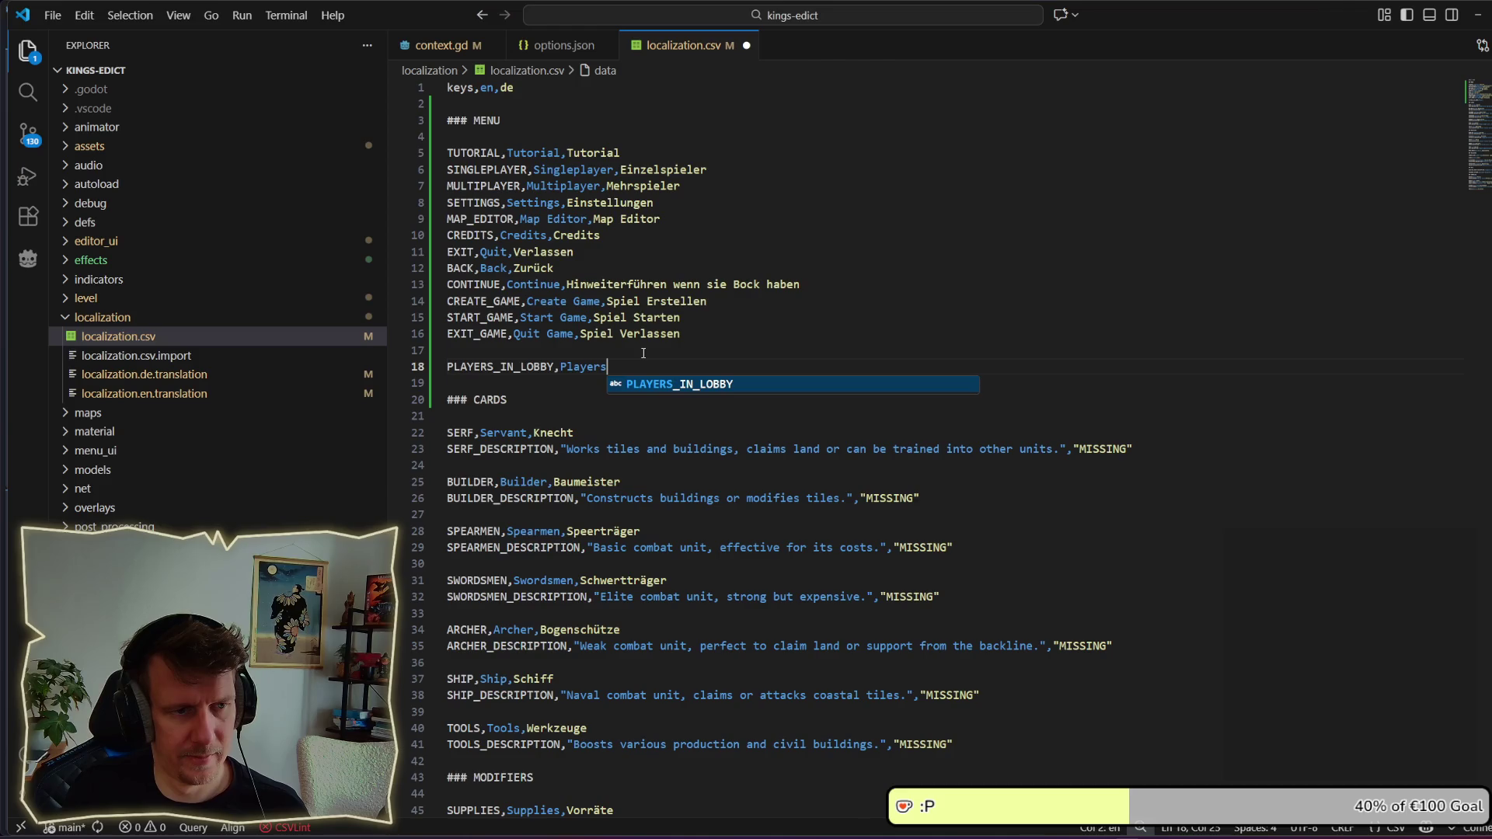
text( in Lobb)
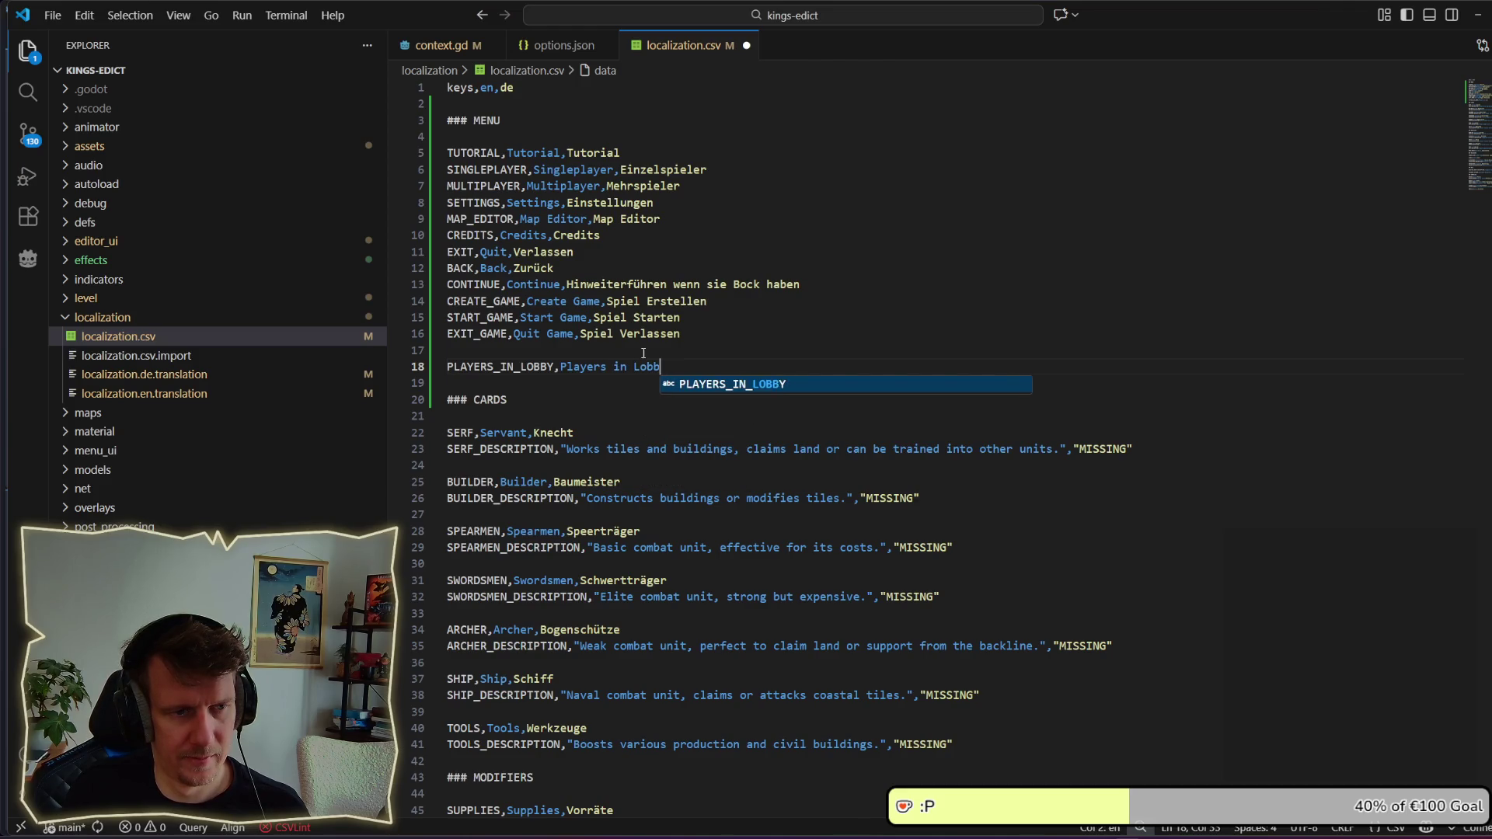
text(ym)
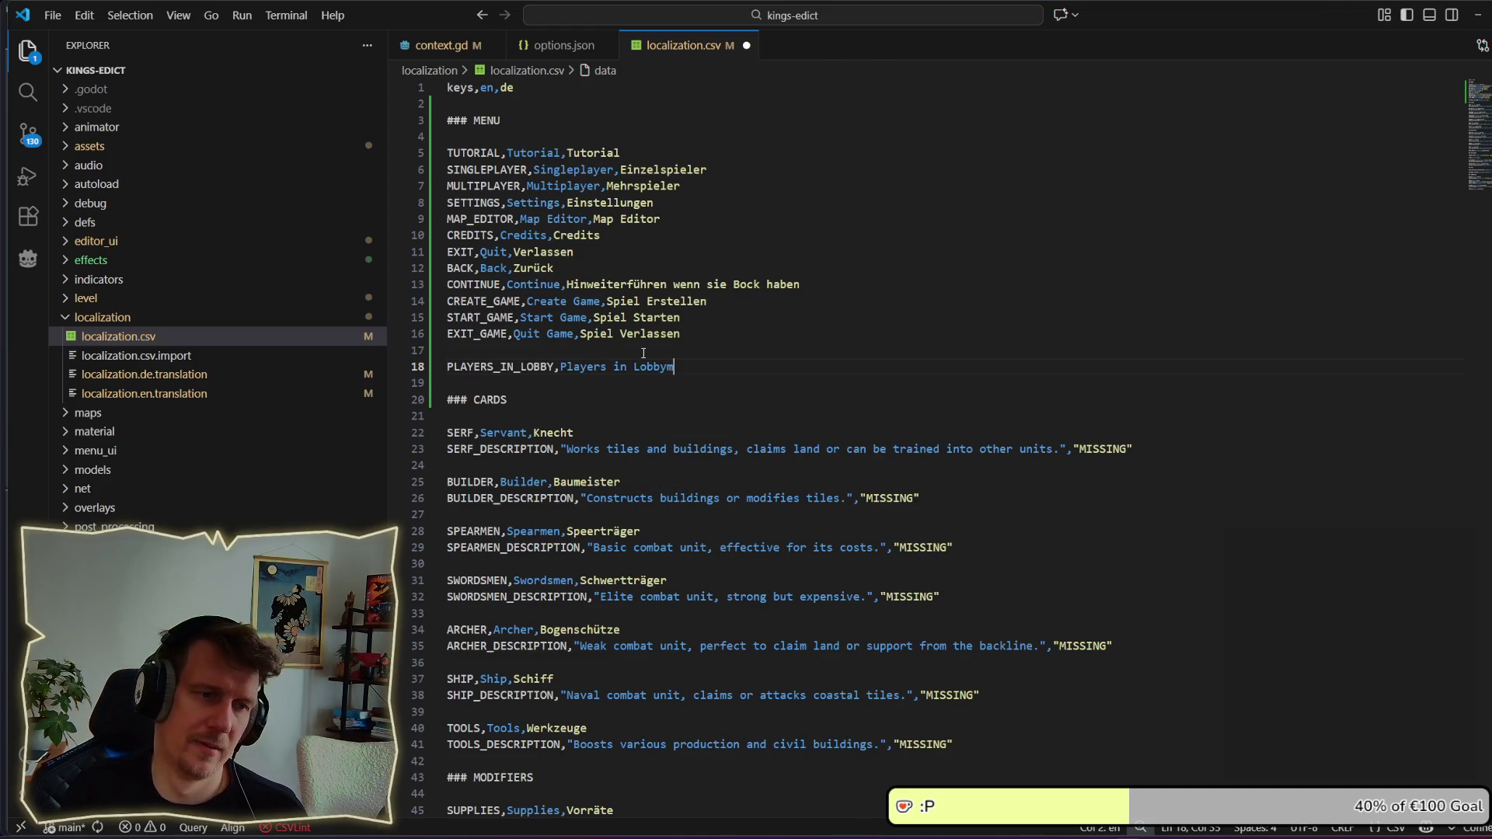
key(BackSpace)
text(,SPi)
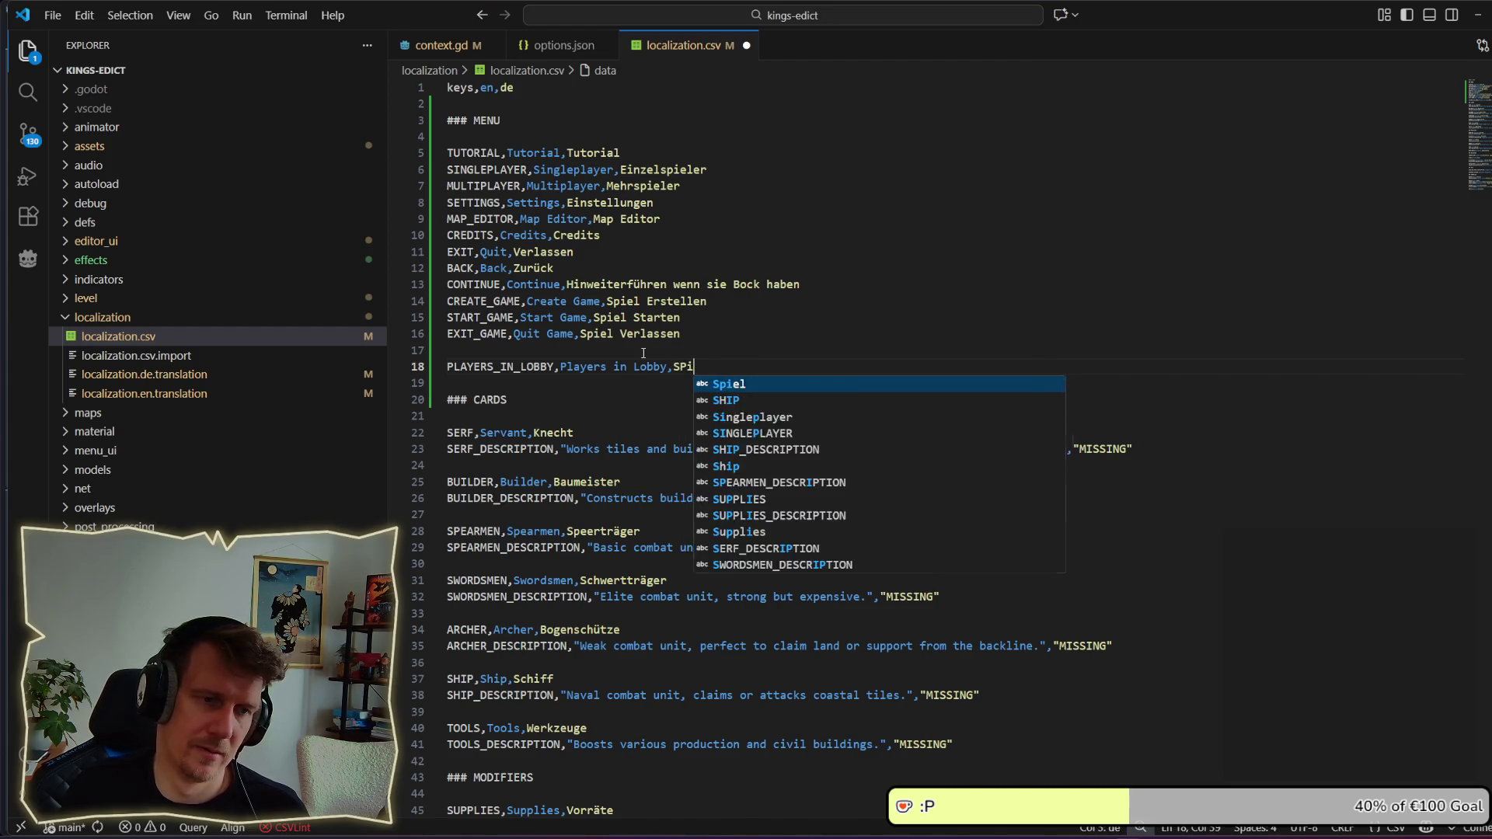
key(BackSpace)
key(BackSpace)
text(pieler)
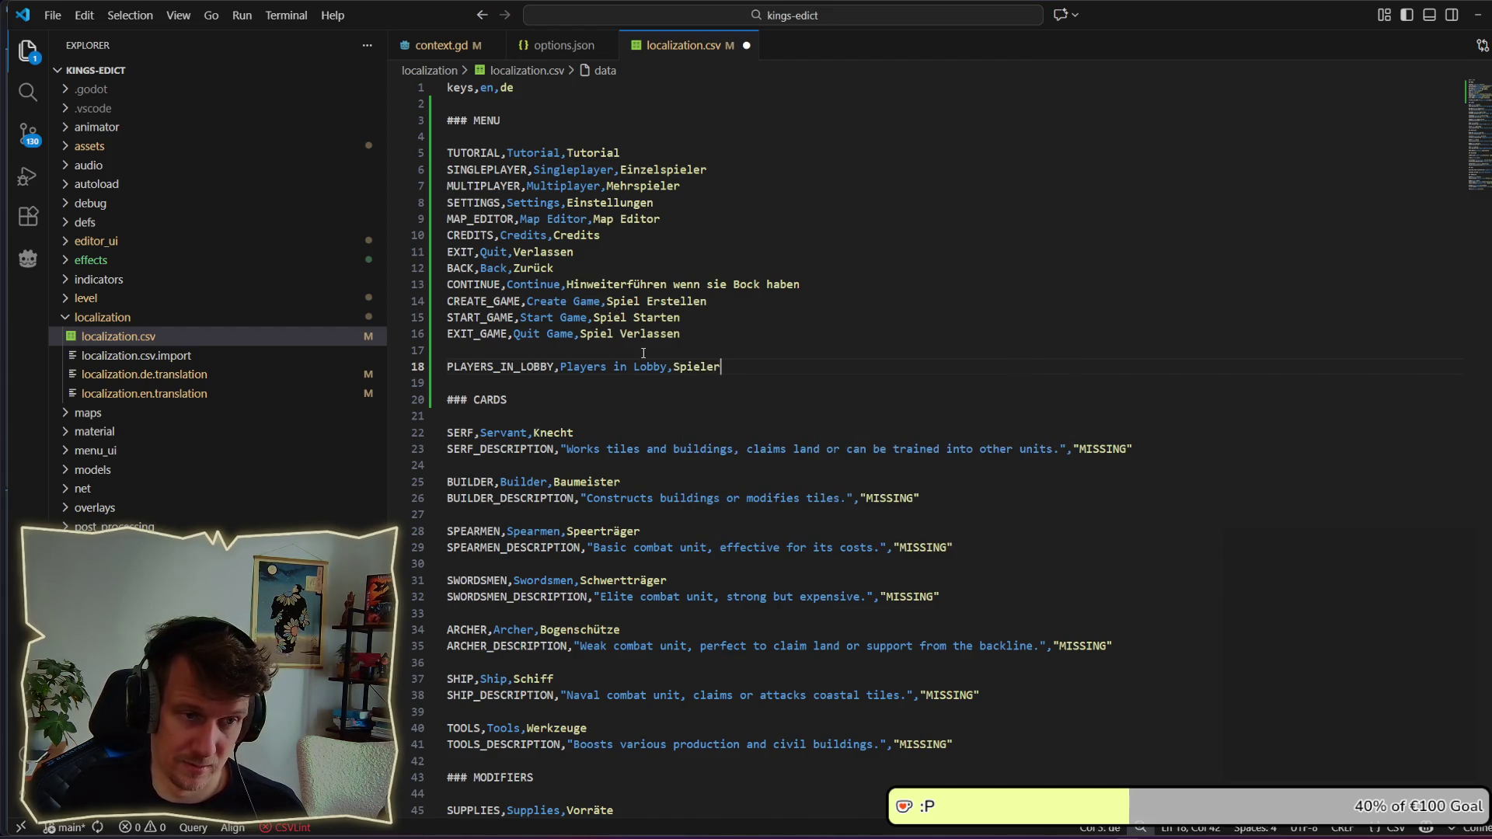
text( in der Lob)
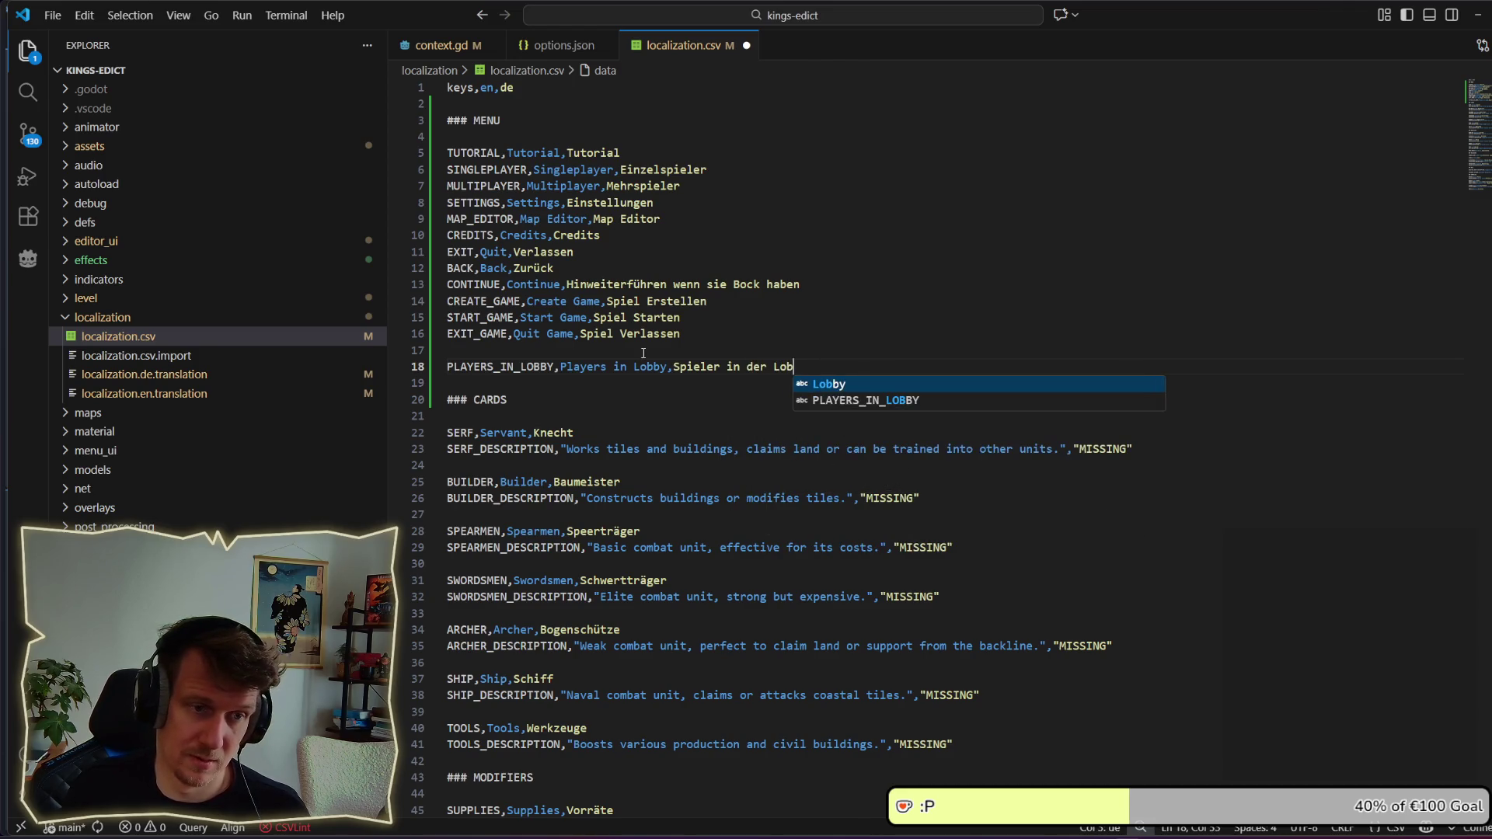
text(by)
key(ctrl+s)
Step: Add the line GAMES,Games,Spiele below it and save localization.csv
click(785, 339)
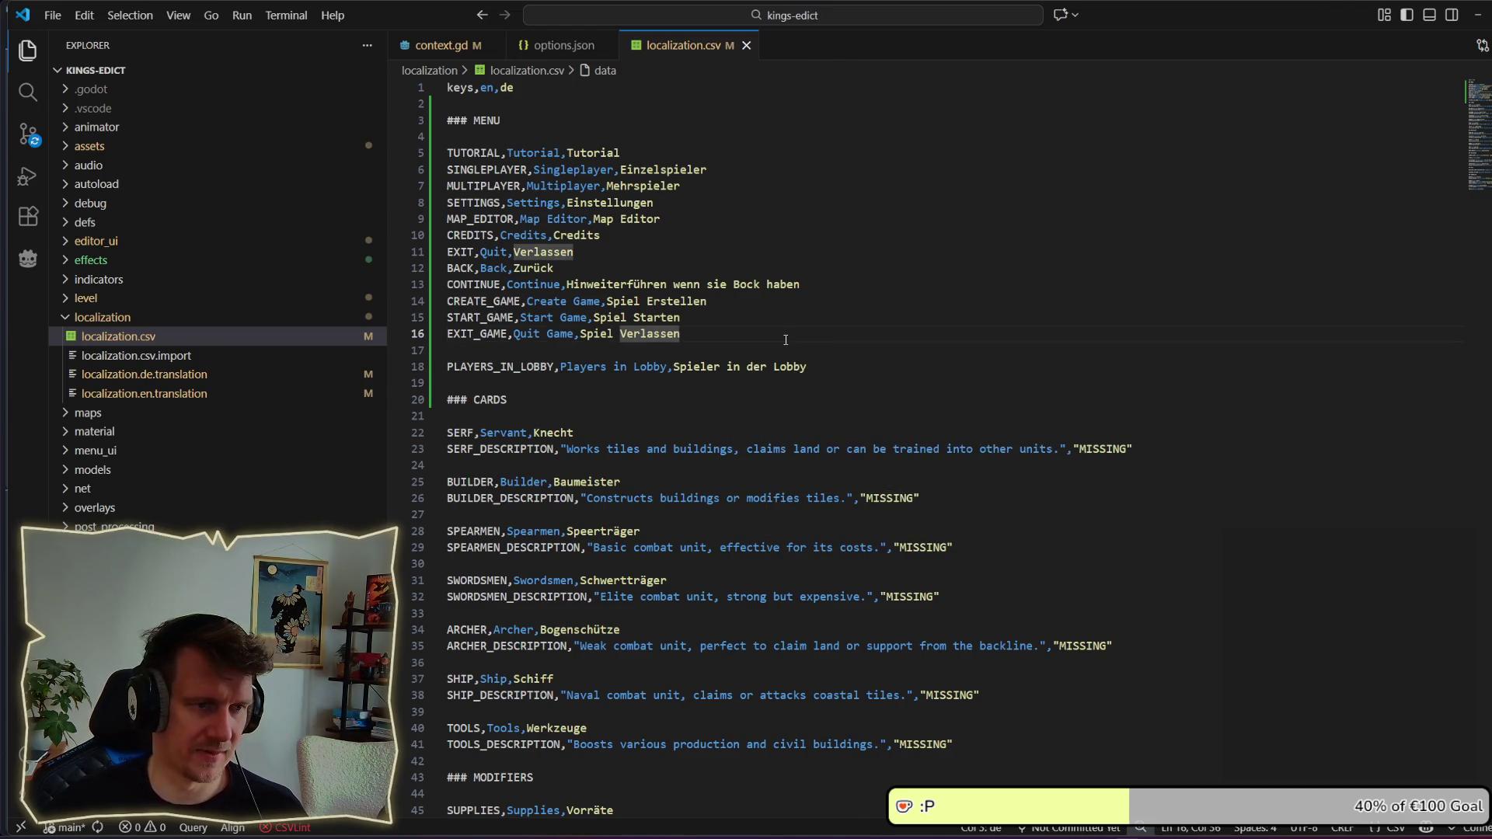
click(836, 365)
key(Return)
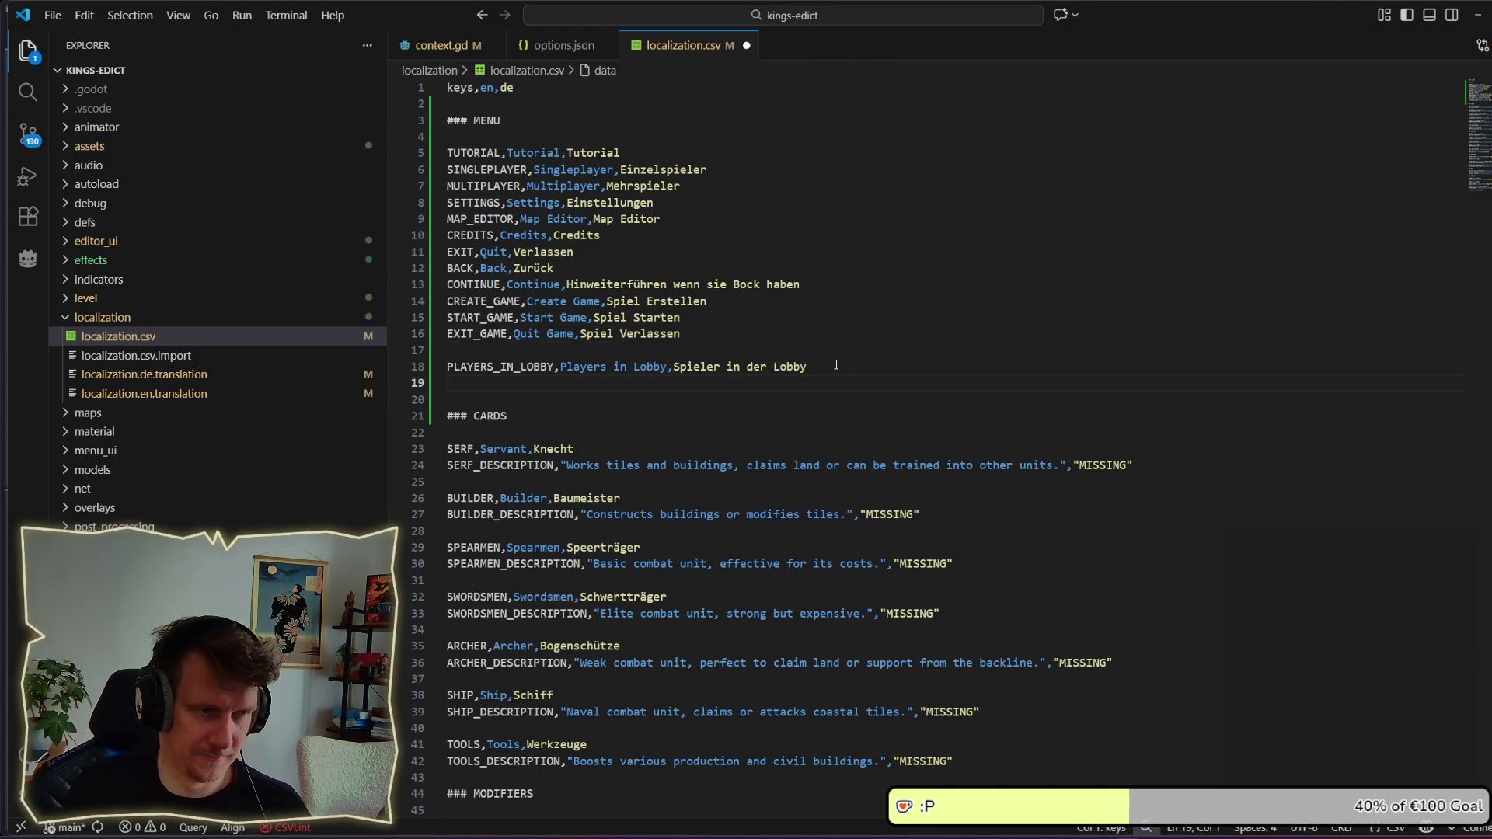
text(GAMES,)
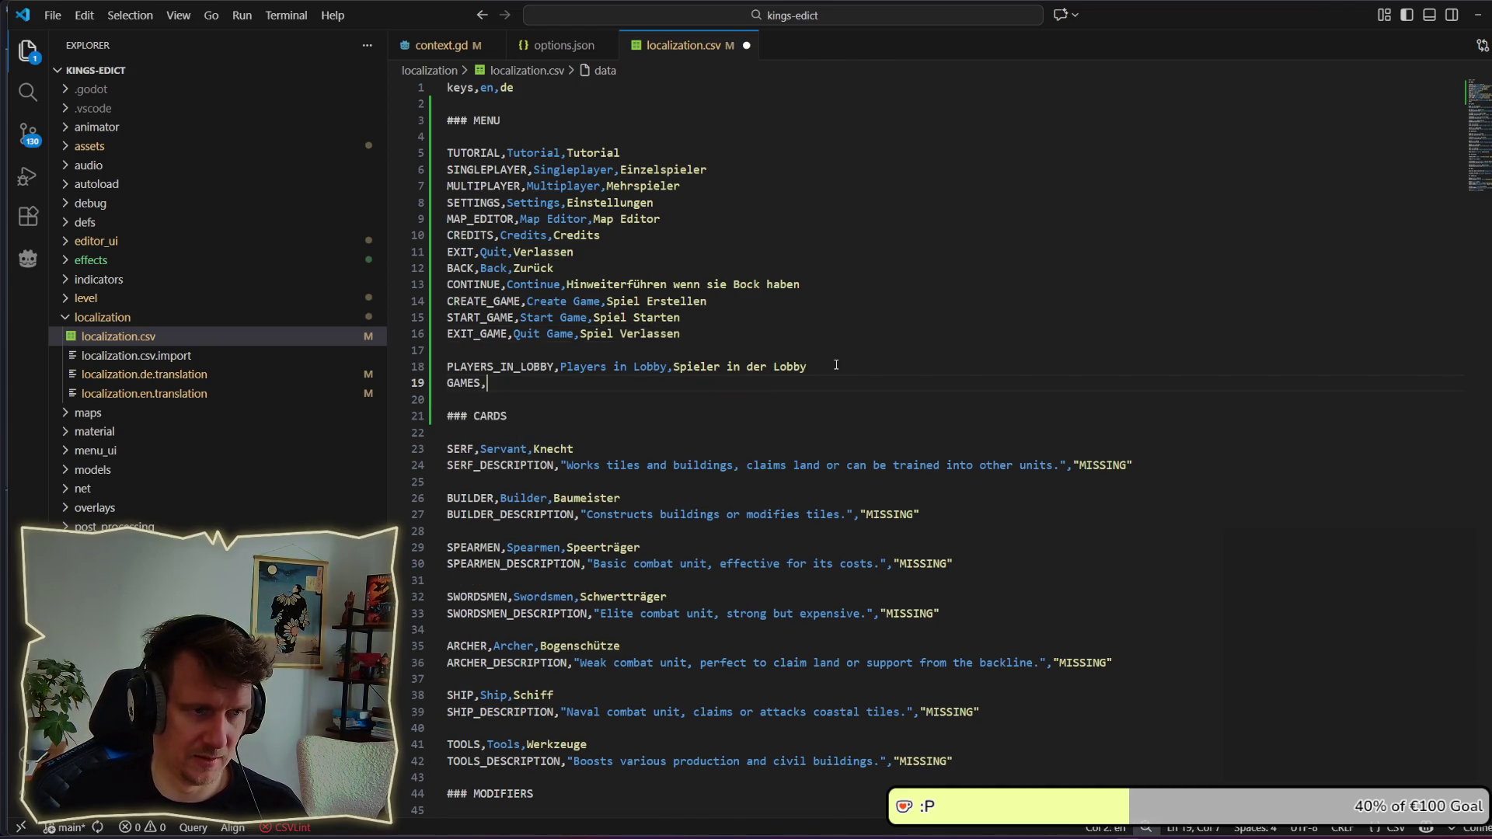
text(SG)
key(BackSpace)
key(BackSpace)
text(Games,)
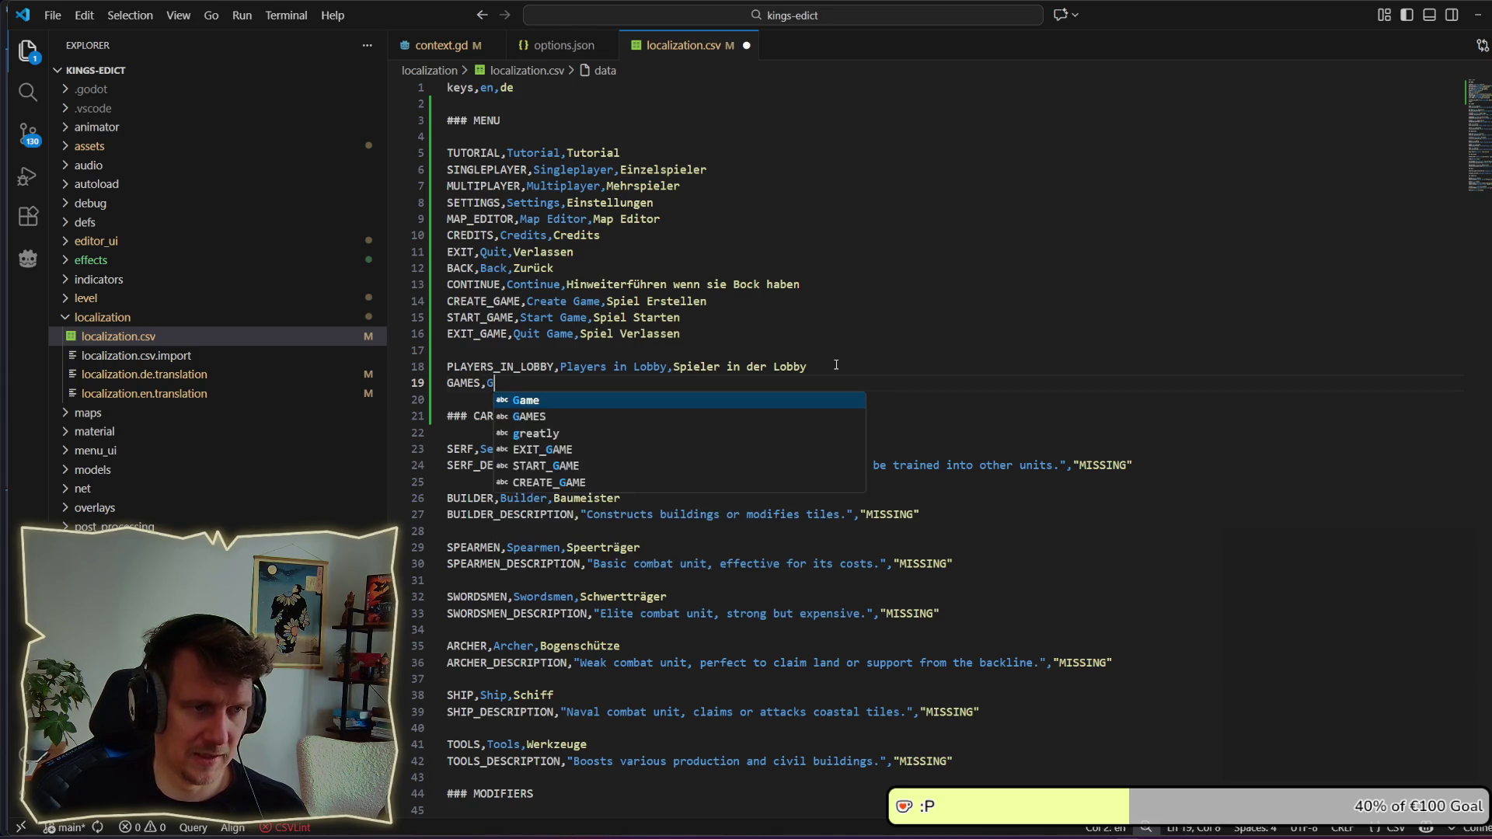
key(BackSpace)
text(Spiele)
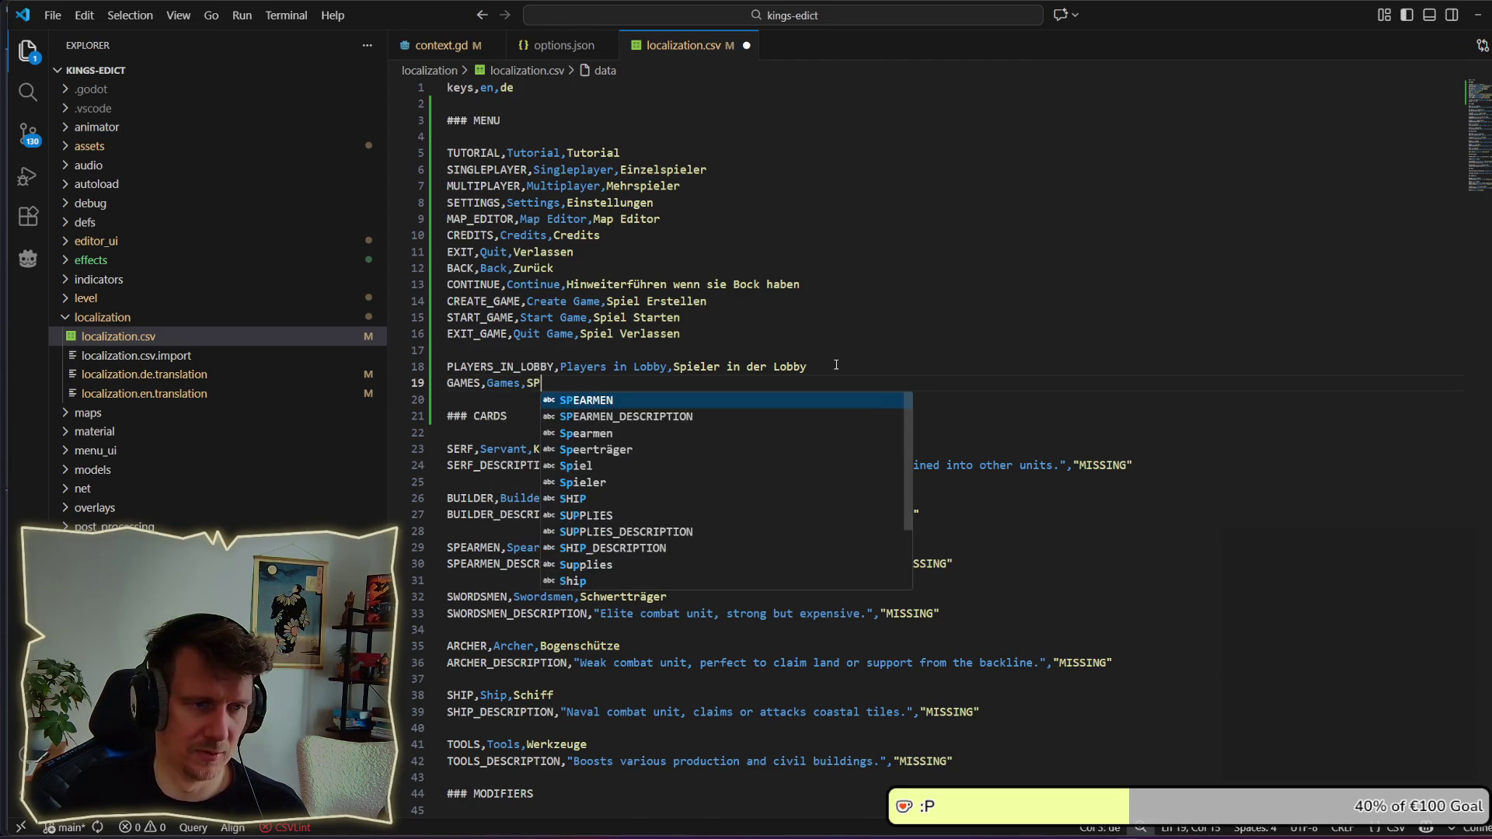
key(ctrl+s)
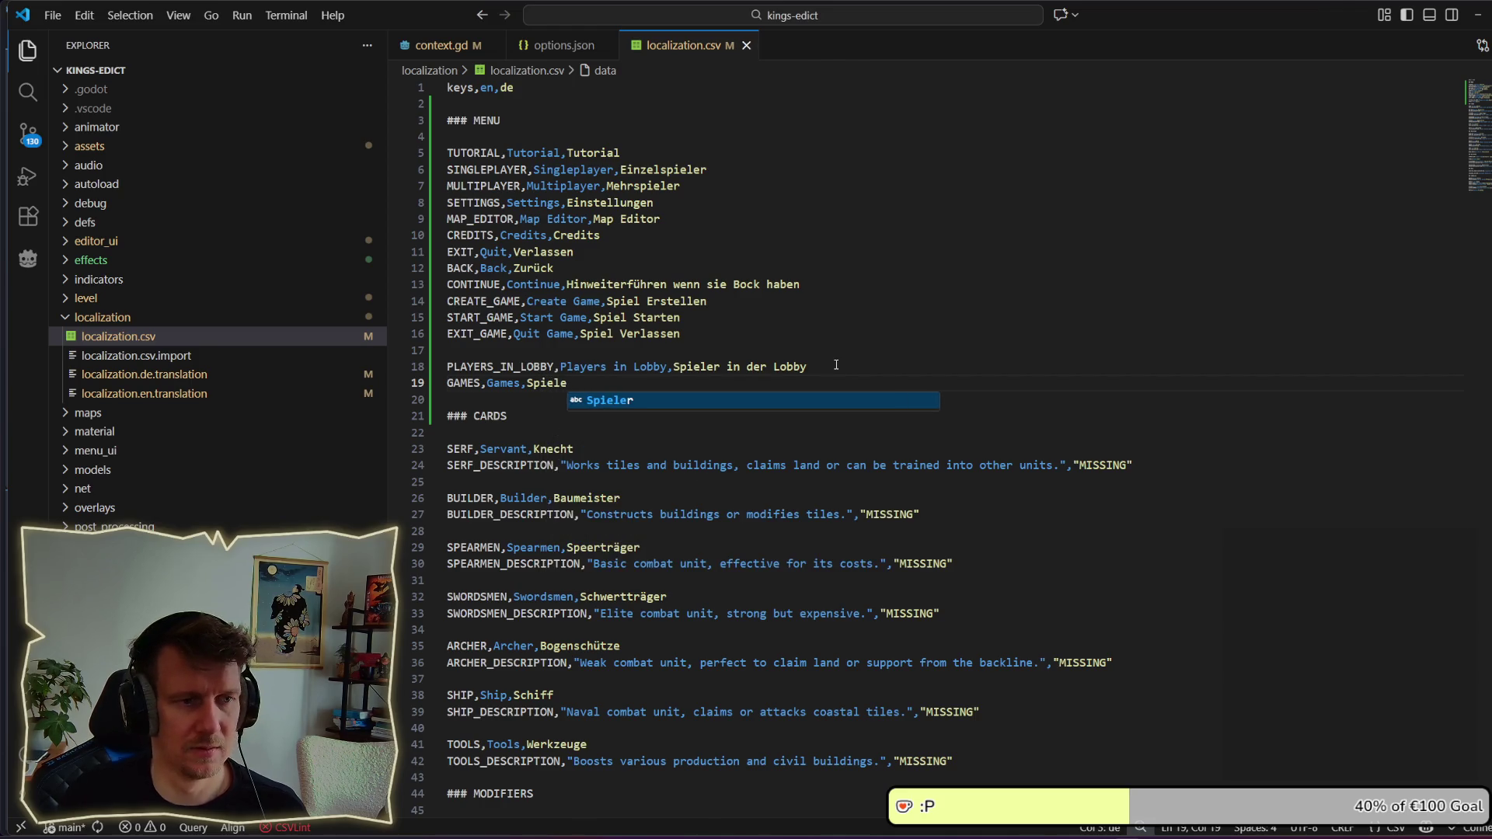
click(836, 365)
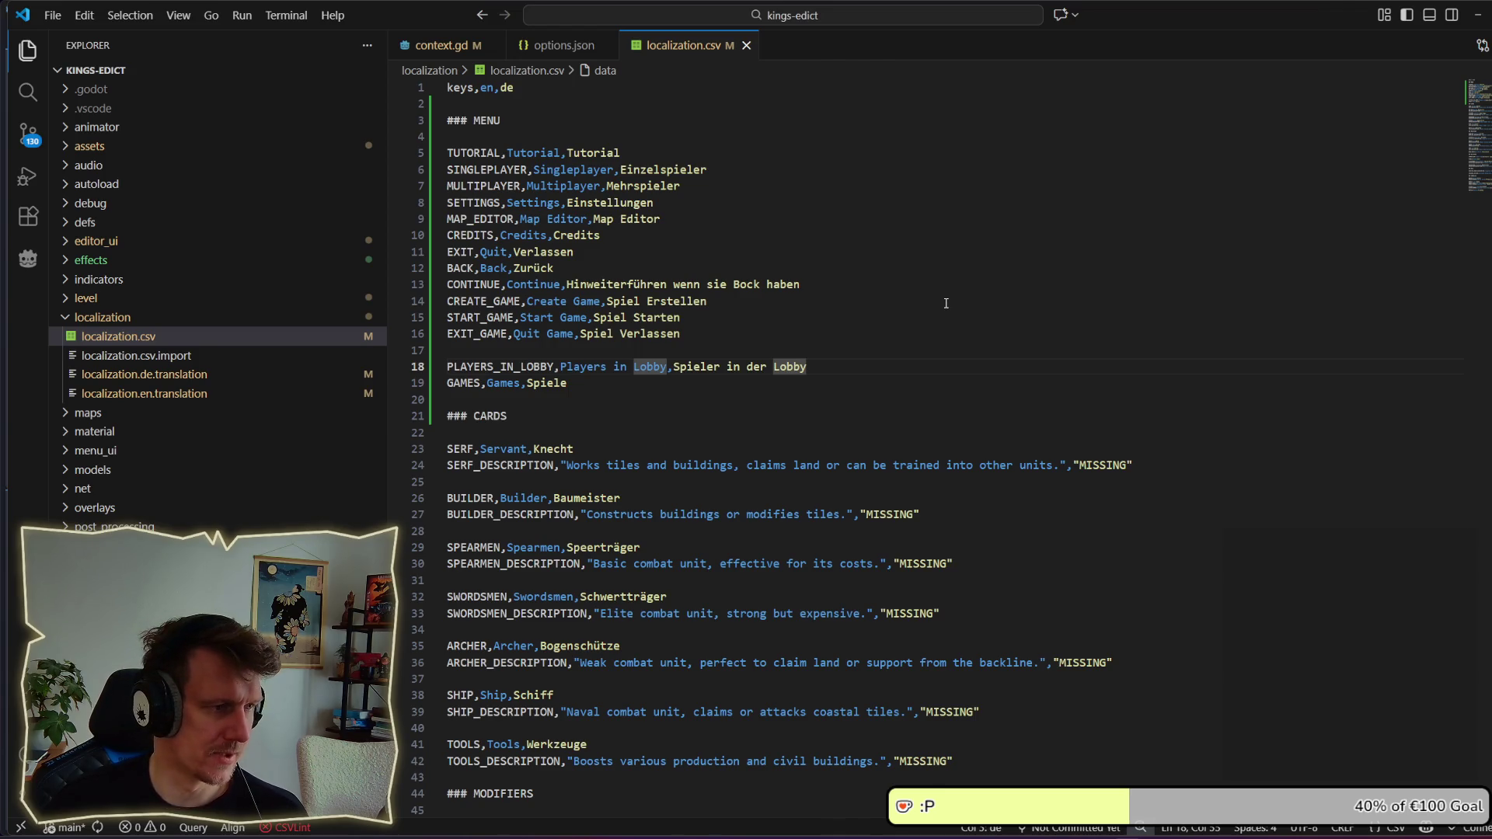
key(alt+Tab)
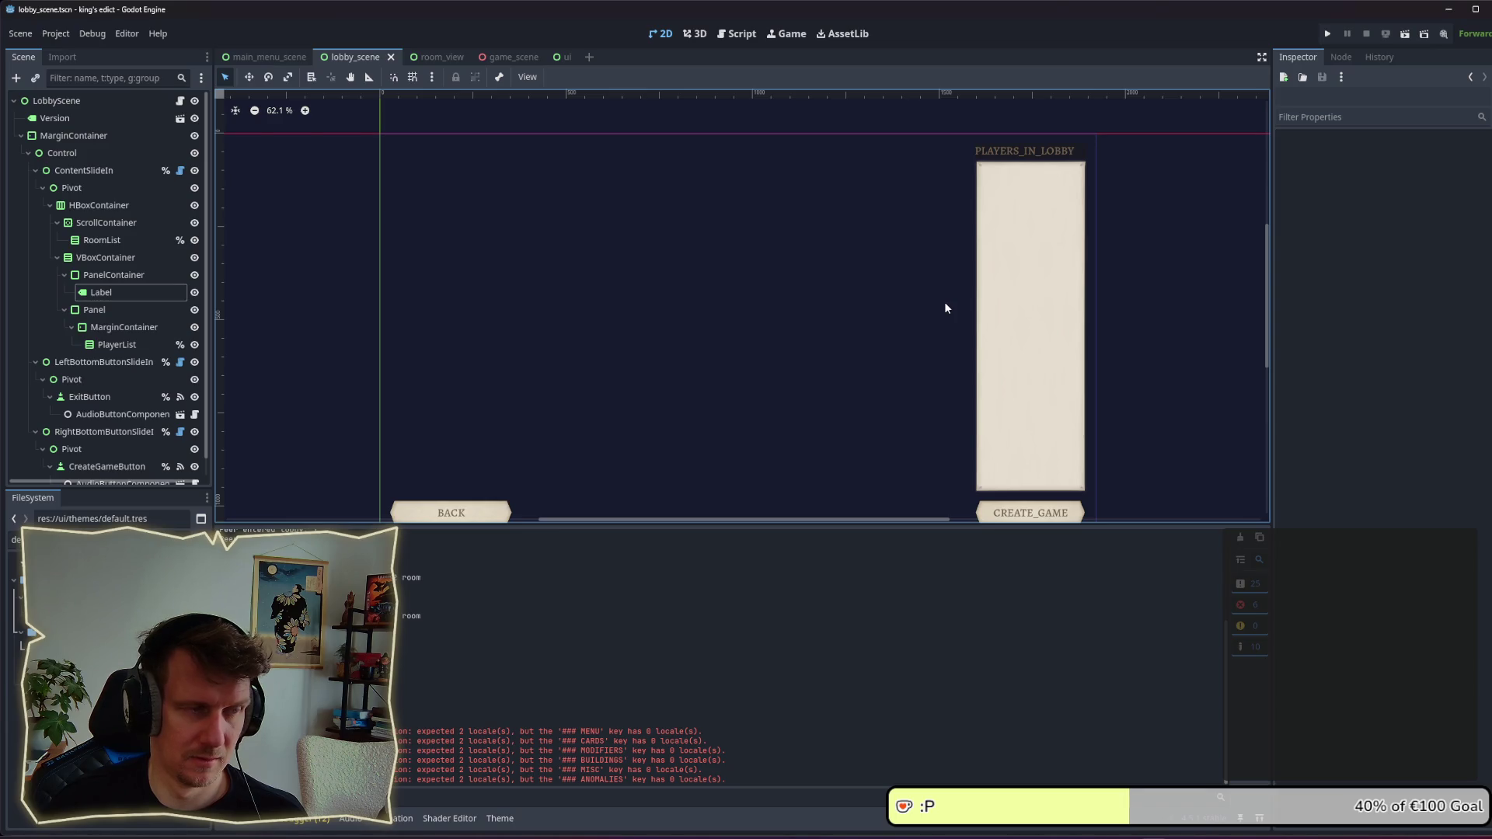
click(95, 276)
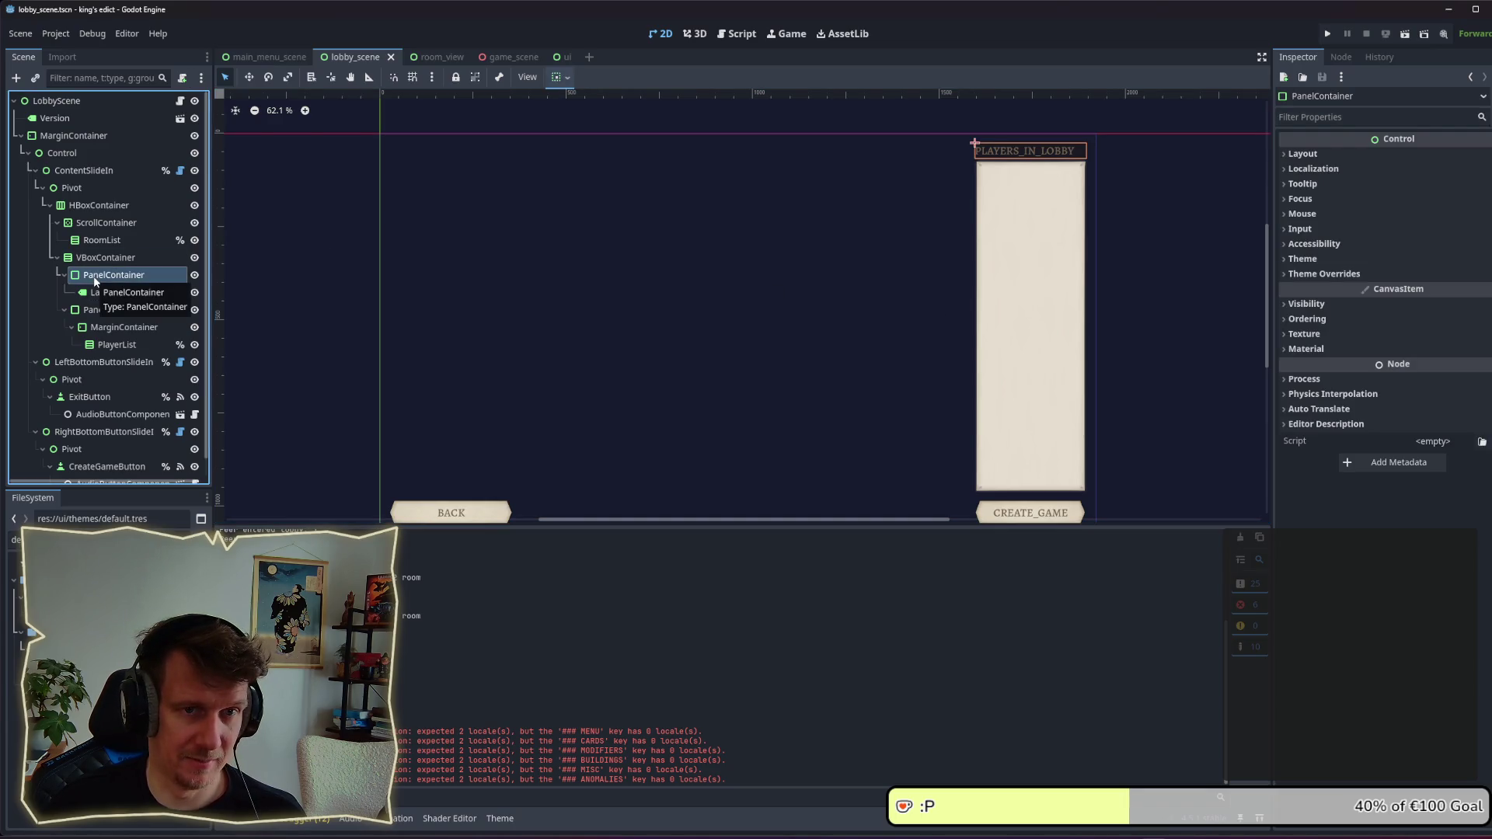
click(87, 225)
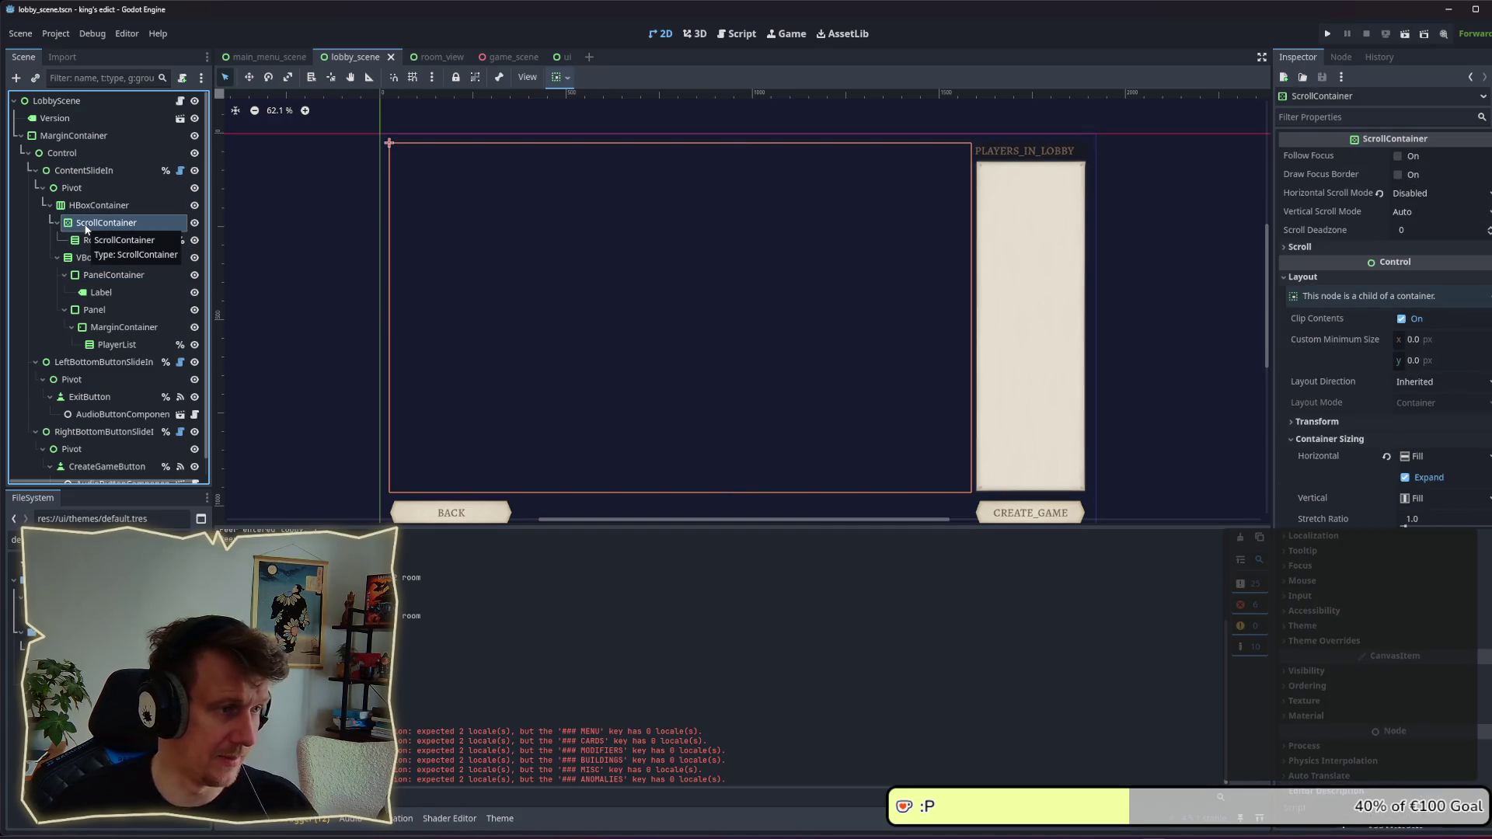
click(95, 244)
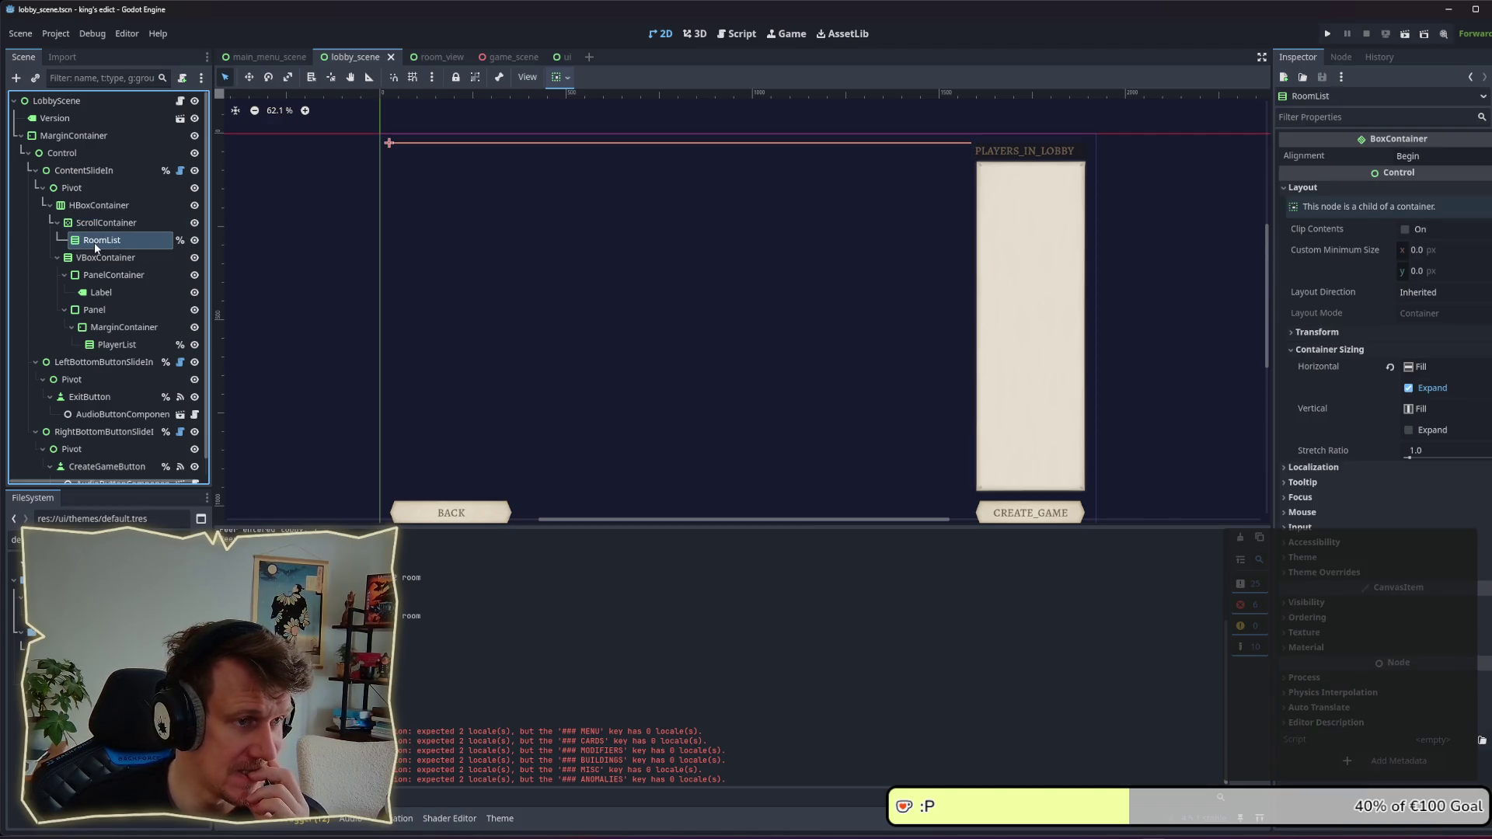
click(92, 225)
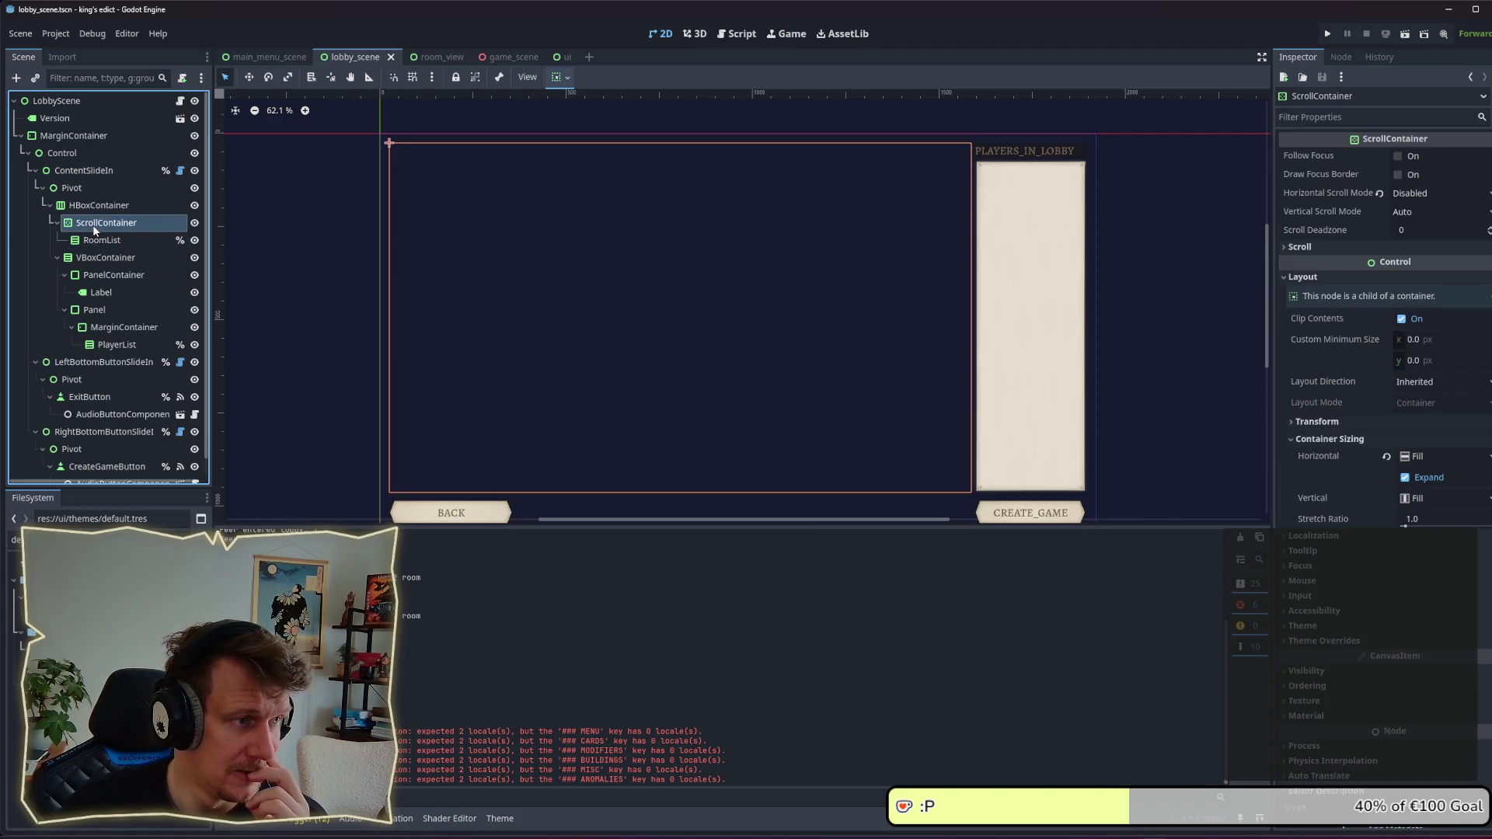
click(100, 273)
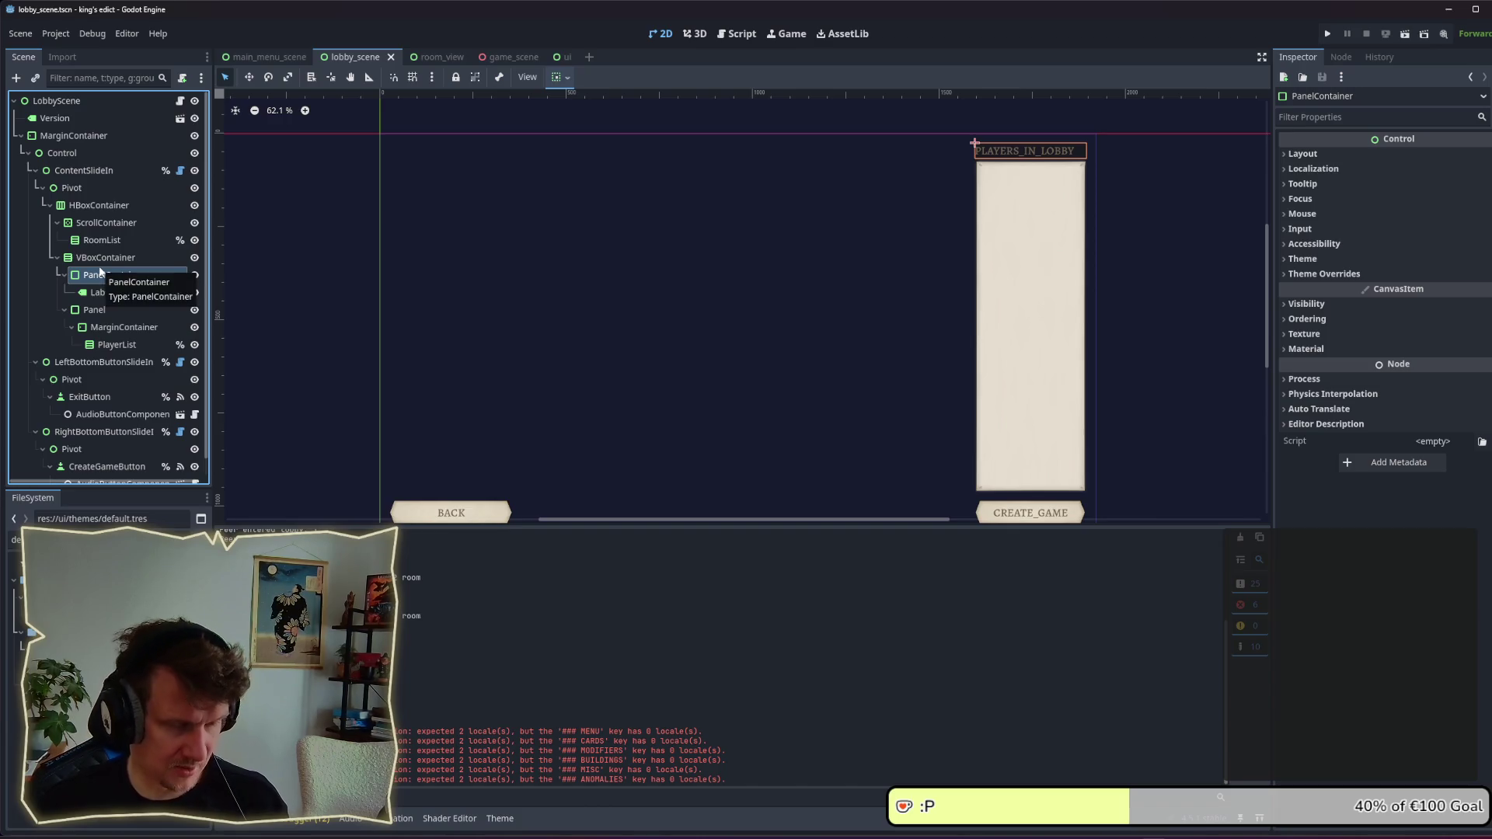
key(ctrl+c)
click(99, 205)
key(ctrl+v)
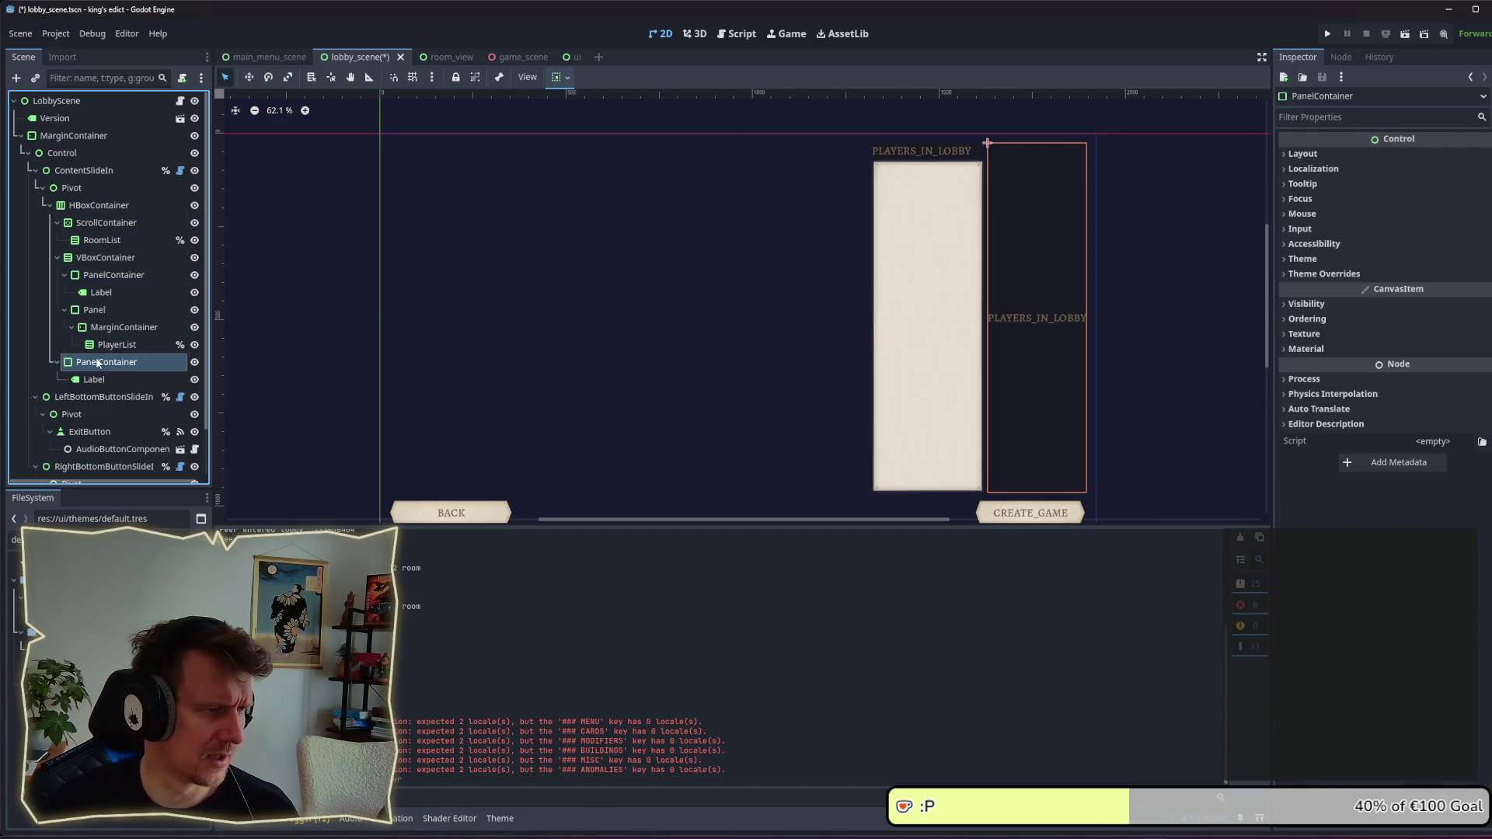
drag(97, 362, 99, 226)
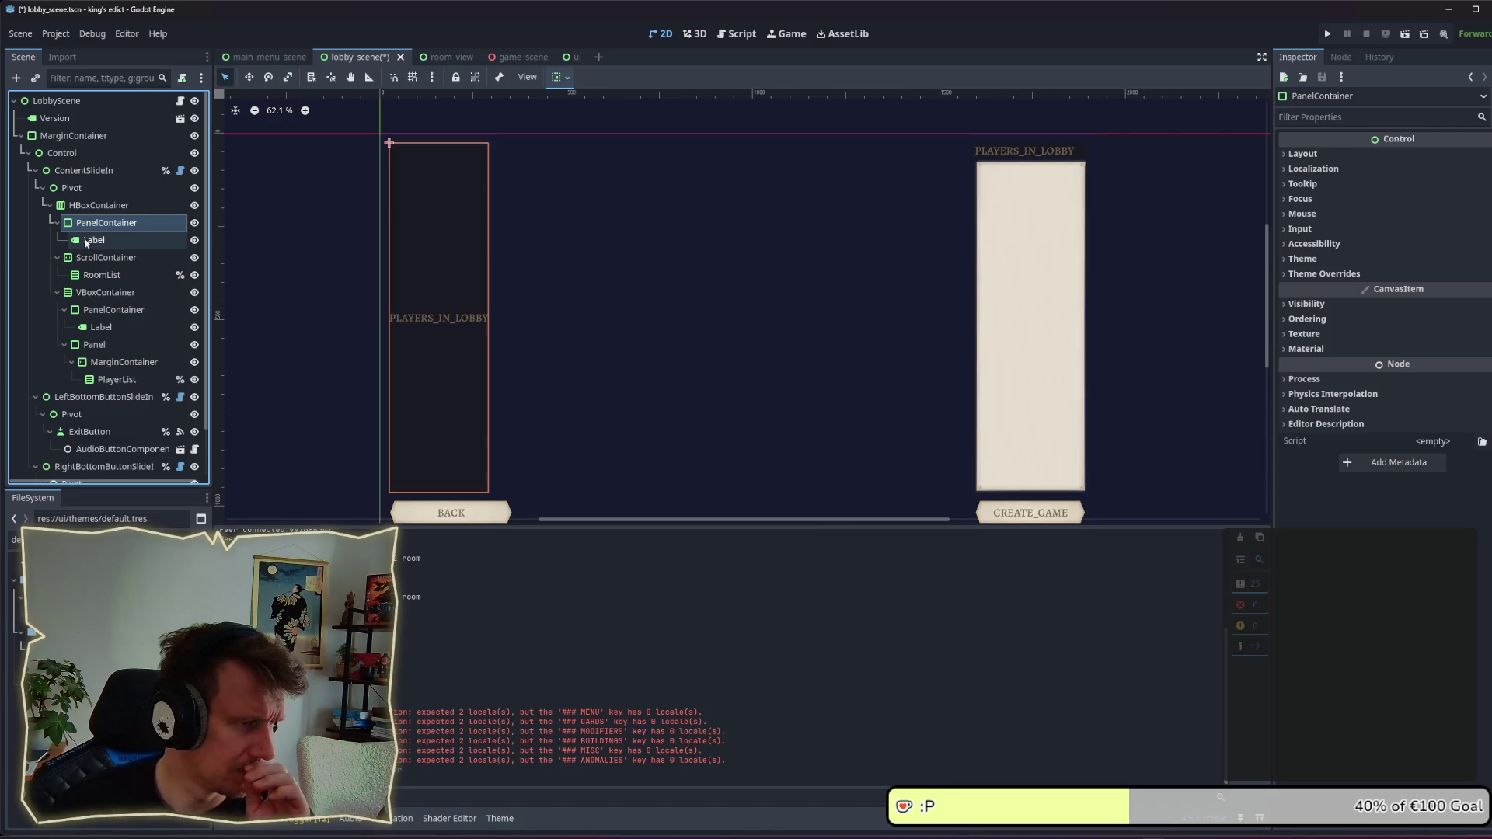
click(91, 261)
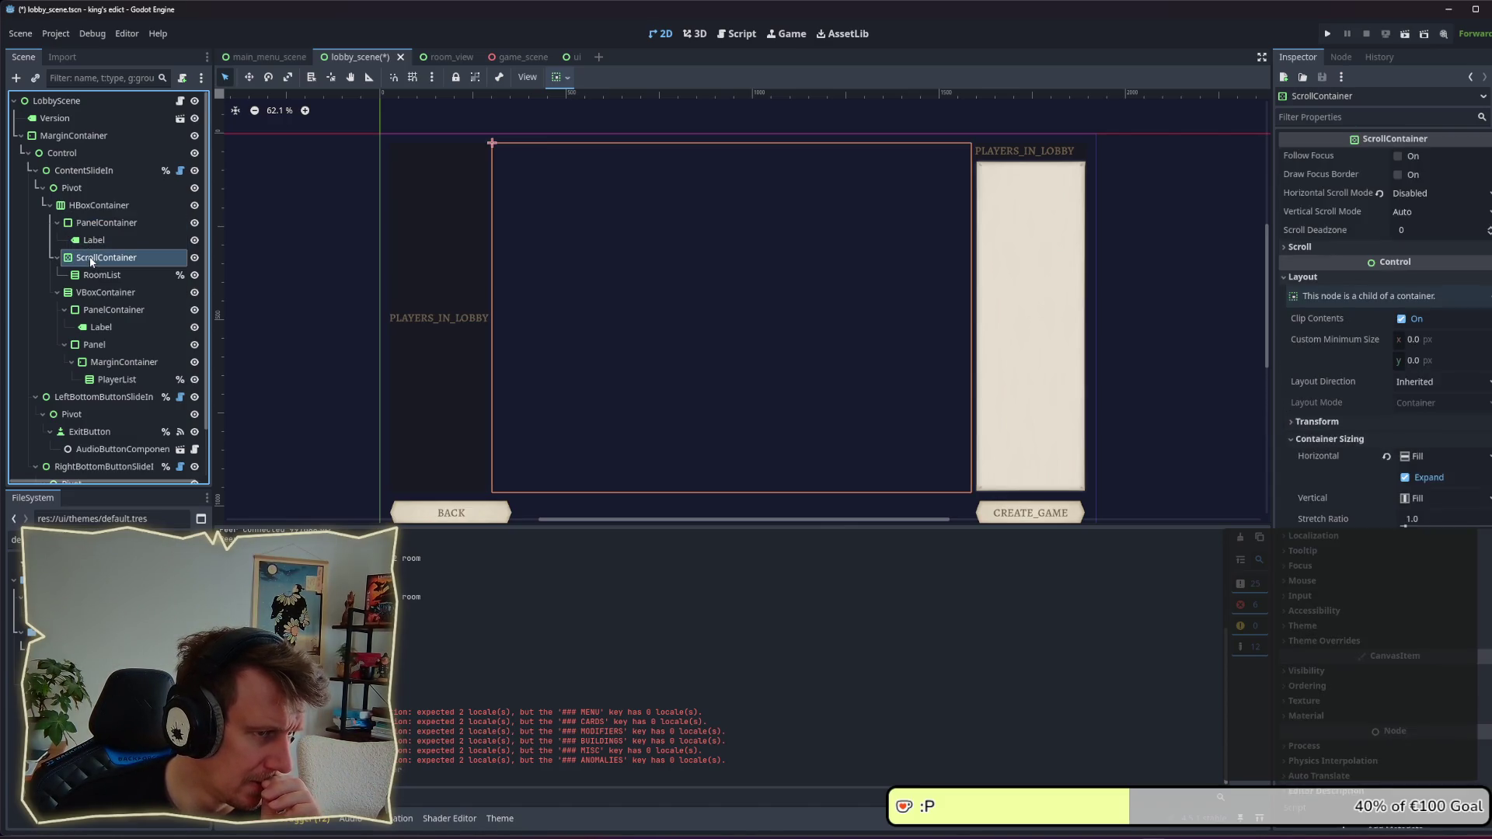
click(91, 225)
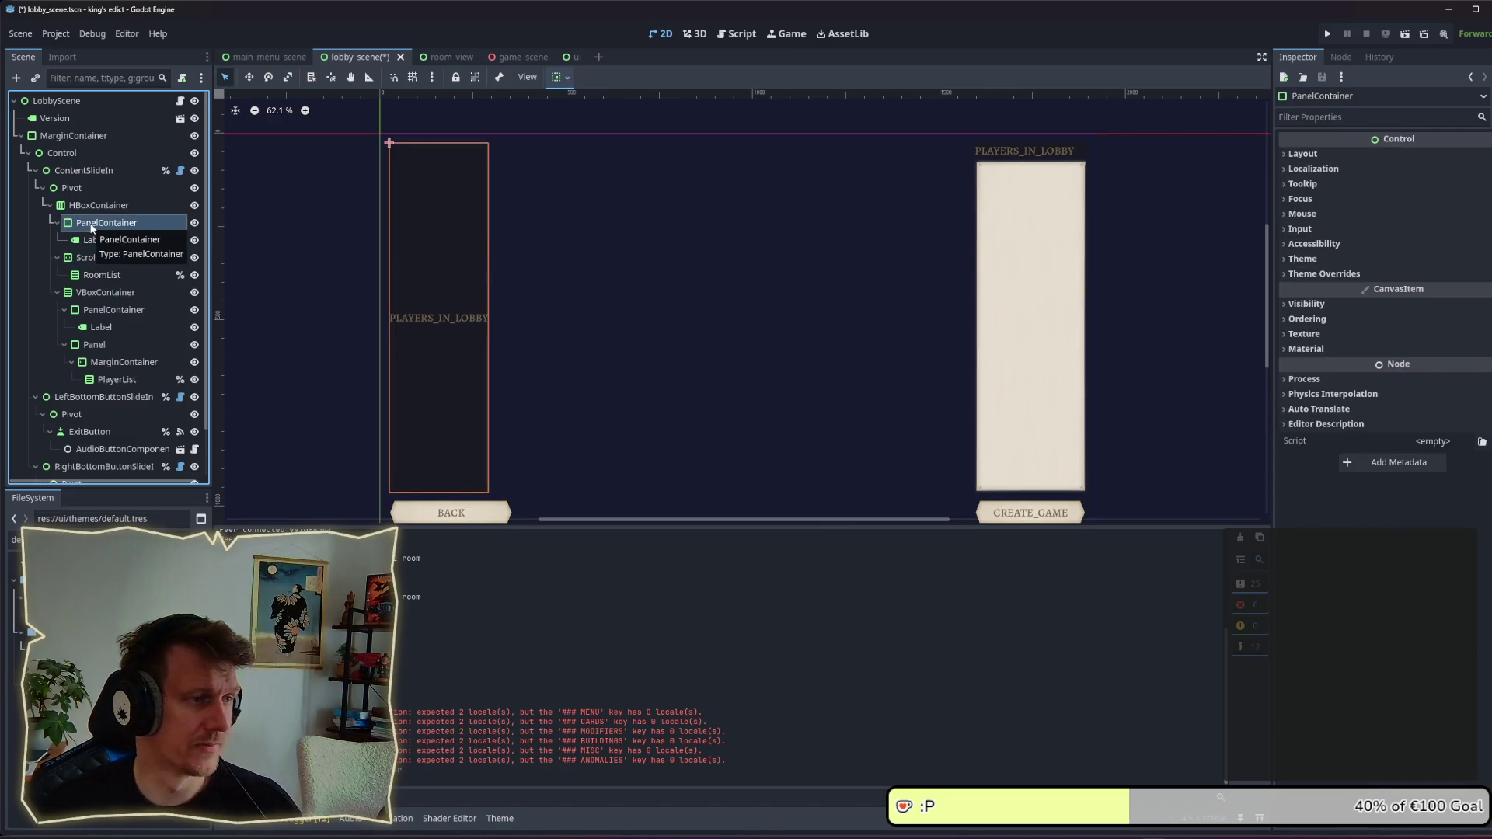
key(Delete)
key(Return)
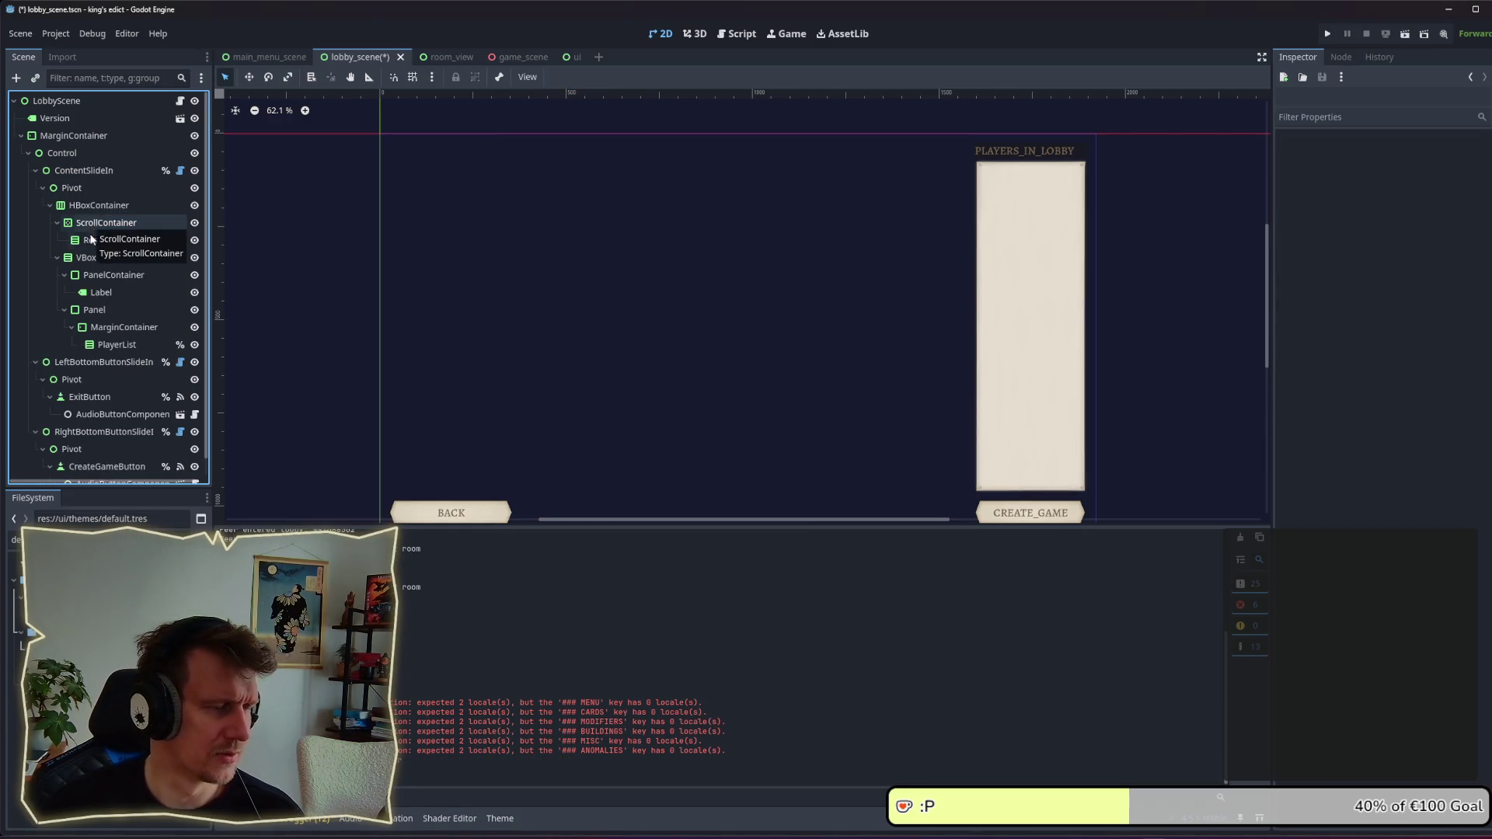
click(95, 228)
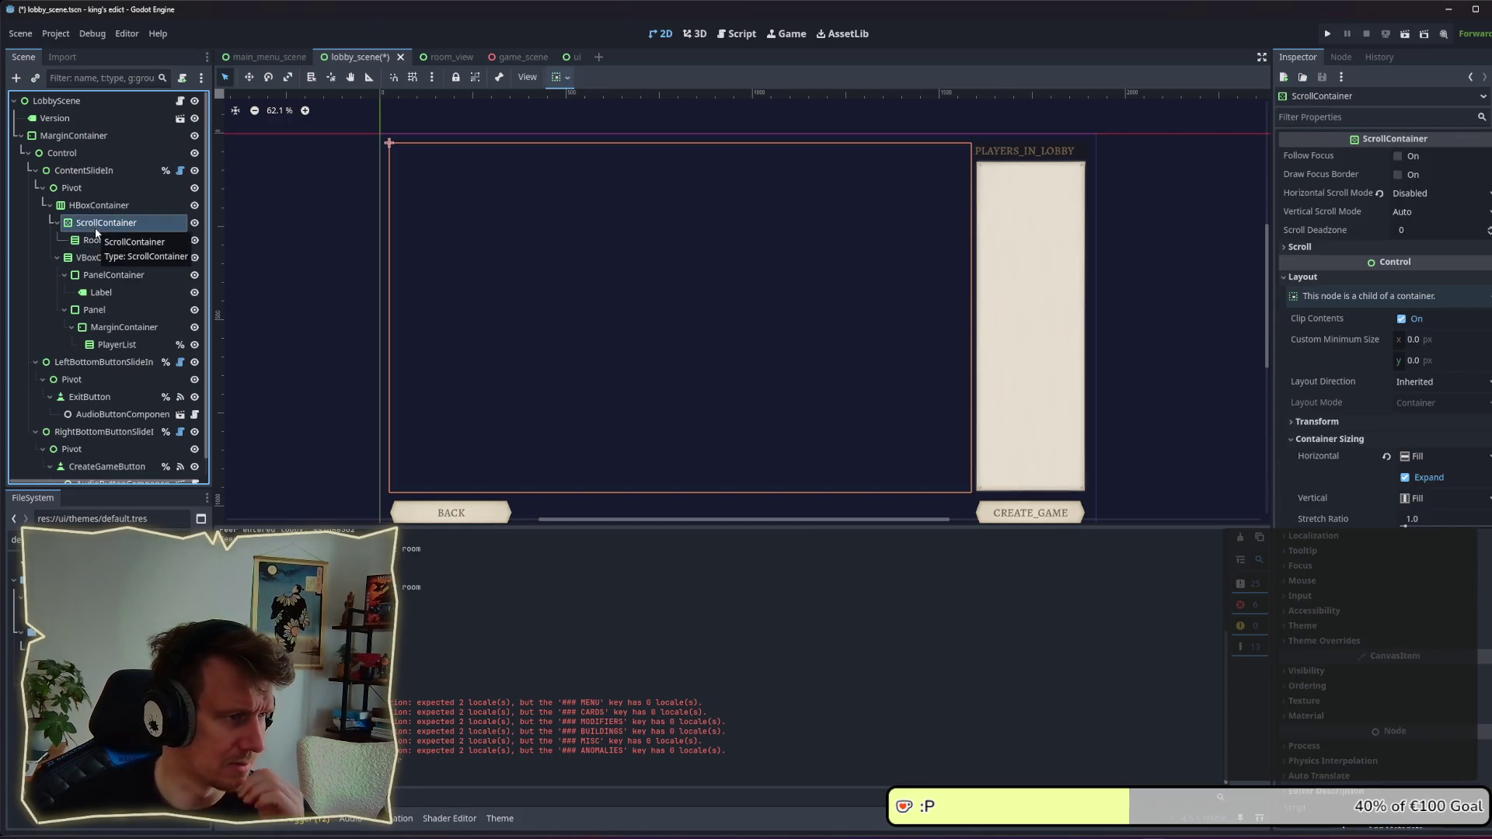
click(97, 241)
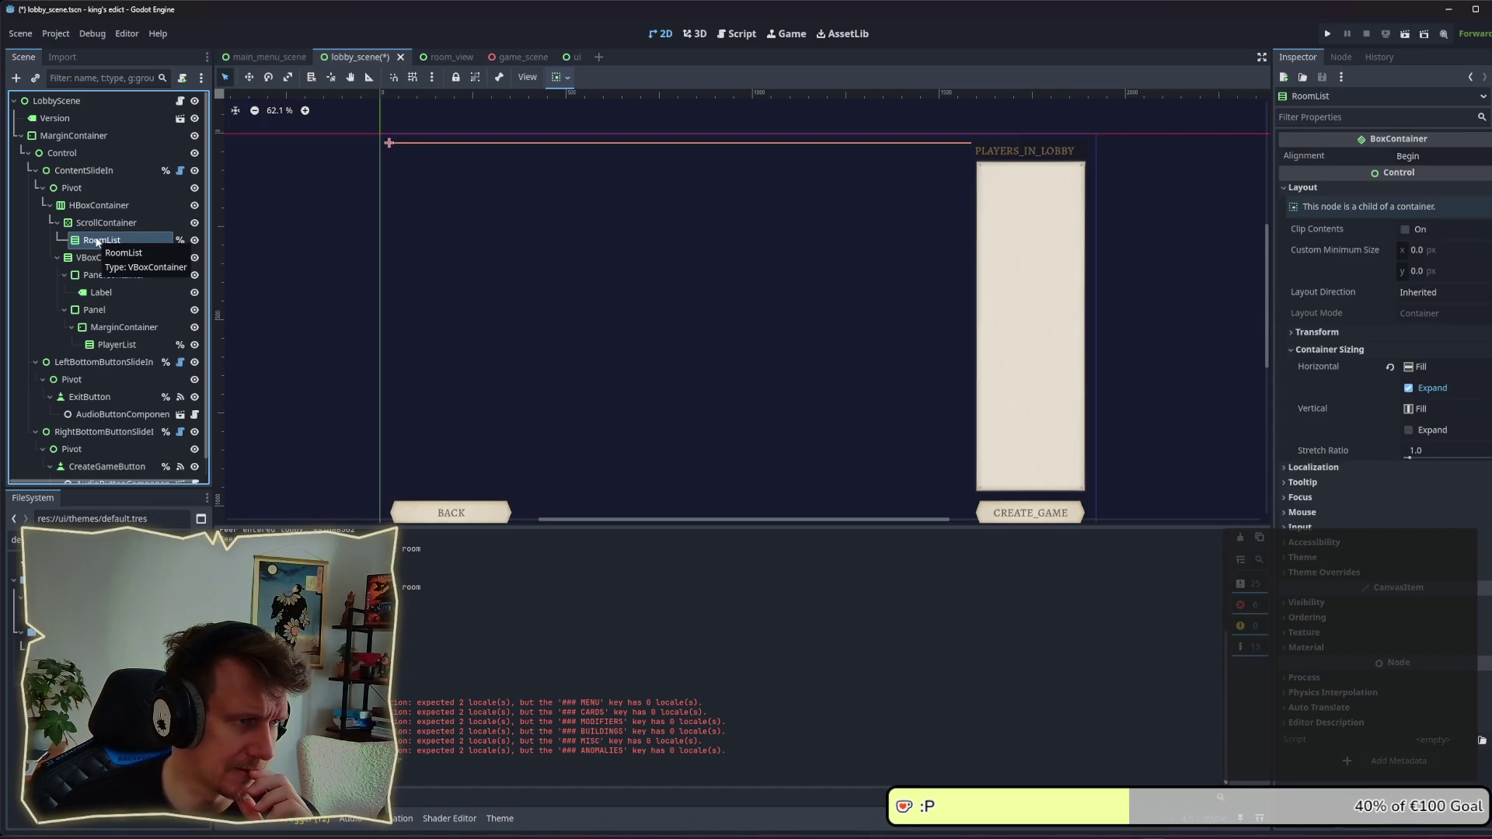
click(98, 223)
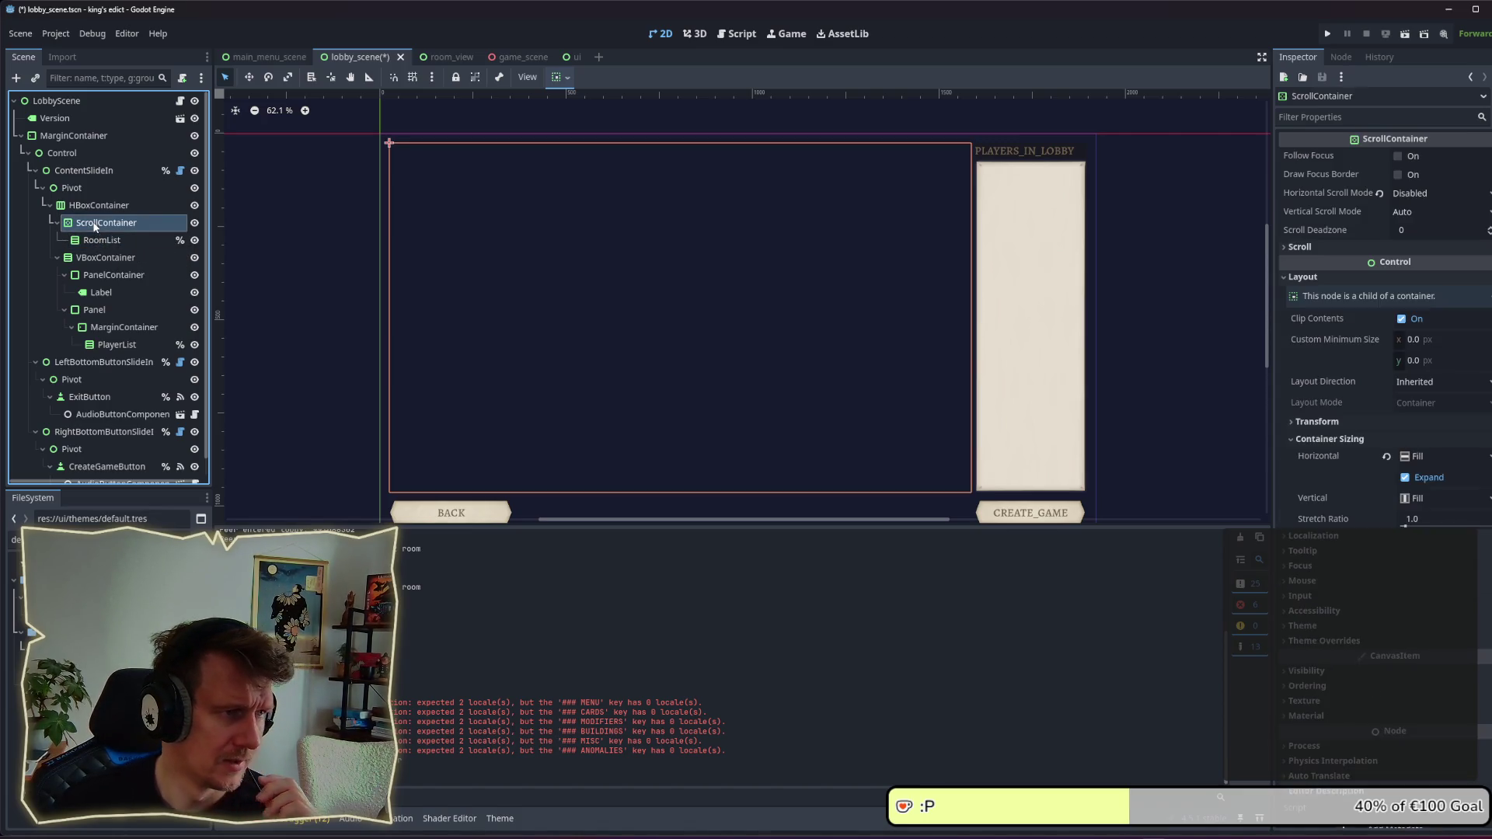
right_click(93, 206)
Step: Add a VBoxContainer2 as the first child of HBoxContainer
click(146, 216)
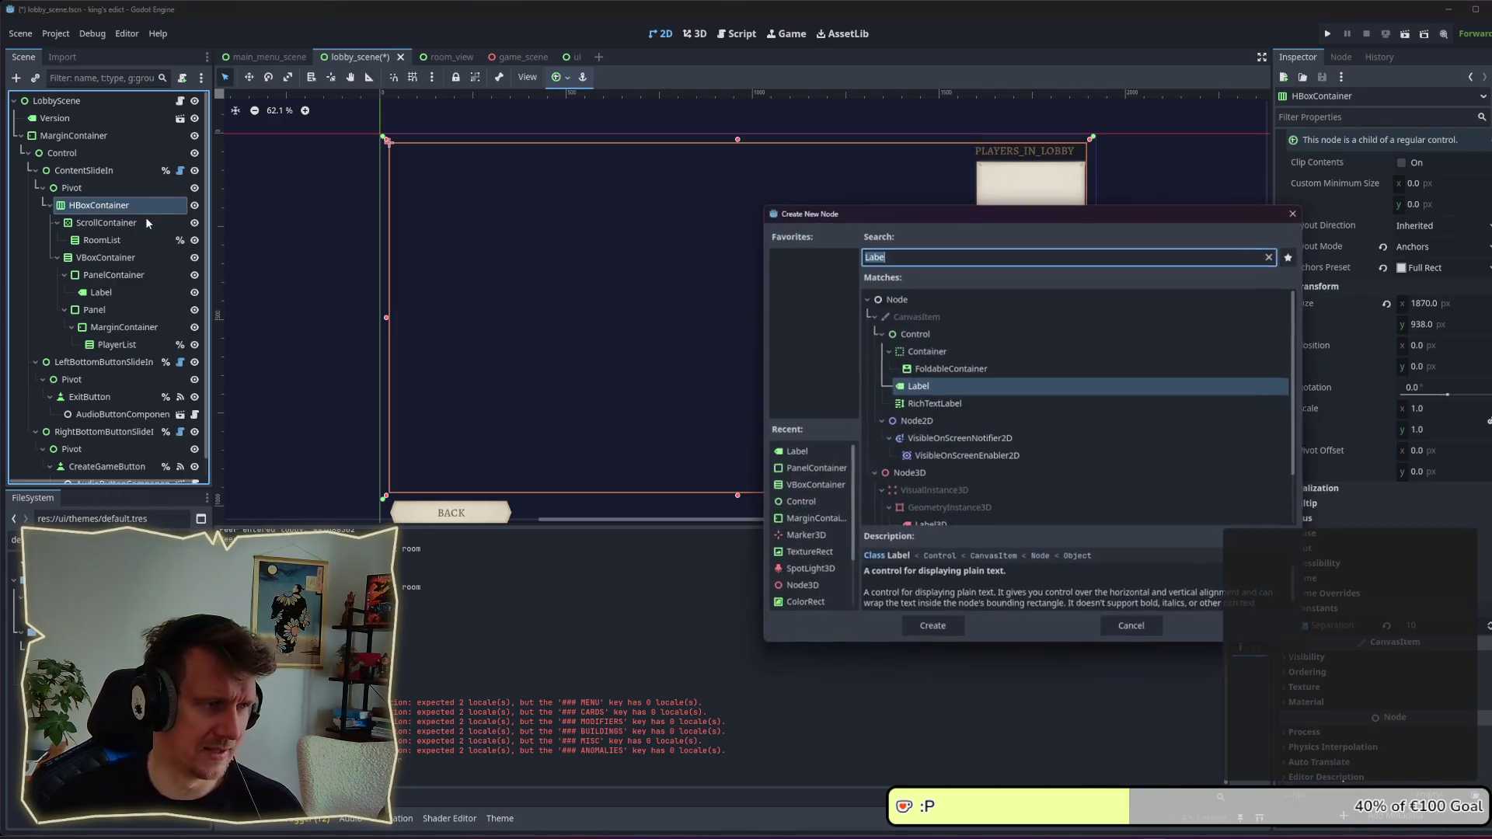
text(VBox)
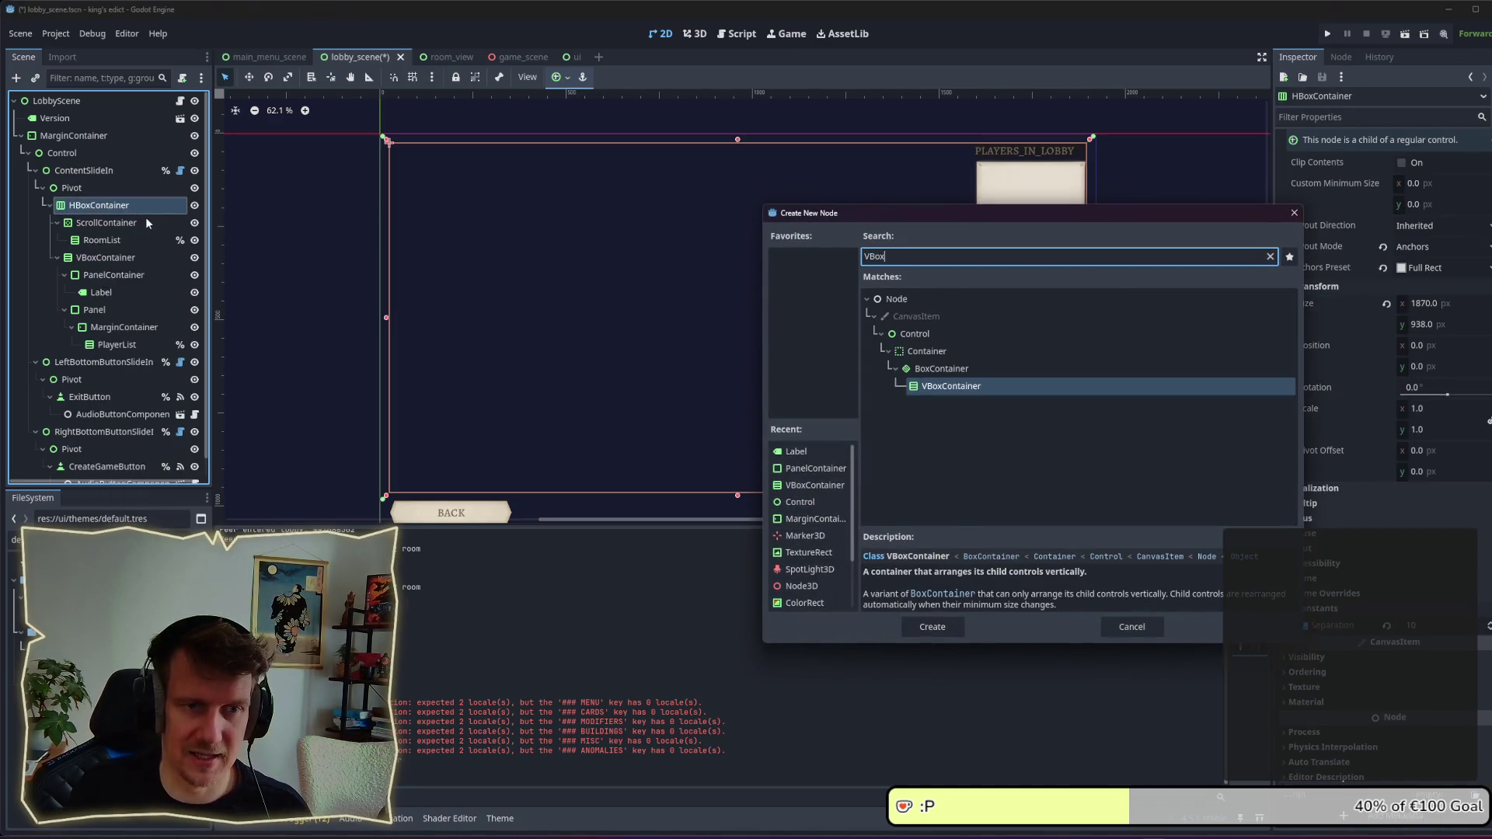
key(Return)
drag(133, 364, 118, 222)
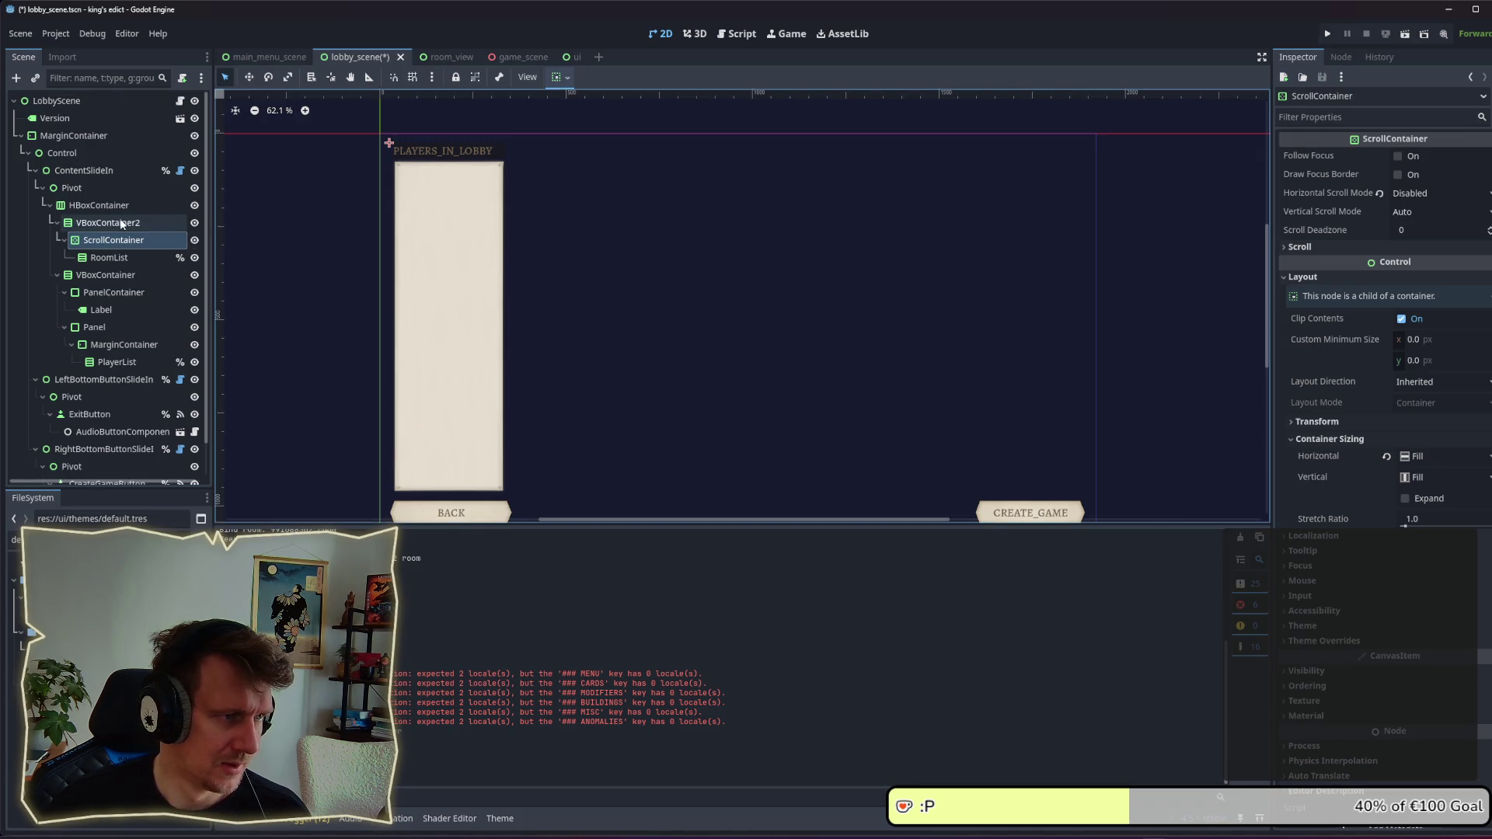
Step: Compare the existing containers' sizing and make VBoxContainer2 expand horizontally
click(106, 275)
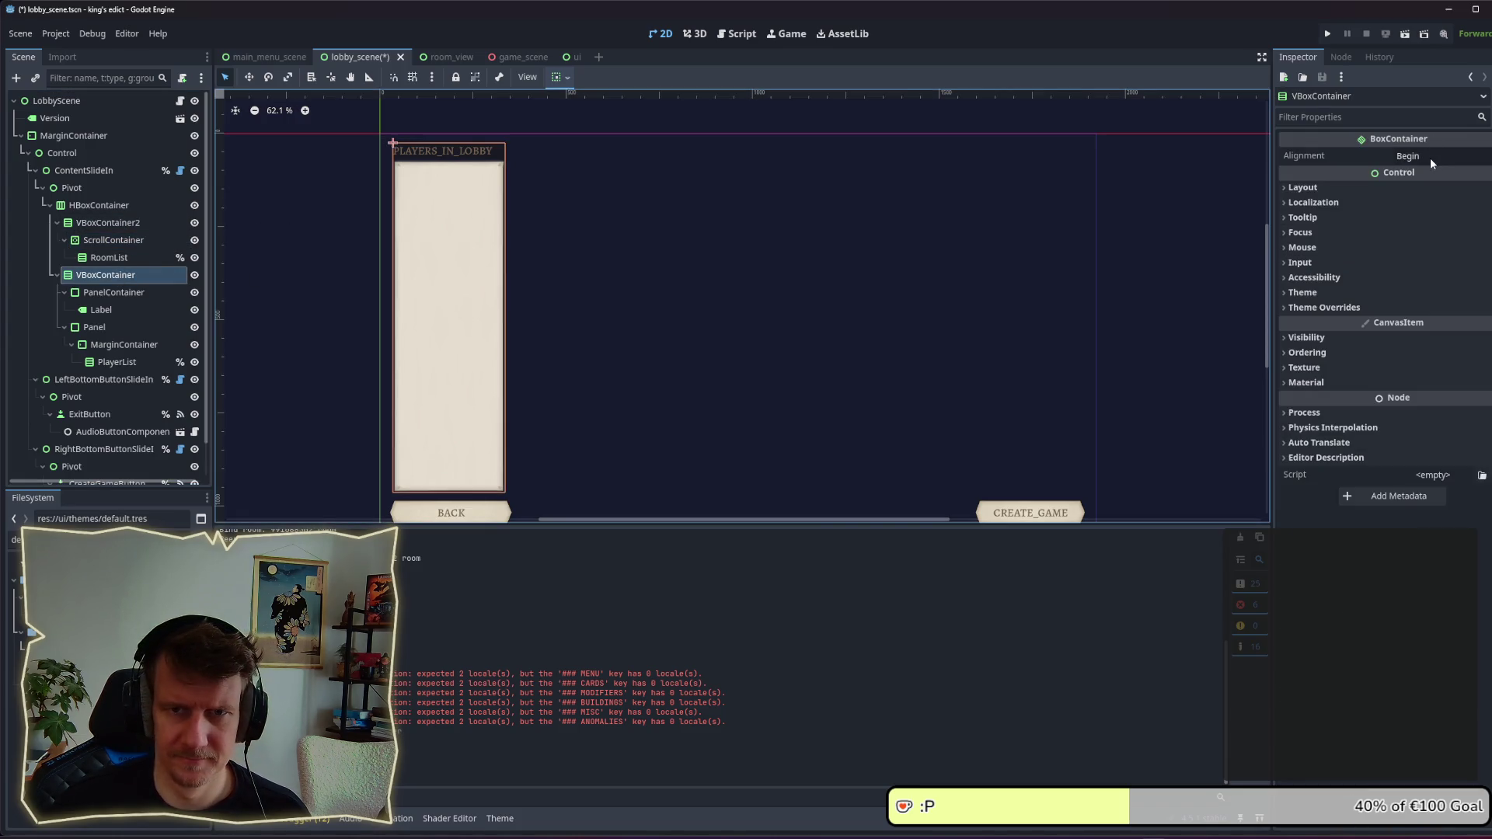
click(1357, 186)
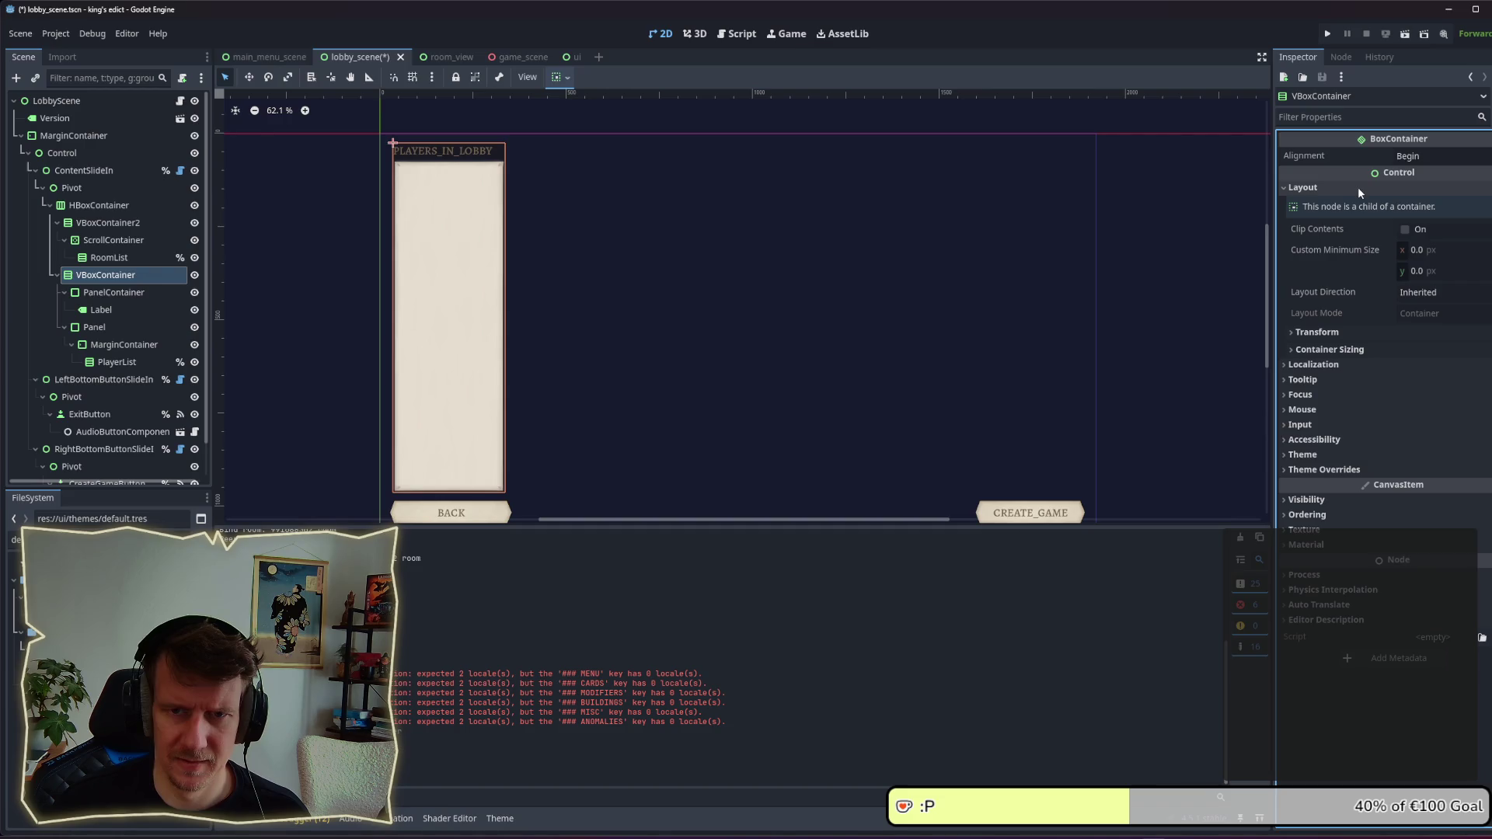
click(118, 241)
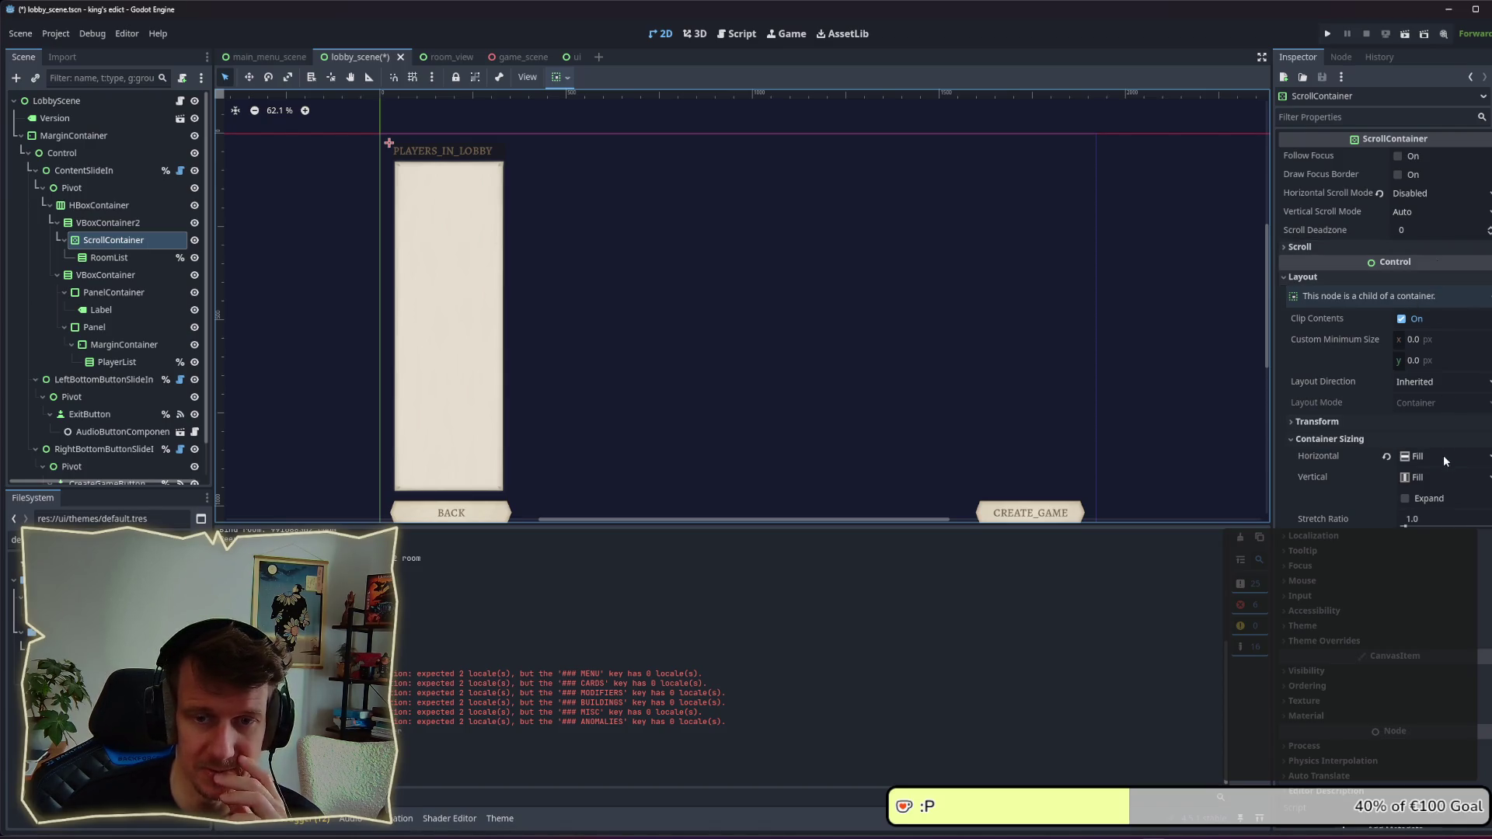
click(107, 226)
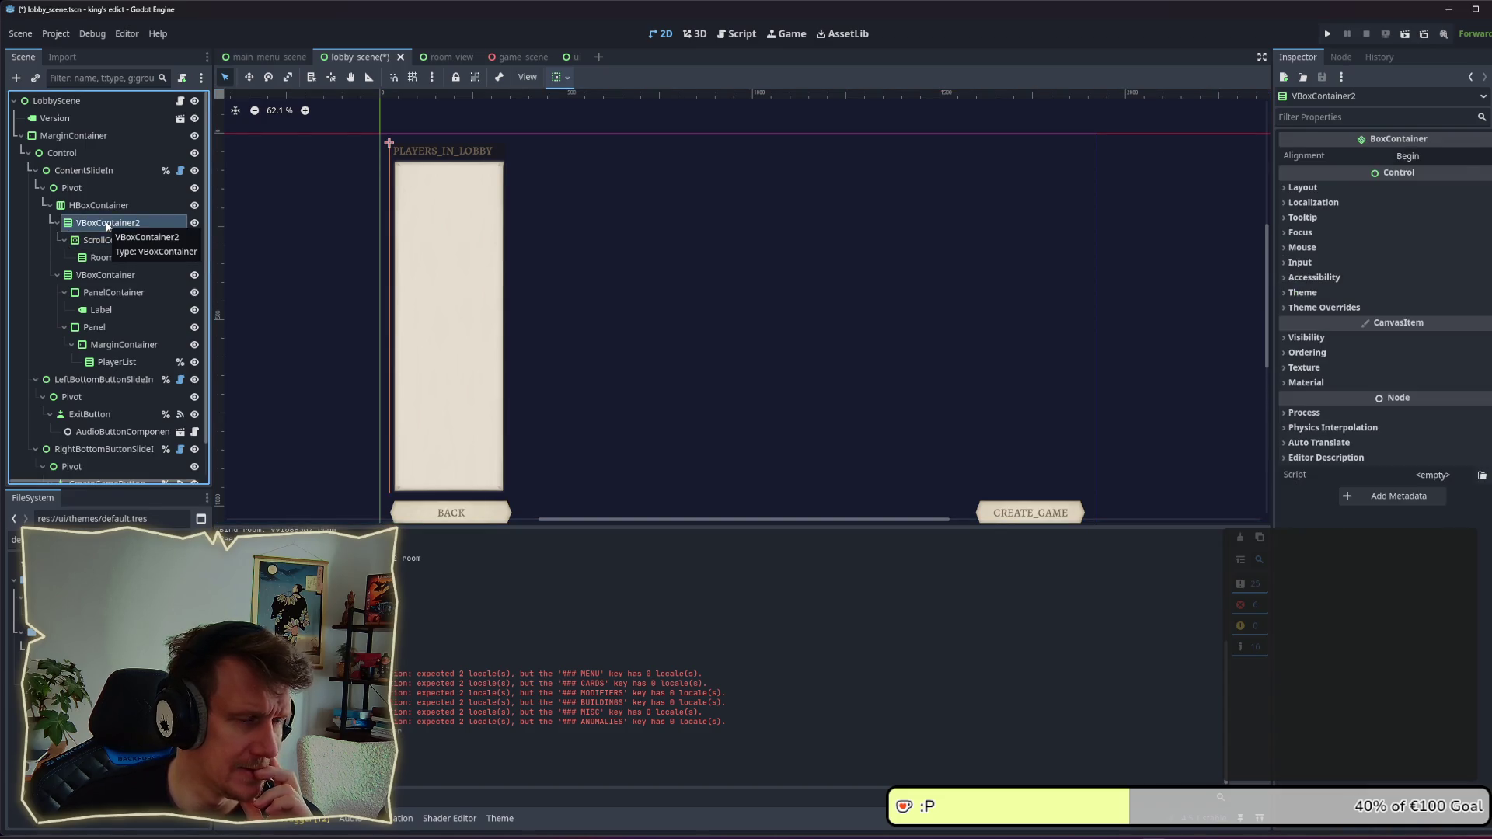
click(1388, 189)
click(1448, 350)
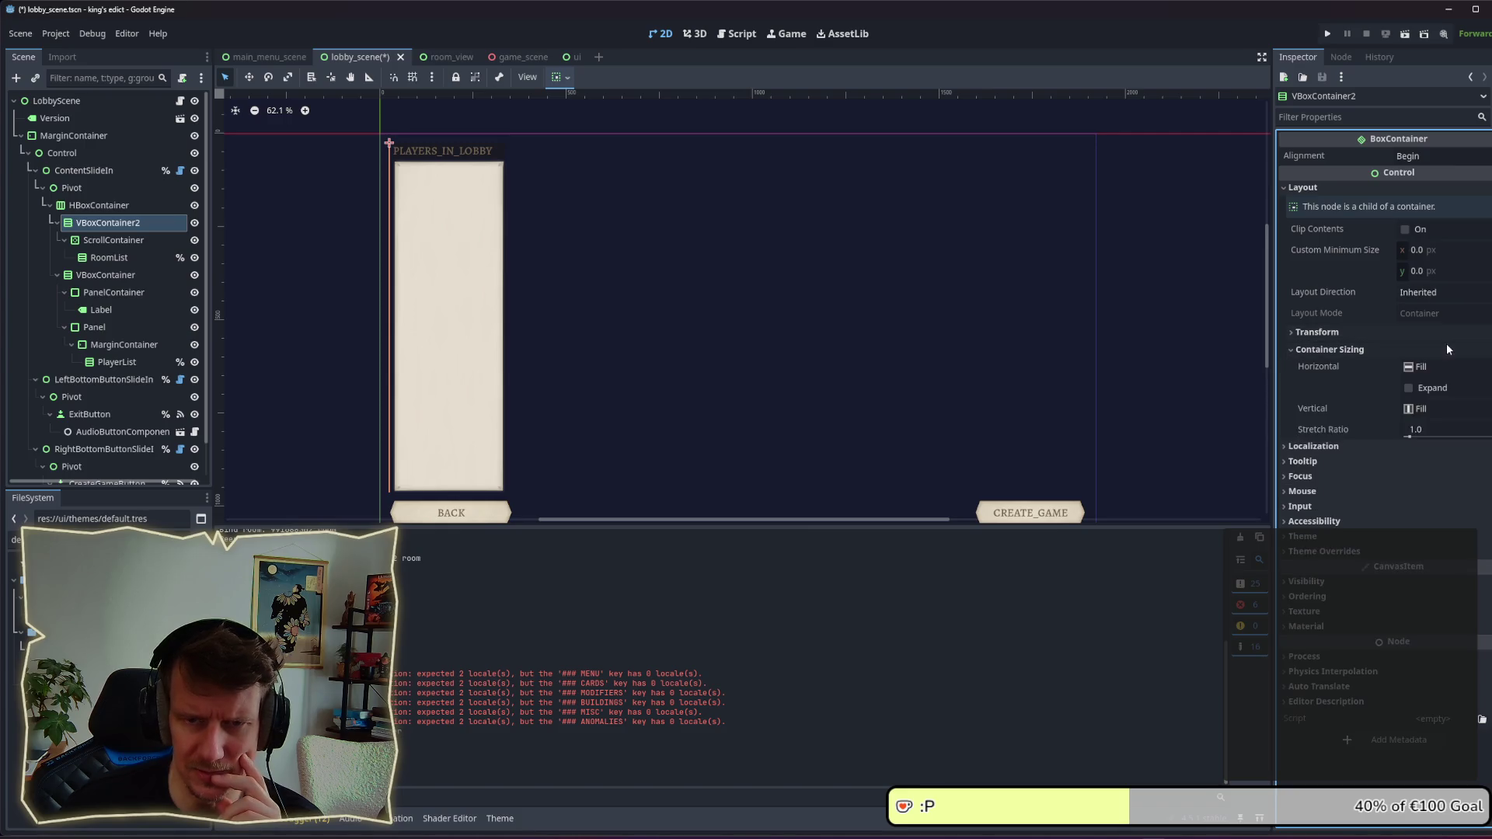
click(1409, 388)
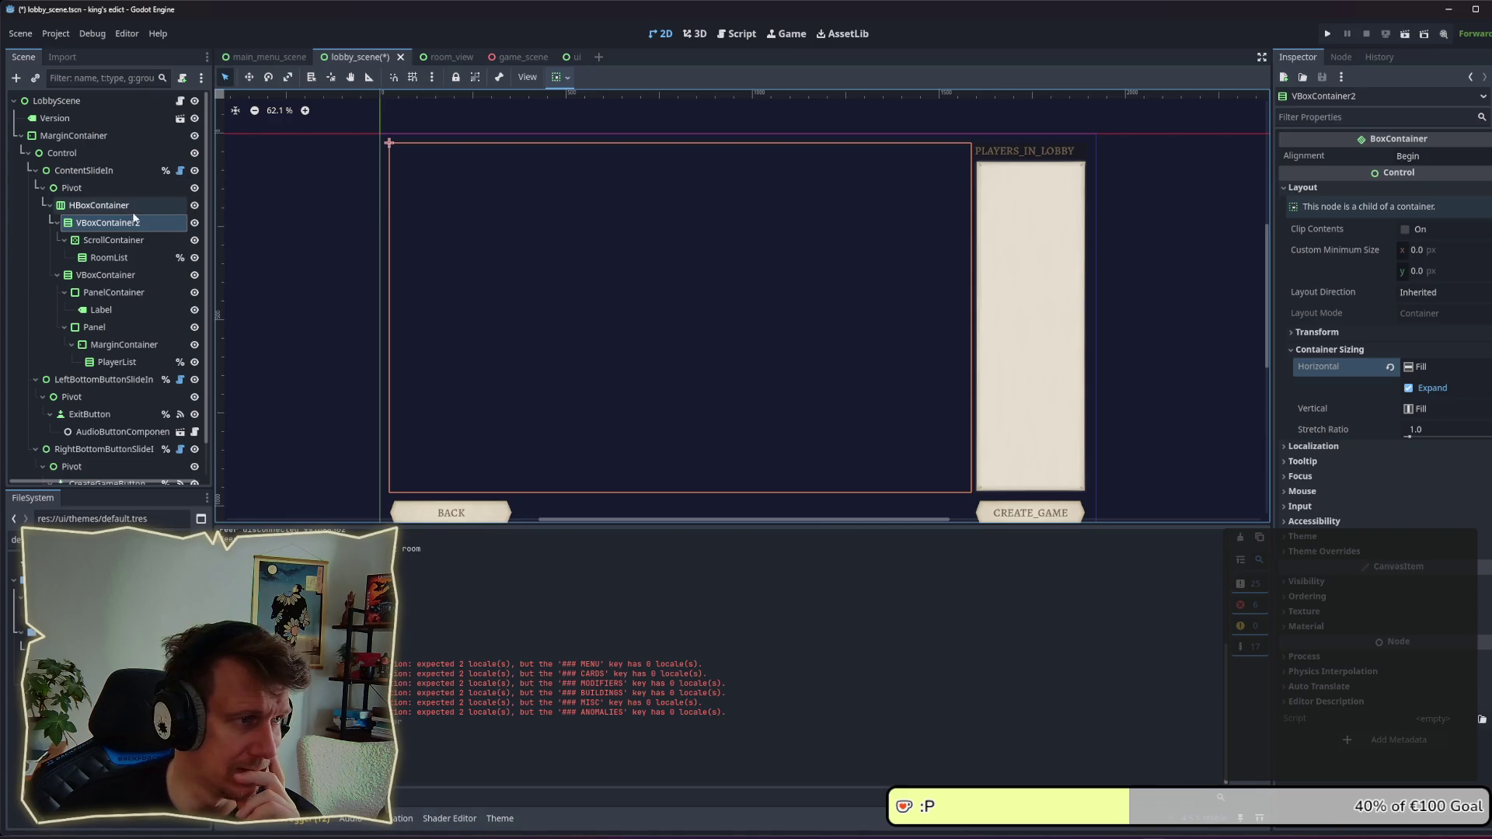
Step: Inspect the ScrollContainer, then duplicate the PLAYERS_IN_LOBBY header panel
click(99, 205)
click(113, 240)
click(114, 223)
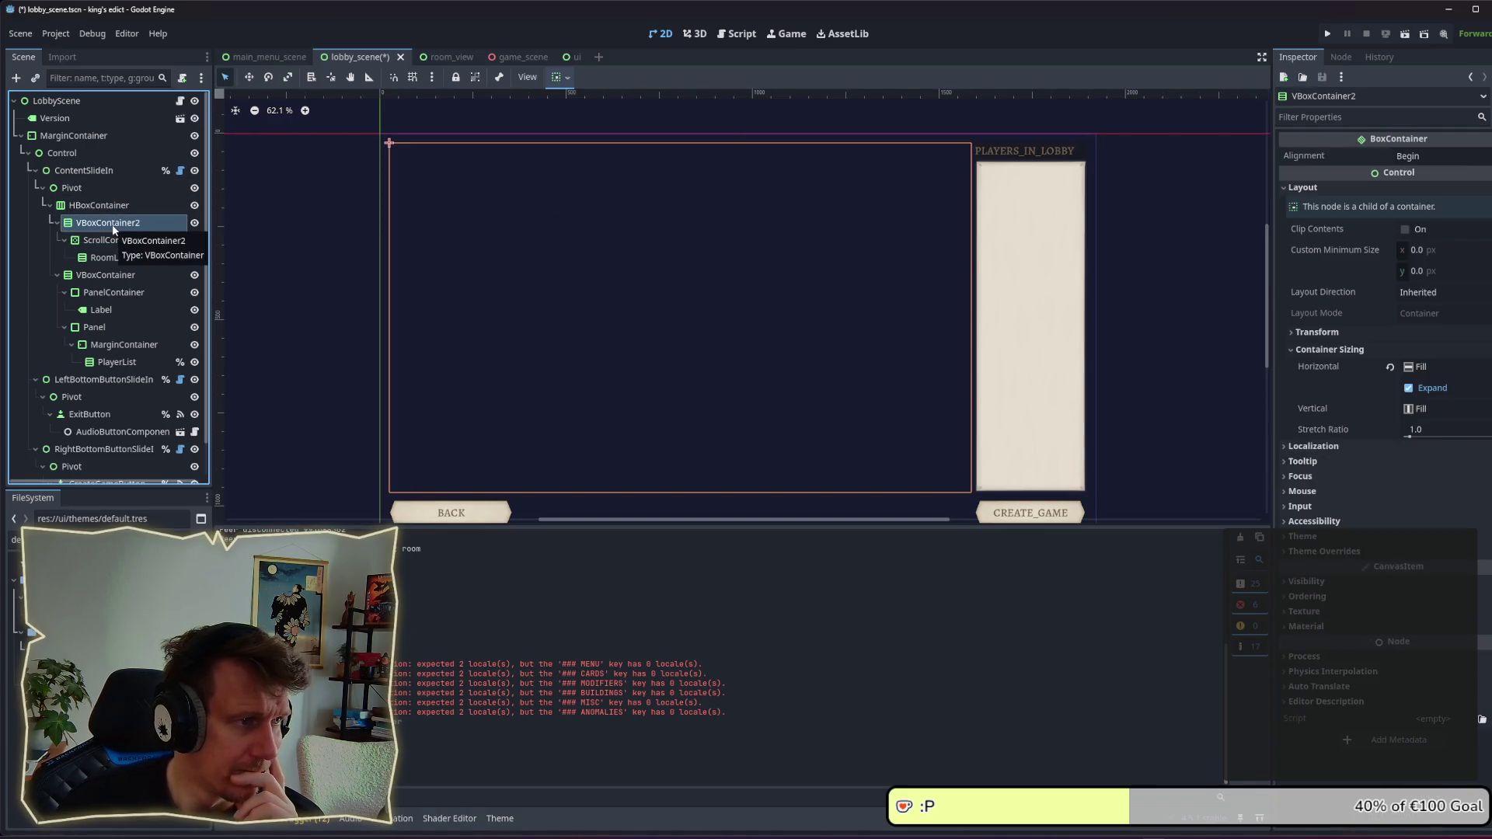
click(114, 240)
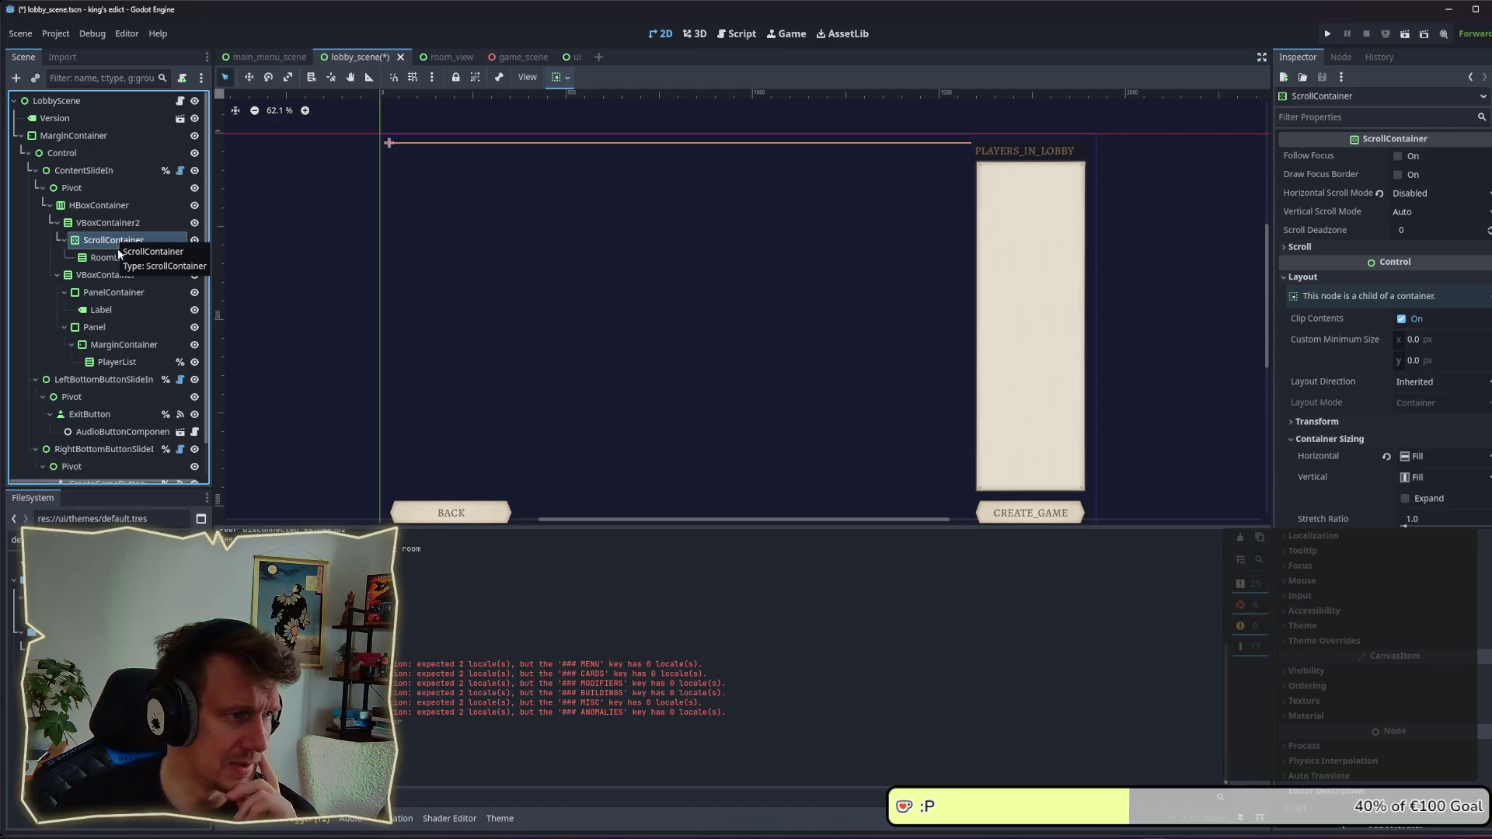
click(107, 293)
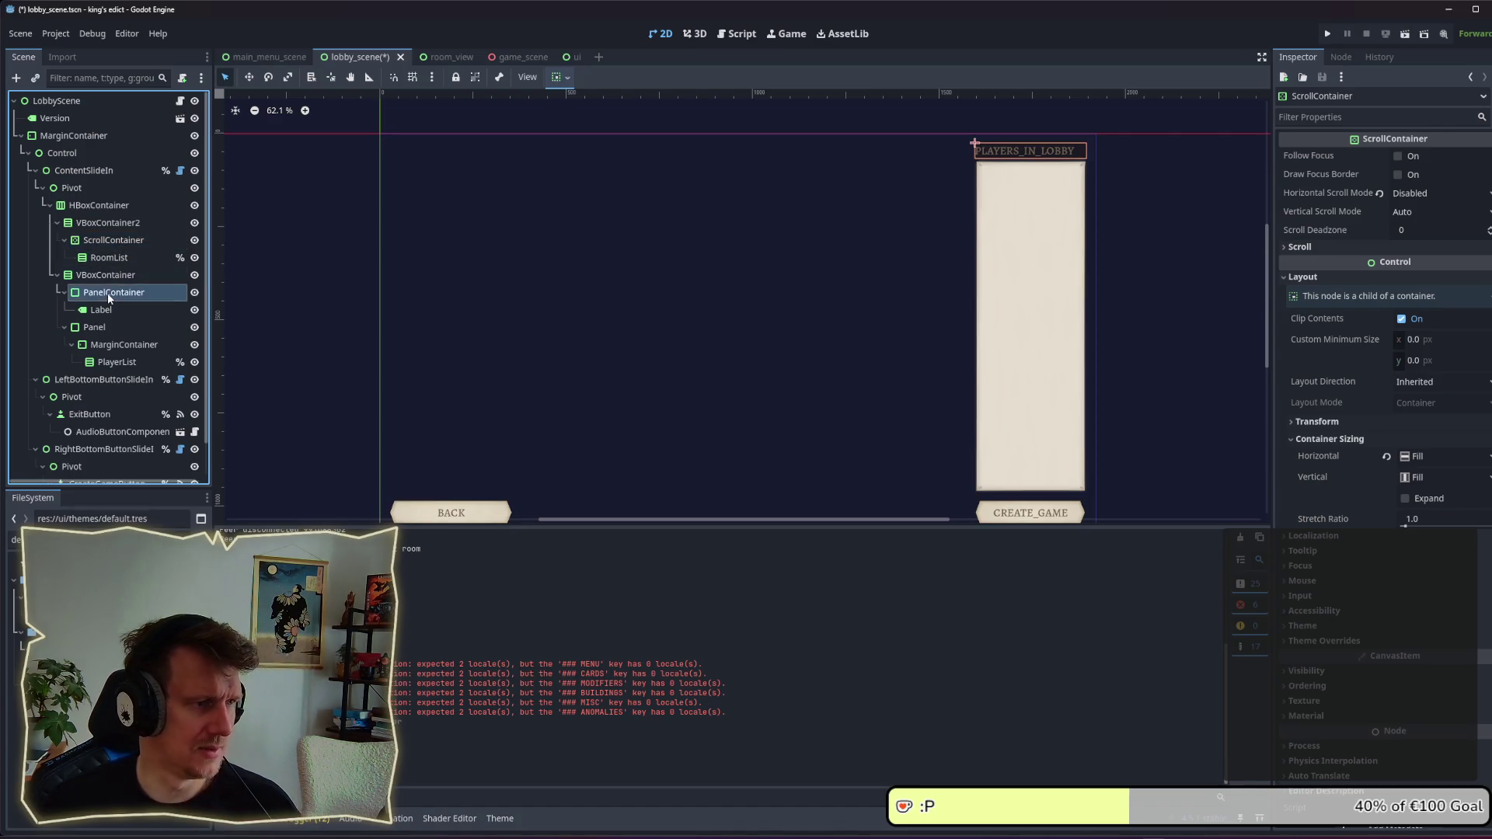
click(106, 224)
key(ctrl+v)
Step: Move the copied header above the room list, centre its label, and save
drag(108, 275, 109, 230)
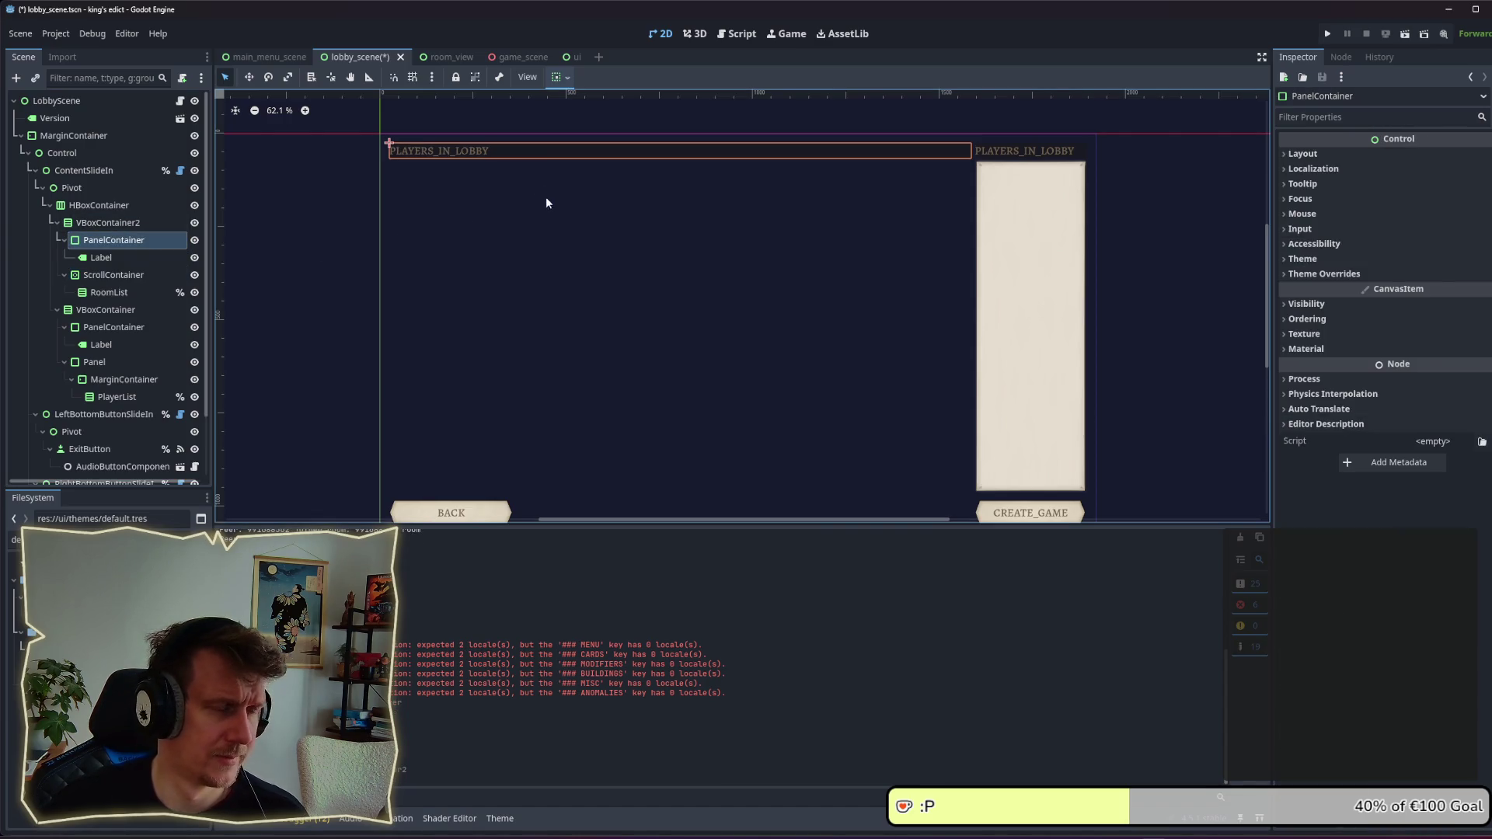
click(113, 254)
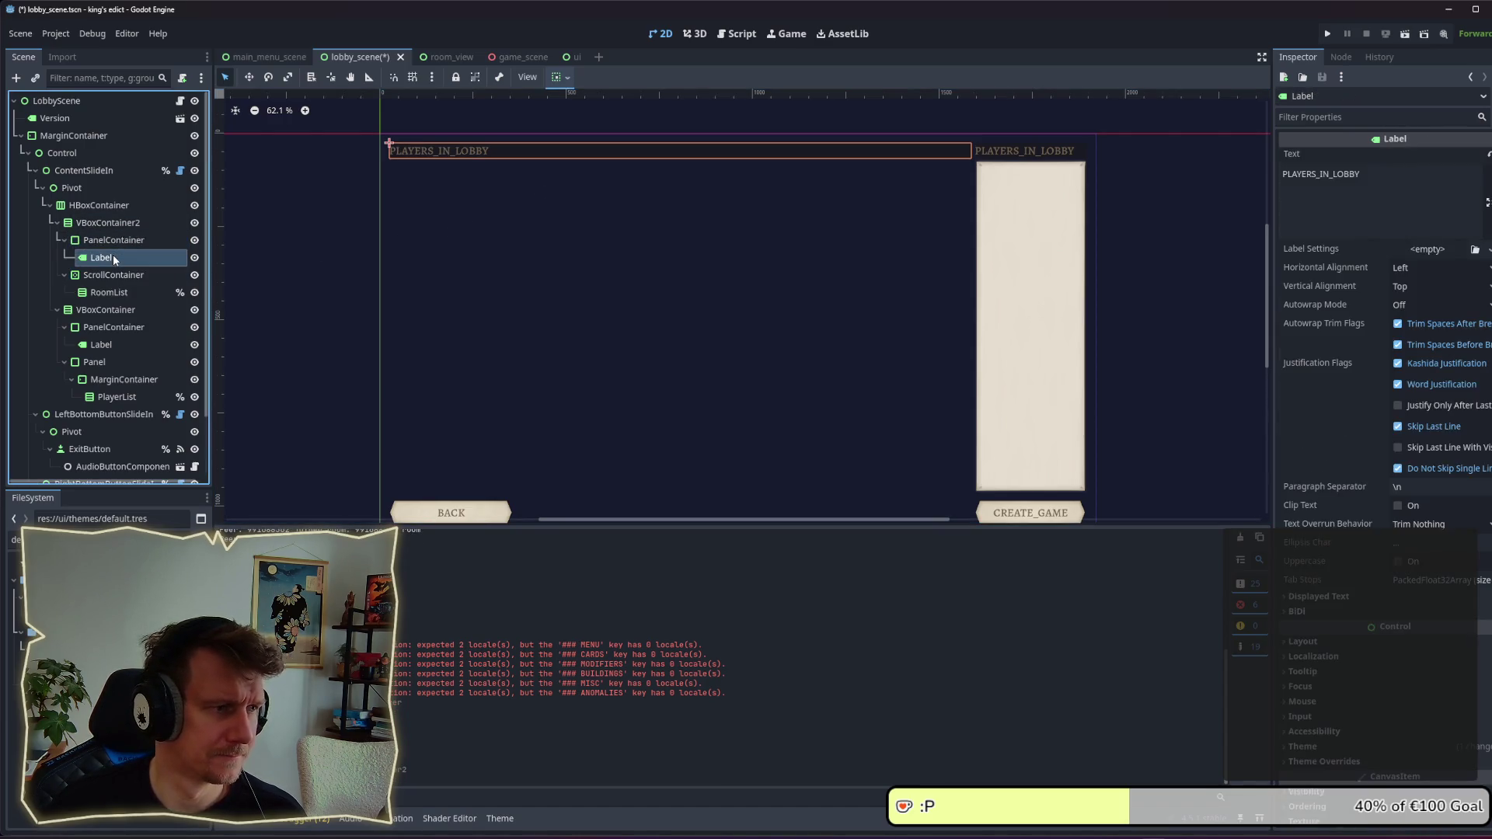
click(113, 240)
click(1379, 155)
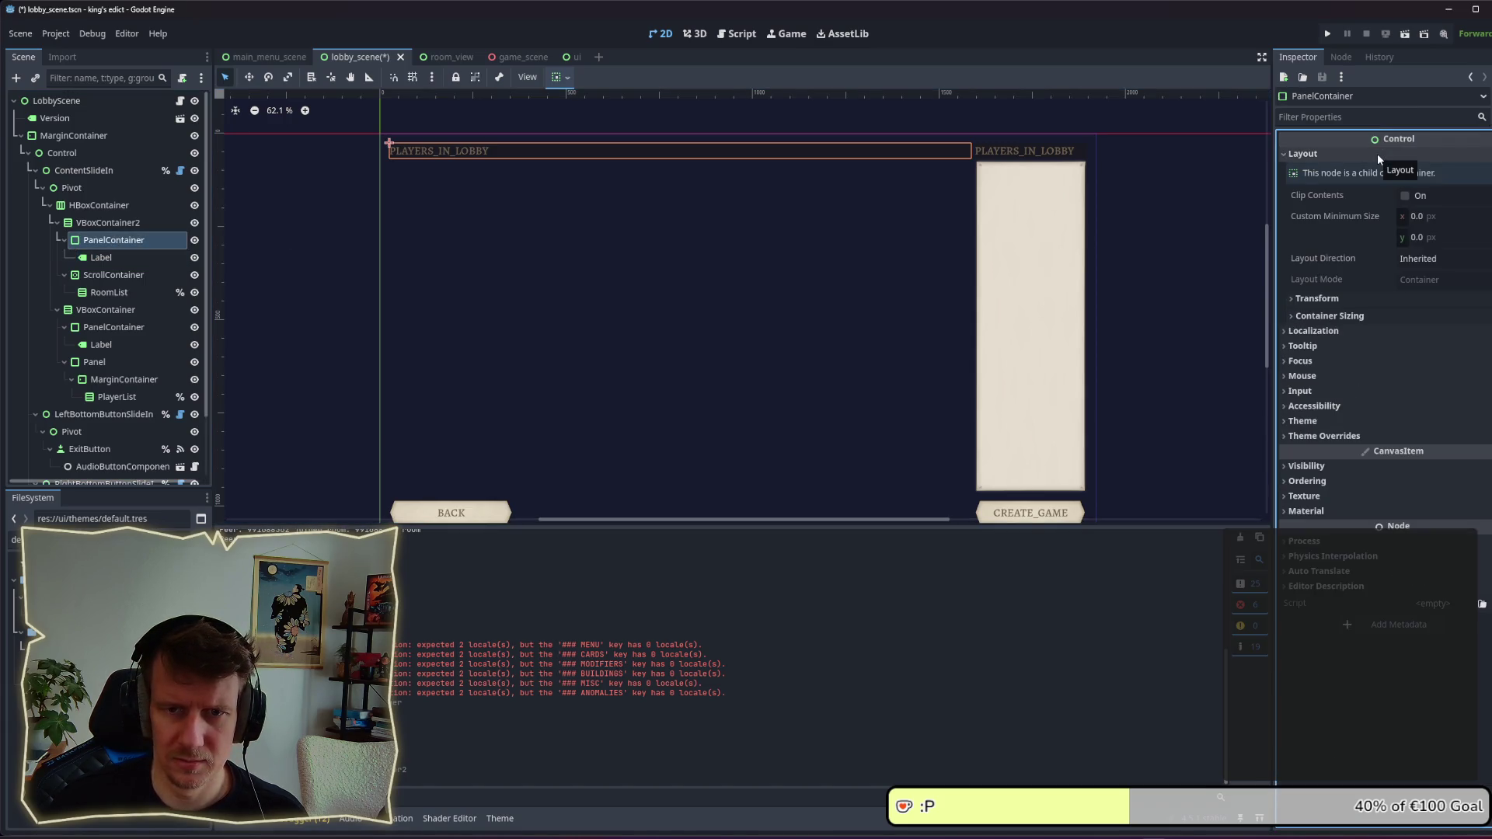
click(1377, 152)
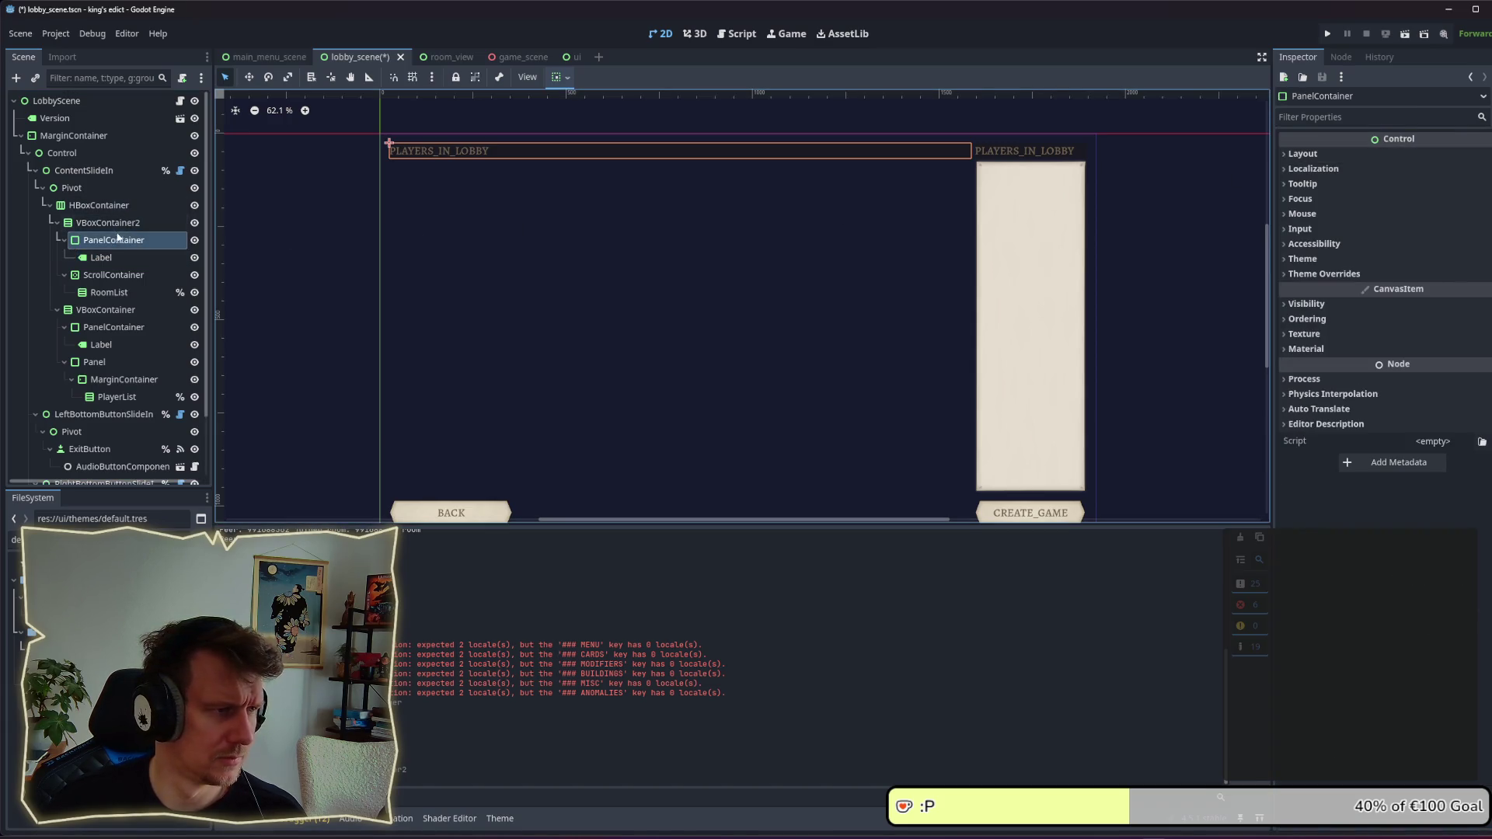
click(108, 258)
click(1416, 267)
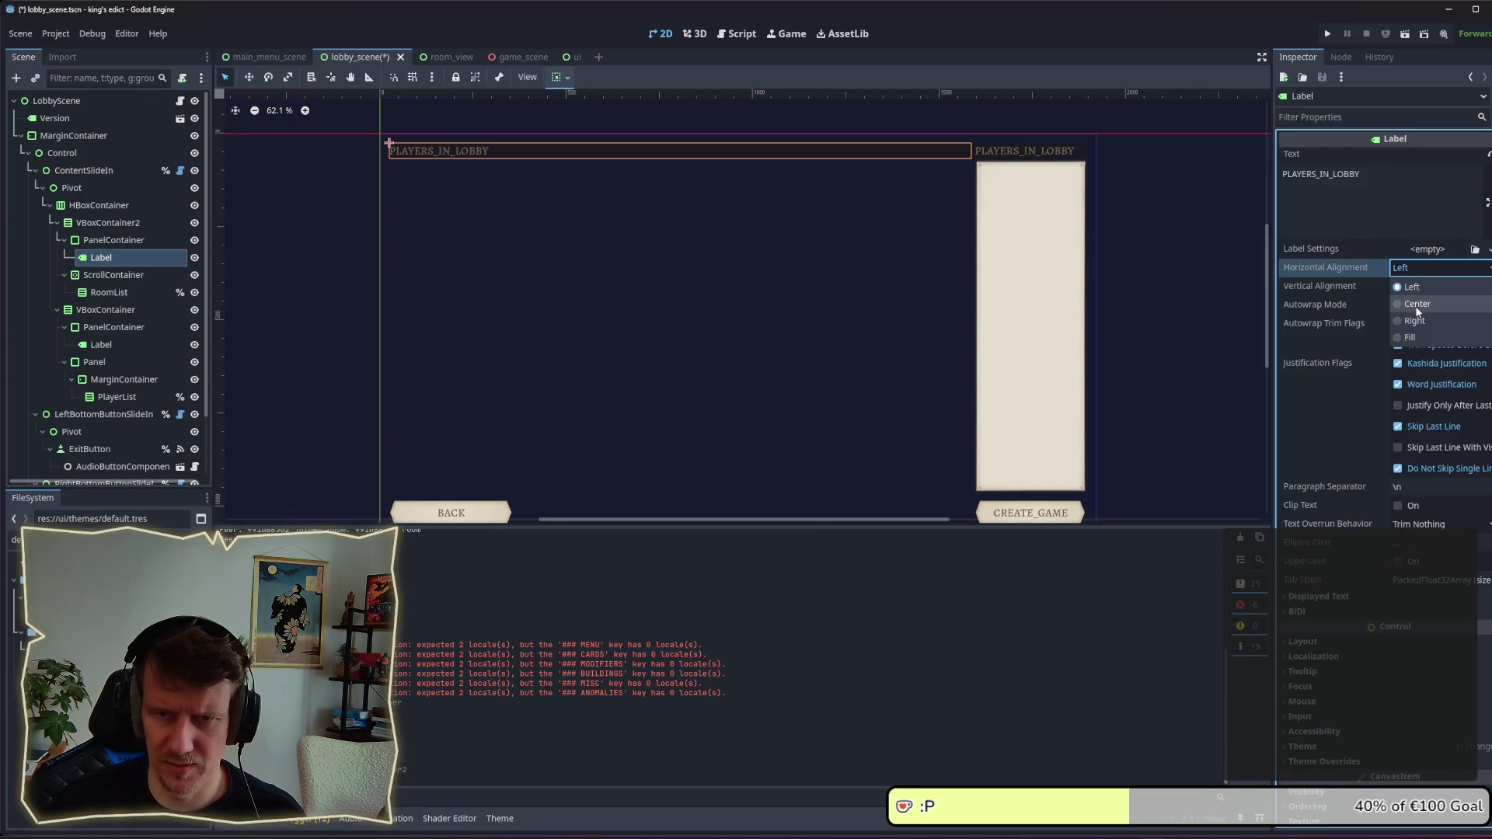
click(1405, 306)
key(ctrl+s)
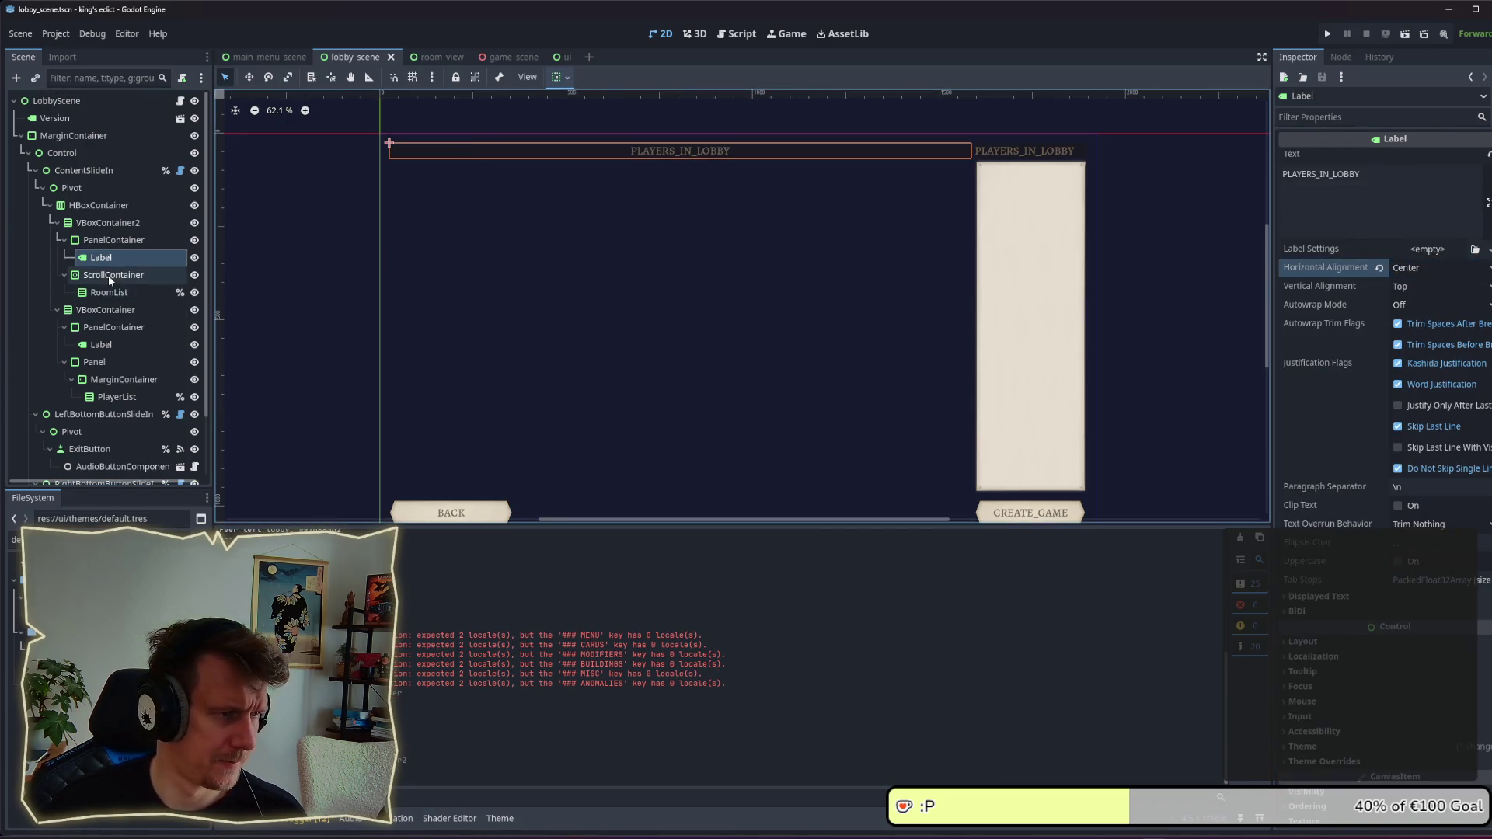
Step: Change the copied header's text to GAMES and save the scene
drag(1398, 193, 1259, 179)
text(G)
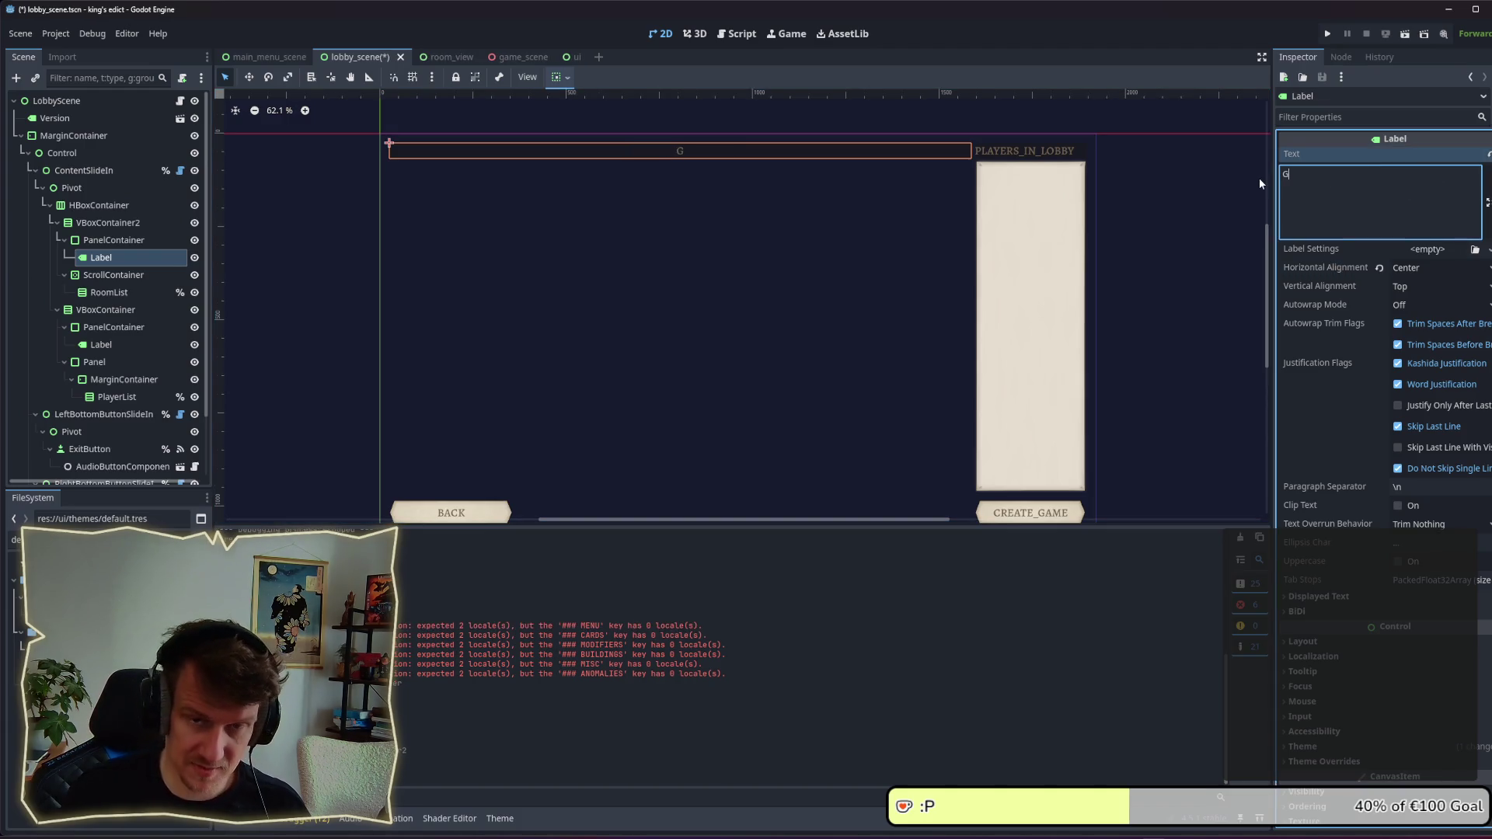
text(AMES)
key(ctrl+s)
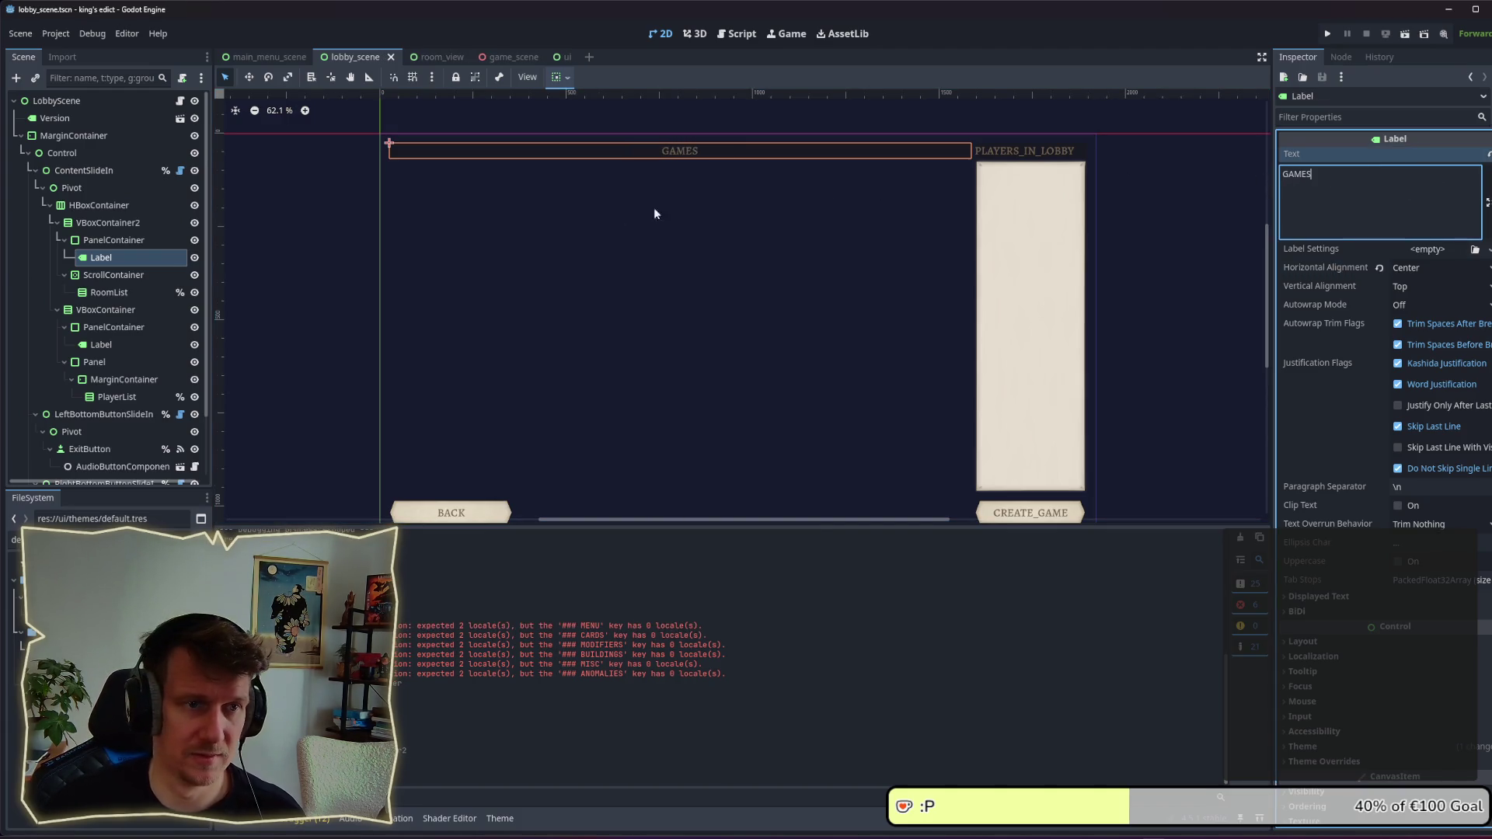
click(109, 292)
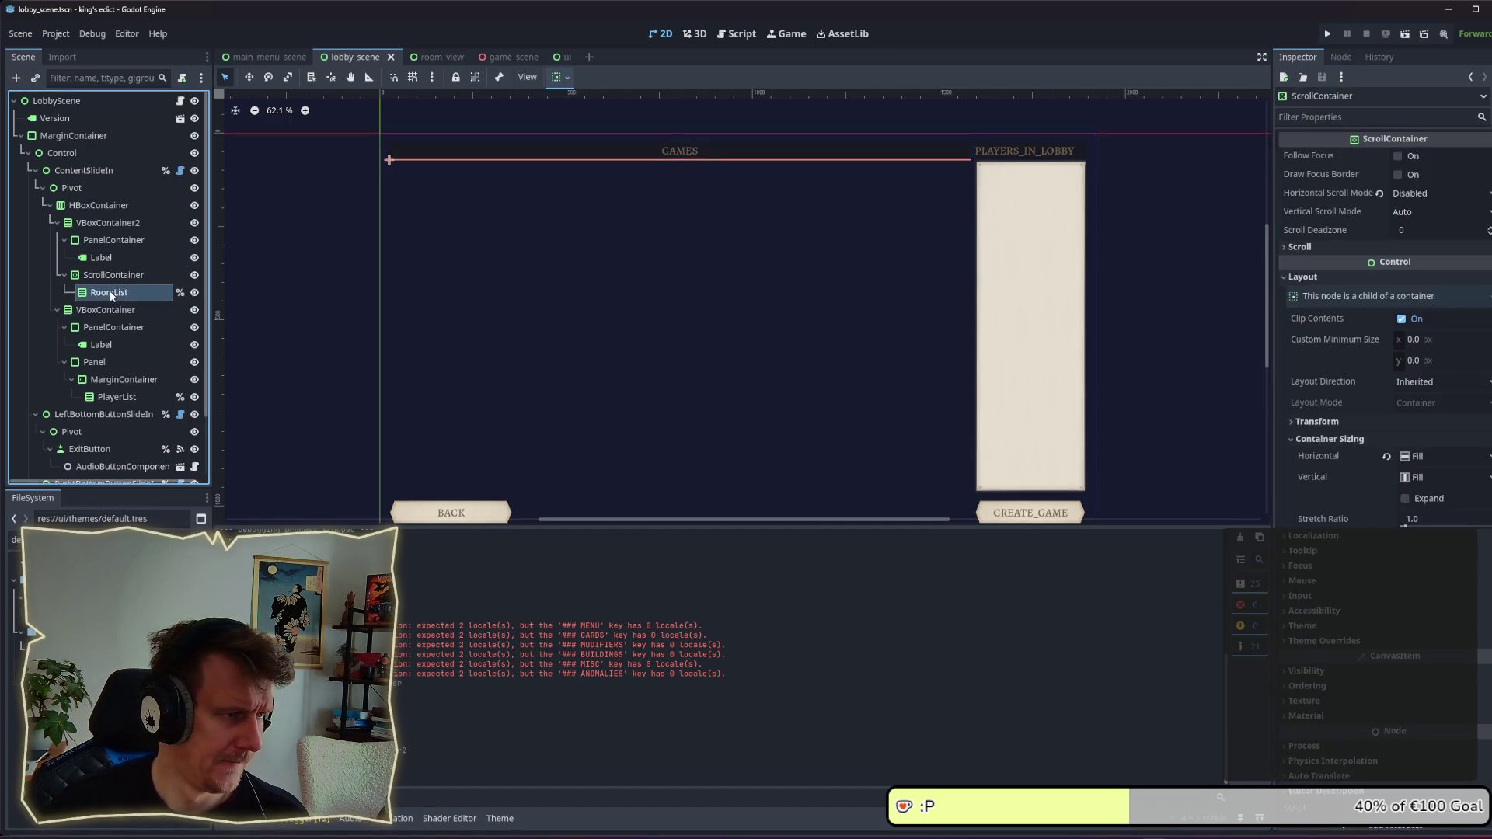
click(104, 344)
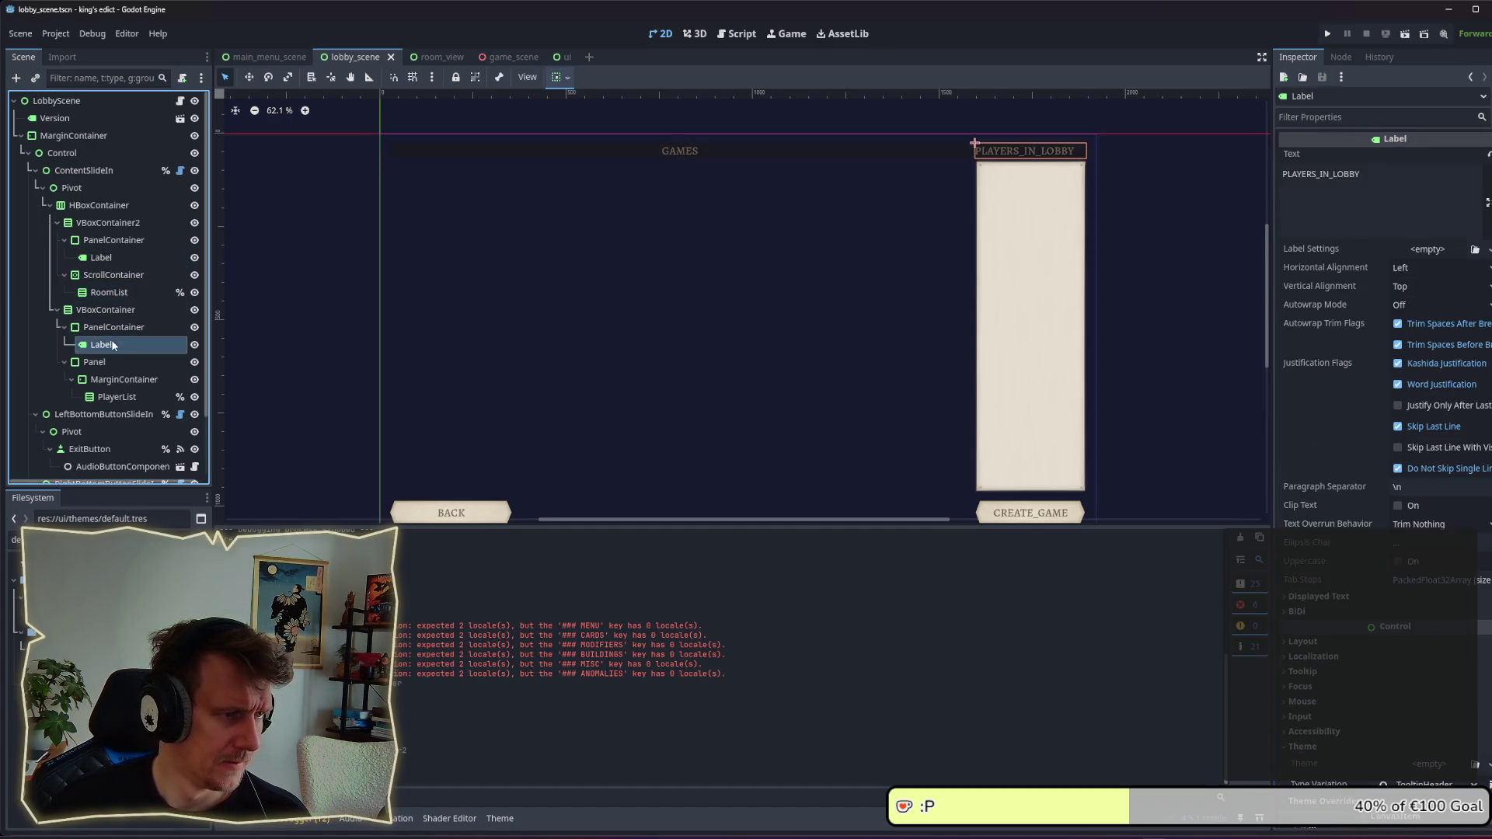
Step: Set the PLAYERS_IN_LOBBY label's Horizontal Alignment to Center
click(1410, 274)
click(1422, 305)
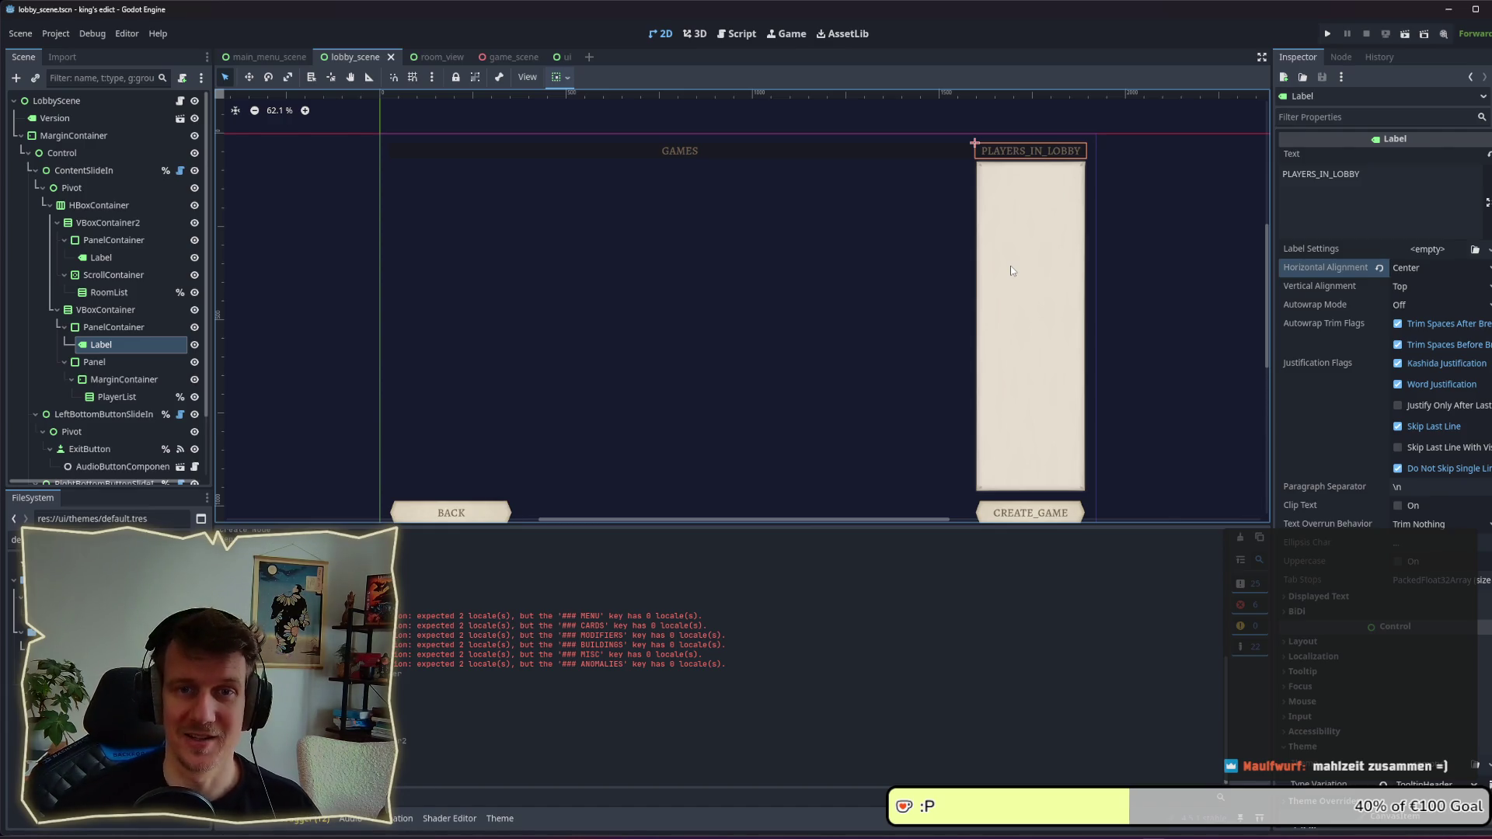
click(1132, 241)
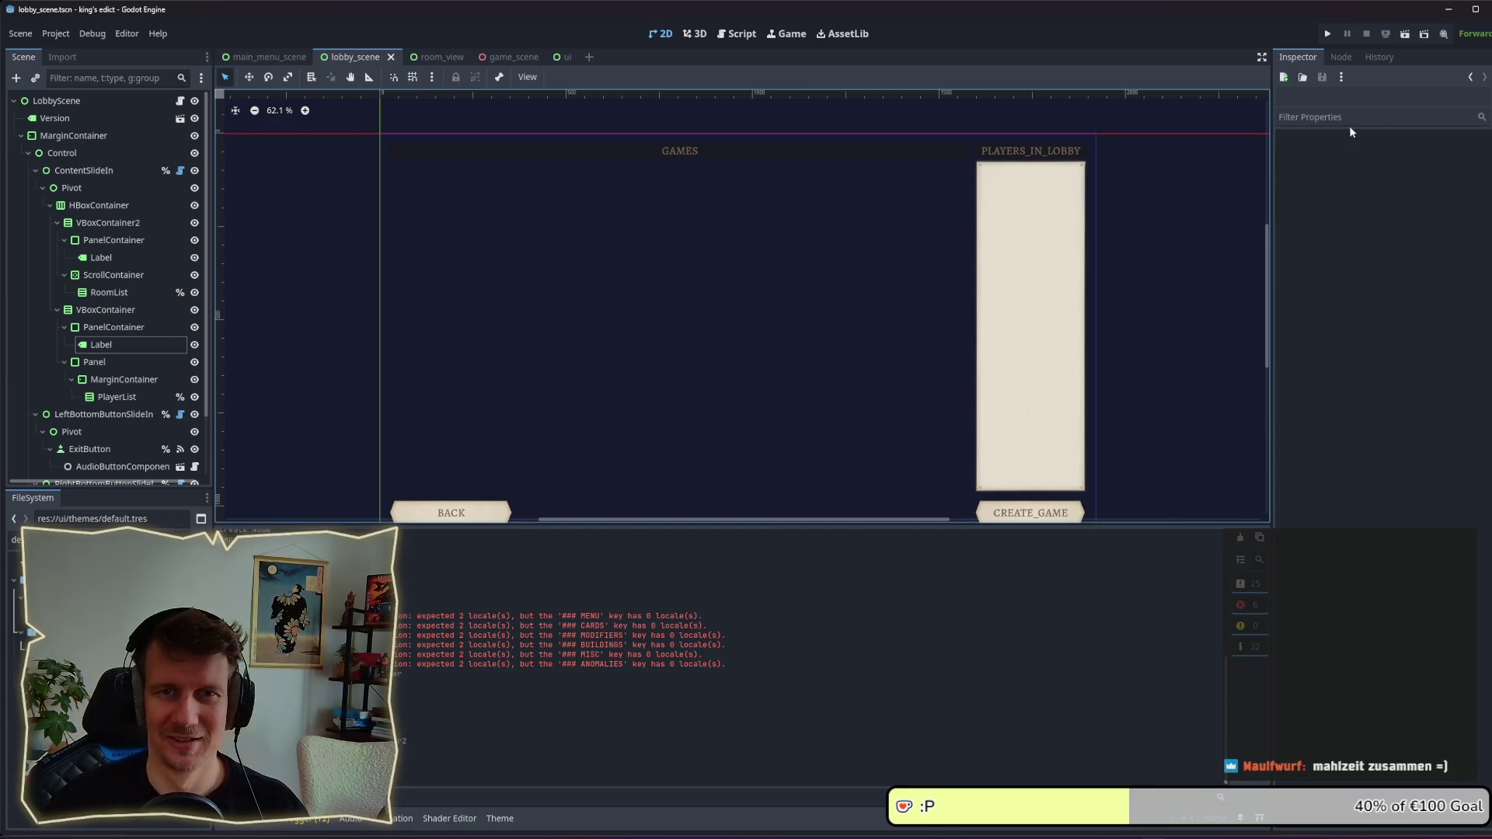
click(1328, 34)
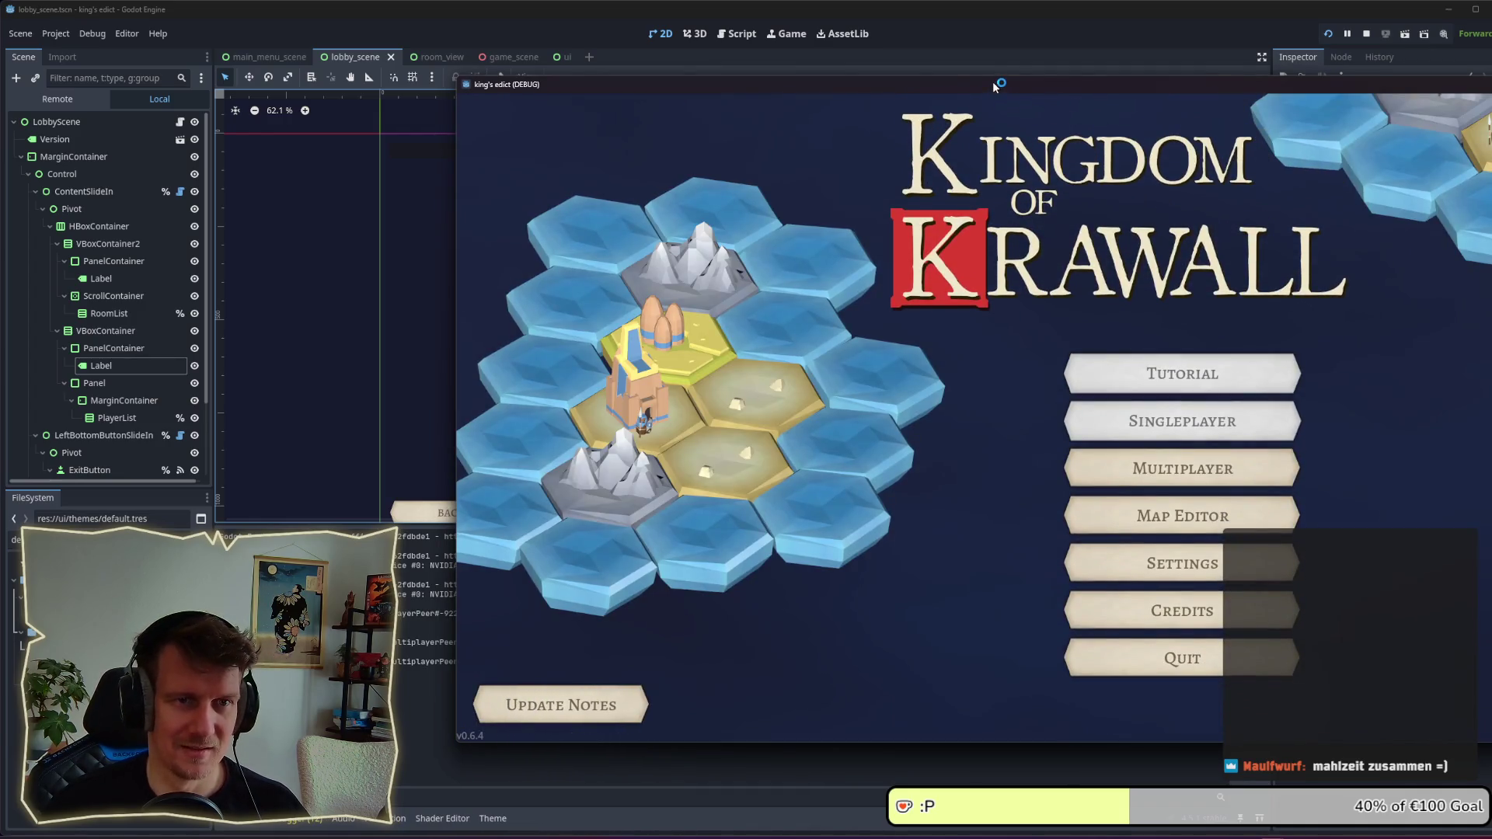
Step: Move the game window and open the Multiplayer lobby to check the Games and Players in Lobby headers
drag(993, 81, 734, 77)
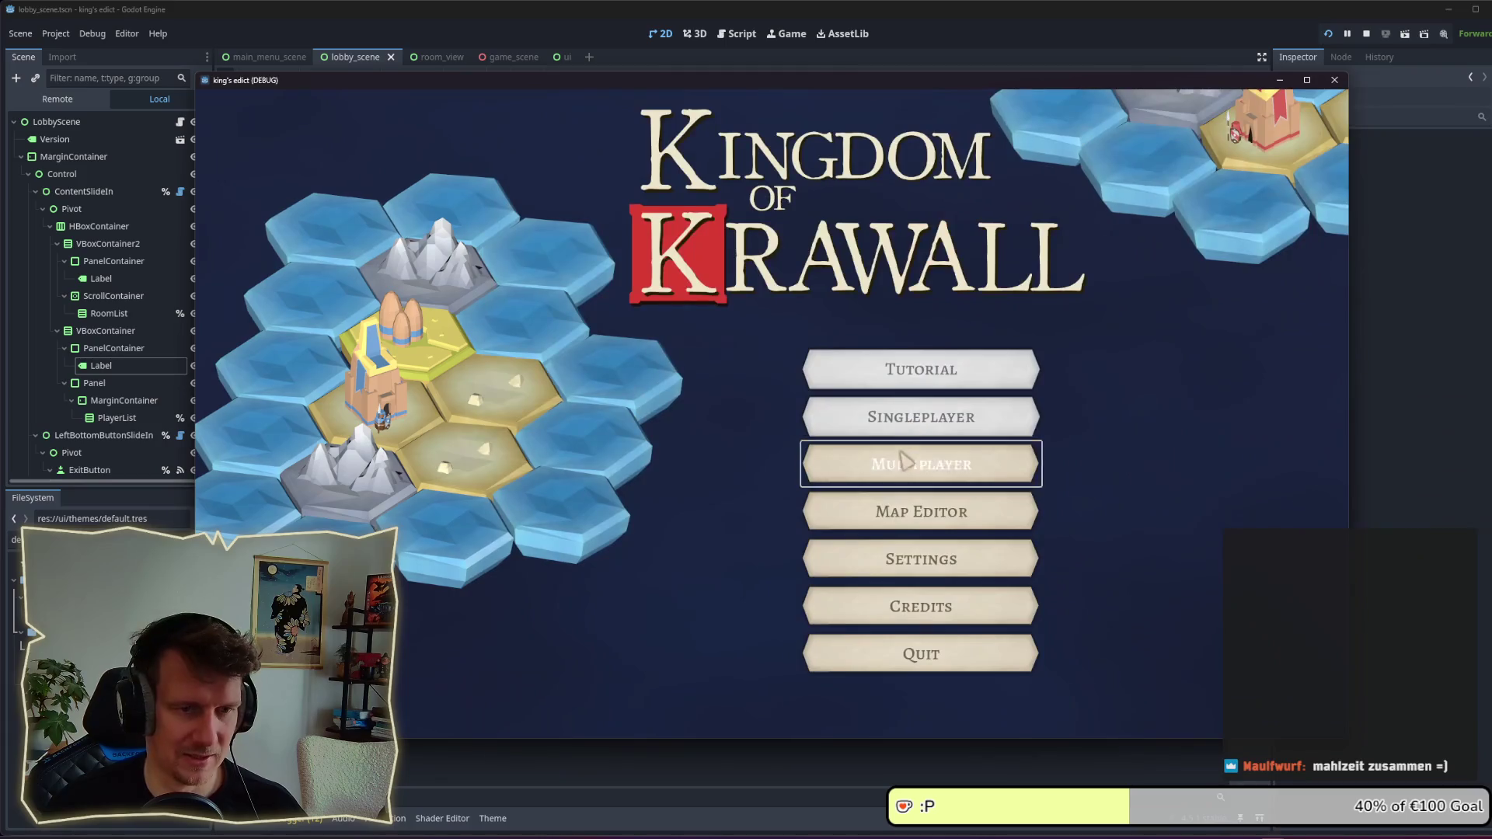
click(902, 462)
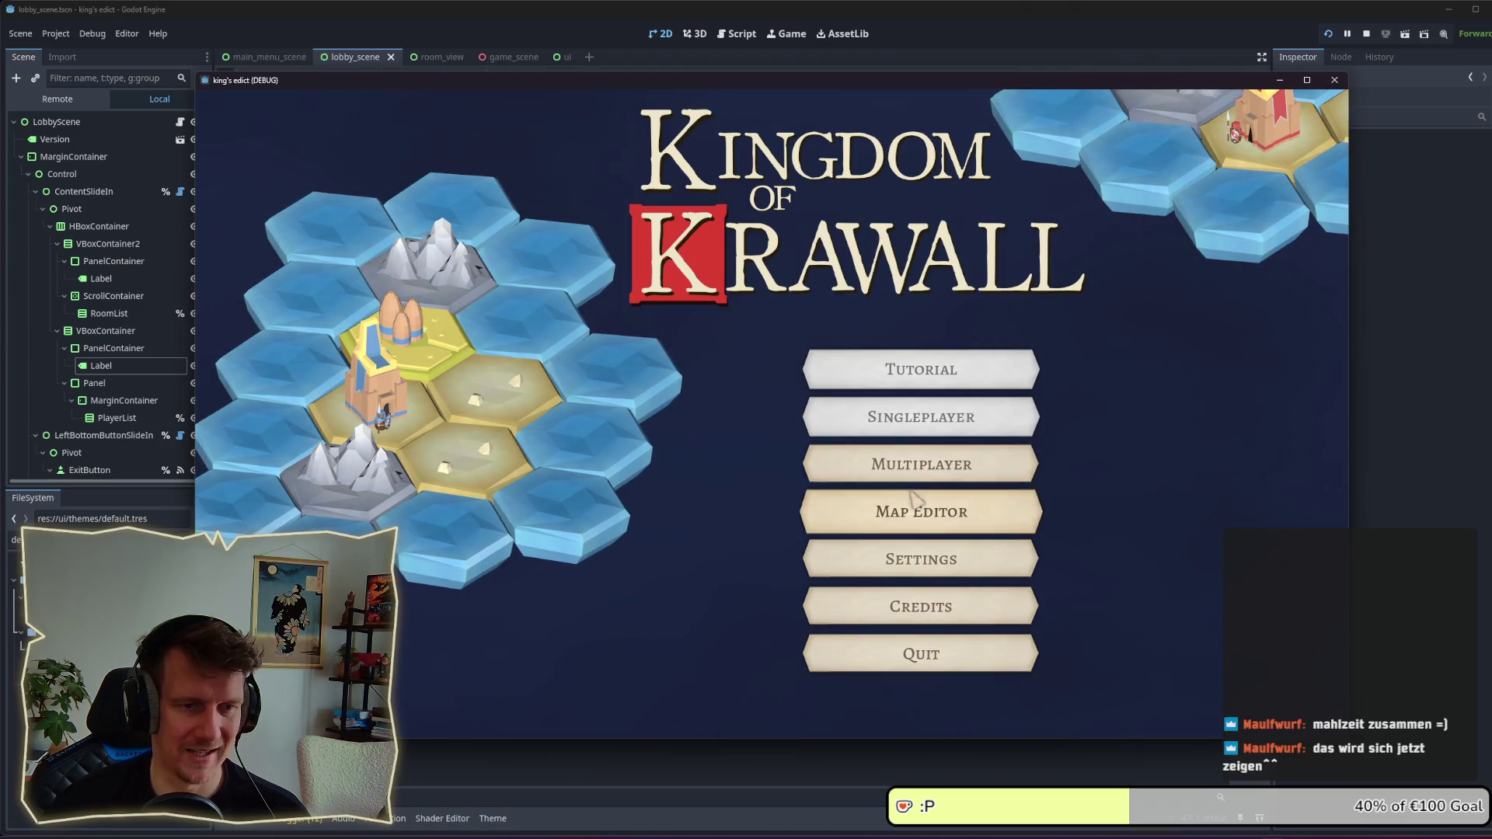
click(919, 465)
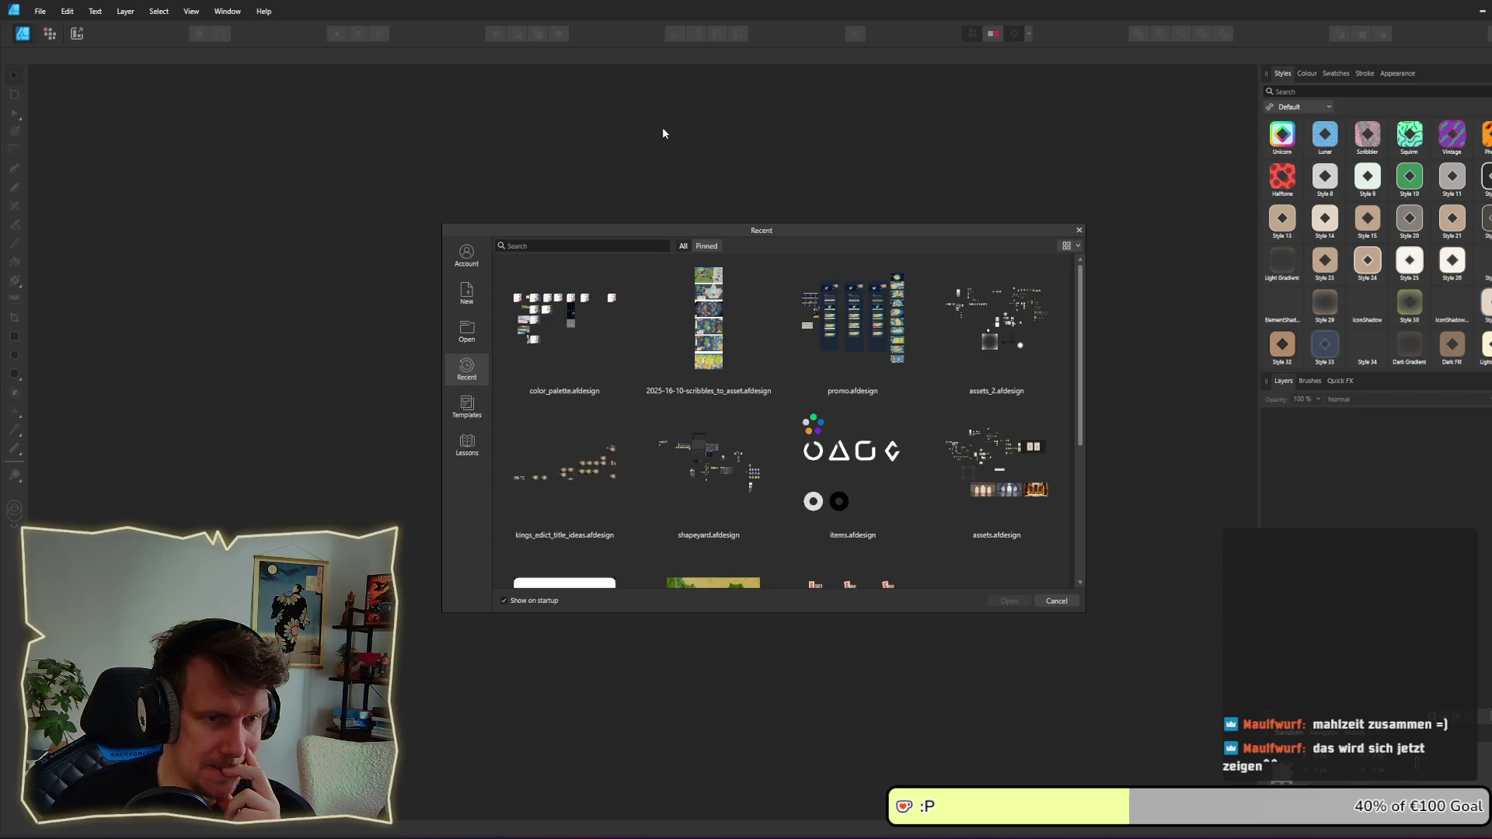
Step: Open assets_2.afdesign and pan and zoom to the banner and info_panel artboards
click(1009, 338)
click(1009, 601)
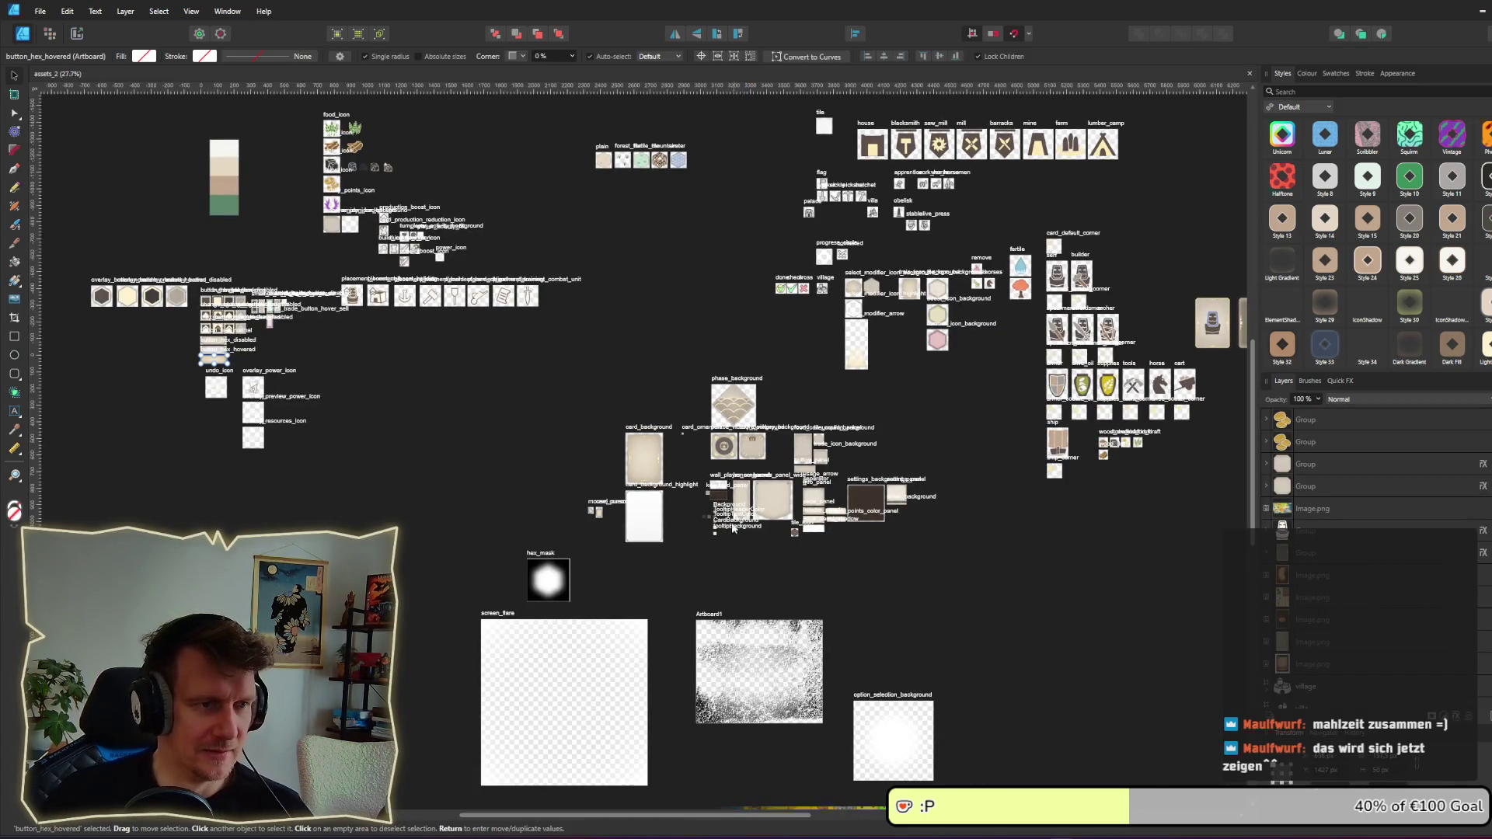
scroll(767, 430, down, 2)
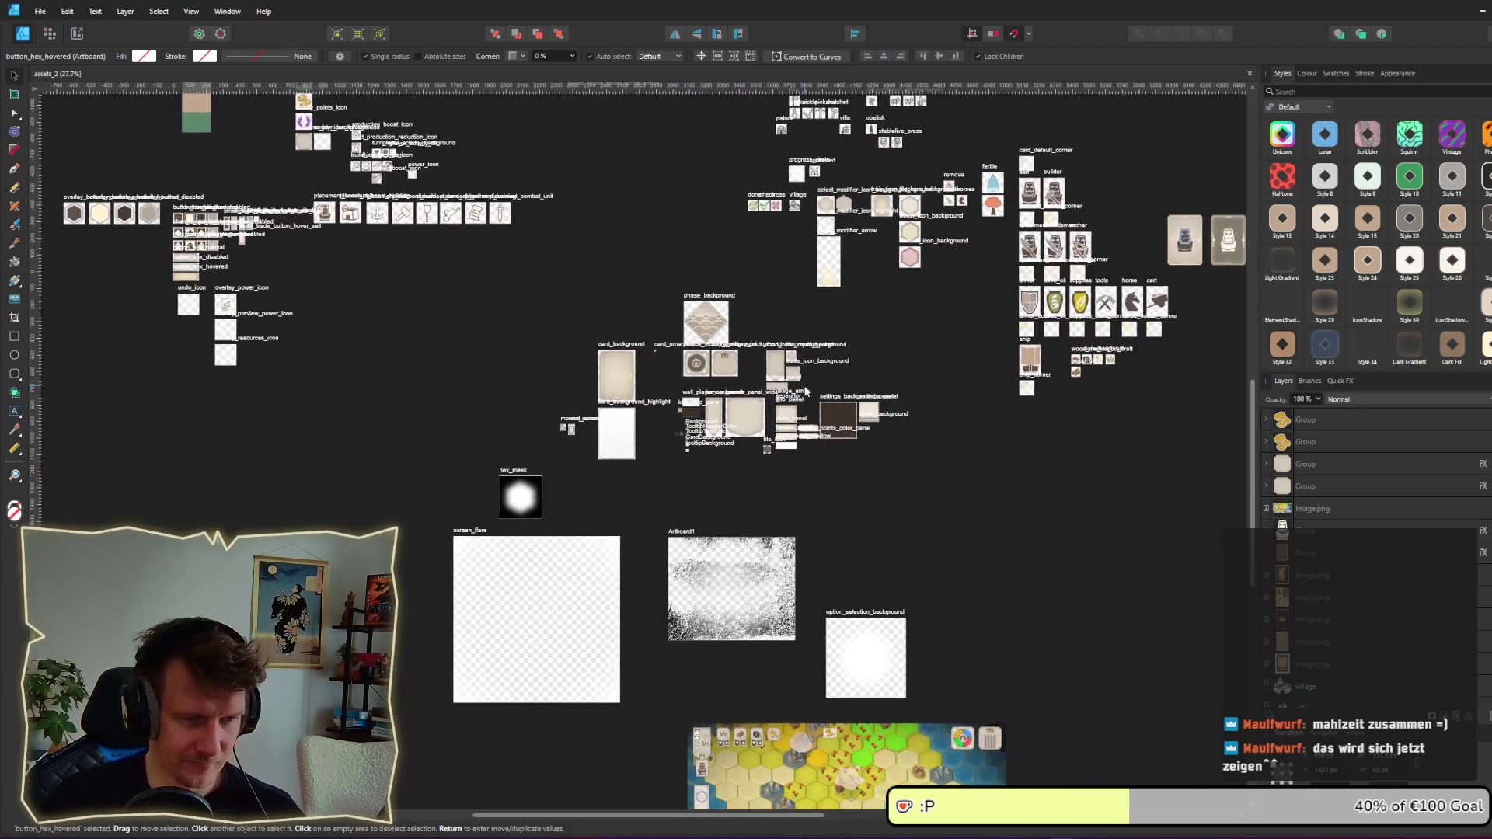
drag(1094, 373, 915, 494)
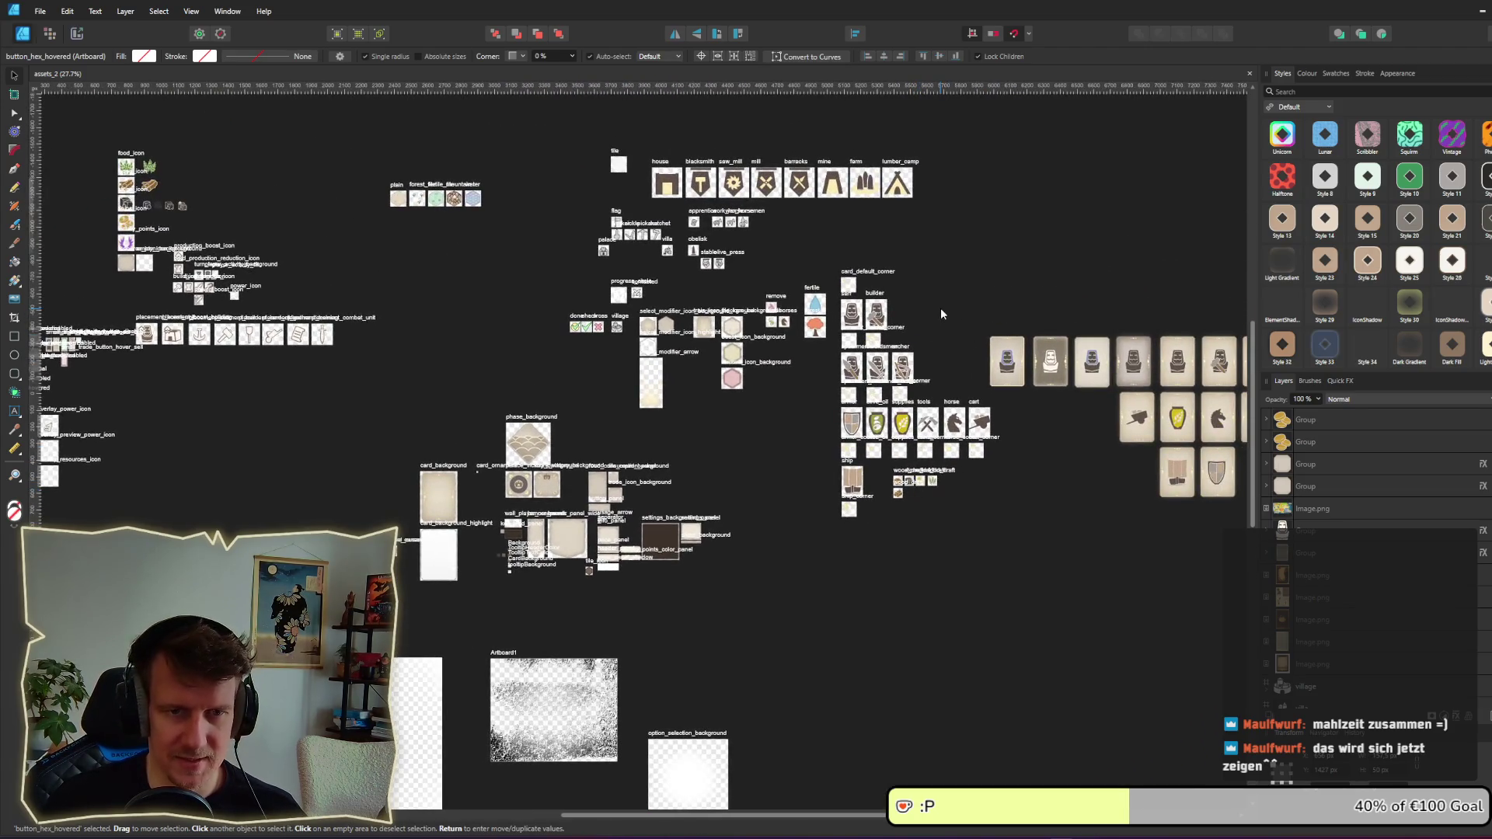
drag(781, 350, 1055, 378)
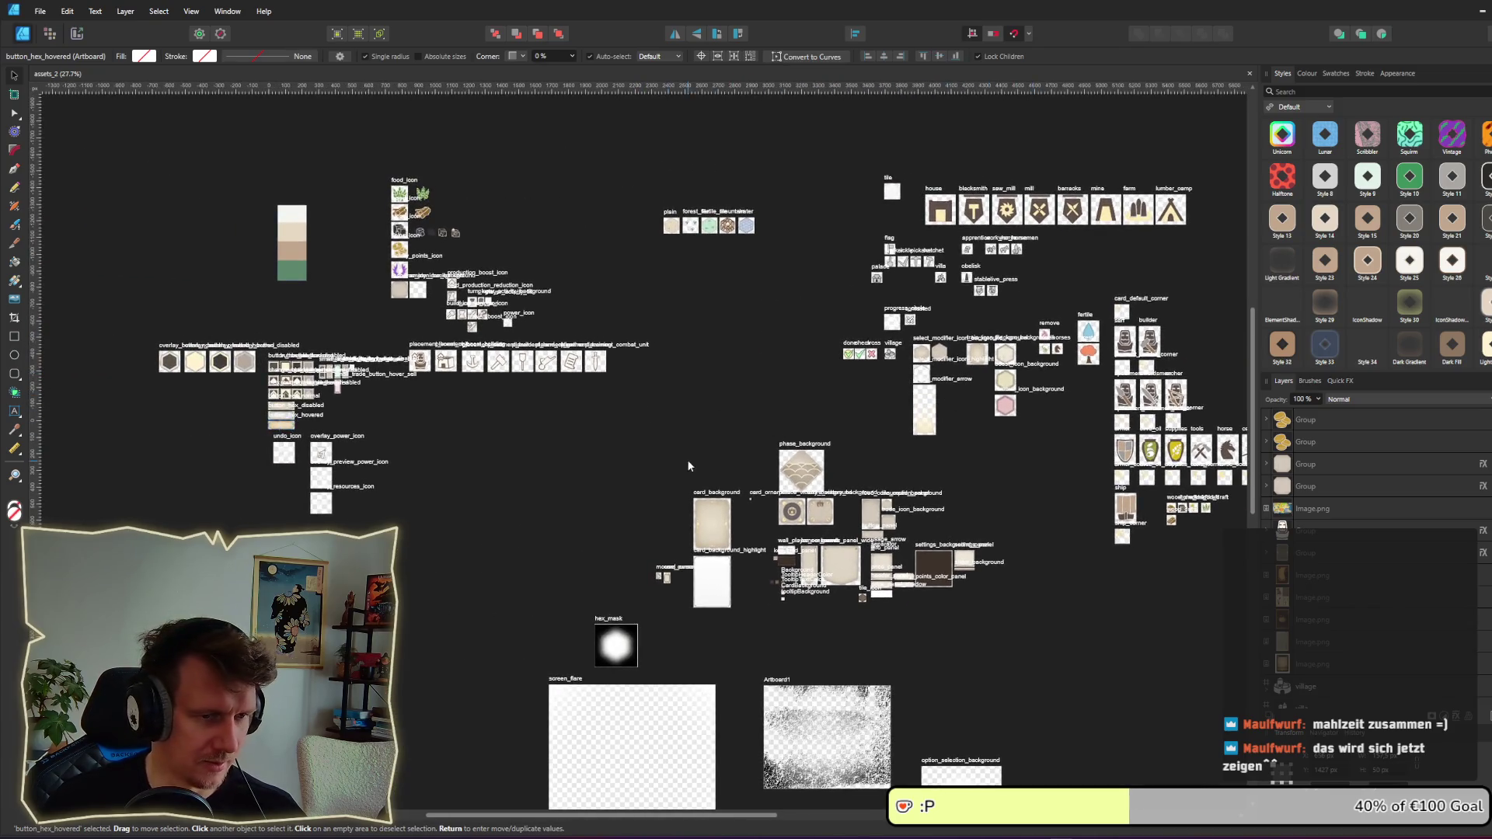
drag(687, 465, 610, 218)
scroll(769, 310, up, 6)
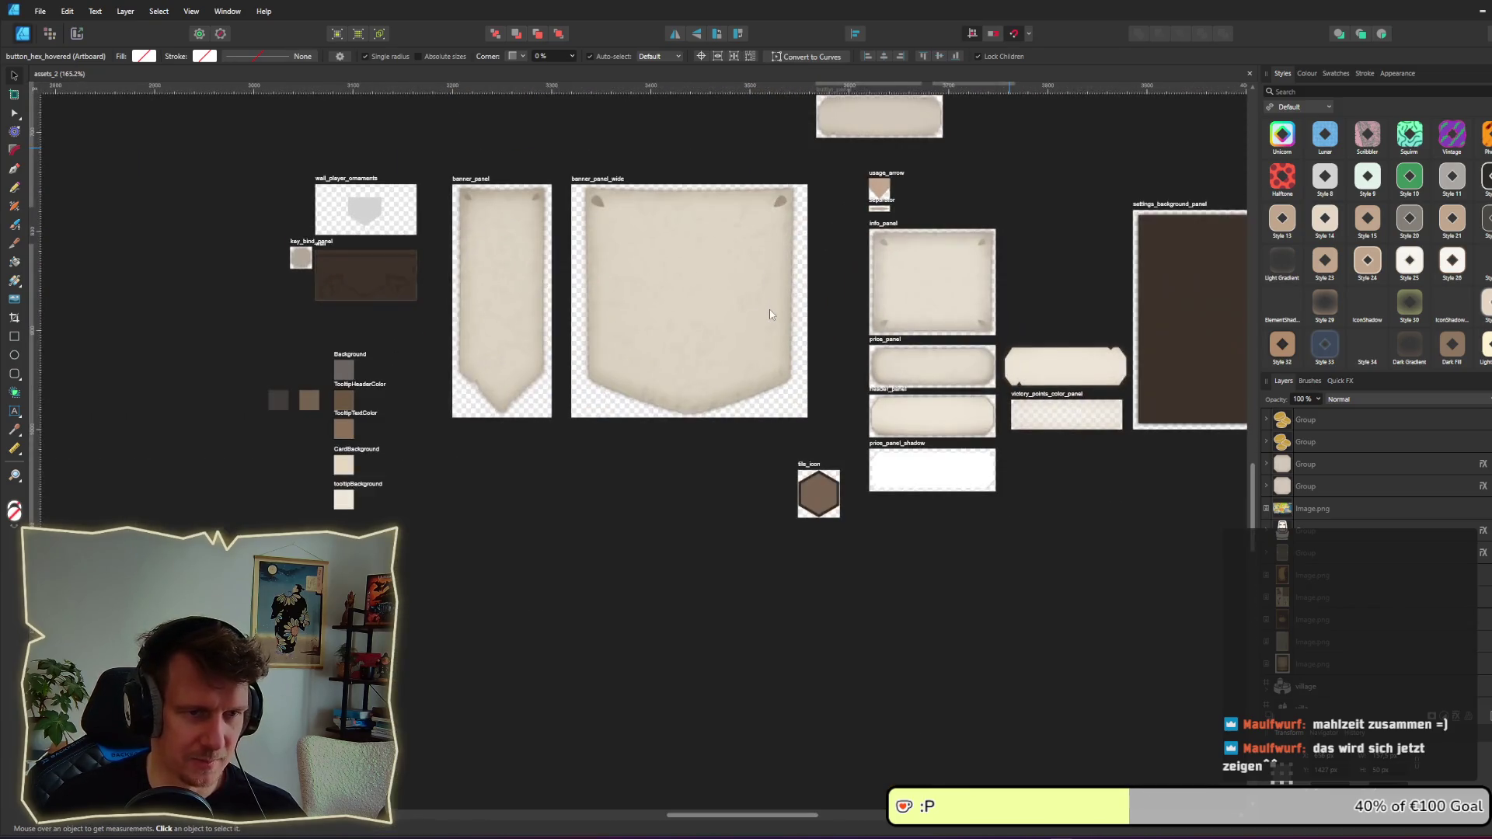
drag(919, 293, 713, 250)
scroll(744, 248, up, 1)
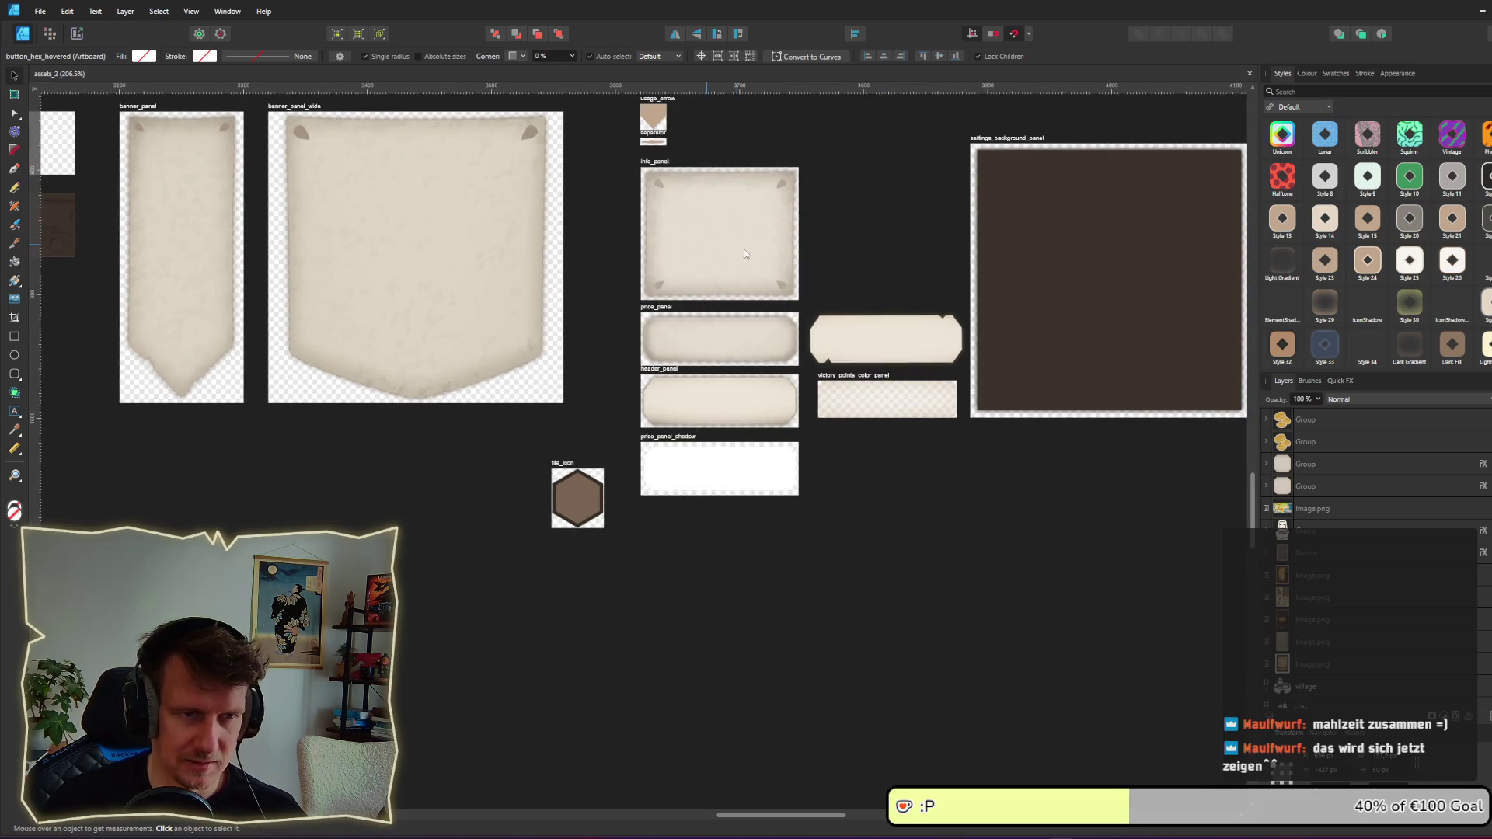
Step: Copy the info_panel artboard to below price_panel_shadow
click(661, 164)
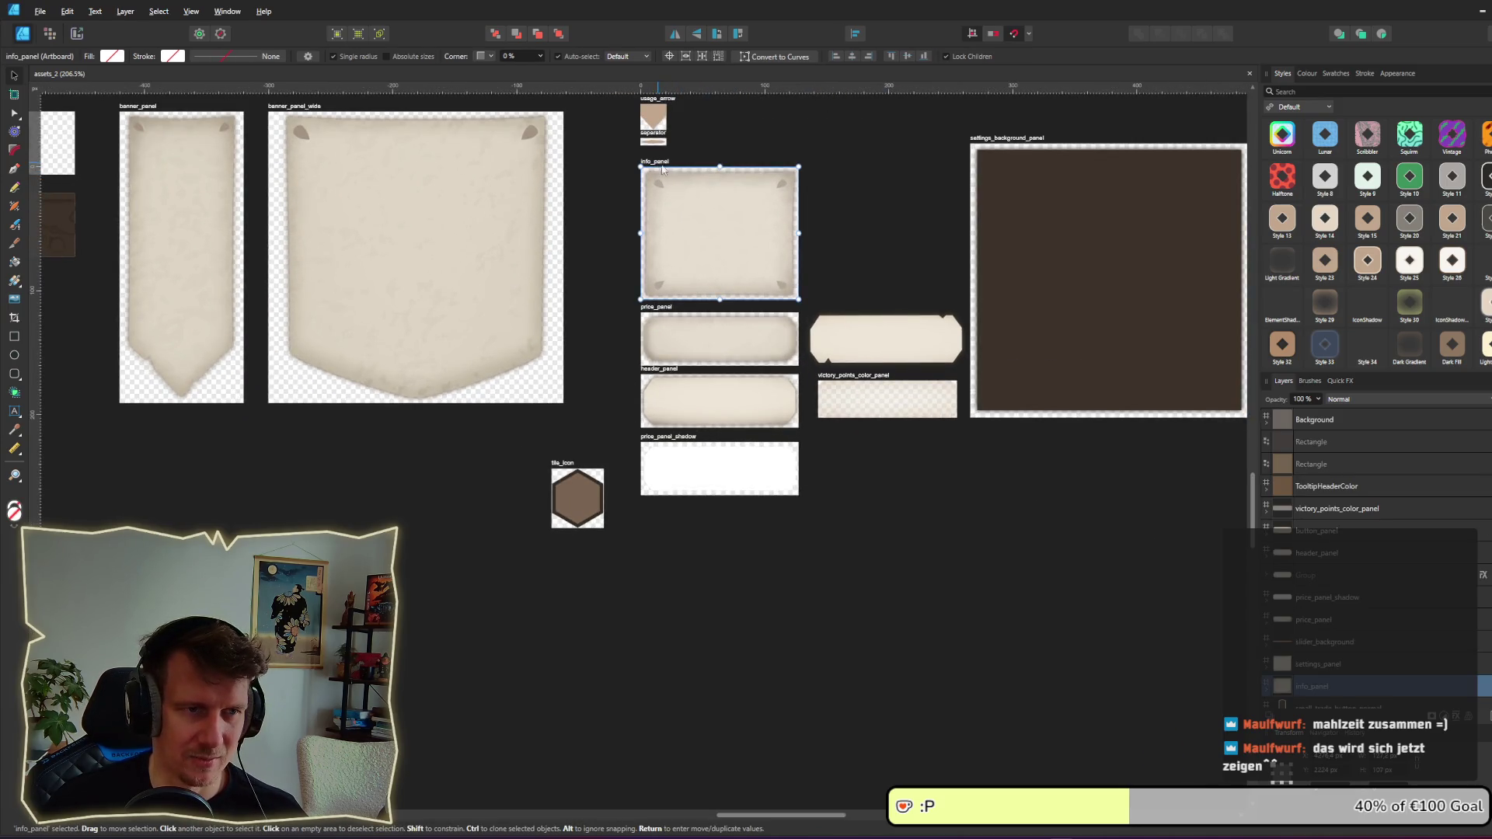
mouse_move(662, 169)
mouse_down()
mouse_move(731, 362)
mouse_move(690, 528)
mouse_move(660, 517)
mouse_up()
click(814, 513)
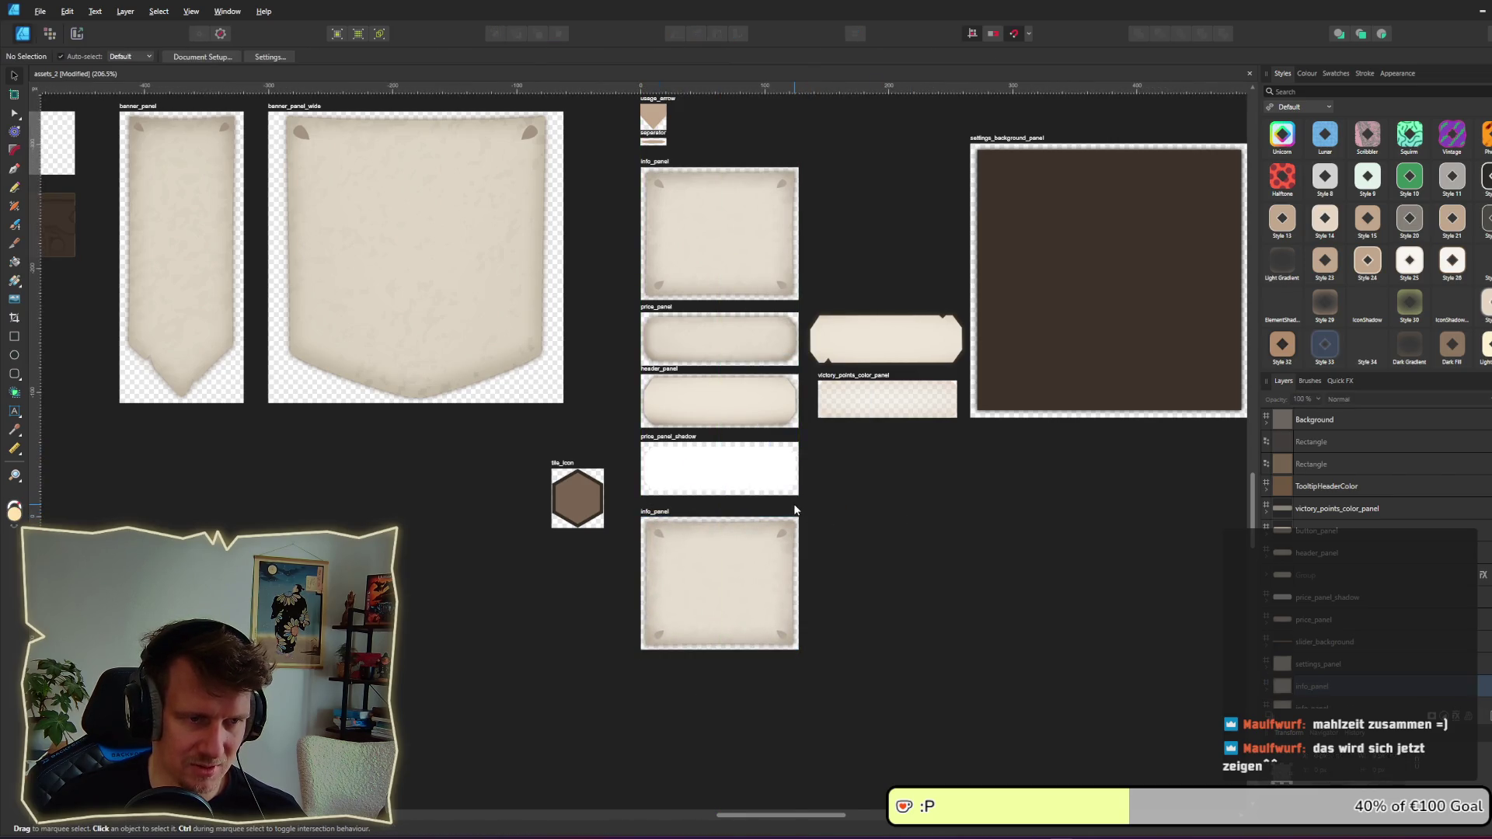
scroll(794, 510, up, 1)
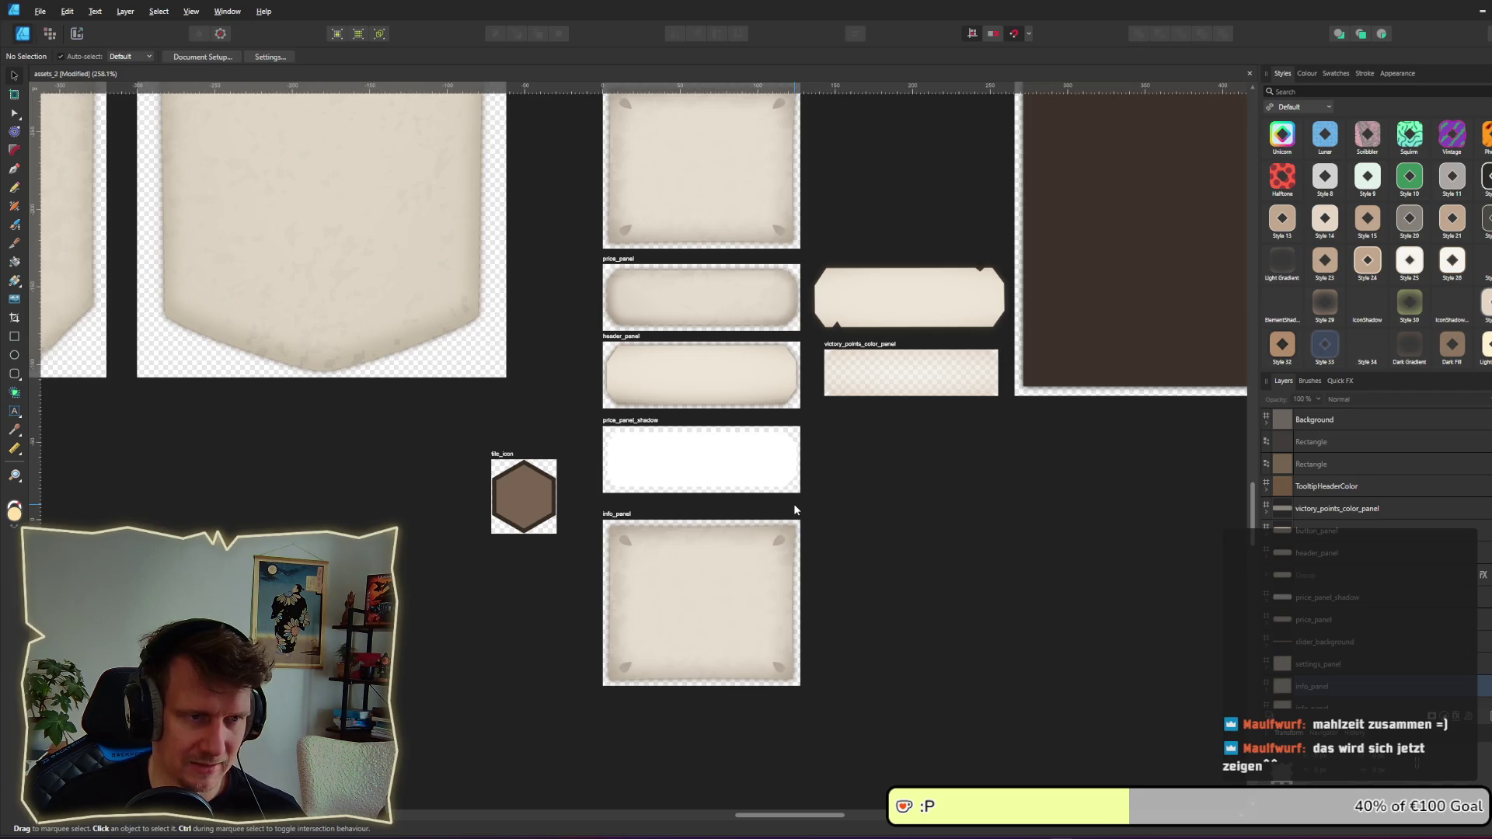
Step: Delete the corner ornaments from the info_panel copy
click(669, 575)
double_click(777, 541)
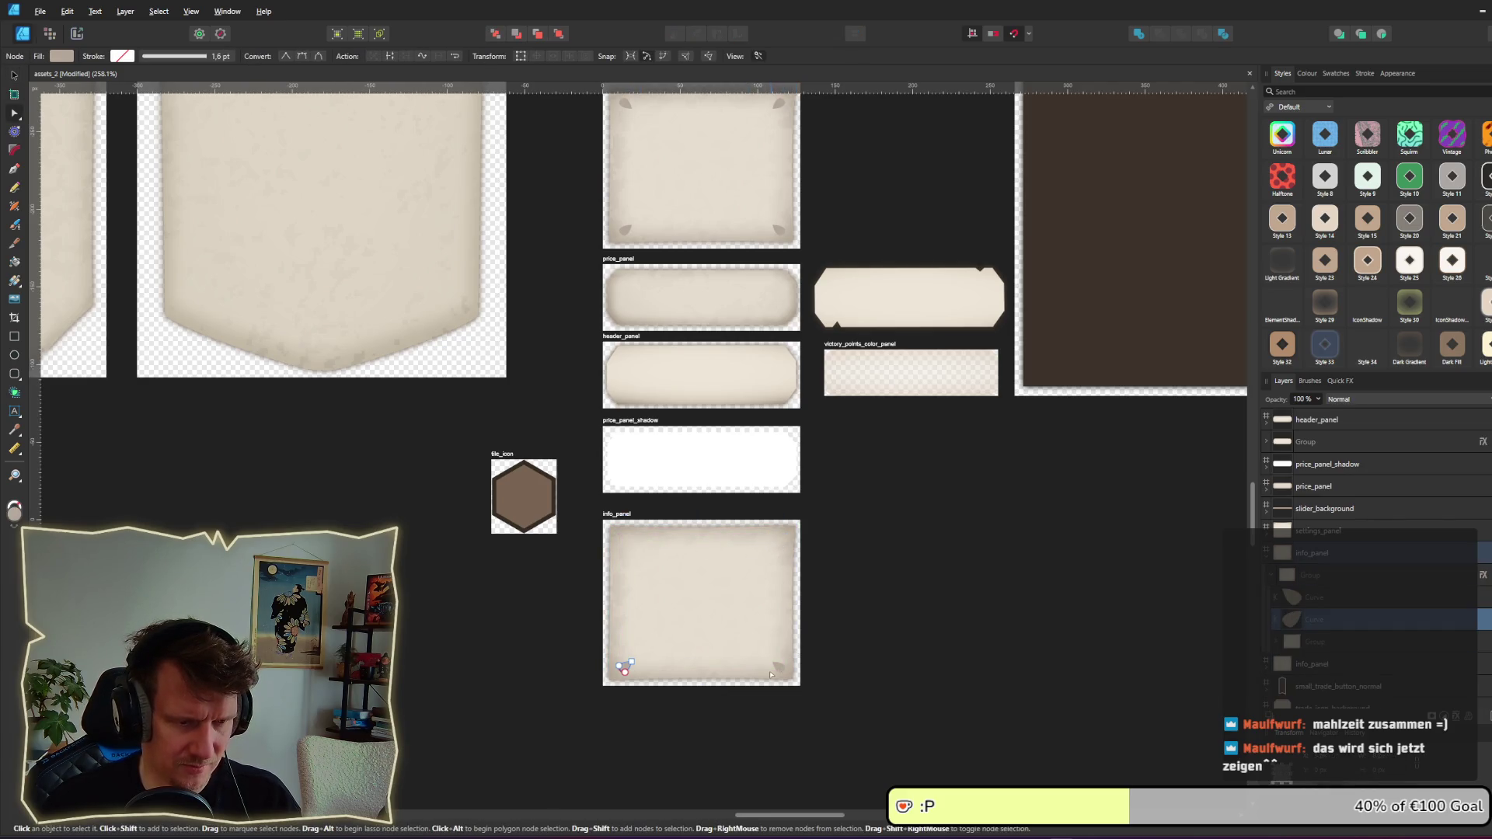
click(625, 666)
key(Delete)
key(Delete)
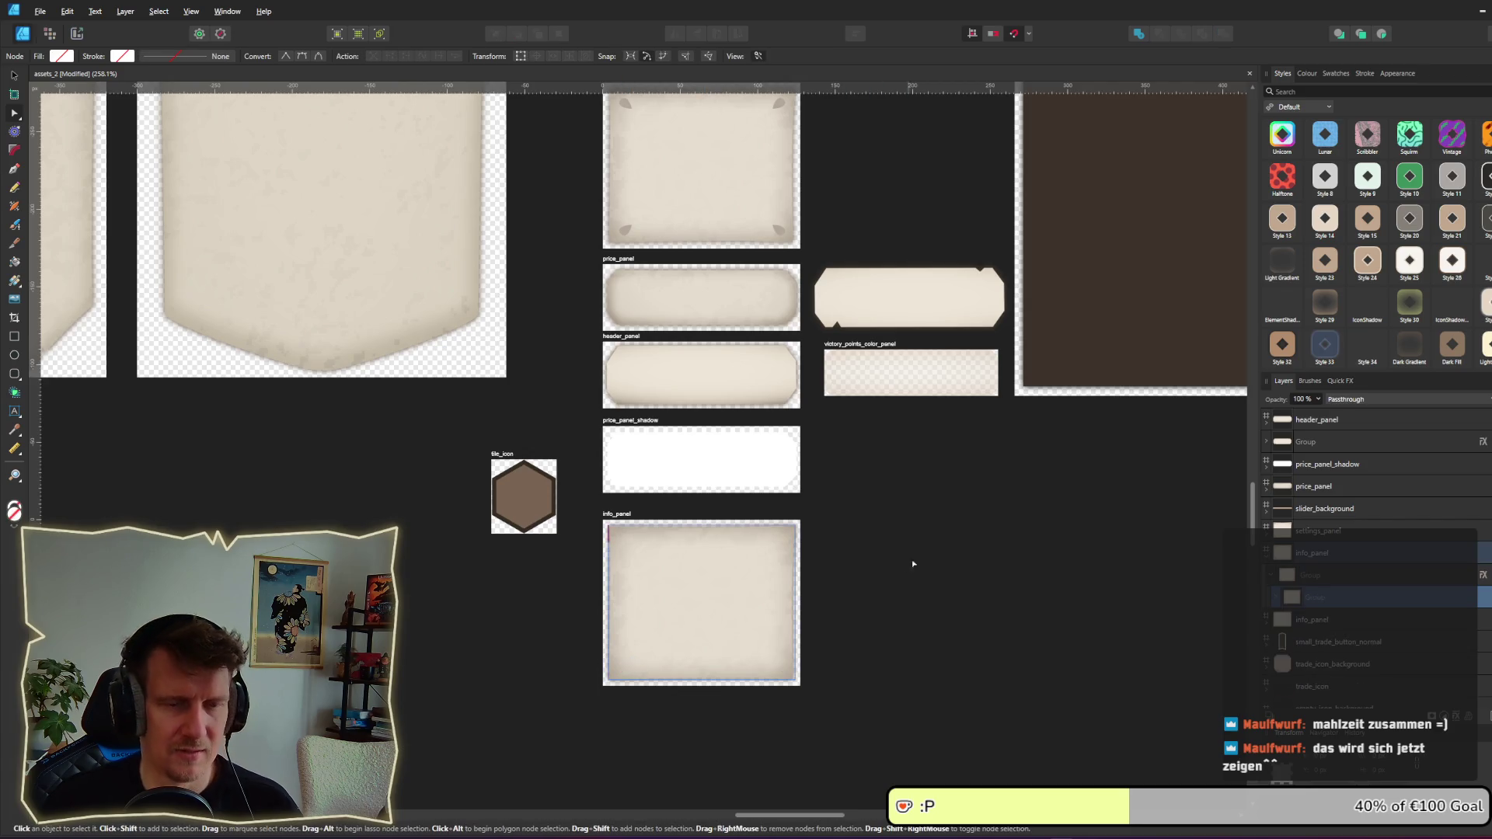
scroll(751, 648, down, 5)
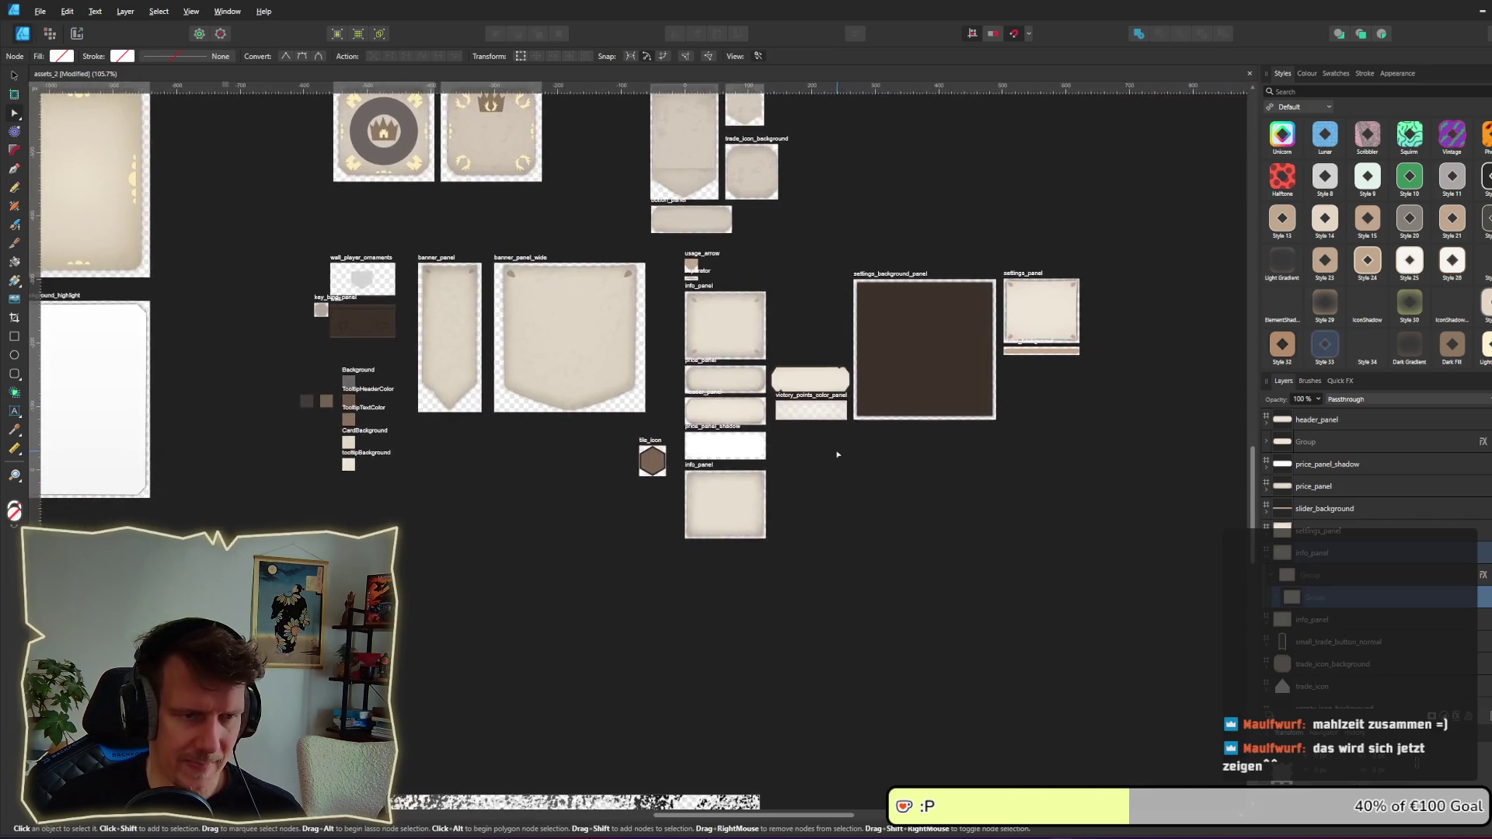
scroll(752, 472, up, 5)
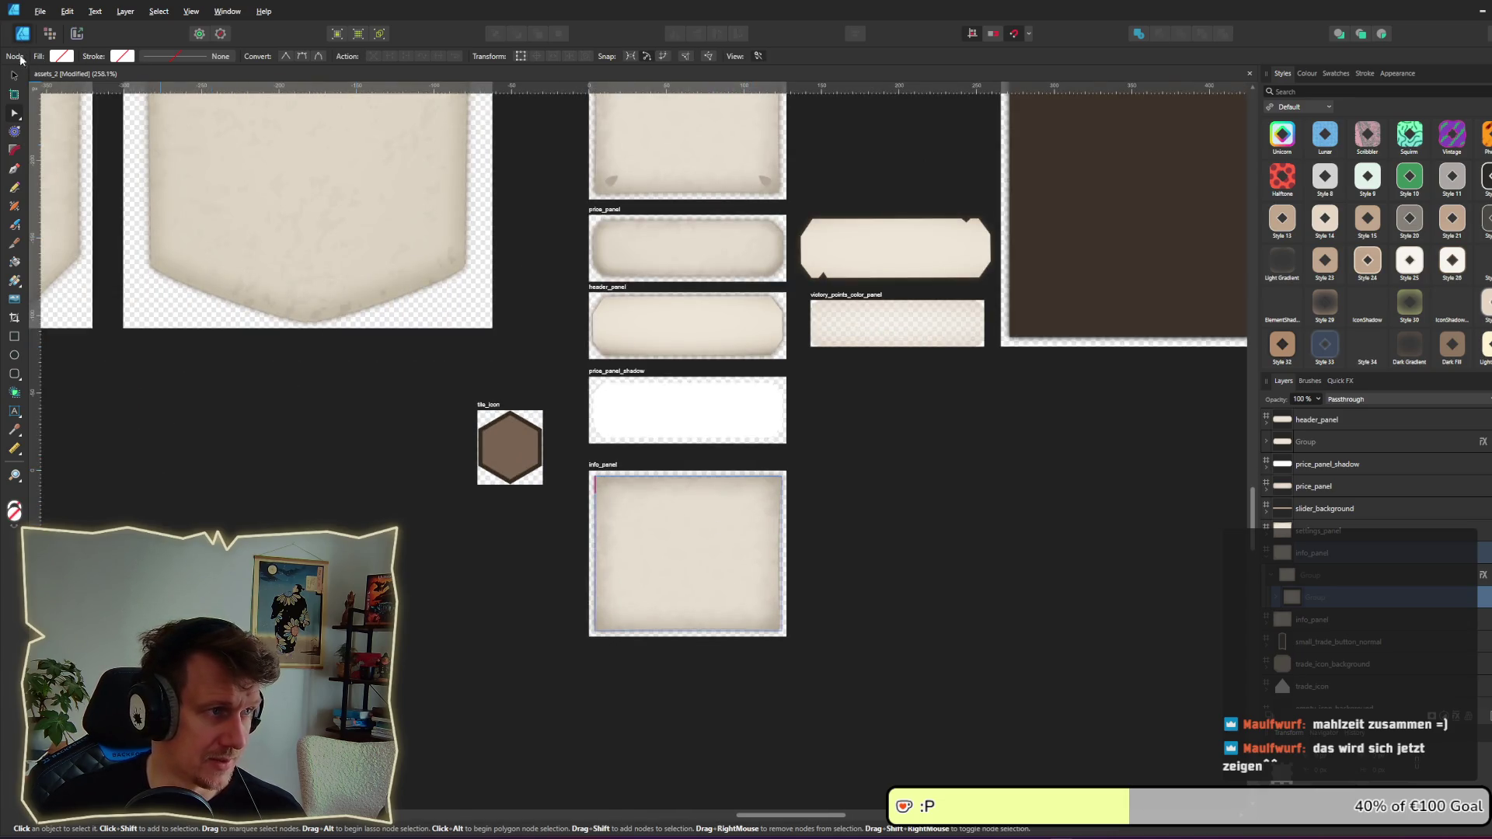
Step: Give the info_panel's inner curve a dark brown fill sampled from the canvas
click(14, 76)
double_click(678, 510)
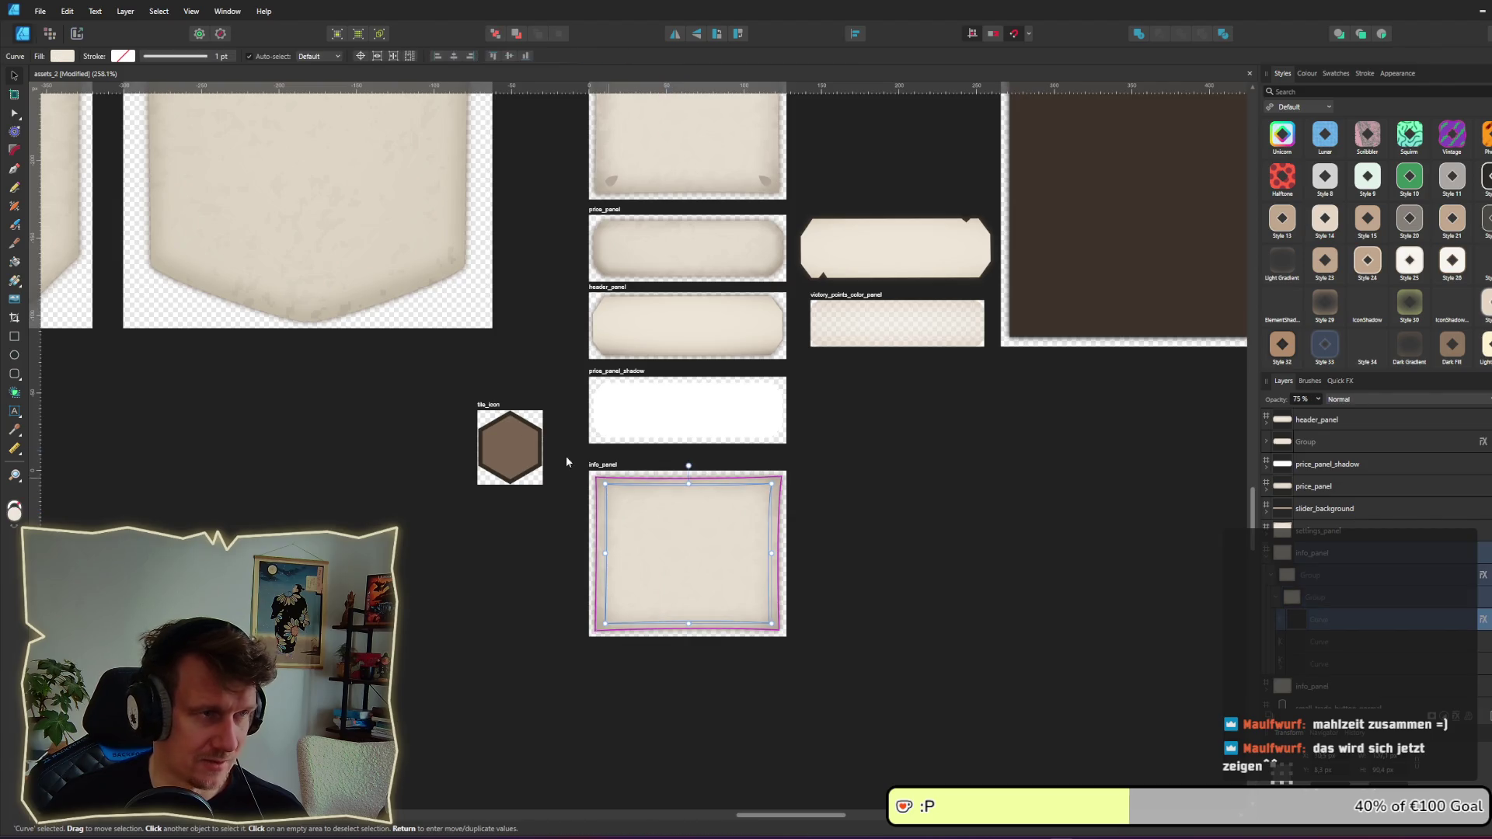
scroll(721, 274, right, 2)
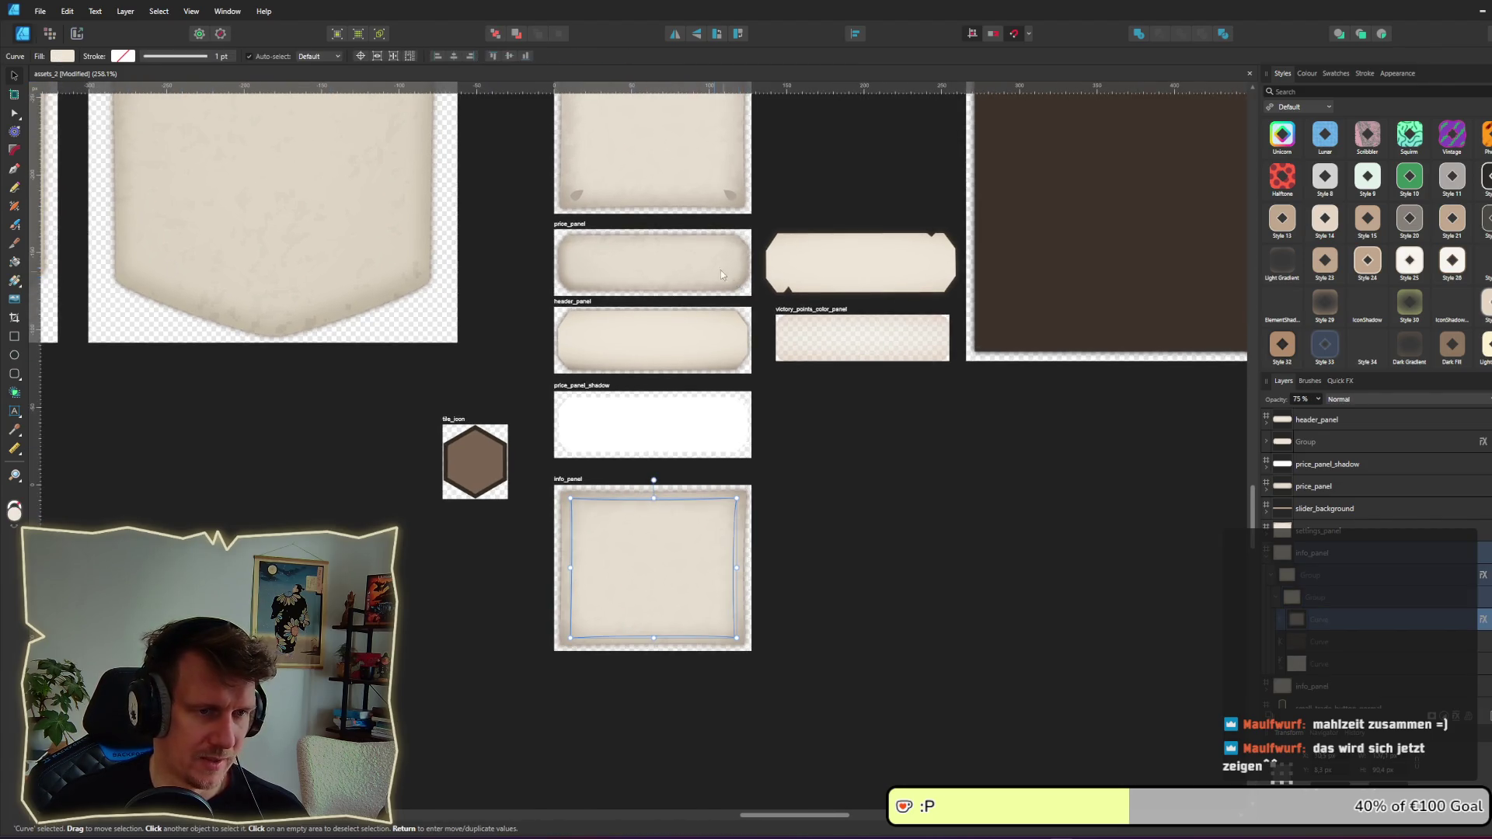
click(70, 56)
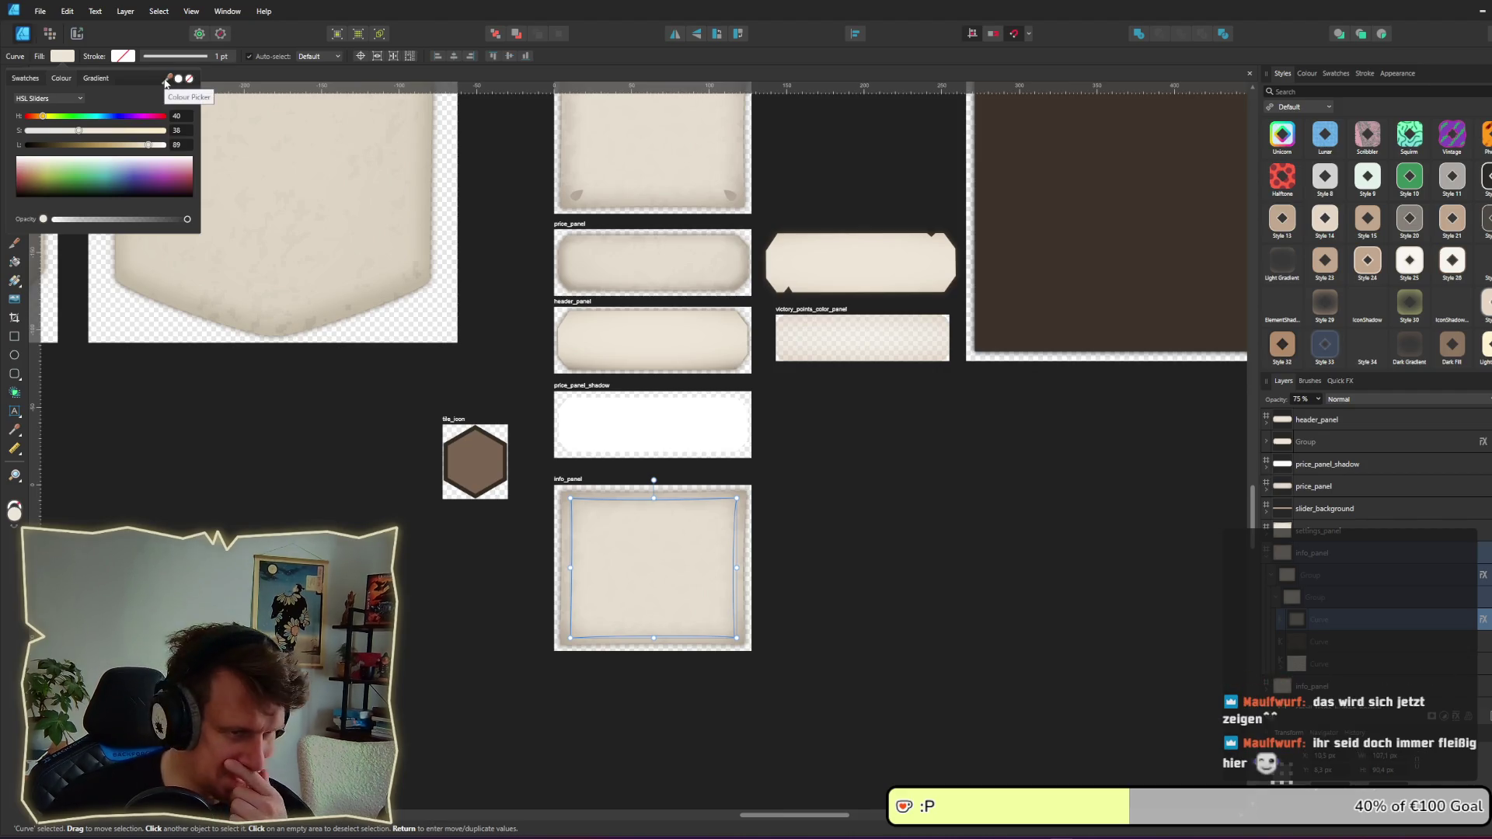
mouse_move(165, 81)
mouse_down()
mouse_move(383, 157)
mouse_move(1059, 310)
mouse_move(1025, 313)
mouse_up()
Step: Select the remaining curves in the info_panel group and fill them dark brown
click(954, 533)
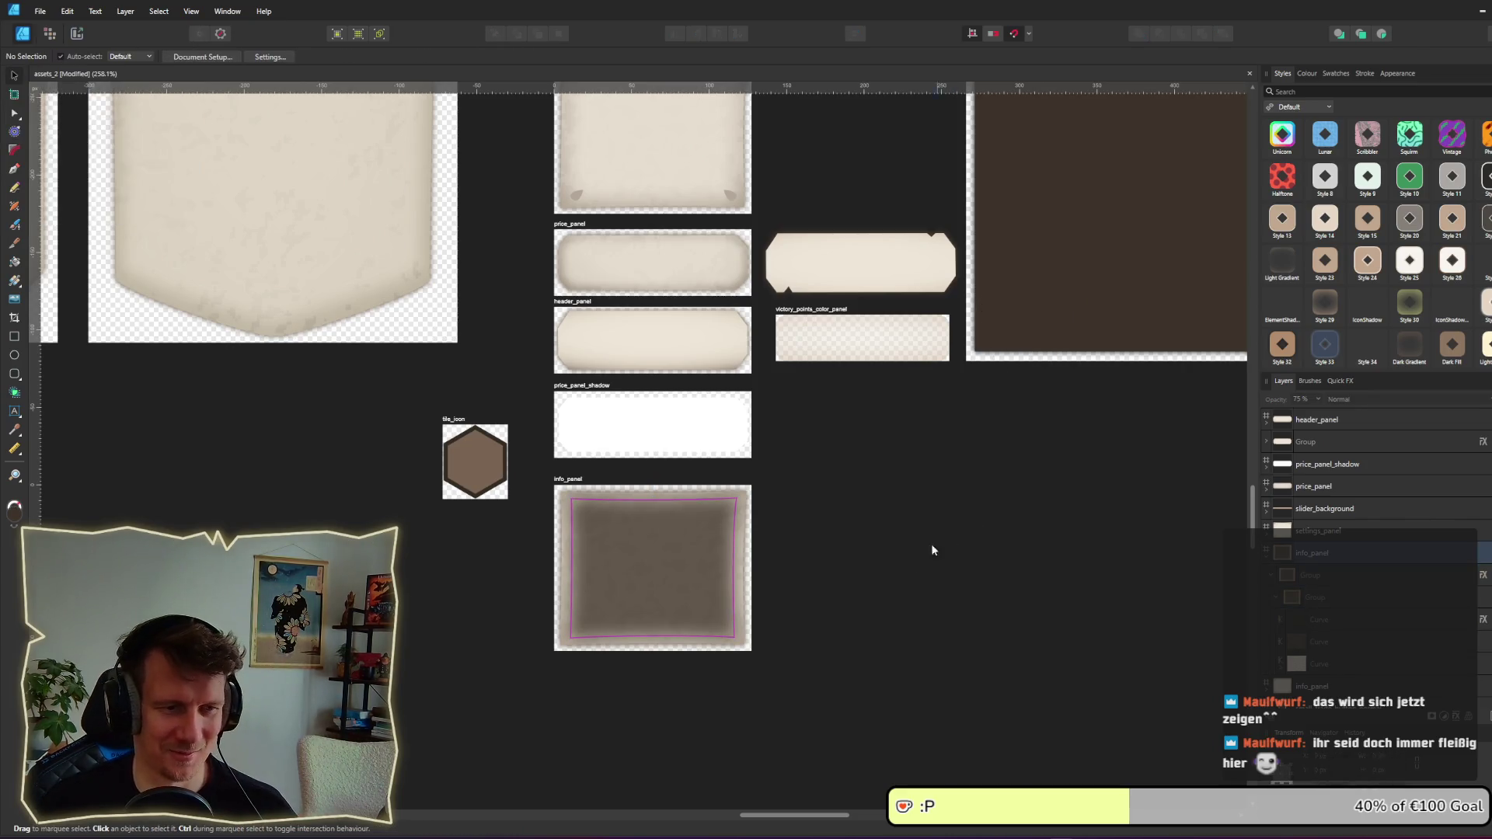
scroll(836, 561, down, 5)
scroll(836, 561, up, 10)
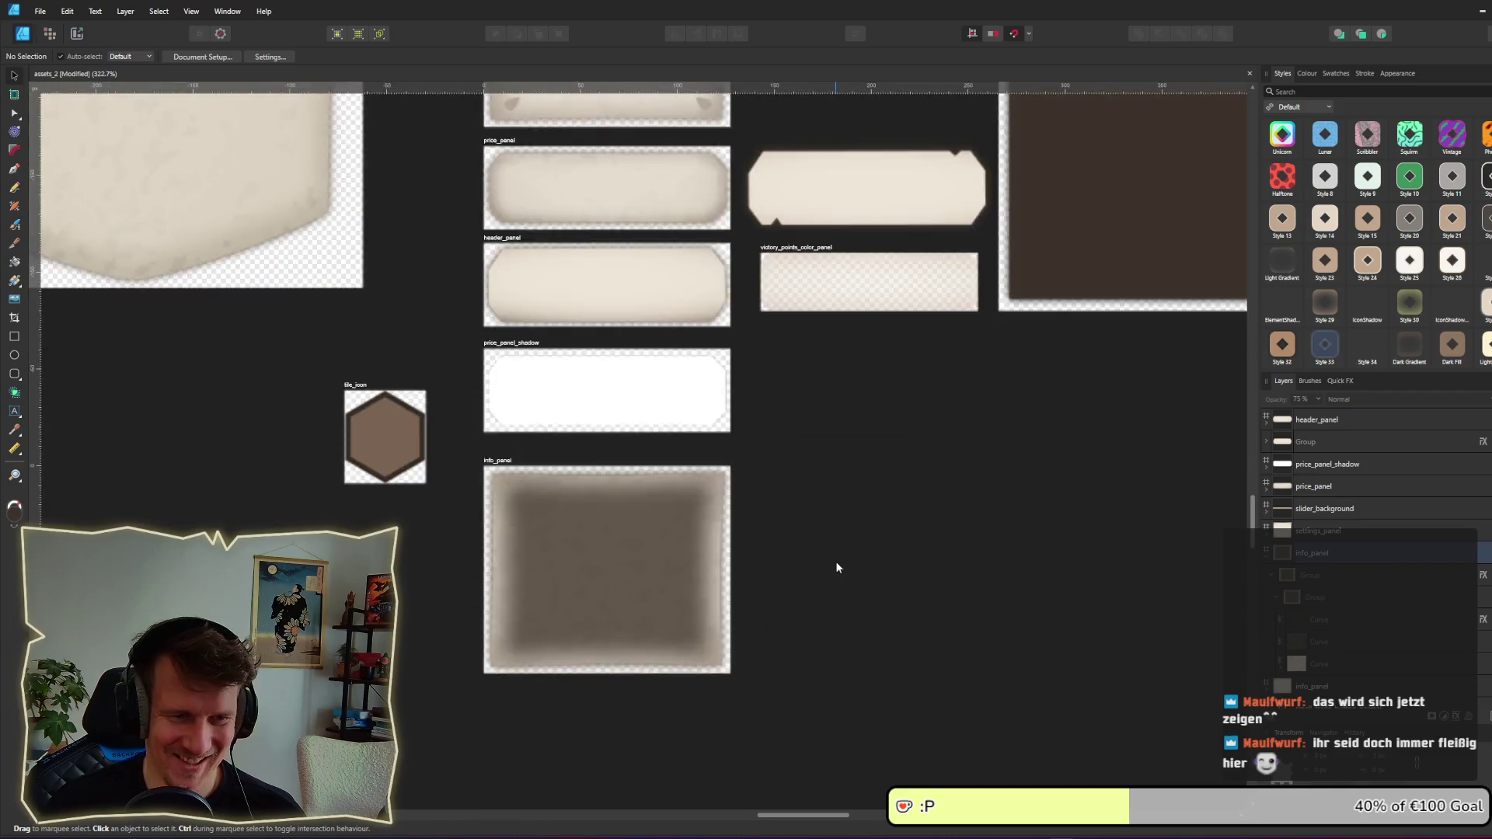
click(785, 491)
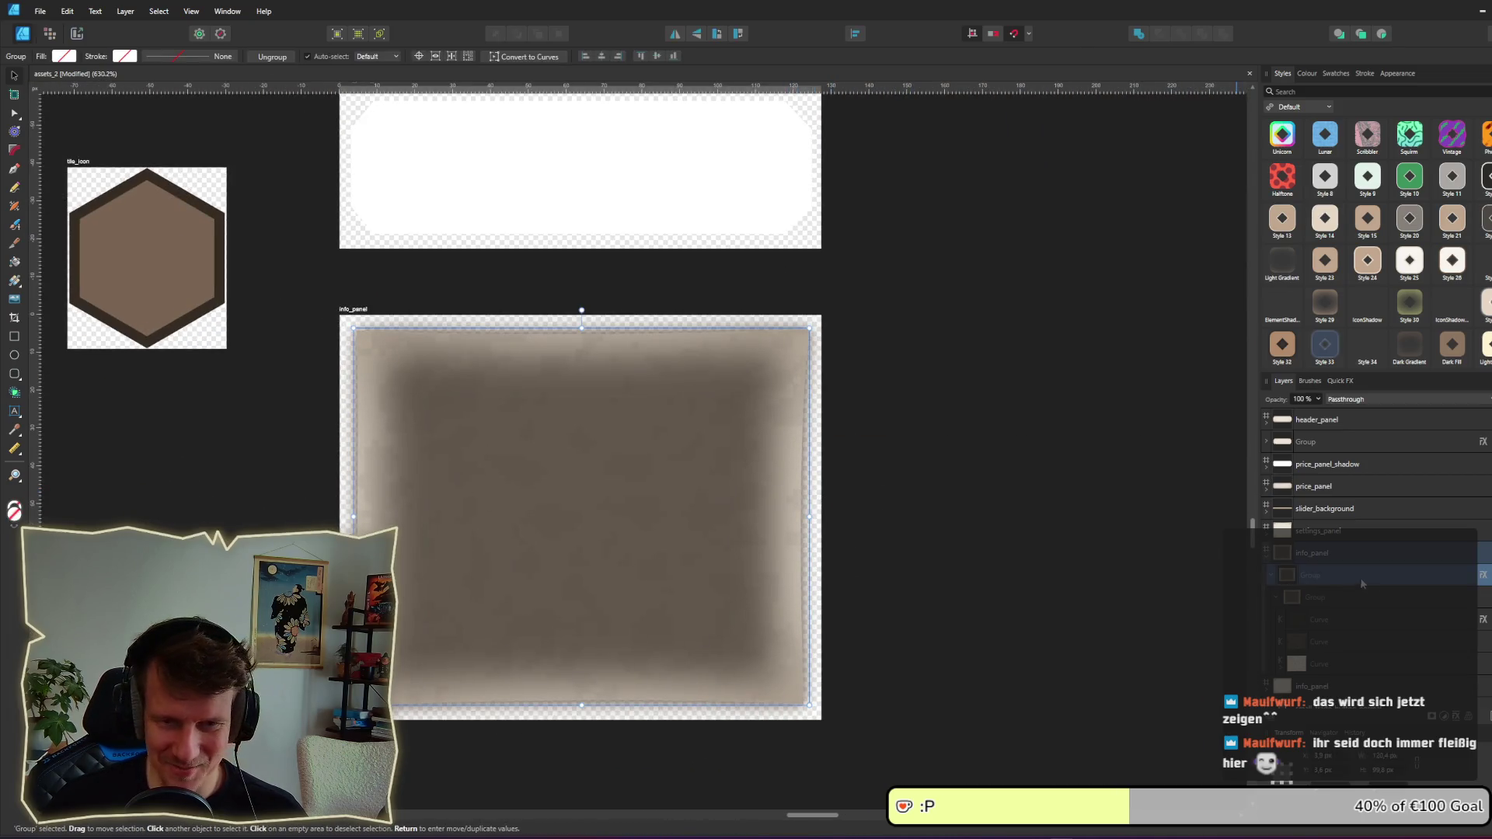
click(1318, 643)
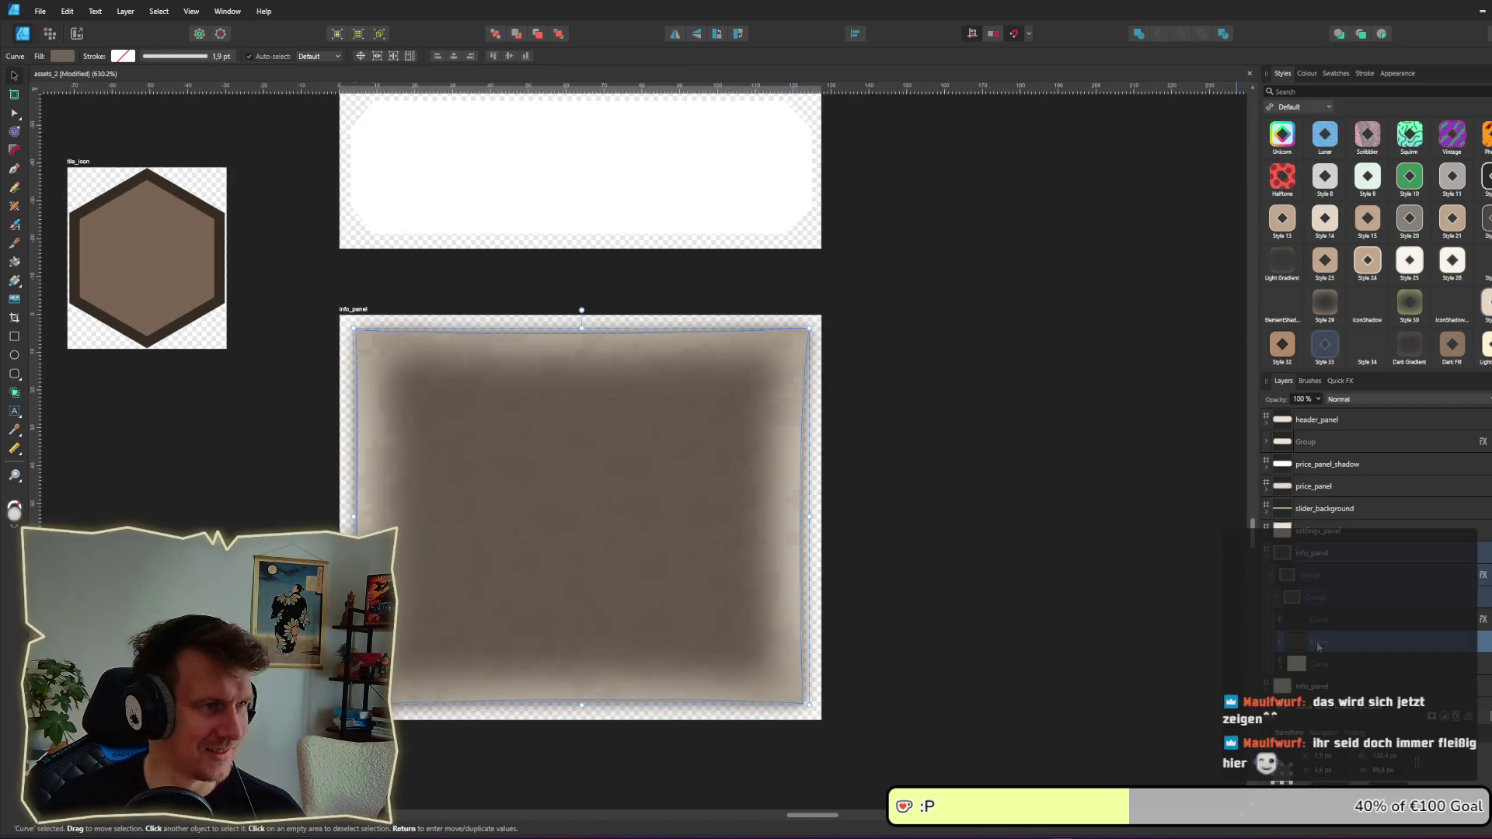
click(1326, 666)
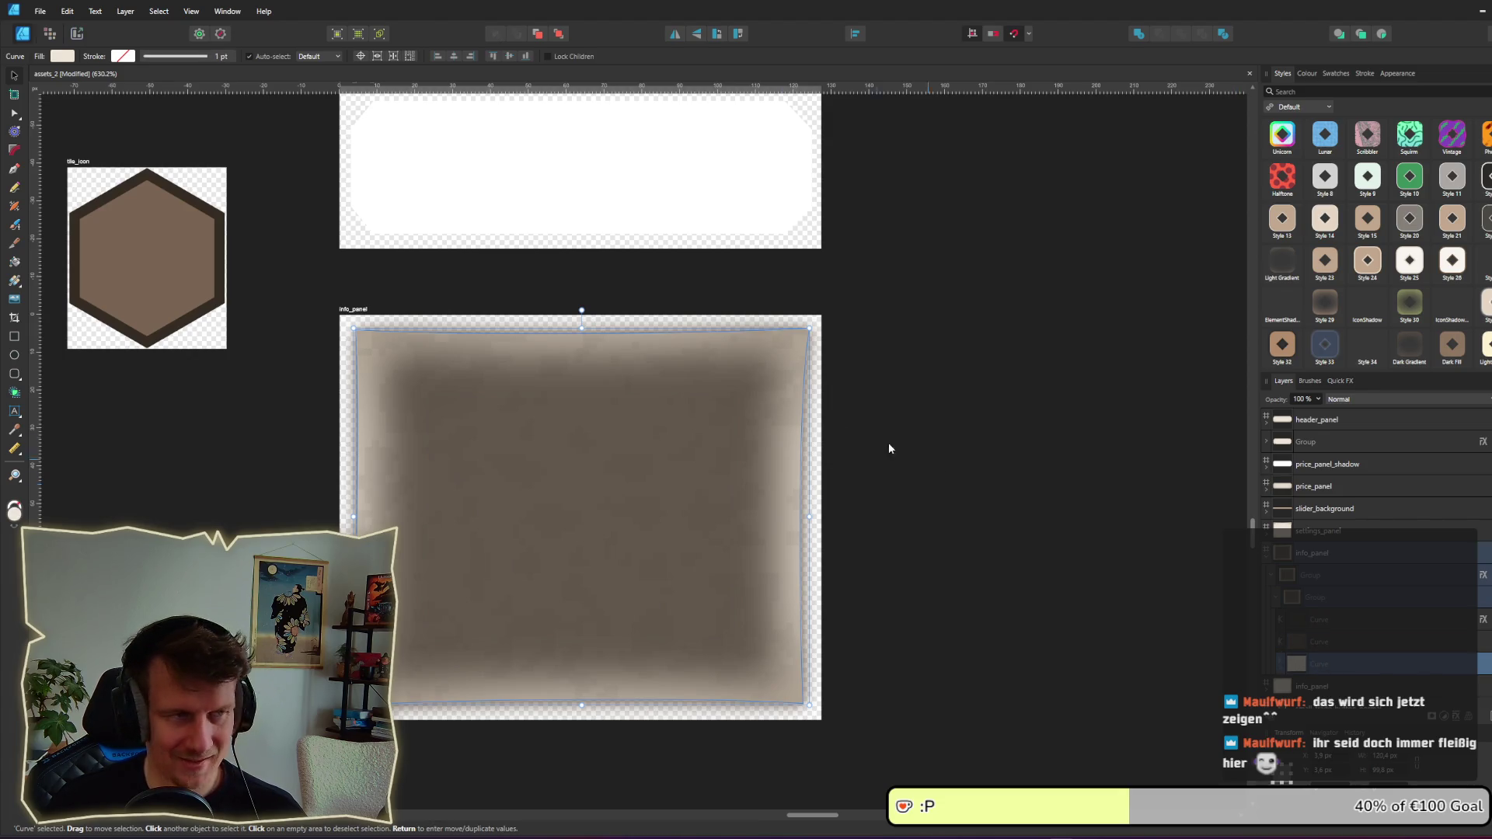
click(62, 56)
scroll(868, 259, down, 5)
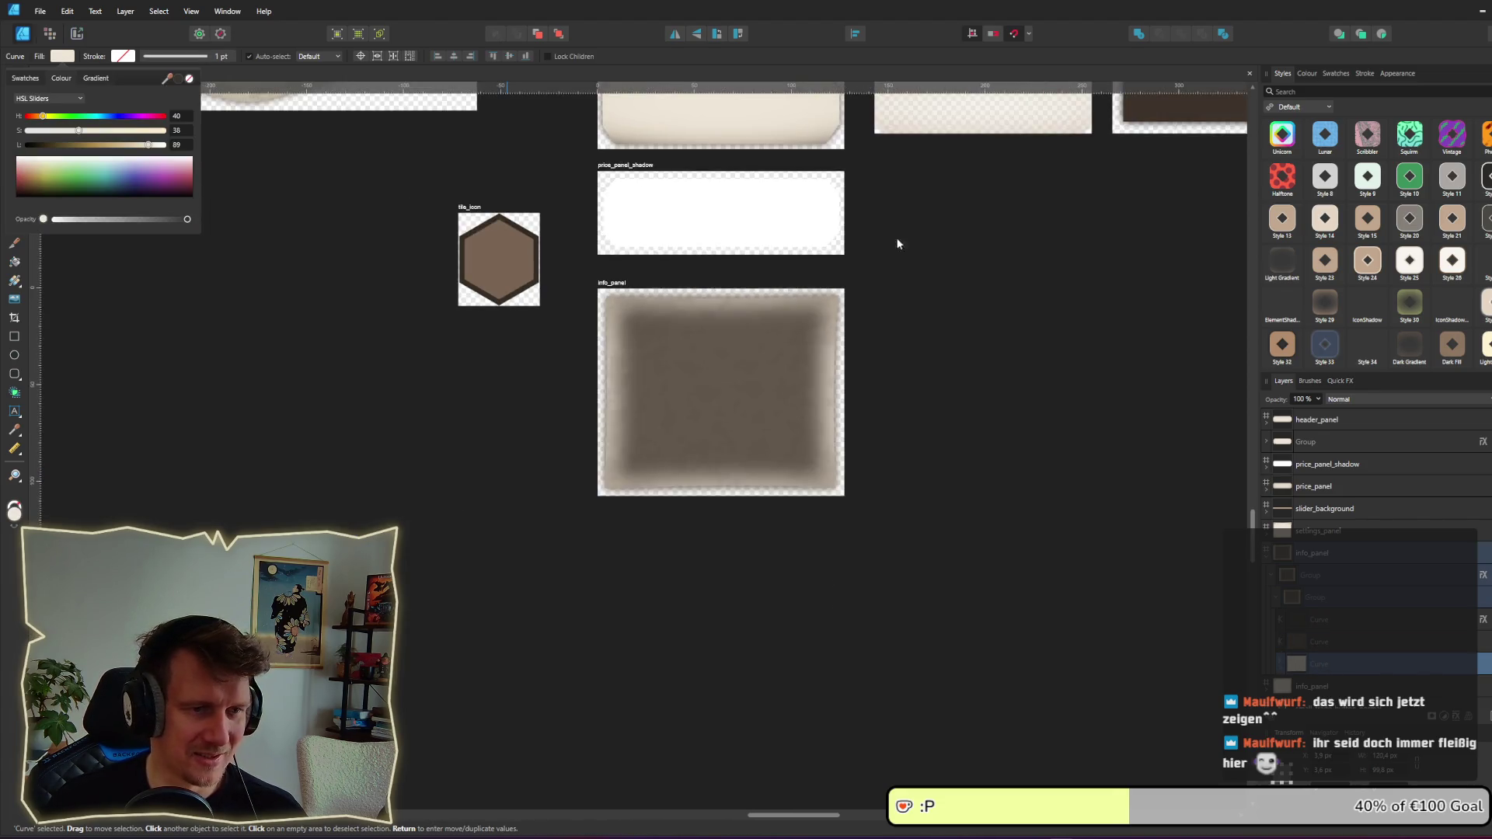
click(63, 56)
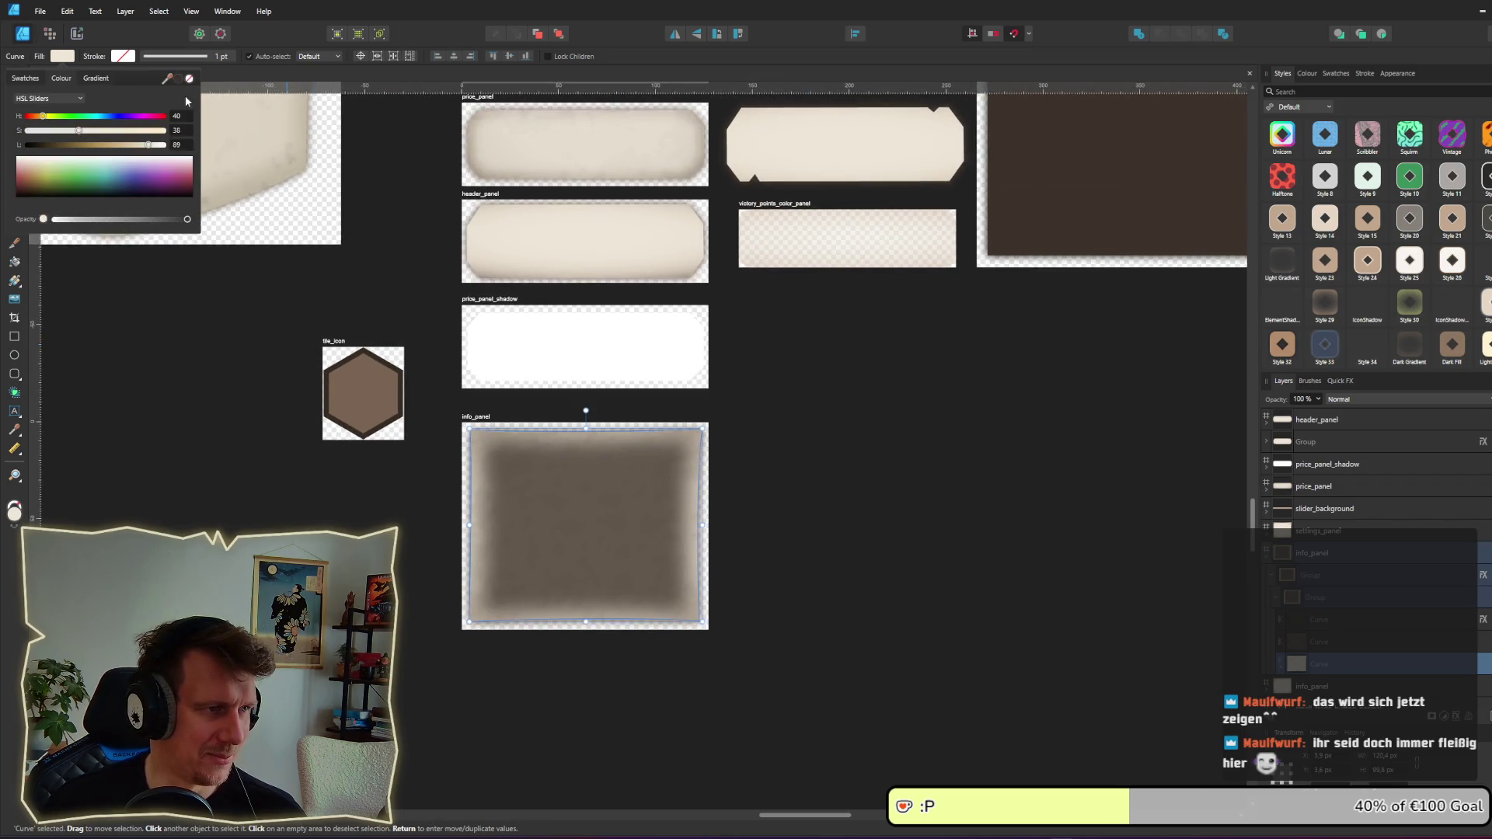
click(436, 267)
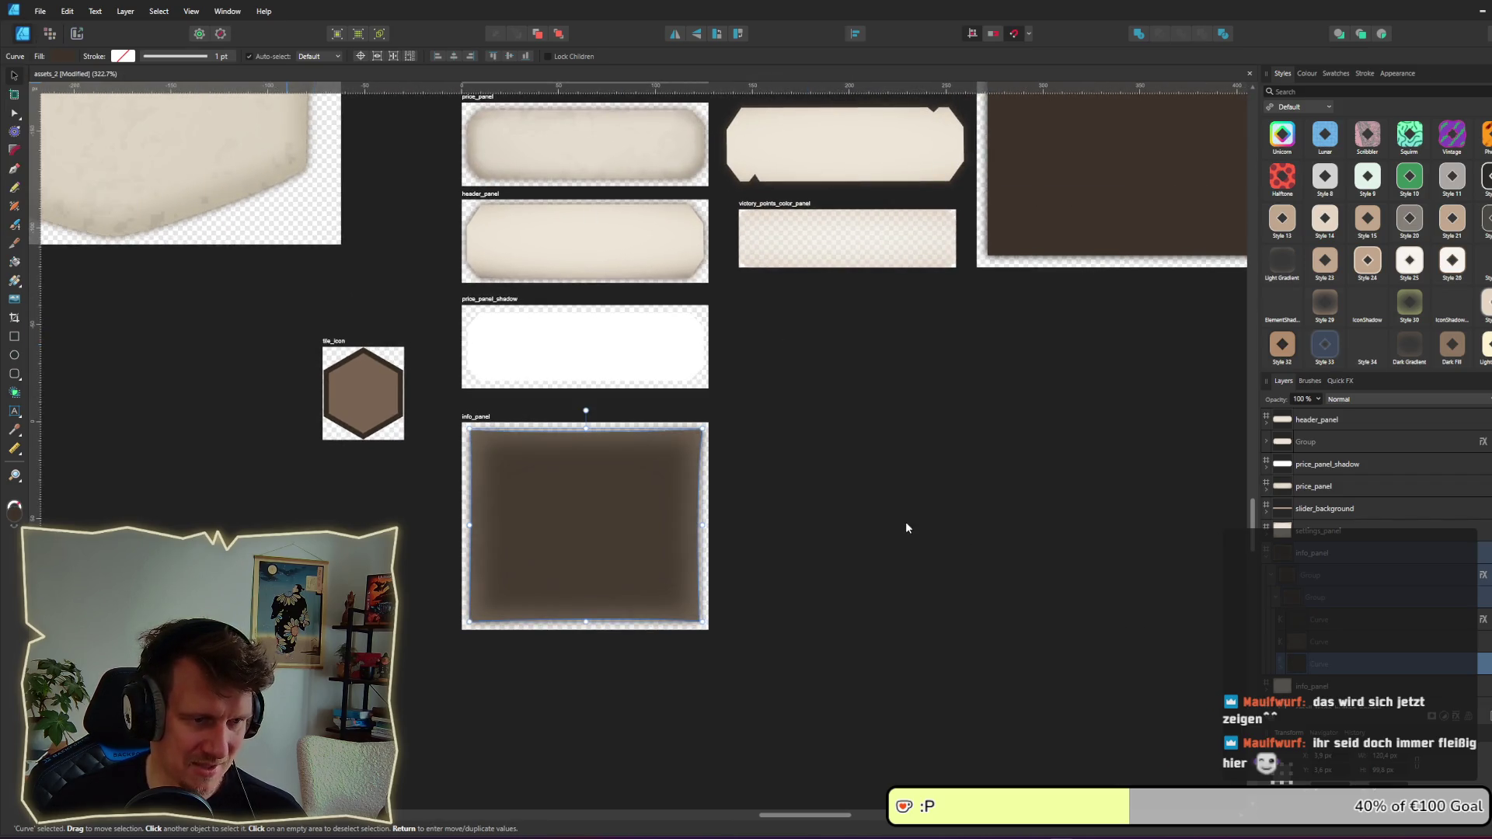
Step: Switch to the Export persona to view the slices
scroll(778, 550, down, 1)
scroll(780, 555, down, 3)
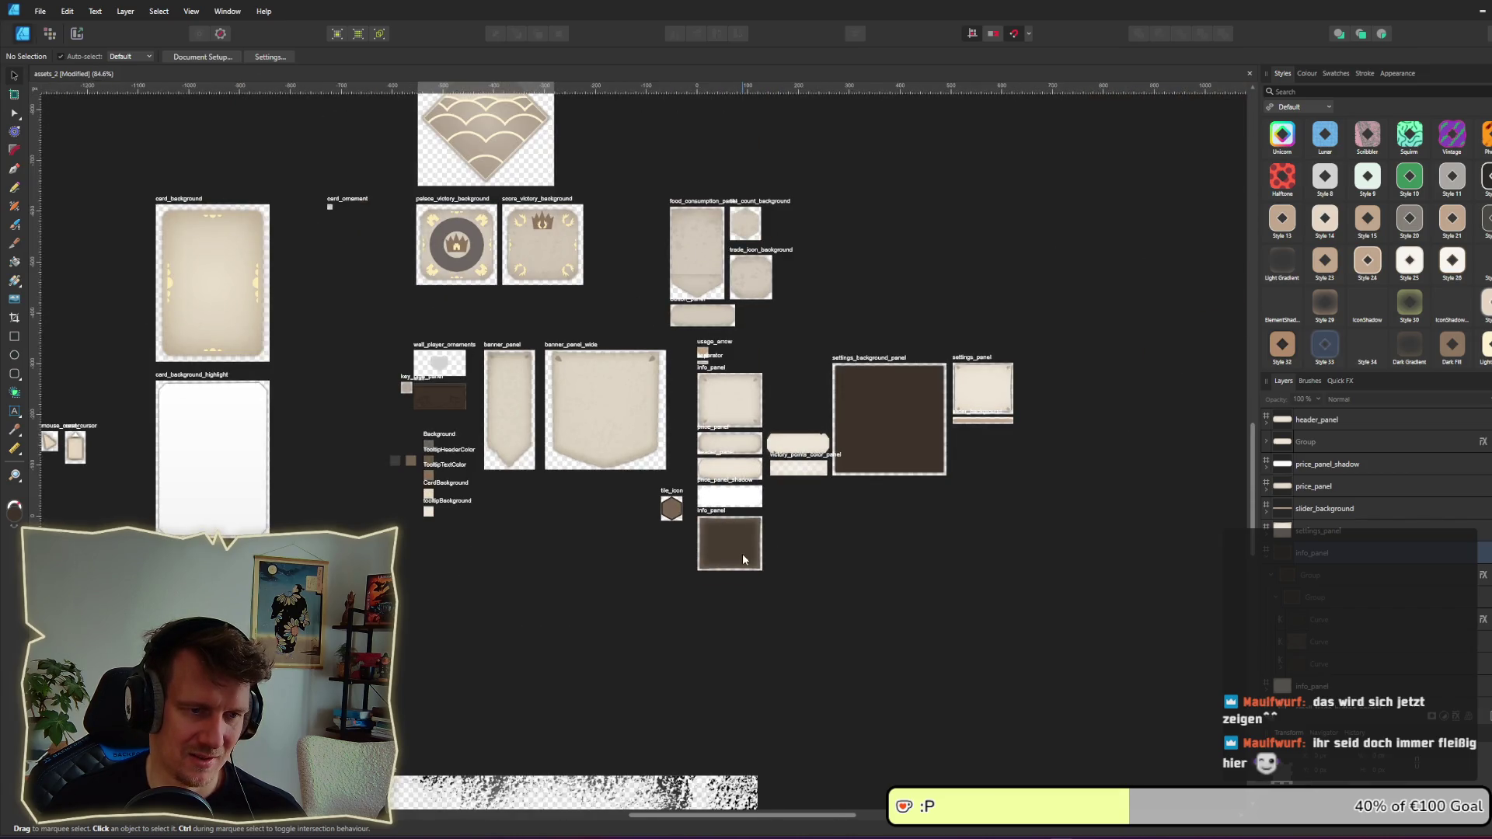
scroll(743, 558, up, 6)
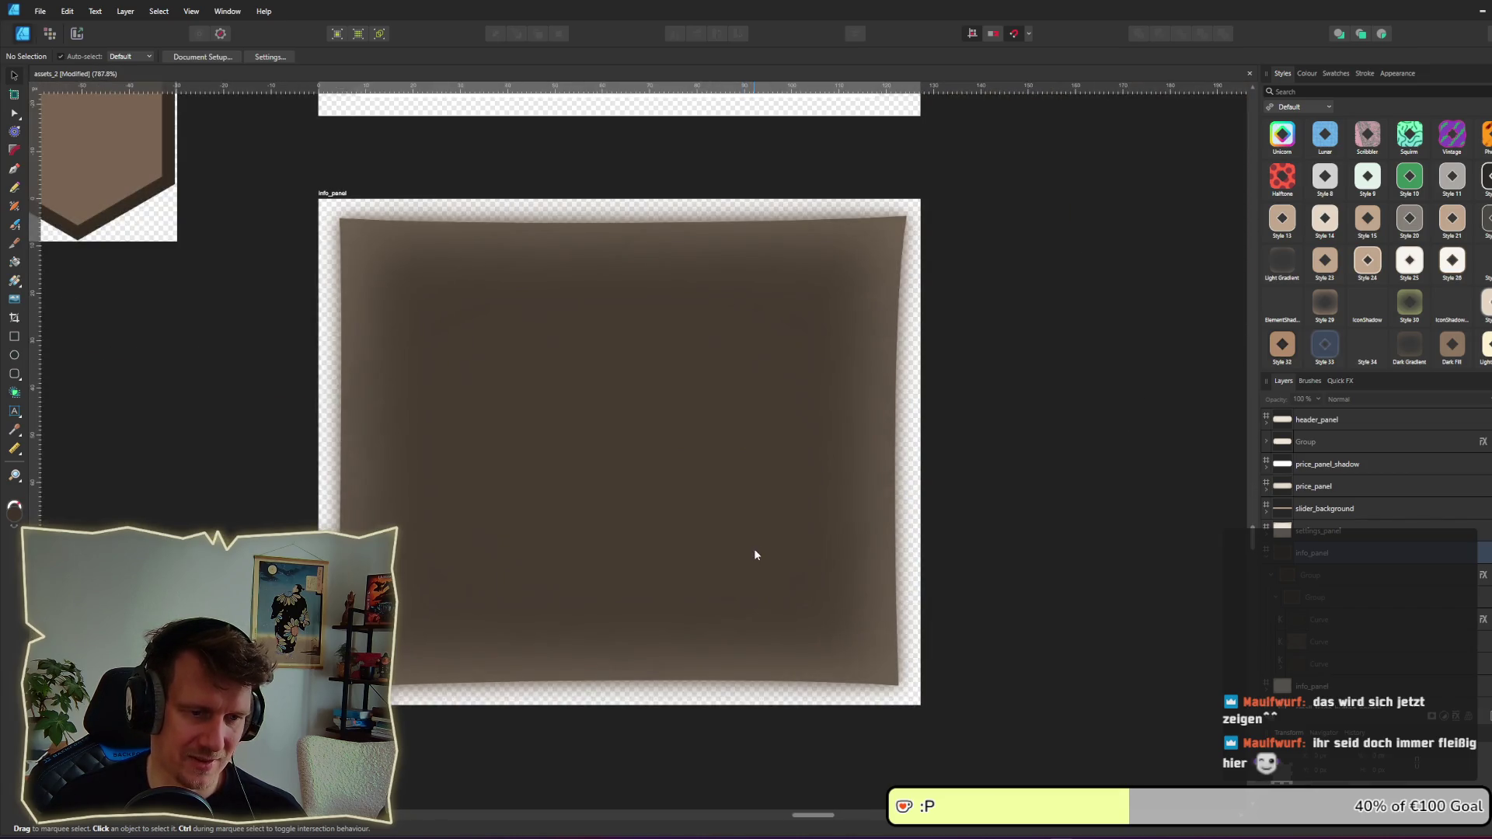
click(78, 35)
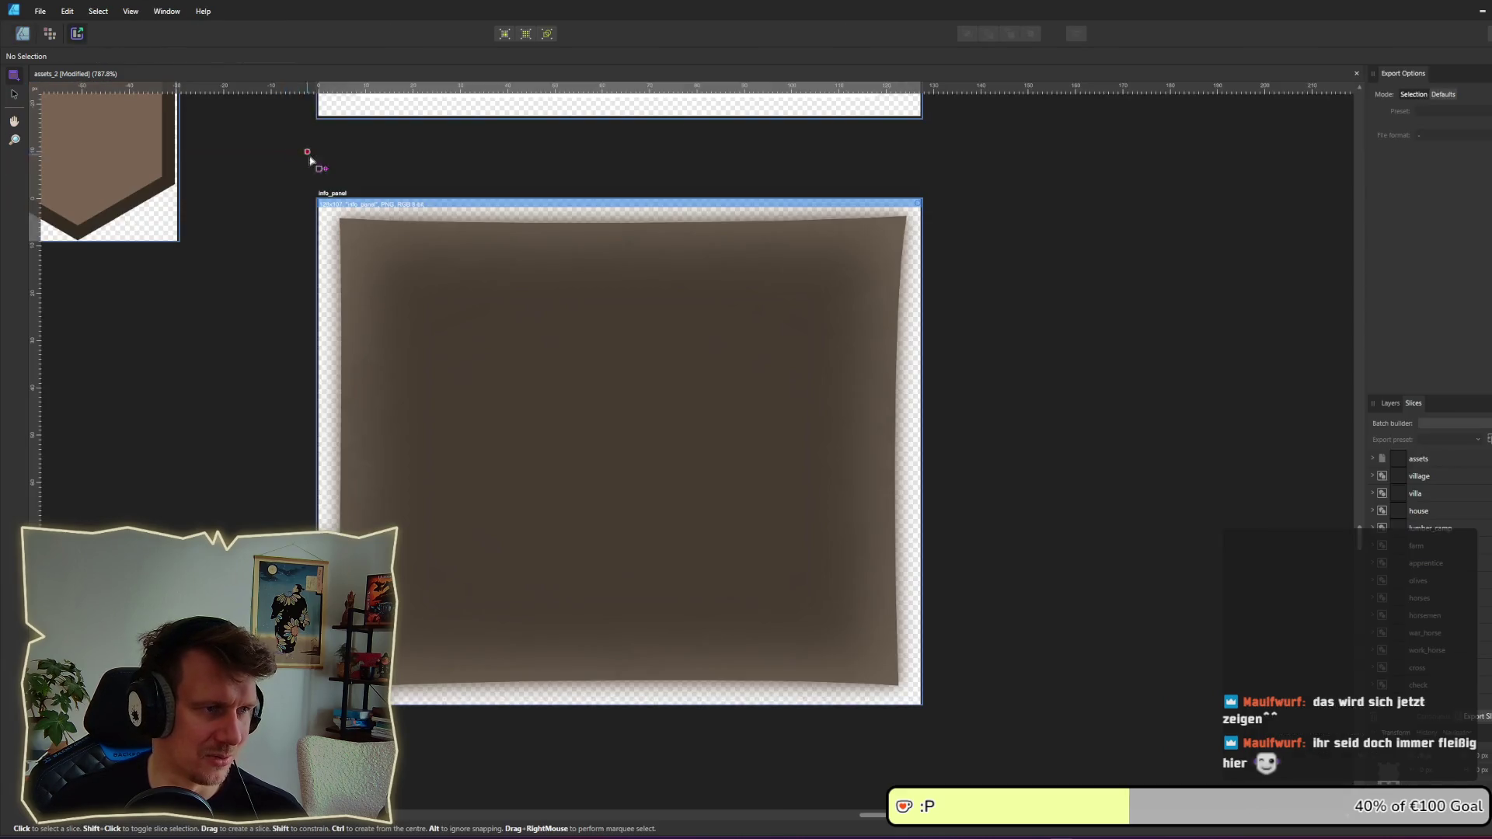
Step: Rename the info_panel artboard to header_panel
click(336, 200)
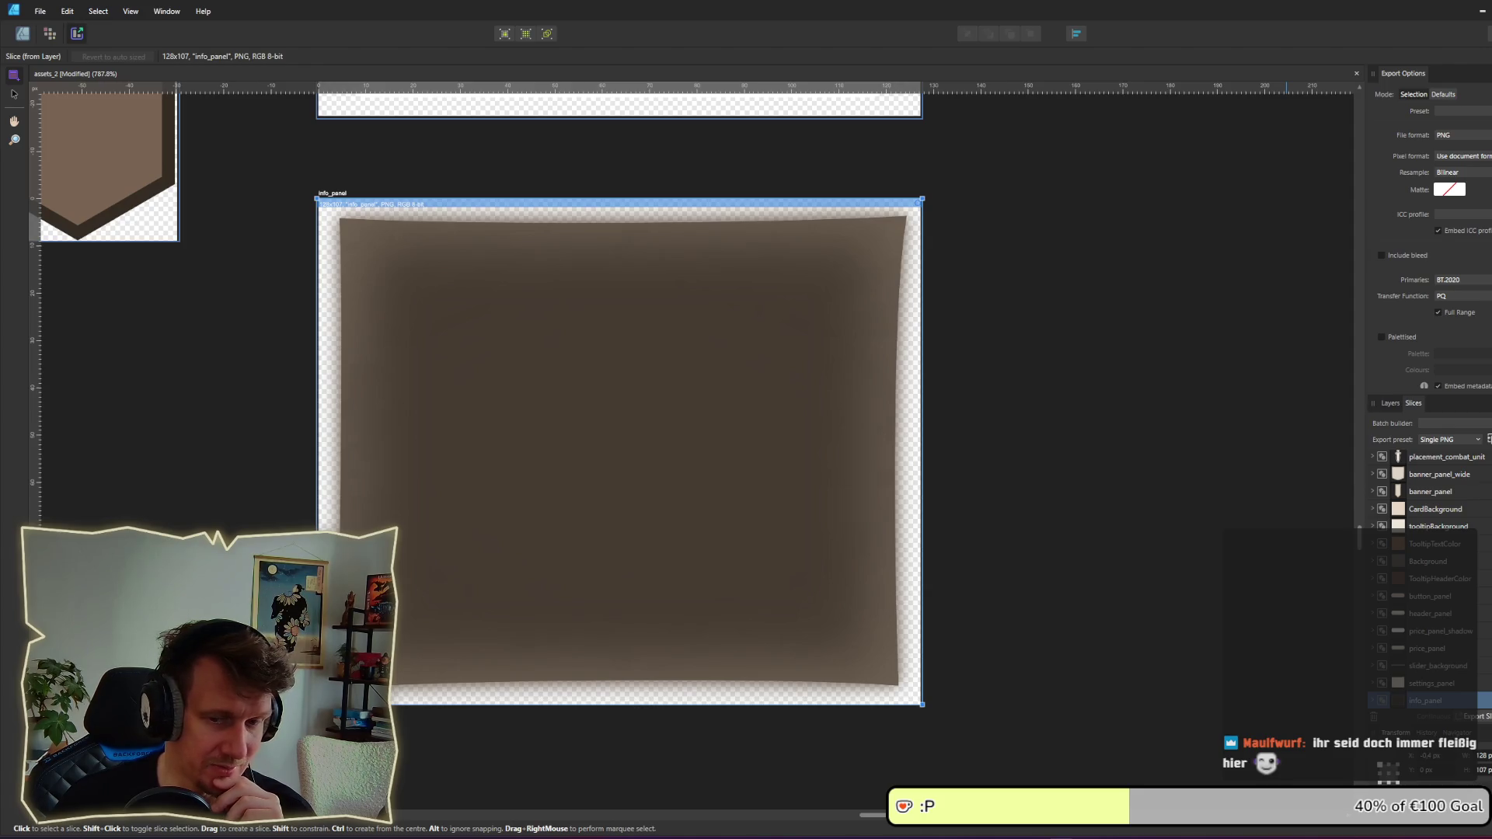
click(21, 33)
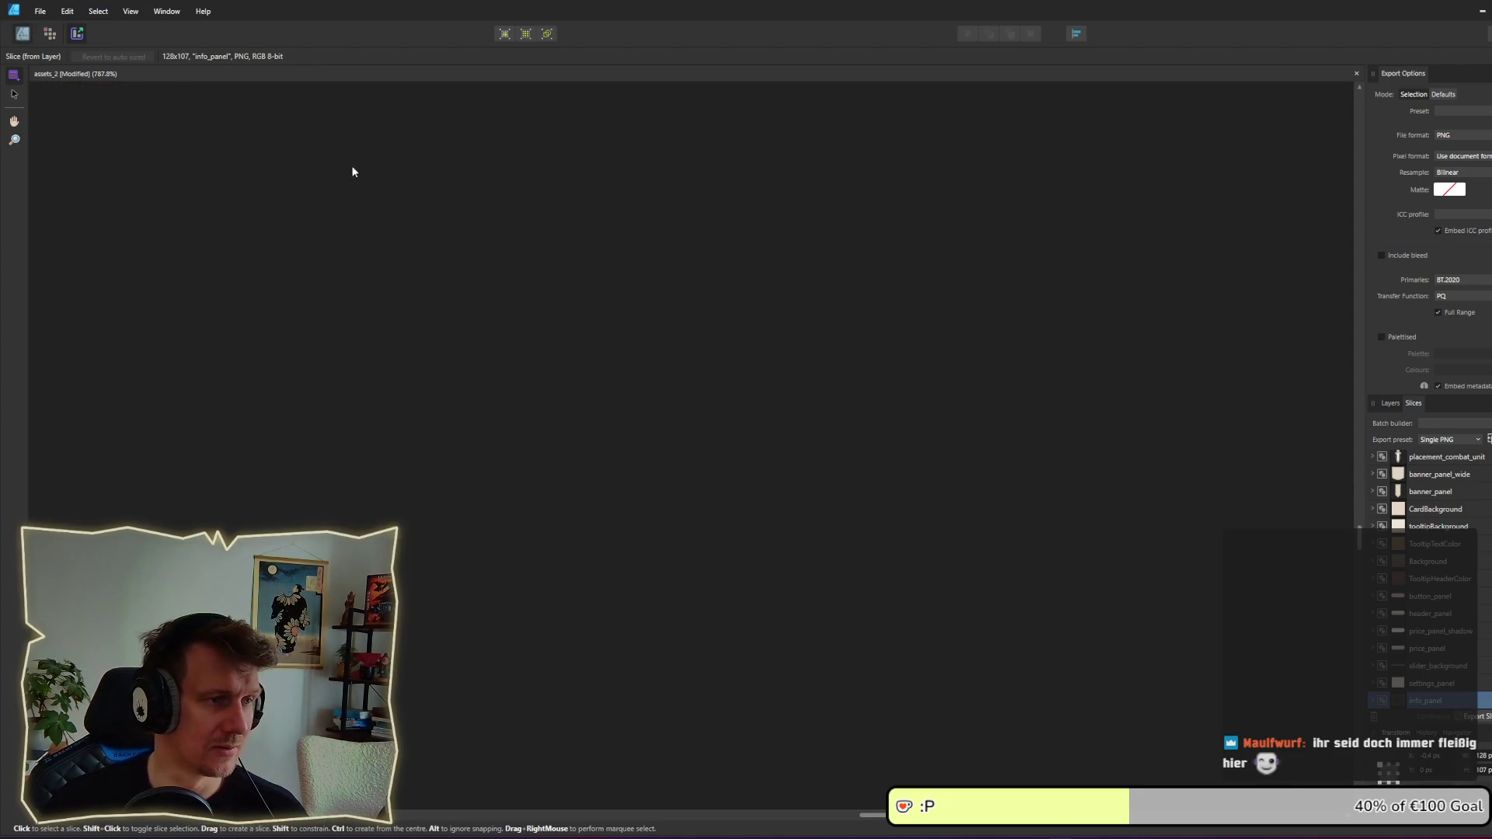
double_click(342, 193)
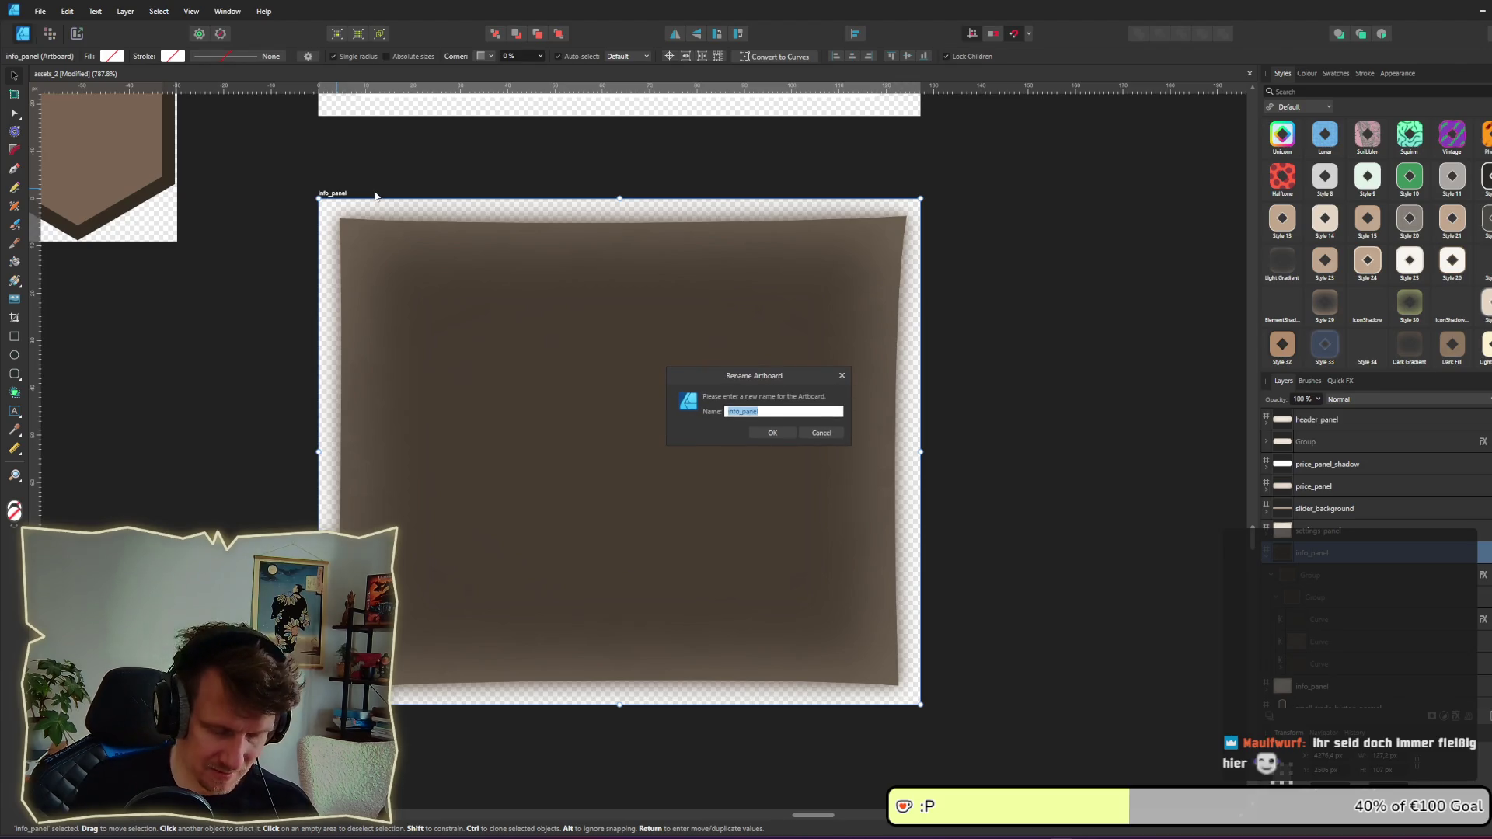
key(Home)
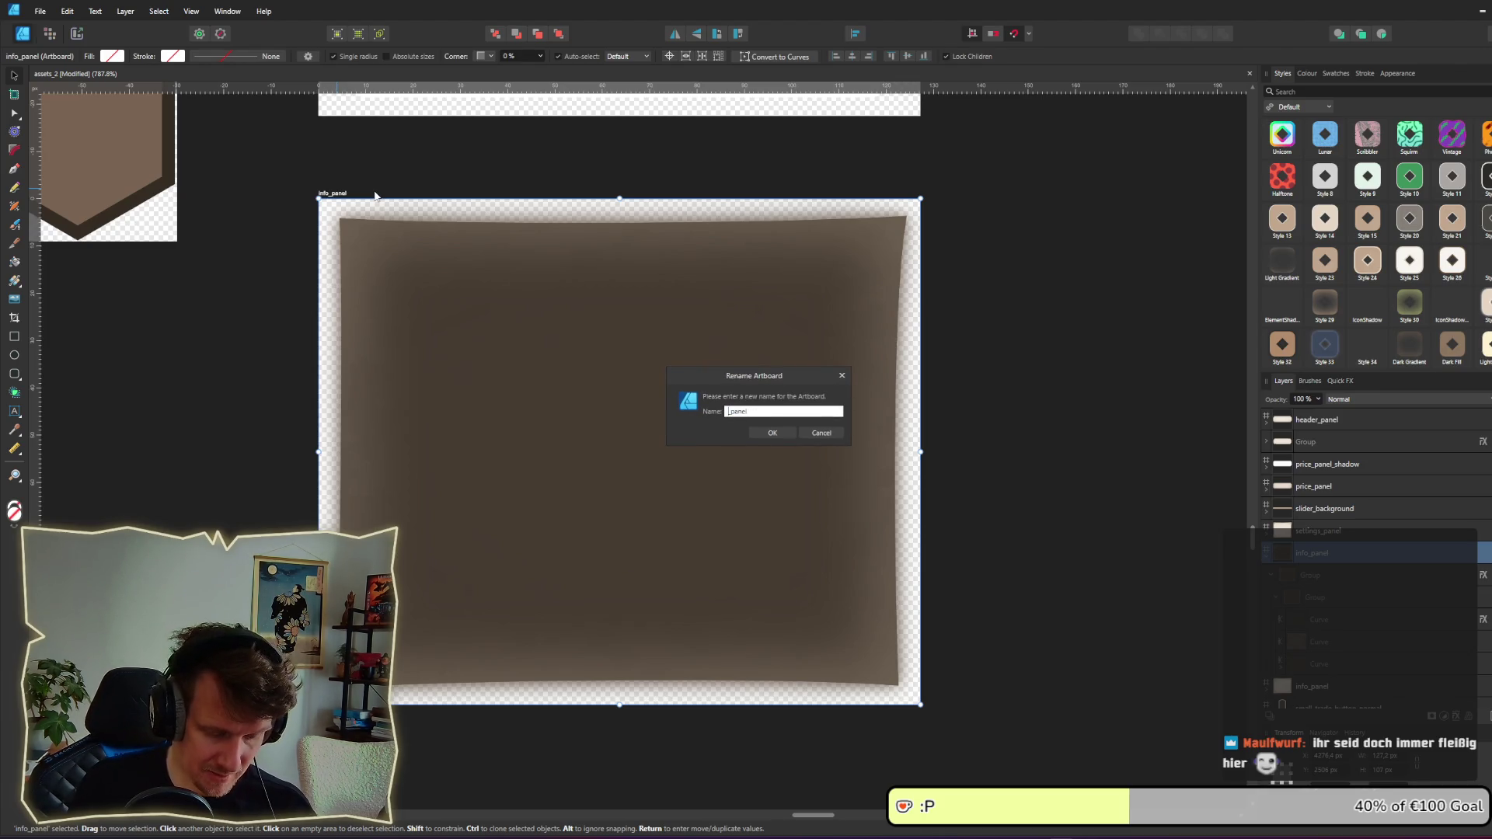
text(header)
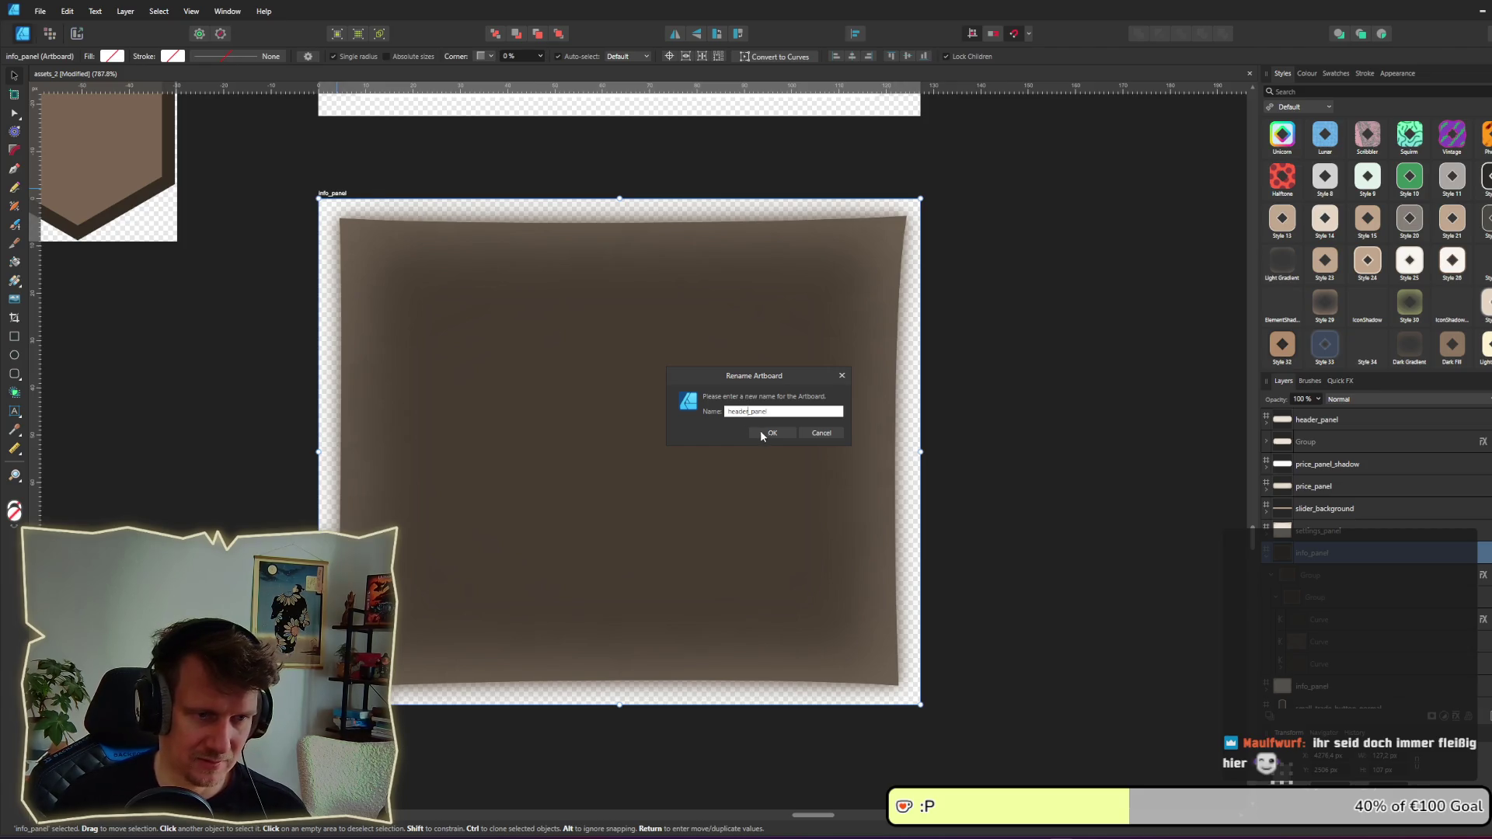
click(763, 436)
Step: Review the slice export list and recheck the header_panel artboard name without changing it
click(77, 33)
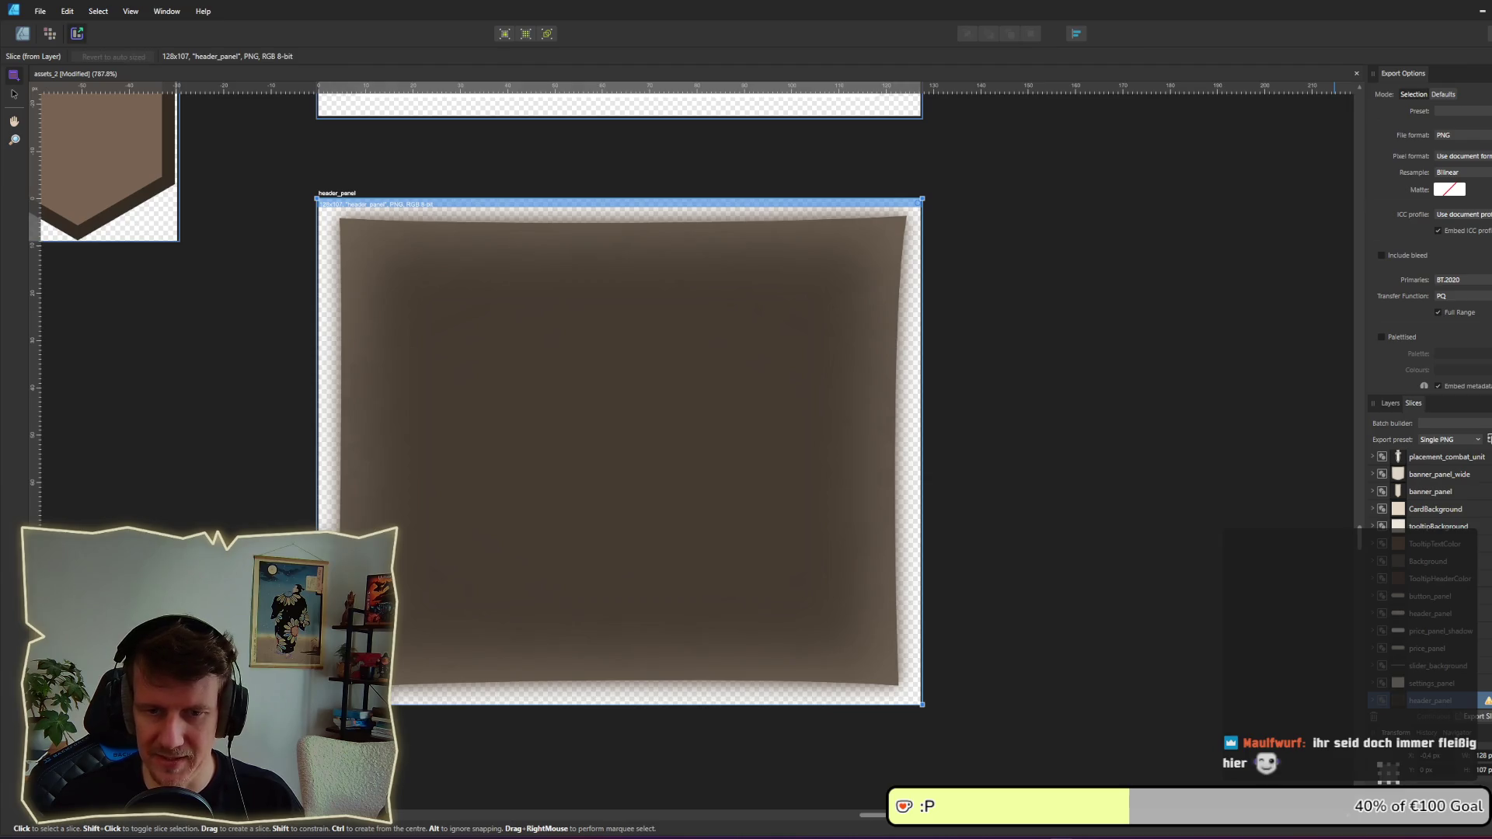
scroll(1430, 583, down, 3)
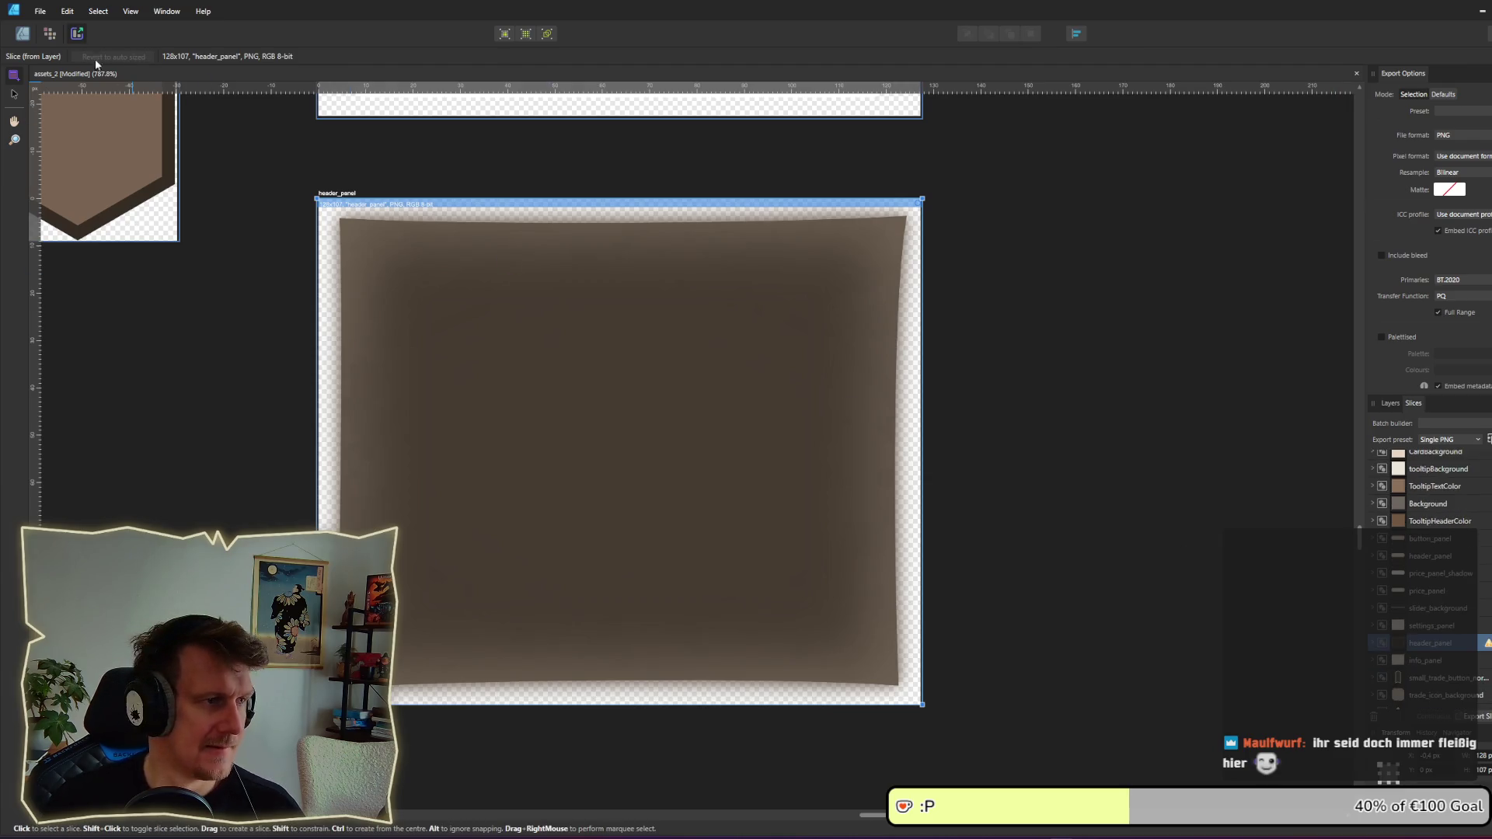
click(22, 33)
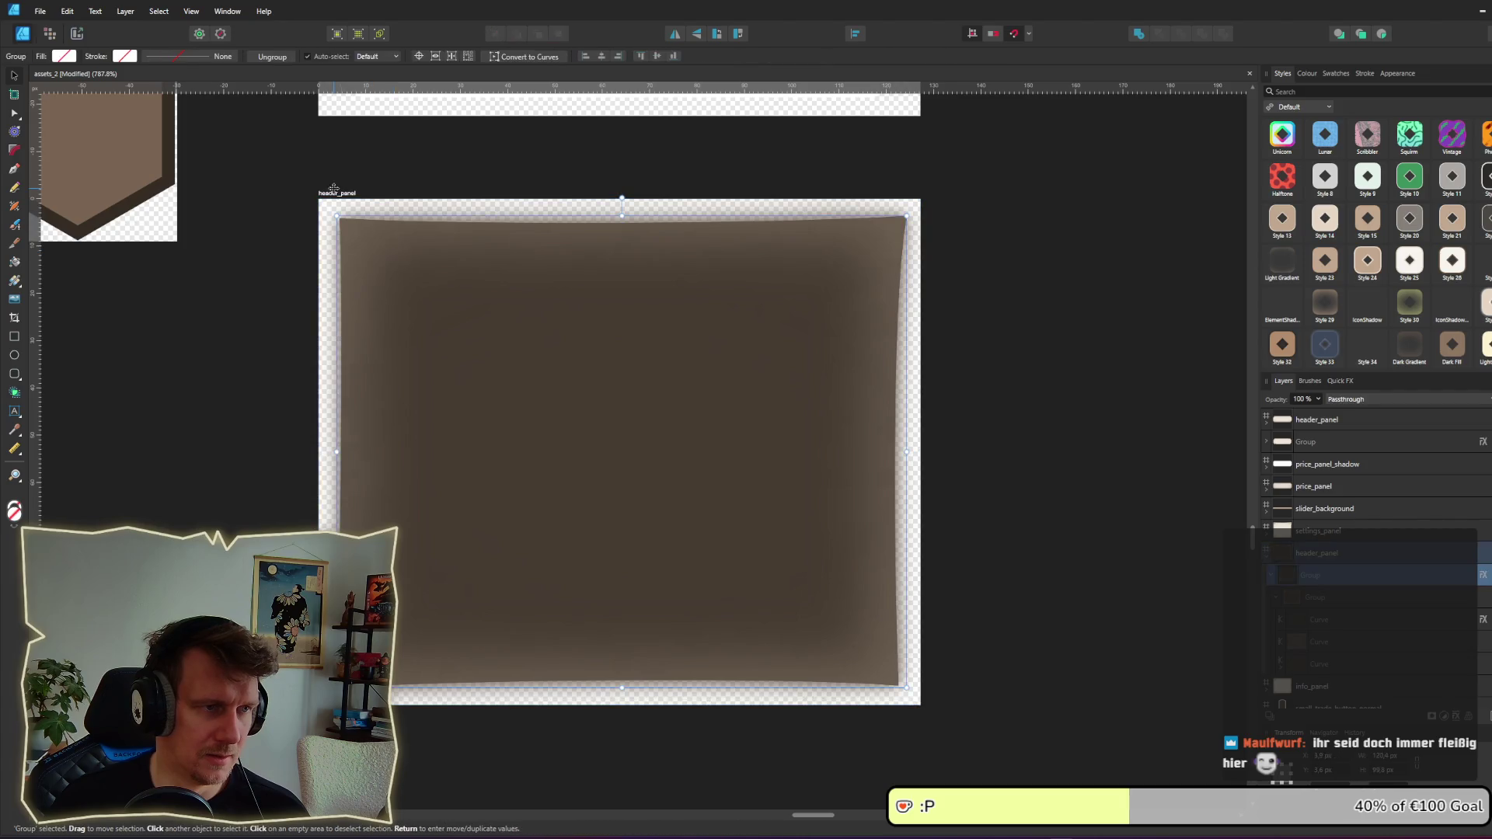
double_click(336, 192)
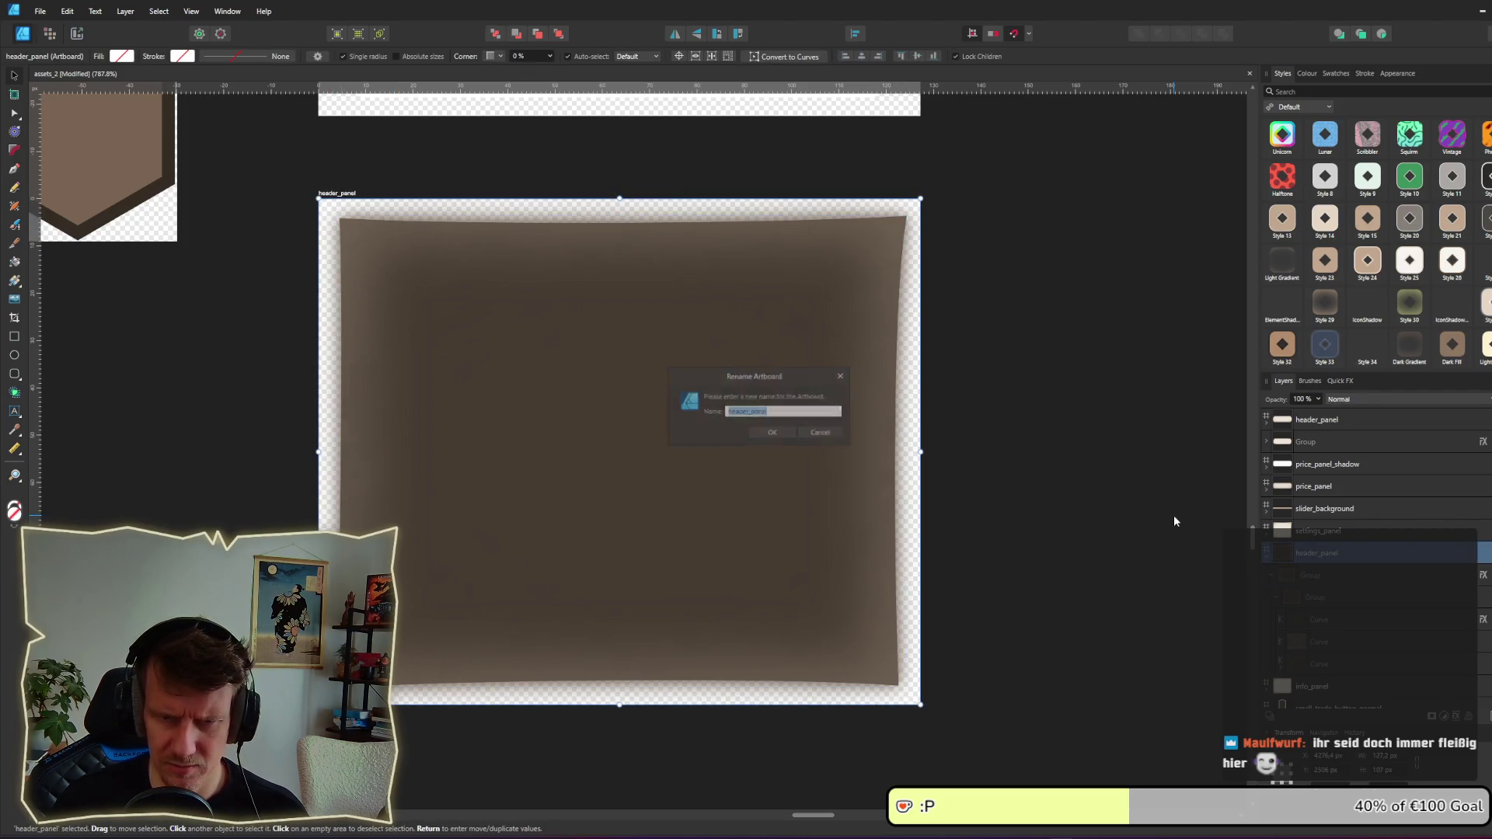
key(Escape)
scroll(1322, 536, down, 5)
scroll(1301, 512, up, 3)
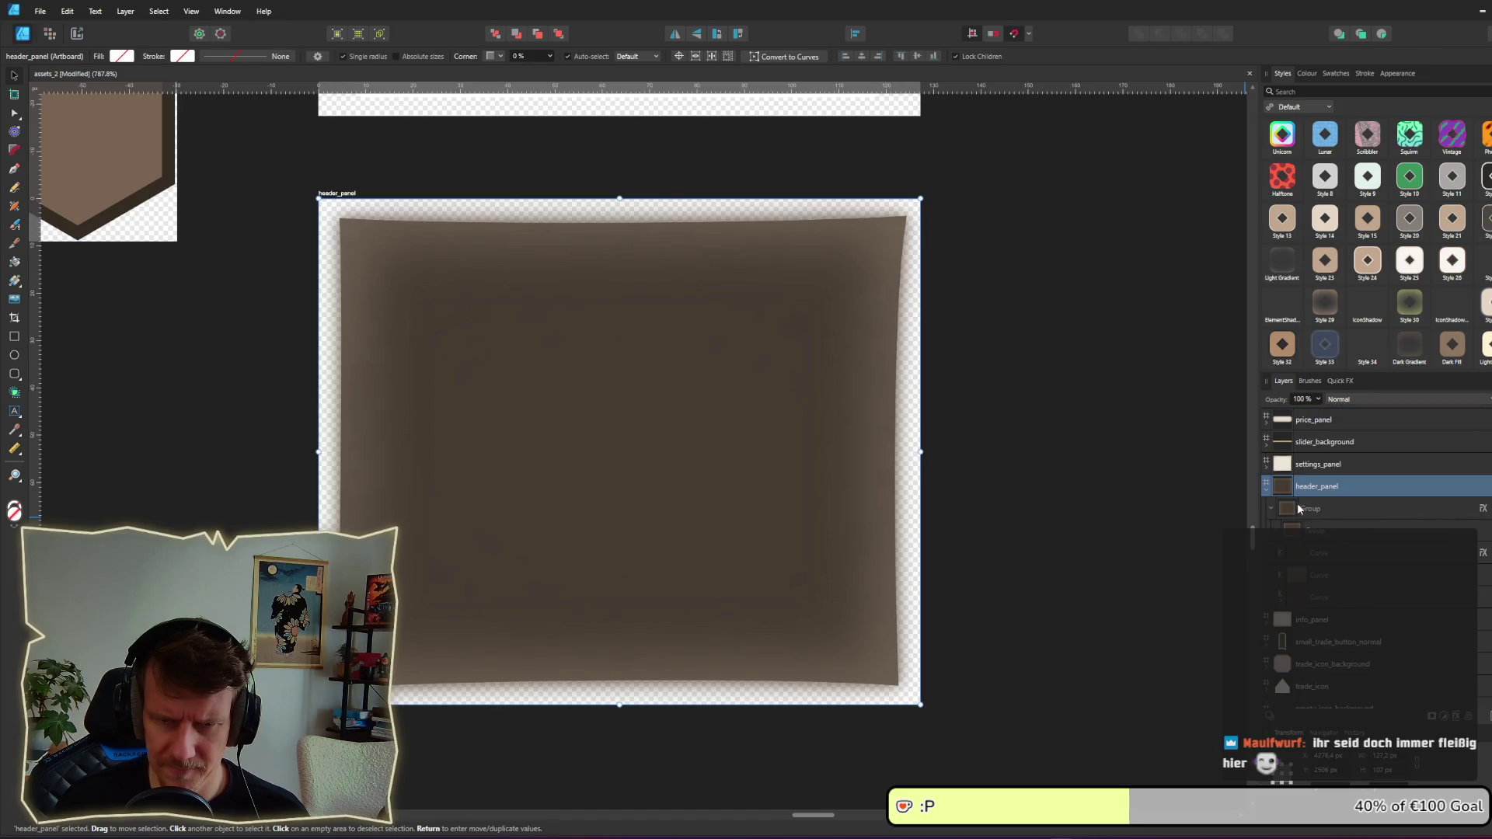
Step: Collapse header_panel's layer group, select the upper header_panel artboard, and return to Godot
click(1267, 487)
scroll(1095, 469, down, 5)
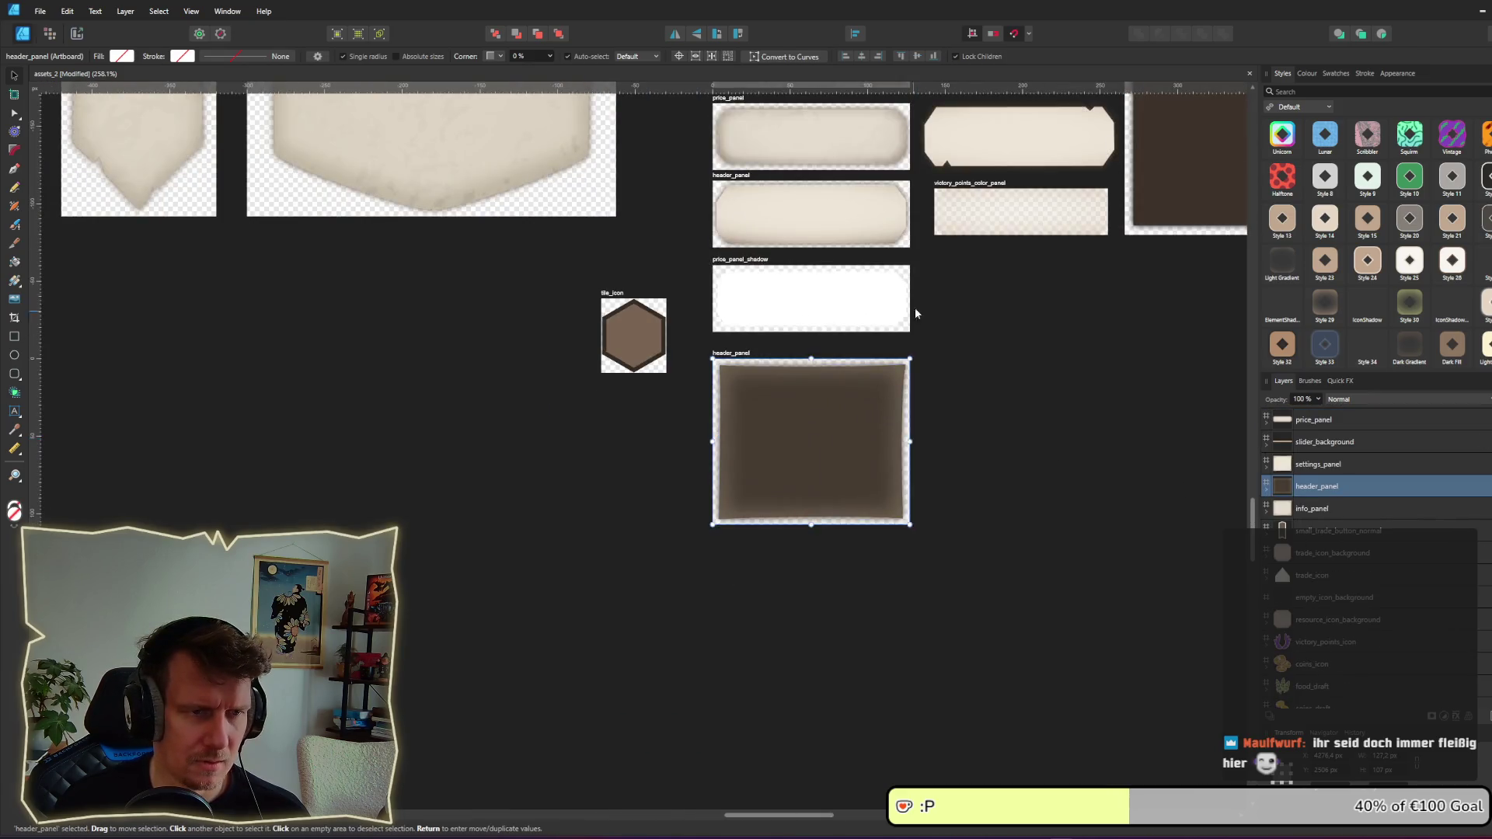
scroll(901, 350, up, 2)
click(734, 305)
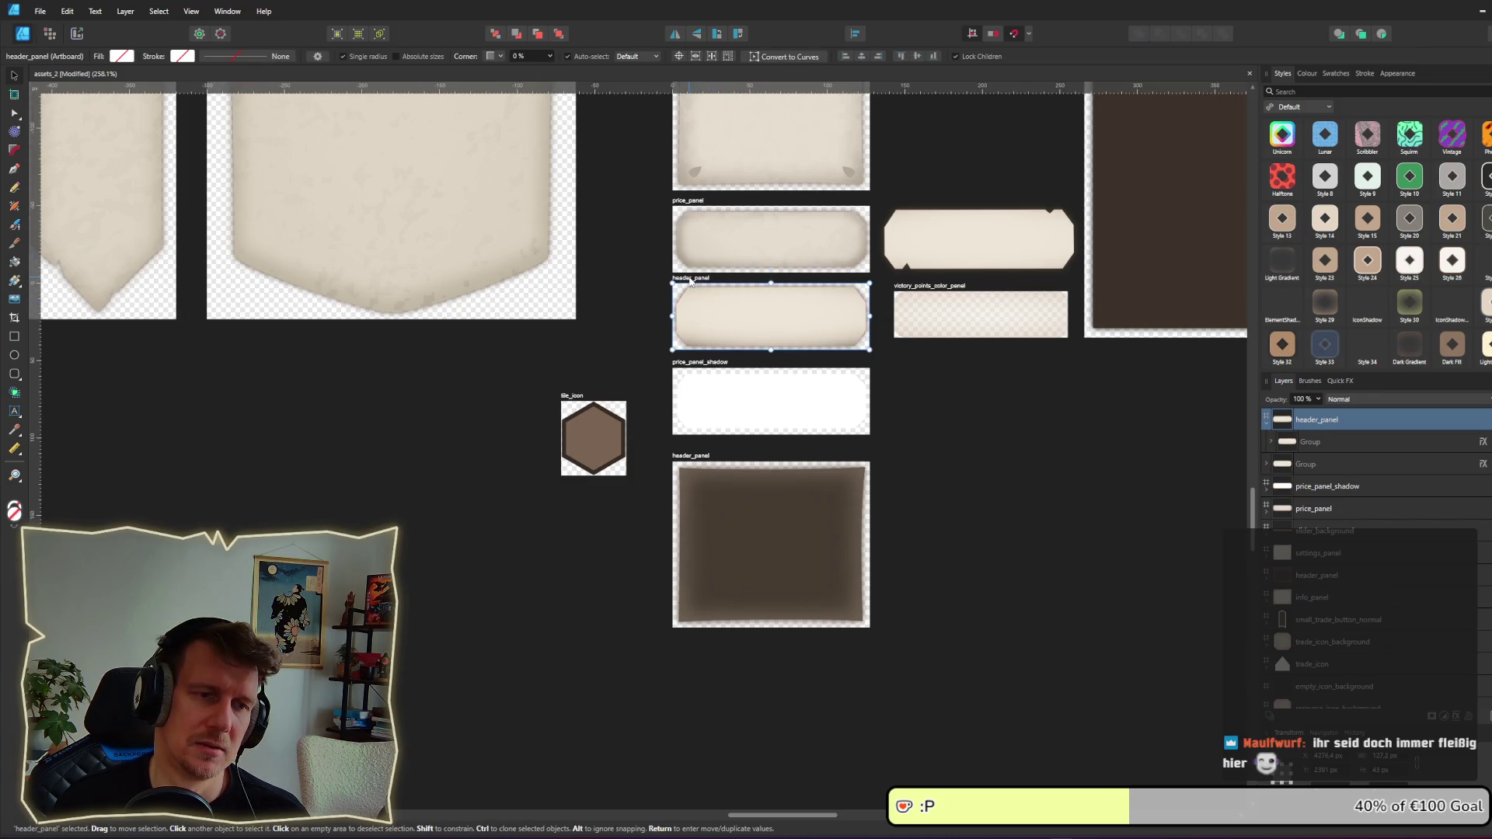
mouse_move(1061, 832)
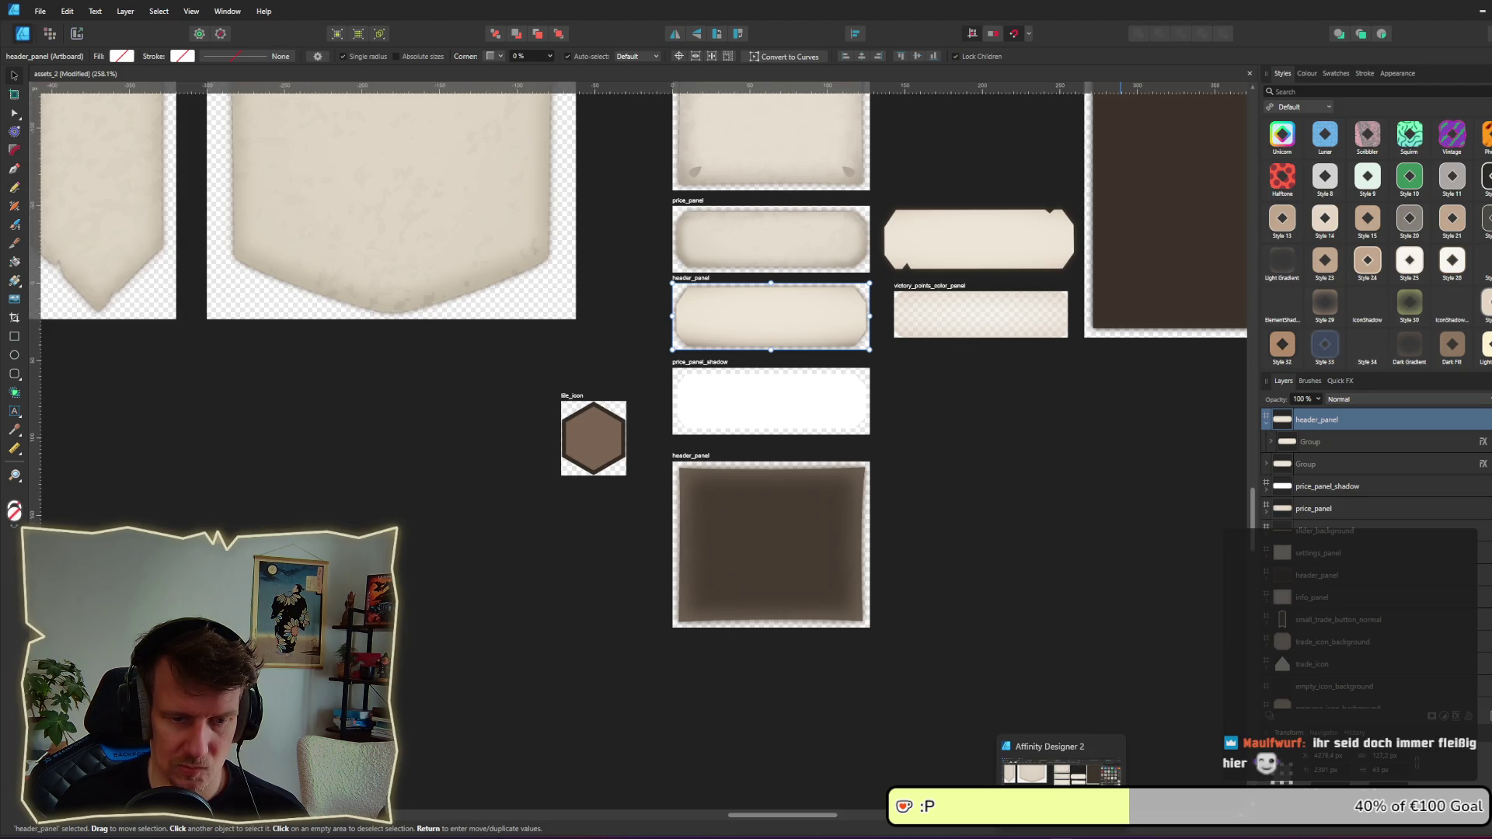
key(alt+Tab)
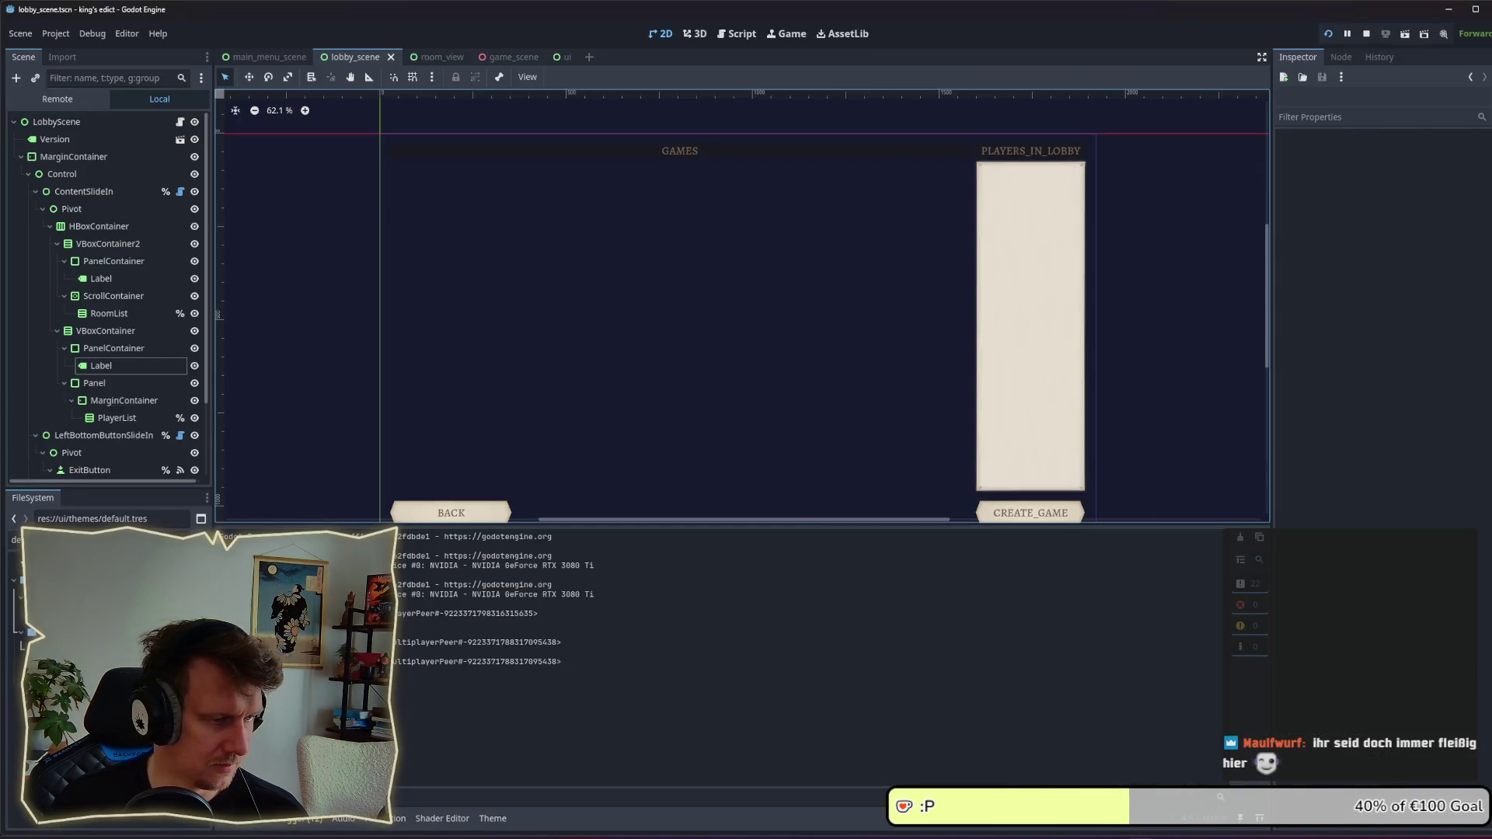
Step: Filter FileSystem for 'he', start deleting header_panel.png, then back out
click(15, 539)
text(he)
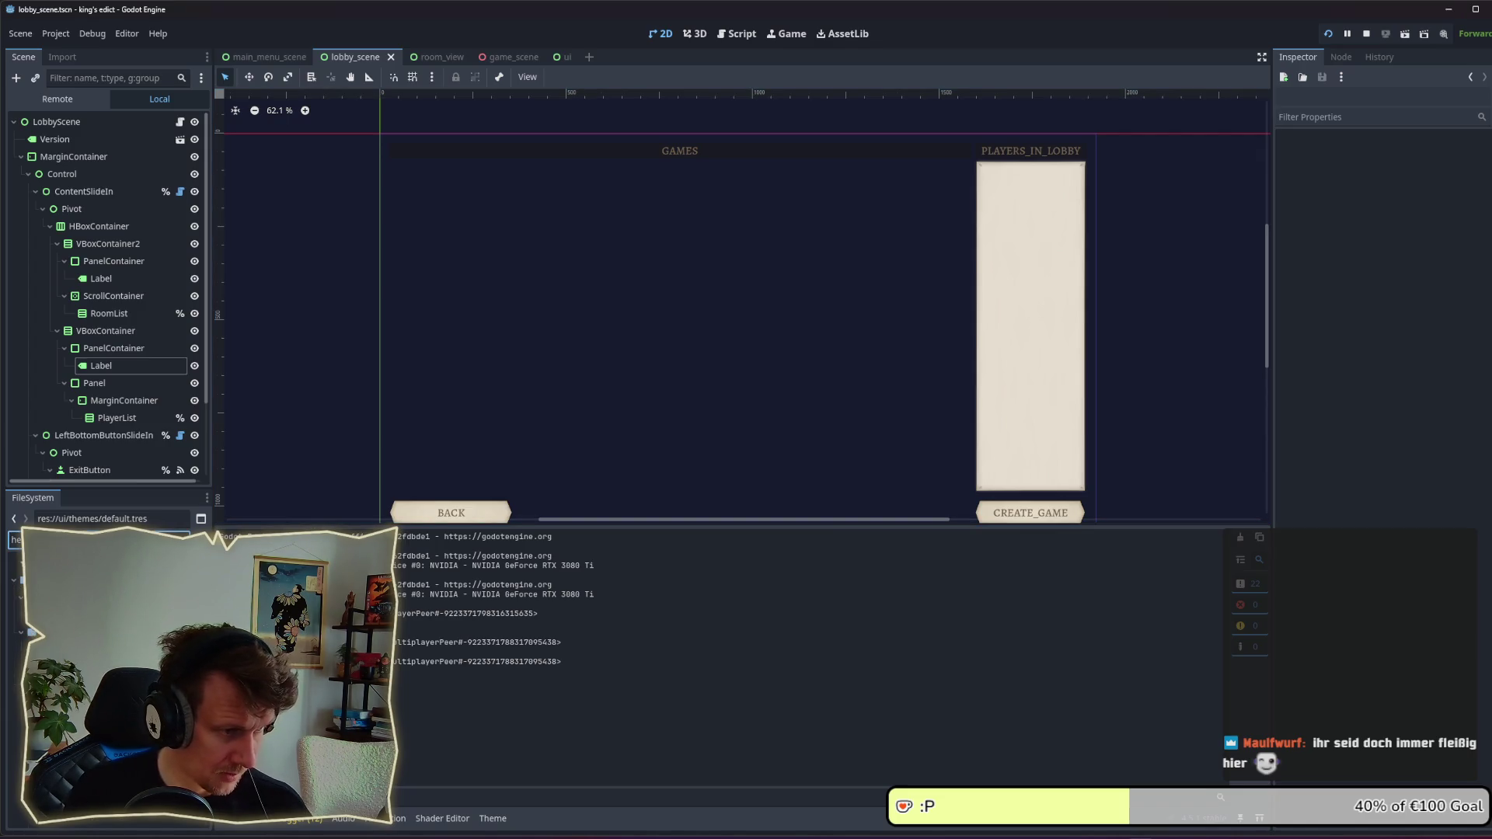
key(Down)
key(Delete)
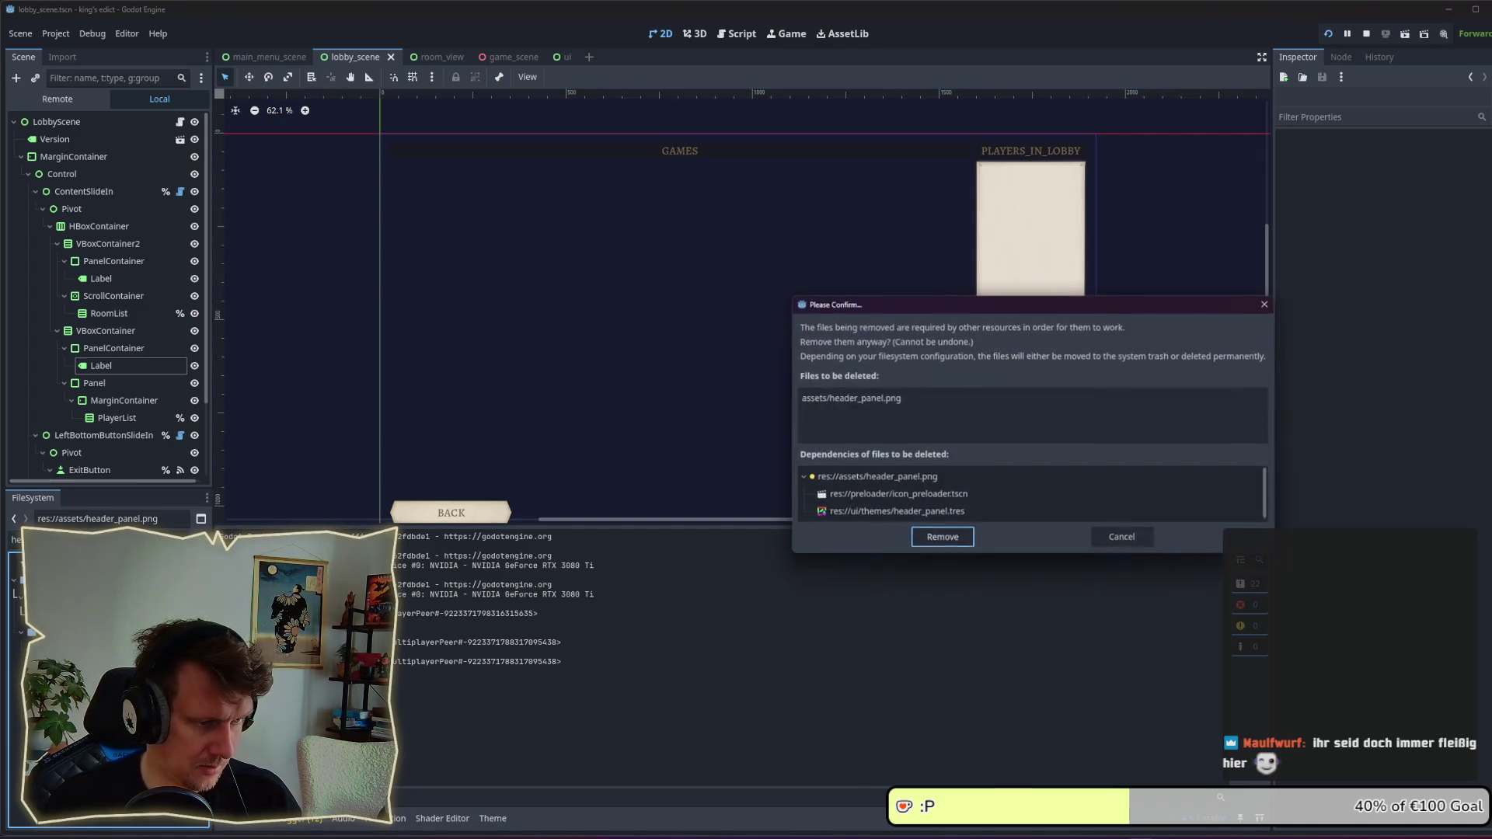
scroll(948, 502, down, 1)
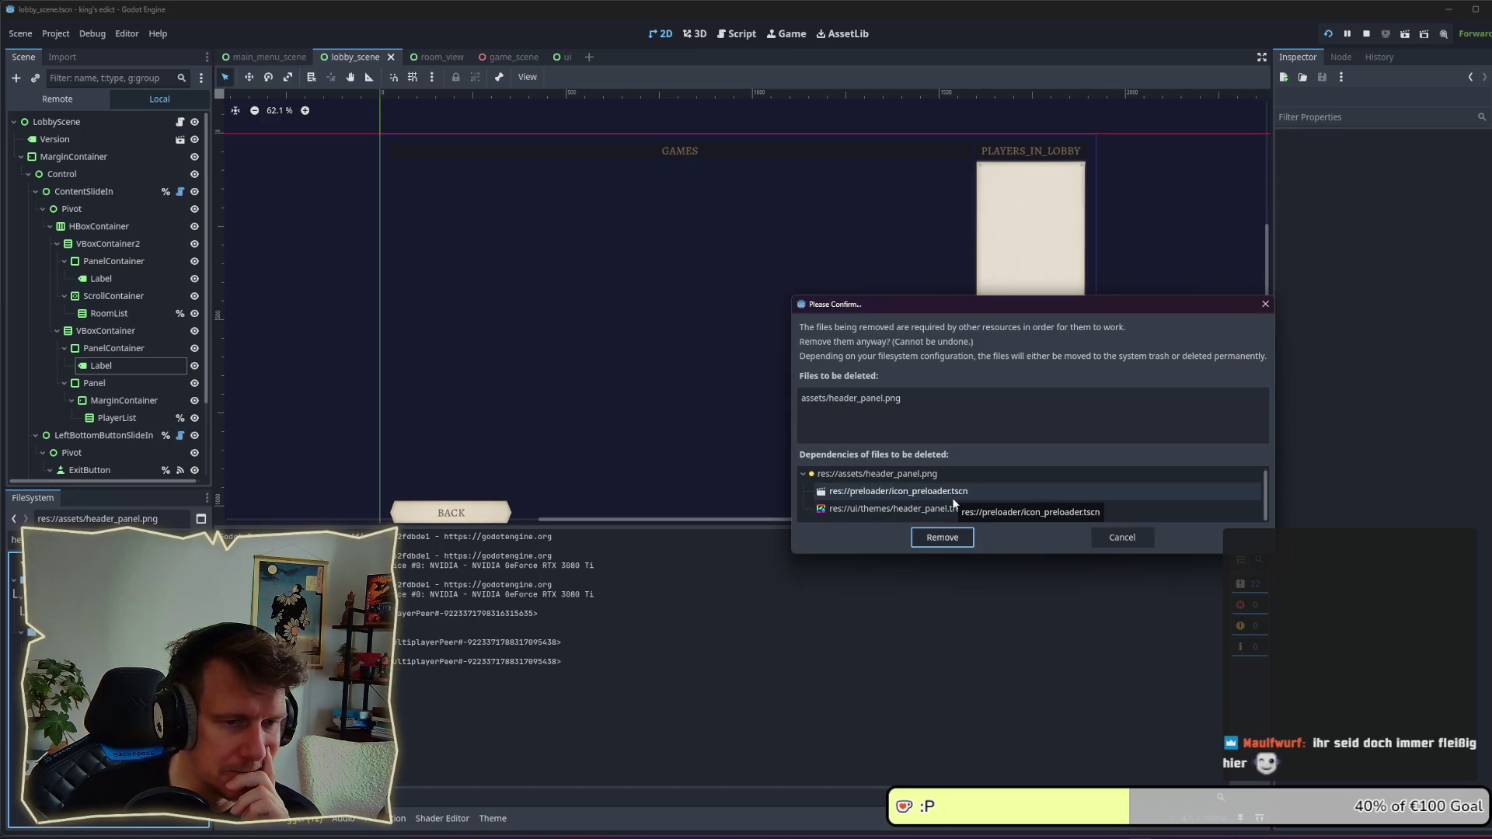
click(1118, 539)
Step: Cancel deleting header_panel.tres, then remove header_panel.png despite its dependencies
click(93, 614)
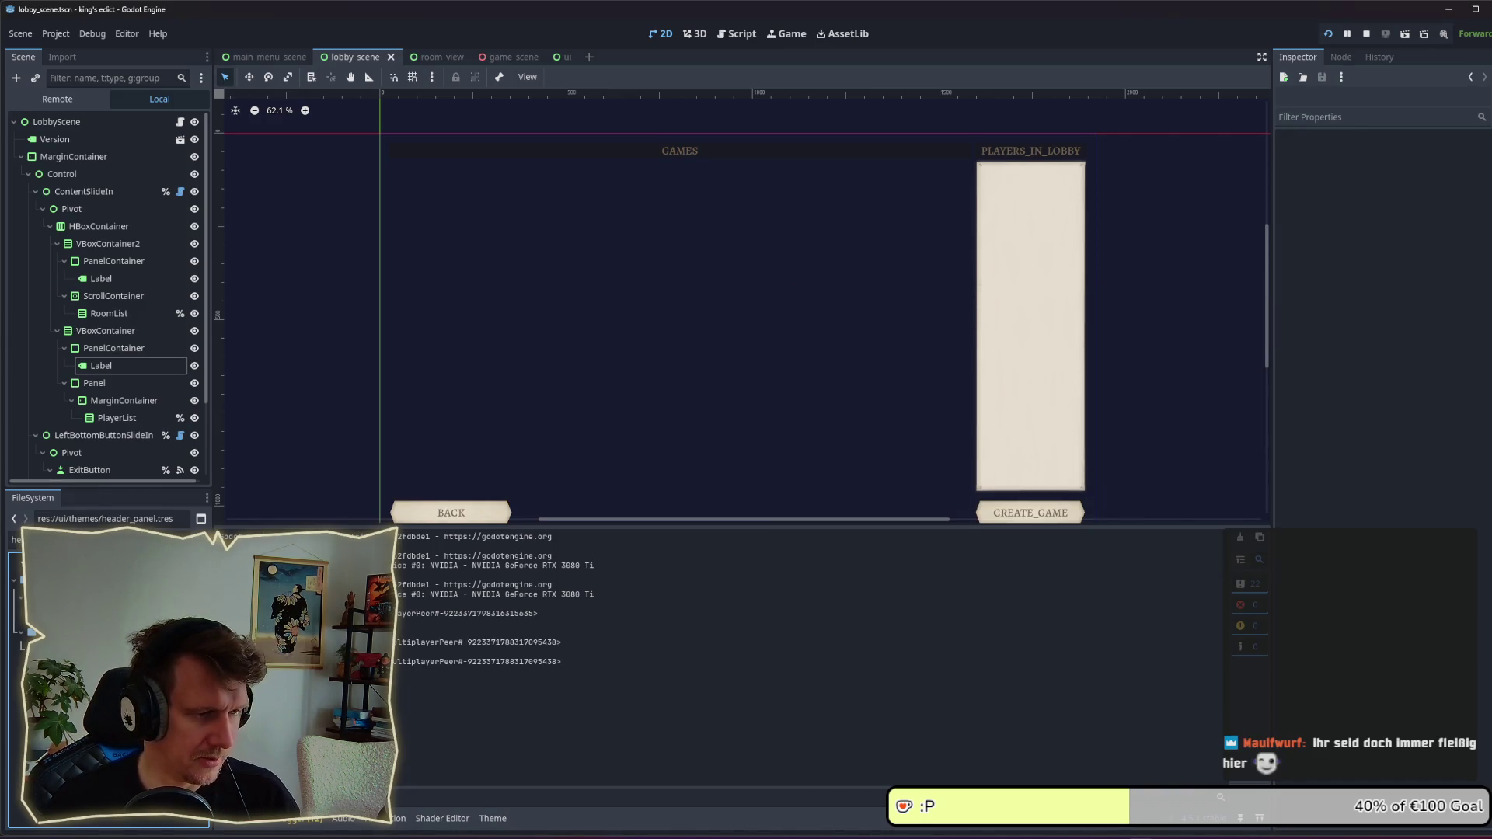
key(Delete)
click(1124, 490)
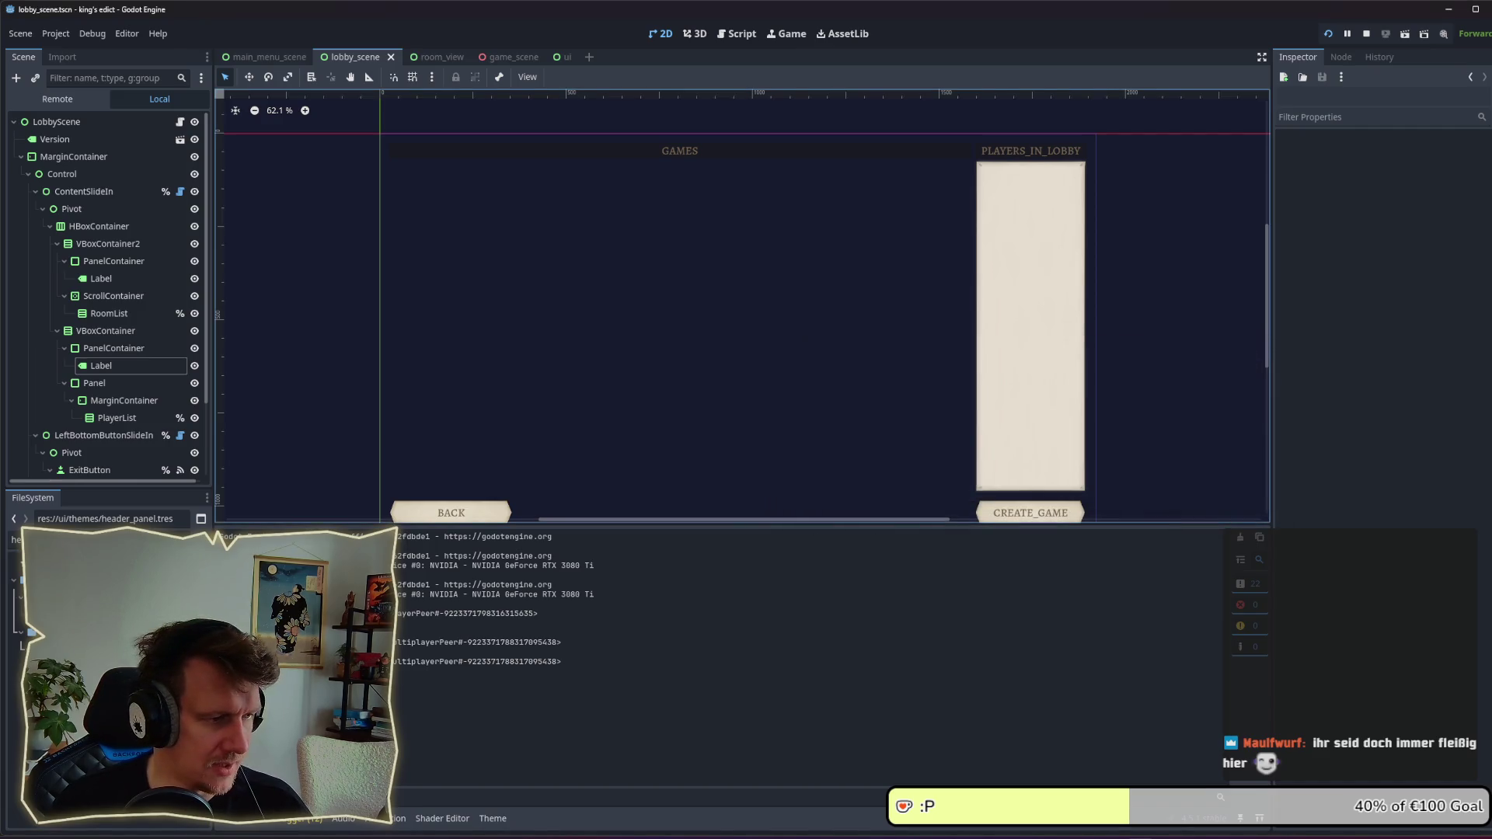
click(93, 597)
key(Delete)
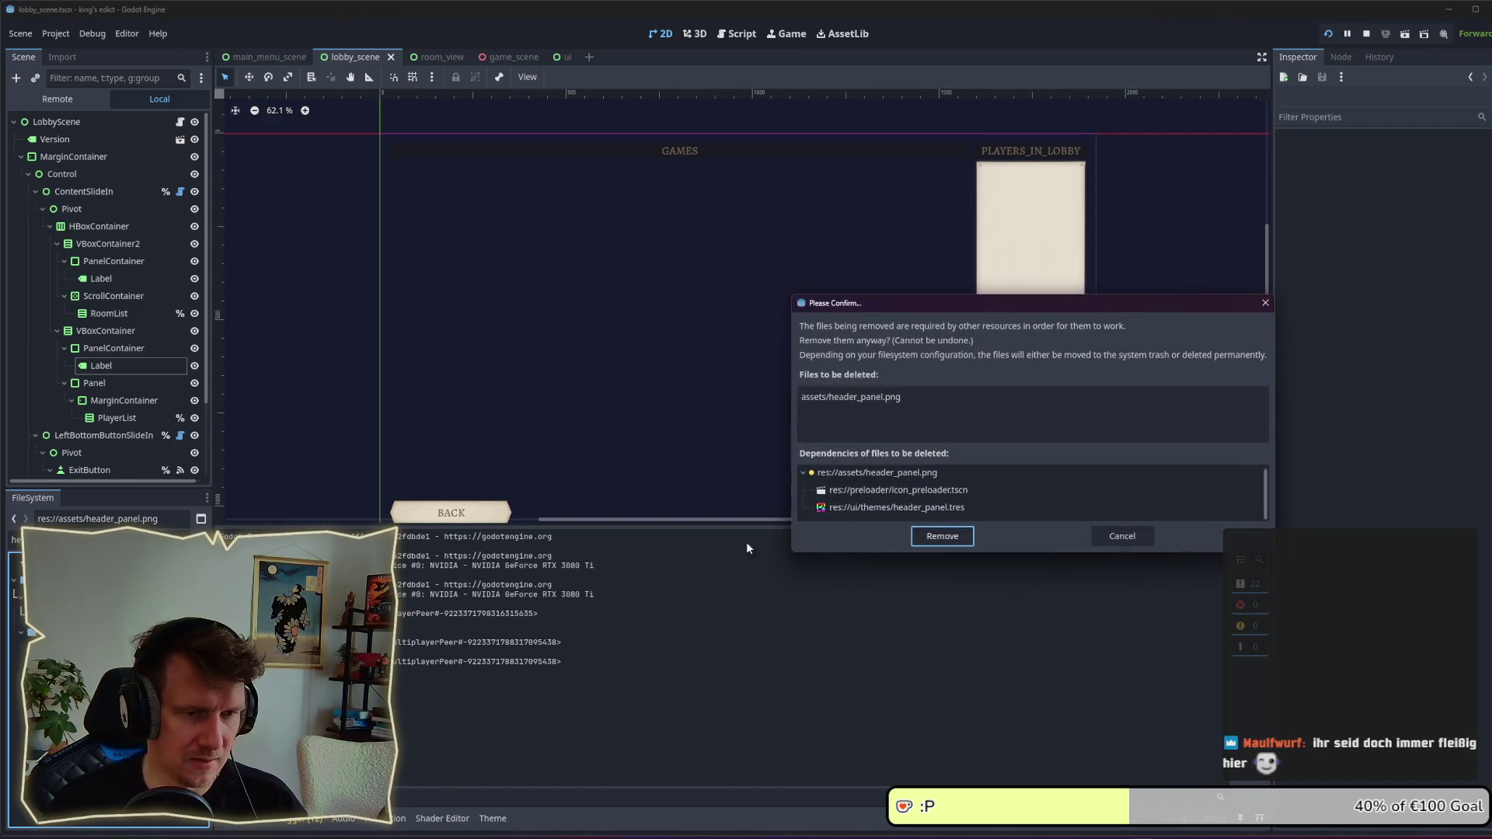
click(944, 537)
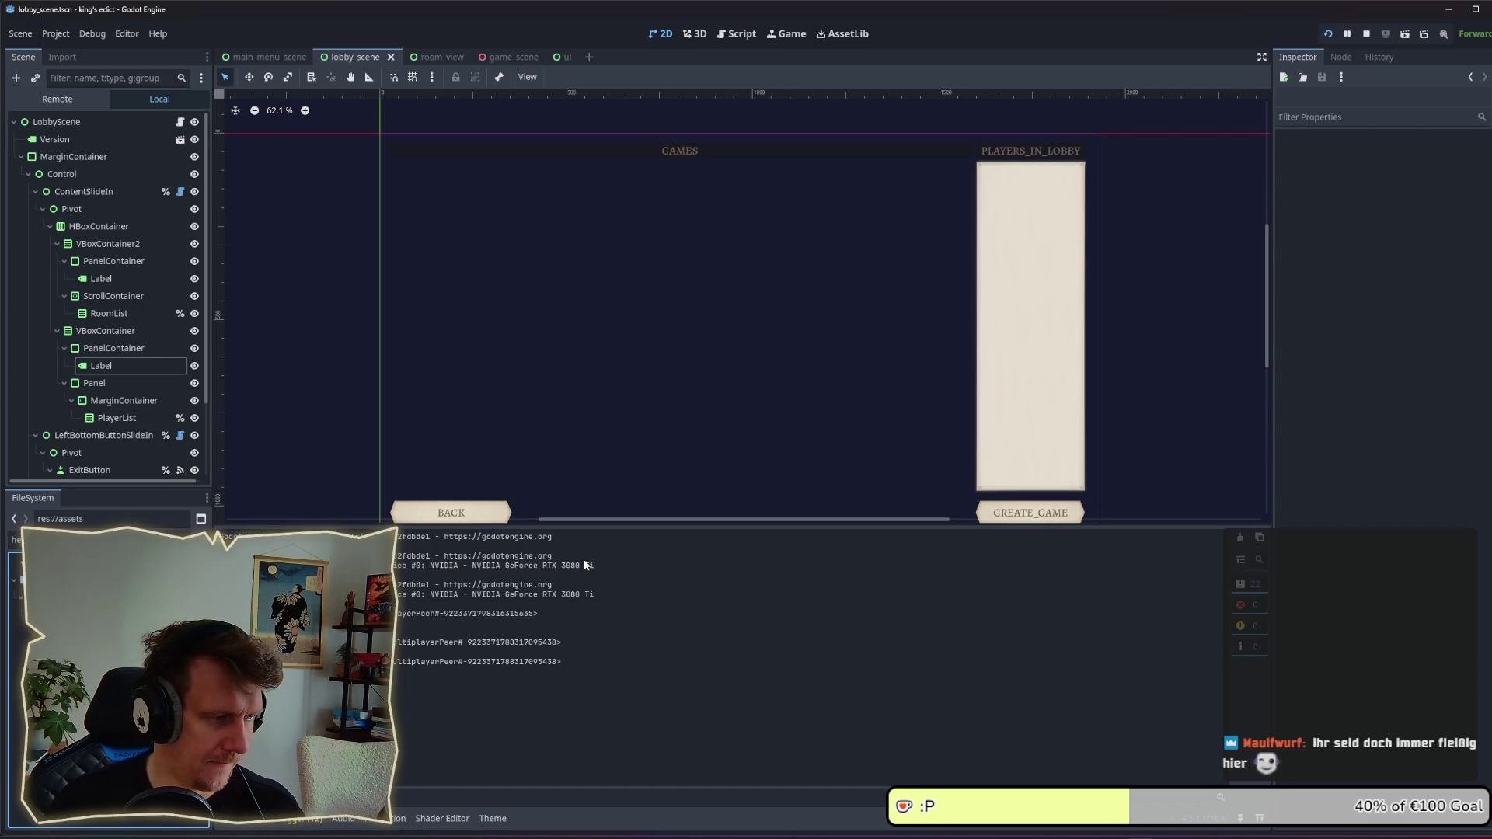
key(alt+Tab)
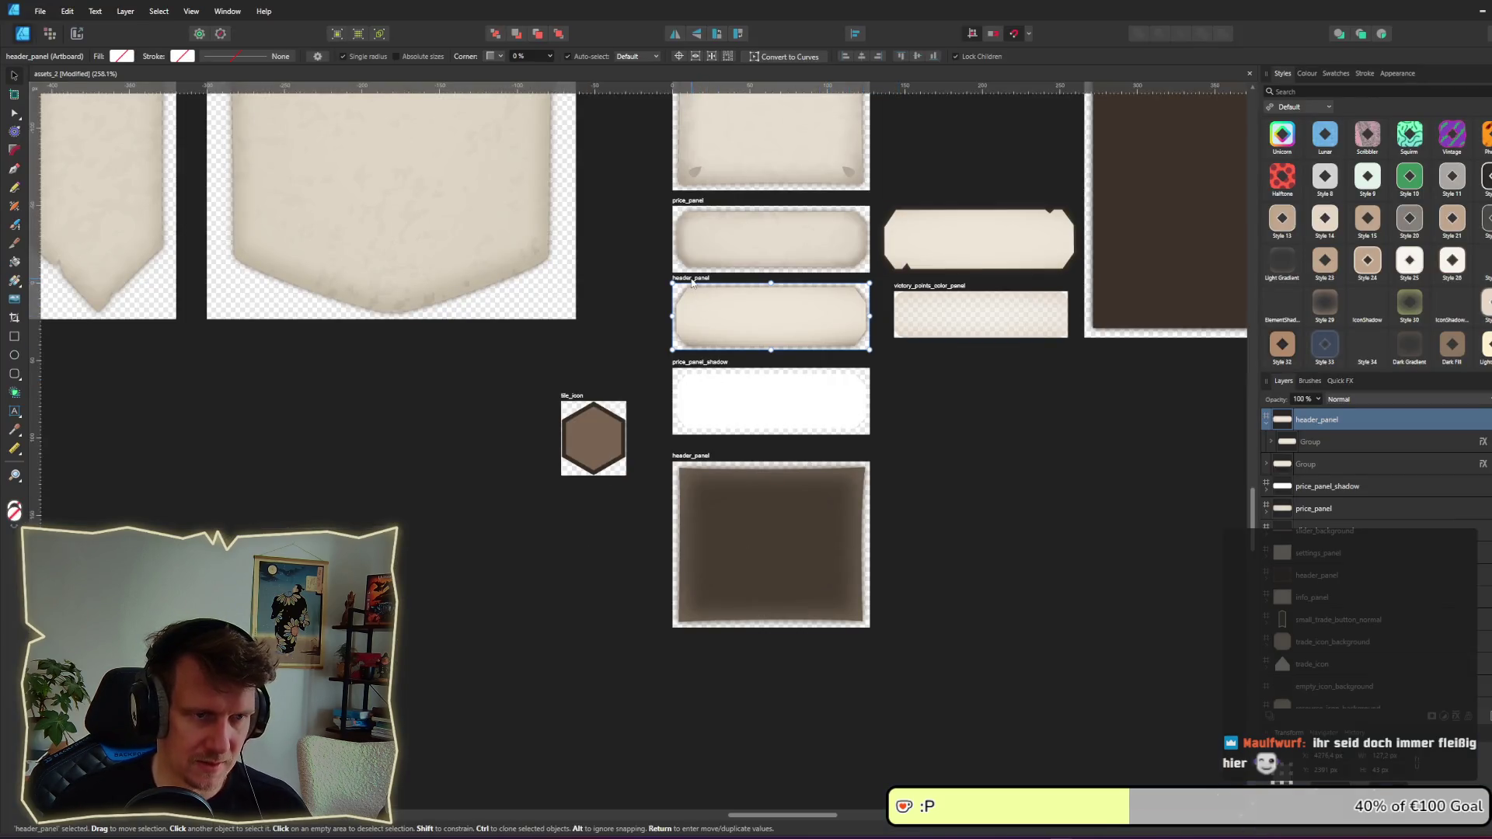
Step: Delete the cream header_panel artboard and select the brown one
key(Delete)
click(763, 433)
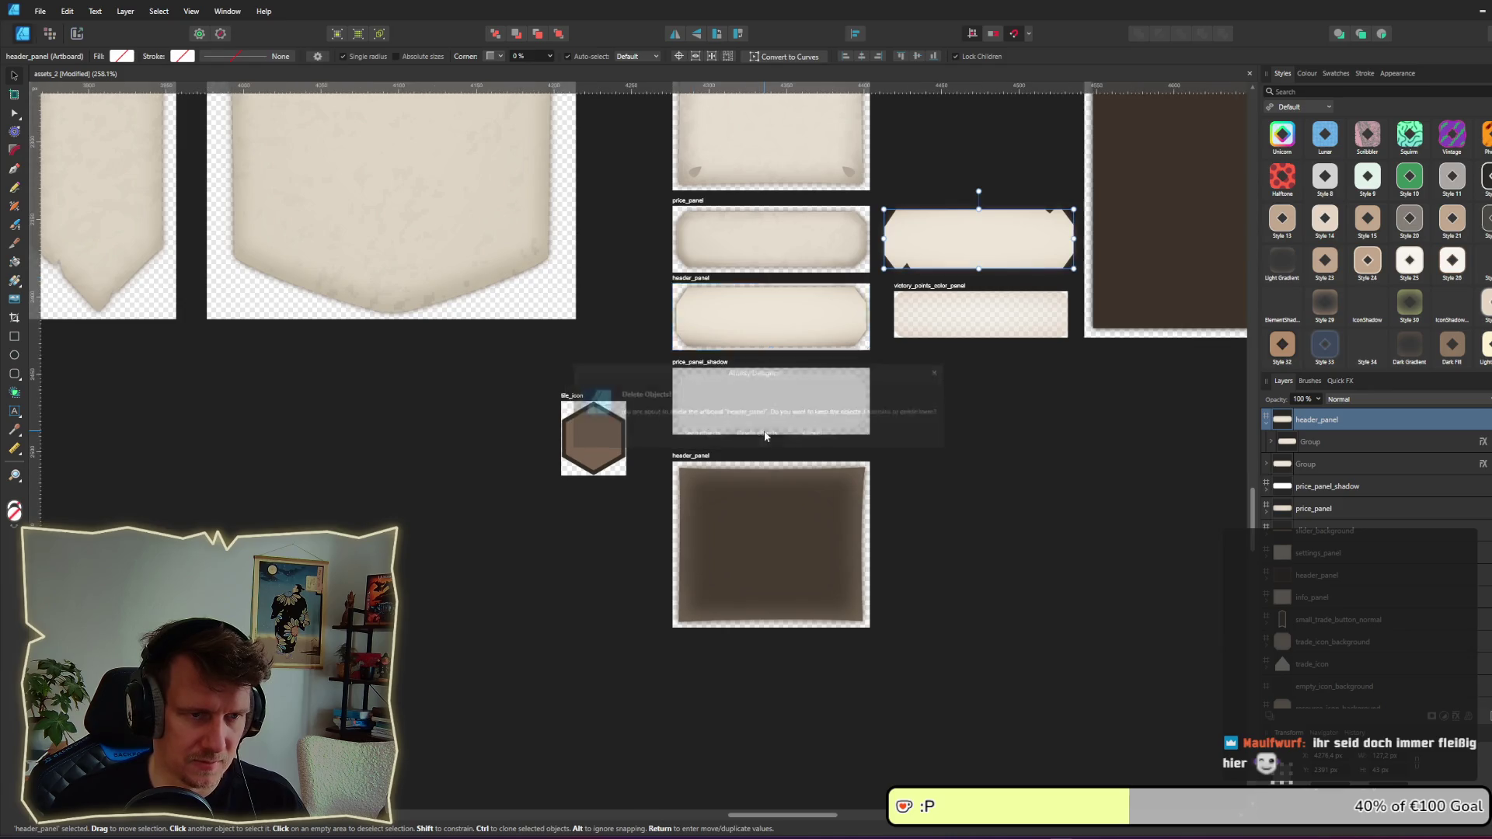
click(833, 510)
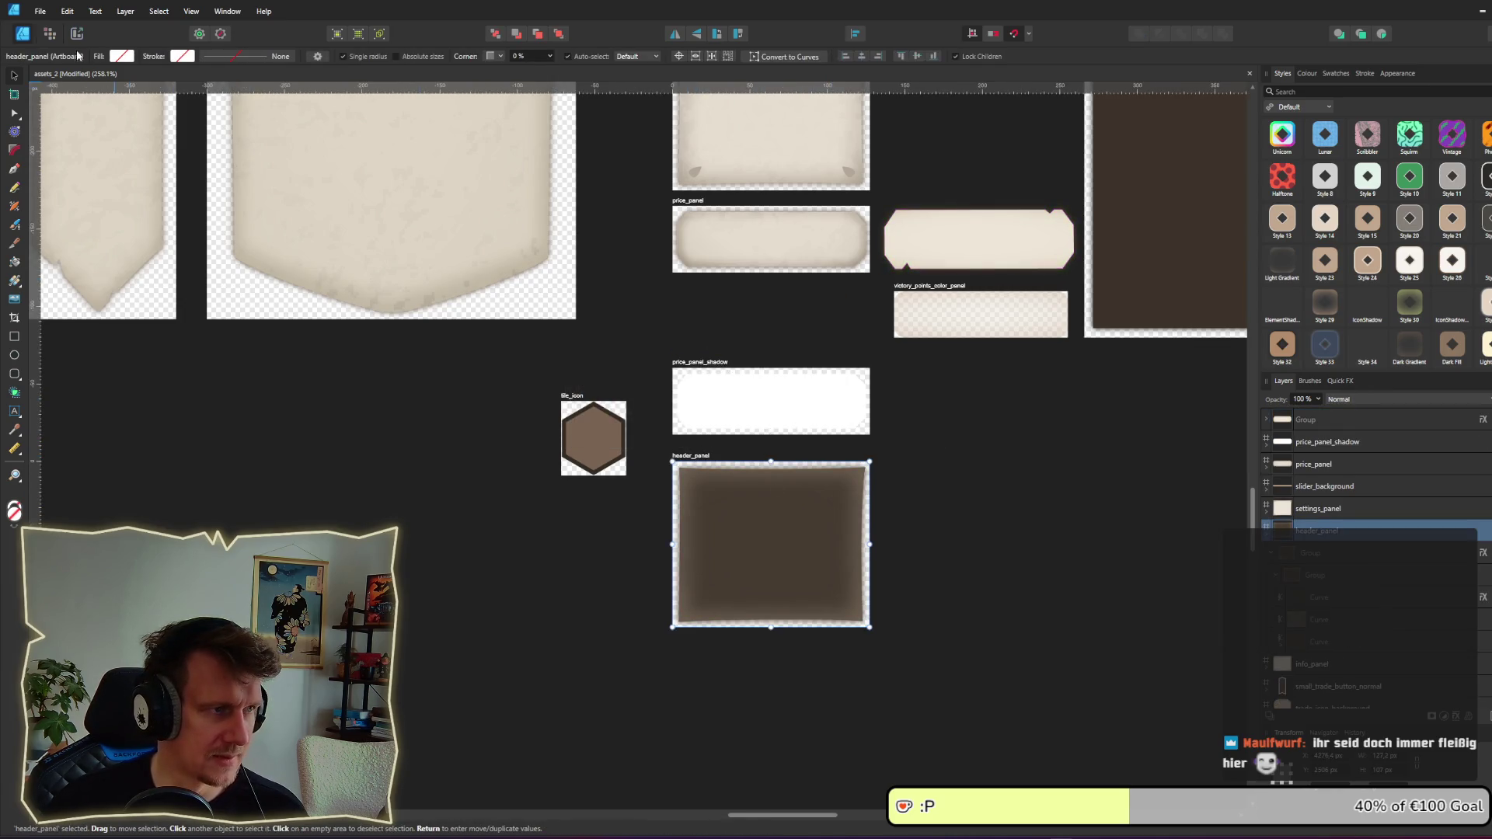
Step: Export the brown header_panel slice as header_panel.png into the kings-edict/assets folder
key(ctrl+shift+3)
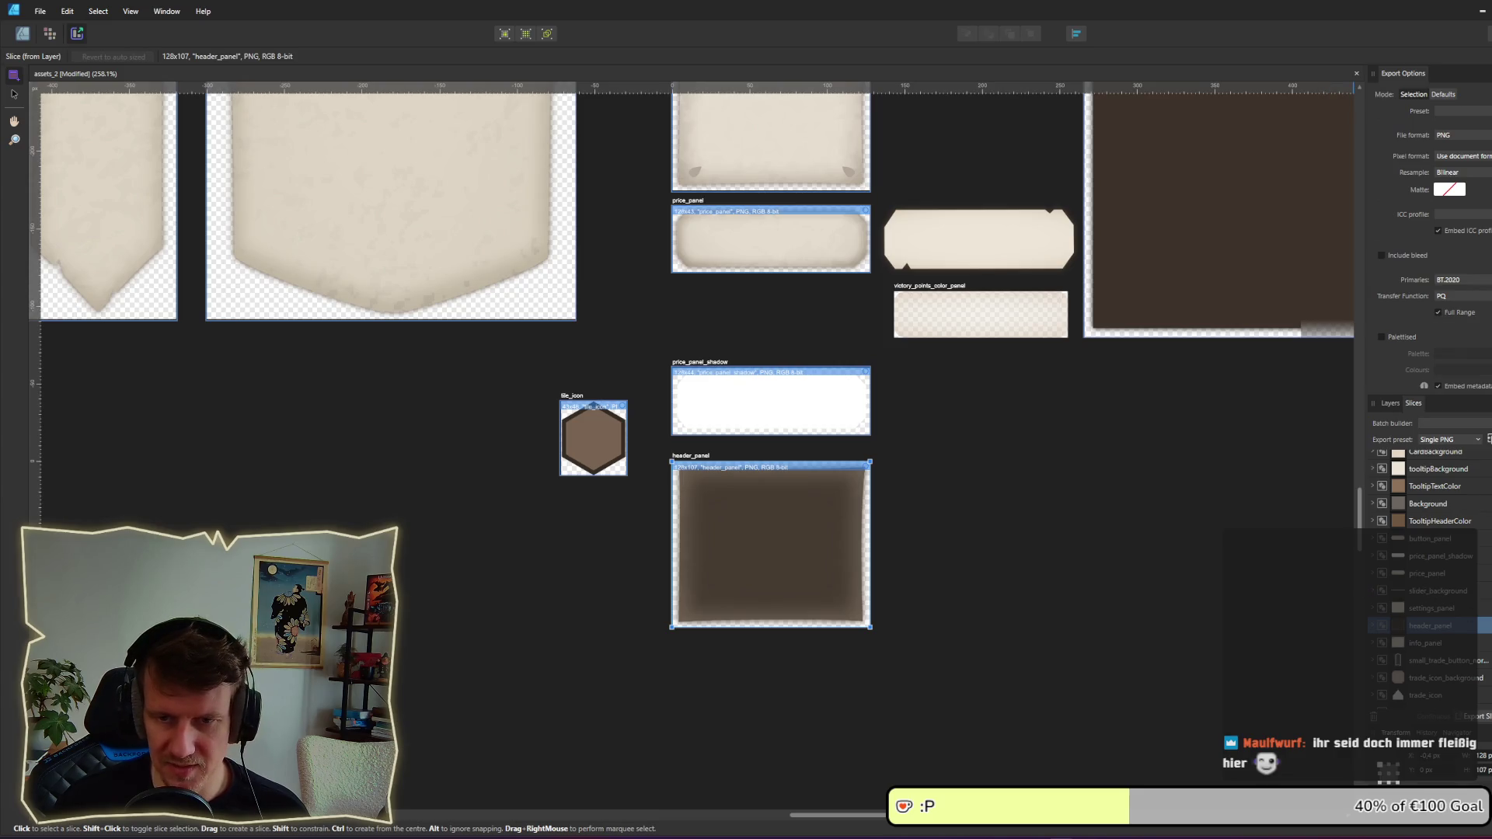
click(1475, 716)
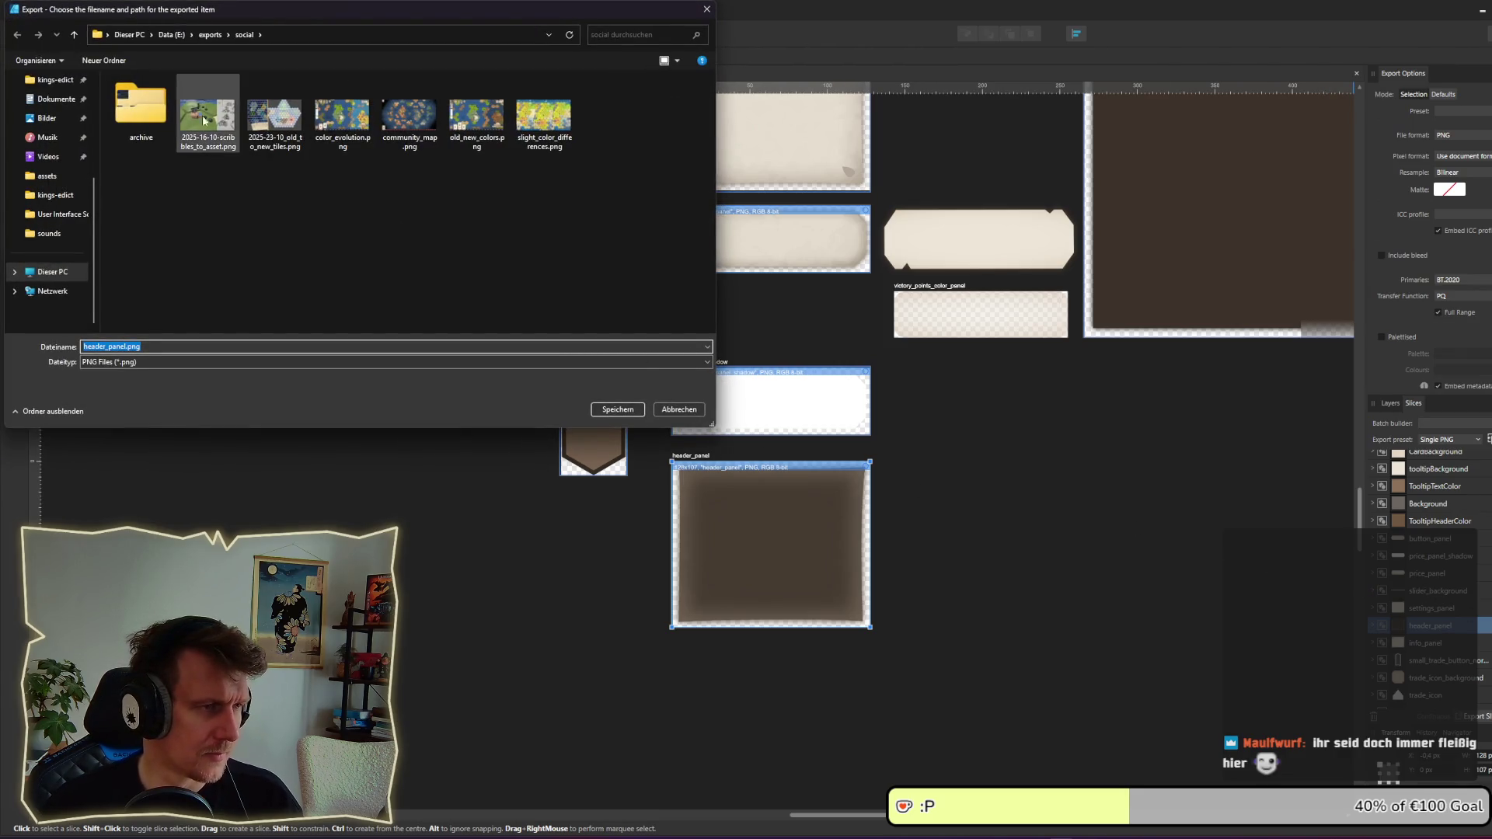
click(64, 177)
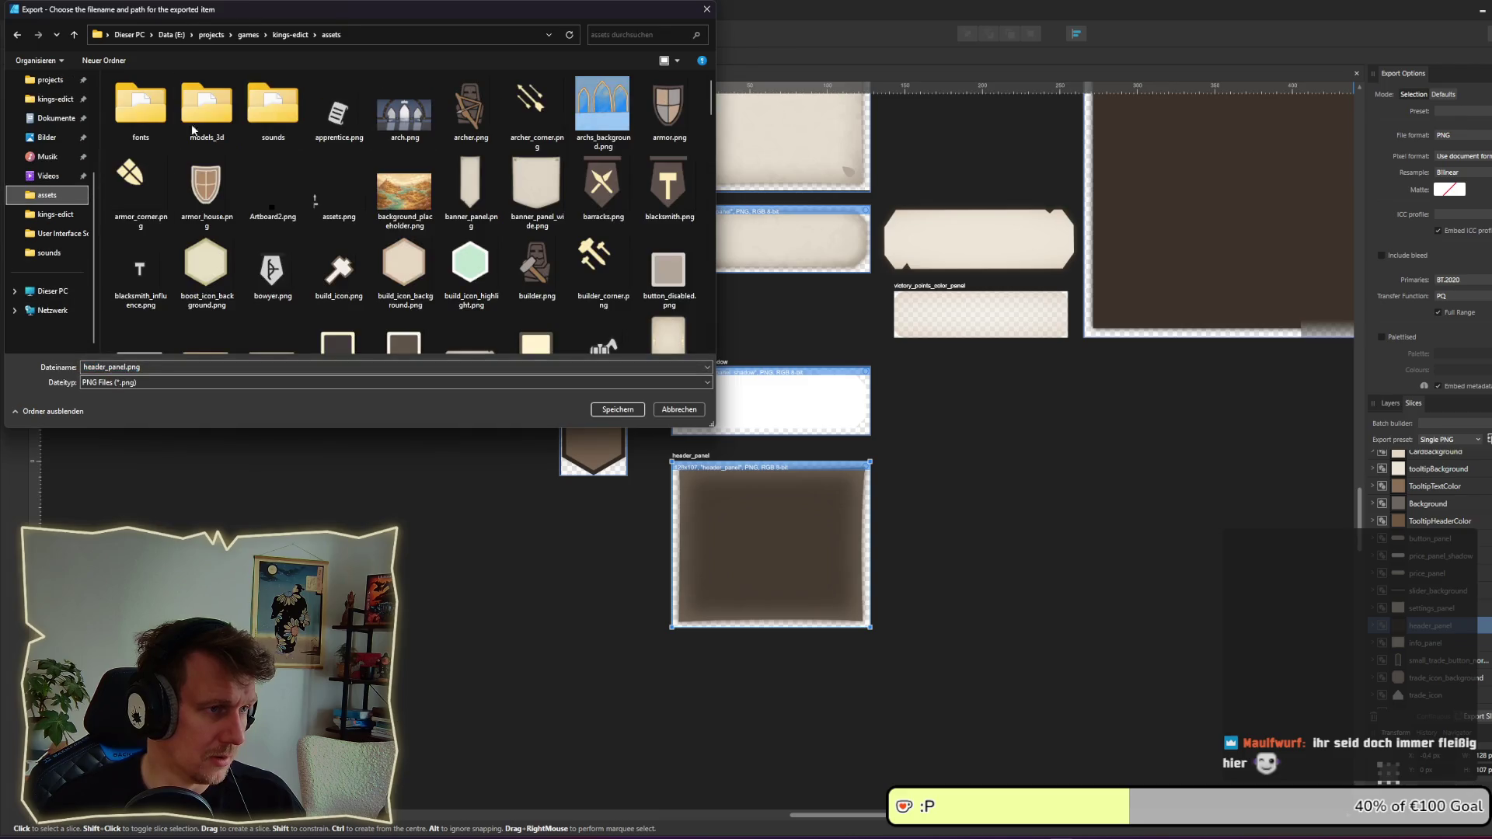
click(616, 409)
key(alt+Tab)
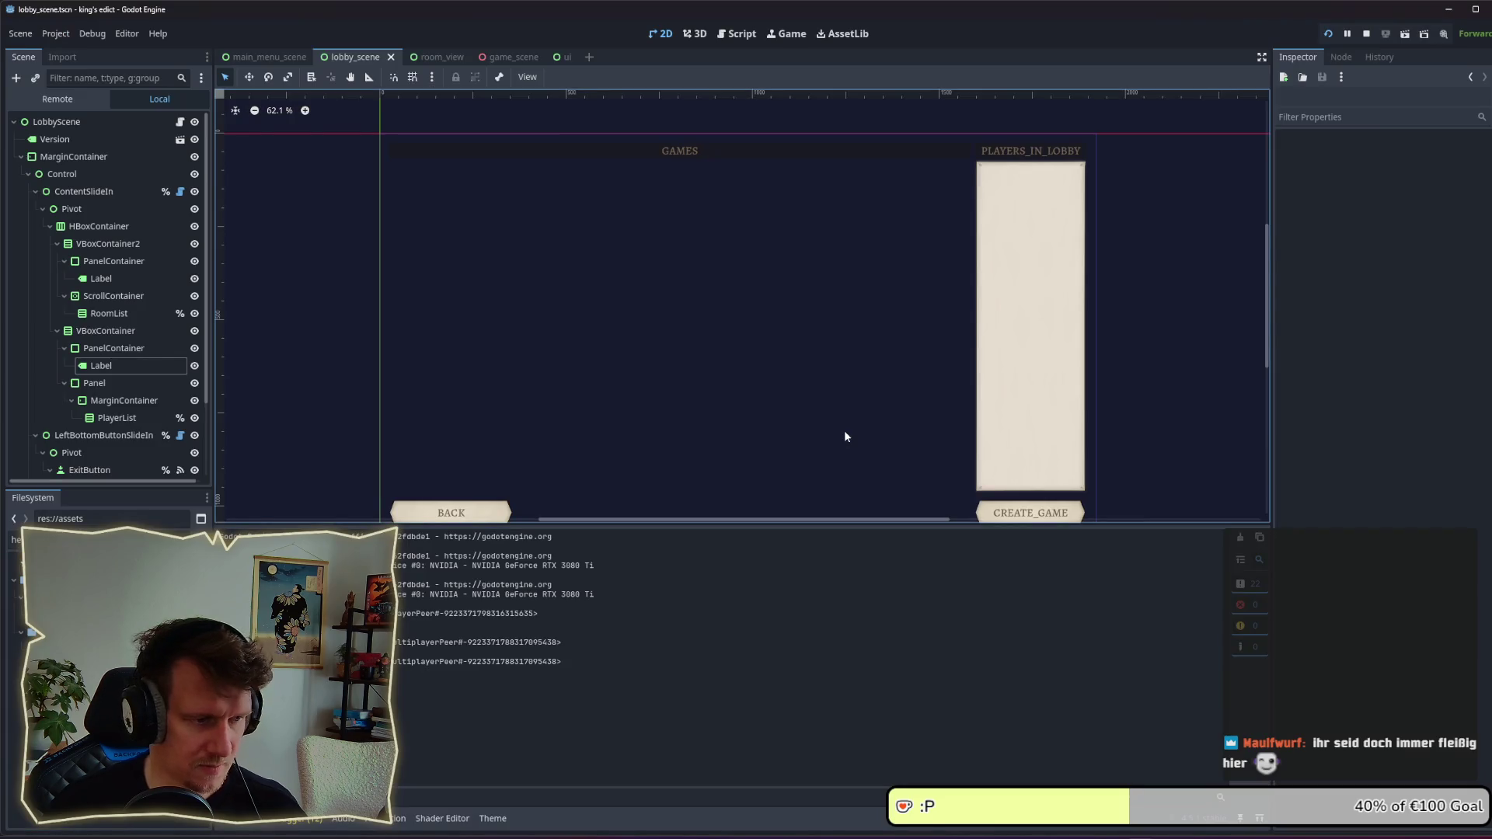
Step: Check header_panel.tres shows the brown texture, open default.tres in the Theme editor, and bring the running game forward
click(101, 607)
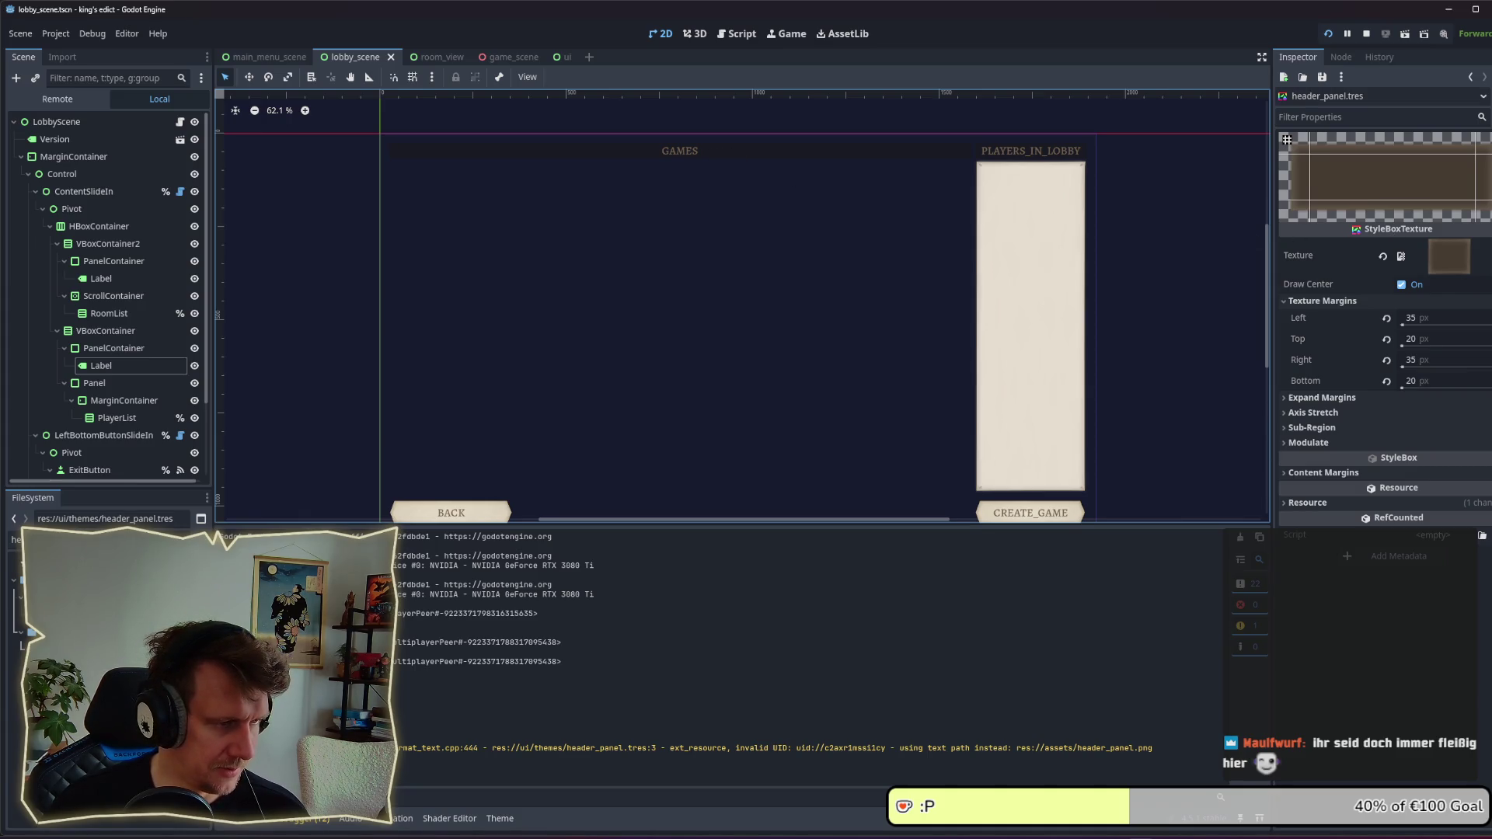
click(101, 540)
key(ctrl+a)
text(de)
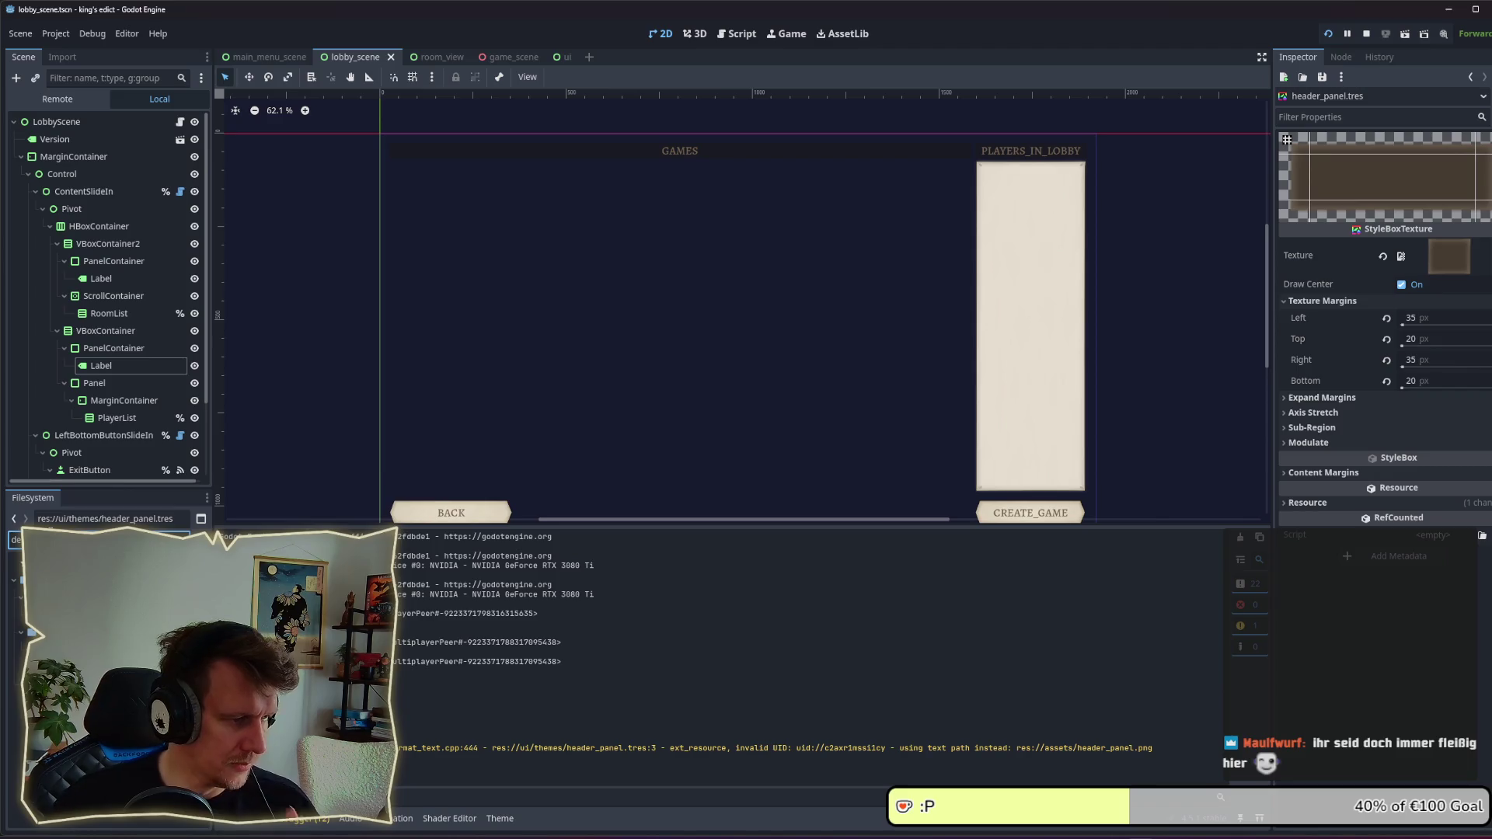
double_click(62, 632)
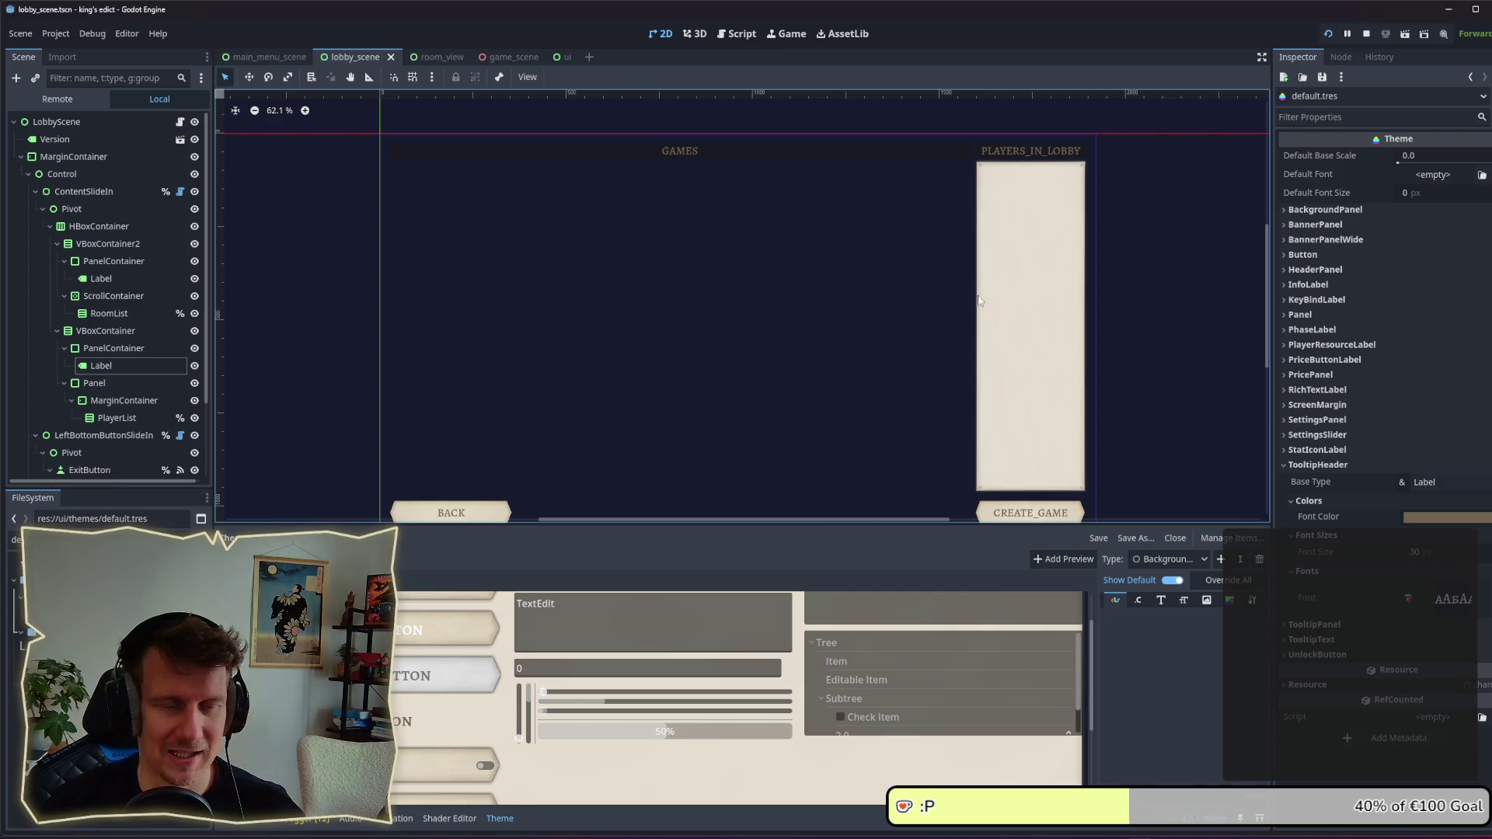
key(alt+Tab)
key(Tab)
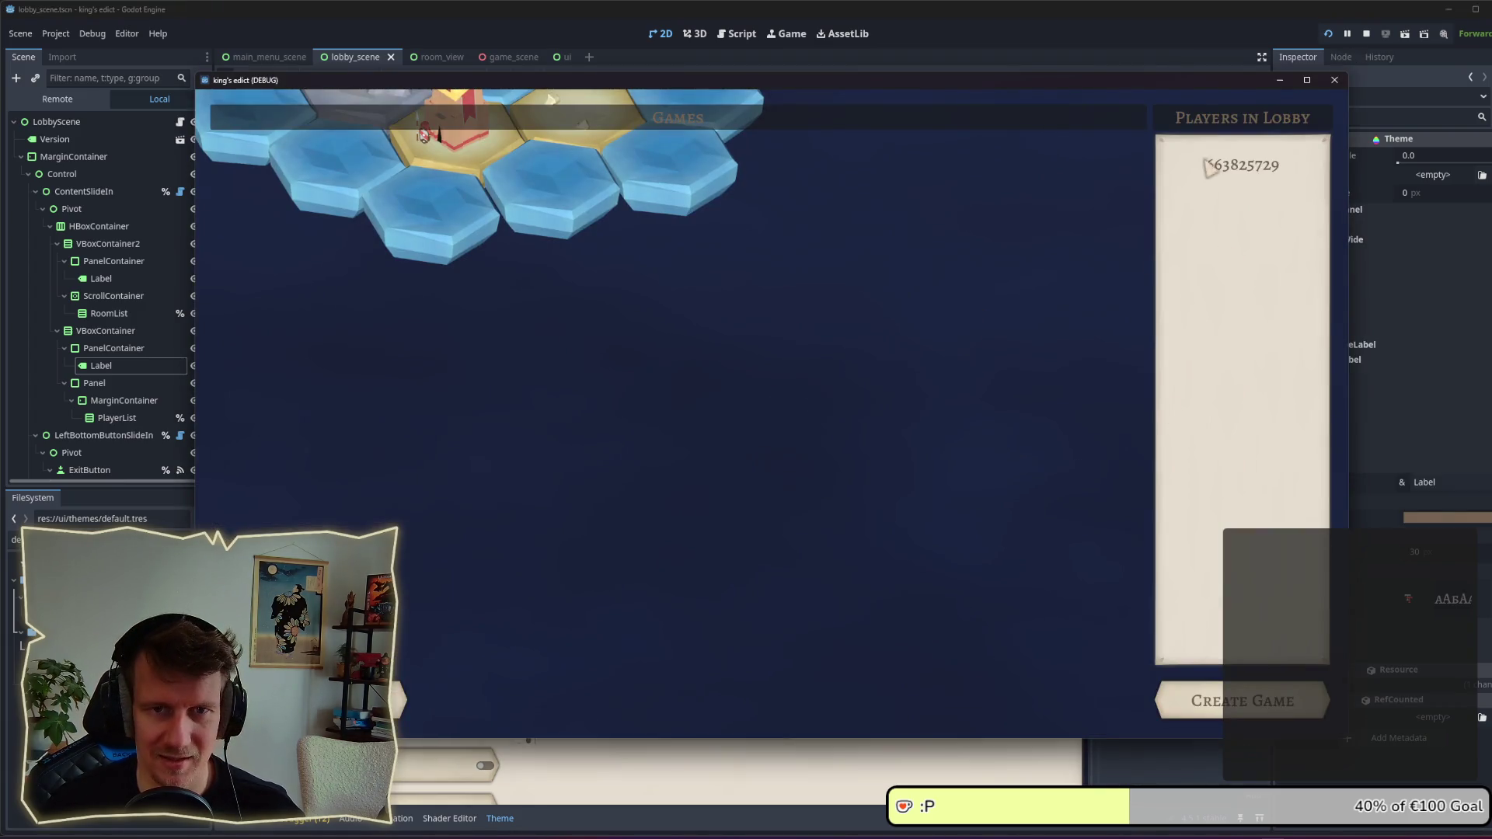
Step: Create a game on i_know_this_place.map with start position 0 and start the match
click(1259, 696)
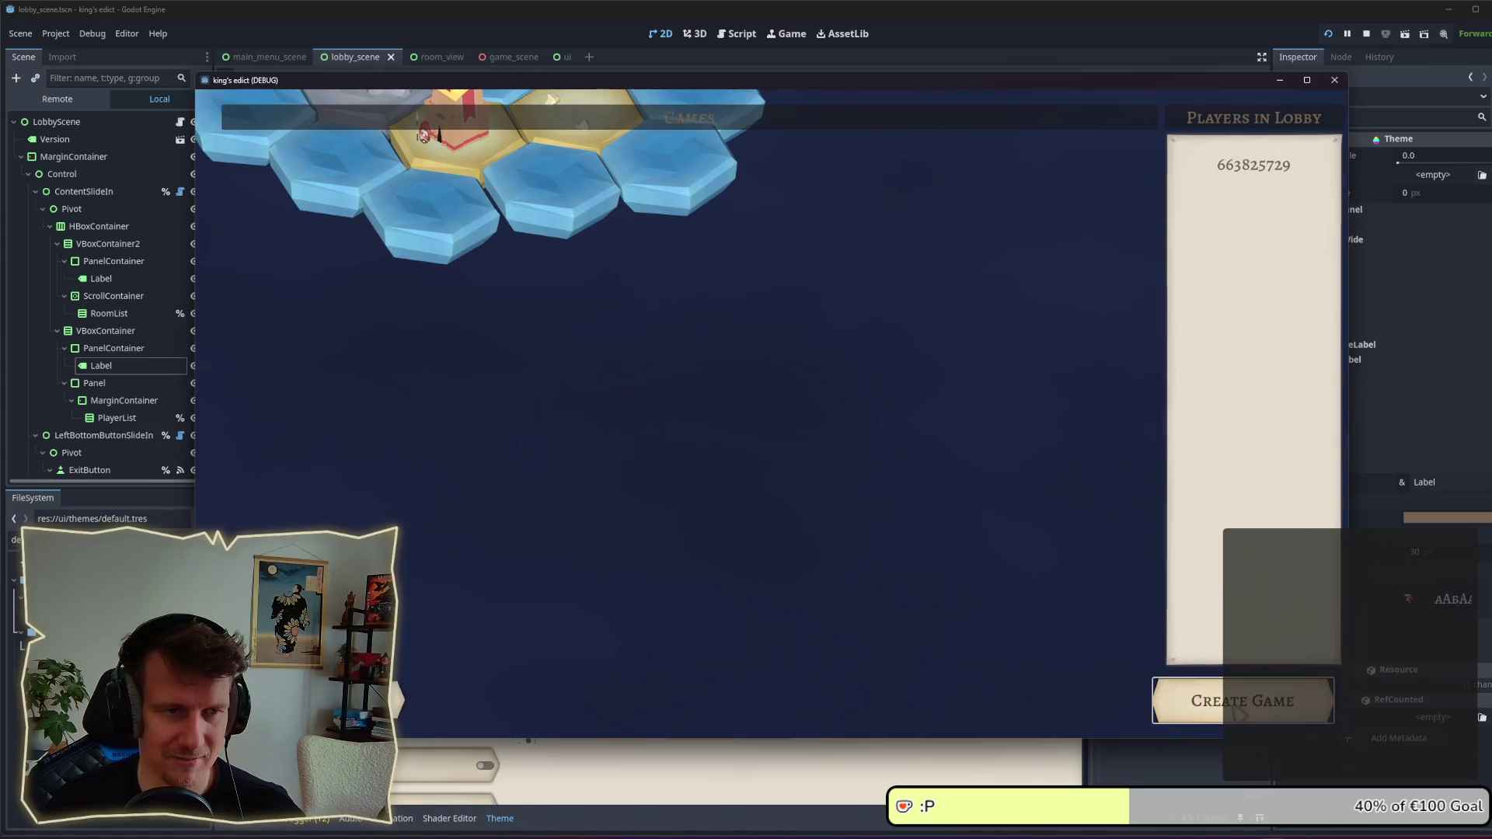
click(936, 160)
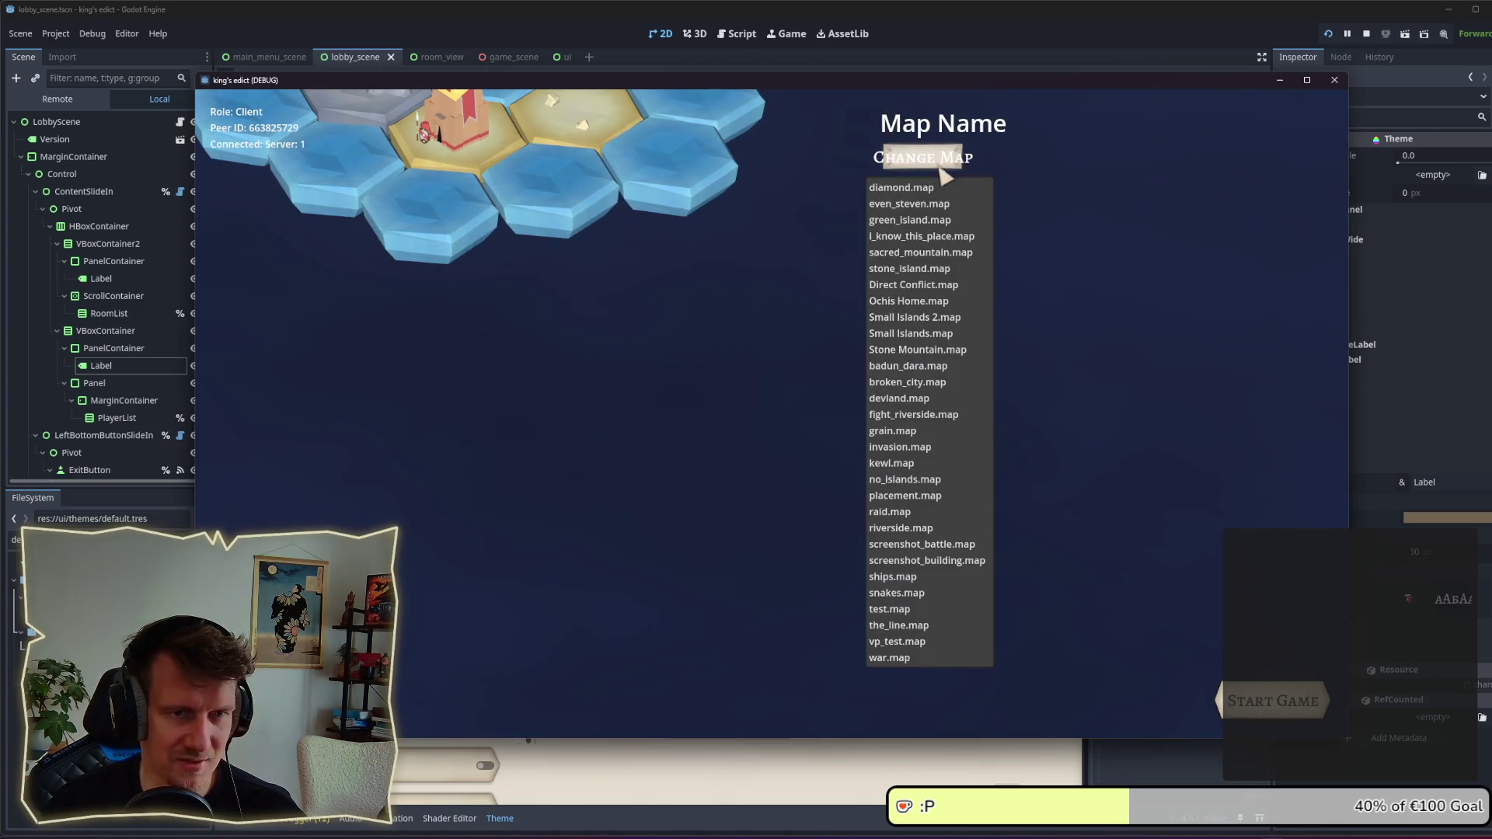
click(944, 237)
click(652, 439)
click(530, 459)
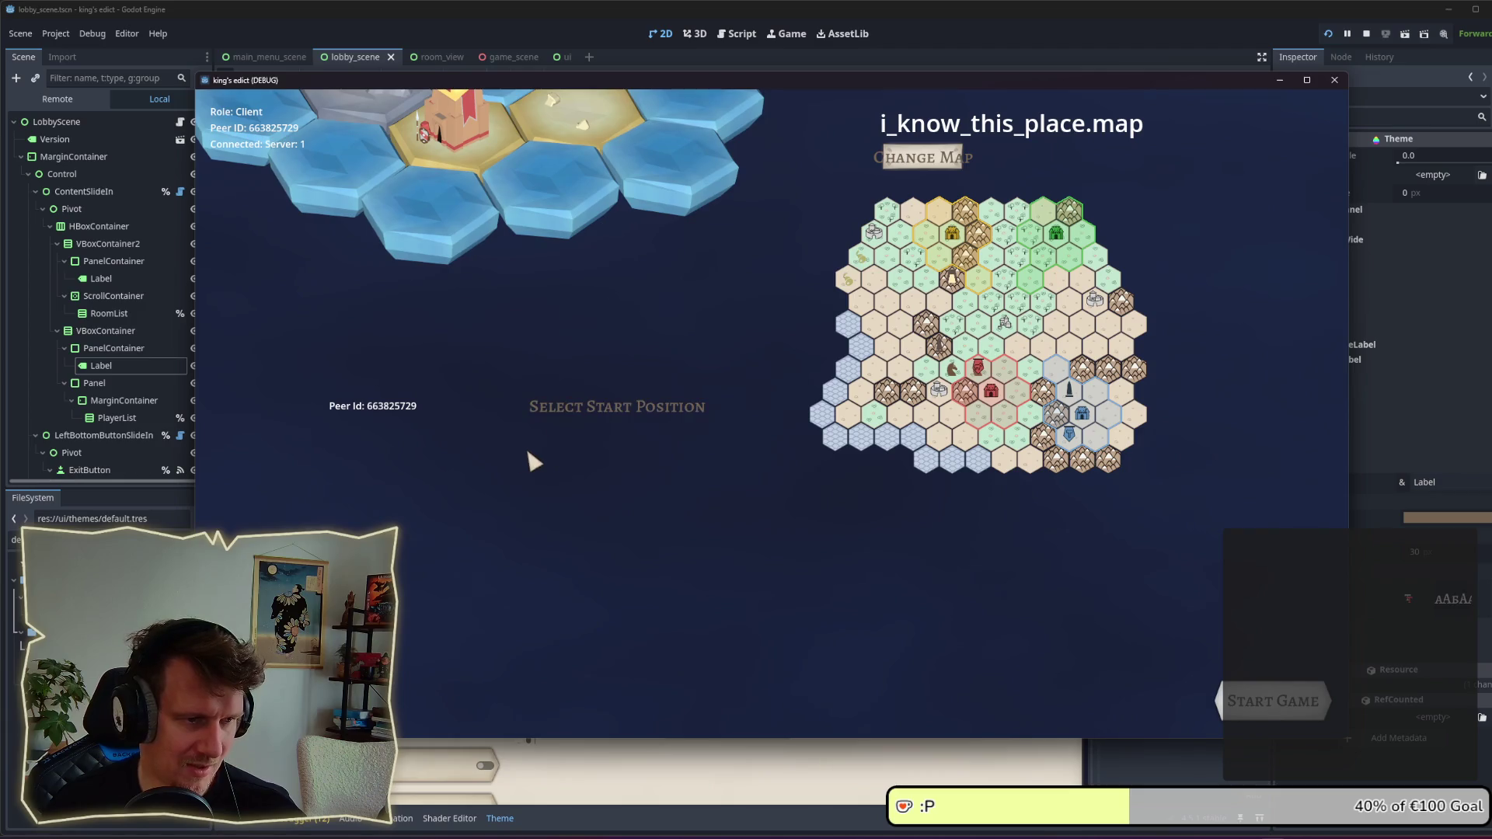
click(533, 453)
click(537, 455)
click(1267, 701)
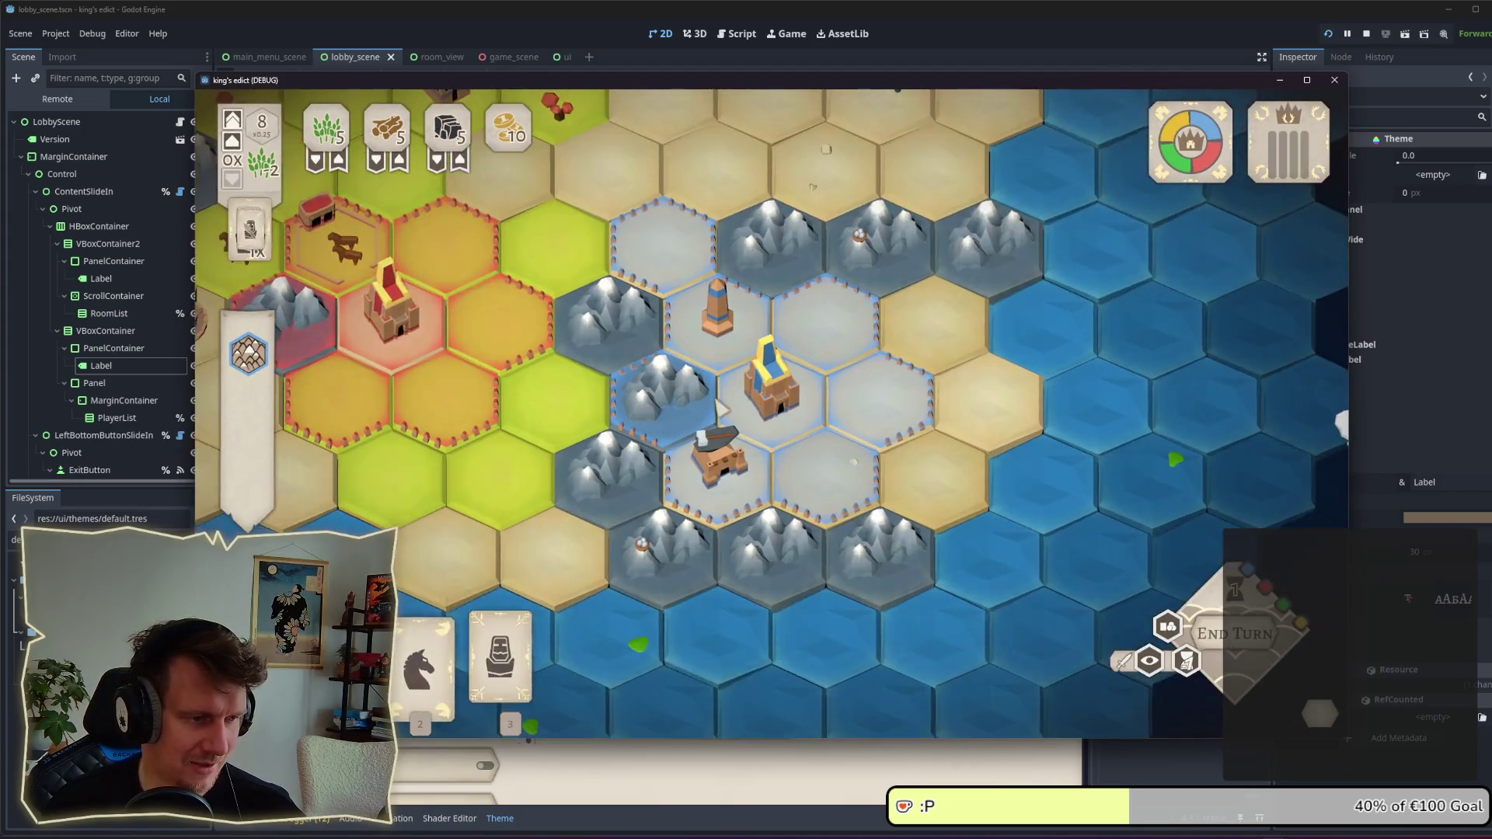
Step: Place two meeple units and a spearman on the hex map
key(3)
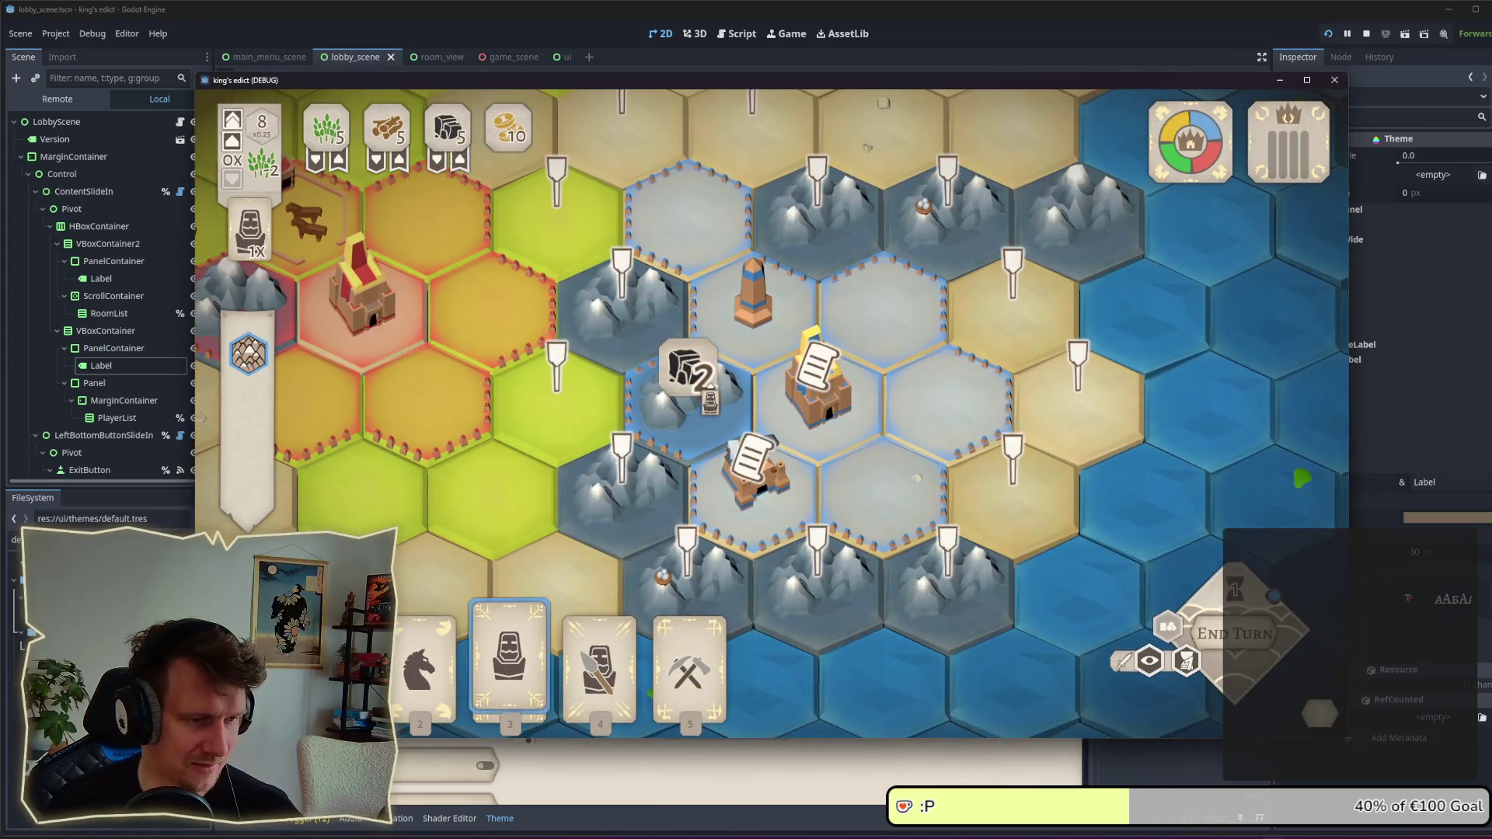
click(622, 343)
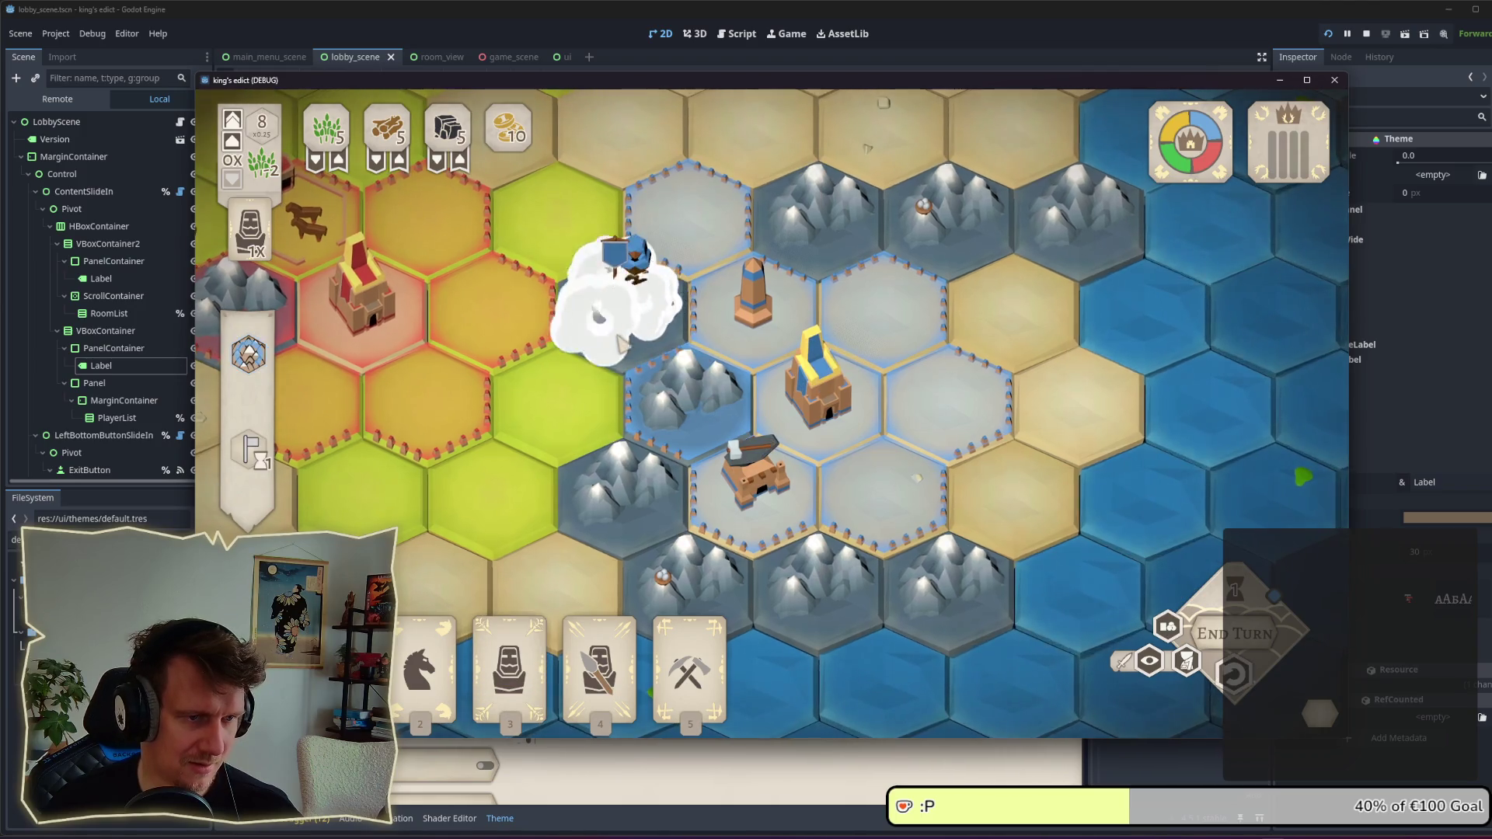
key(3)
click(634, 493)
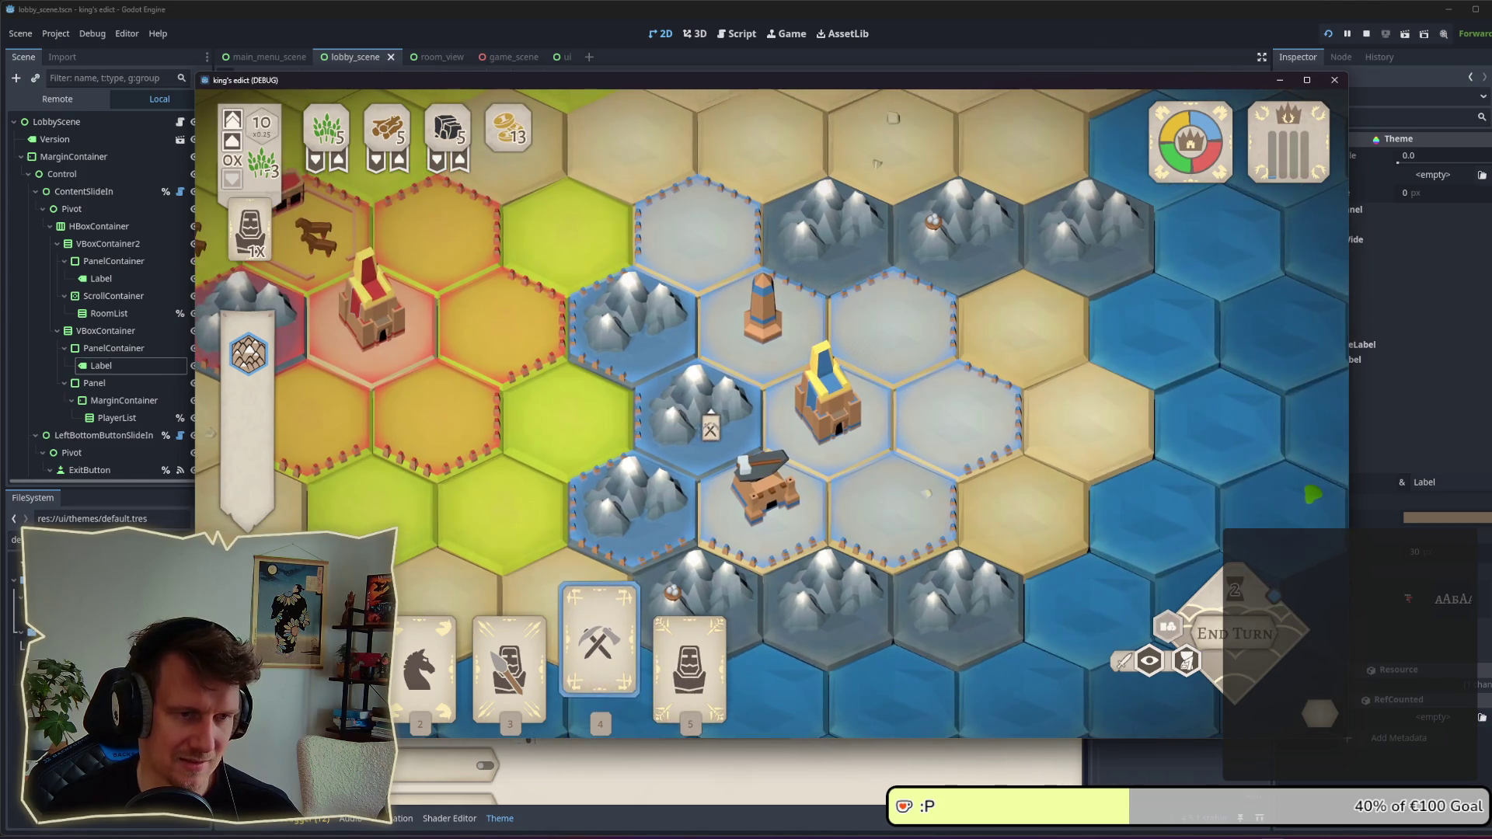
key(2)
key(3)
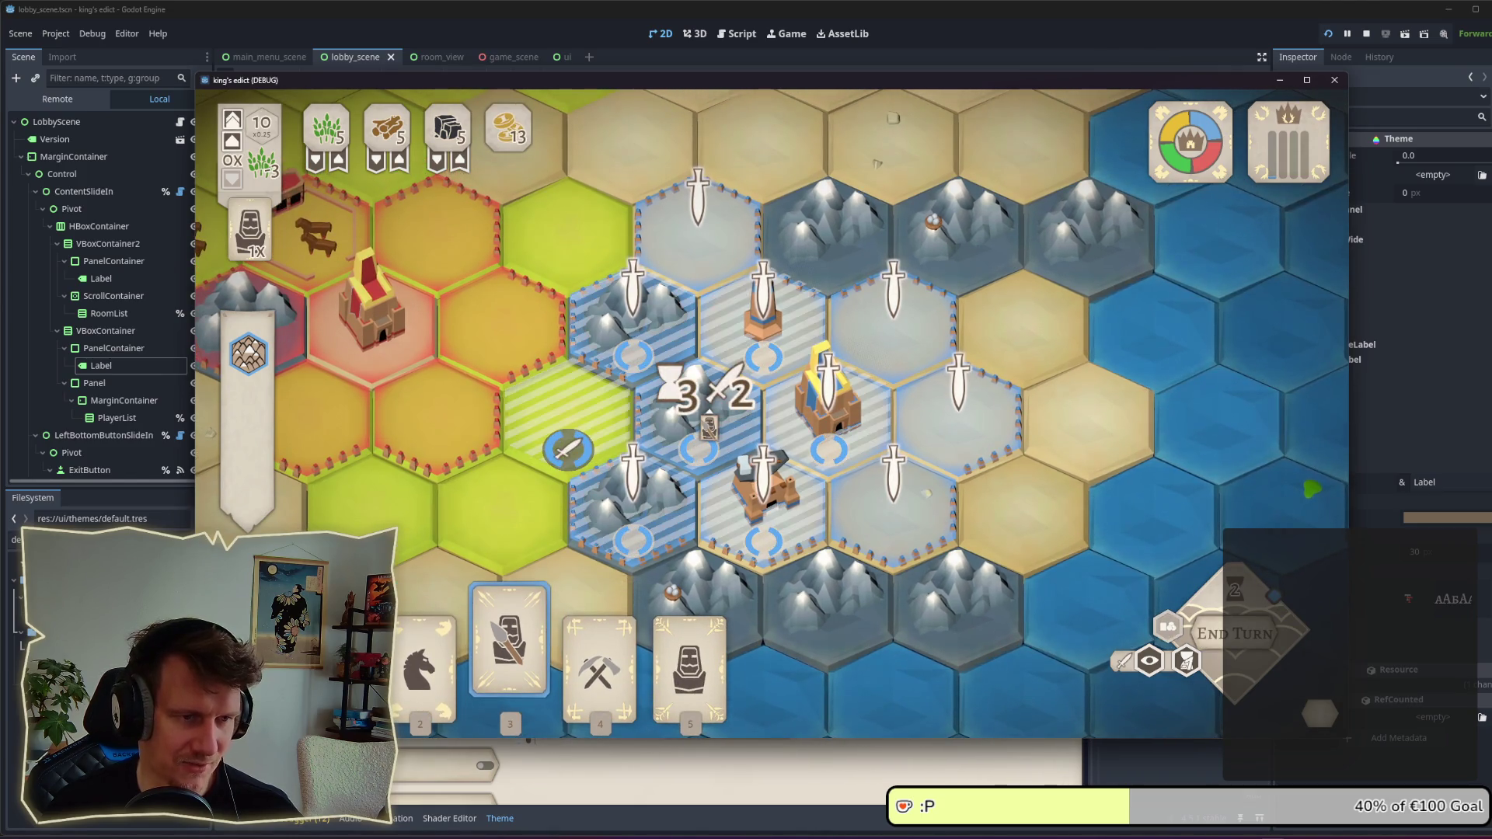
click(633, 299)
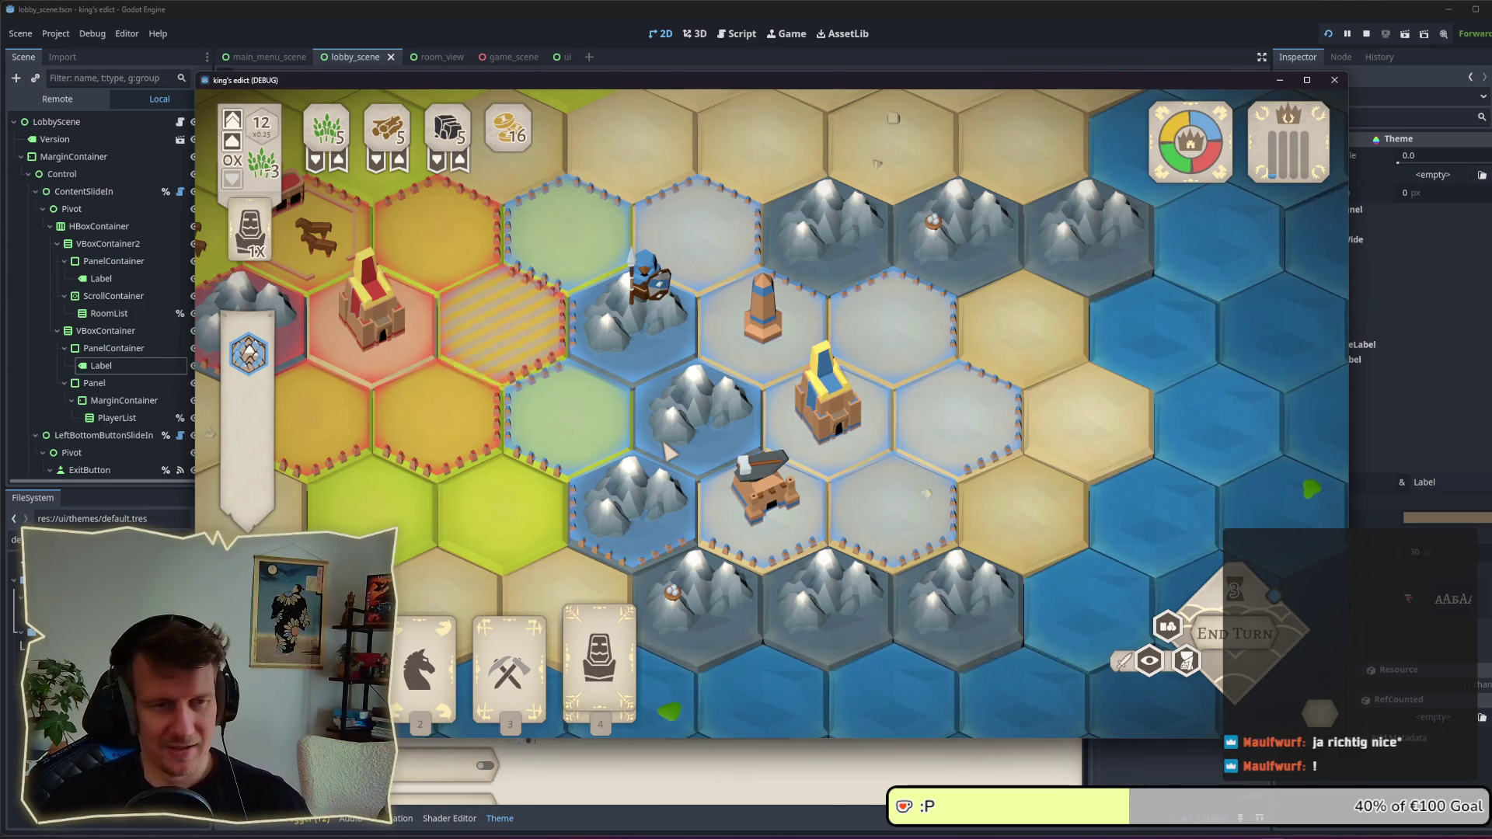
Step: Build a Blacksmith on the hex beside the spearman
click(649, 283)
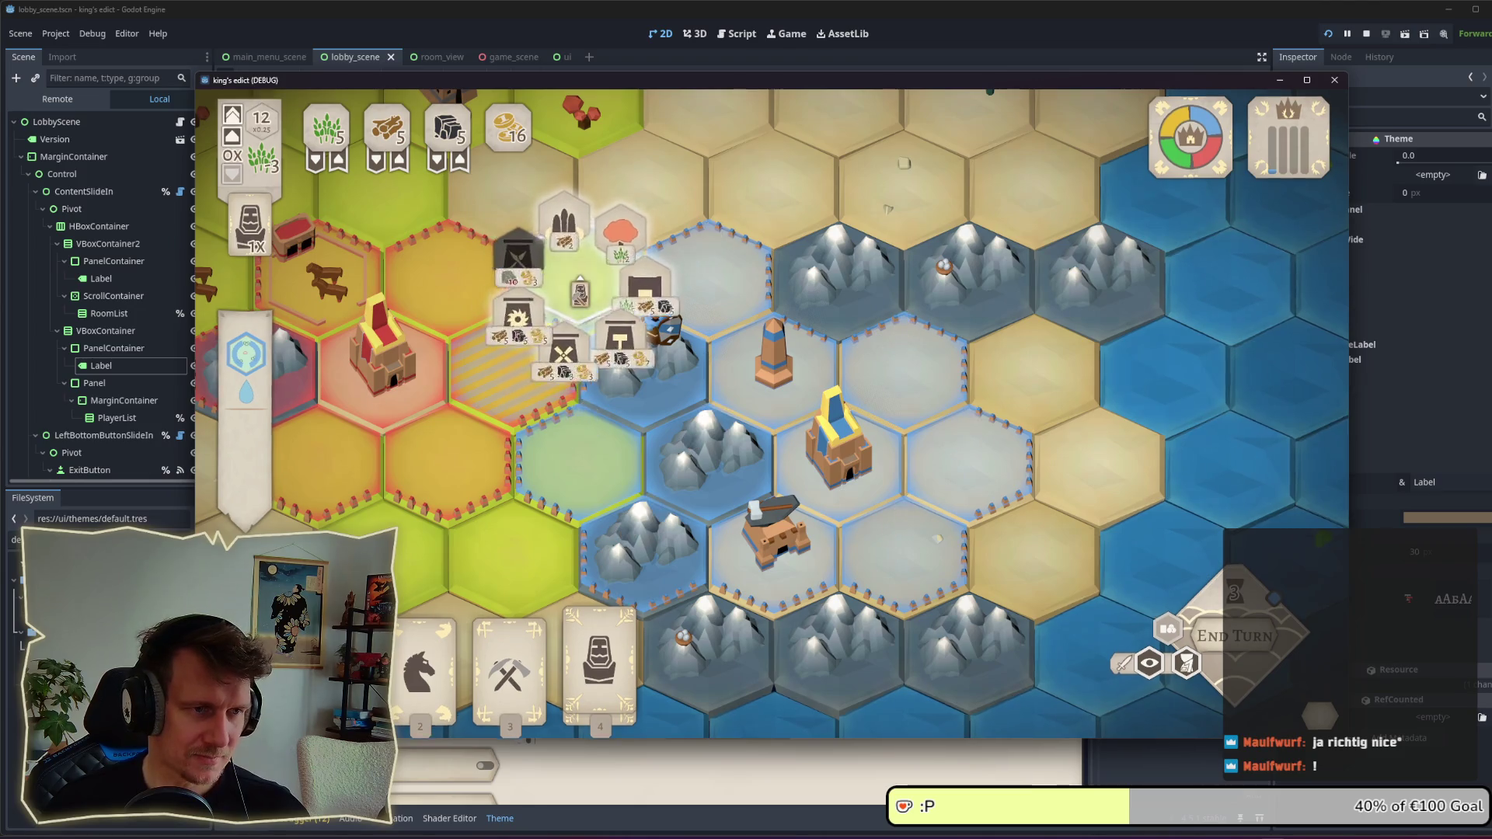
click(586, 294)
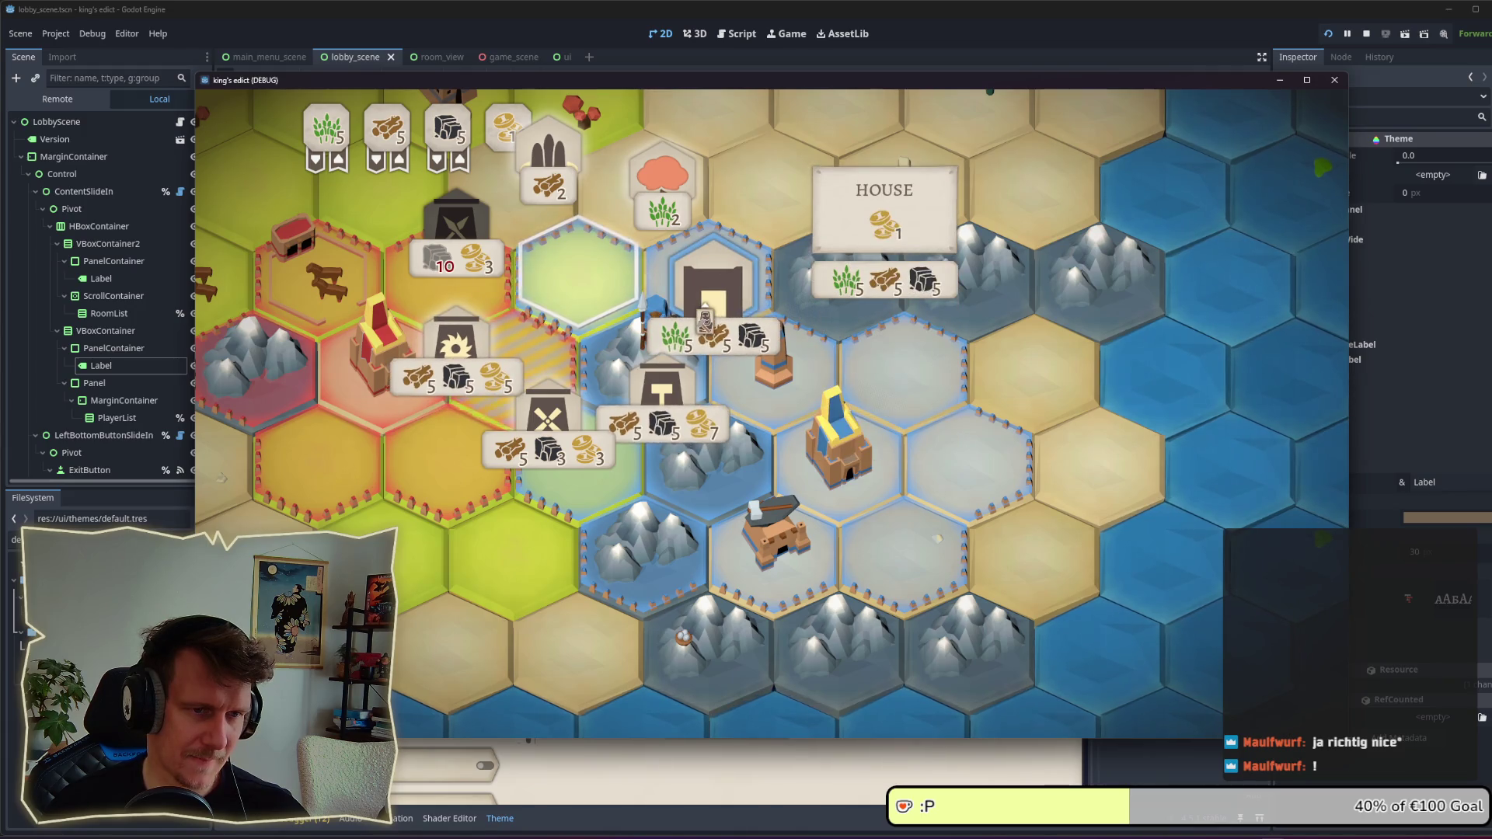
click(662, 385)
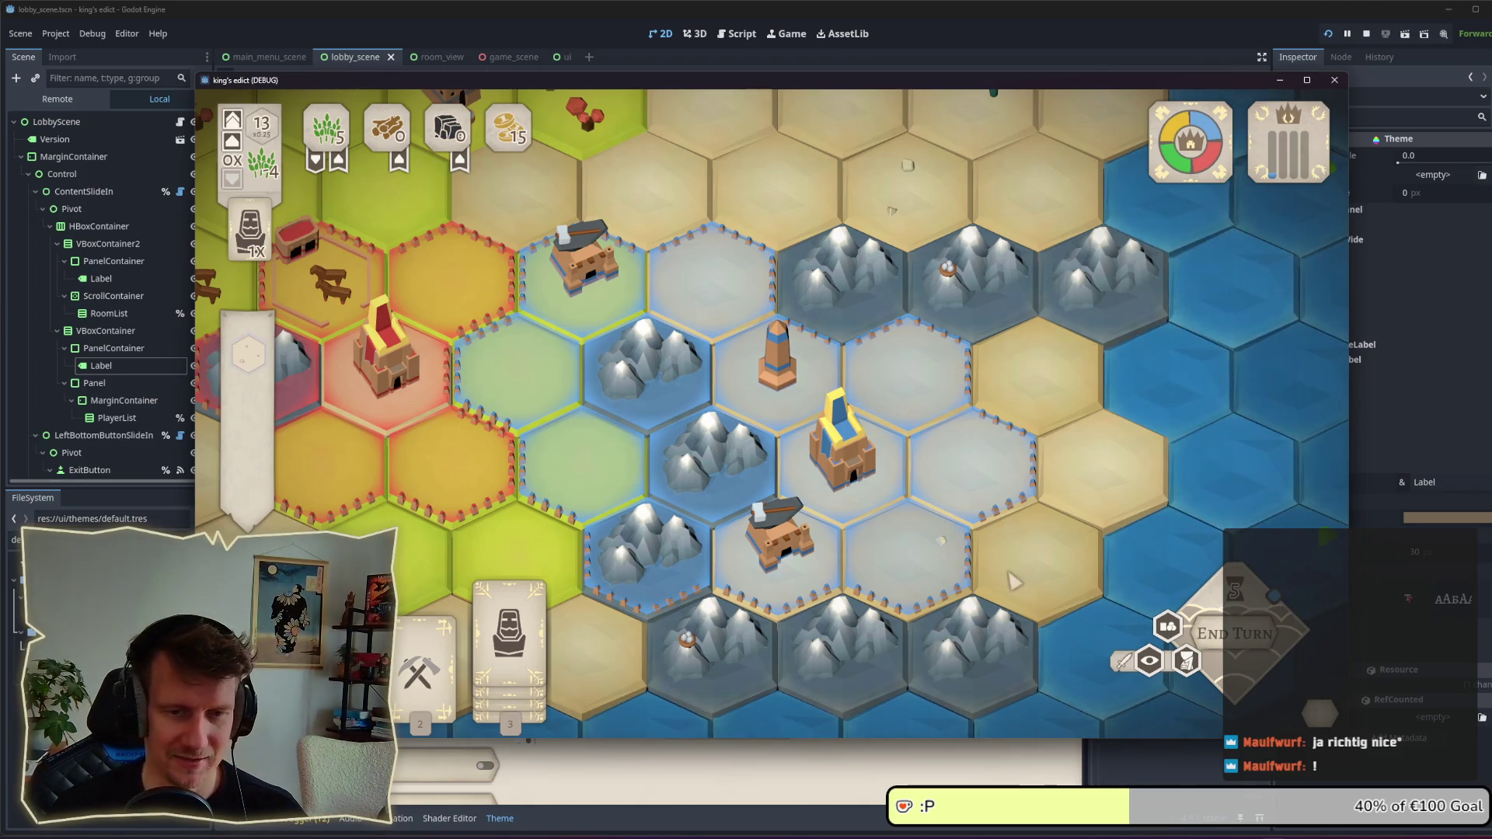
Step: Lower the master volume to about half, quit the game, and stop the test run
key(Escape)
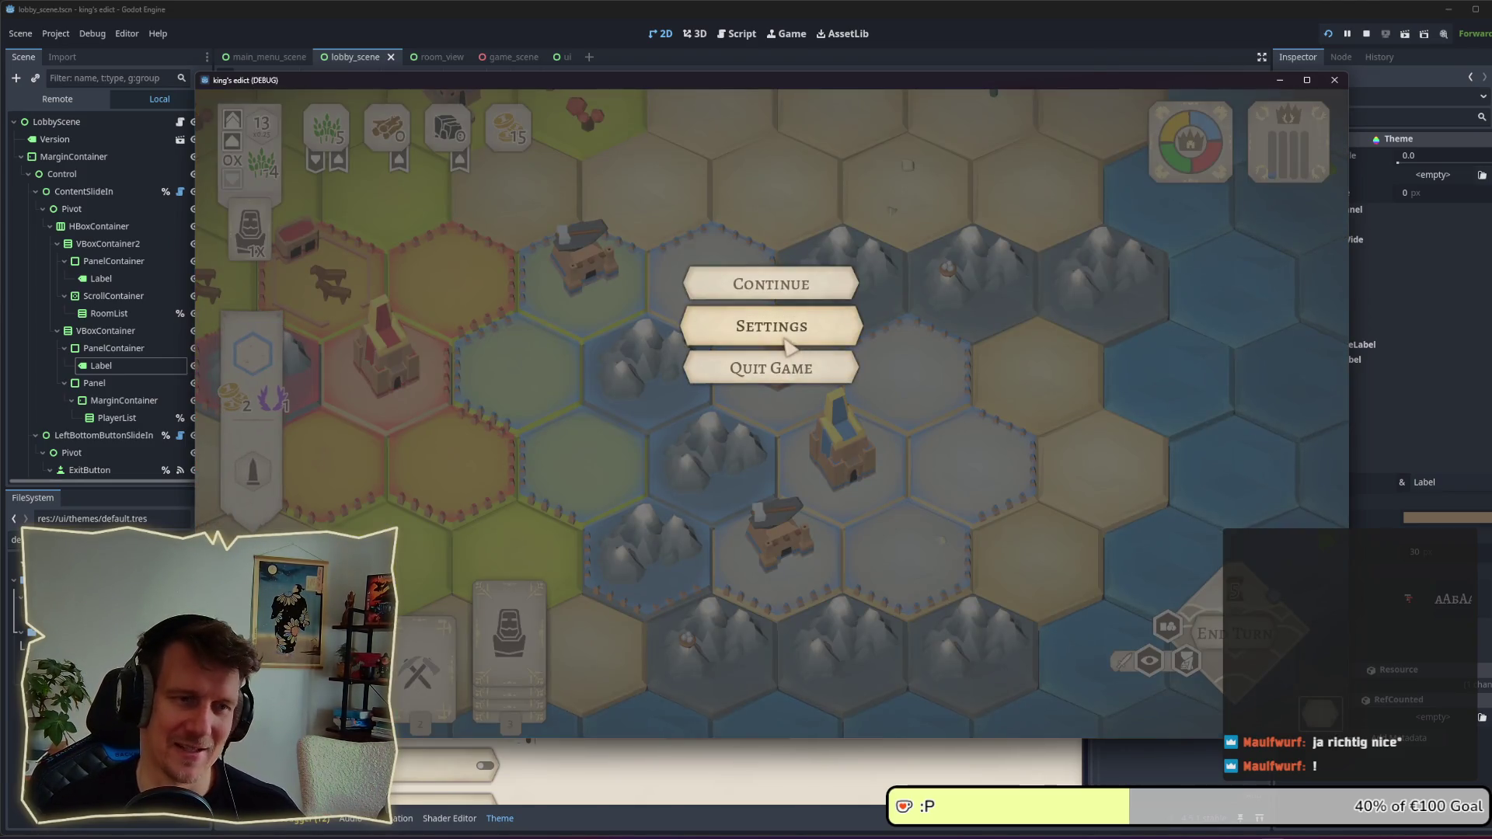
click(786, 339)
drag(858, 253, 905, 256)
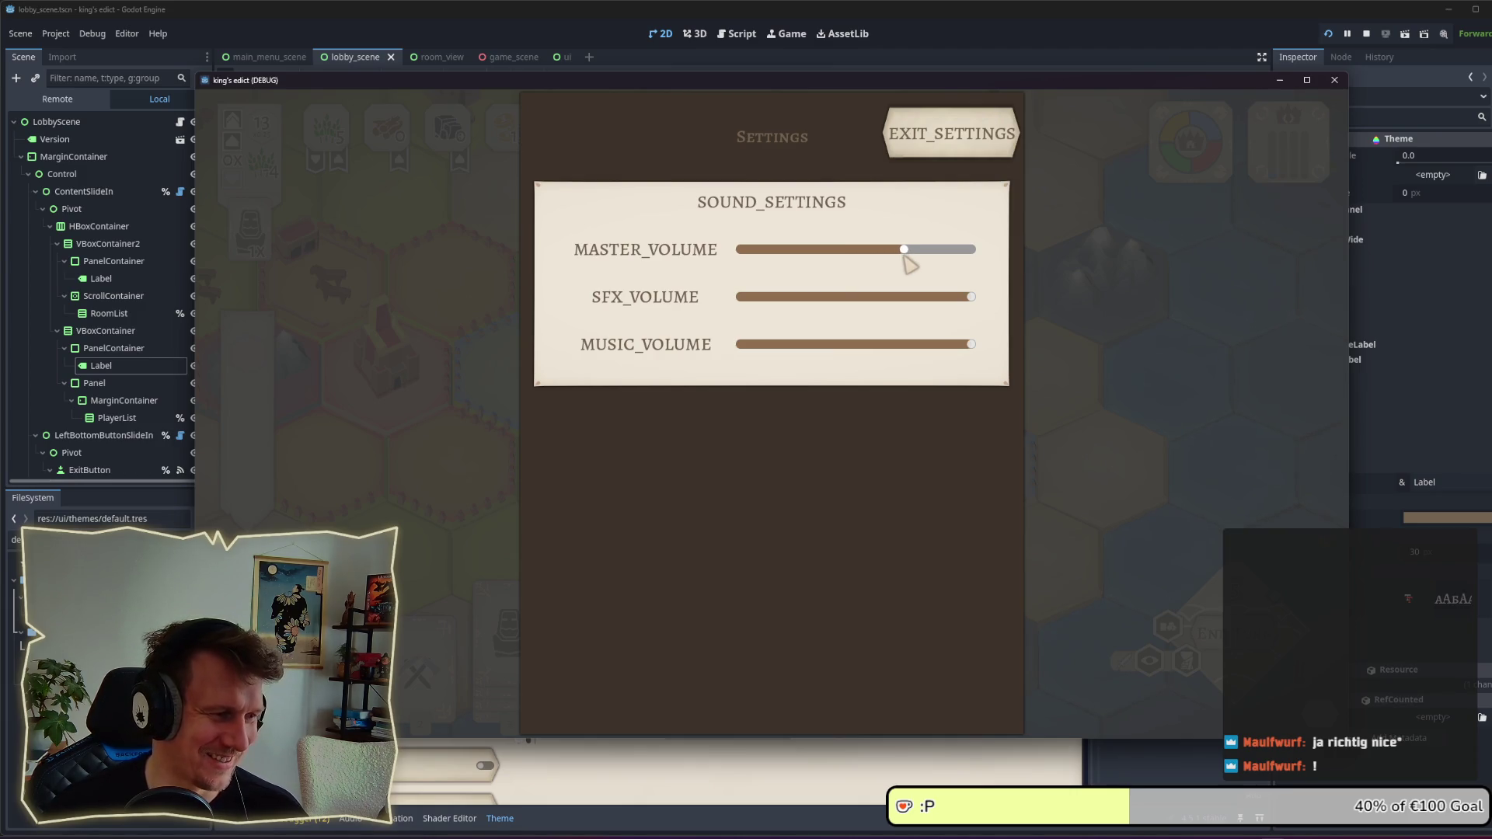
drag(904, 254, 855, 253)
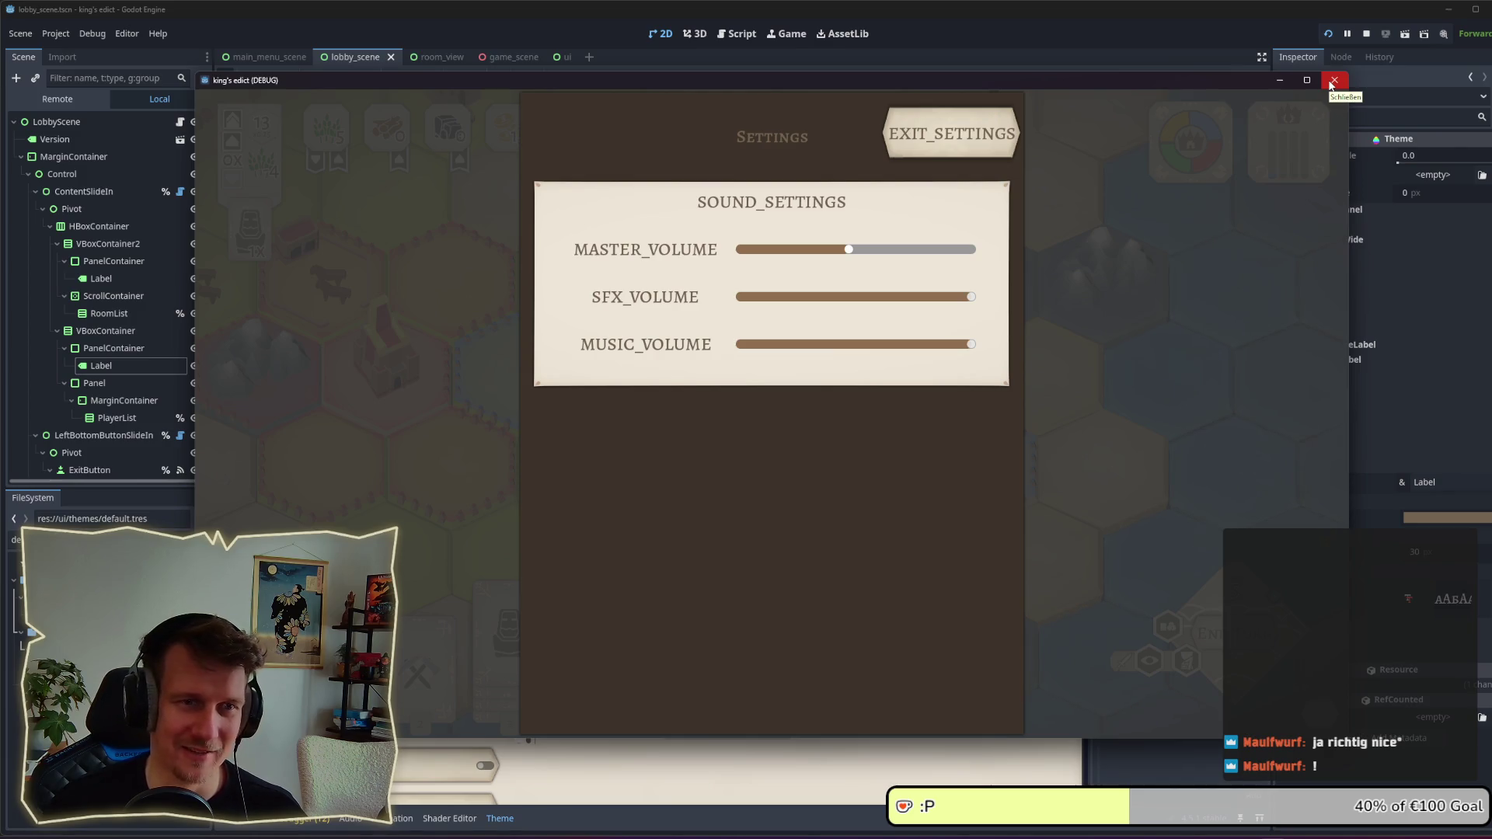
click(972, 134)
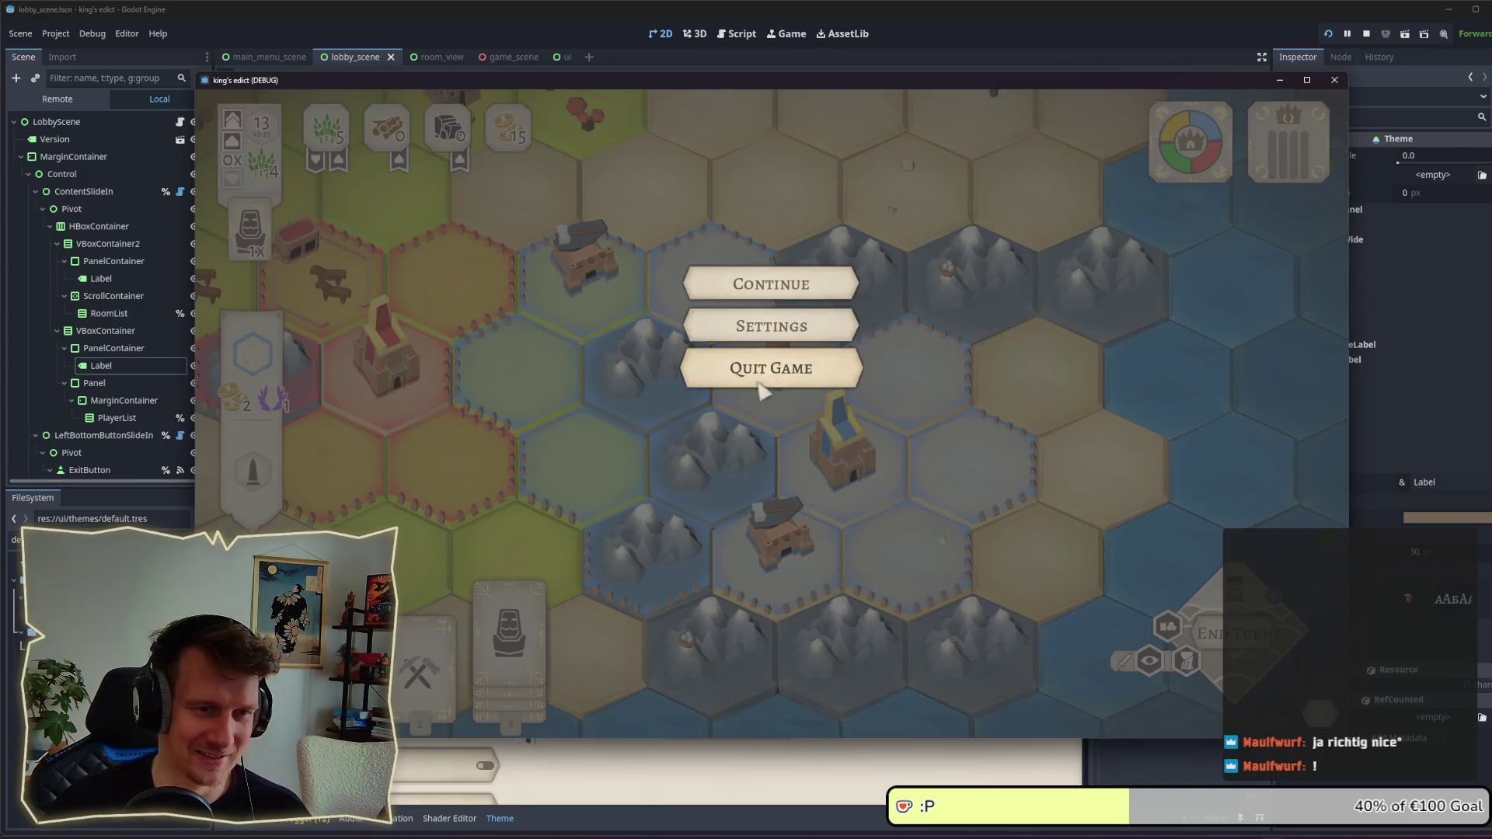
click(786, 369)
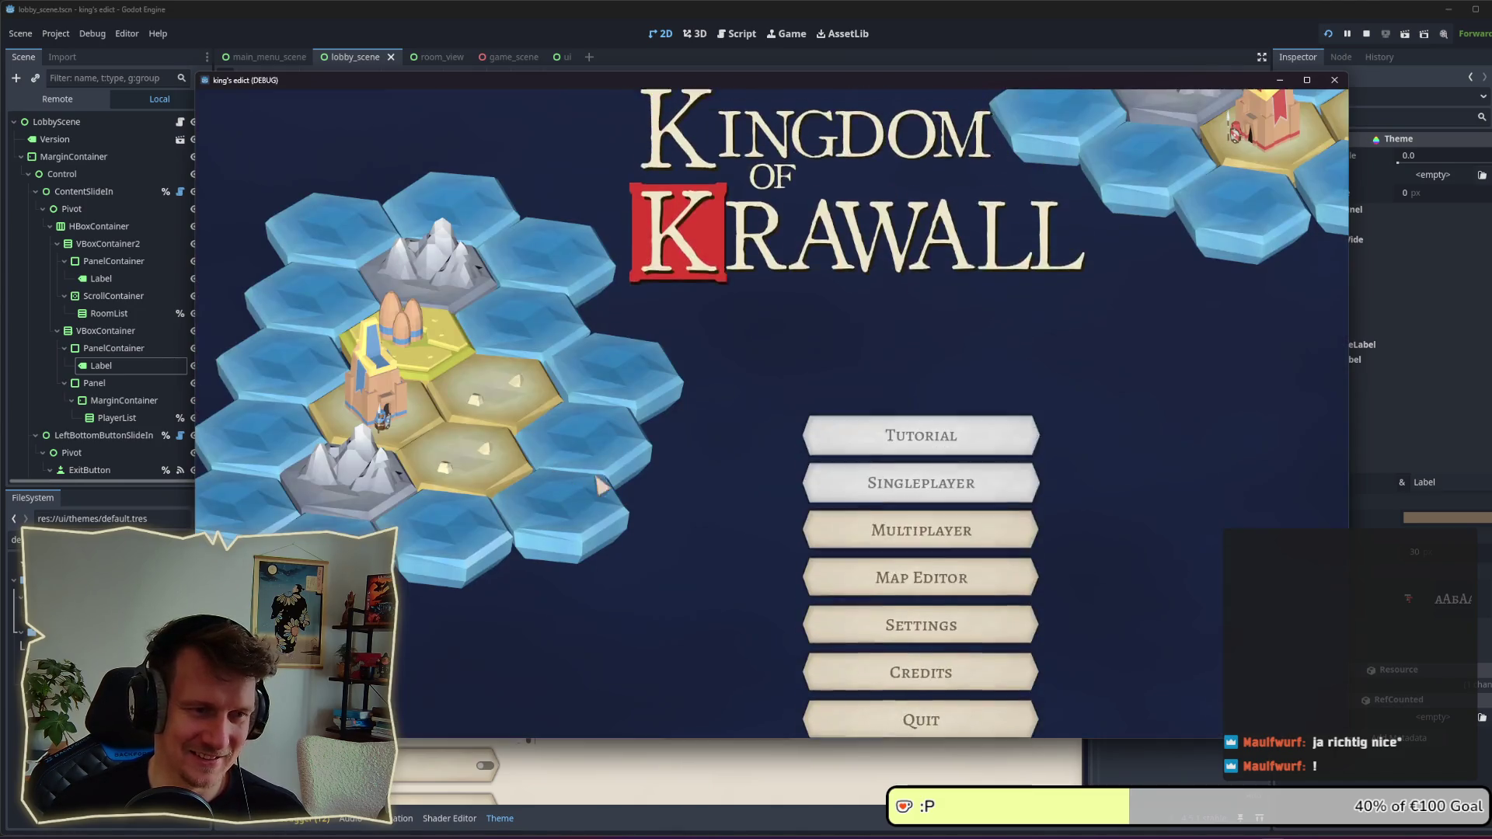
click(1366, 33)
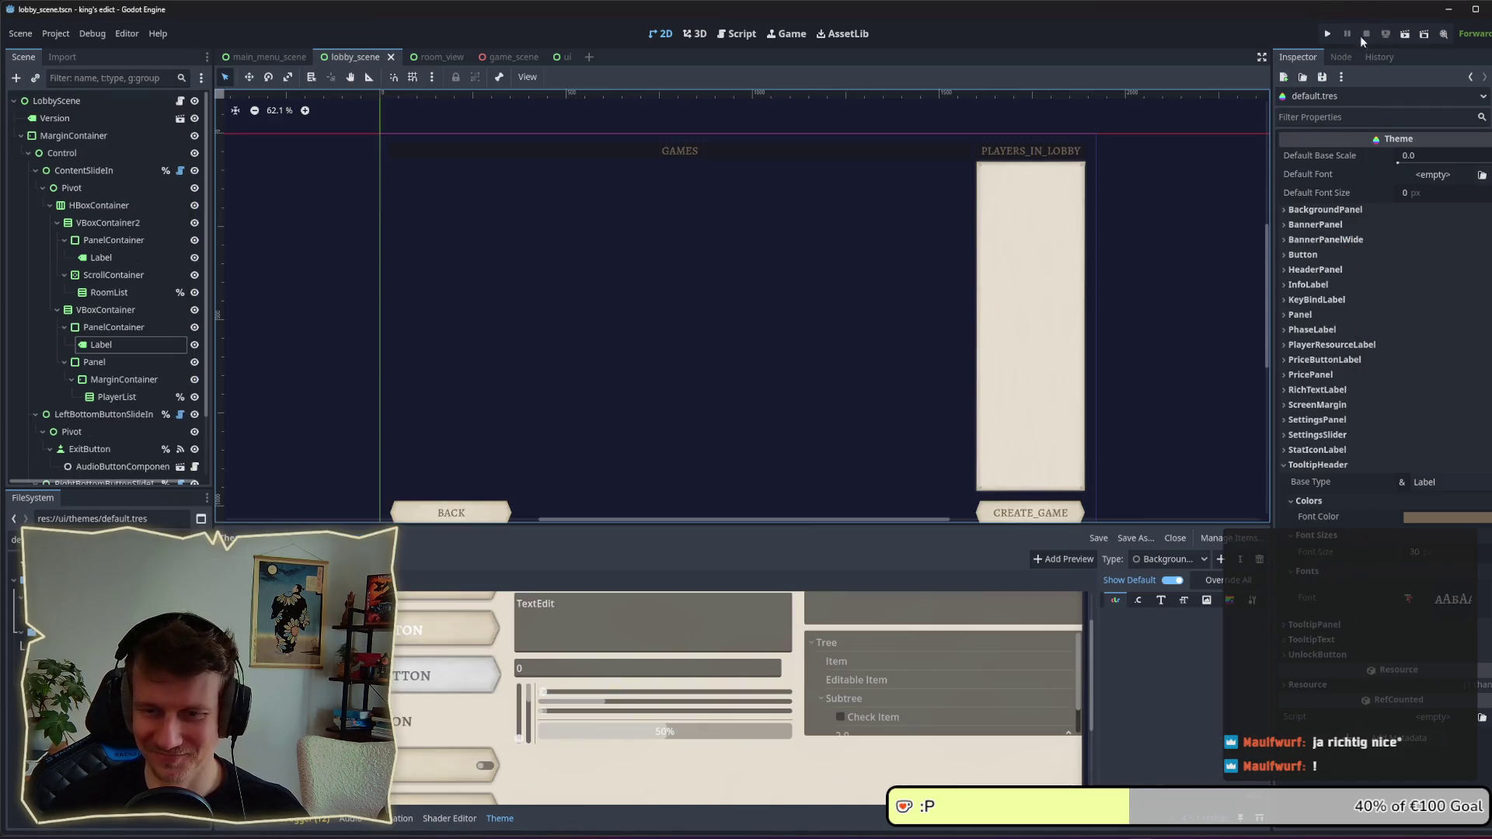
Step: Pan over the lobby layout and select the PanelContainer under VBoxContainer2 behind the GAMES header
click(739, 432)
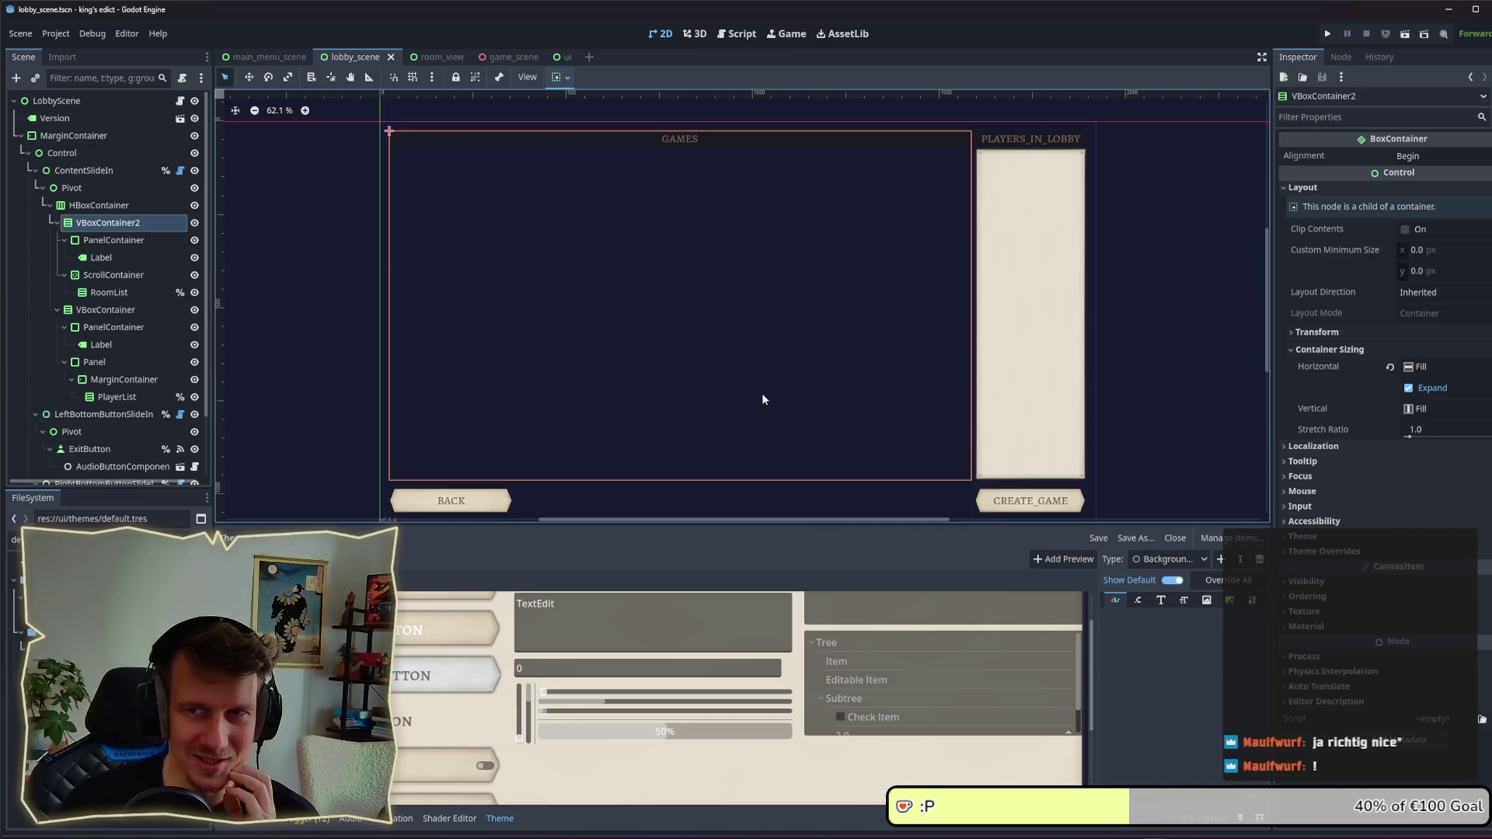
click(1143, 418)
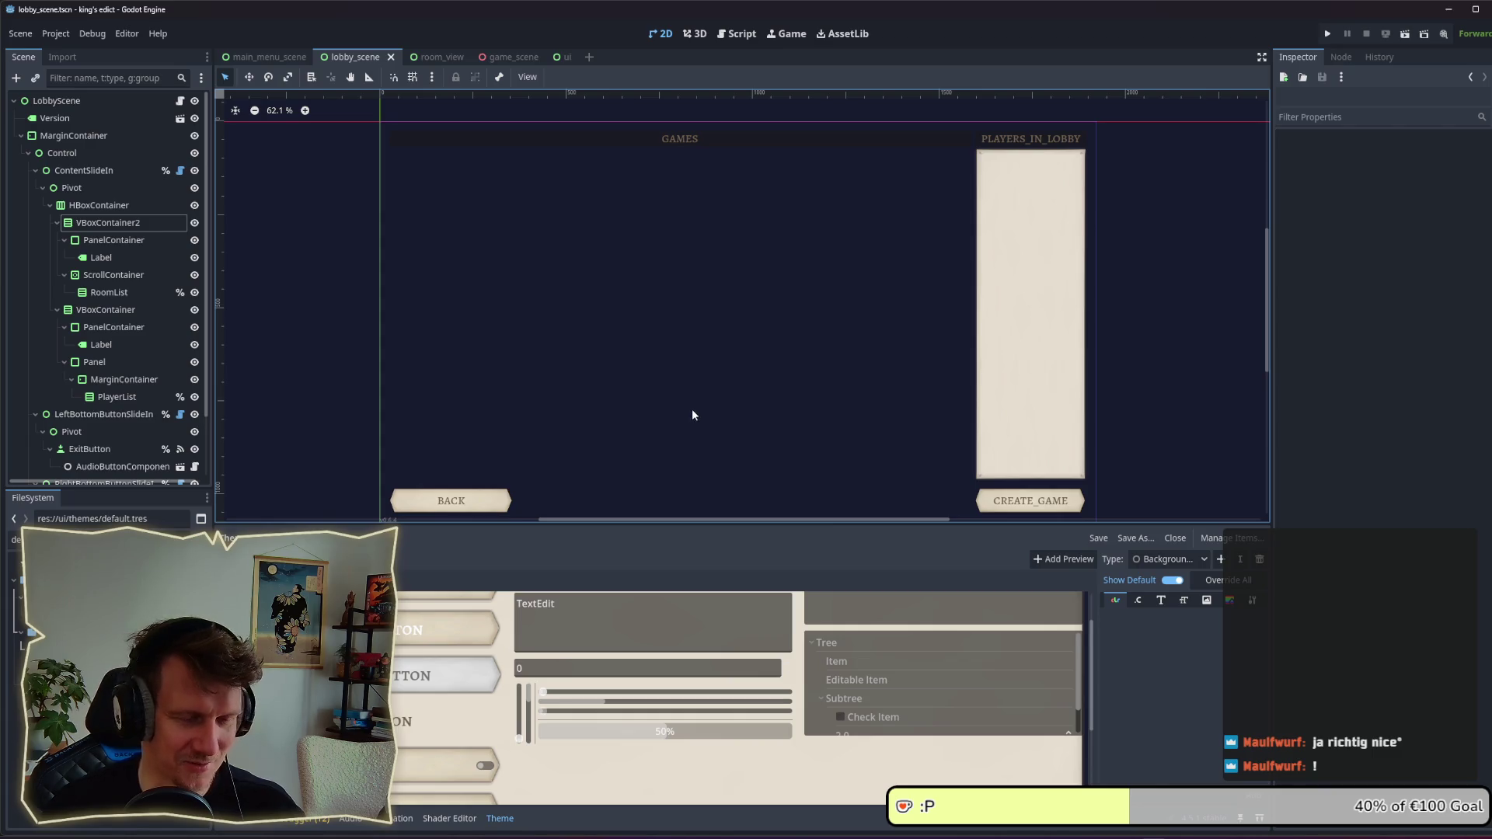
scroll(692, 409, down, 1)
mouse_move(751, 395)
mouse_down()
mouse_move(728, 361)
mouse_move(743, 388)
mouse_up()
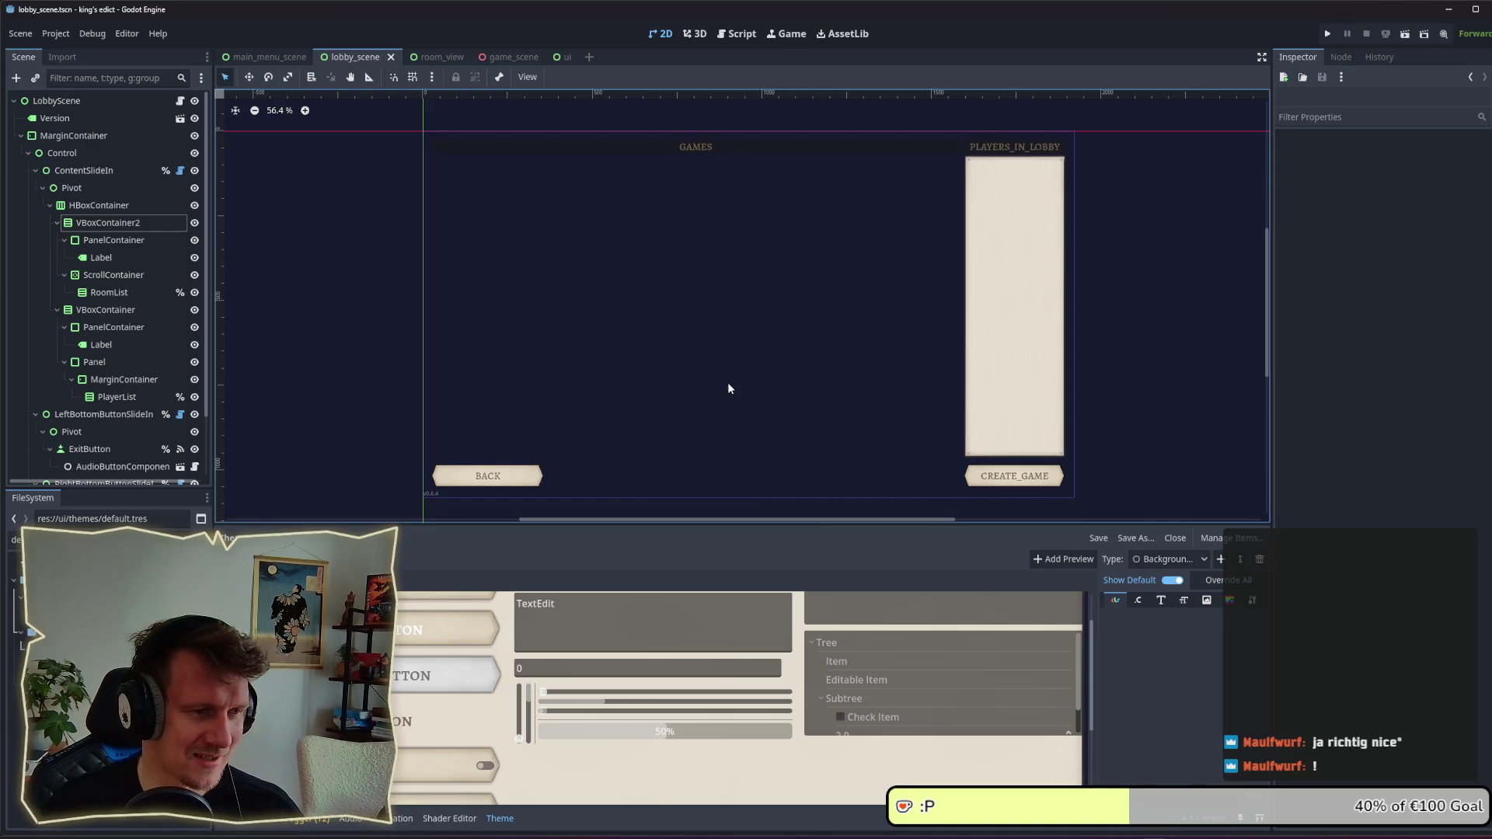
drag(725, 373, 727, 366)
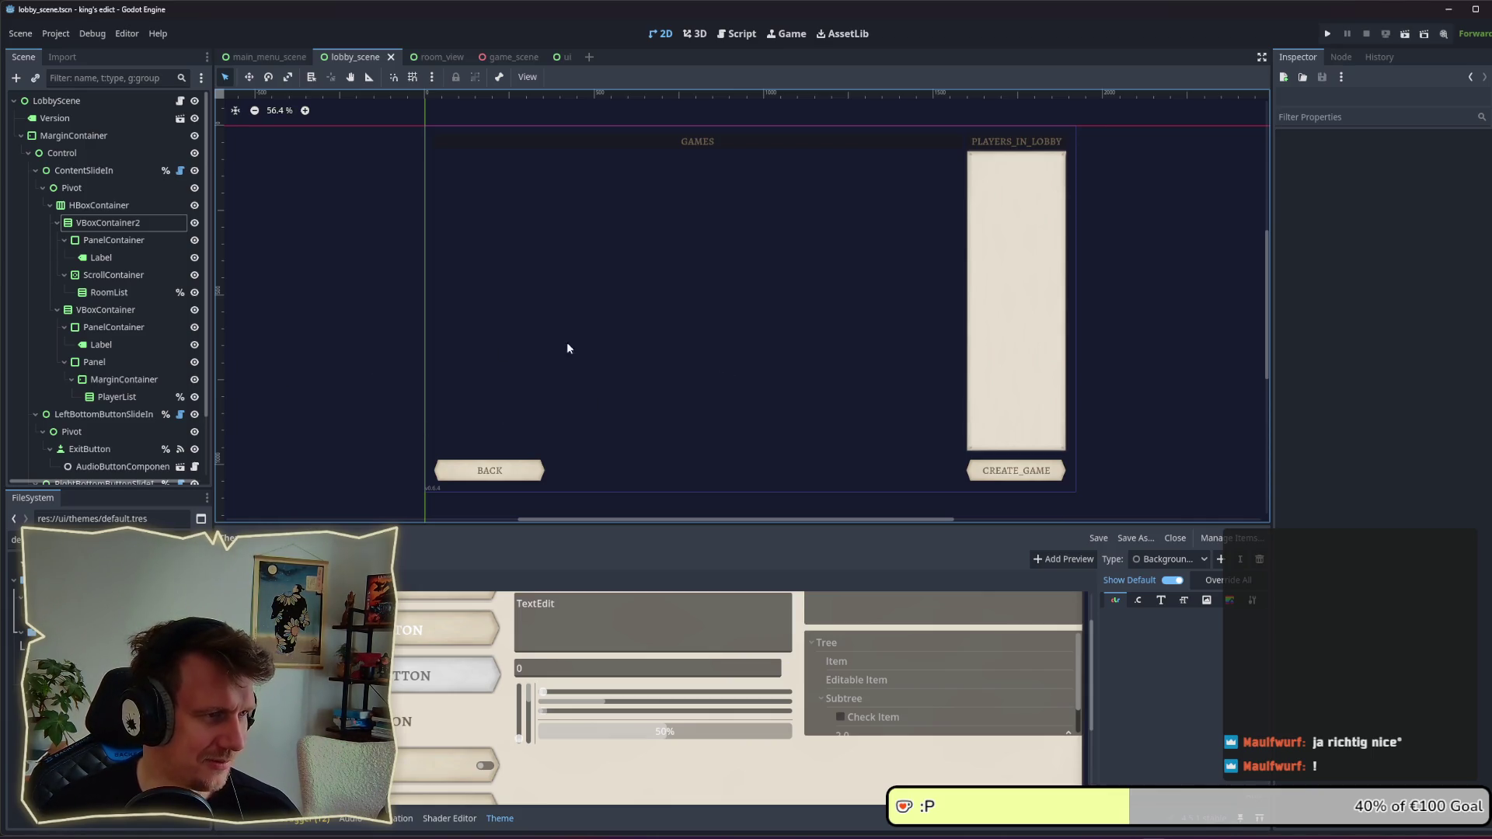
click(94, 226)
click(1135, 436)
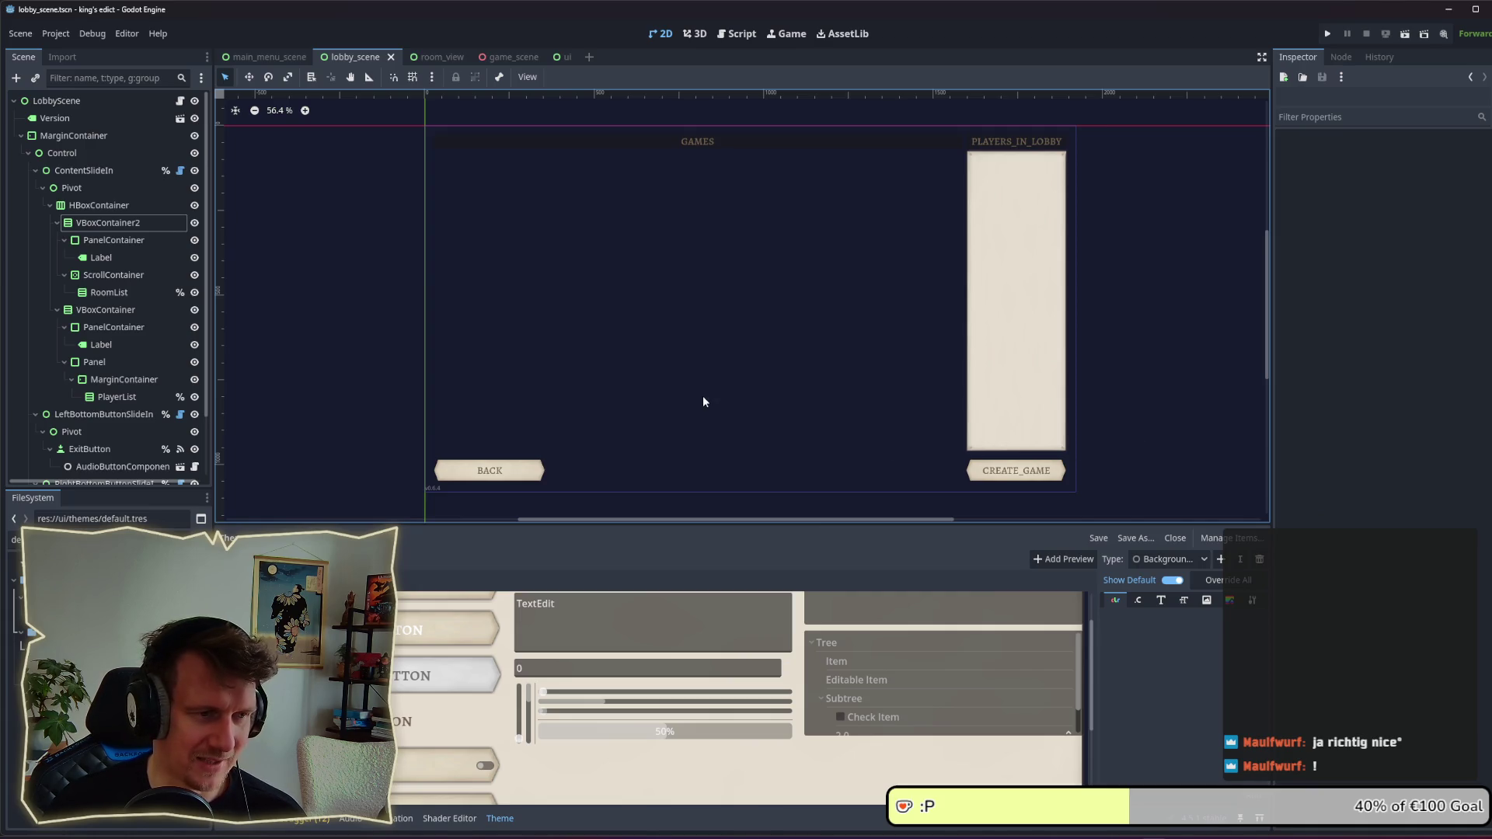
drag(702, 395, 700, 386)
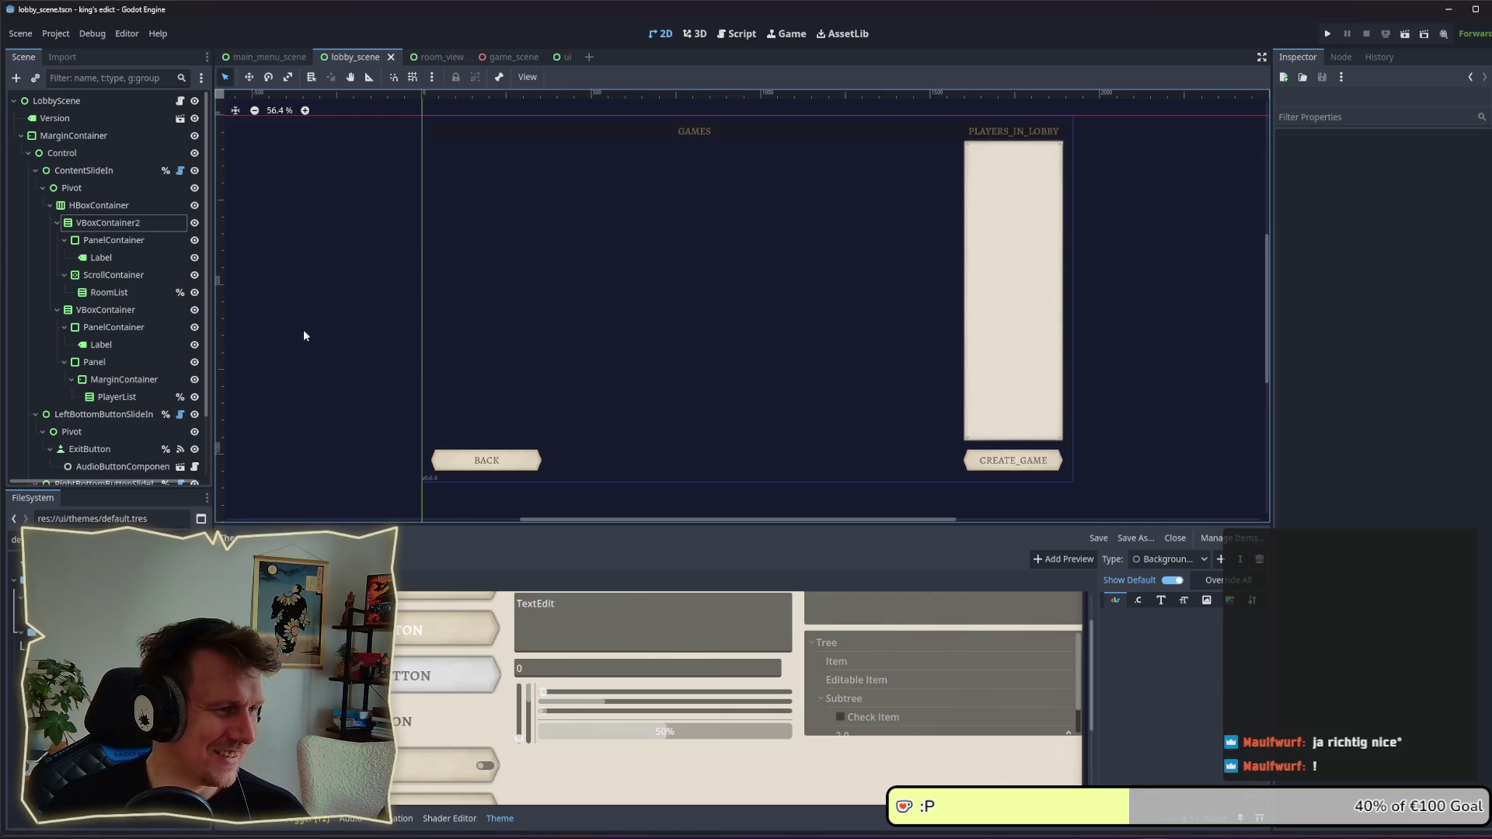
click(128, 244)
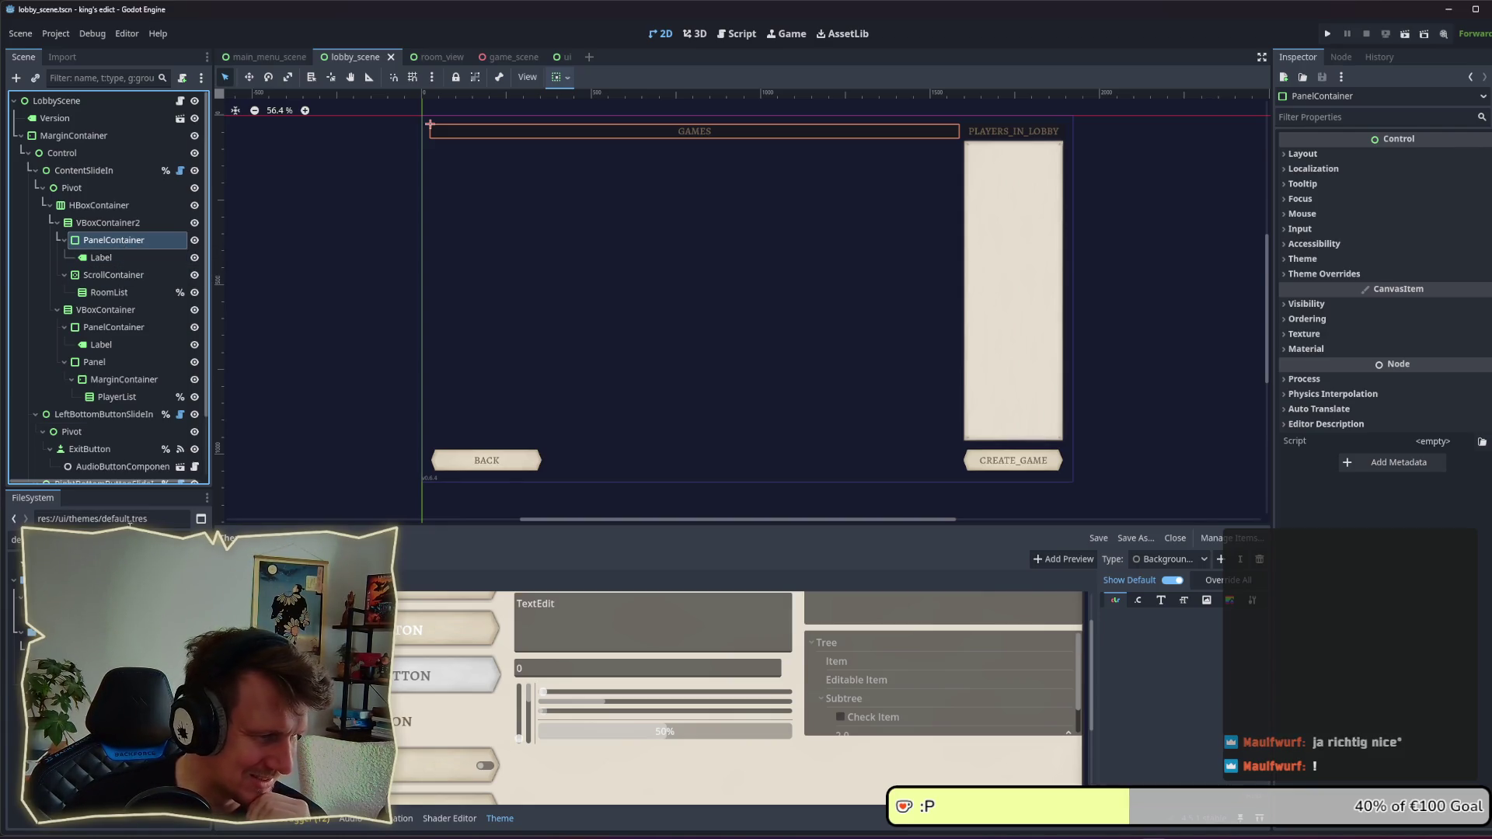
Step: Open default.tres and add a panel StyleBox item to the HeaderPanel theme type
click(47, 539)
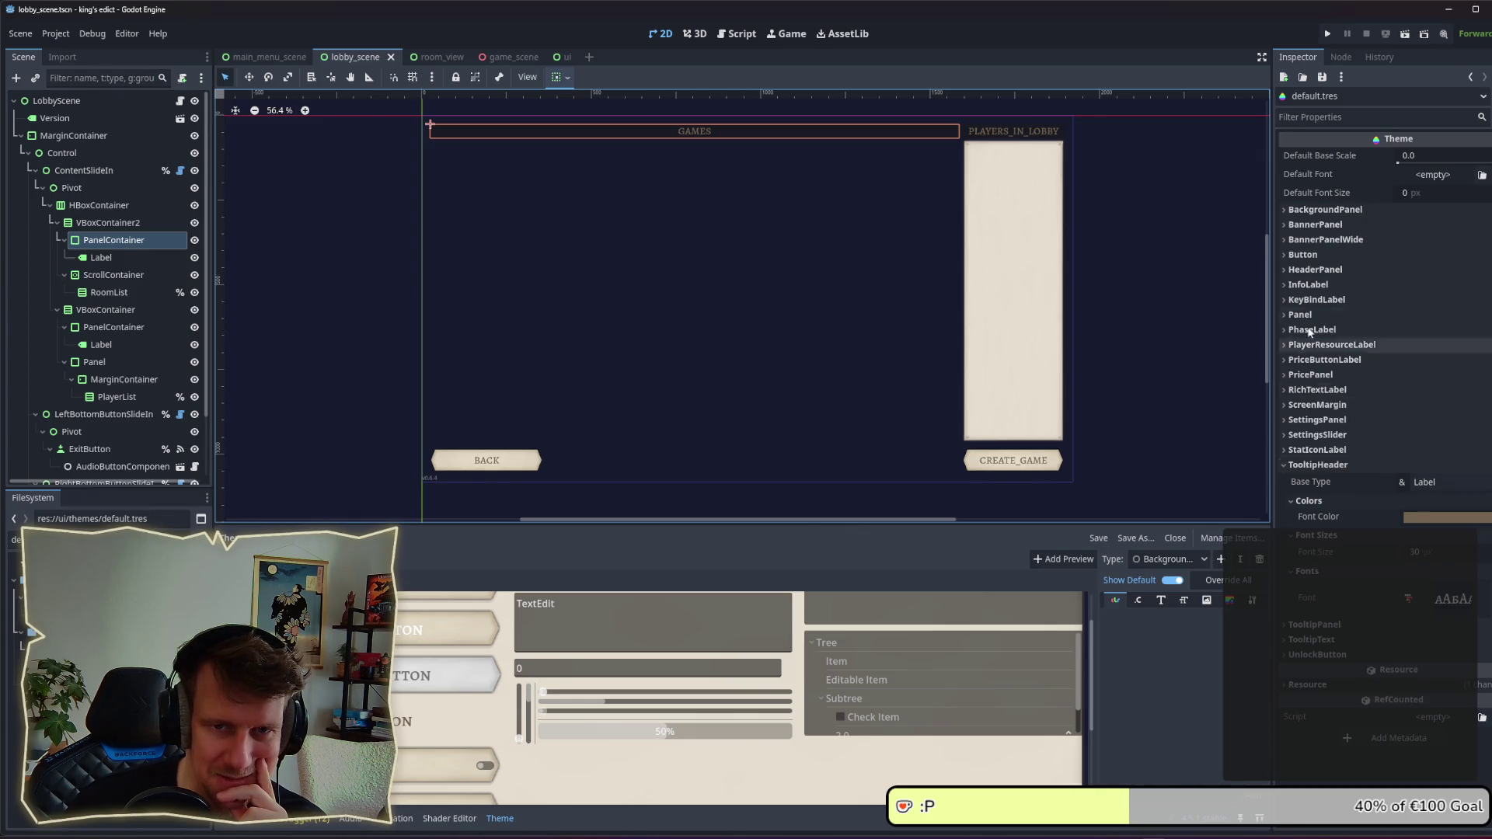
click(1315, 269)
click(1308, 270)
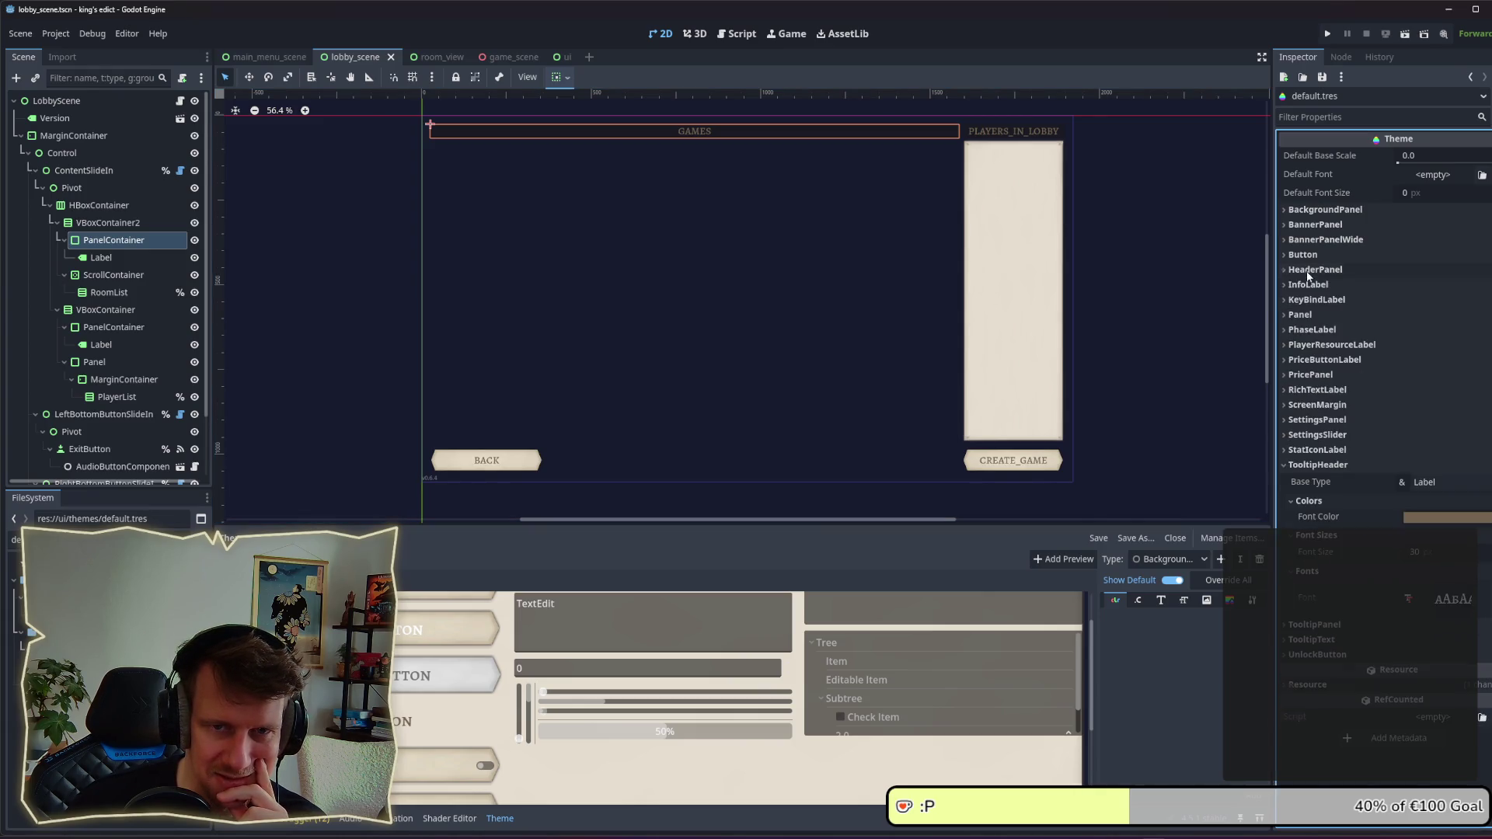
click(1308, 270)
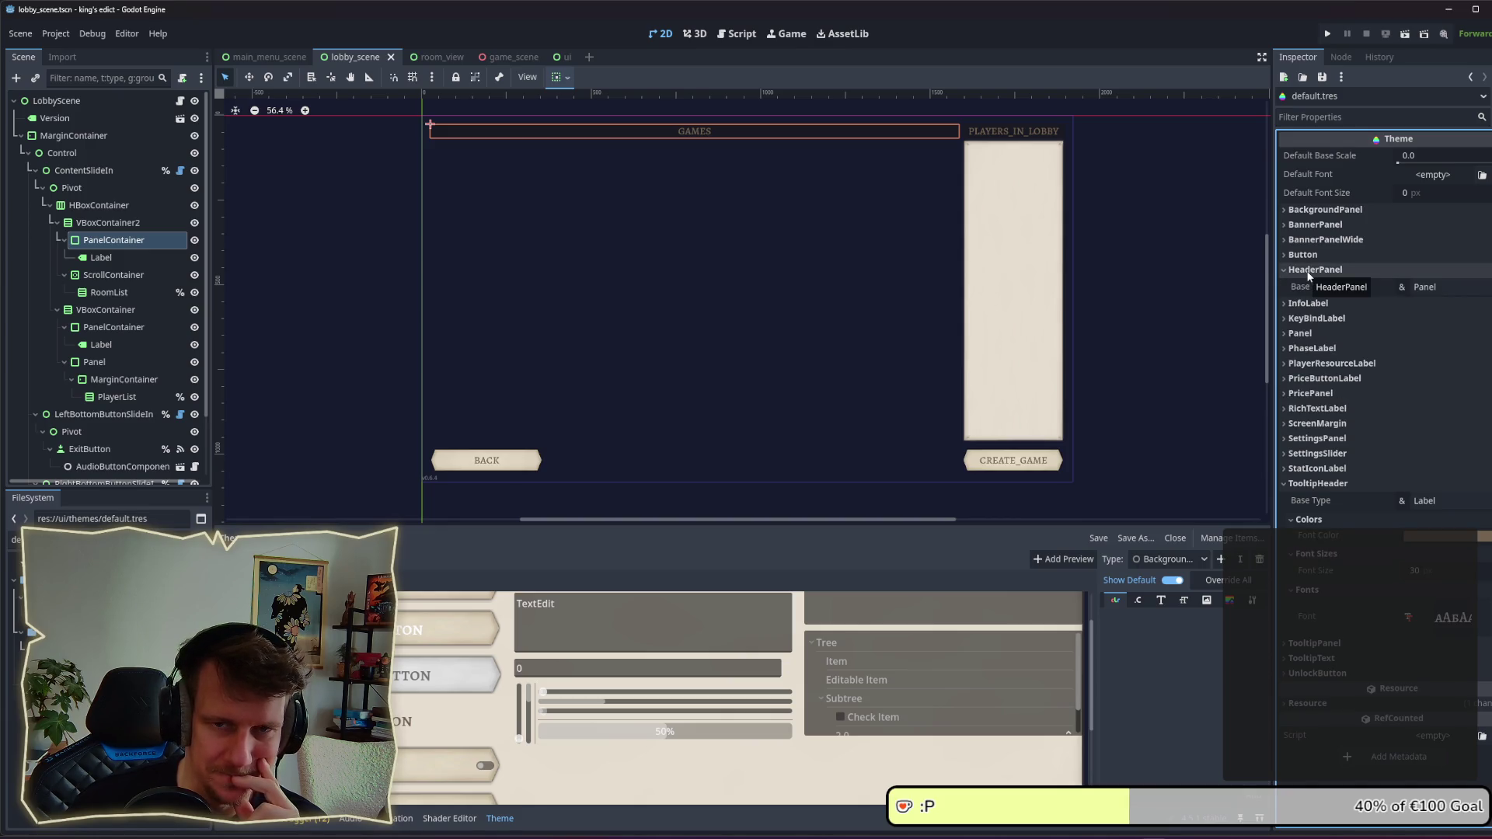
click(1203, 557)
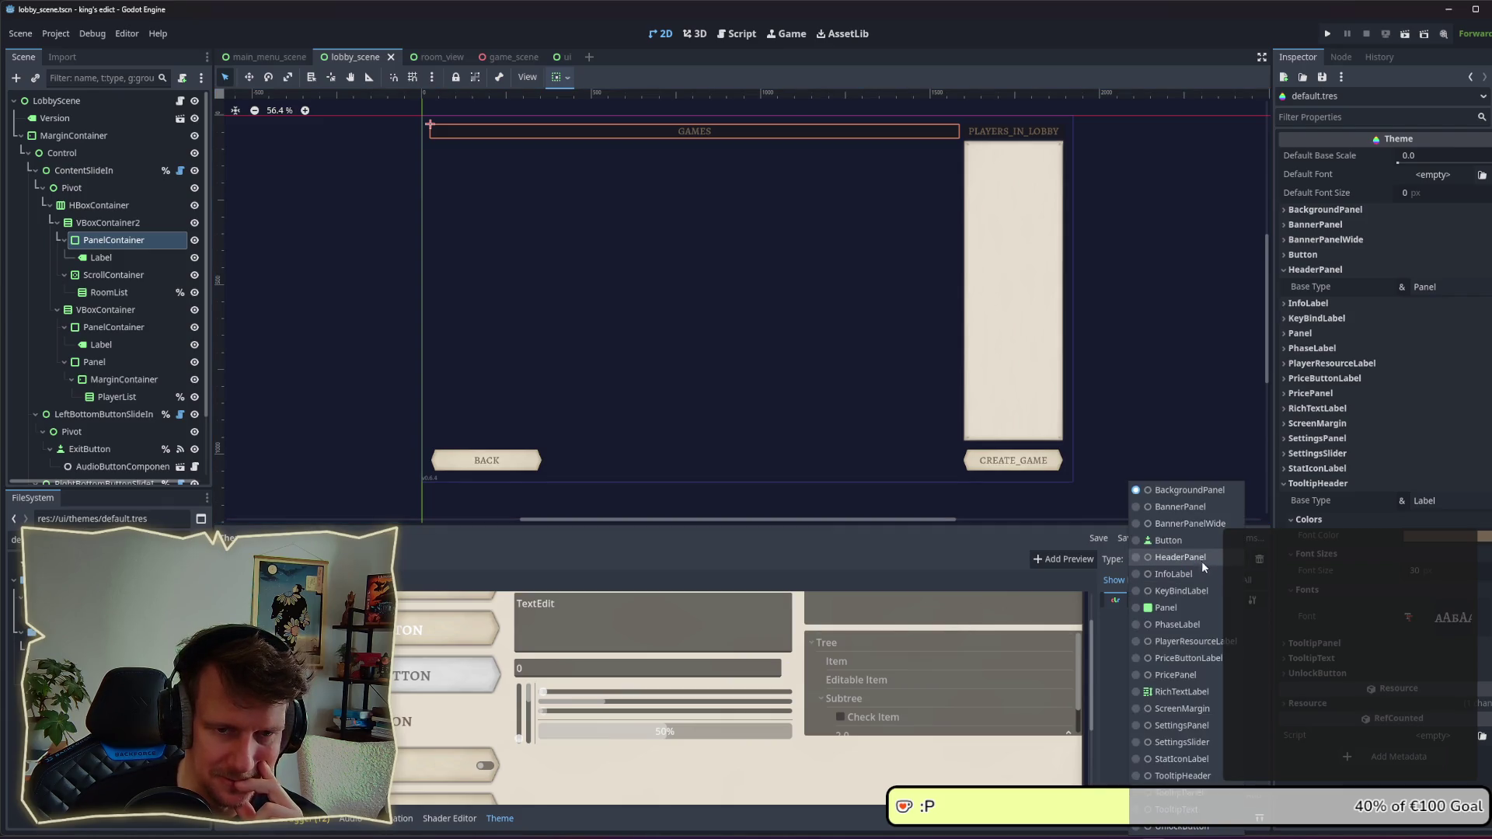
click(1202, 560)
click(1229, 603)
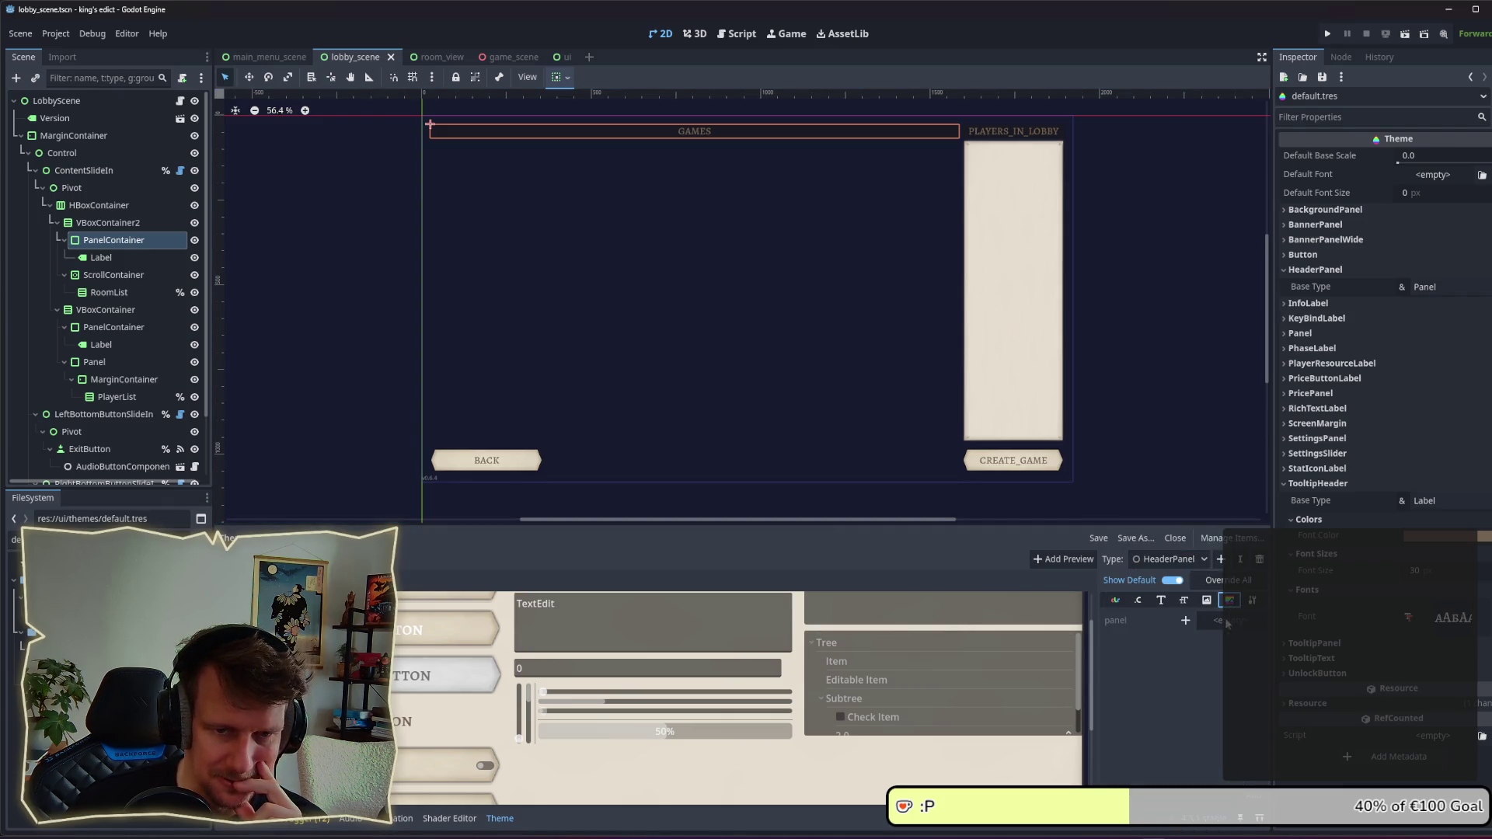
click(1185, 620)
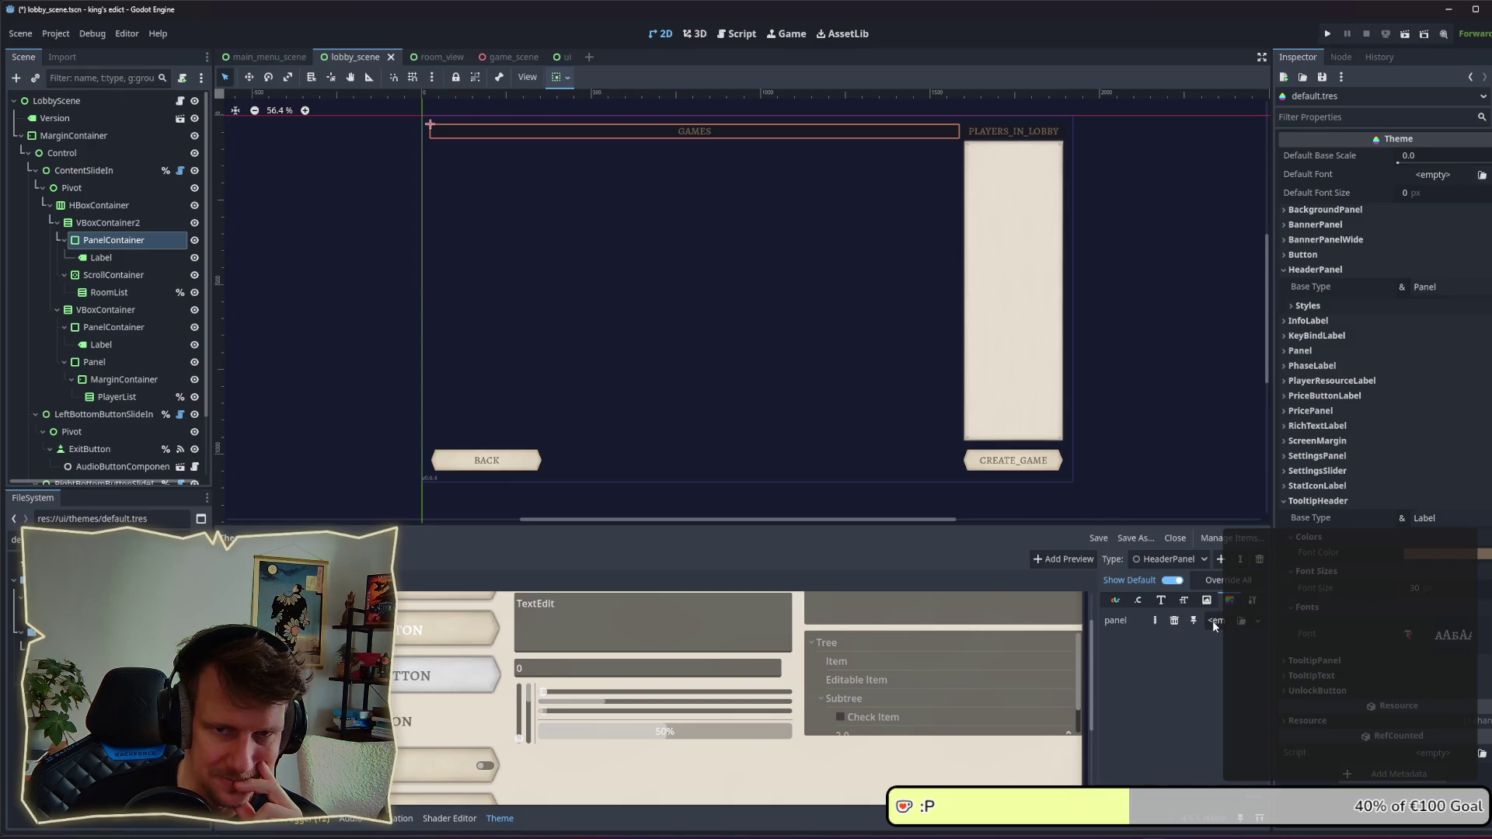
Step: Assign header_panel.tres as HeaderPanel's panel style and save the theme
click(1308, 305)
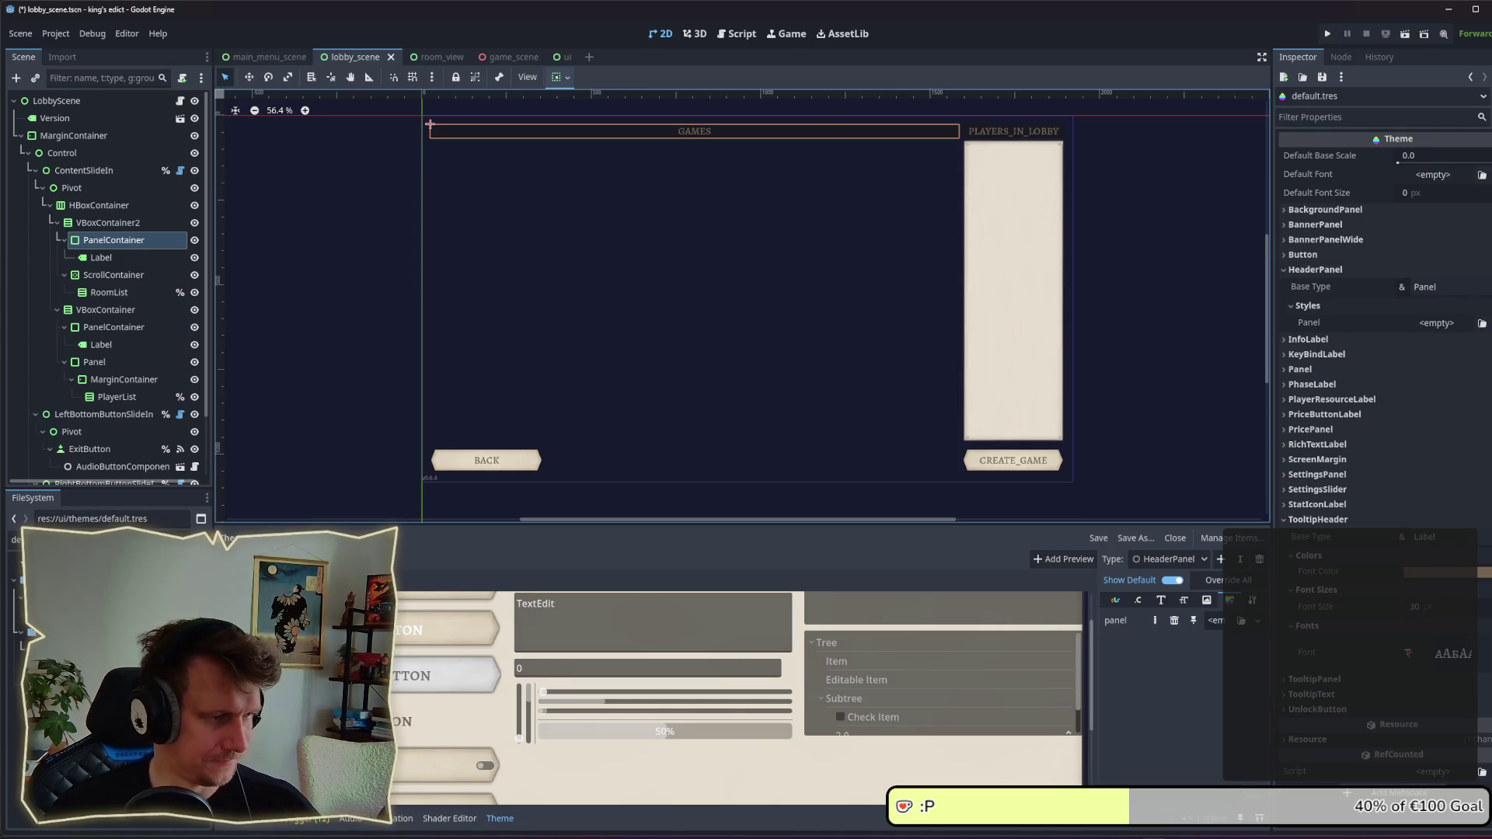
click(101, 539)
text(he)
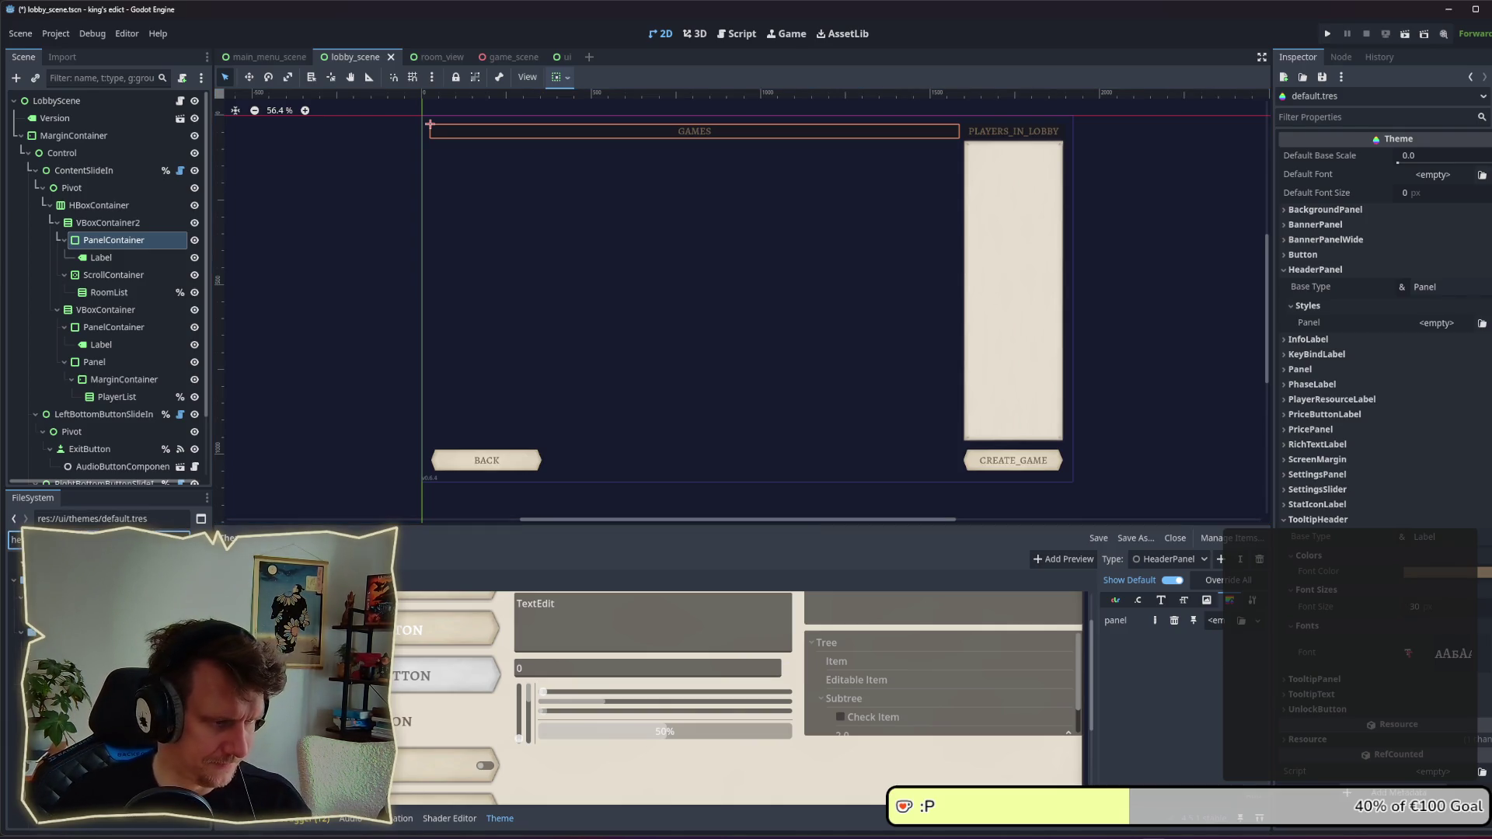
drag(47, 631, 1436, 323)
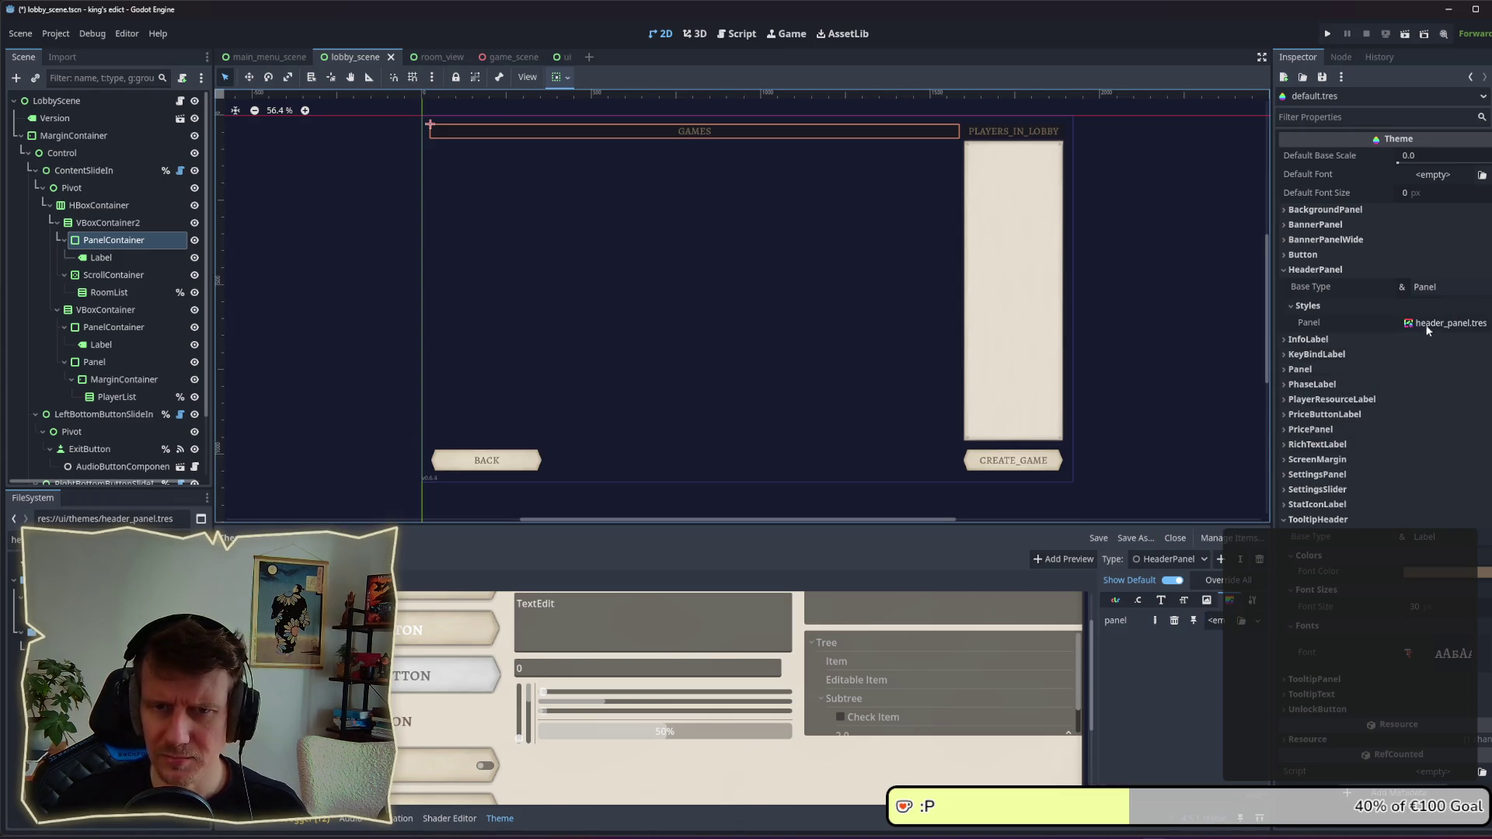
key(ctrl+s)
click(113, 258)
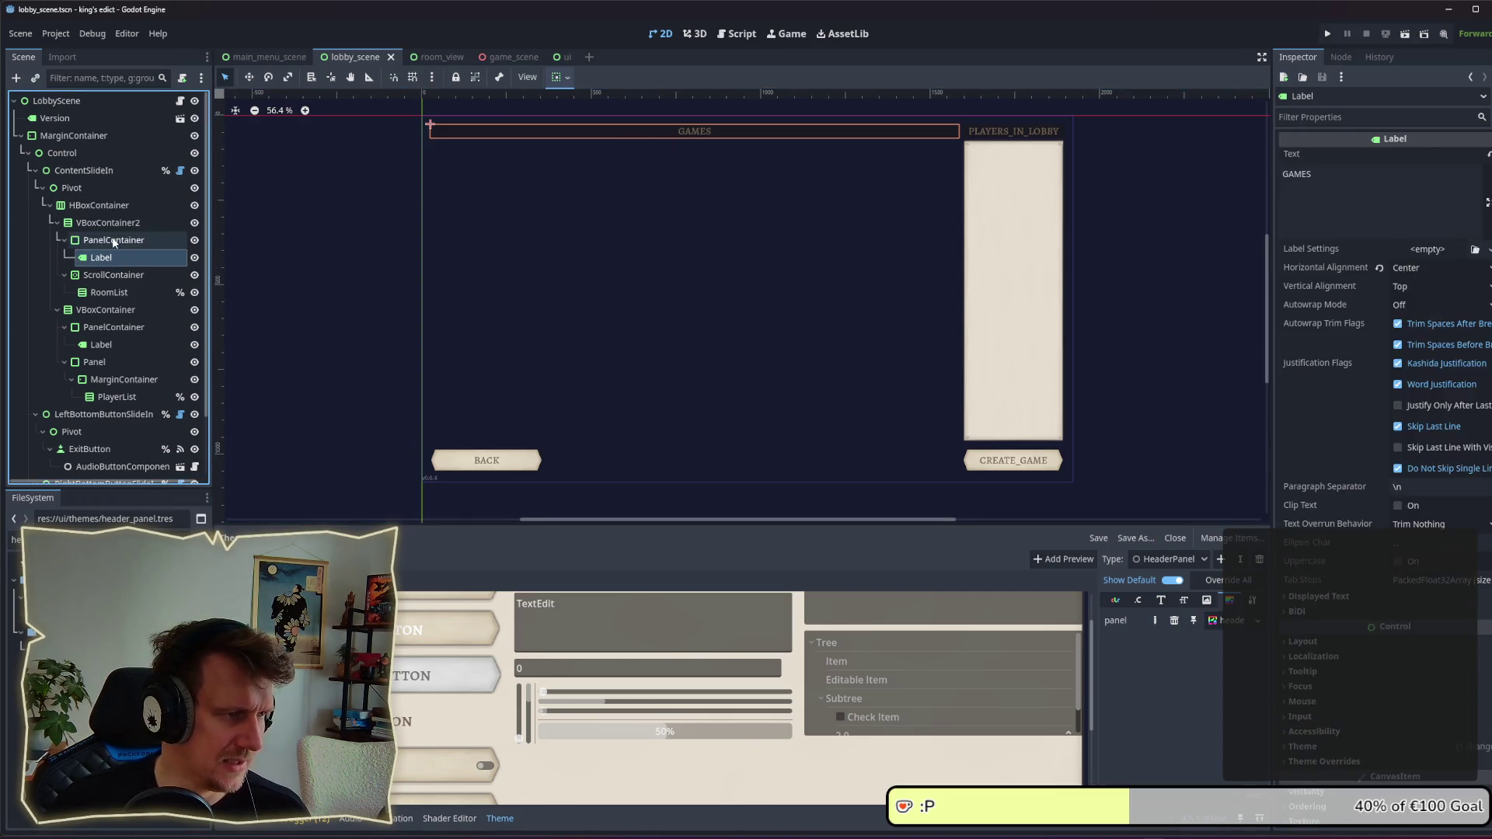
Step: Inspect the GAMES header PanelContainer's Theme type variation list, leaving it blank
click(110, 241)
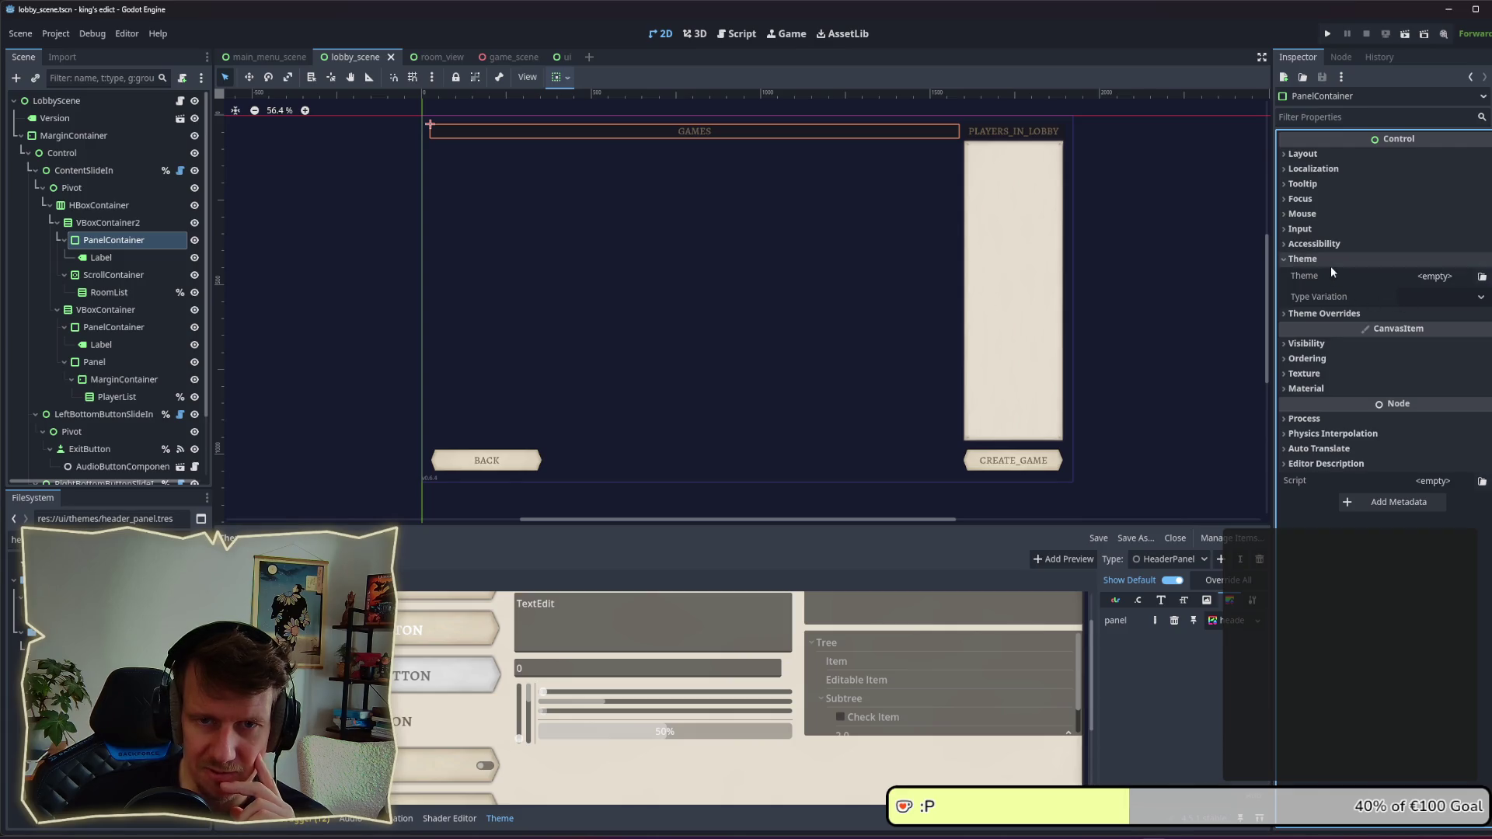
click(1338, 274)
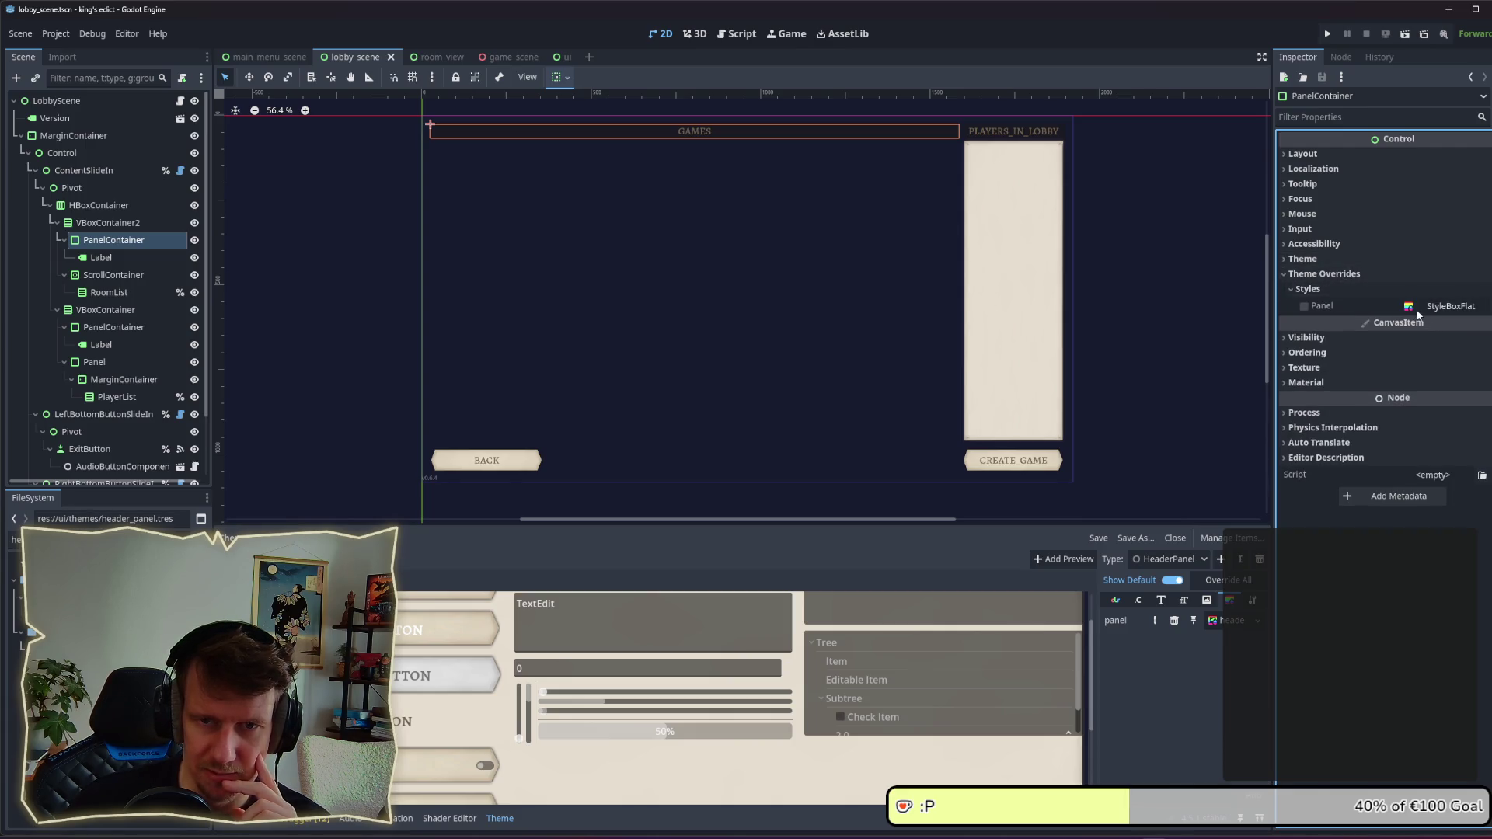
click(1322, 274)
click(1303, 259)
click(1442, 296)
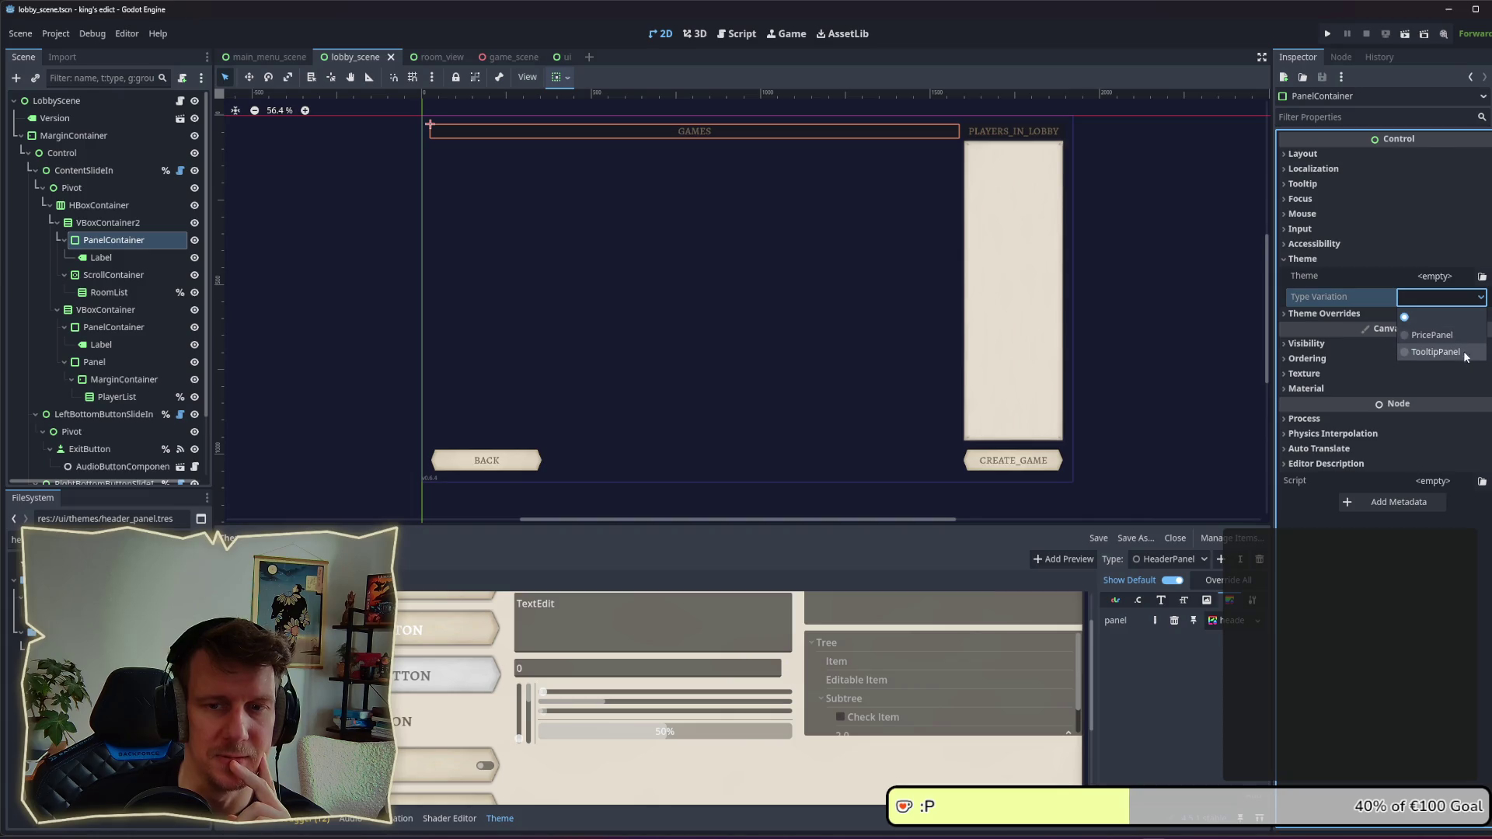
click(1429, 317)
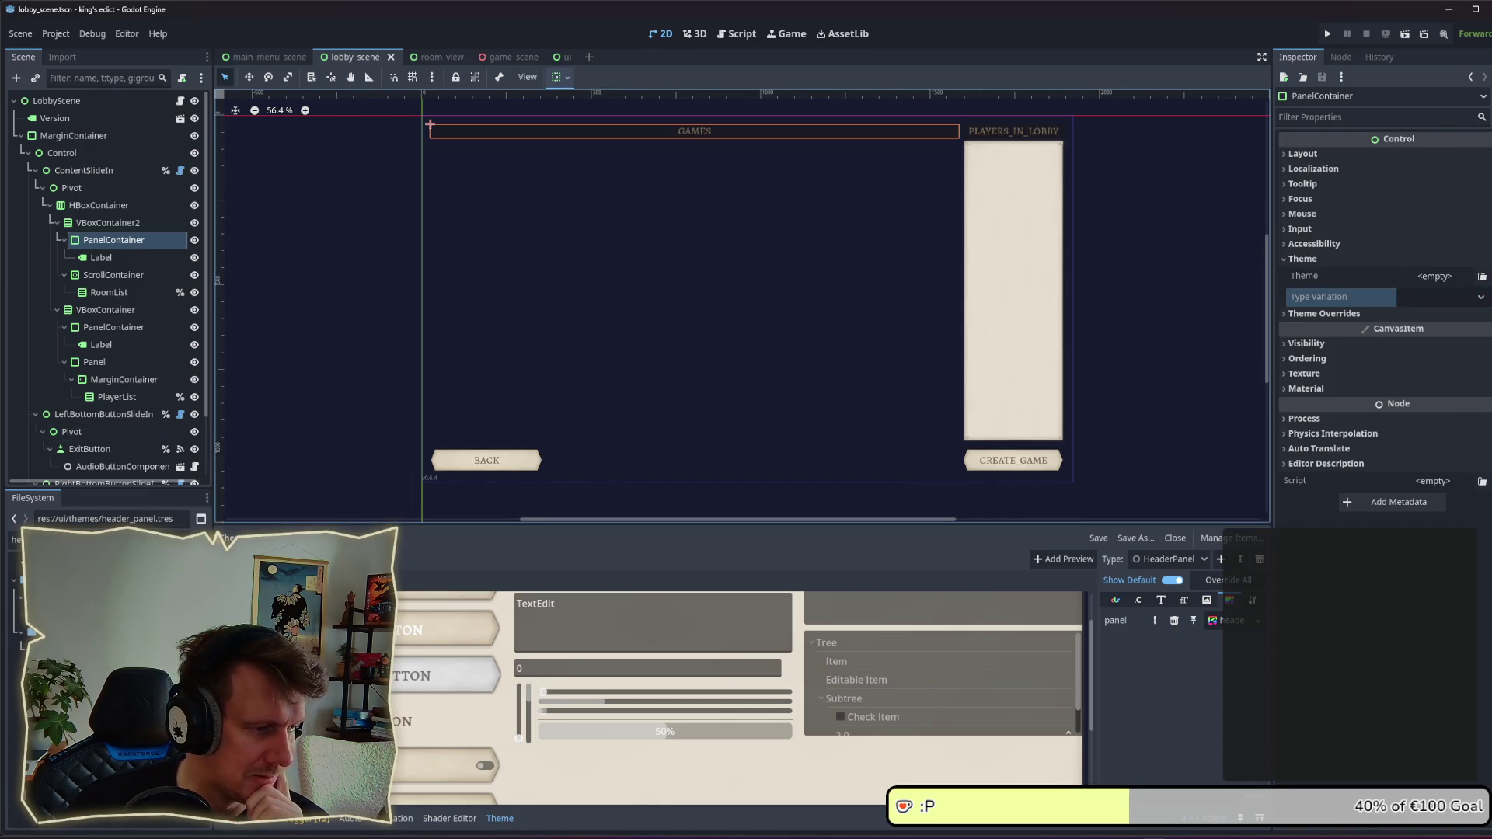
Step: Change HeaderPanel's base type in default.tres from Panel to PanelContainer
text(d)
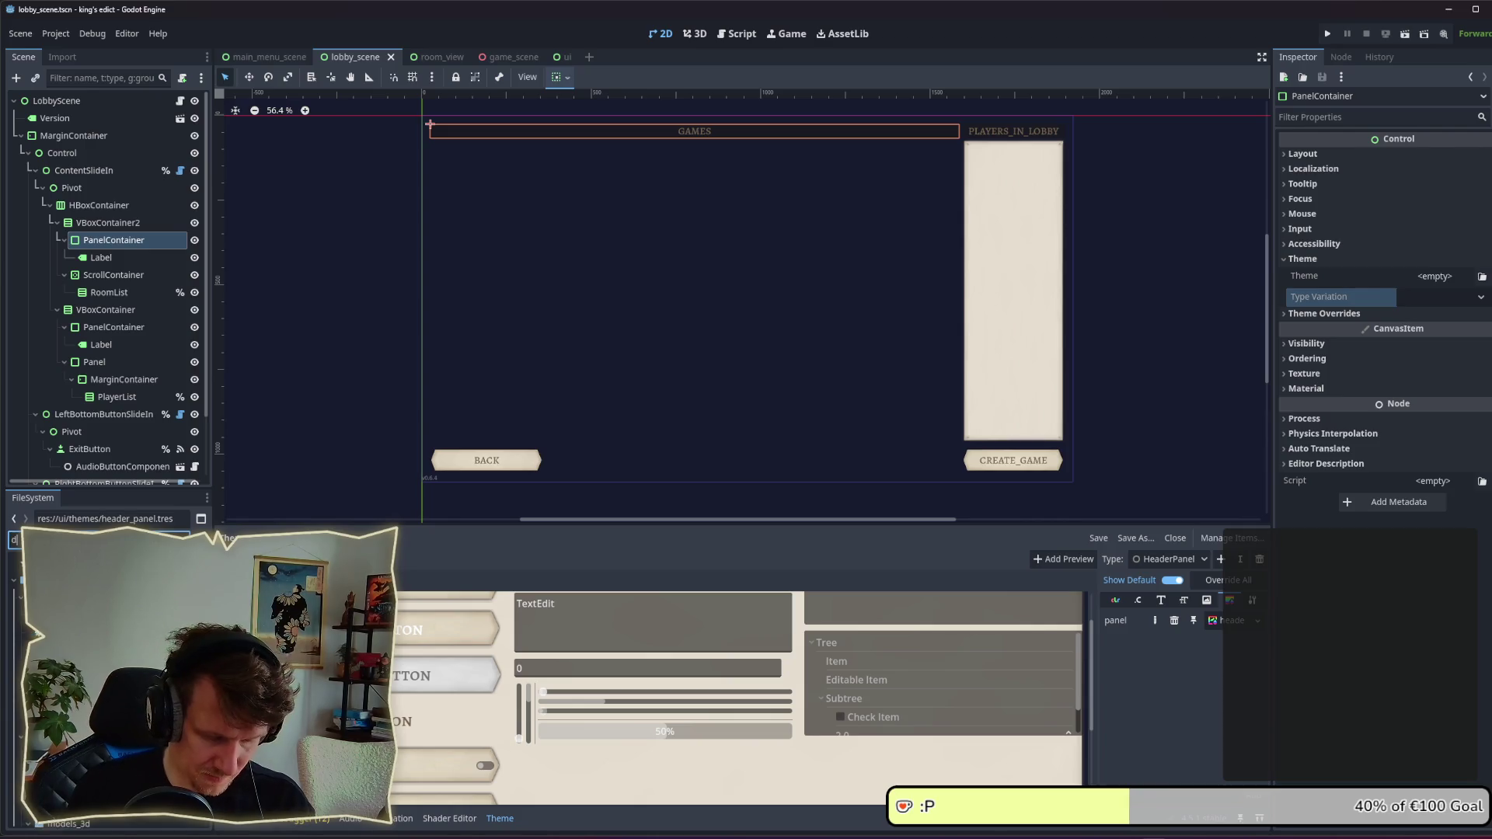
text(e)
double_click(14, 584)
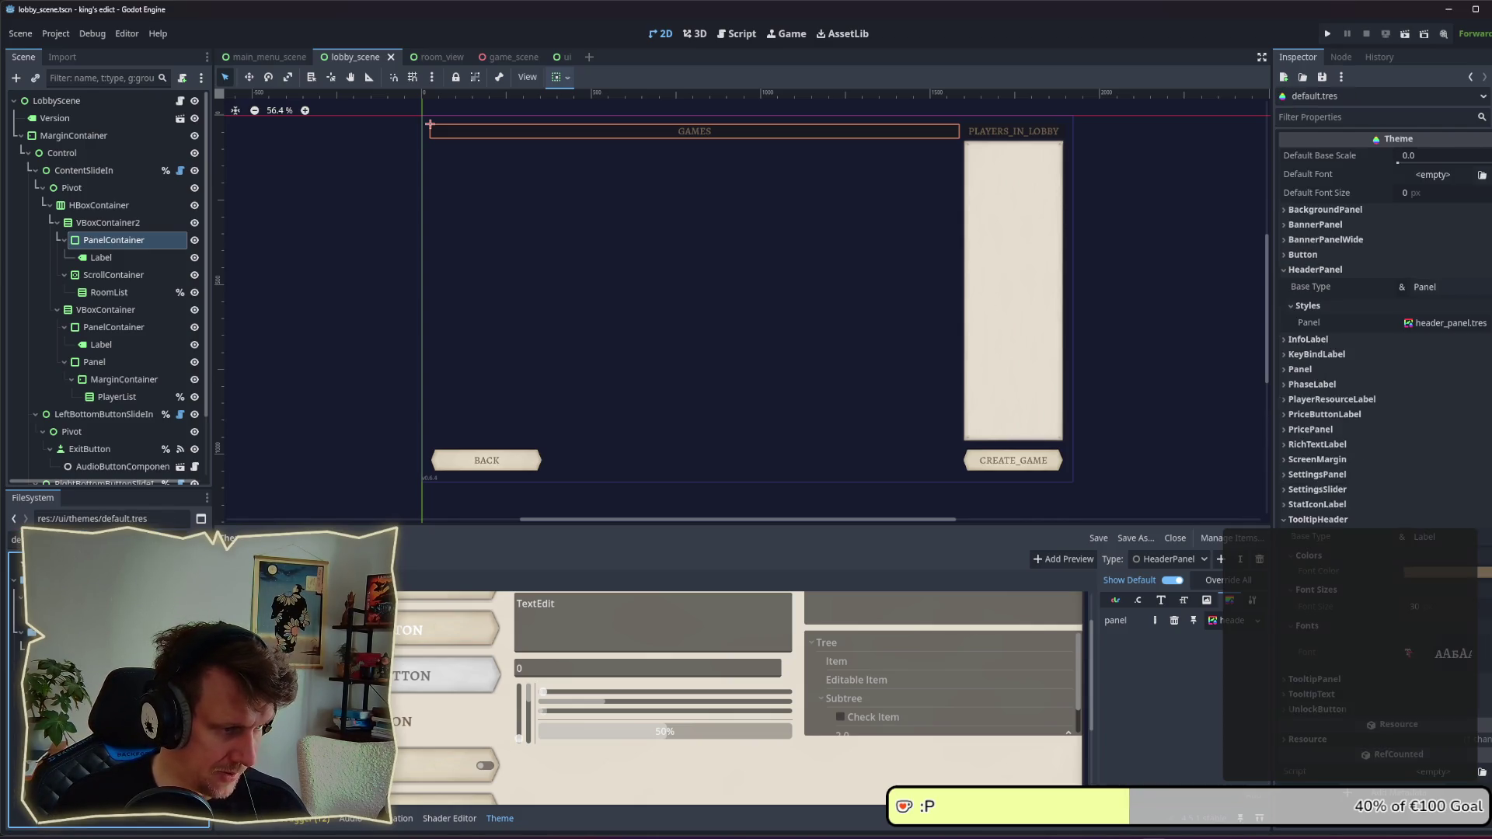
click(1252, 600)
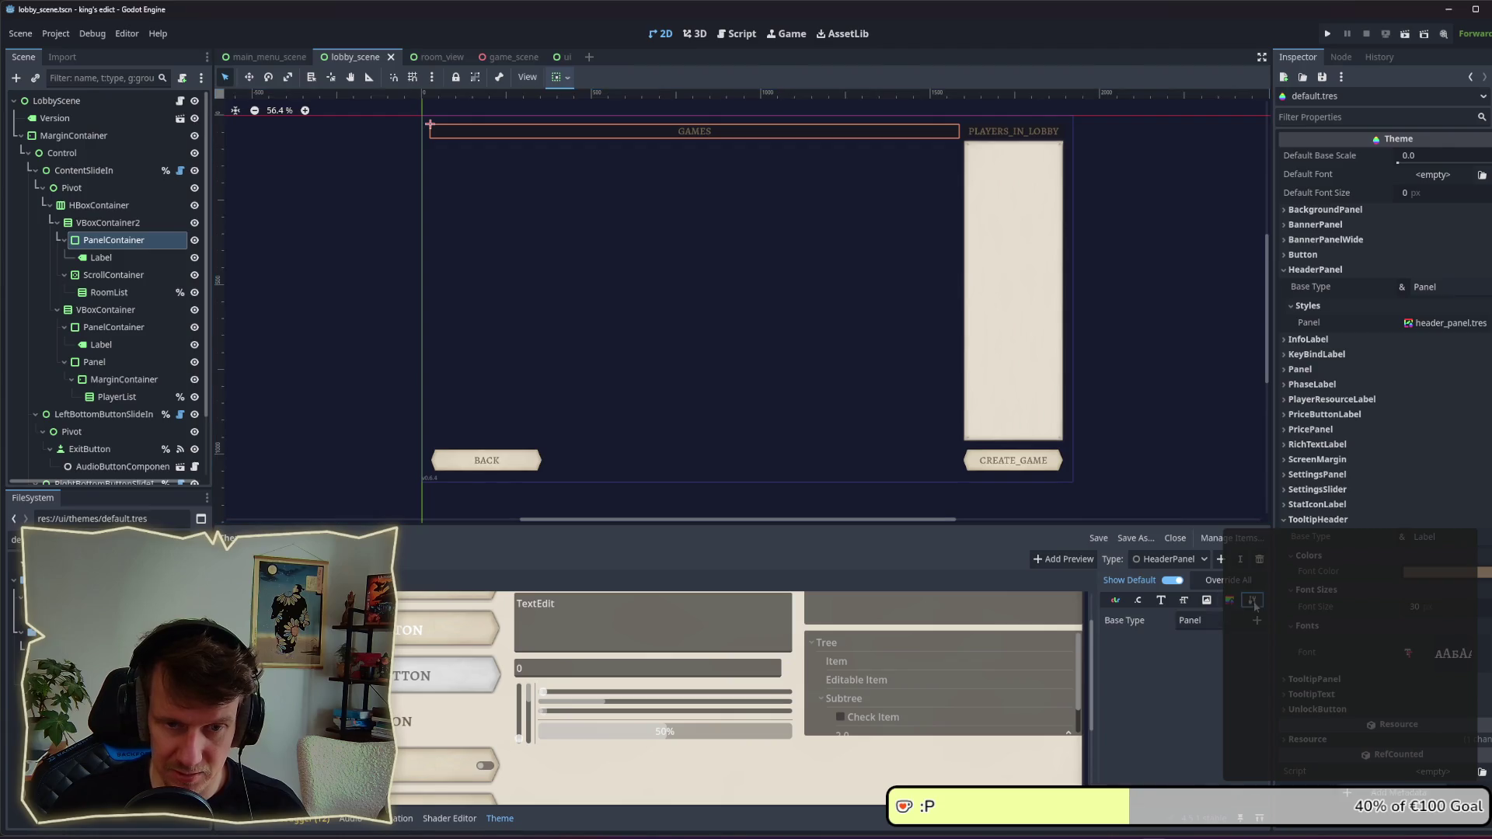
click(1210, 620)
key(BackSpace)
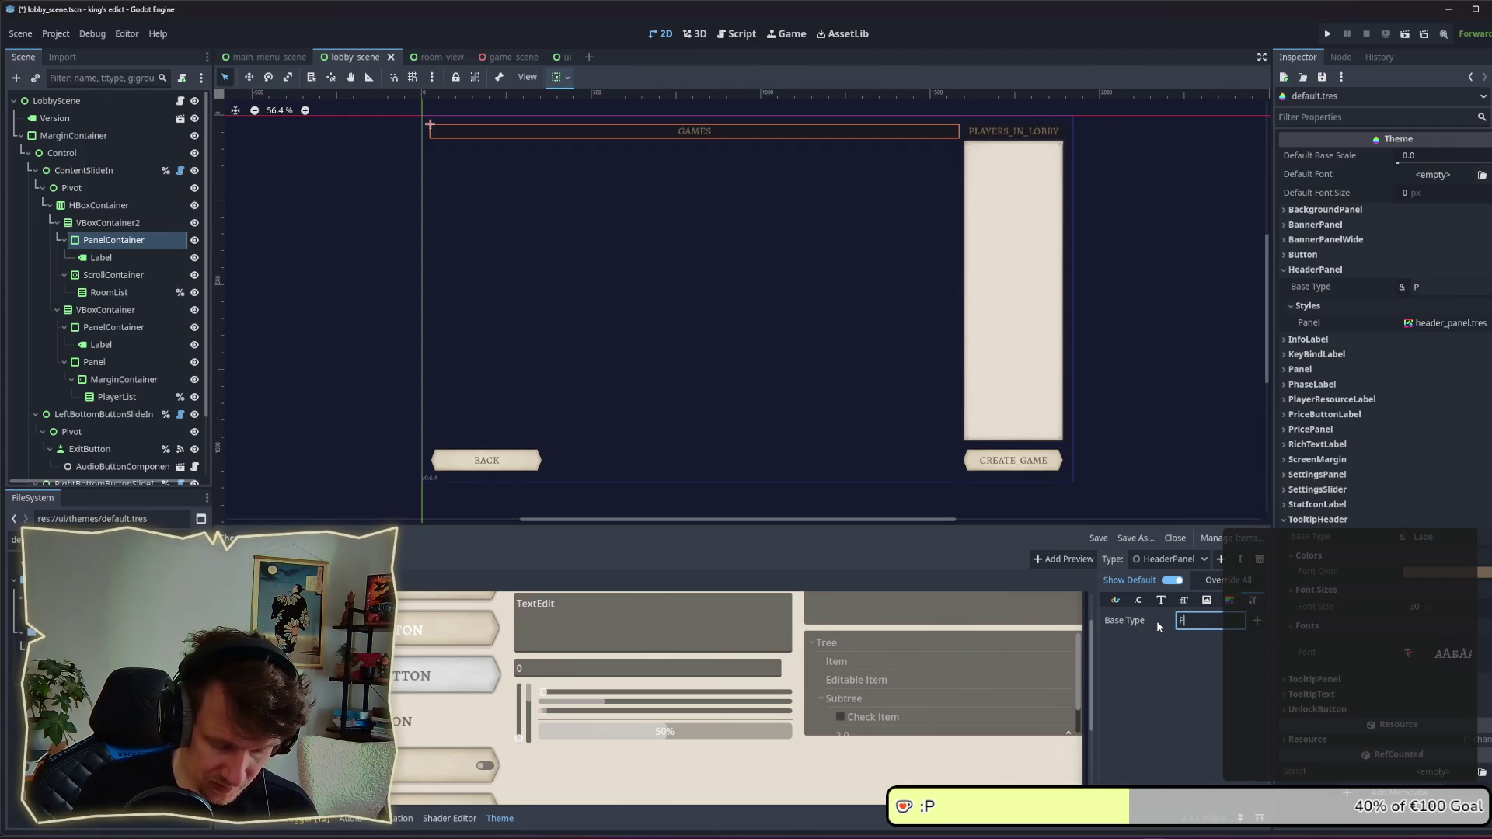
text(anelContainer)
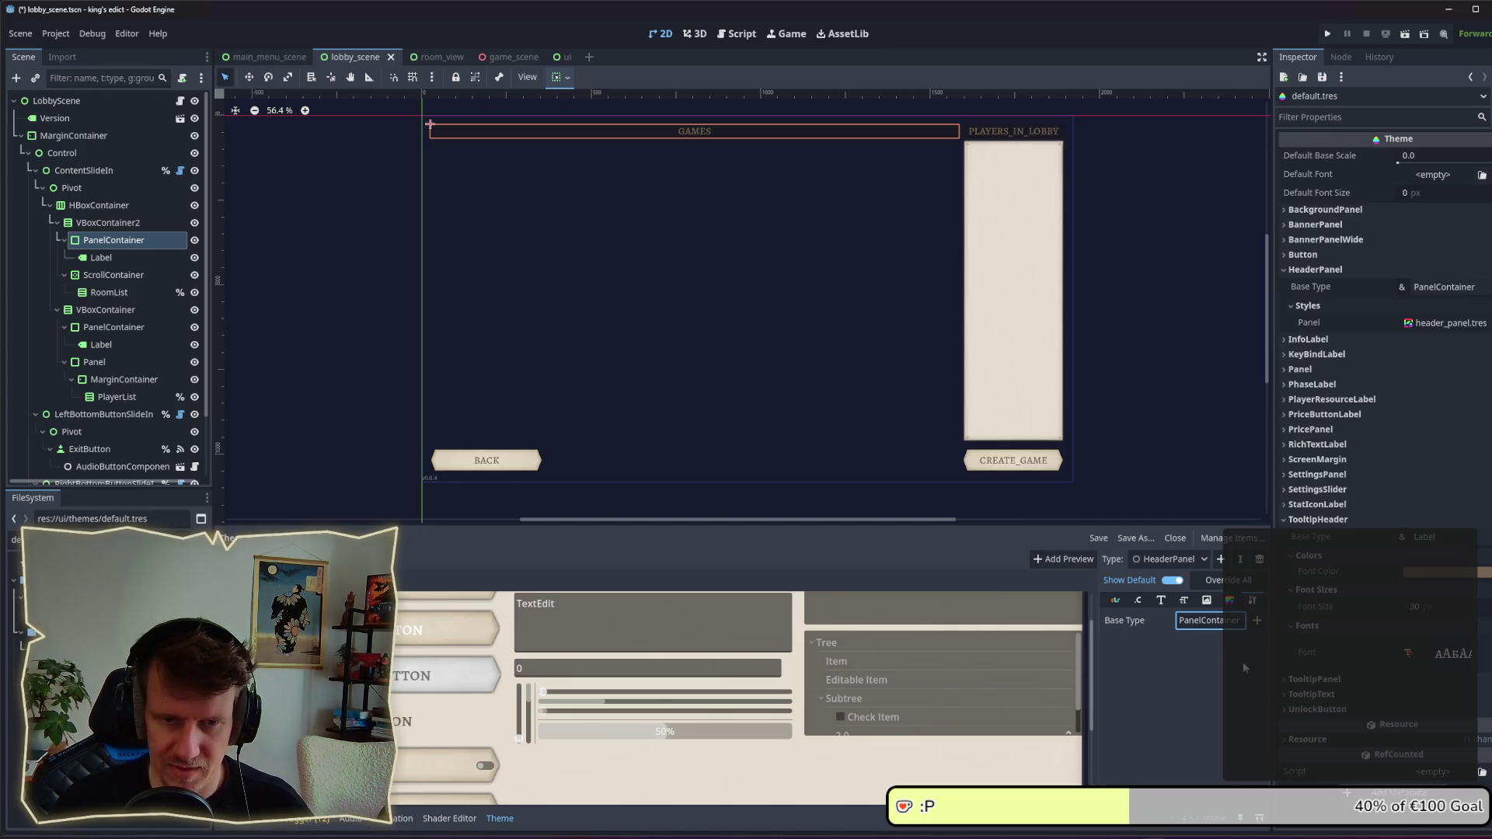
click(113, 240)
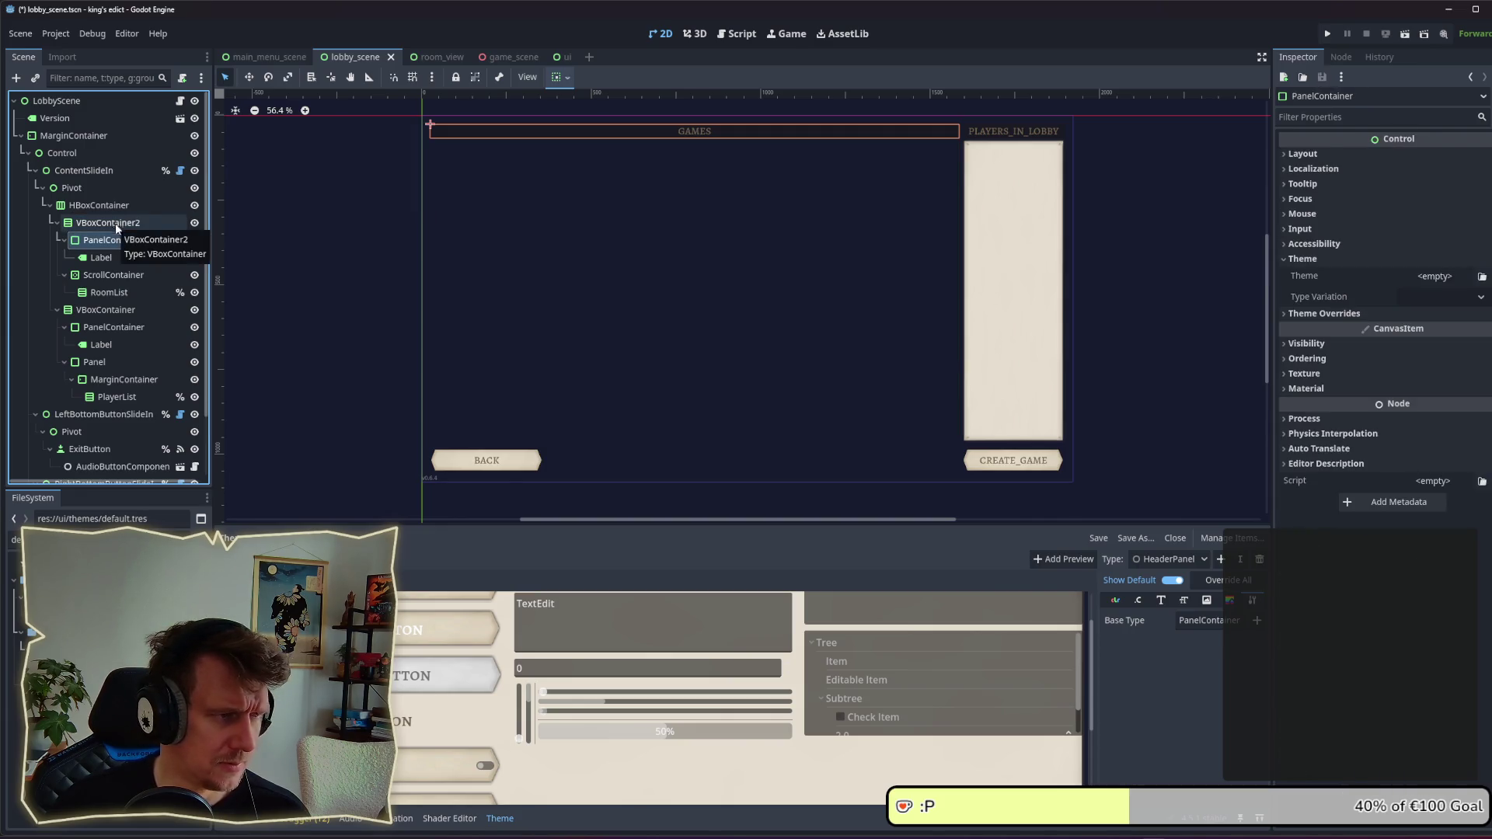
Step: Apply the HeaderPanel type variation to the GAMES header panel and save the scene
click(1441, 296)
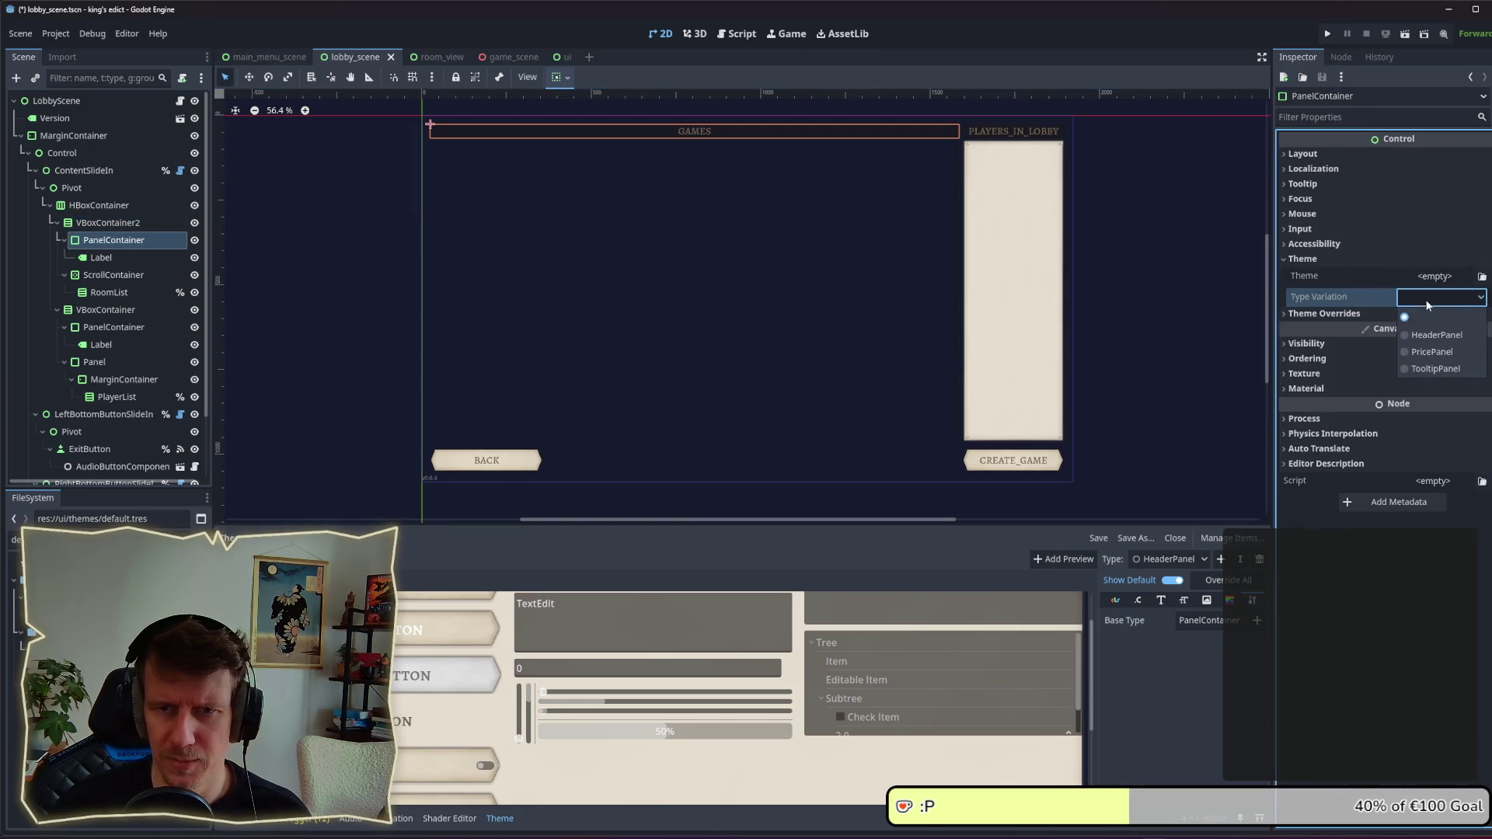
click(1443, 342)
key(ctrl+s)
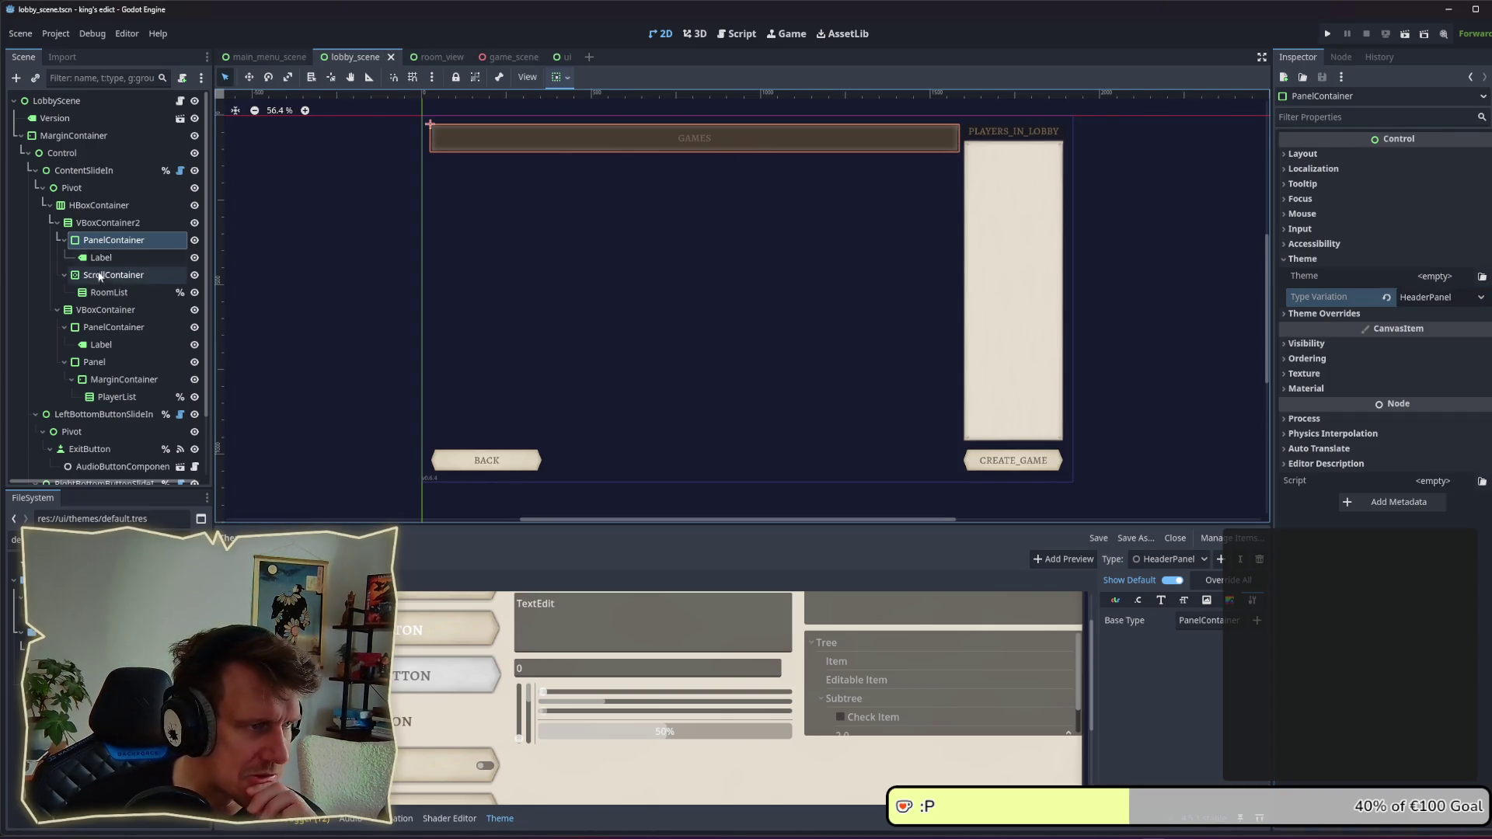
Step: Give the PLAYERS_IN_LOBBY header PanelContainer the HeaderPanel type variation
click(110, 345)
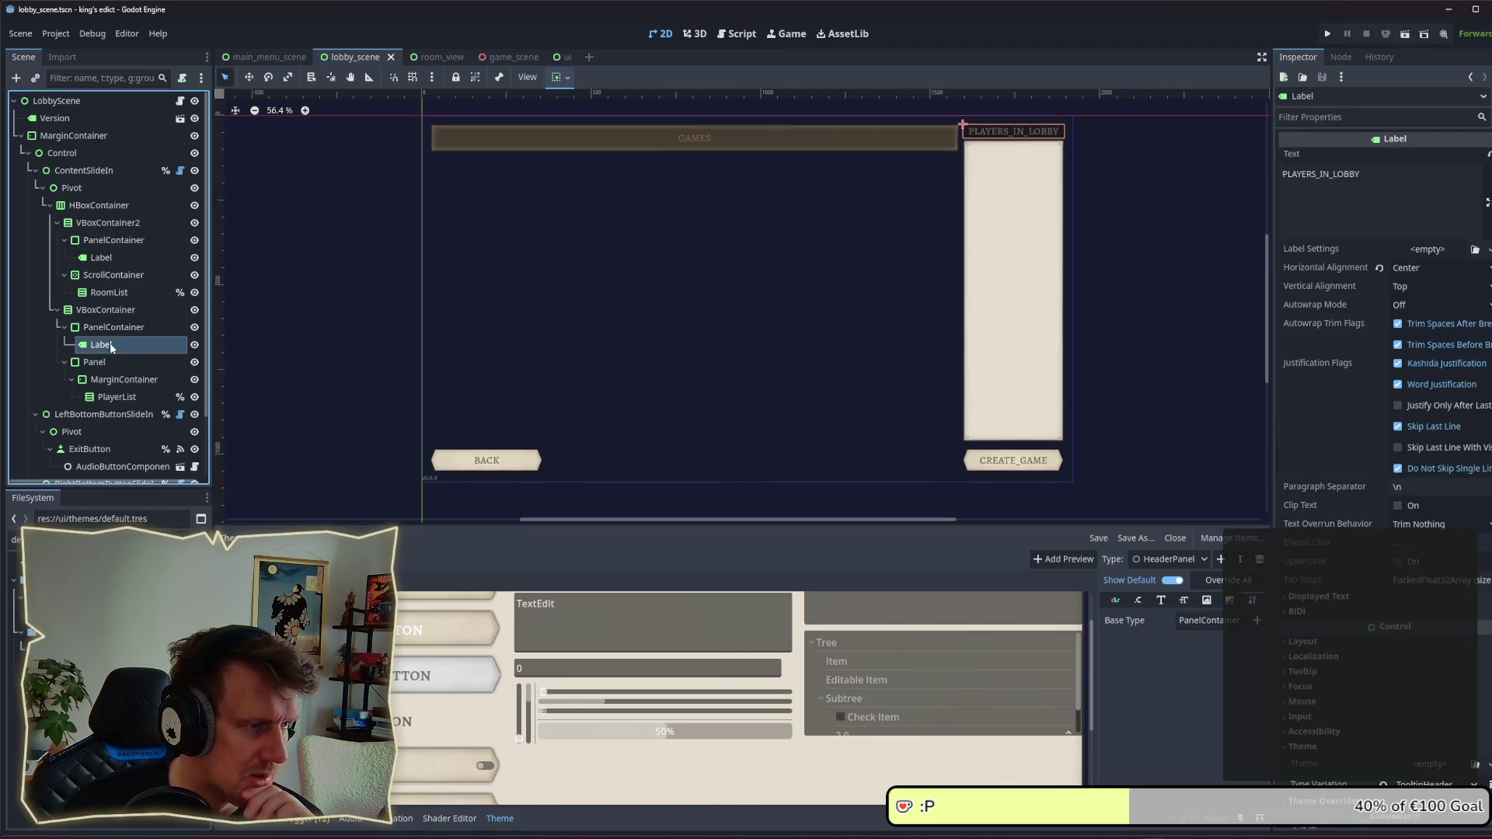
click(128, 328)
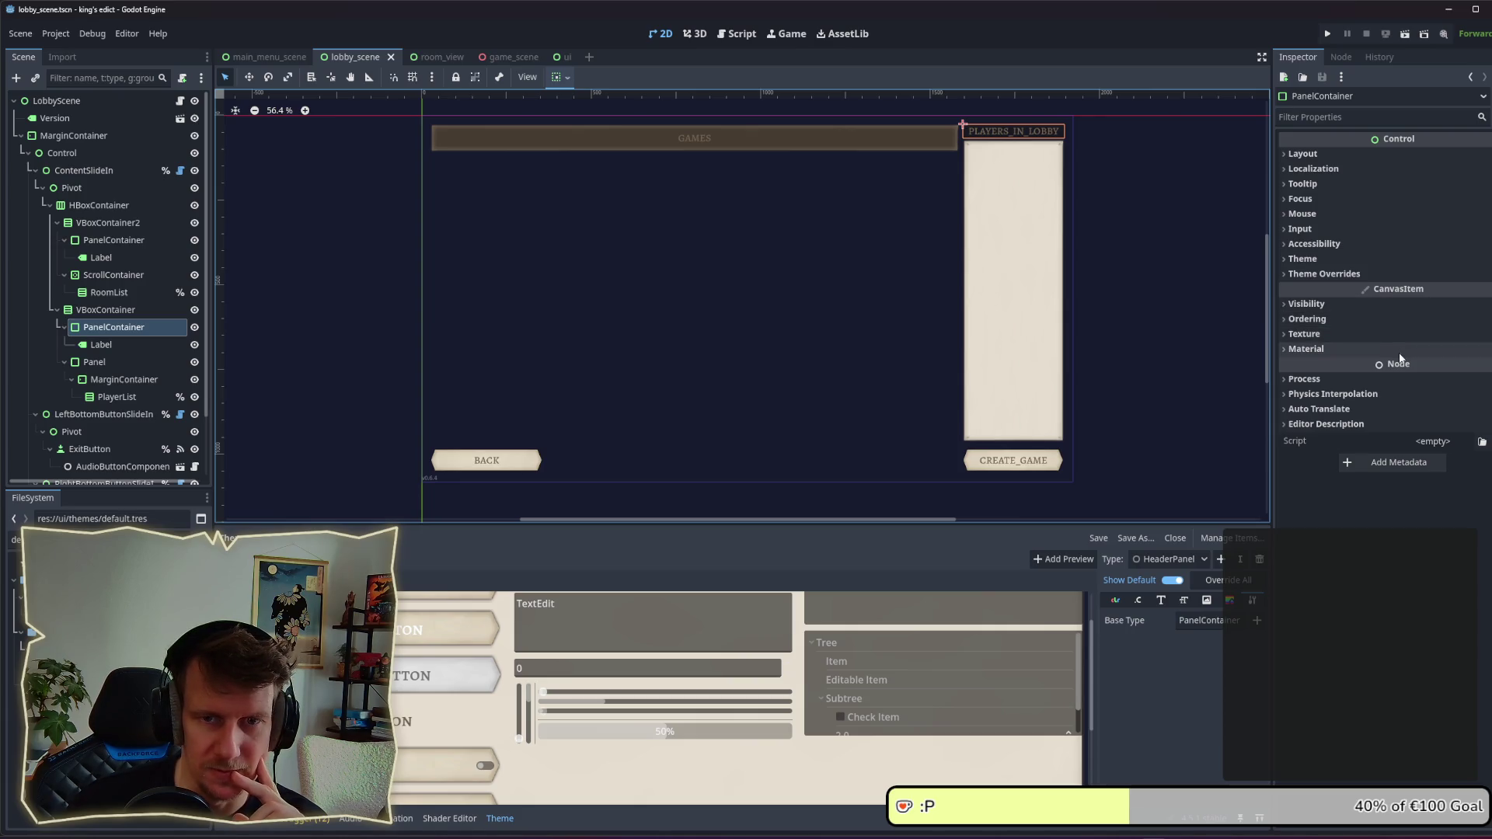
click(1362, 274)
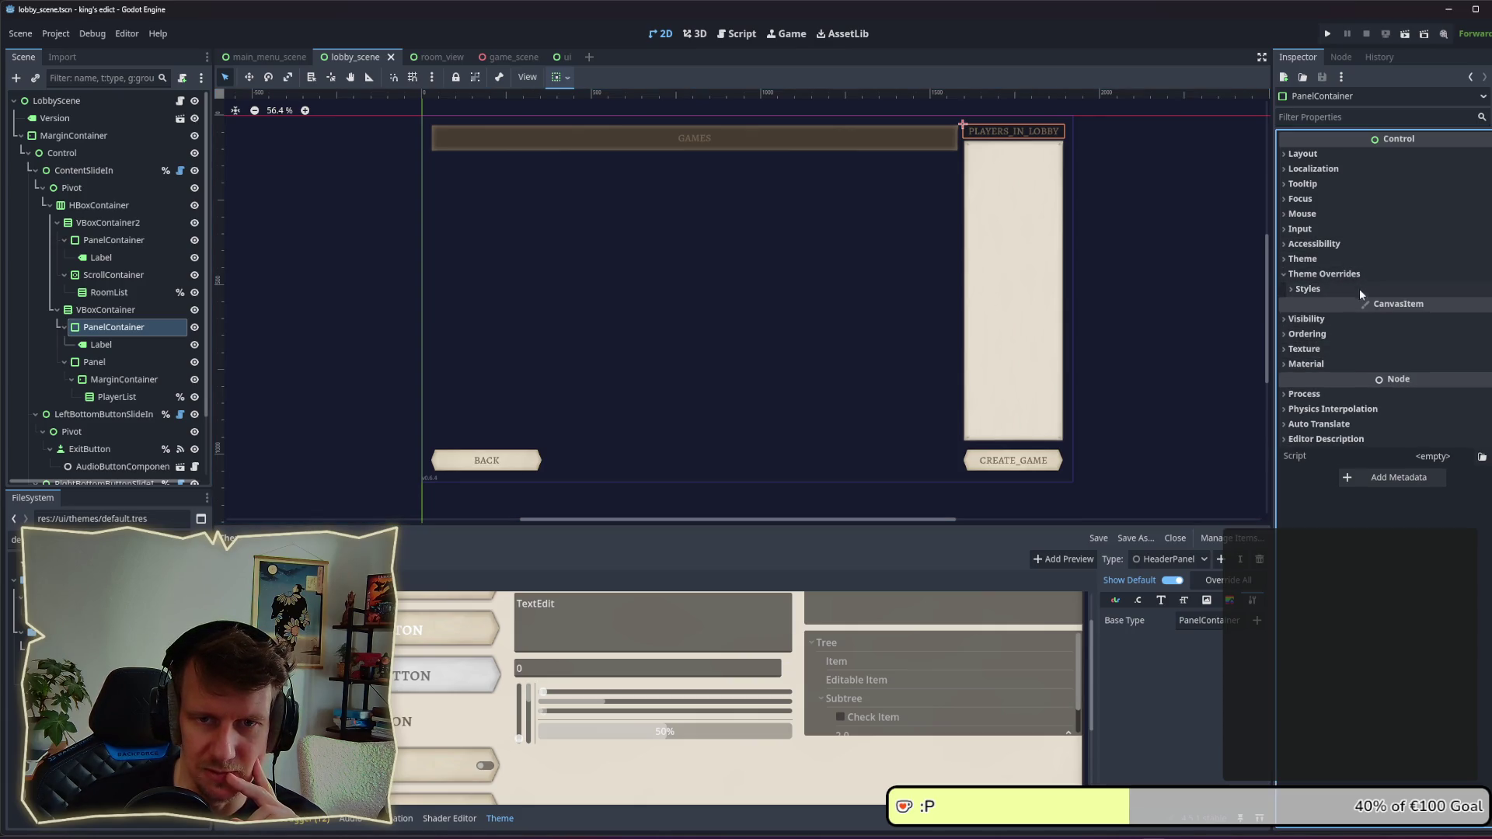
click(1348, 275)
click(1336, 260)
click(1424, 297)
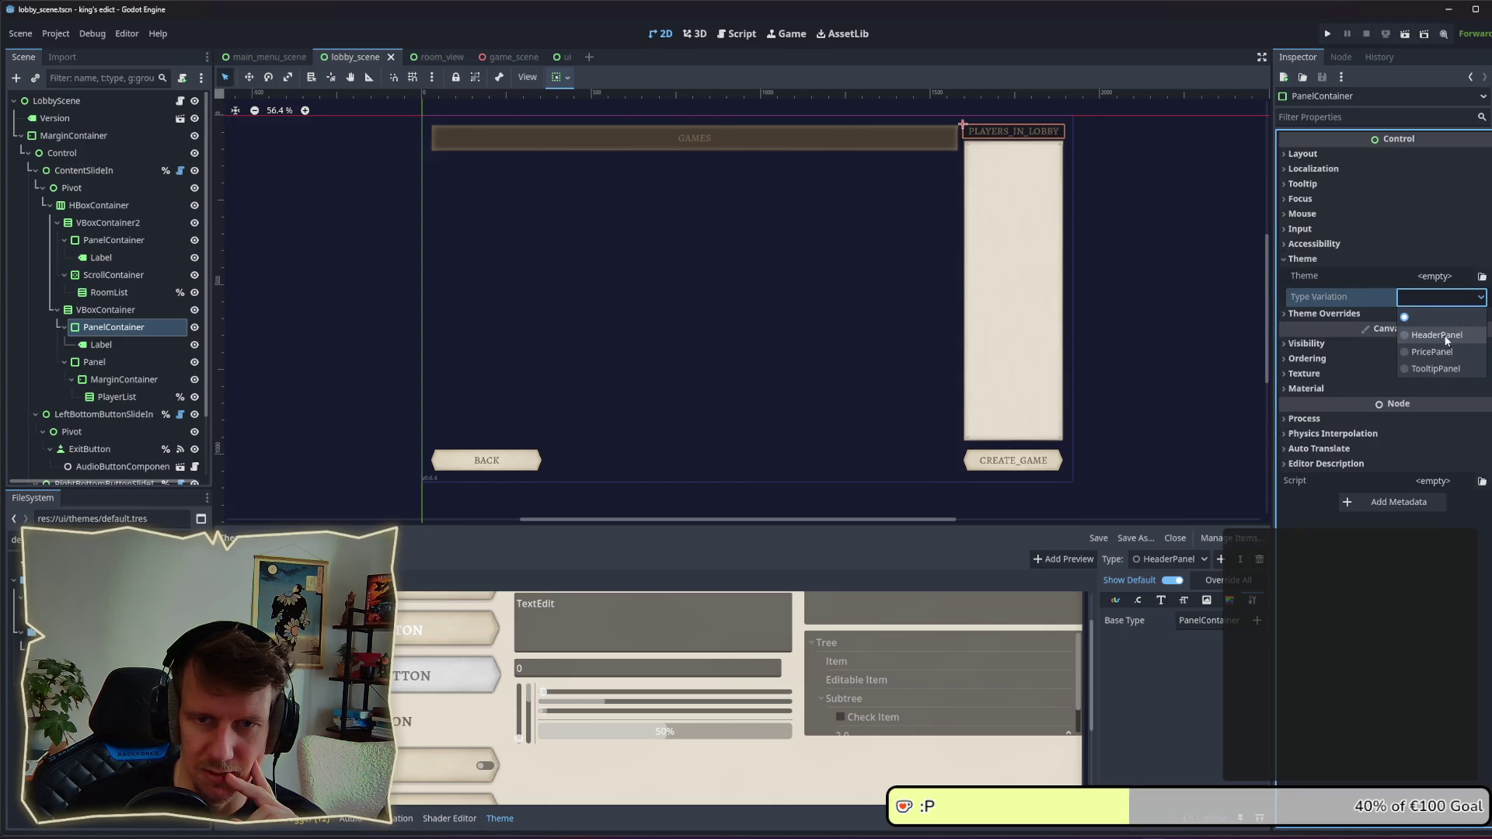
click(1436, 335)
click(1102, 213)
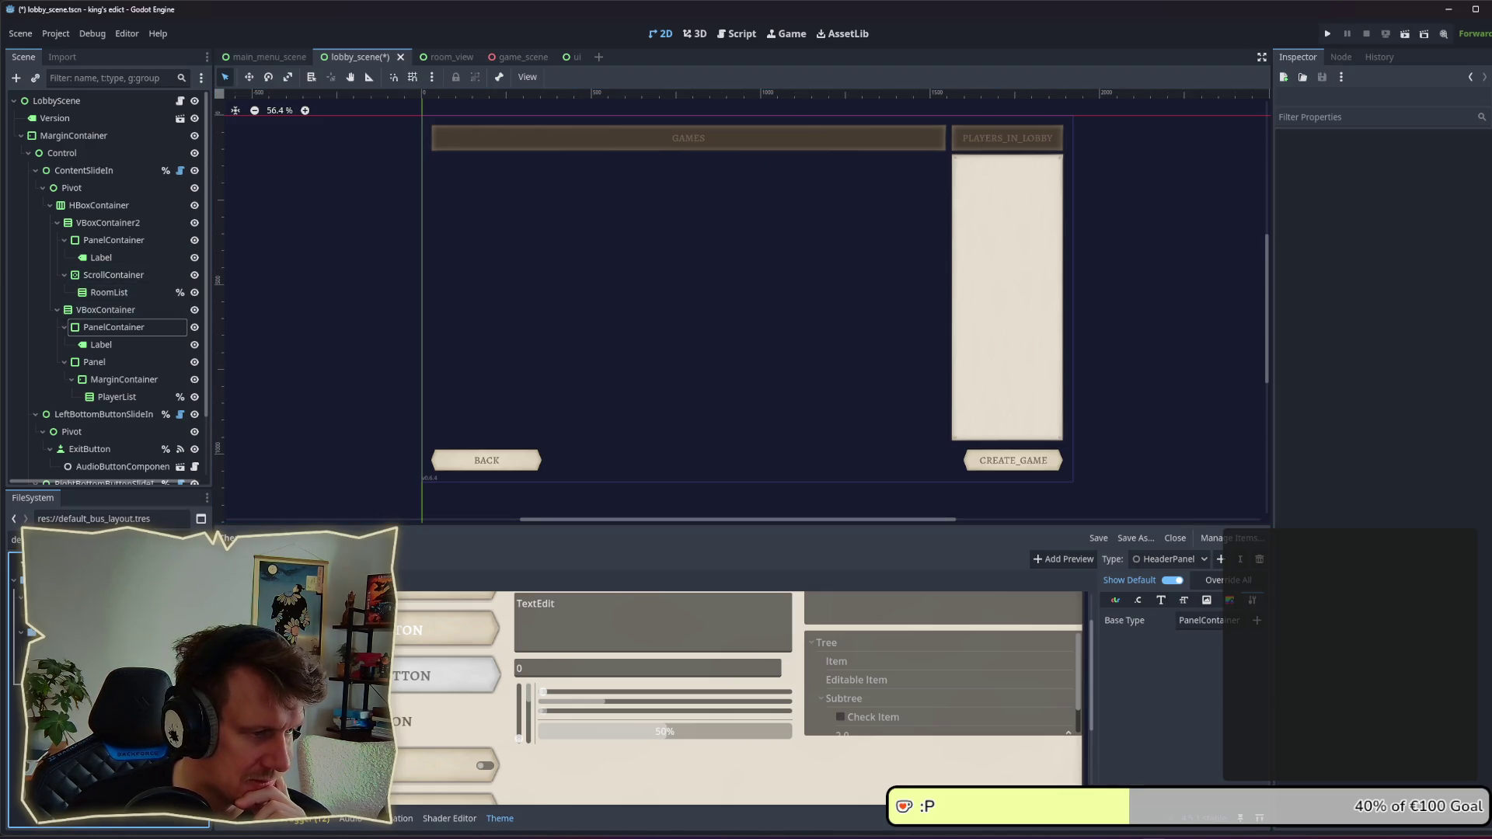
Step: Open default.tres in the Inspector and fold the TooltipHeader and HeaderPanel type sections
click(47, 631)
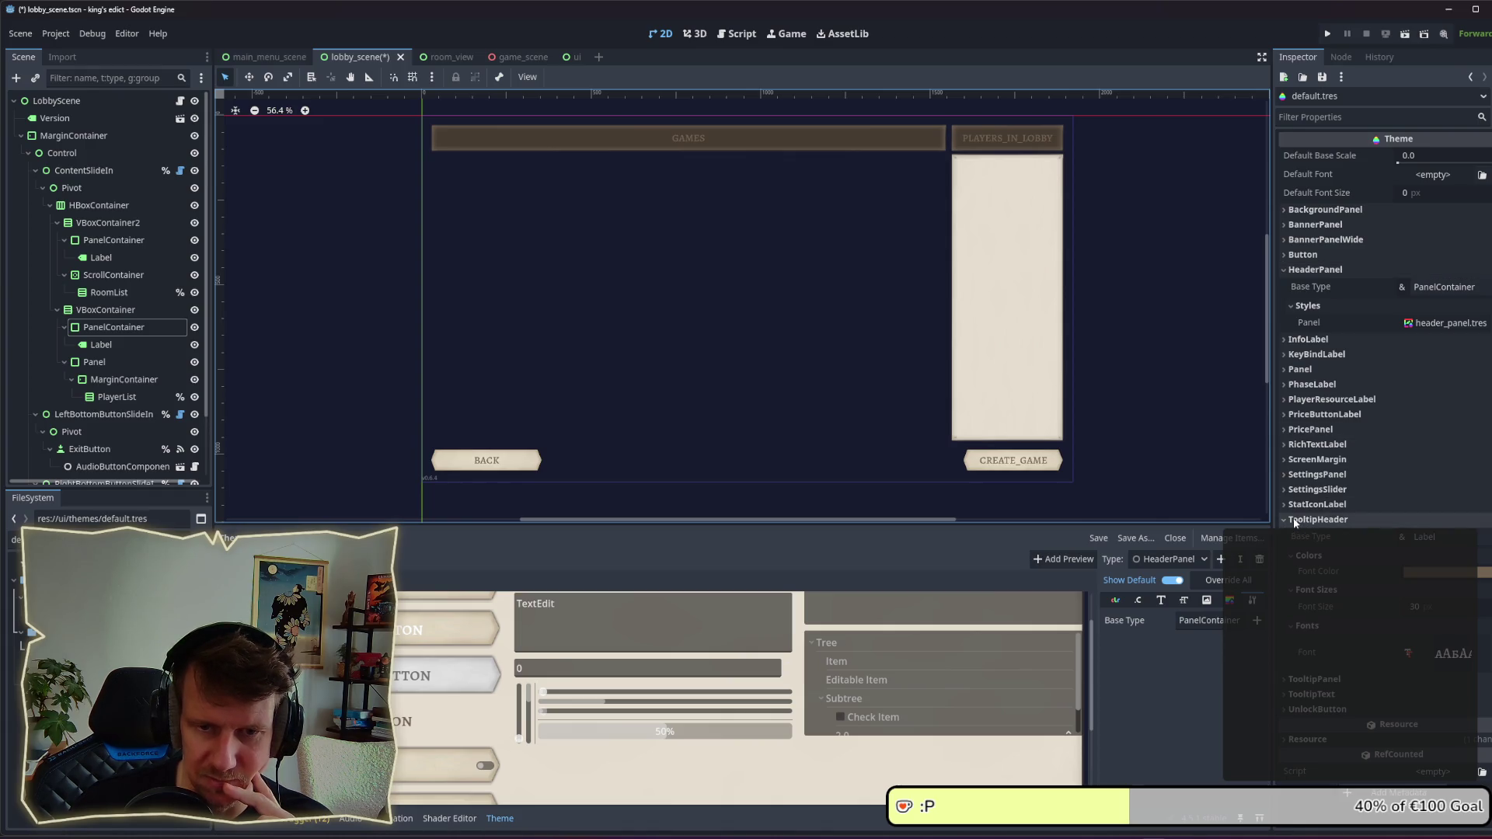
click(1328, 520)
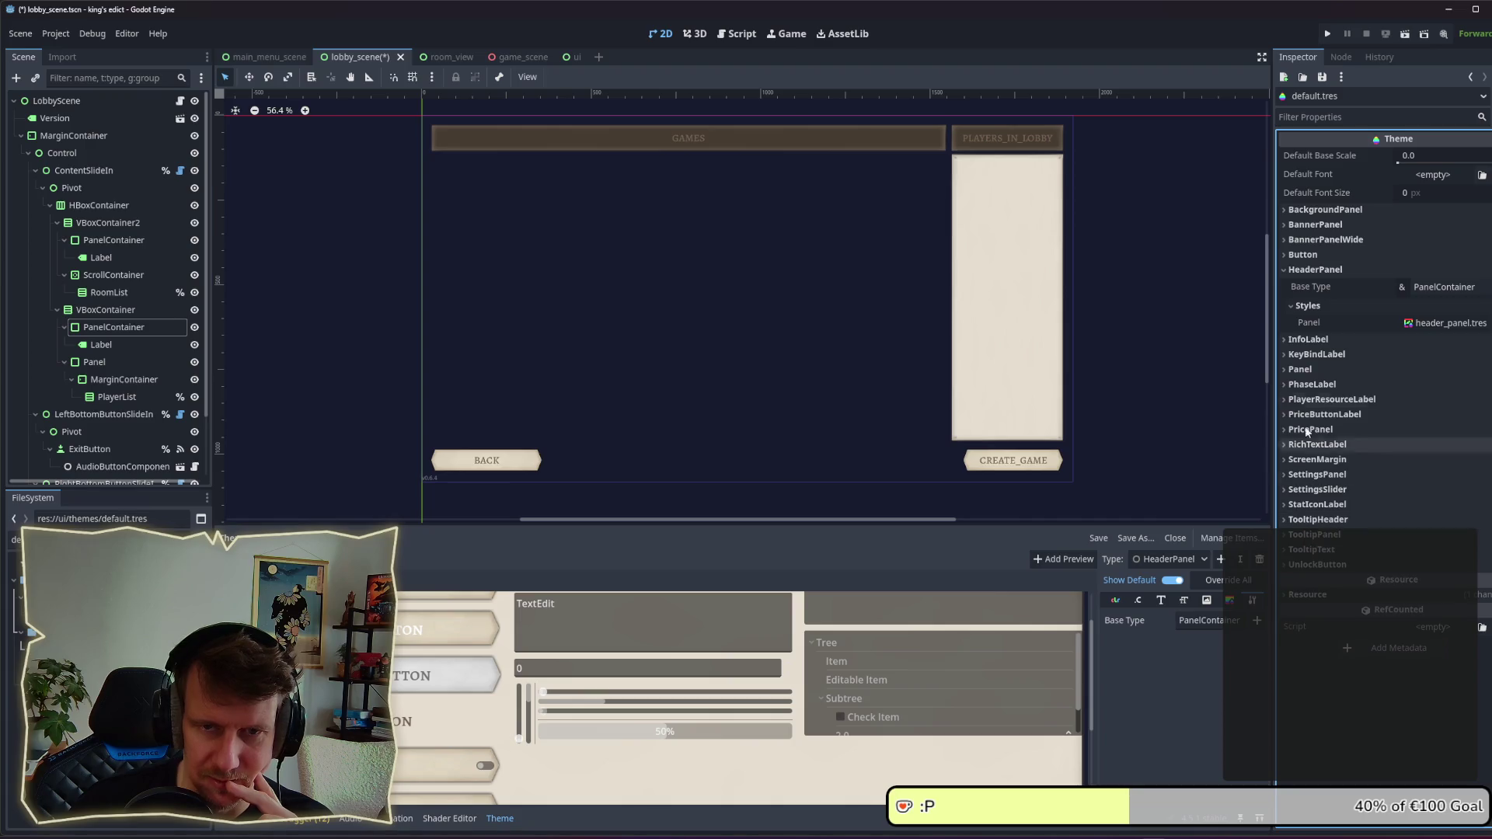
click(1315, 269)
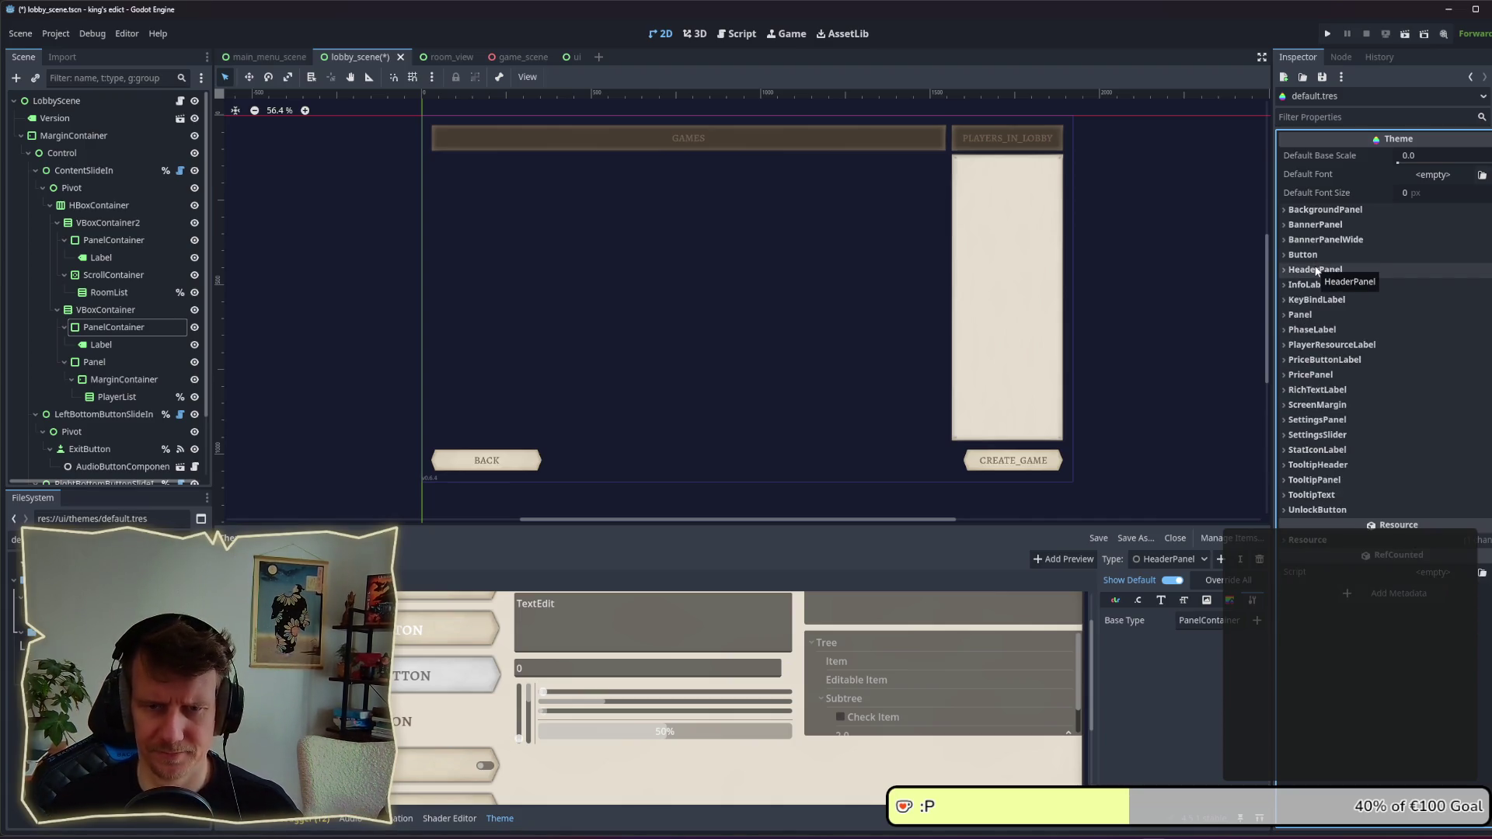
click(1315, 269)
click(1316, 269)
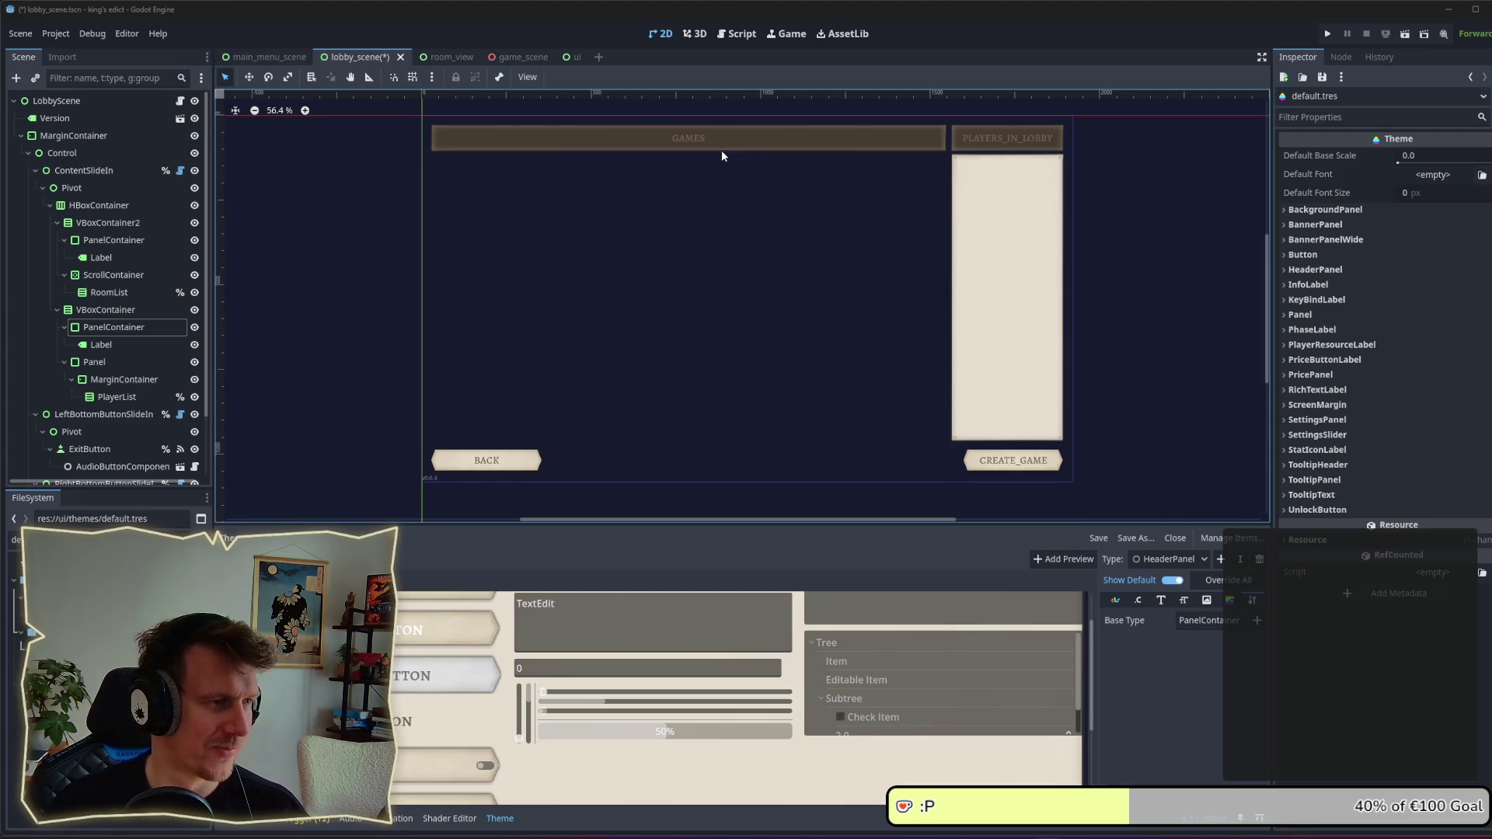
Step: Inspect the players VBoxContainer and its list Panel, folding and unfolding the header container
click(91, 364)
click(97, 311)
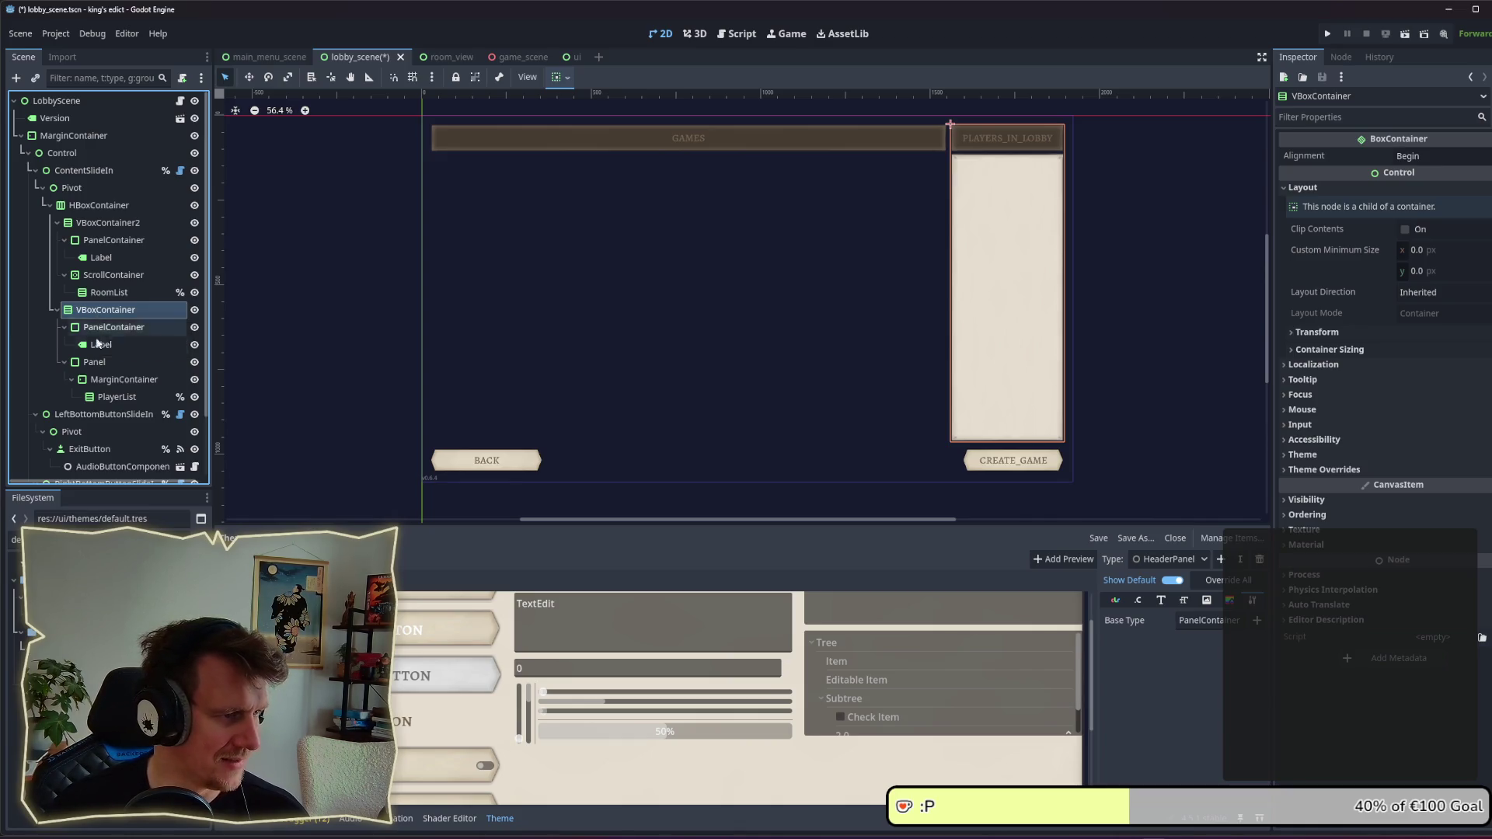
click(96, 364)
click(64, 327)
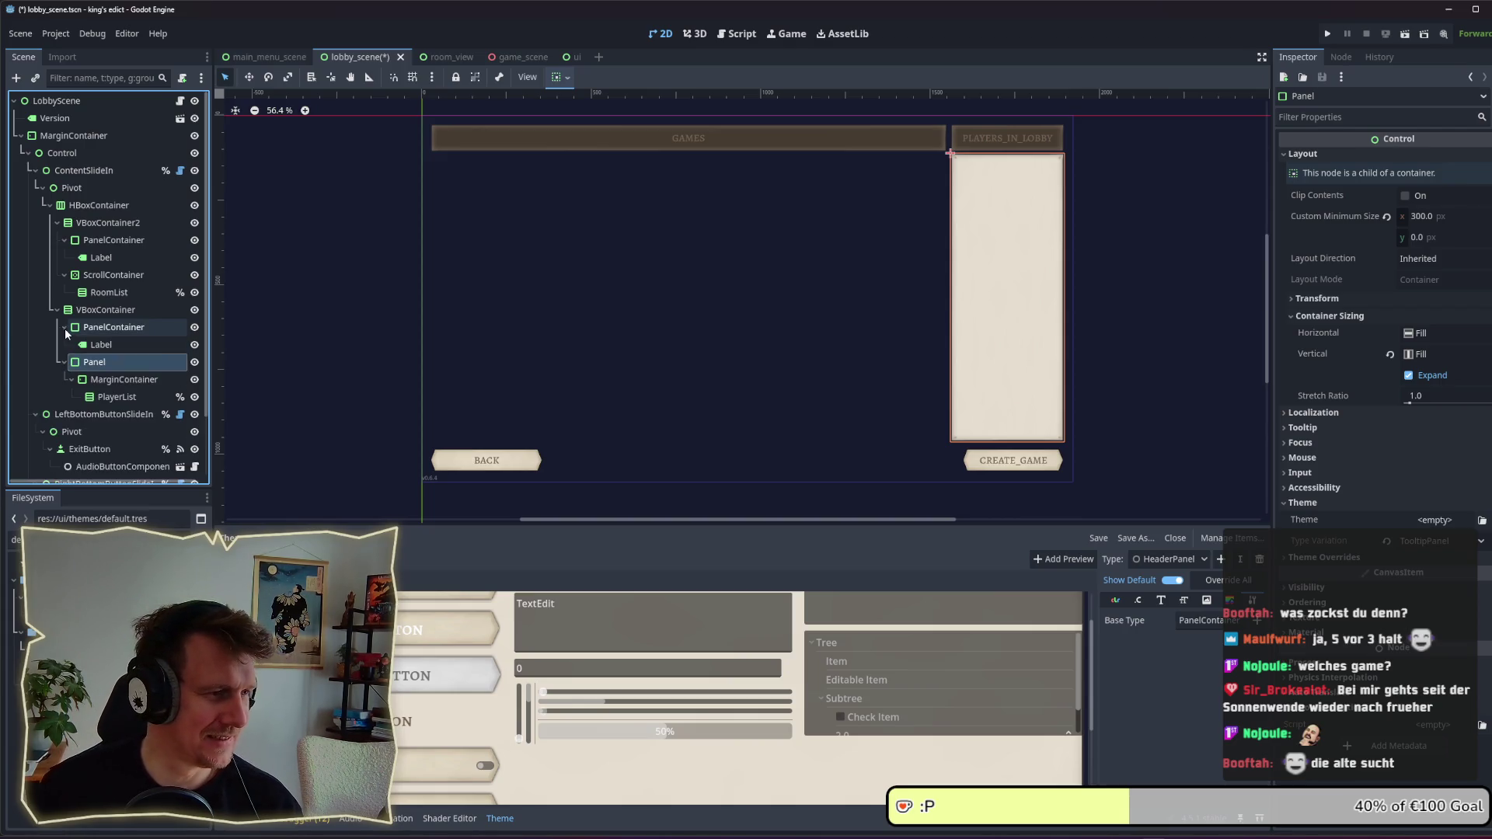
click(63, 328)
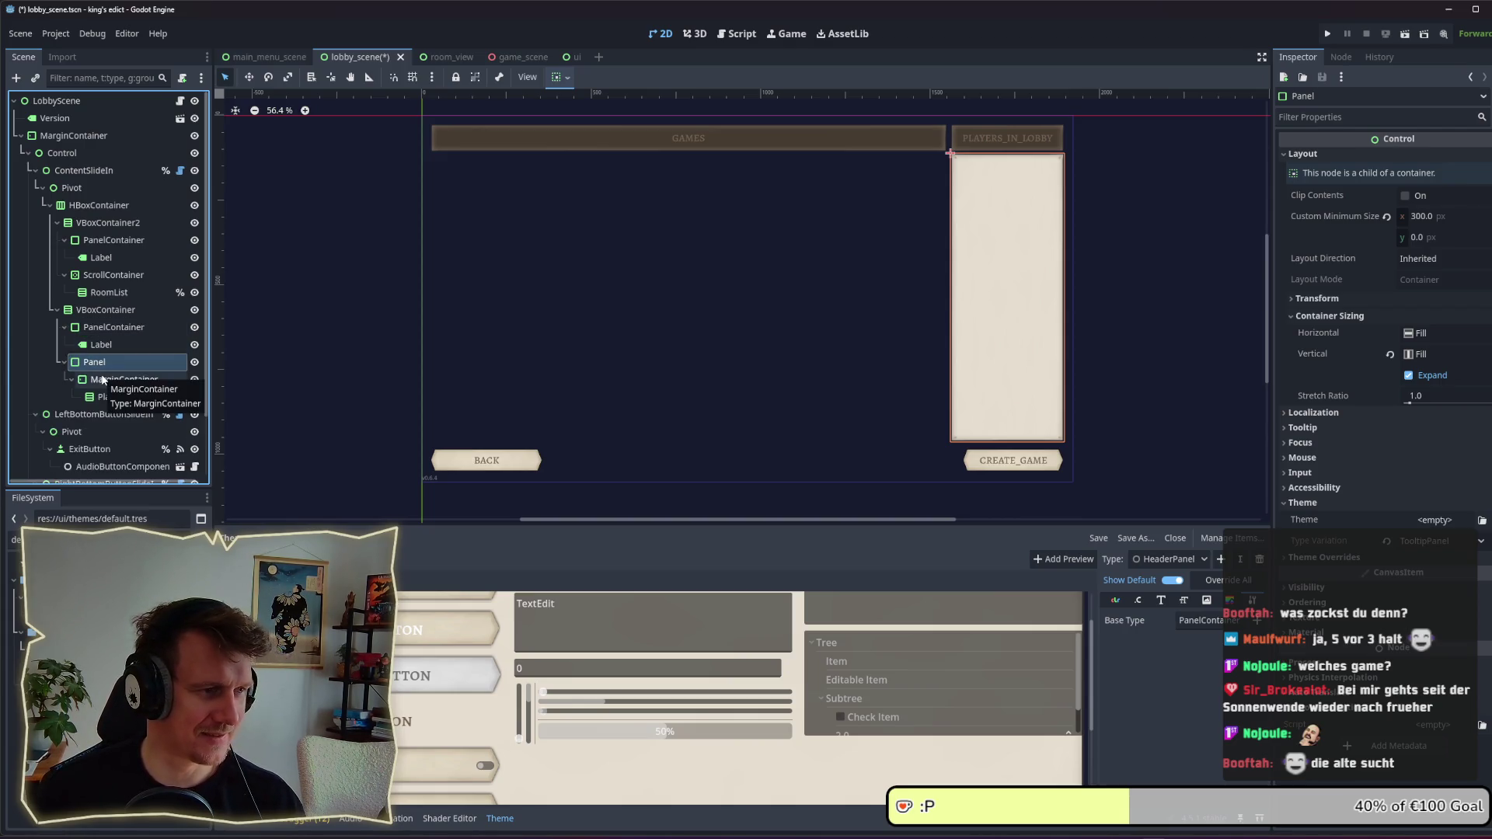
Step: Check the MarginContainer margins, the PLAYERS_IN_LOBBY label and its HeaderPanel header container
click(104, 381)
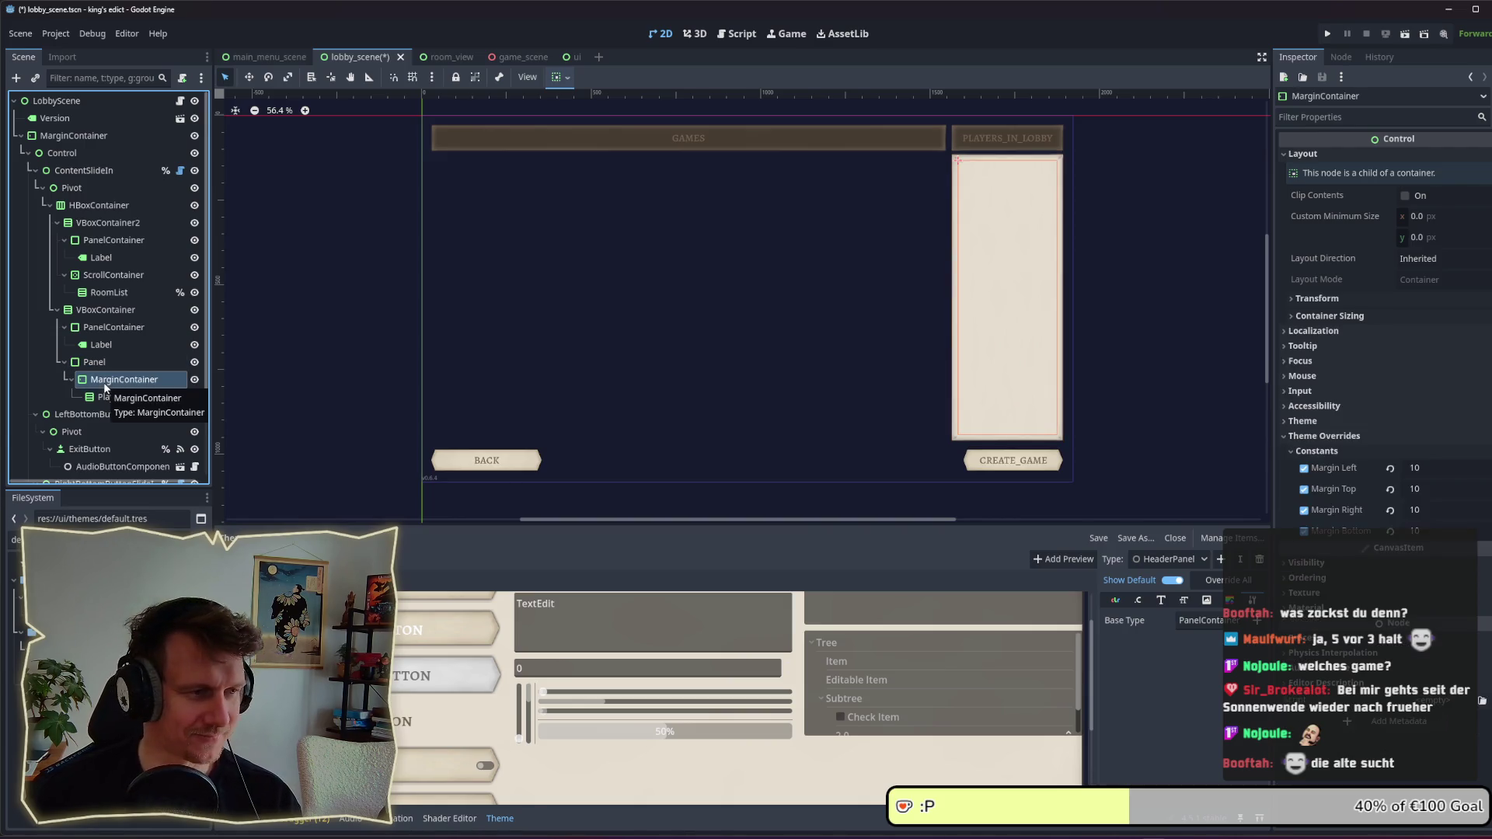
click(100, 365)
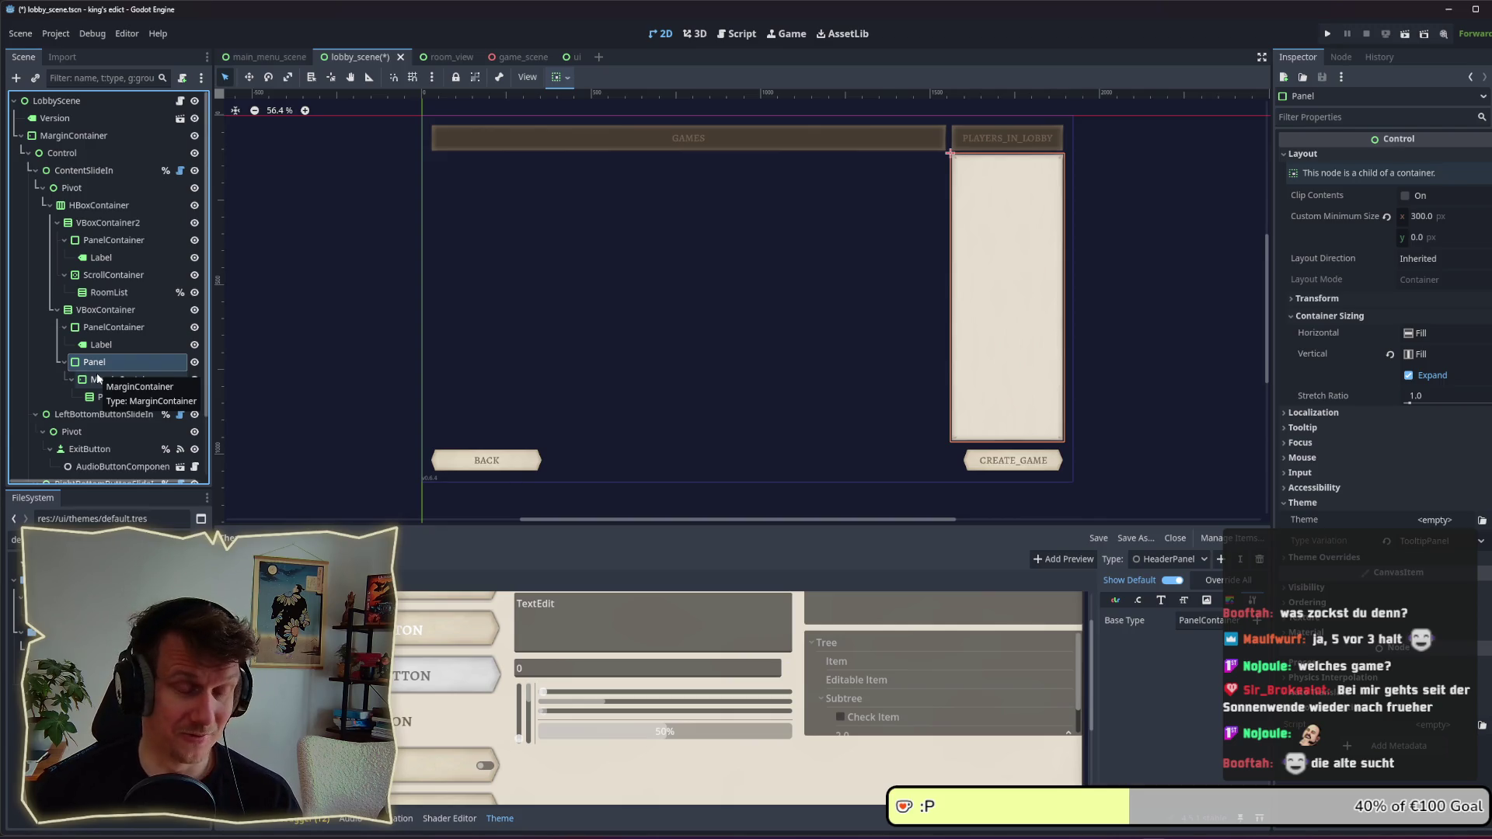
click(100, 346)
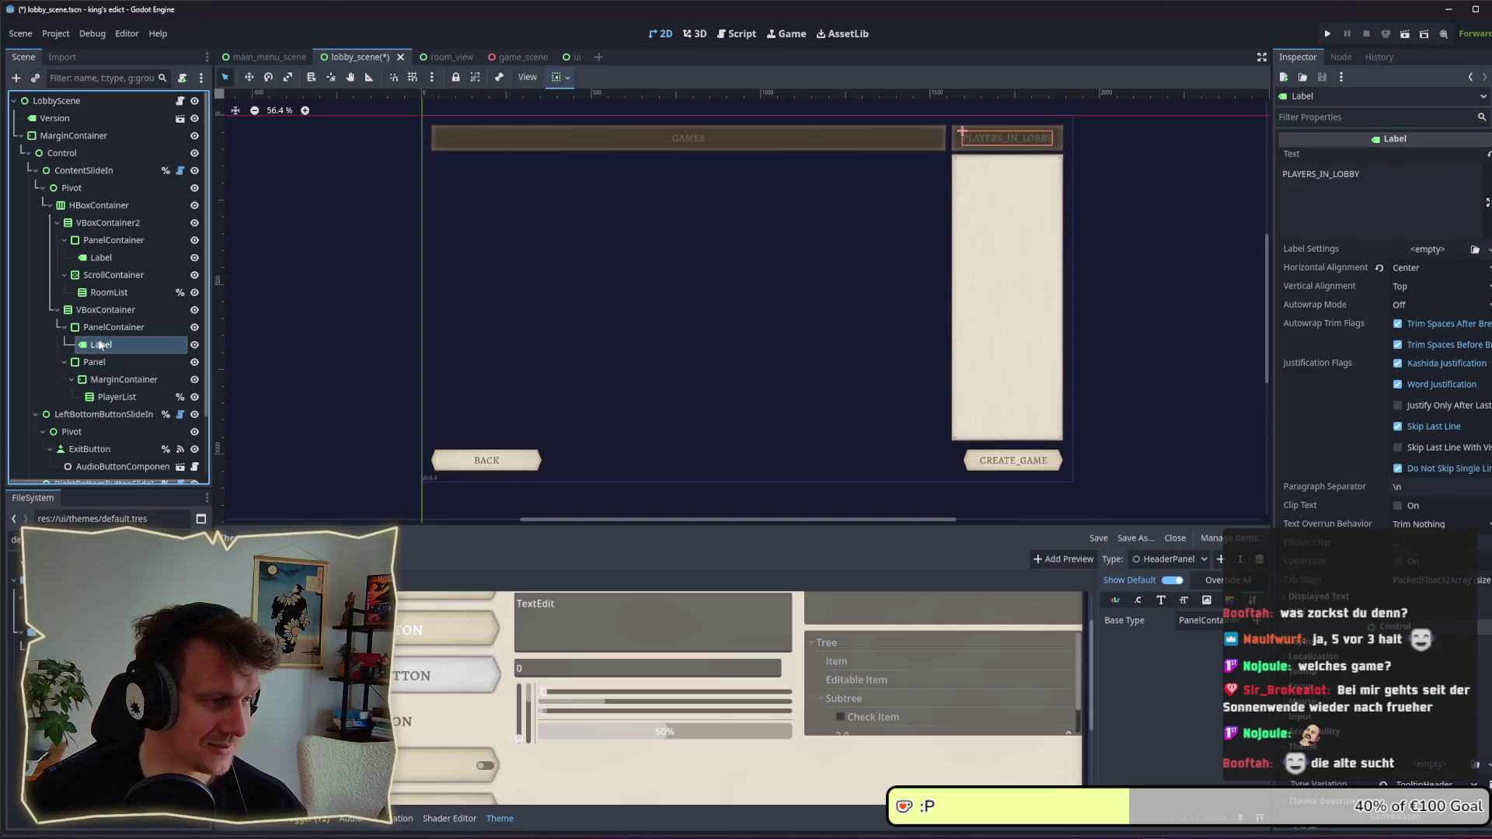
click(100, 330)
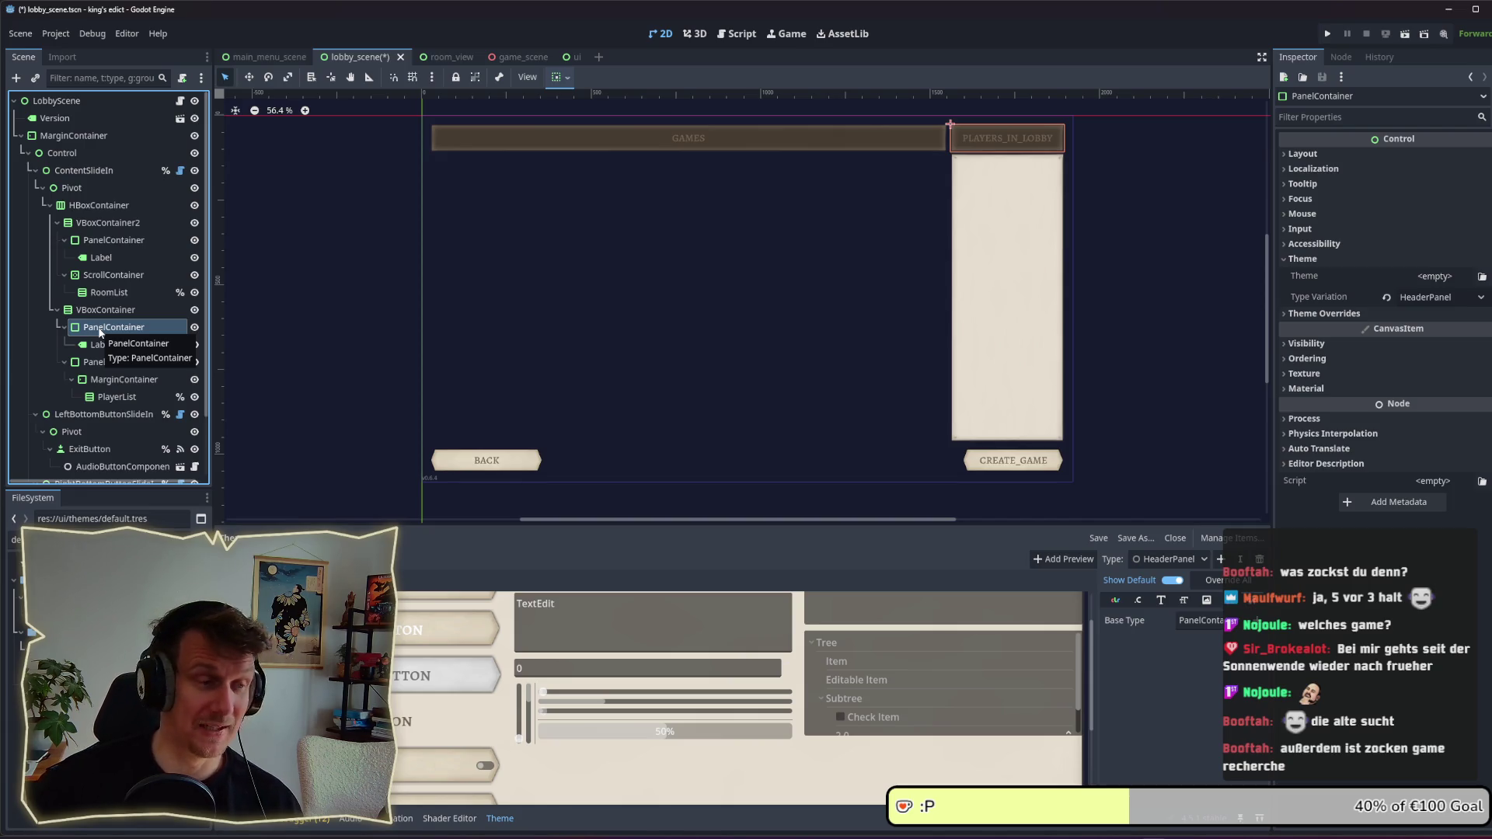
click(101, 311)
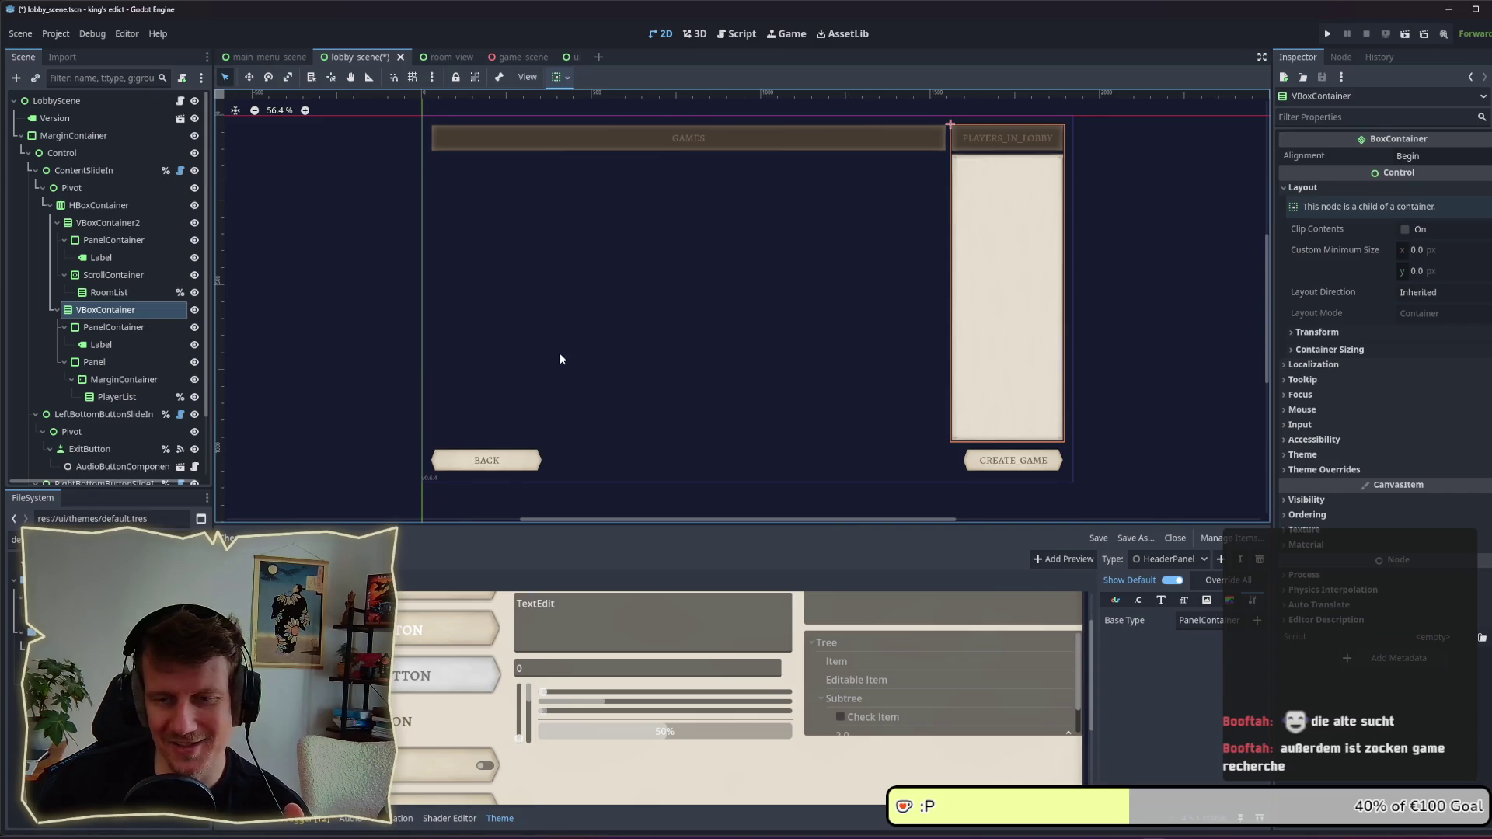
Step: Inspect the header PanelContainer, the players VBoxContainer and the PLAYERS_IN_LOBBY label
click(122, 327)
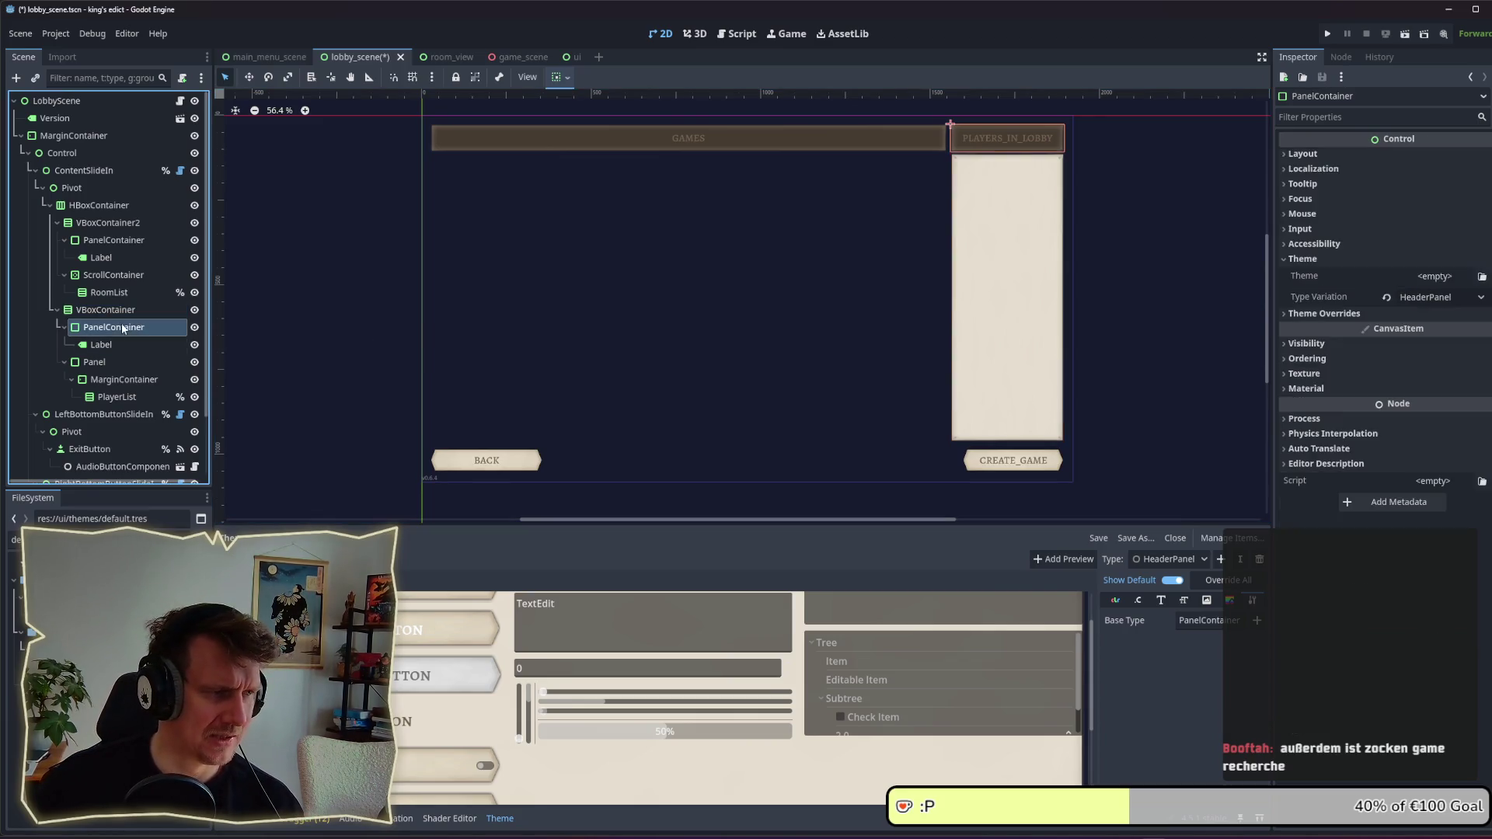
click(115, 309)
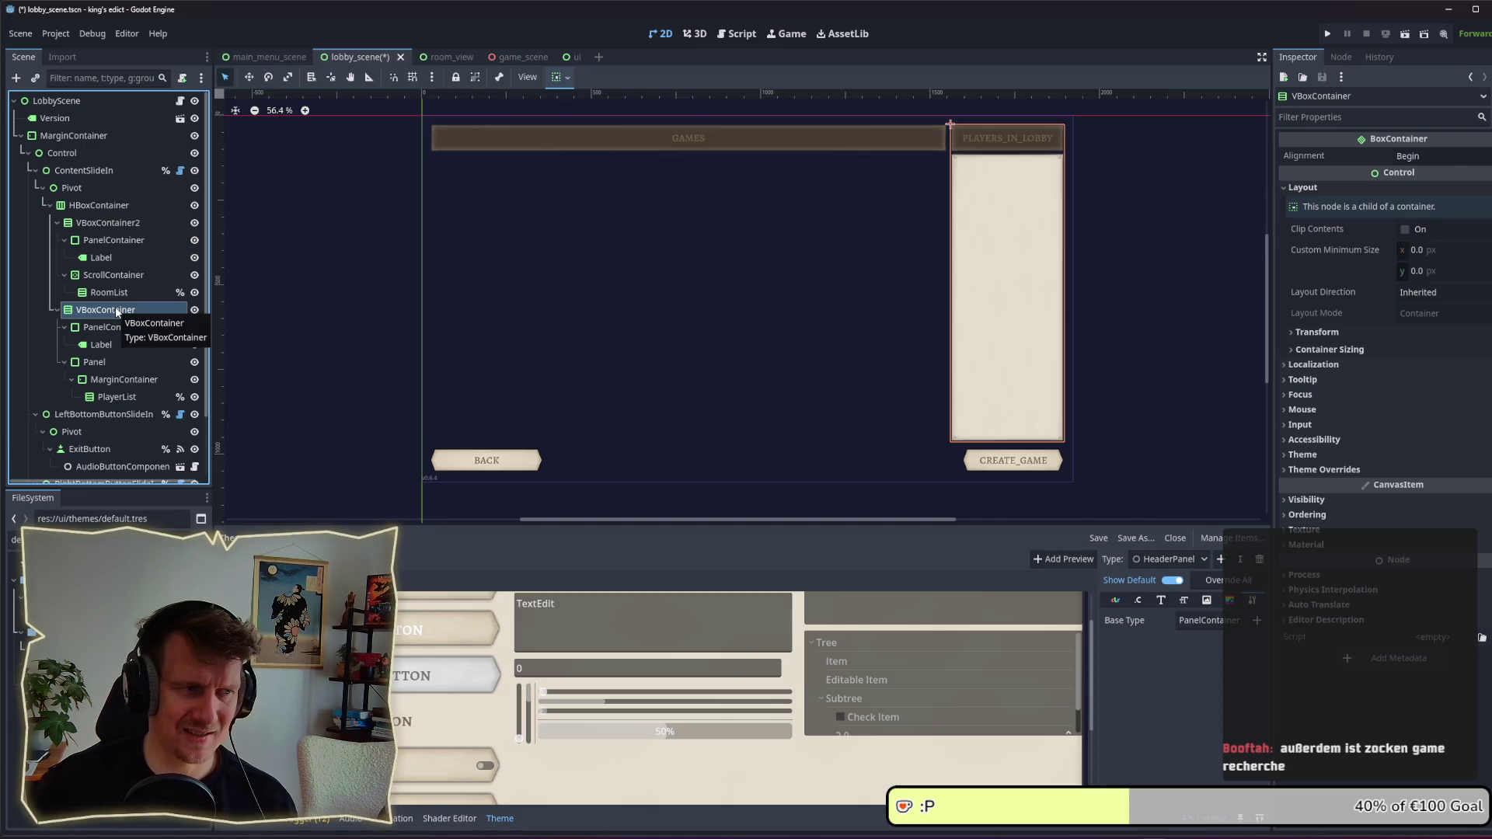
click(108, 328)
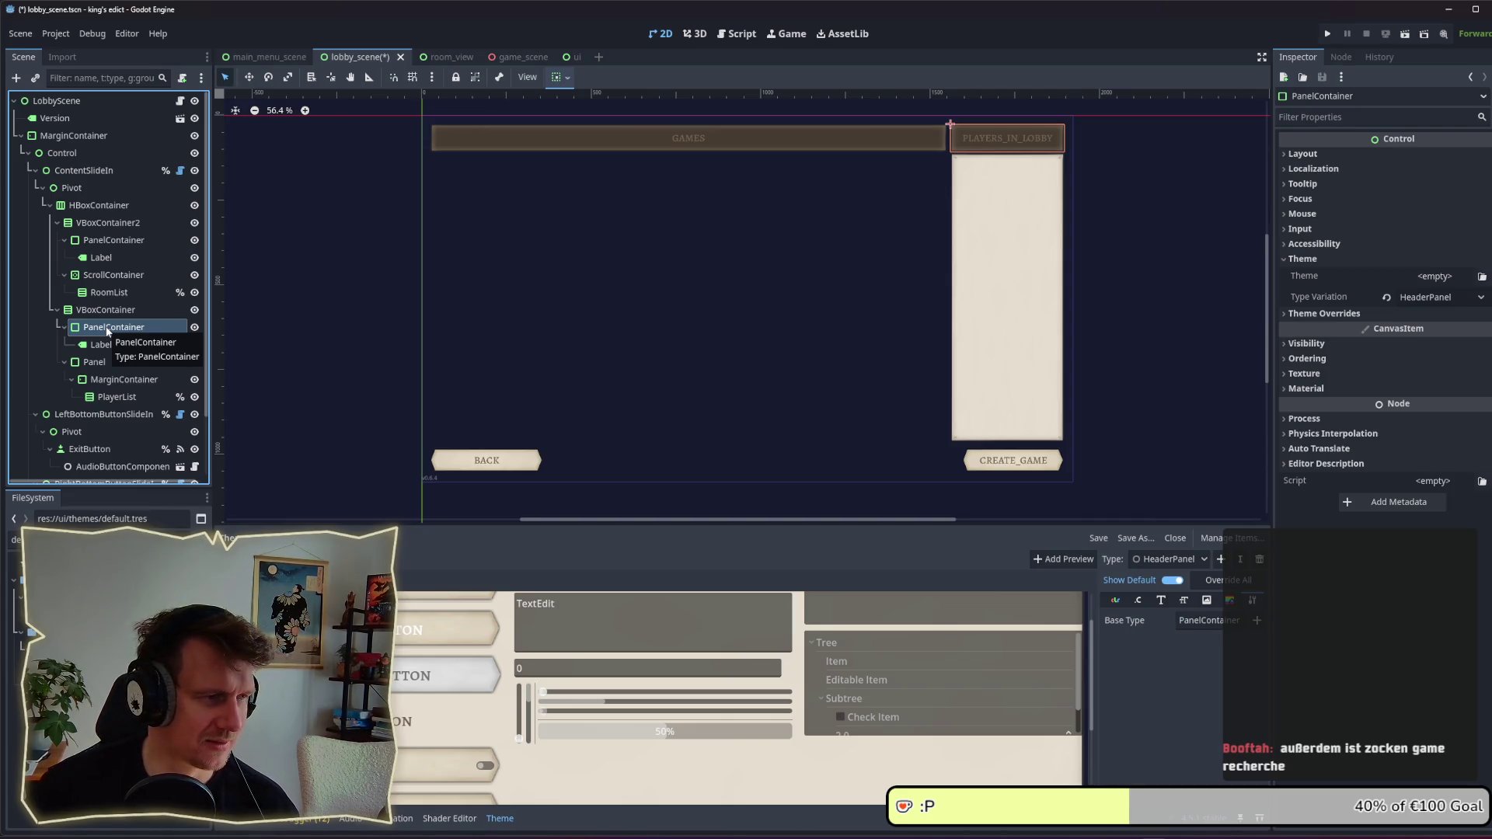
key(Down)
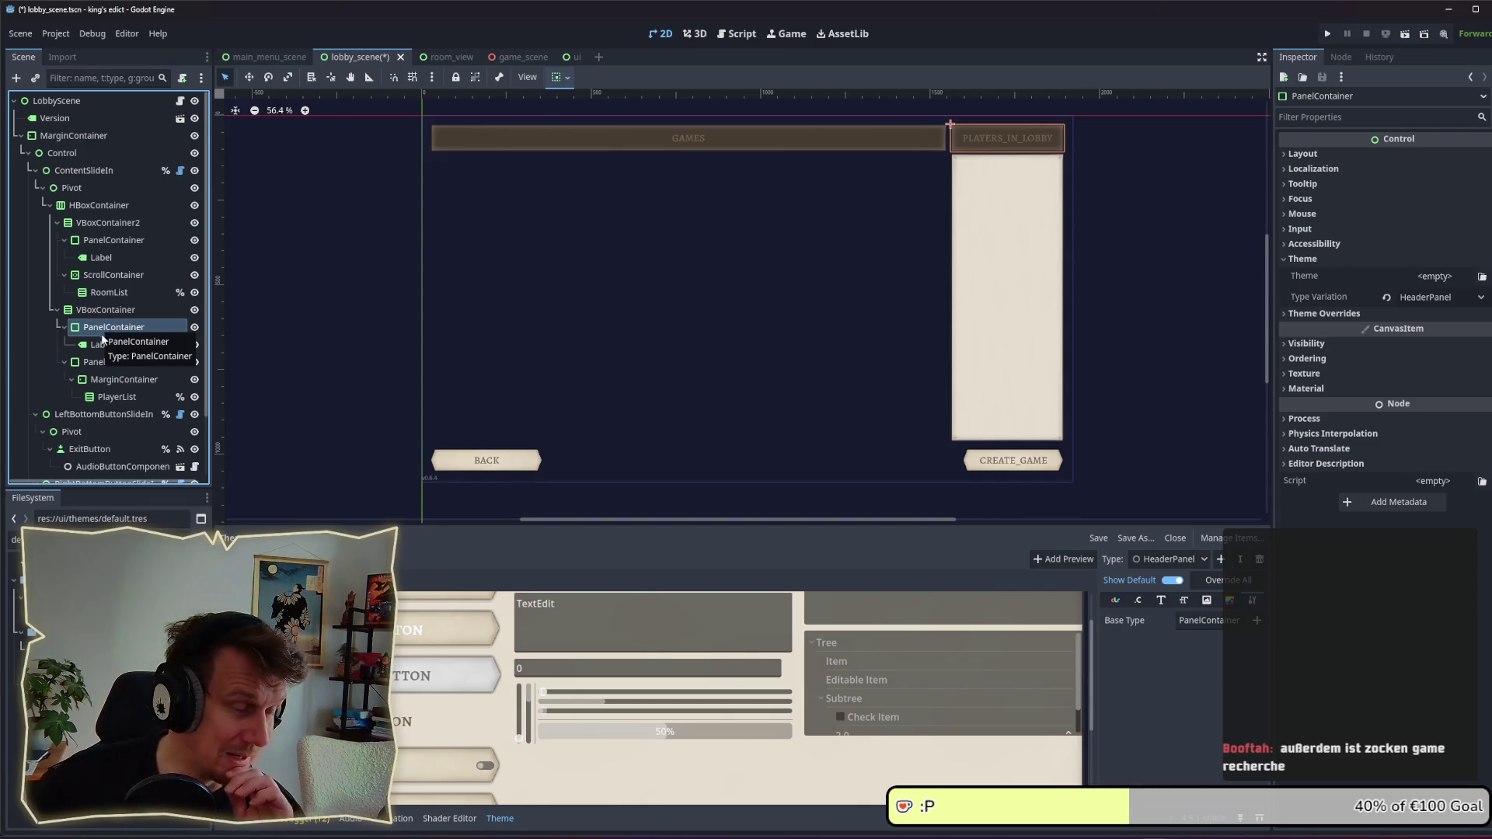
click(101, 345)
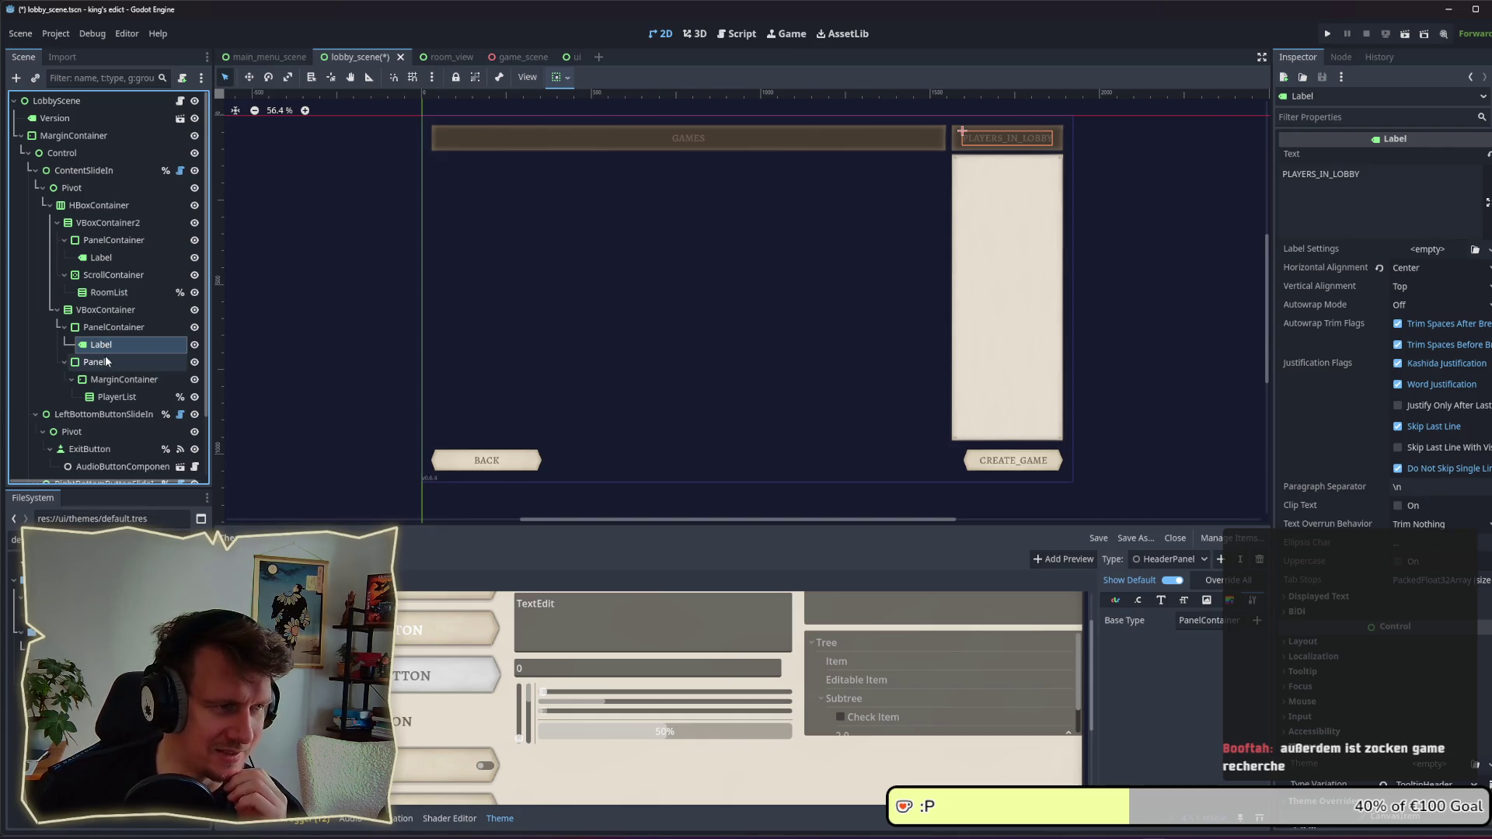
Step: Compare the list Panel's settings with its MarginContainer's margins
click(107, 362)
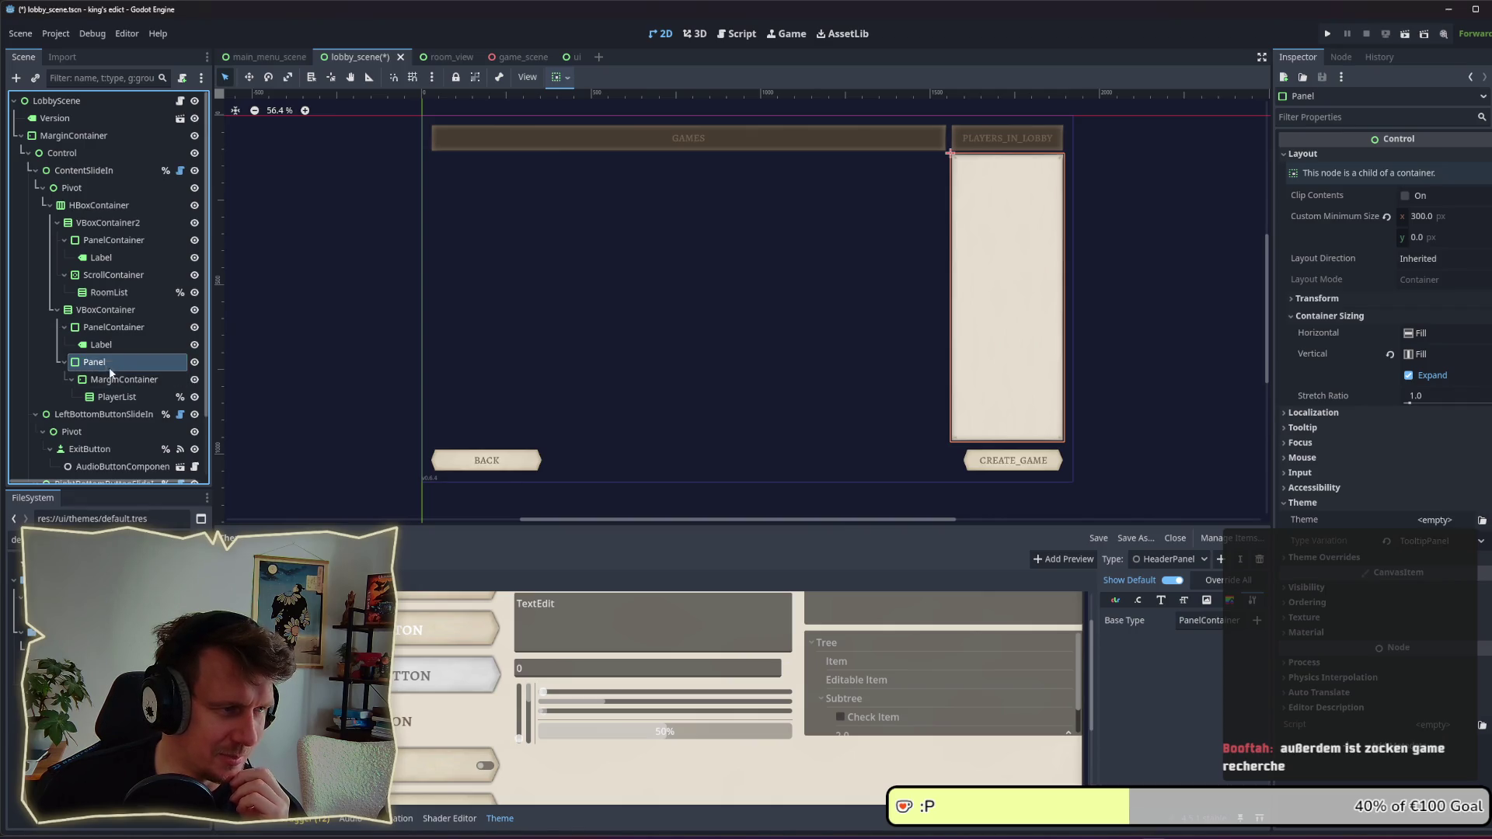
click(110, 379)
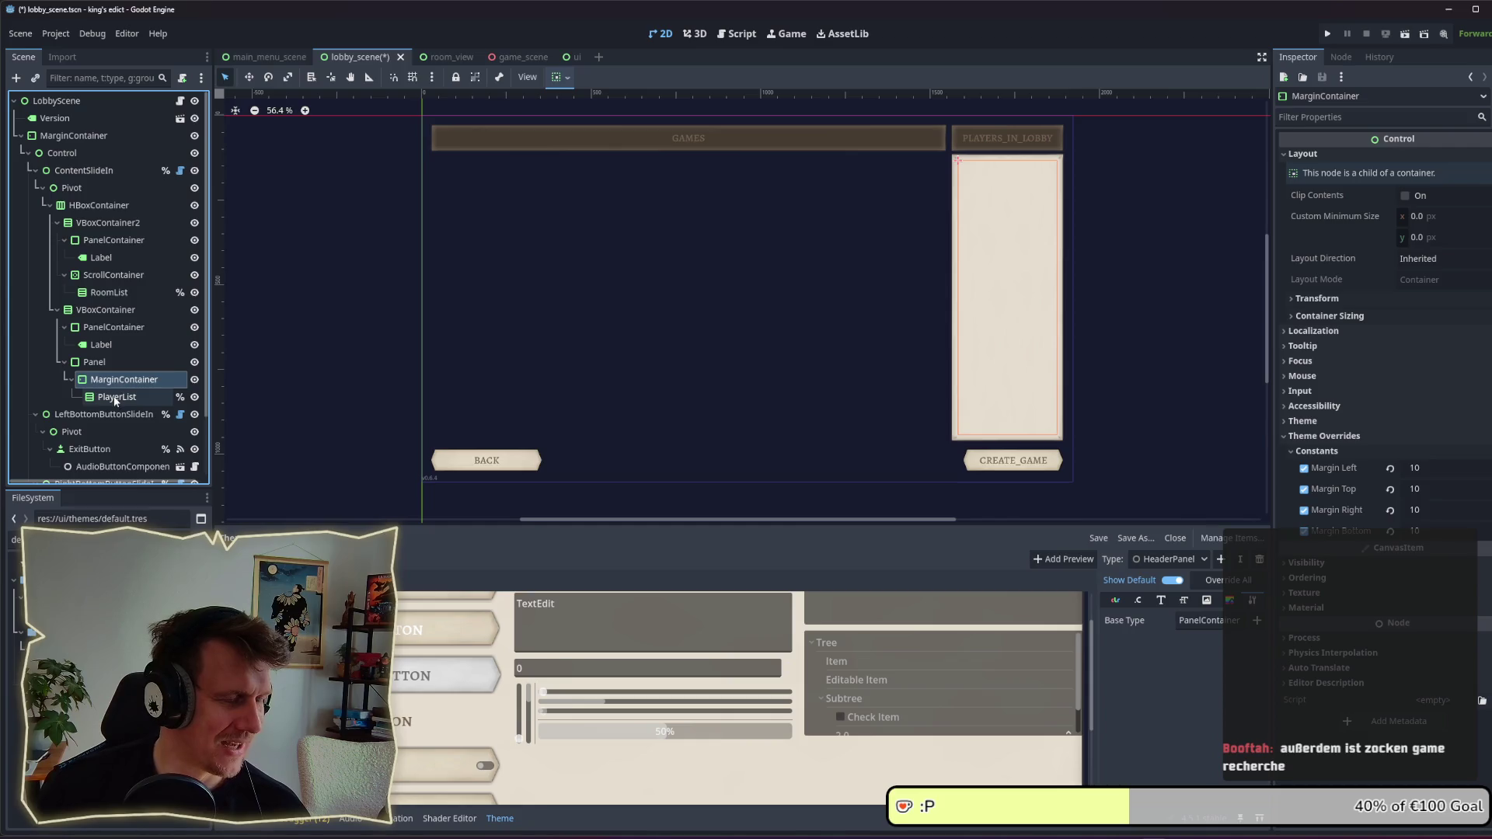
click(108, 370)
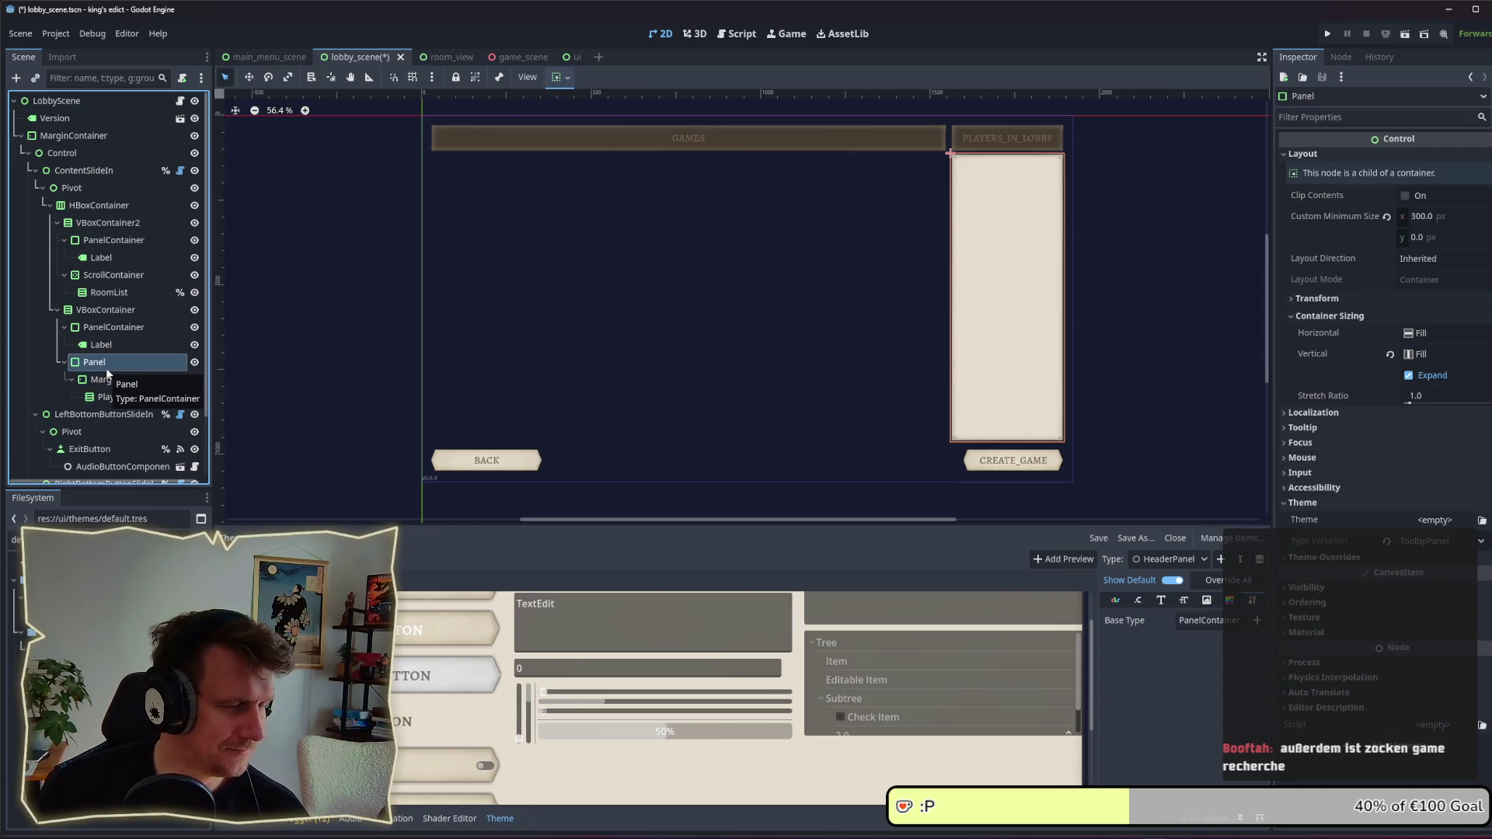
click(105, 379)
click(101, 365)
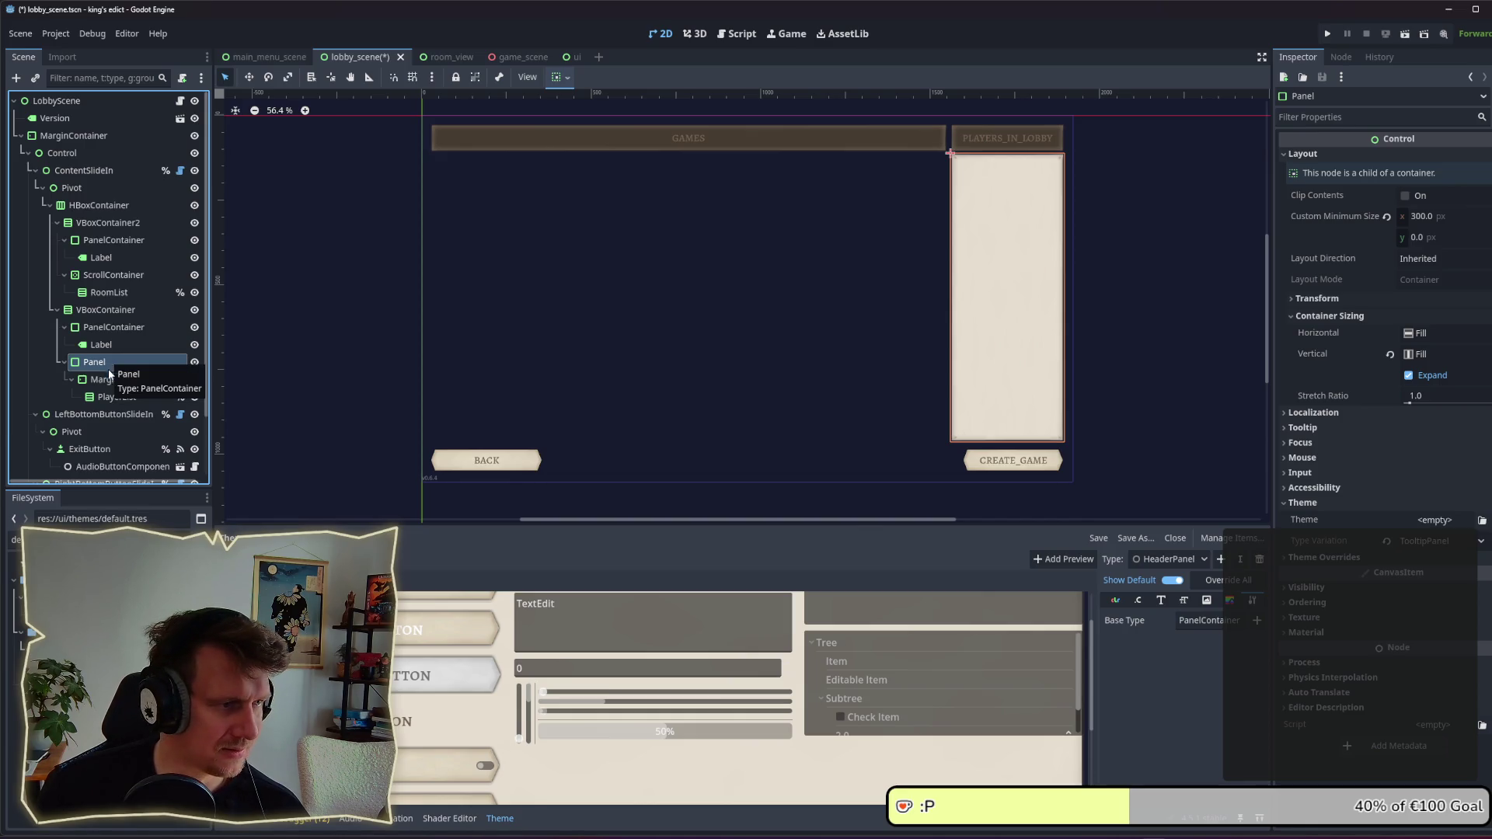
click(103, 379)
click(106, 365)
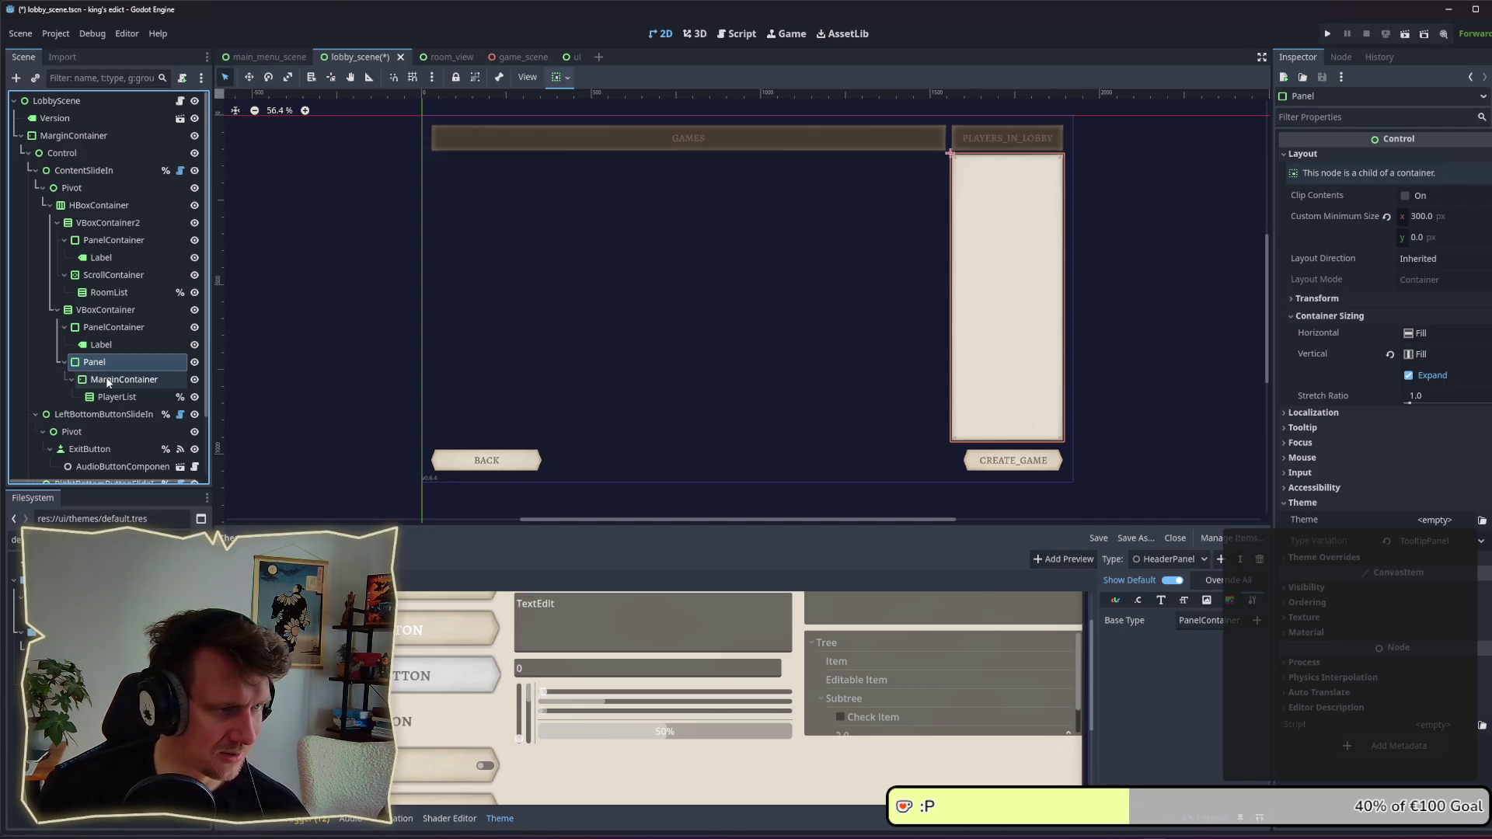
Step: From the header PanelContainer, open default.tres and view its TooltipHeader type settings
click(104, 327)
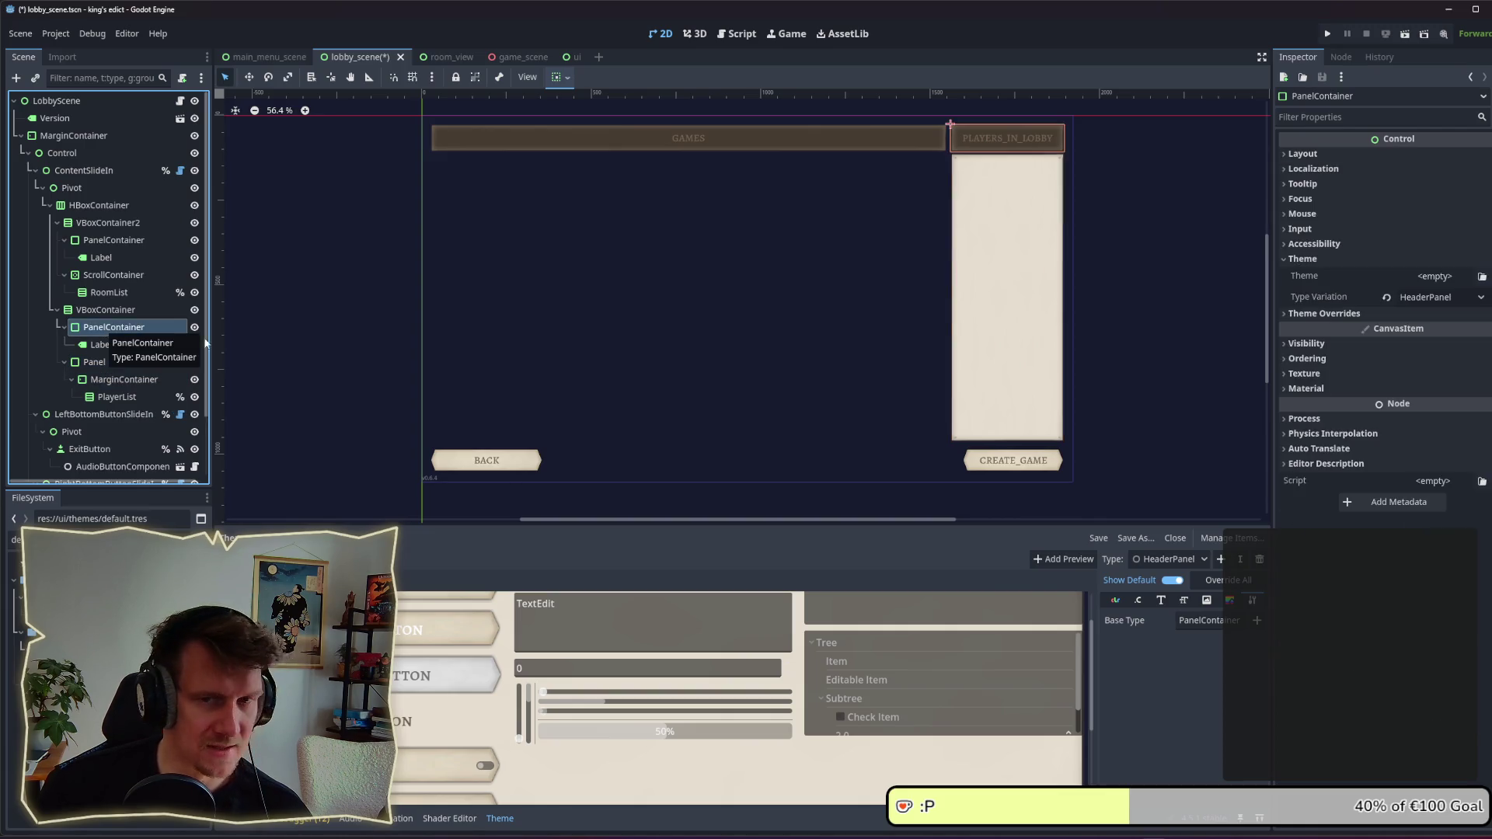
click(78, 631)
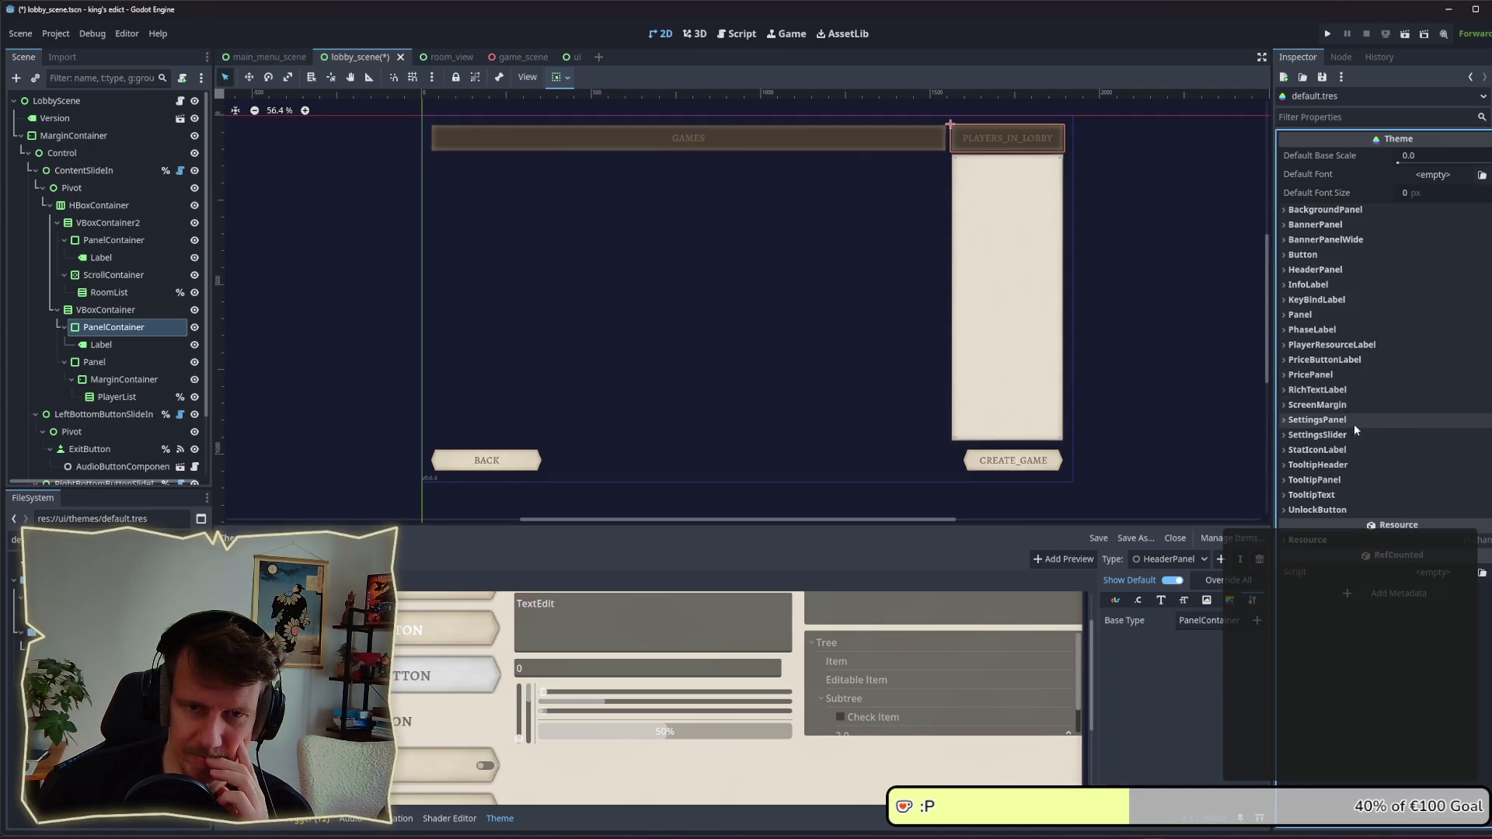
click(1347, 467)
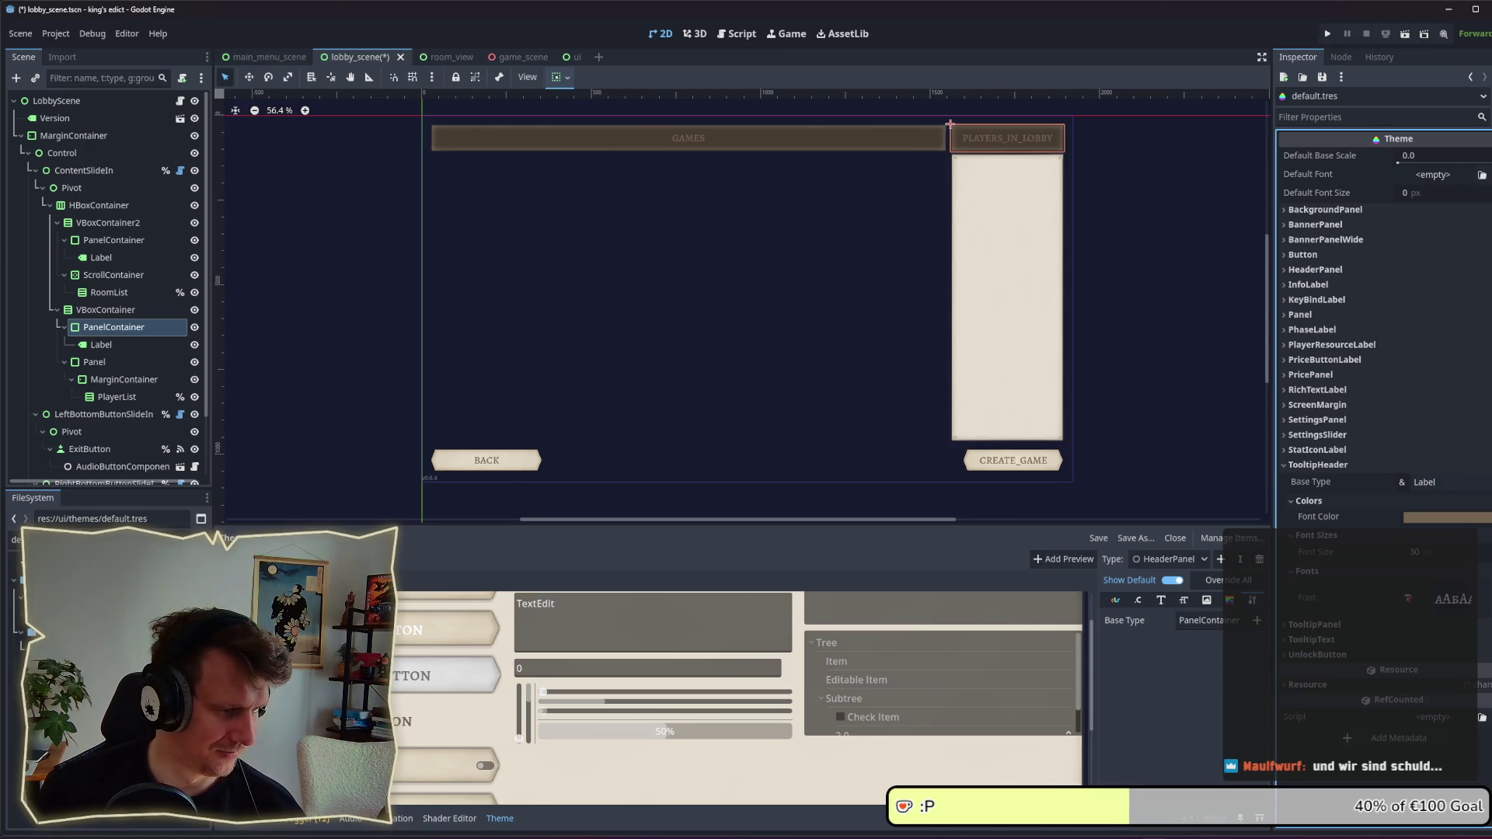
Step: Open the theme editor's Type list and bring up the Add Item Type dialog
click(1206, 560)
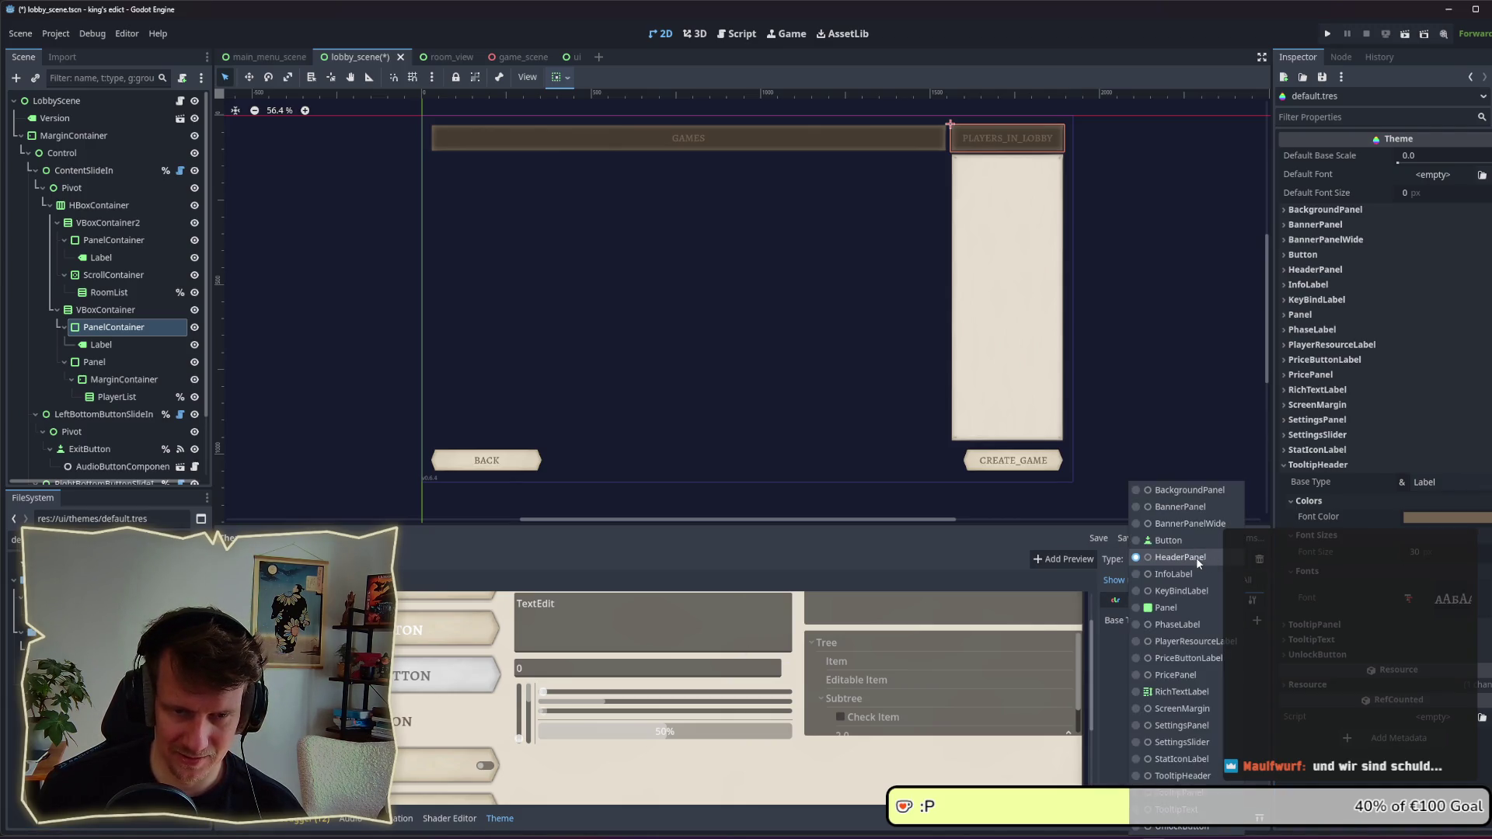
click(1216, 583)
click(1221, 560)
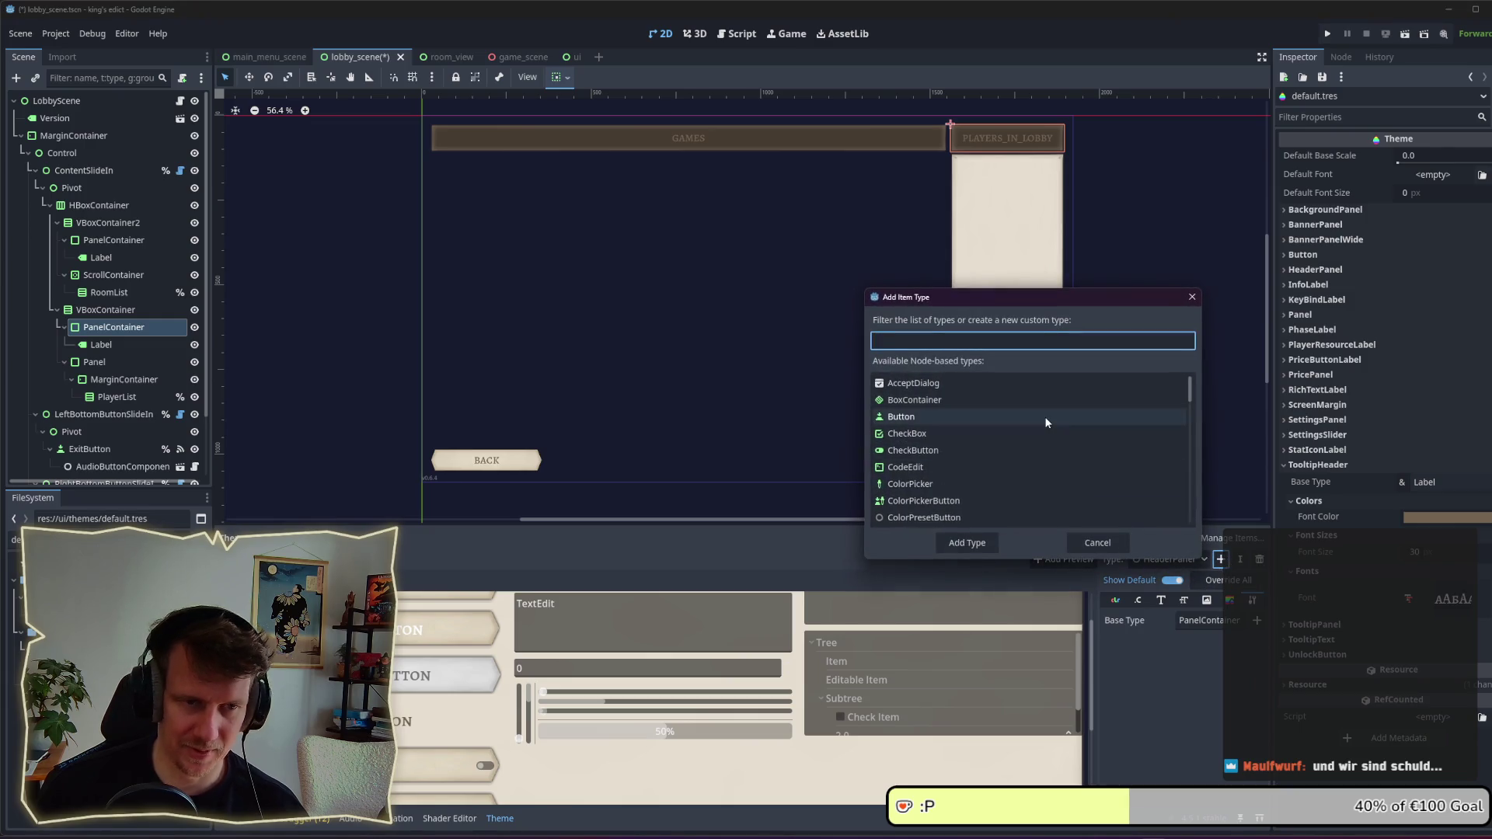
Step: Enter HeaderPanelLabel as the new type name, correcting a typo, and add it
text(HeaderPanel)
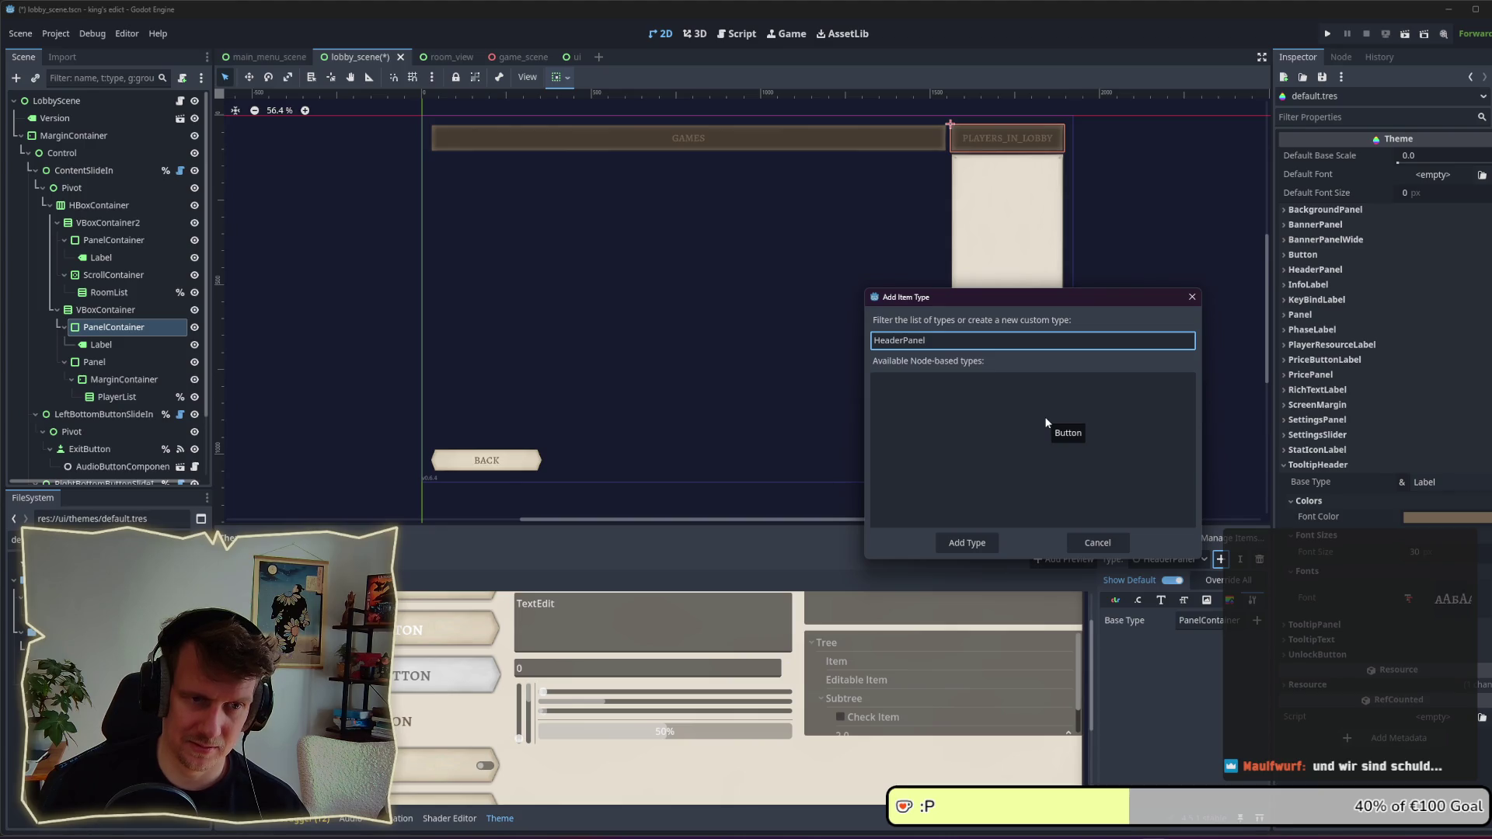
text(ÖL)
text(labe)
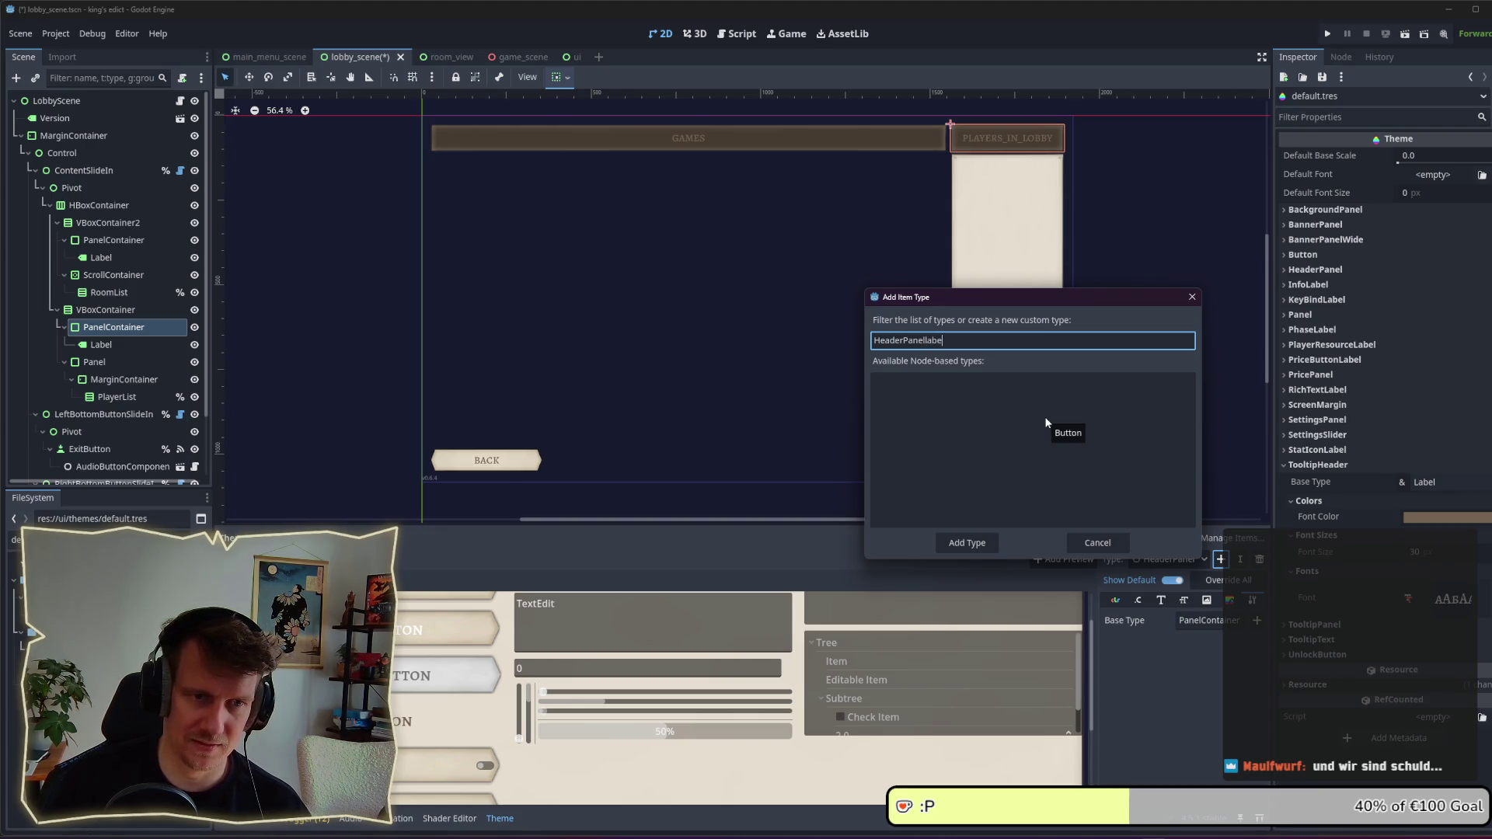
key(BackSpace)
key(BackSpace)
text(L)
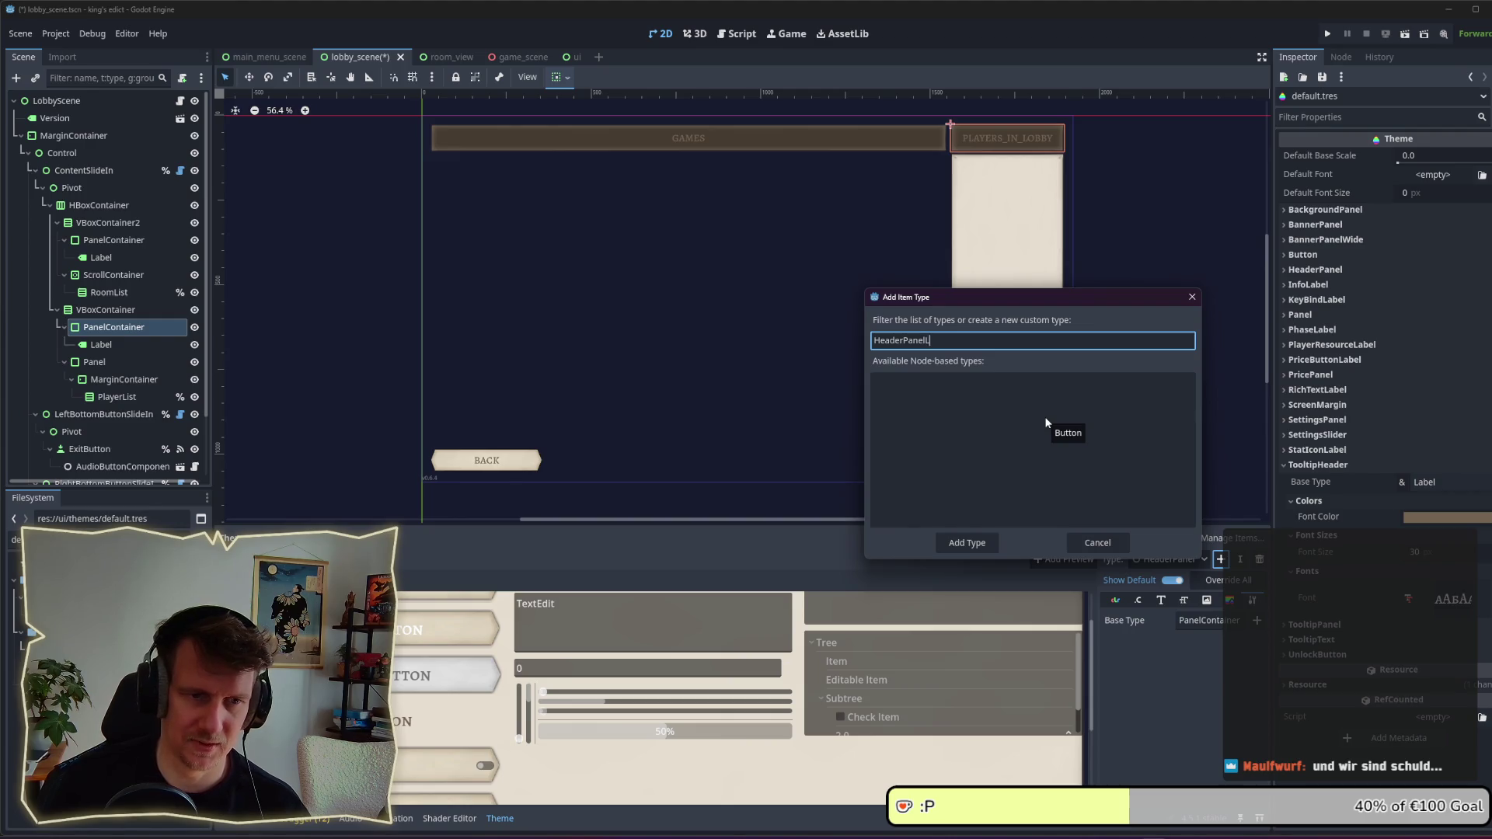
text(abel)
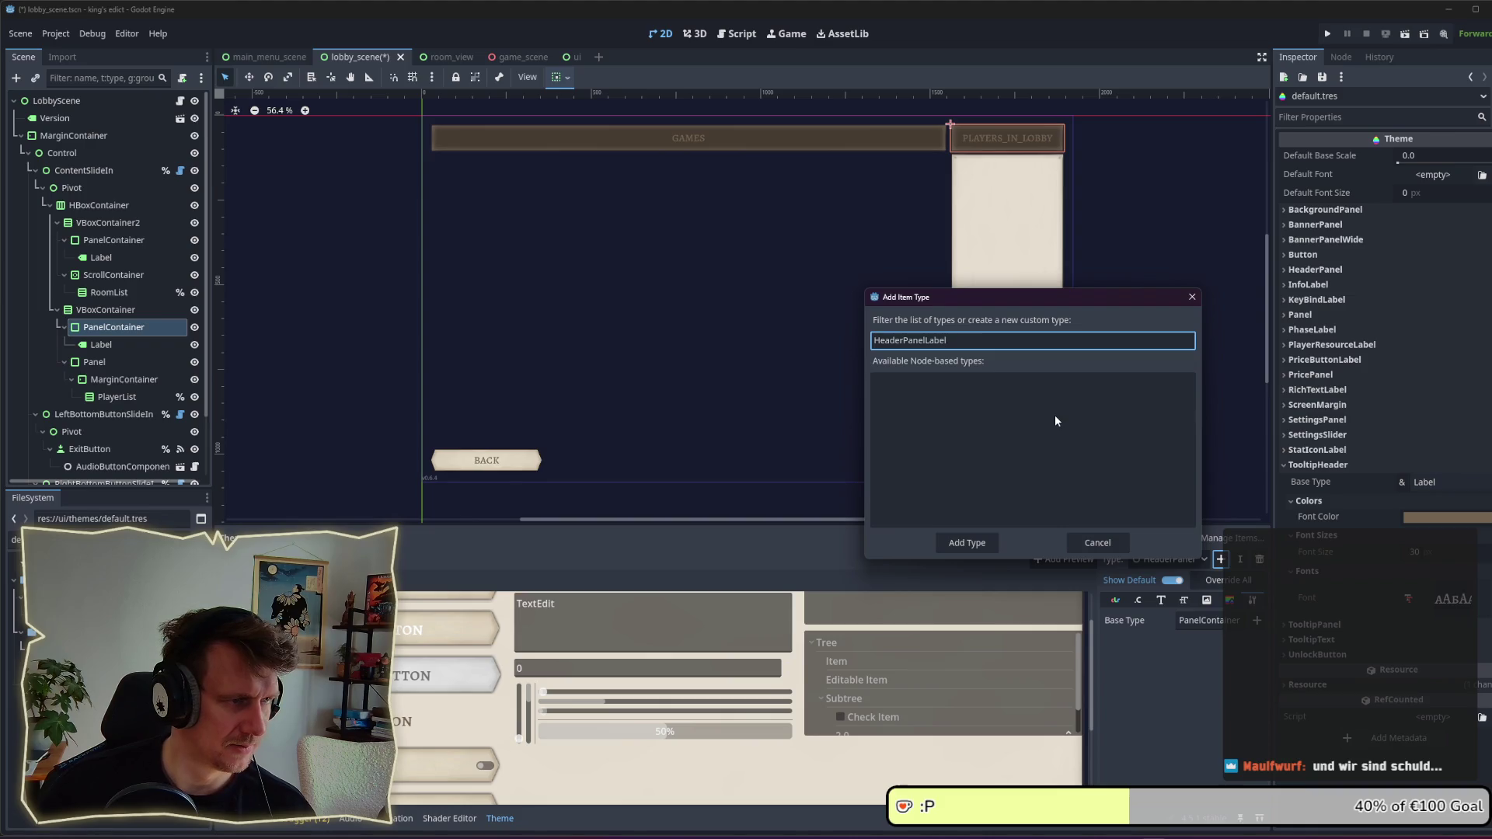
click(986, 542)
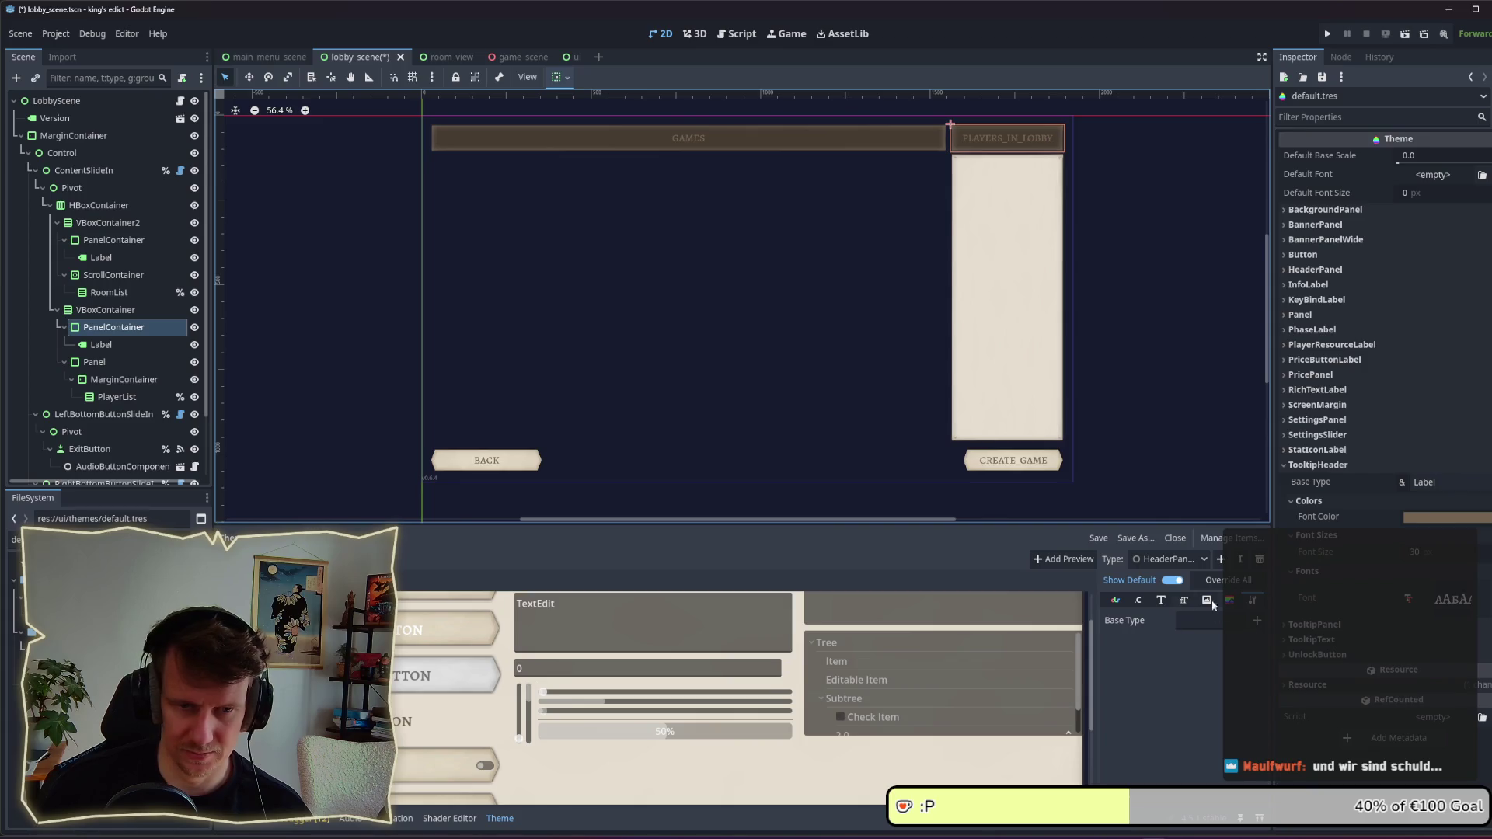
Step: Set HeaderPanelLabel's base type to Label
click(1257, 621)
text(Labelk)
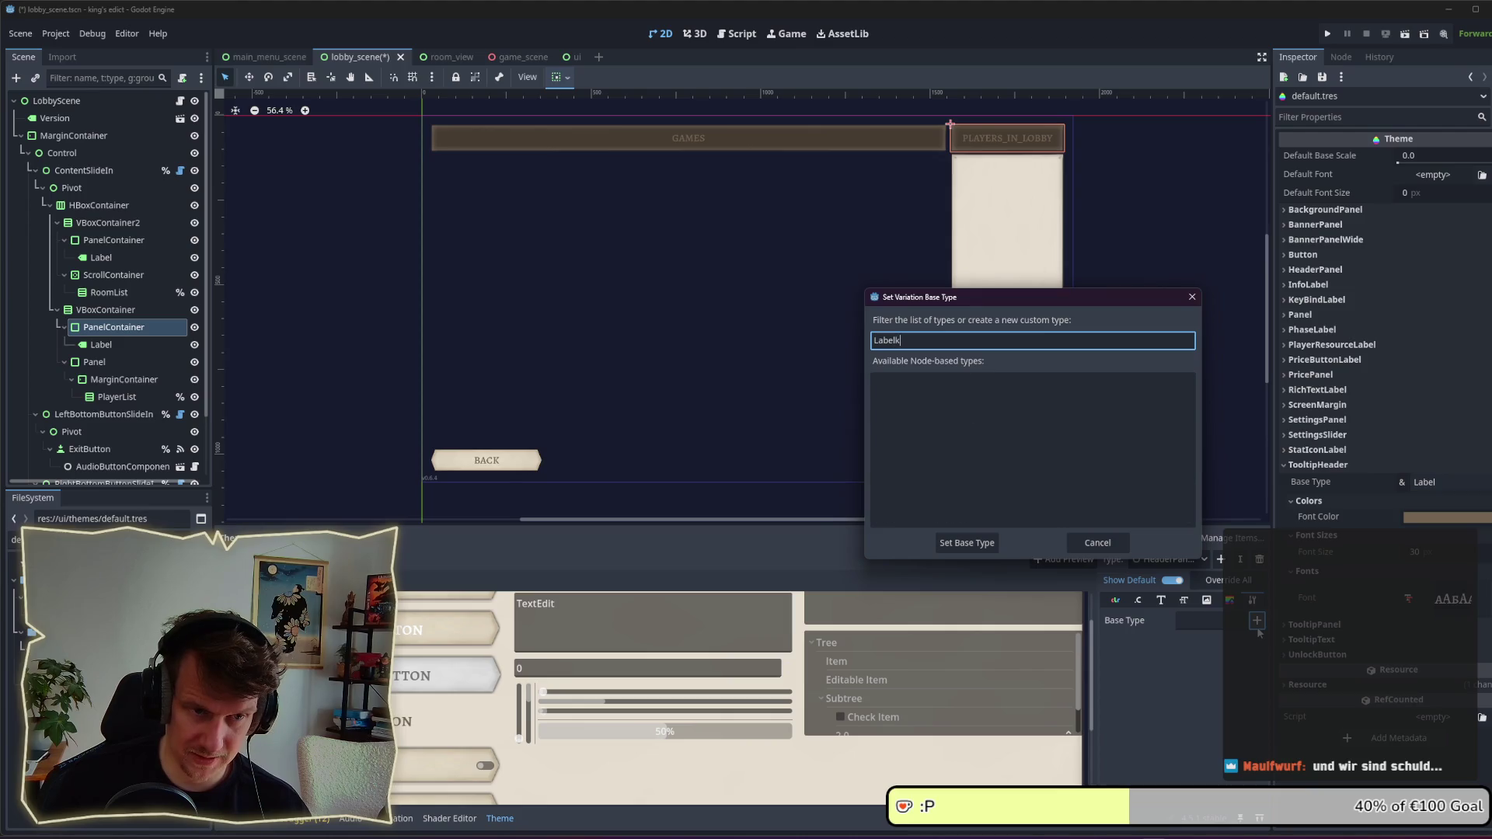
key(BackSpace)
key(BackSpace)
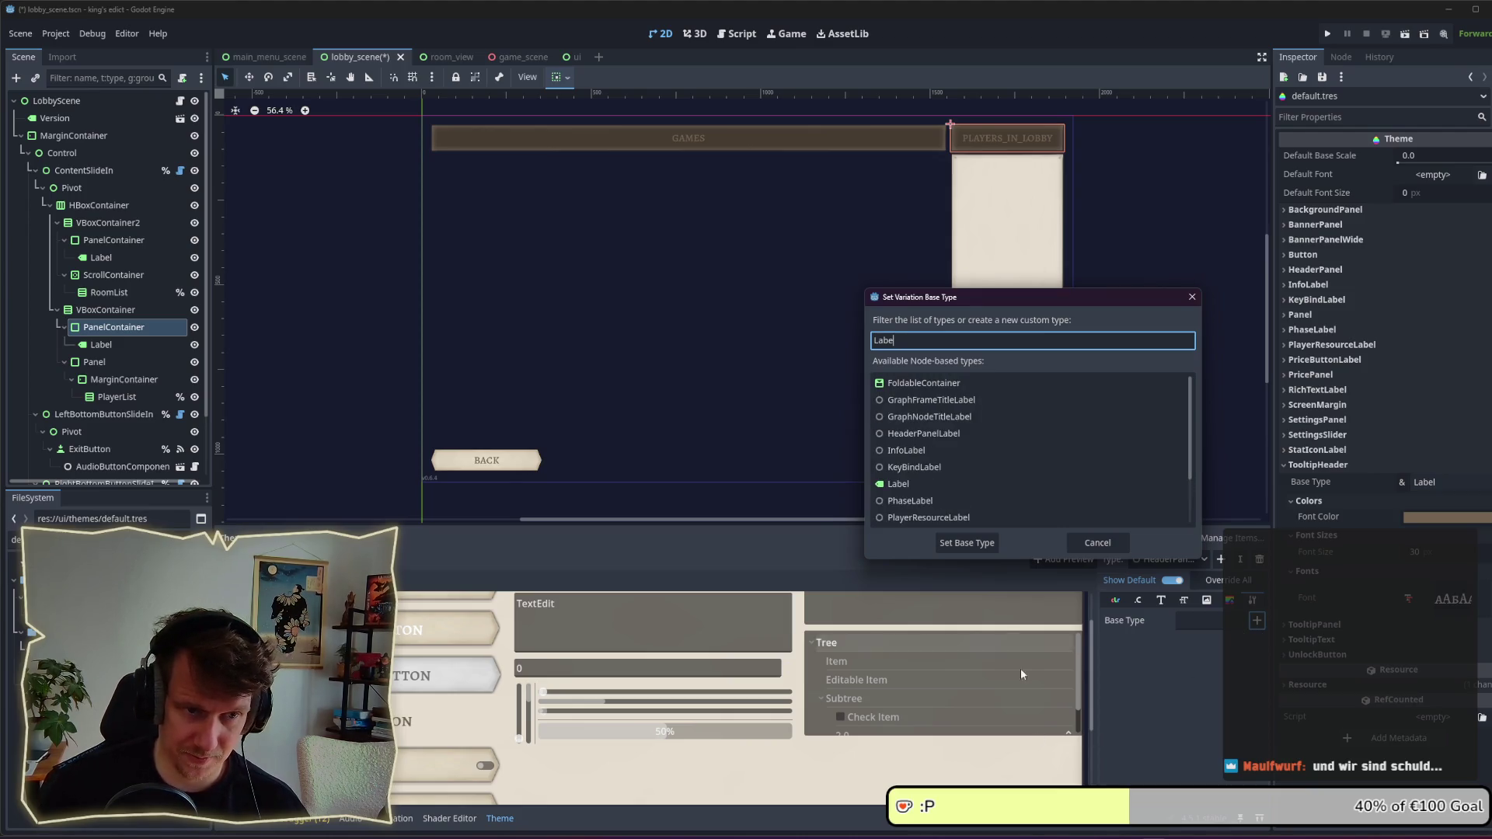
click(912, 487)
click(971, 548)
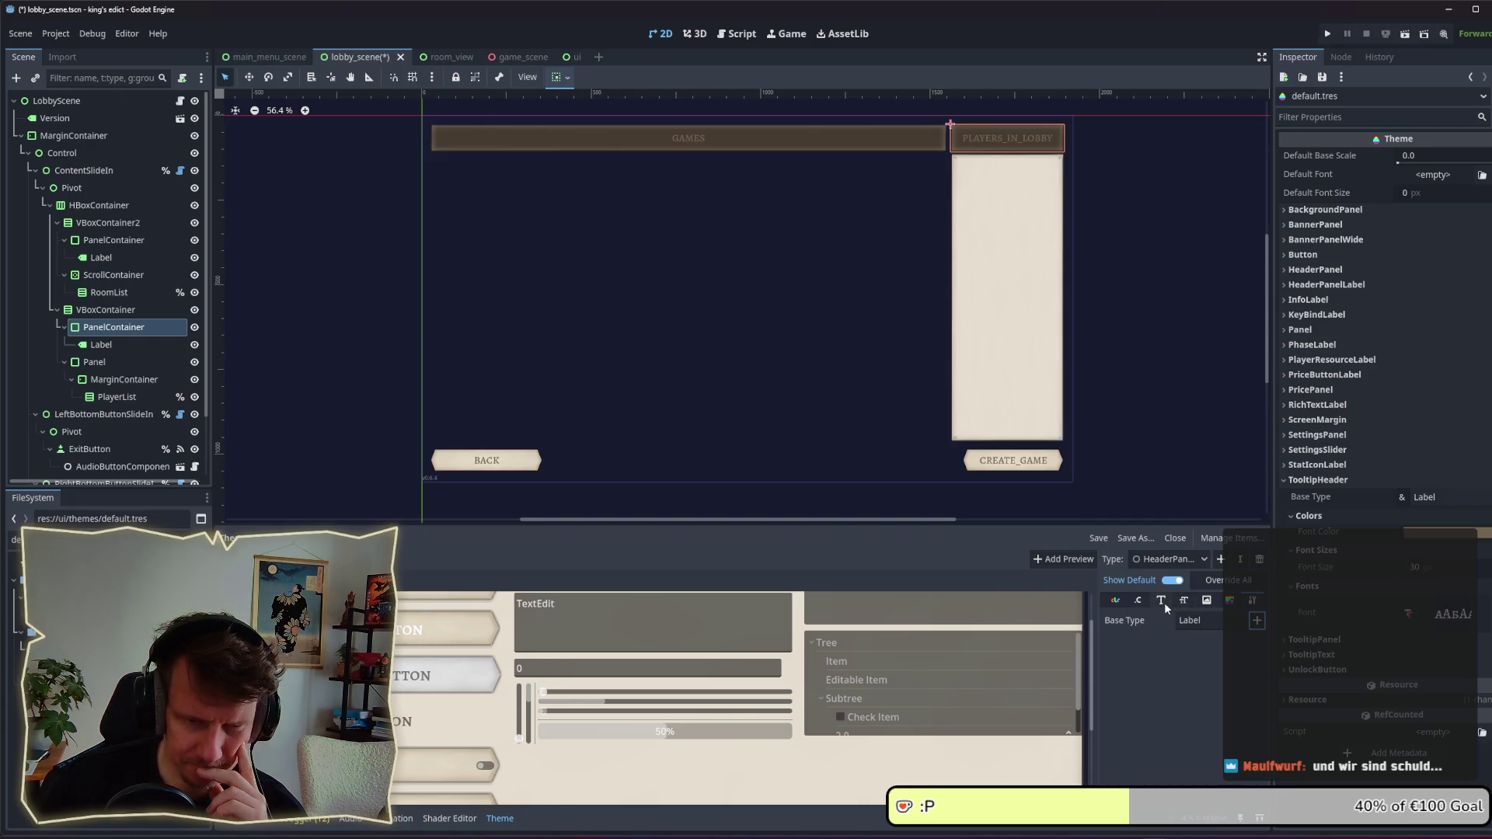
Step: Add a font_color override to HeaderPanelLabel in the theme editor's Colors tab
click(1176, 603)
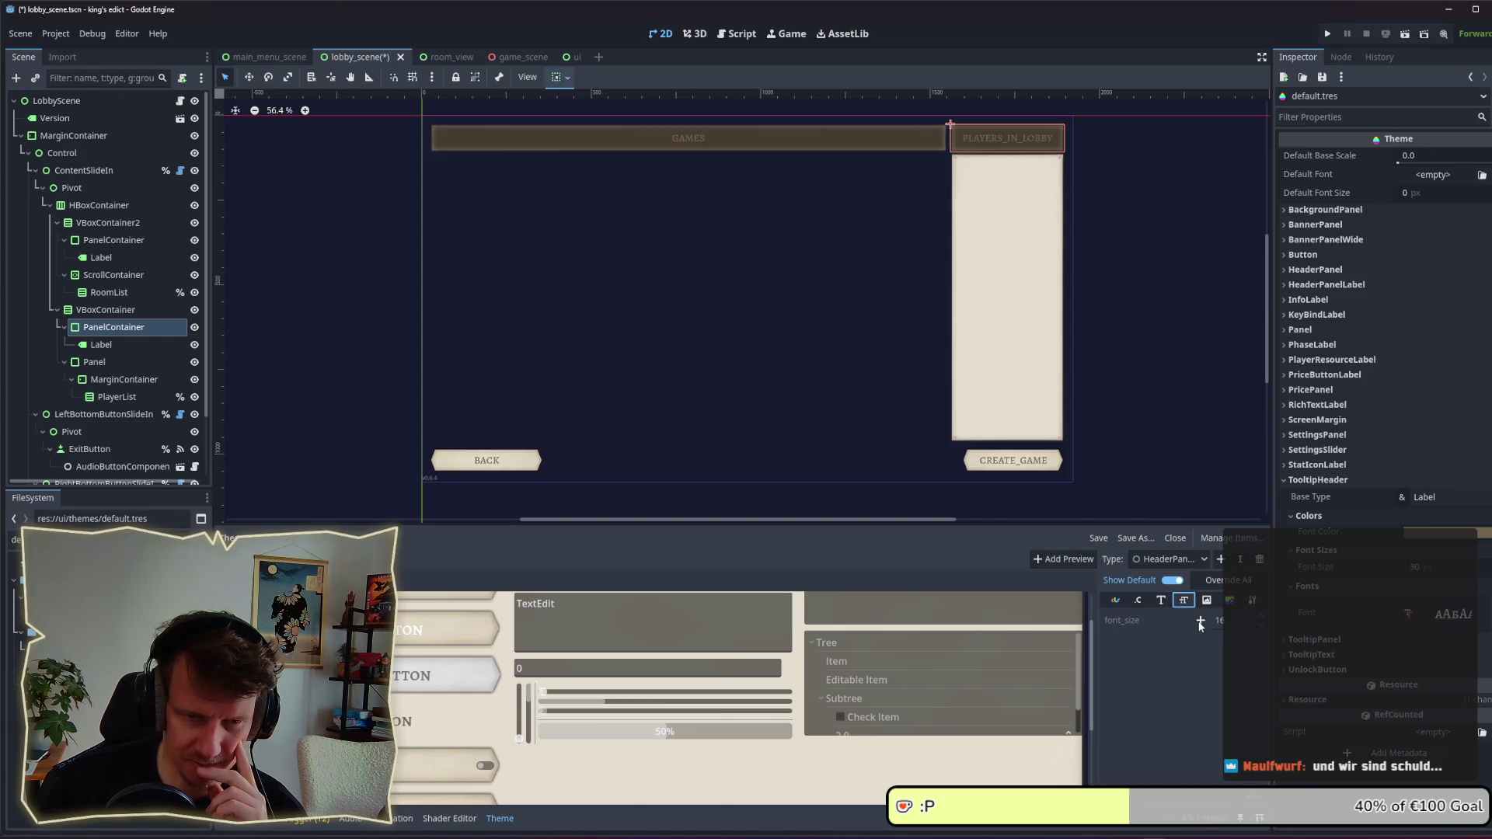
click(1115, 600)
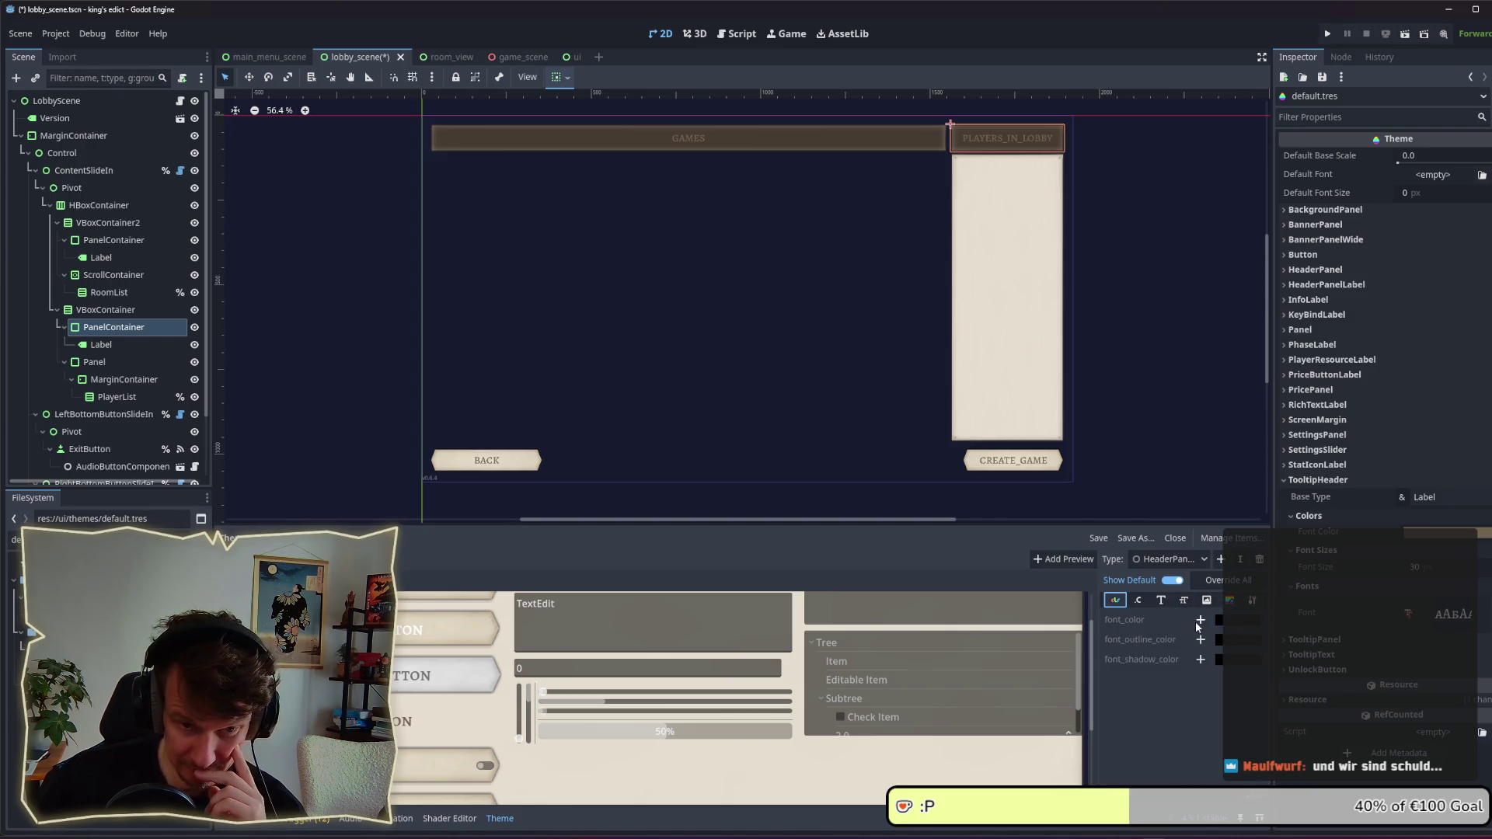
click(1201, 619)
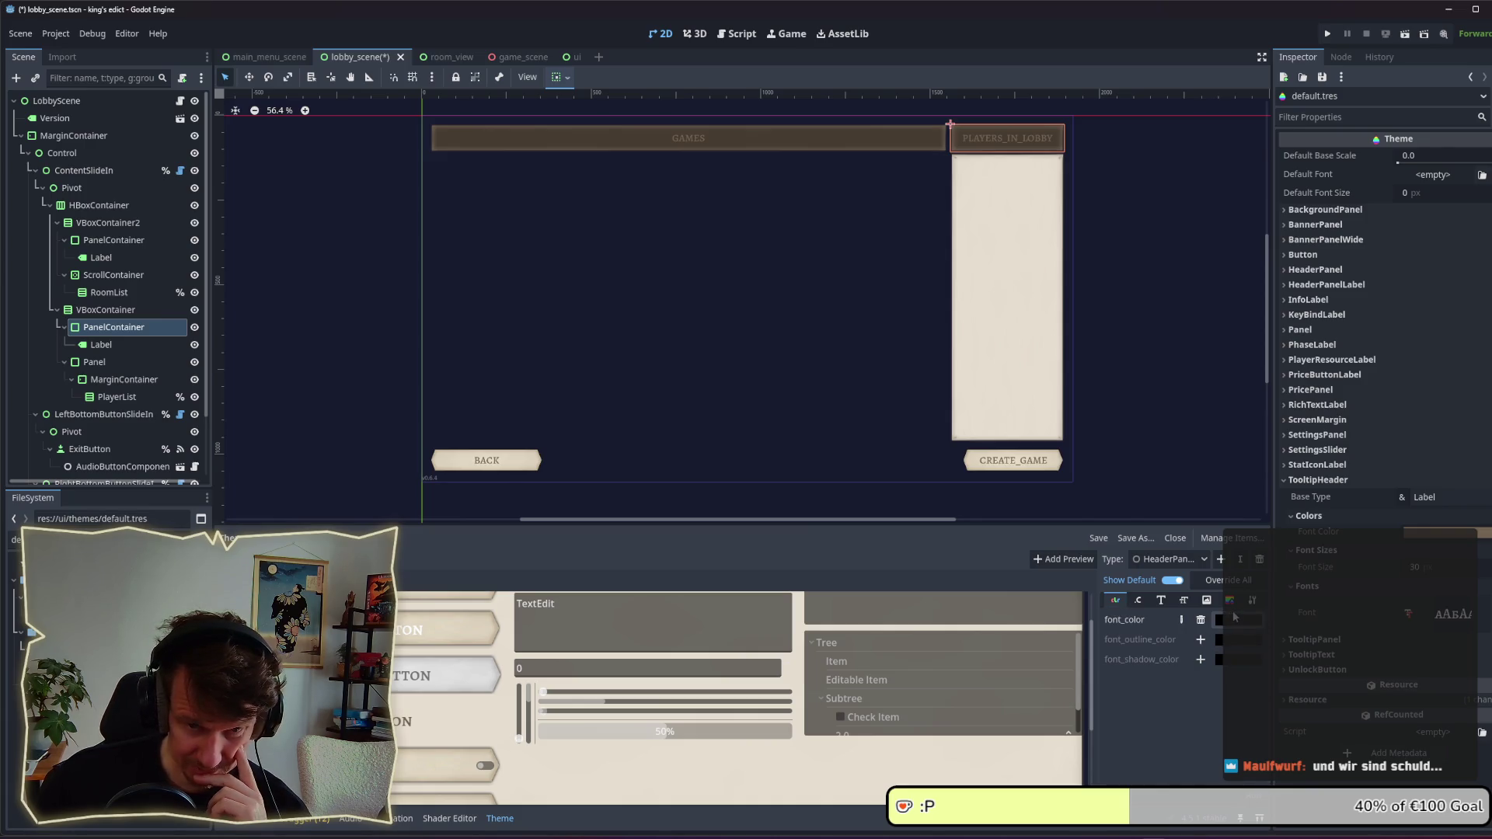
click(1302, 482)
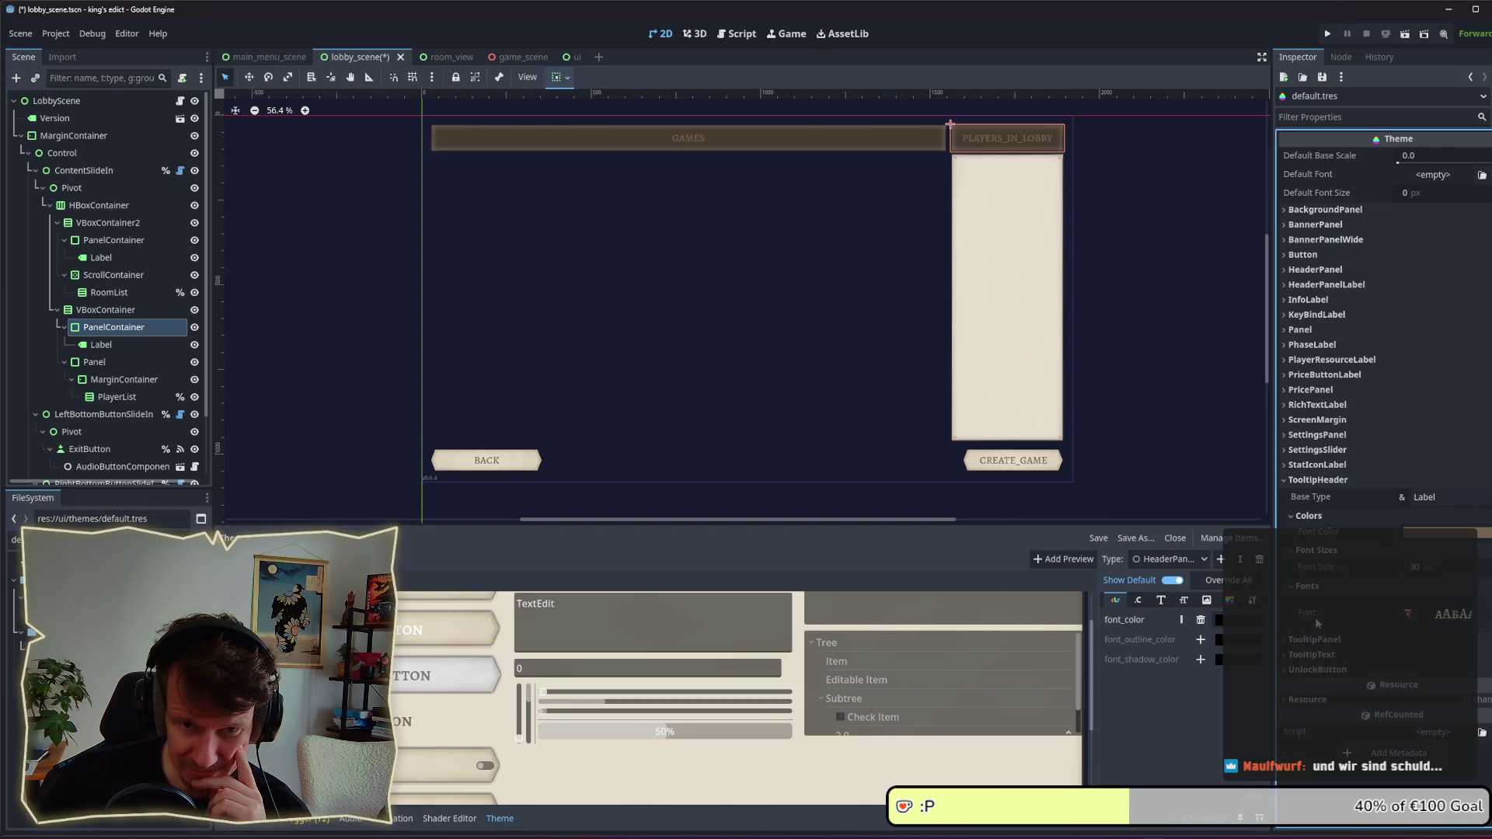
click(1160, 601)
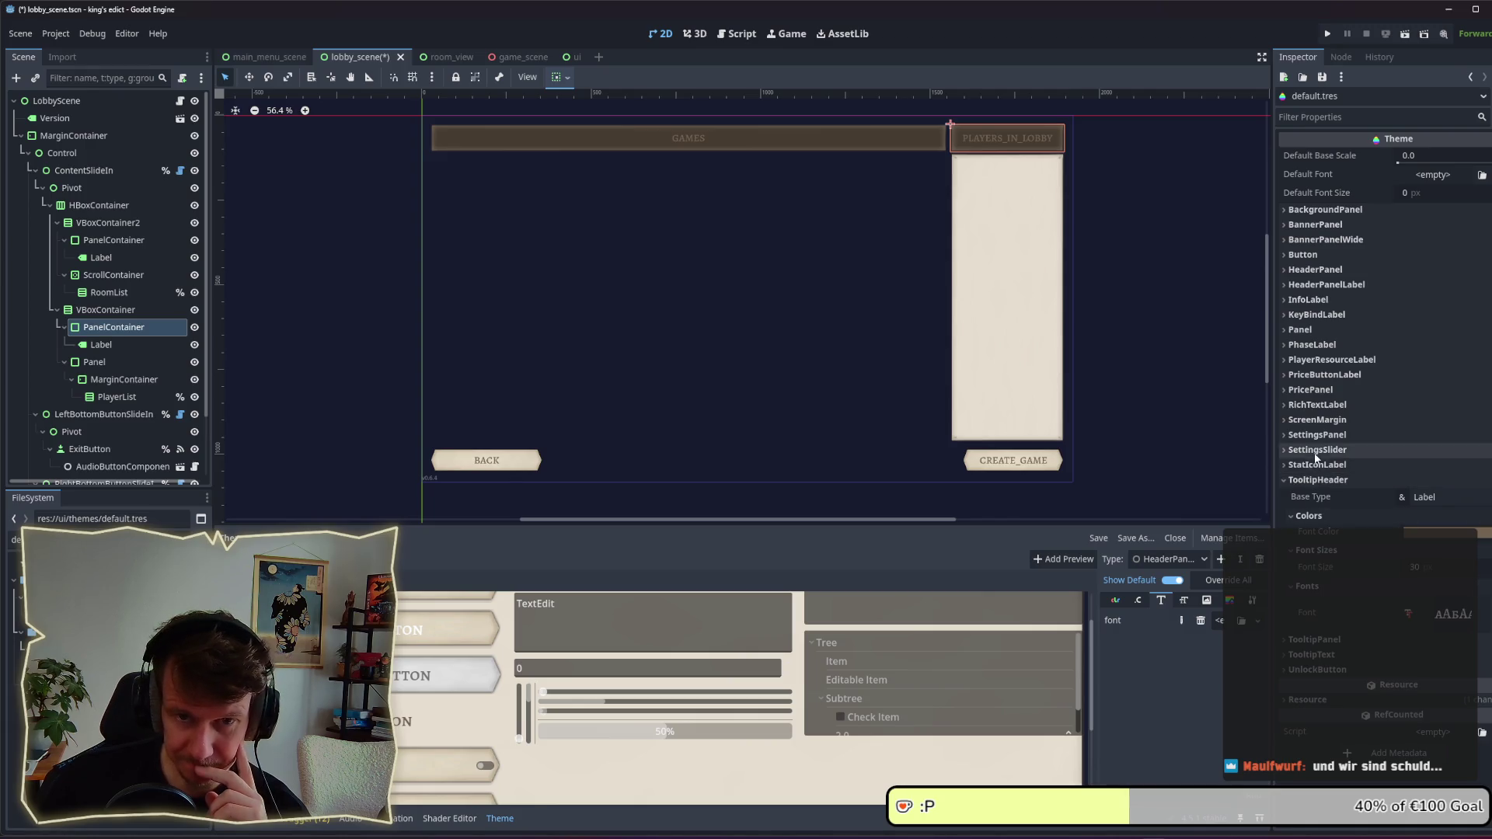
Step: Give HeaderPanelLabel a 30 px font size and a custom font, then save
click(1321, 285)
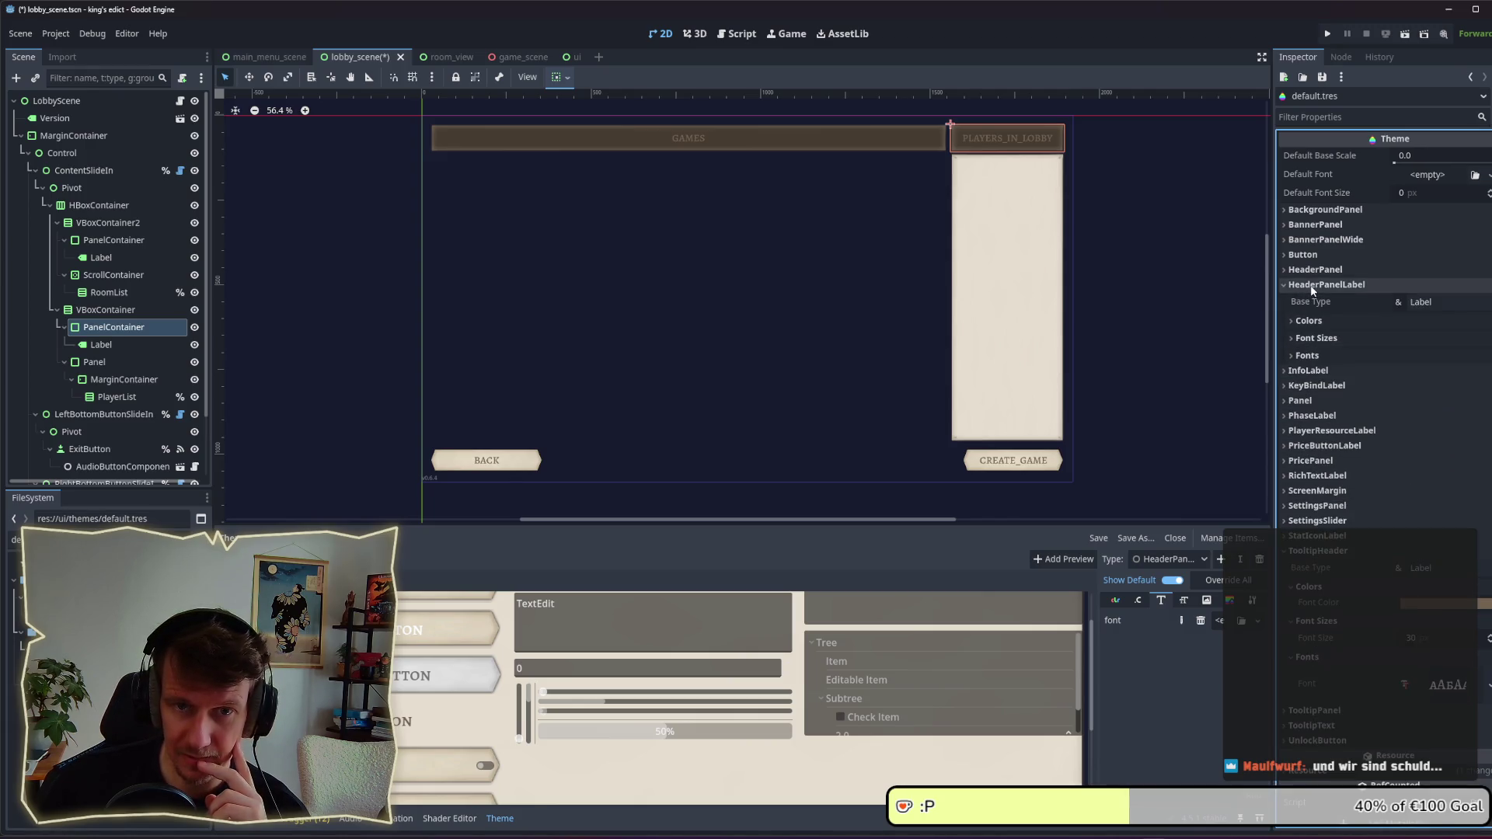
click(1313, 325)
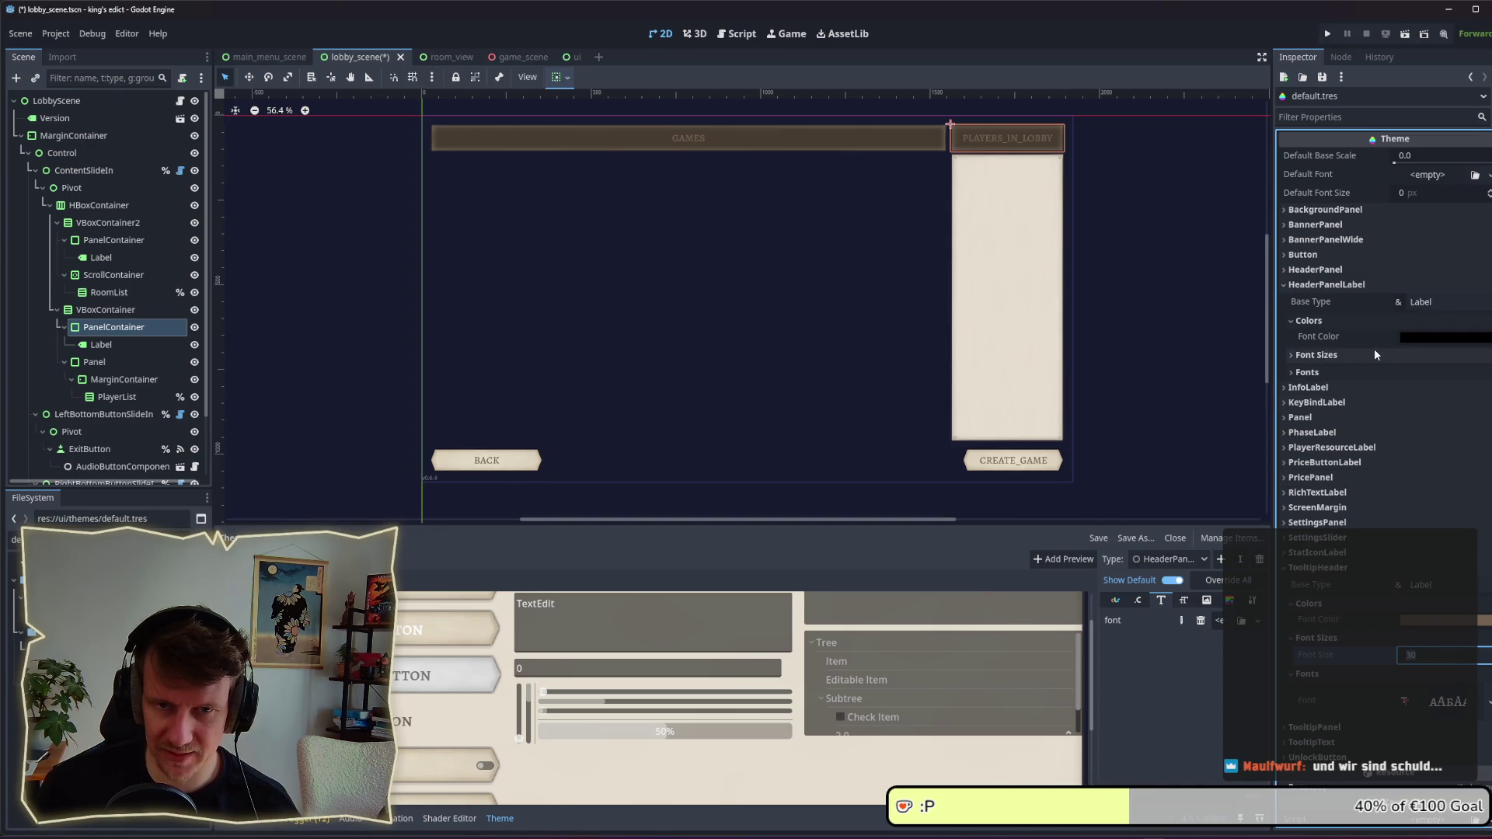
click(1408, 353)
click(1417, 371)
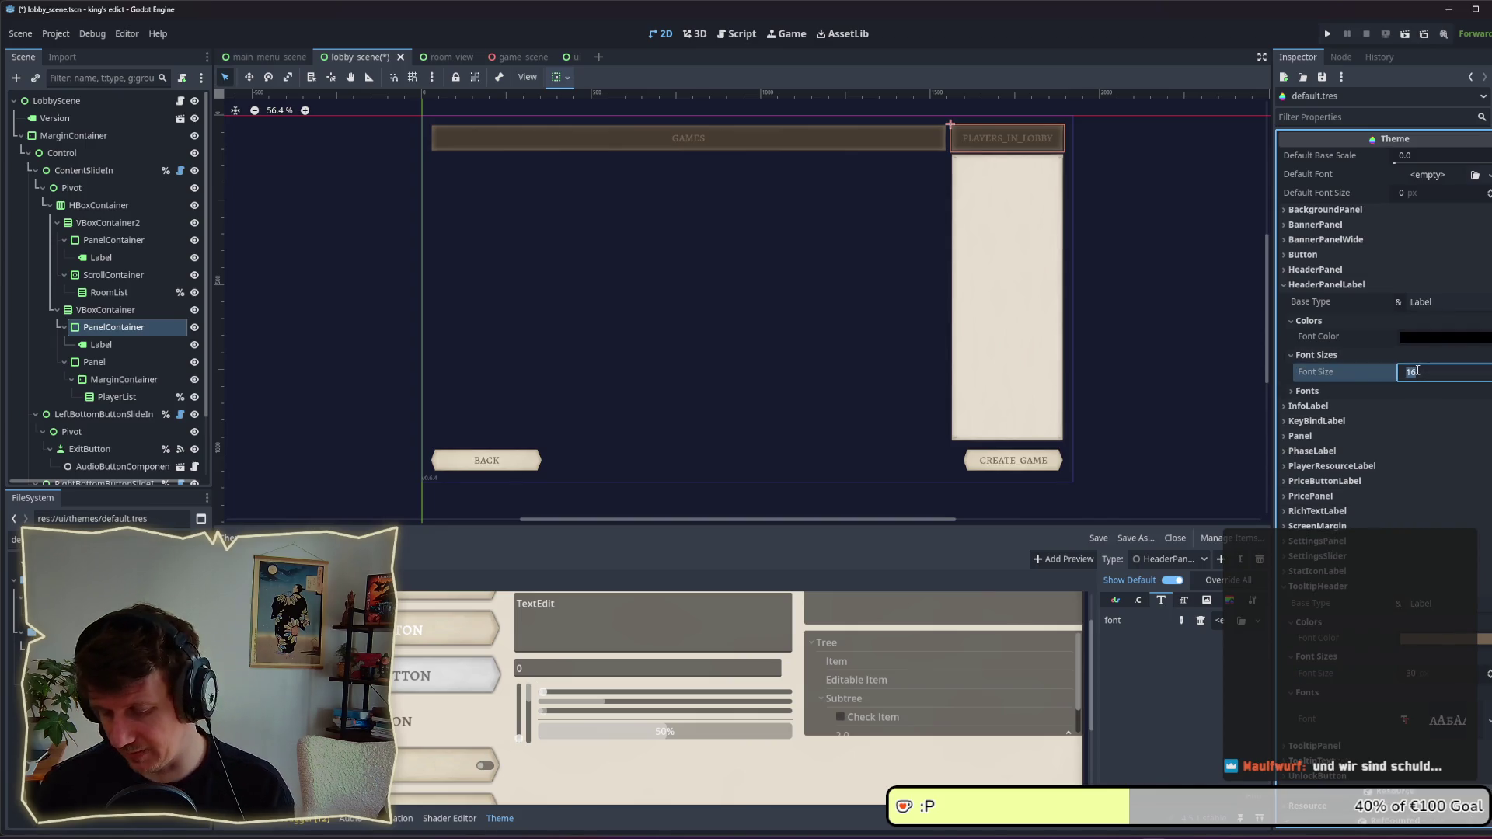
text(30)
click(1410, 389)
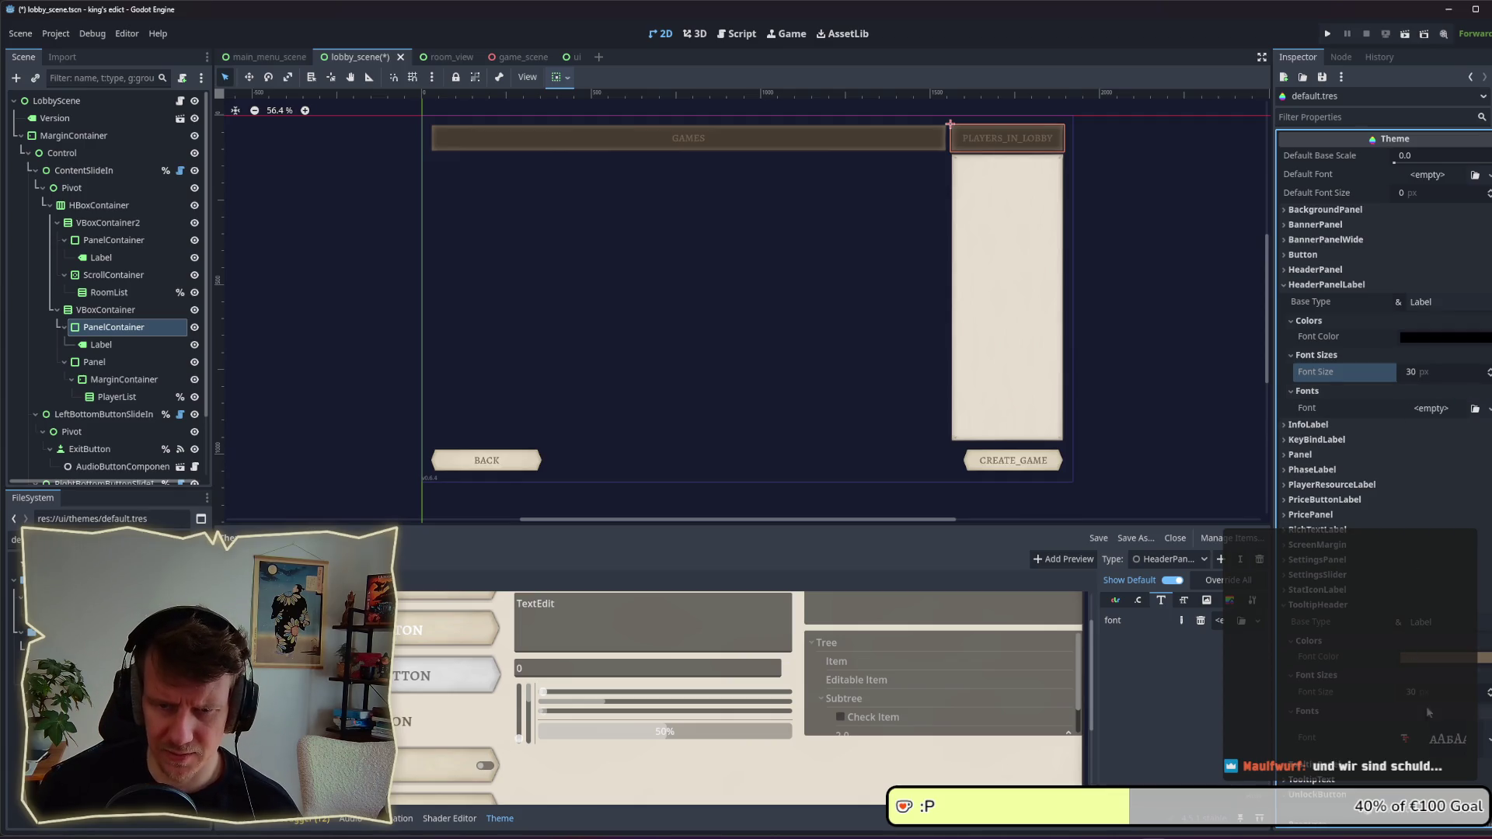
drag(1438, 744, 1436, 412)
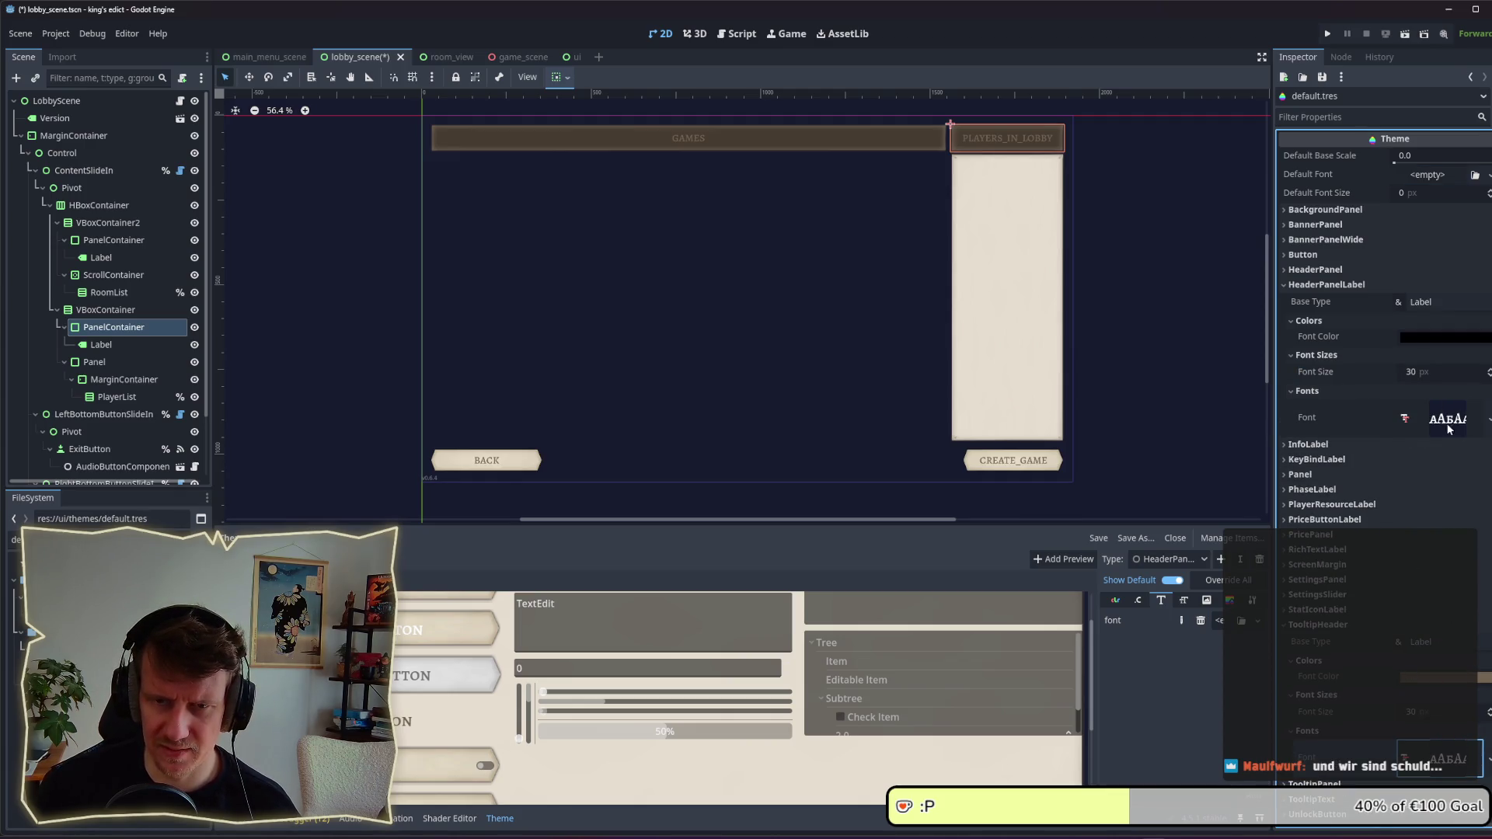
key(ctrl+s)
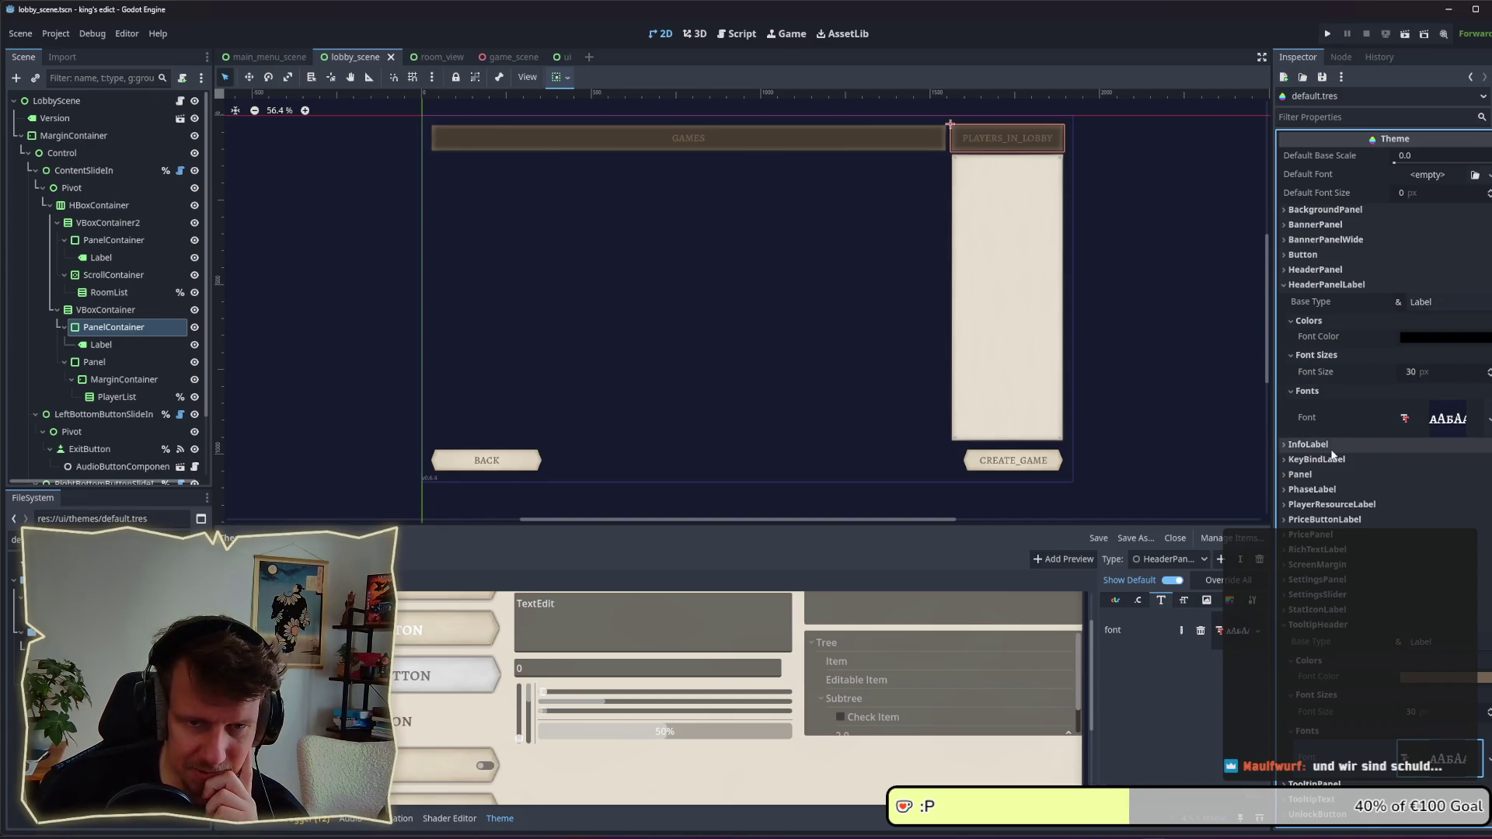
click(1318, 611)
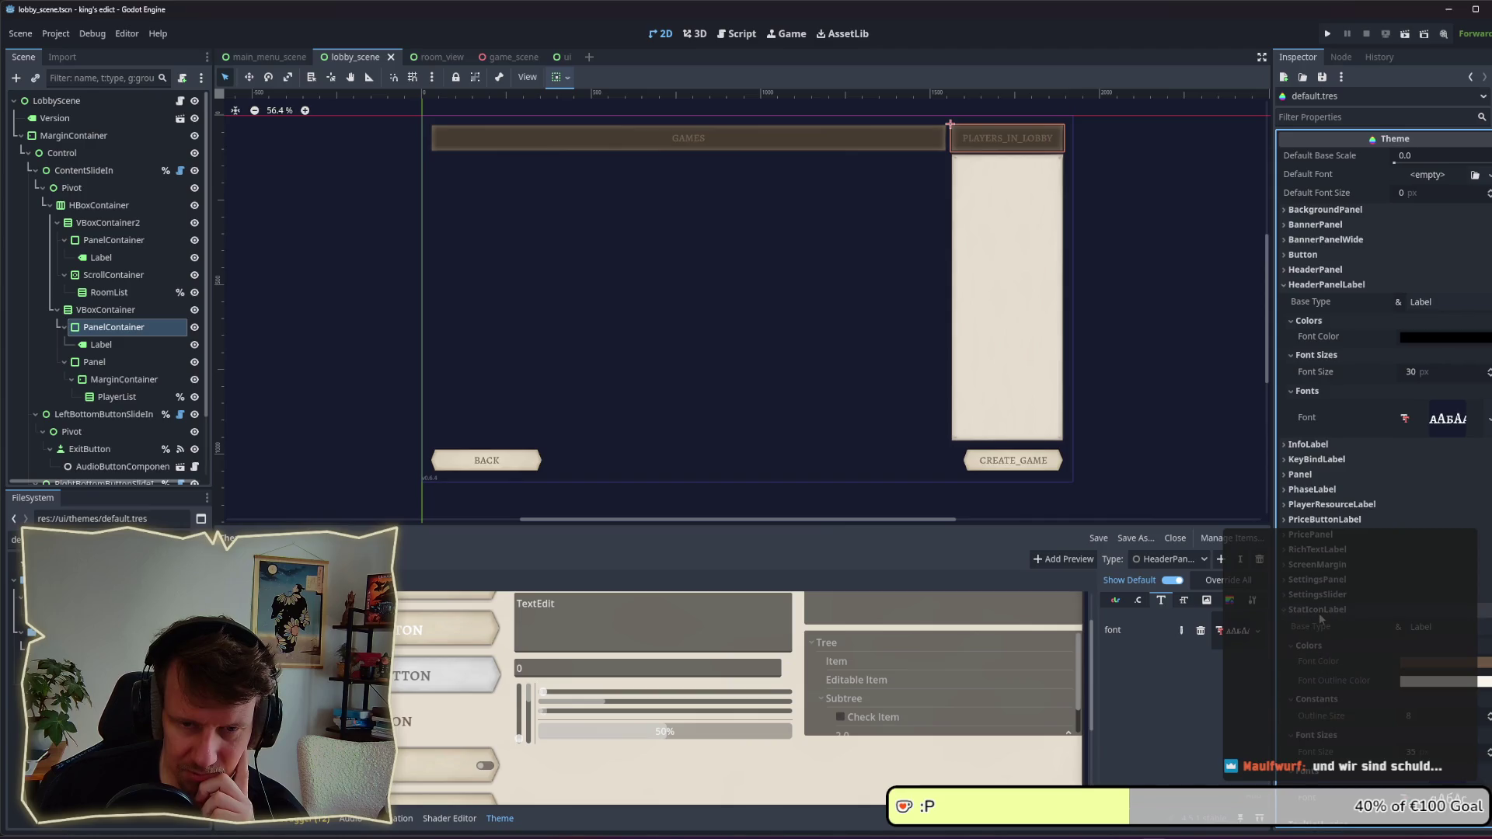
click(1412, 676)
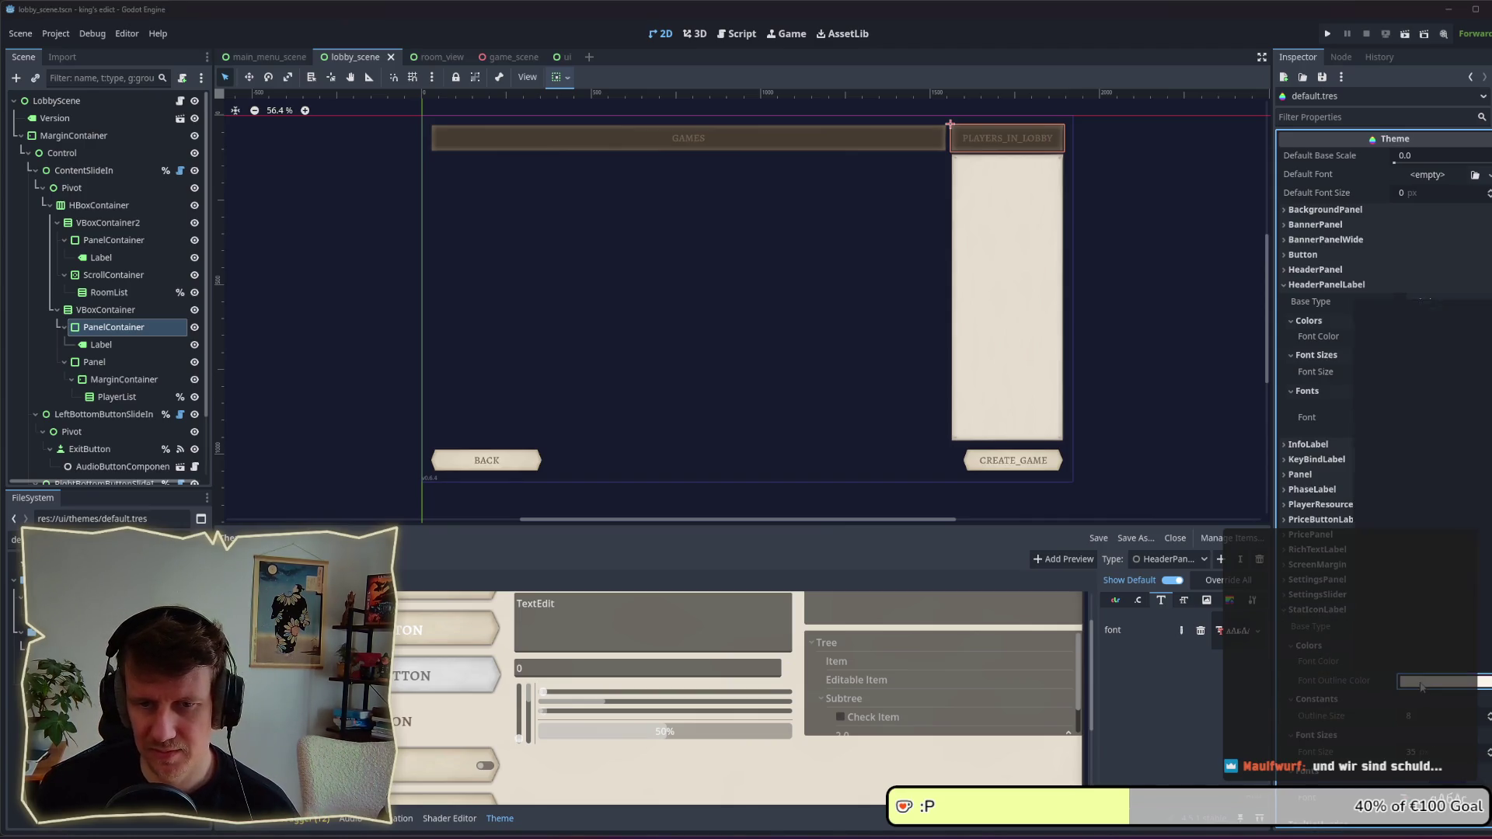
click(1354, 681)
click(1330, 644)
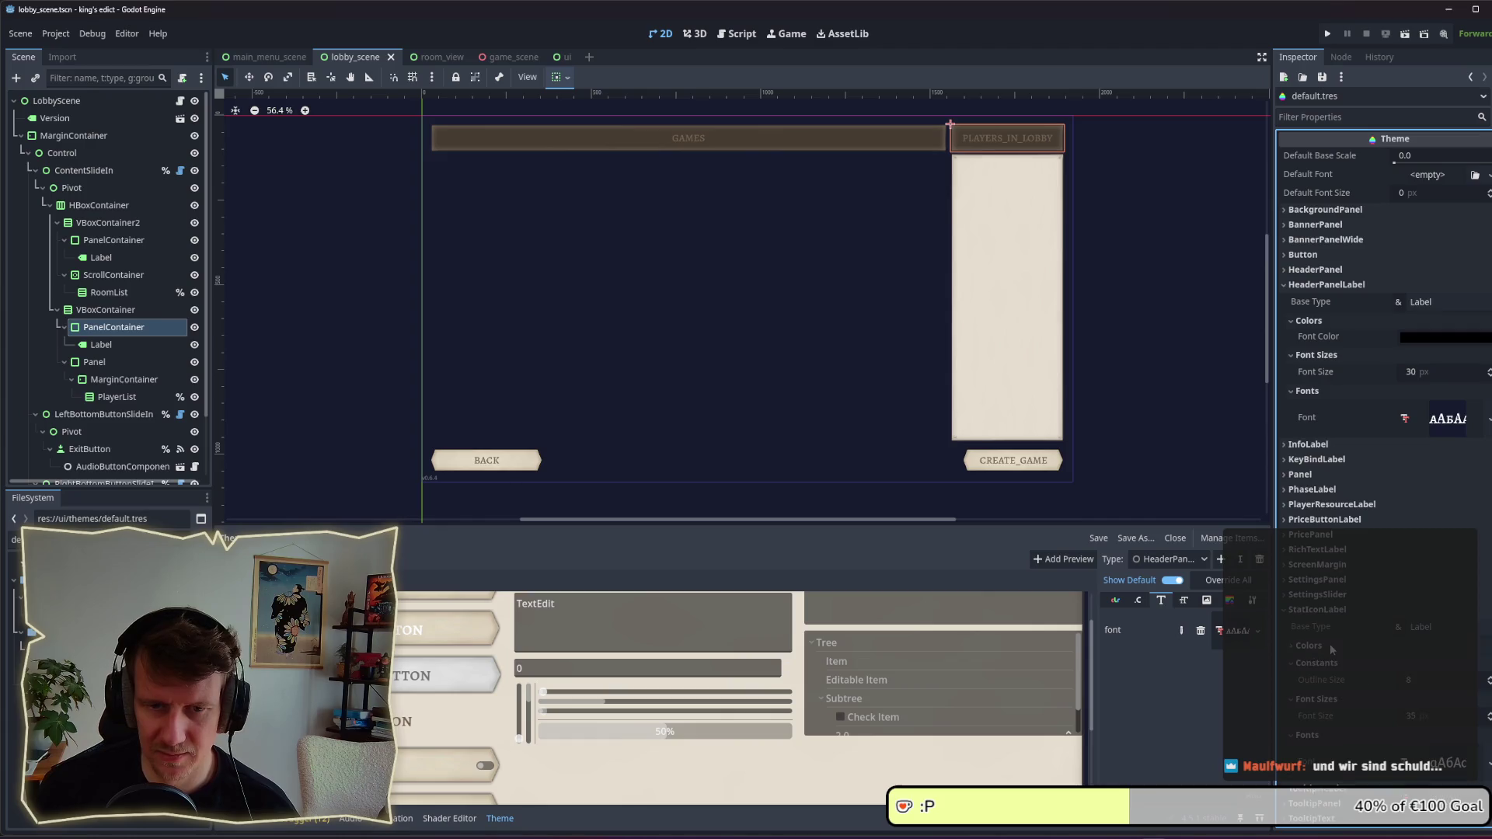
click(1321, 611)
click(1328, 566)
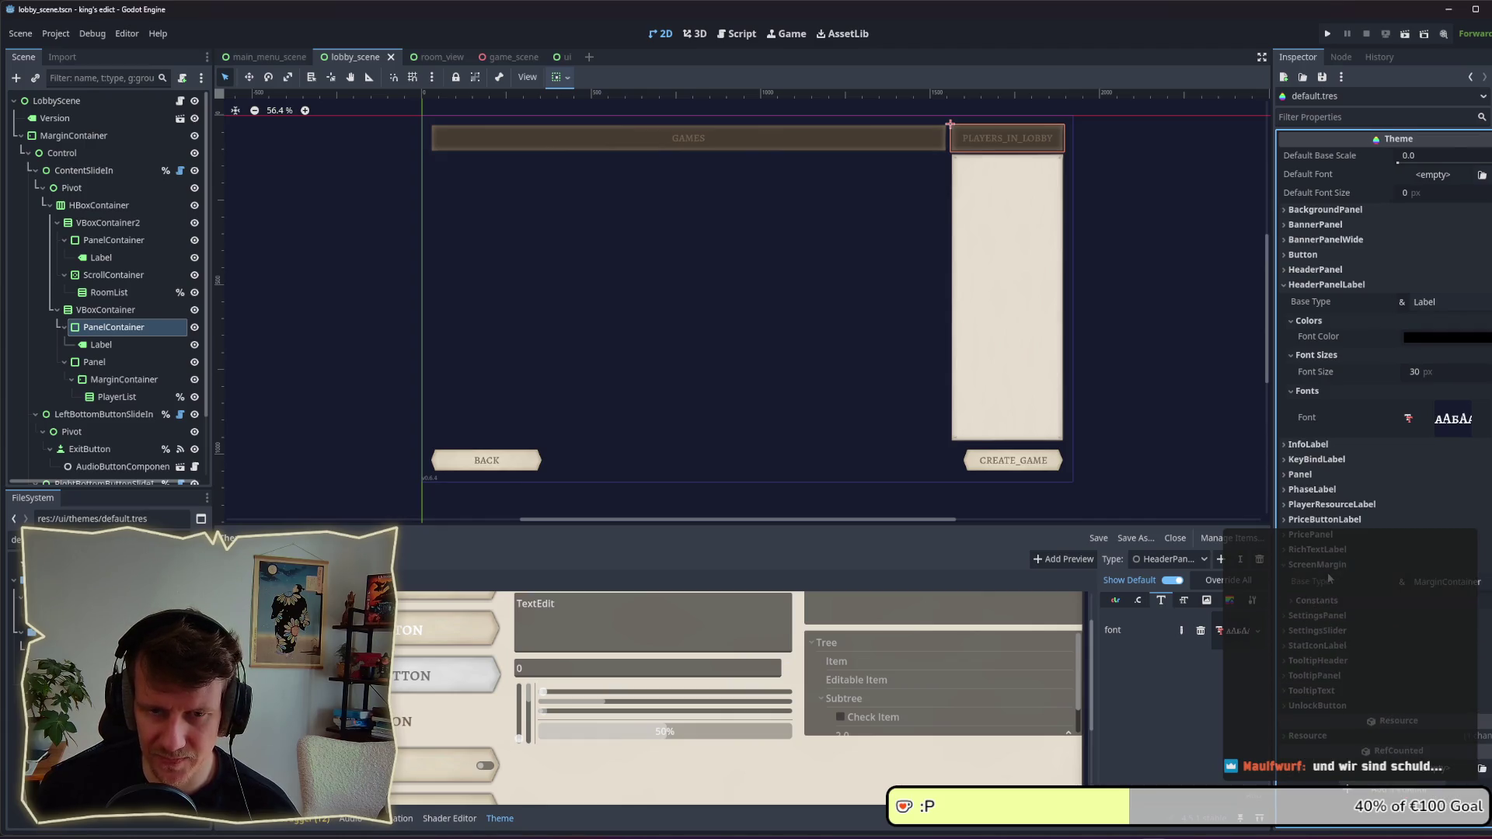
click(1321, 565)
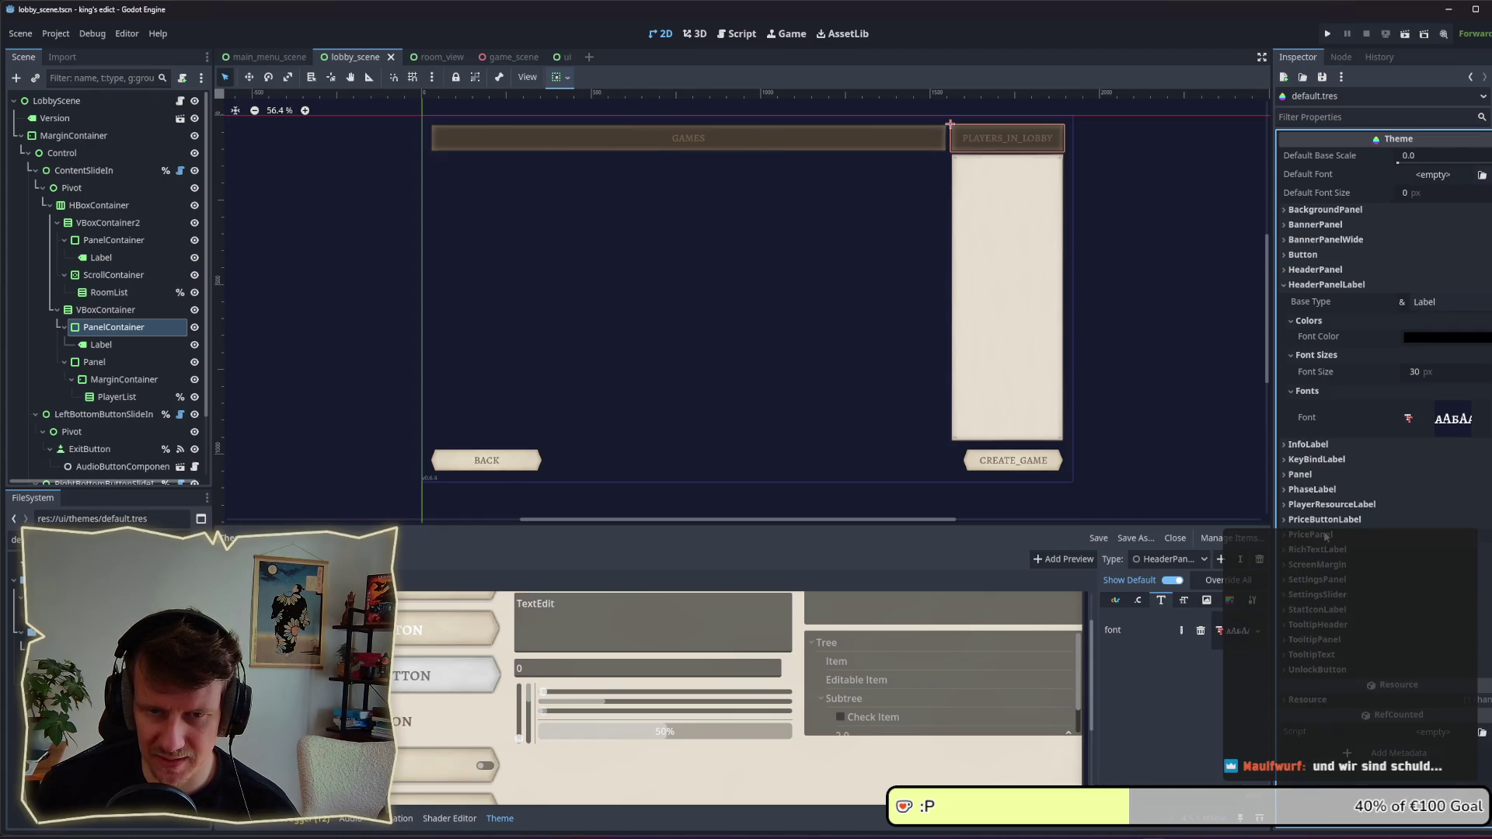
click(1326, 520)
click(1326, 521)
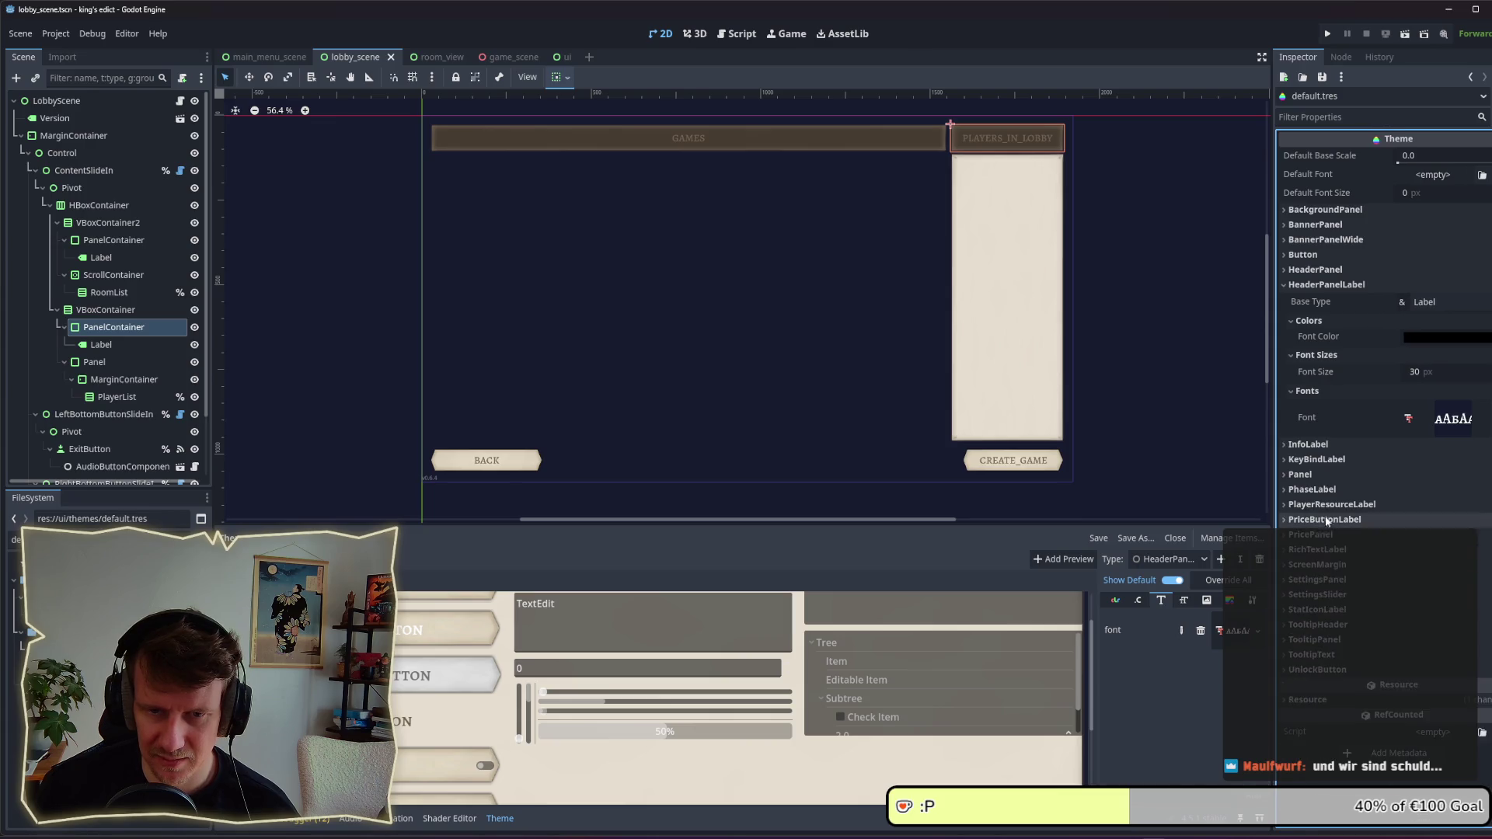
click(1317, 448)
click(1317, 447)
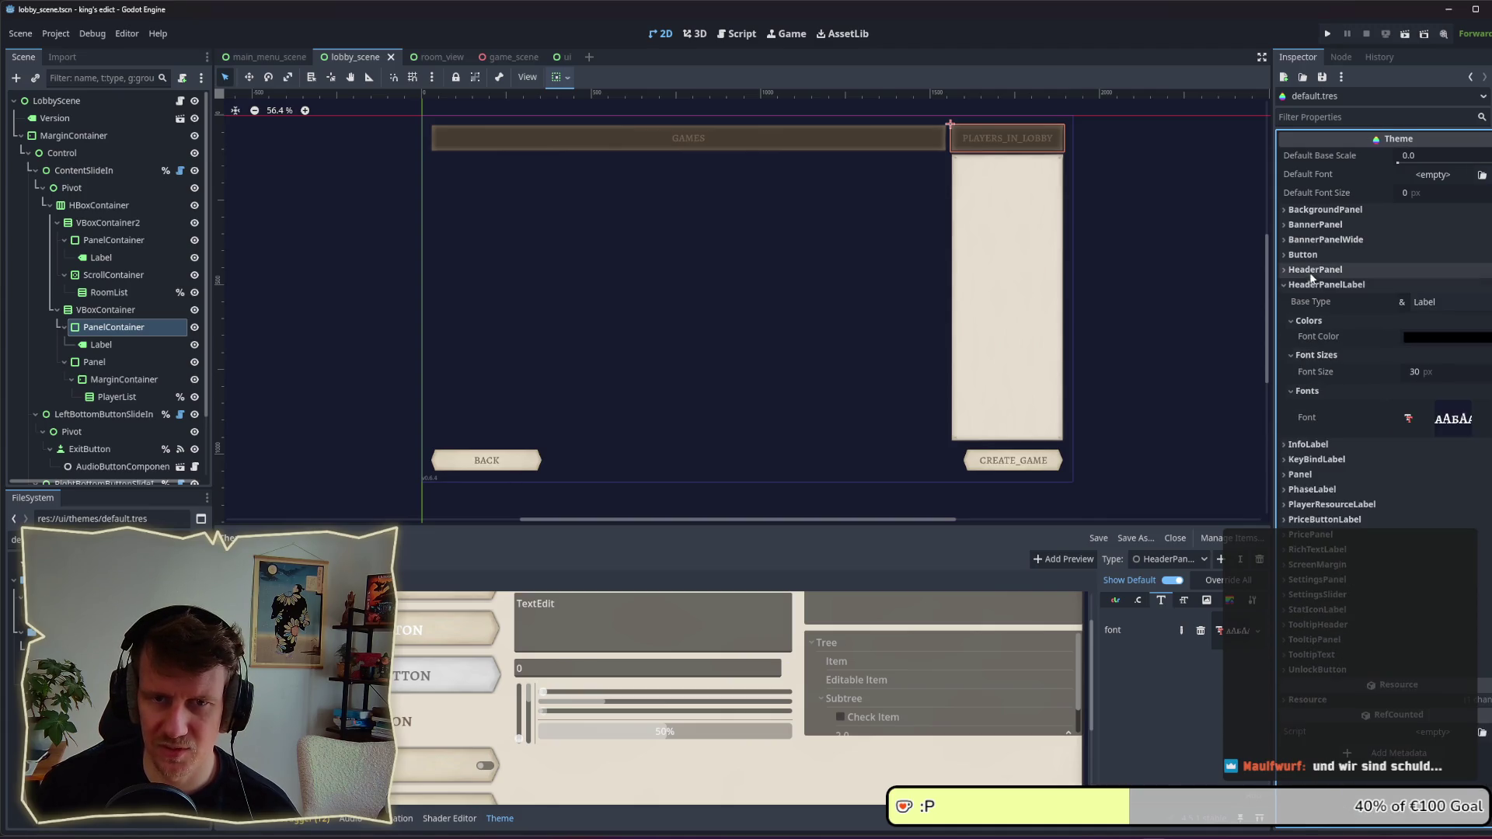
click(1305, 255)
click(1305, 255)
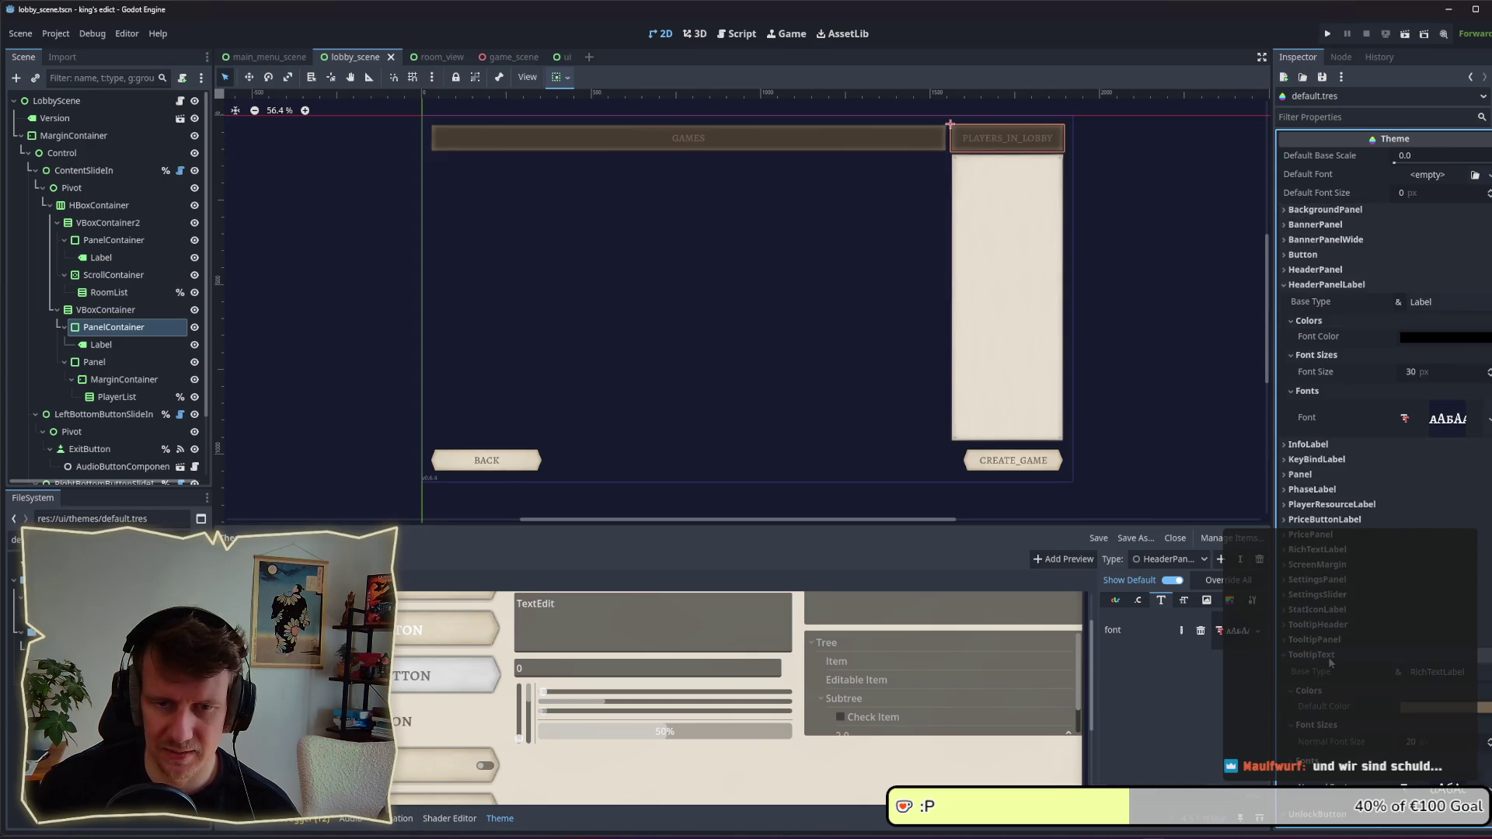
click(1313, 654)
click(1327, 656)
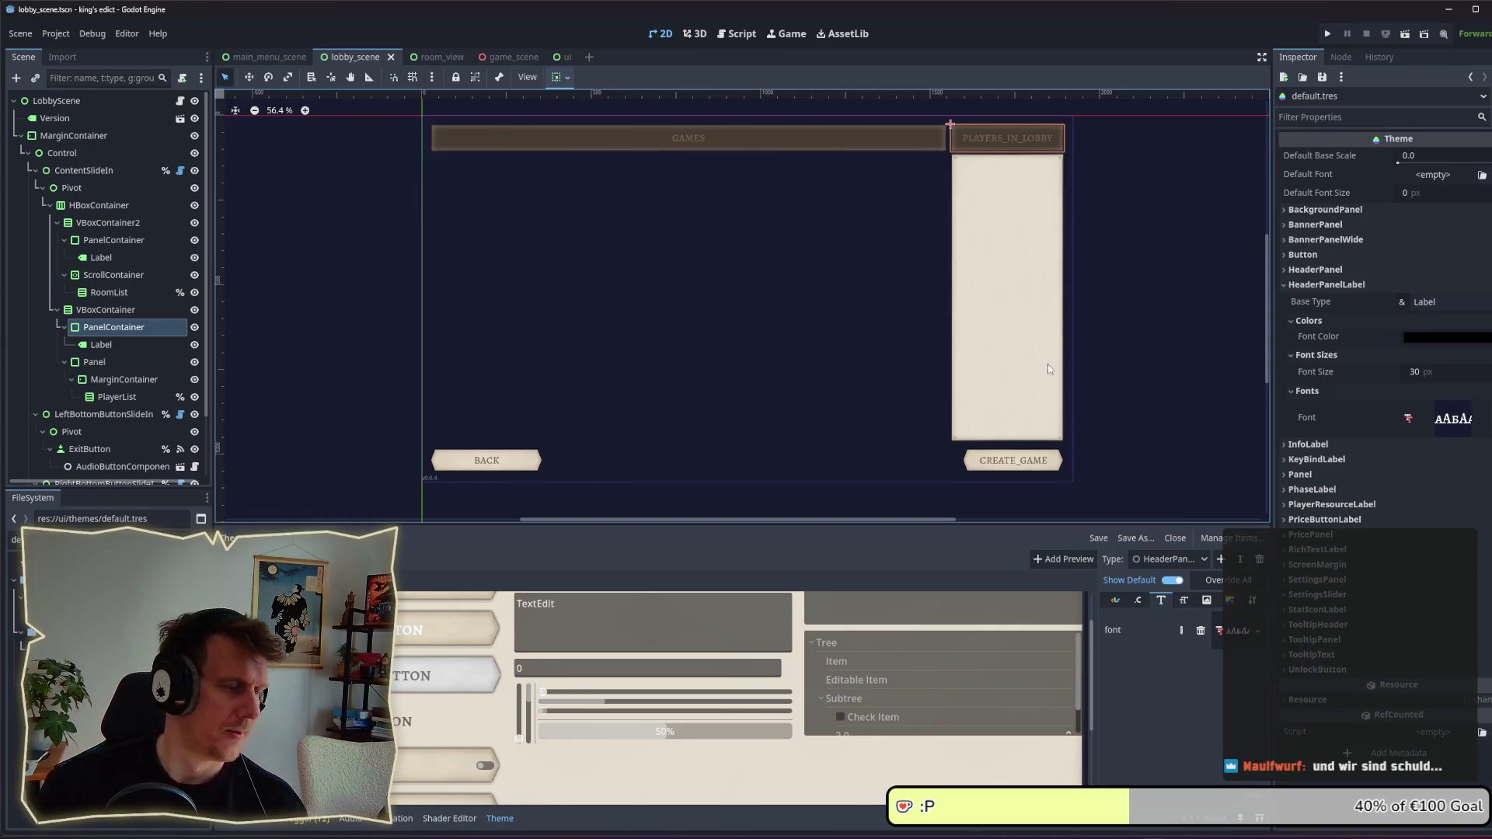
key(alt+Tab)
Step: In Affinity Designer, sample the cream colour from a panel ornament with the Colour Picker
click(769, 468)
scroll(955, 355, down, 8)
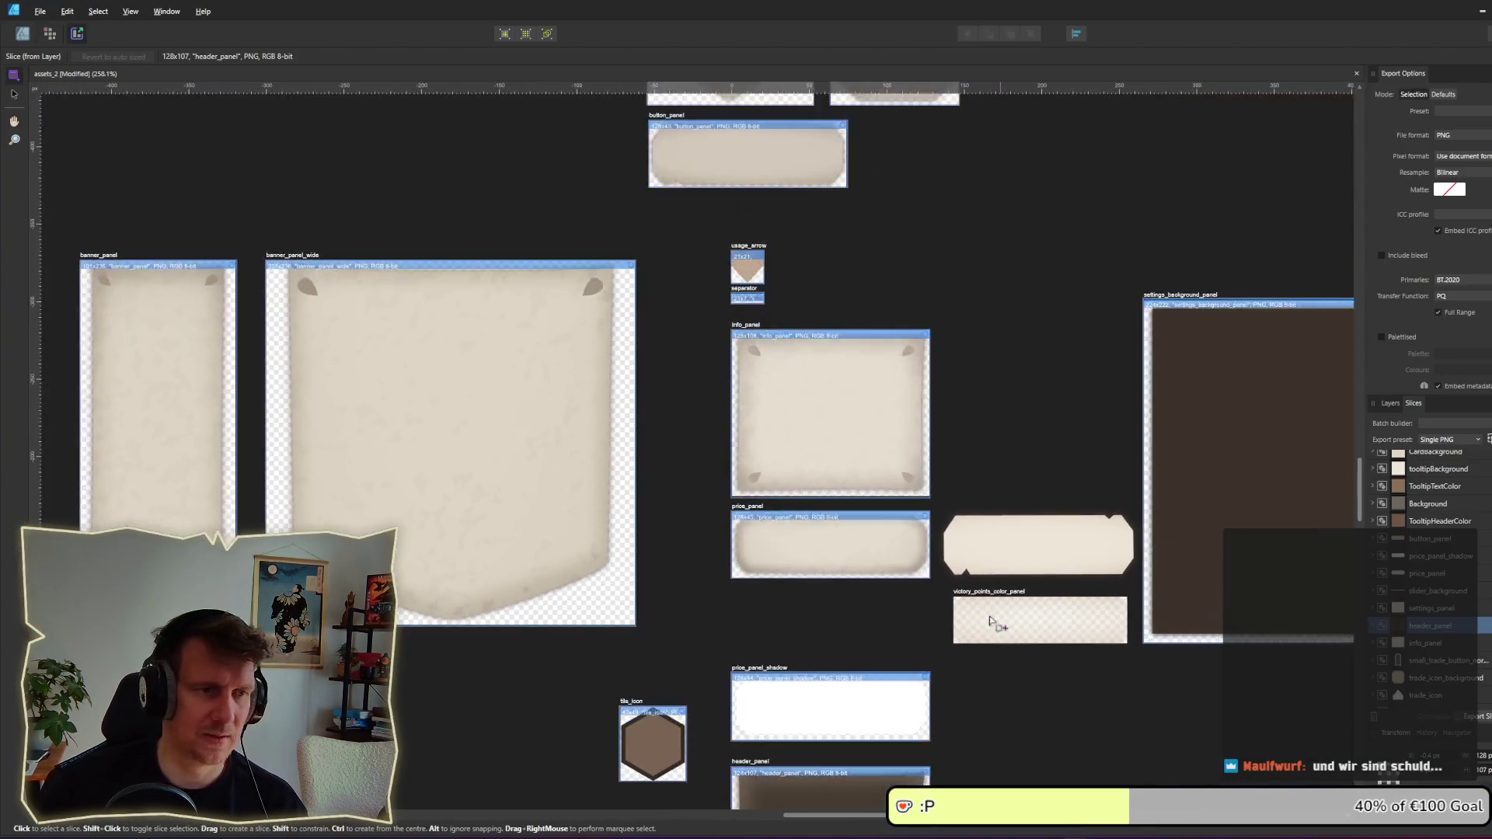
scroll(626, 402, up, 12)
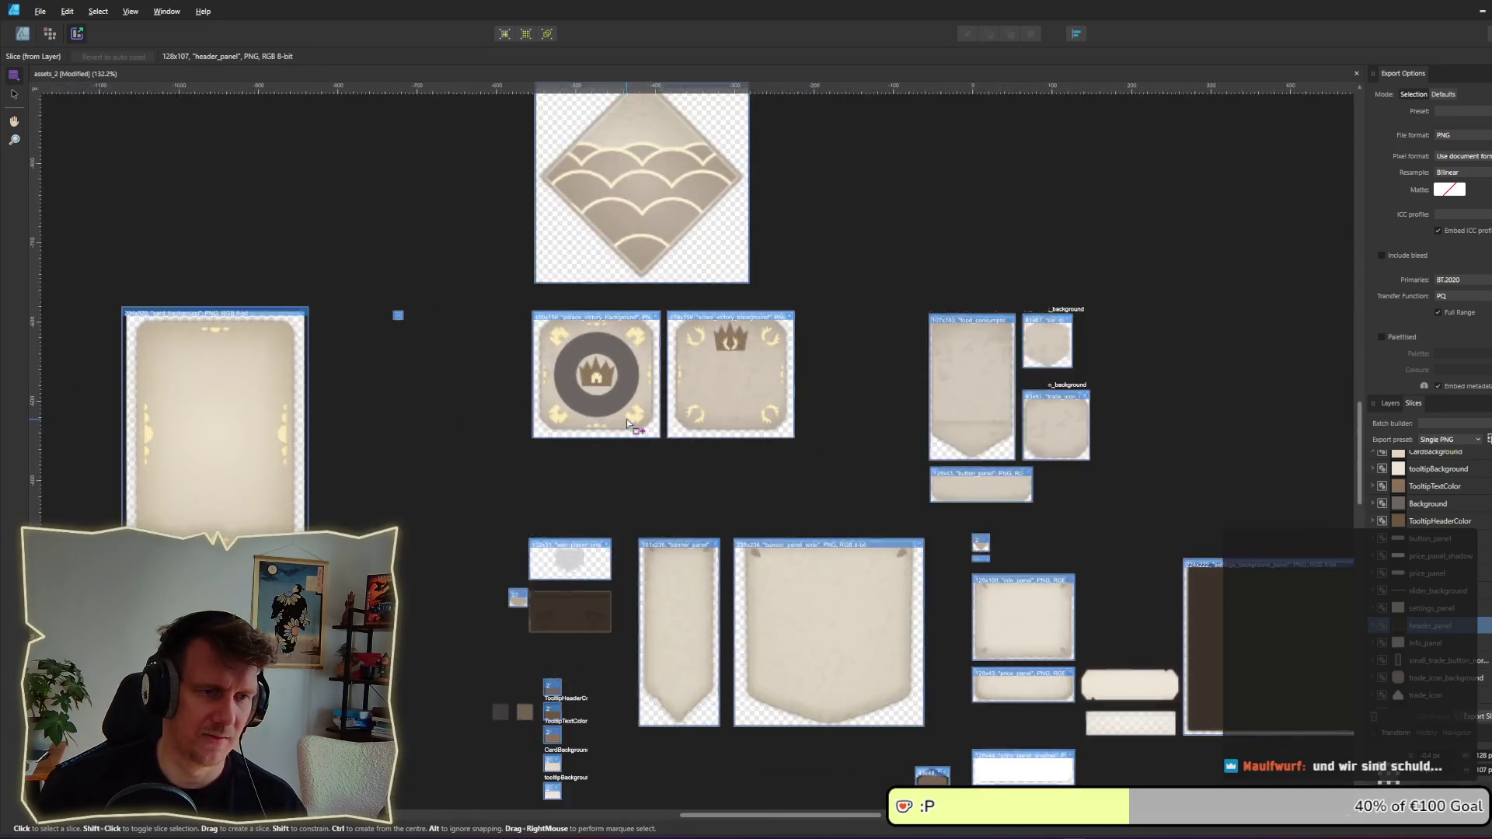
click(23, 36)
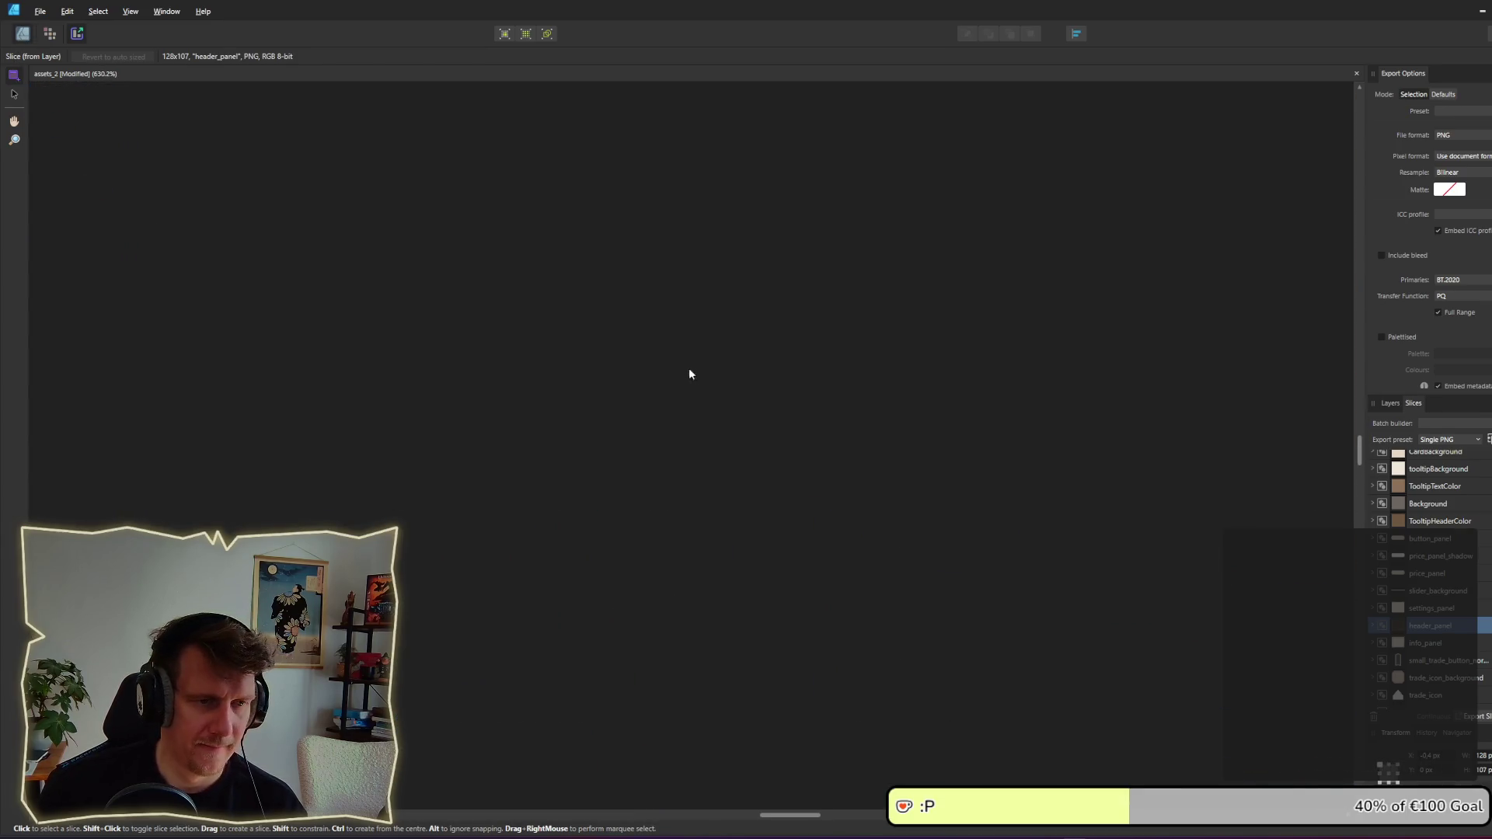
click(673, 408)
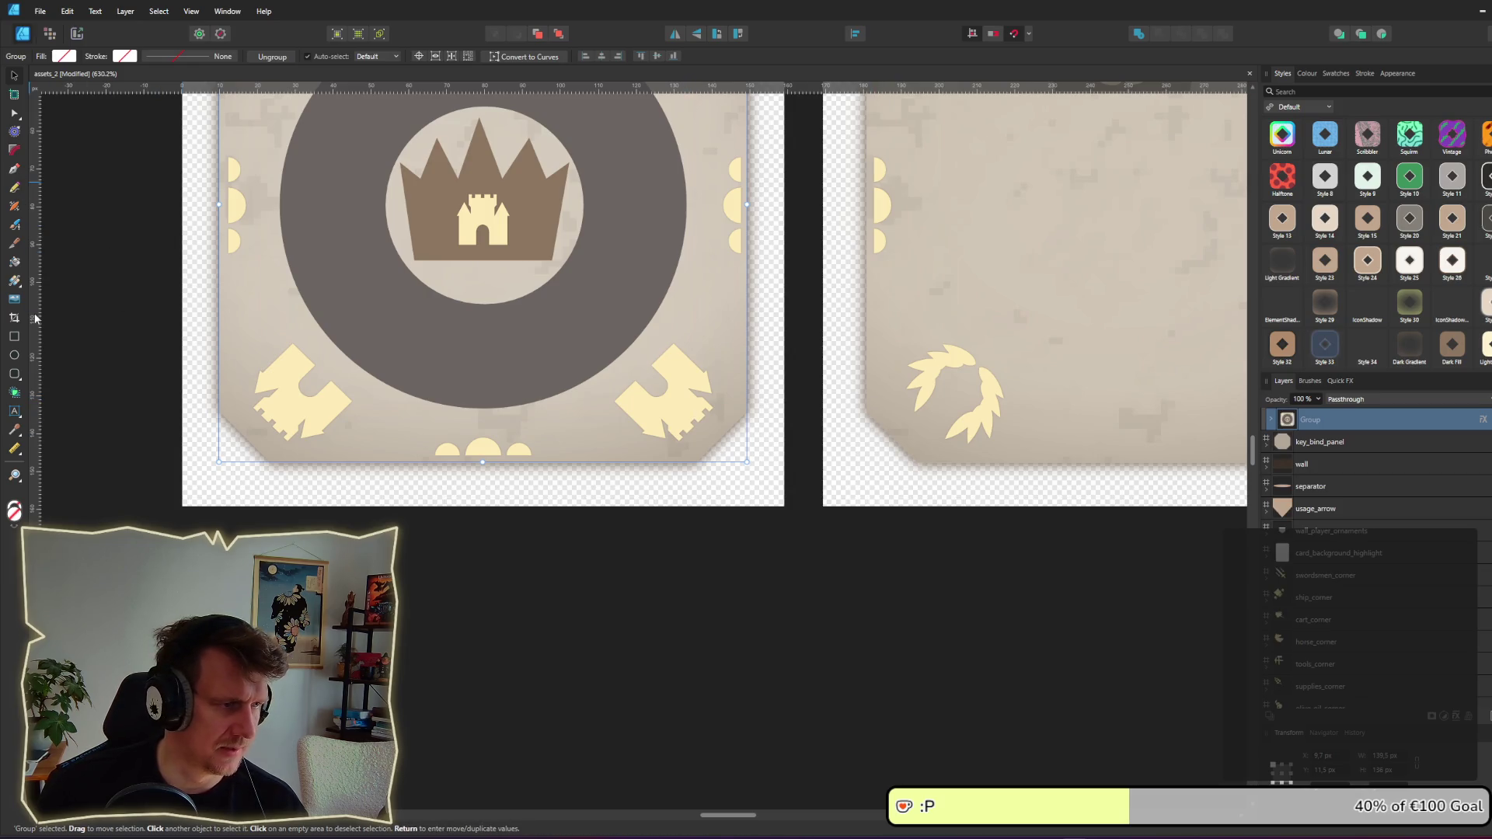
click(15, 430)
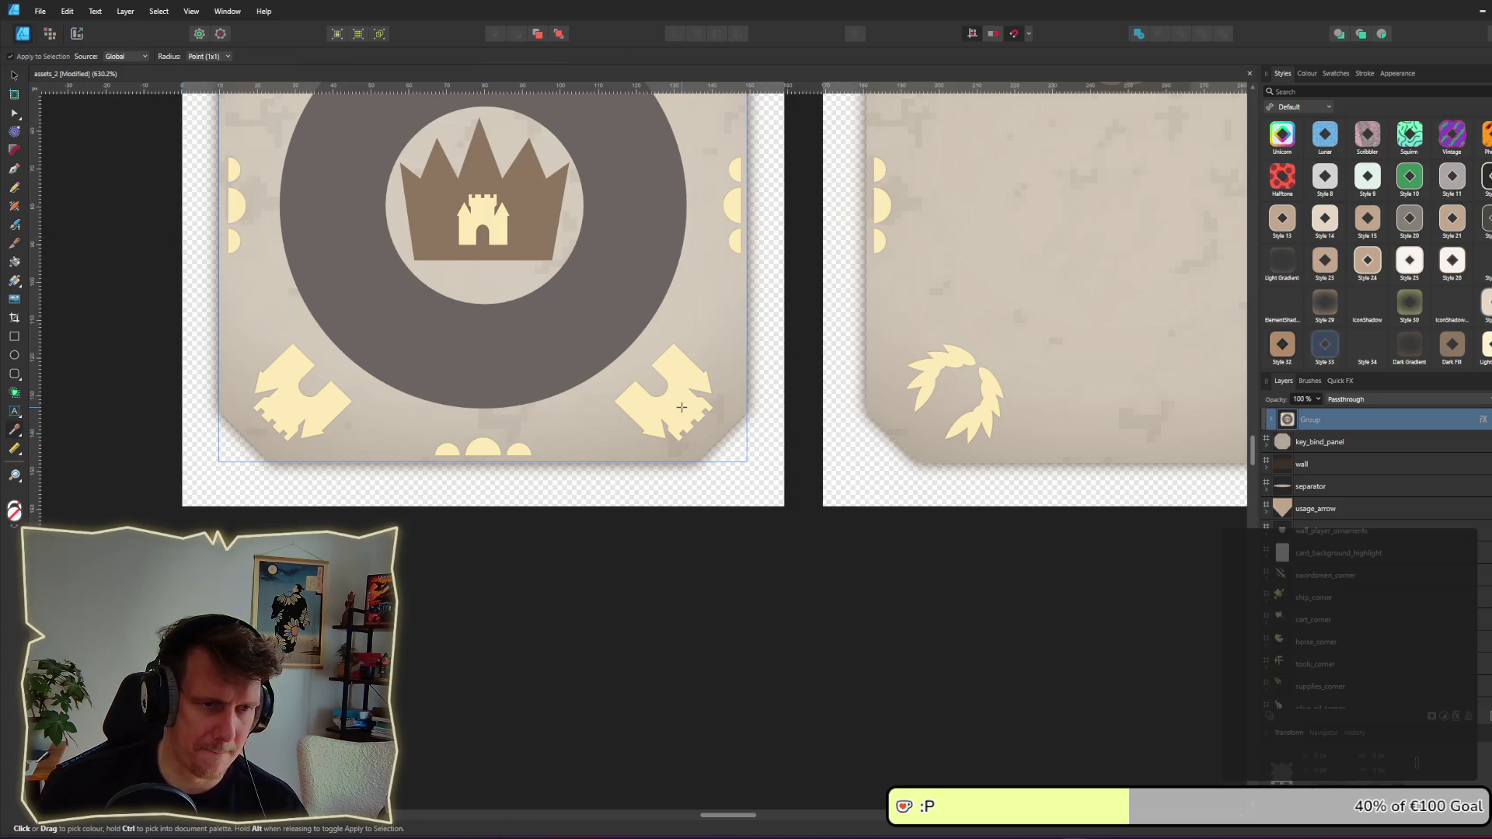
click(681, 408)
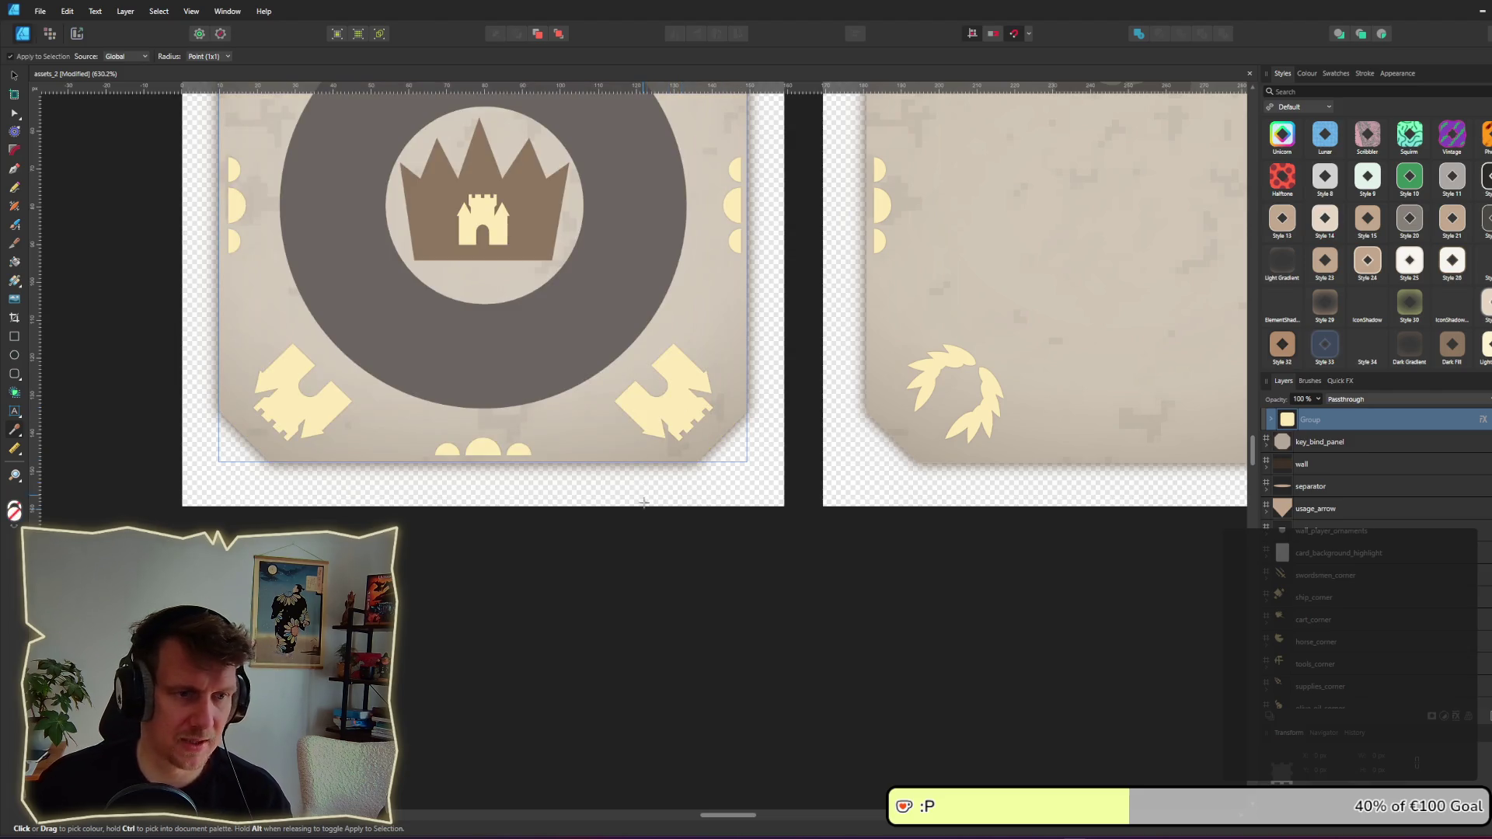
key(ctrl+d)
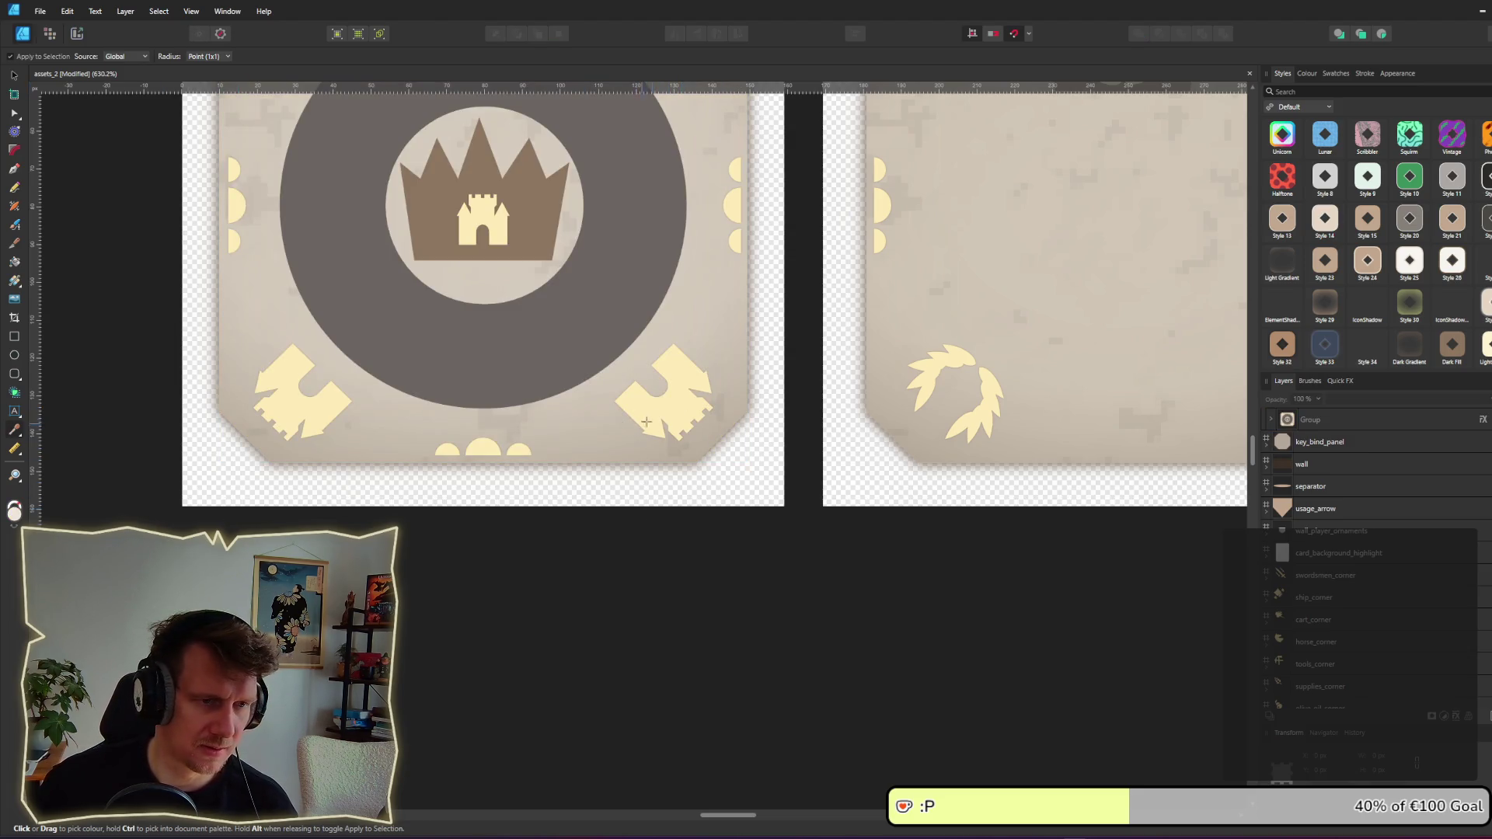
Step: Copy the sampled colour's hex value FDEBB6 and return to Godot
click(1307, 73)
double_click(1283, 110)
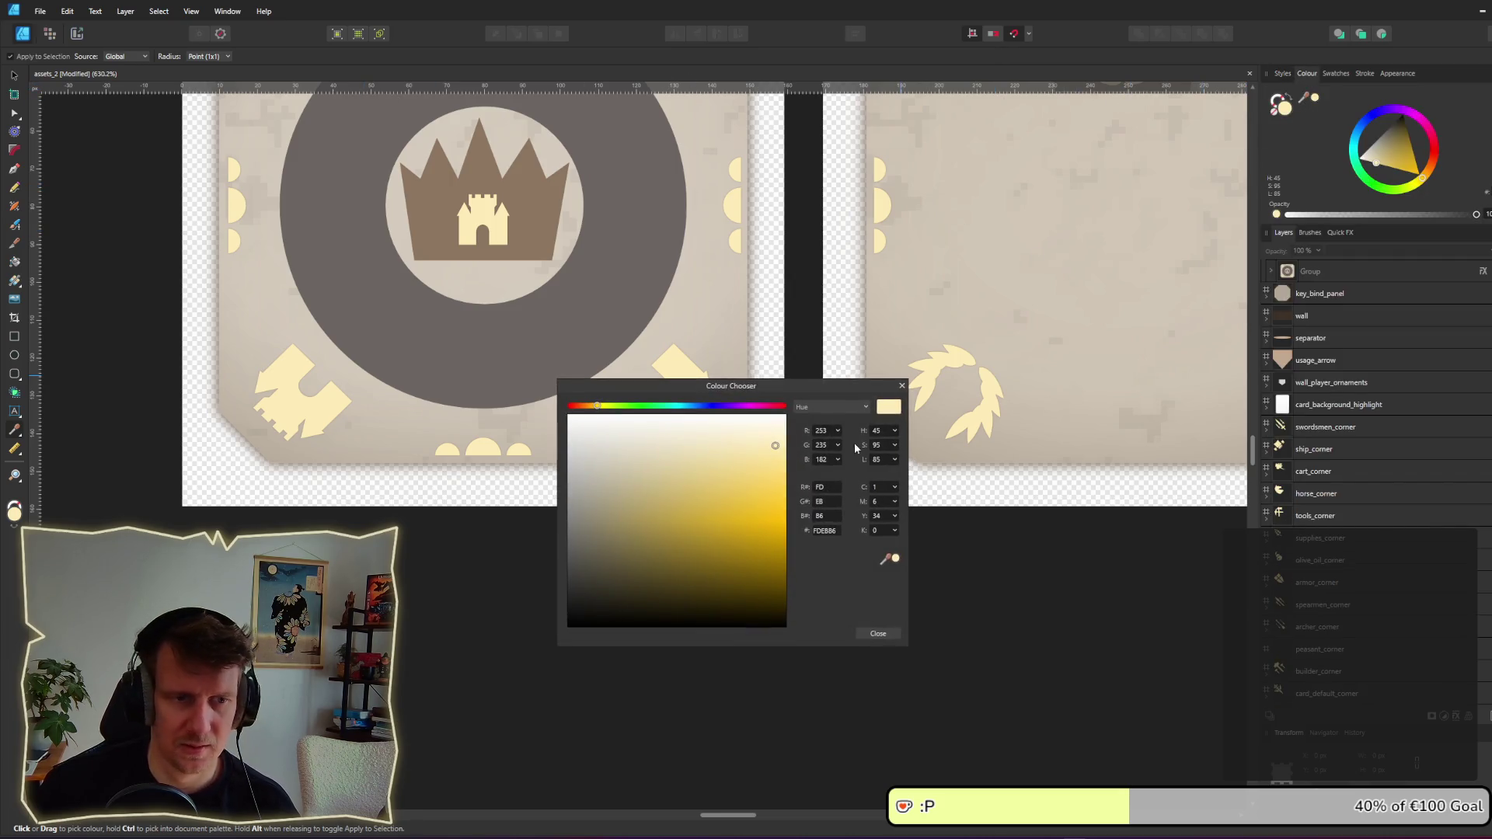
double_click(832, 536)
click(879, 633)
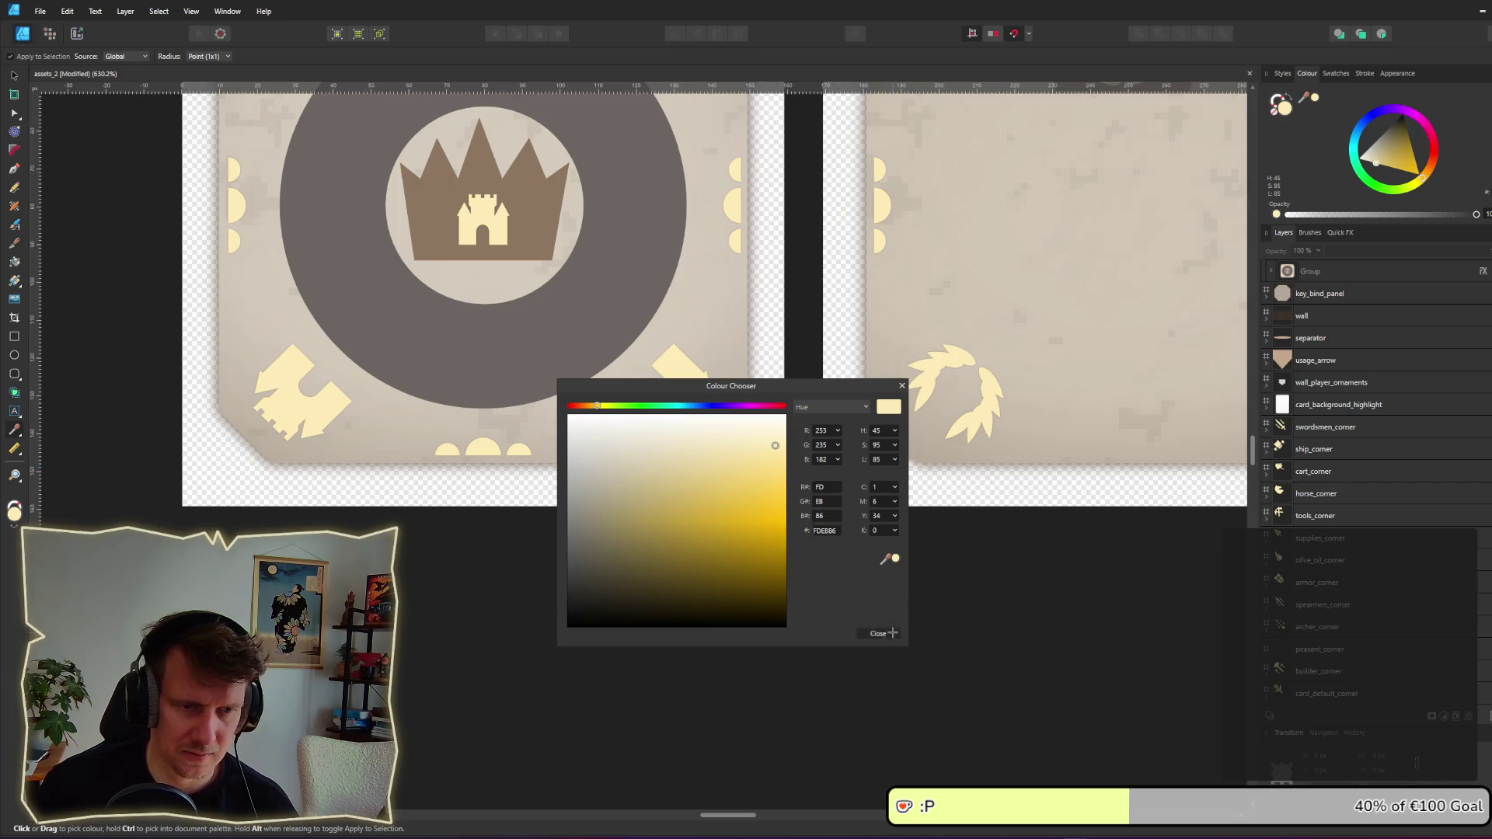
key(alt+Tab)
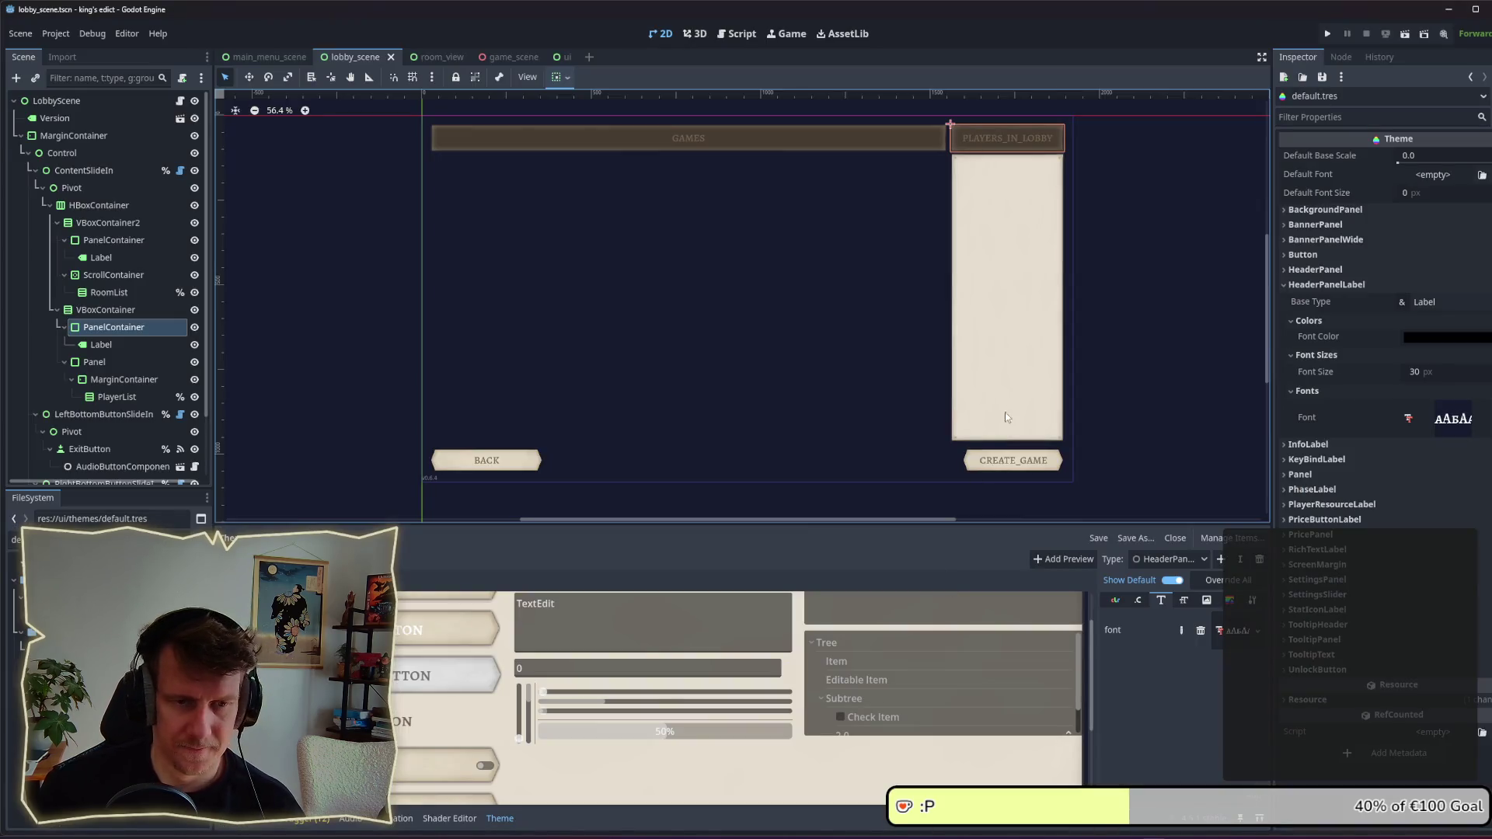
Step: Paste FDEBB6 into HeaderPanelLabel's Font Color, save default.tres, and select the PLAYERS_IN_LOBBY label
click(1428, 342)
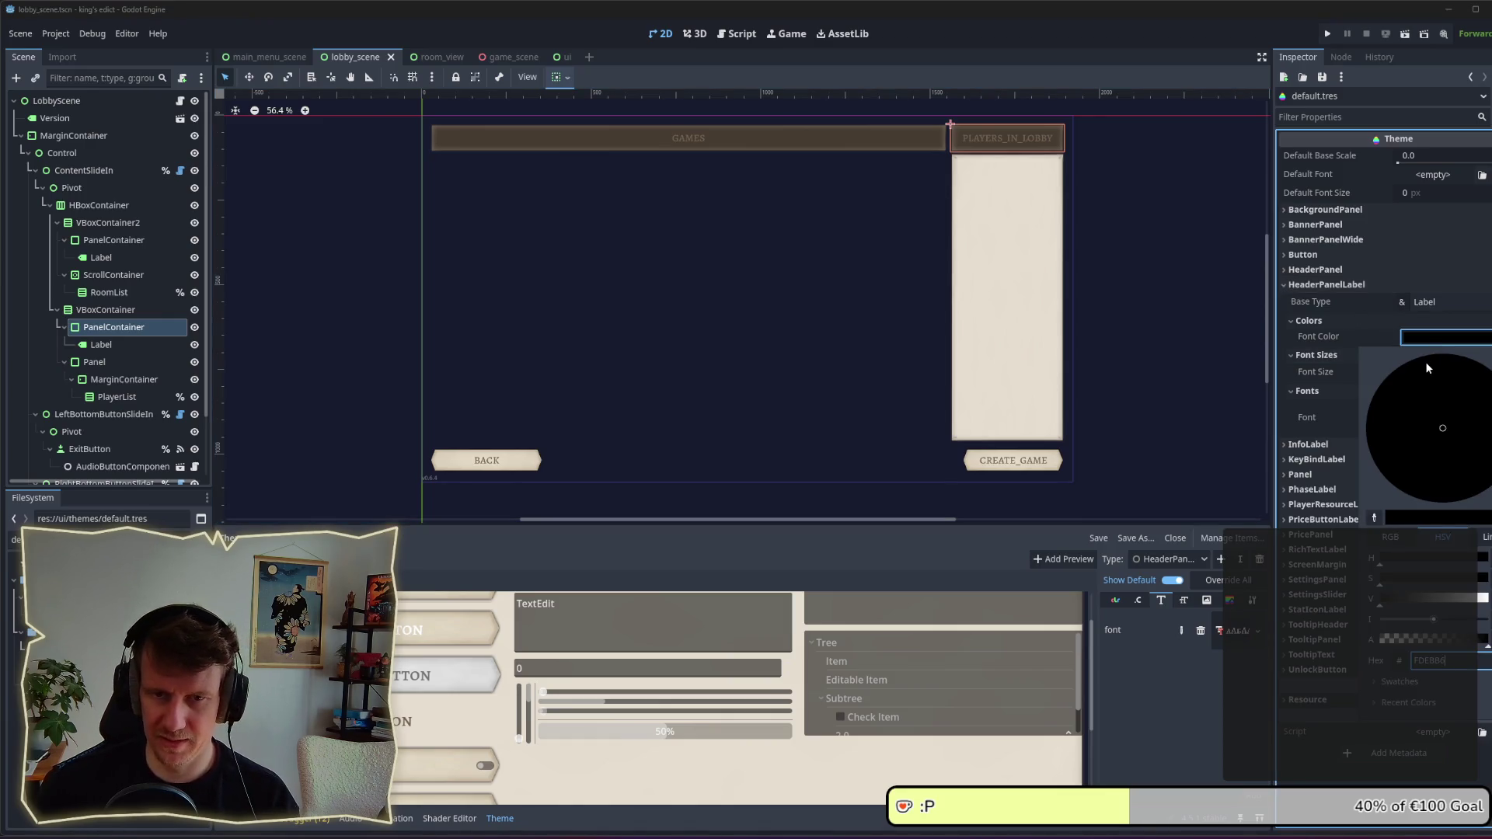
key(ctrl+v)
key(Return)
key(ctrl+s)
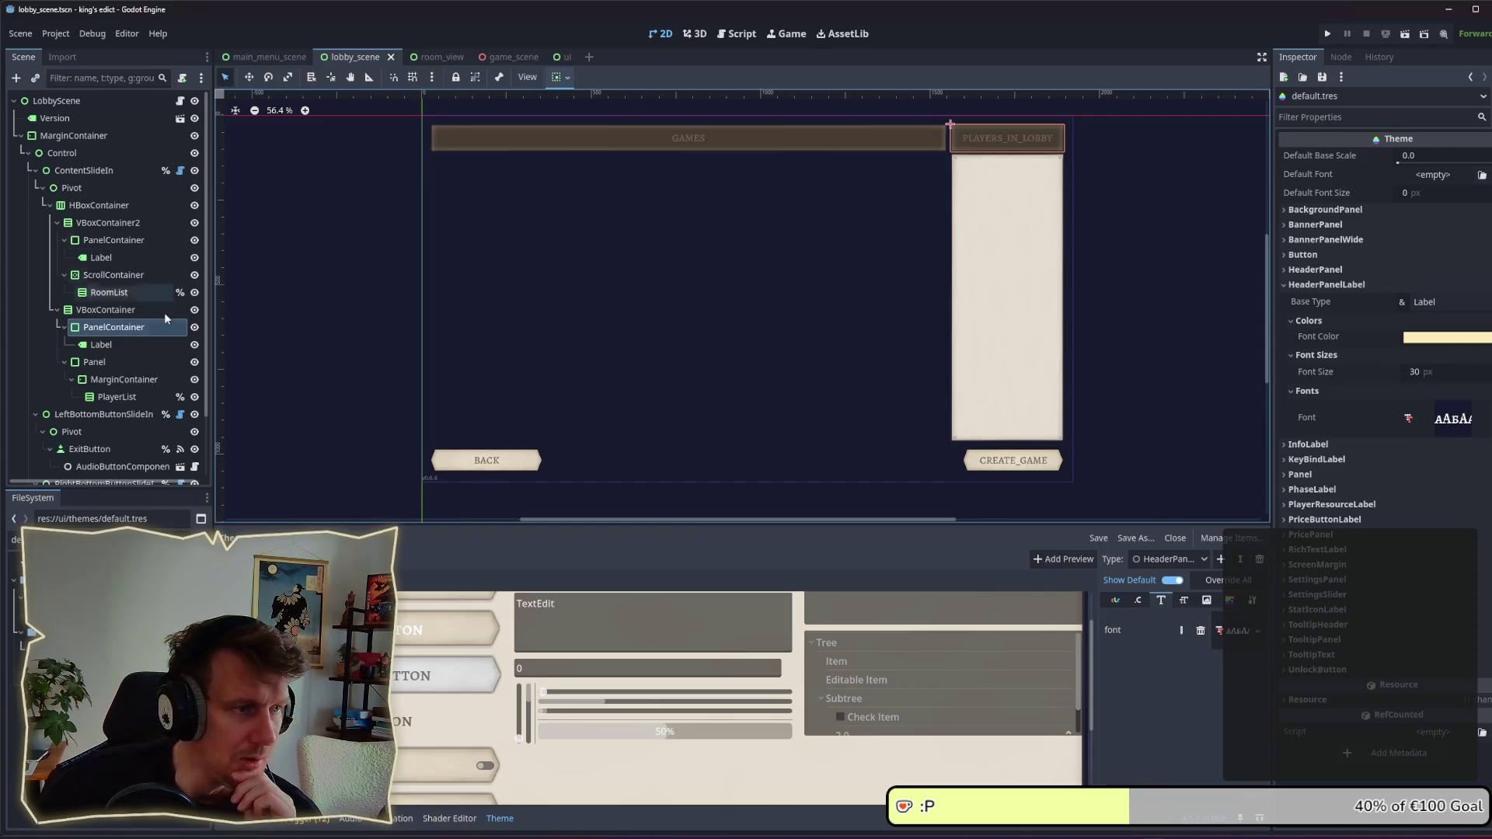
click(129, 345)
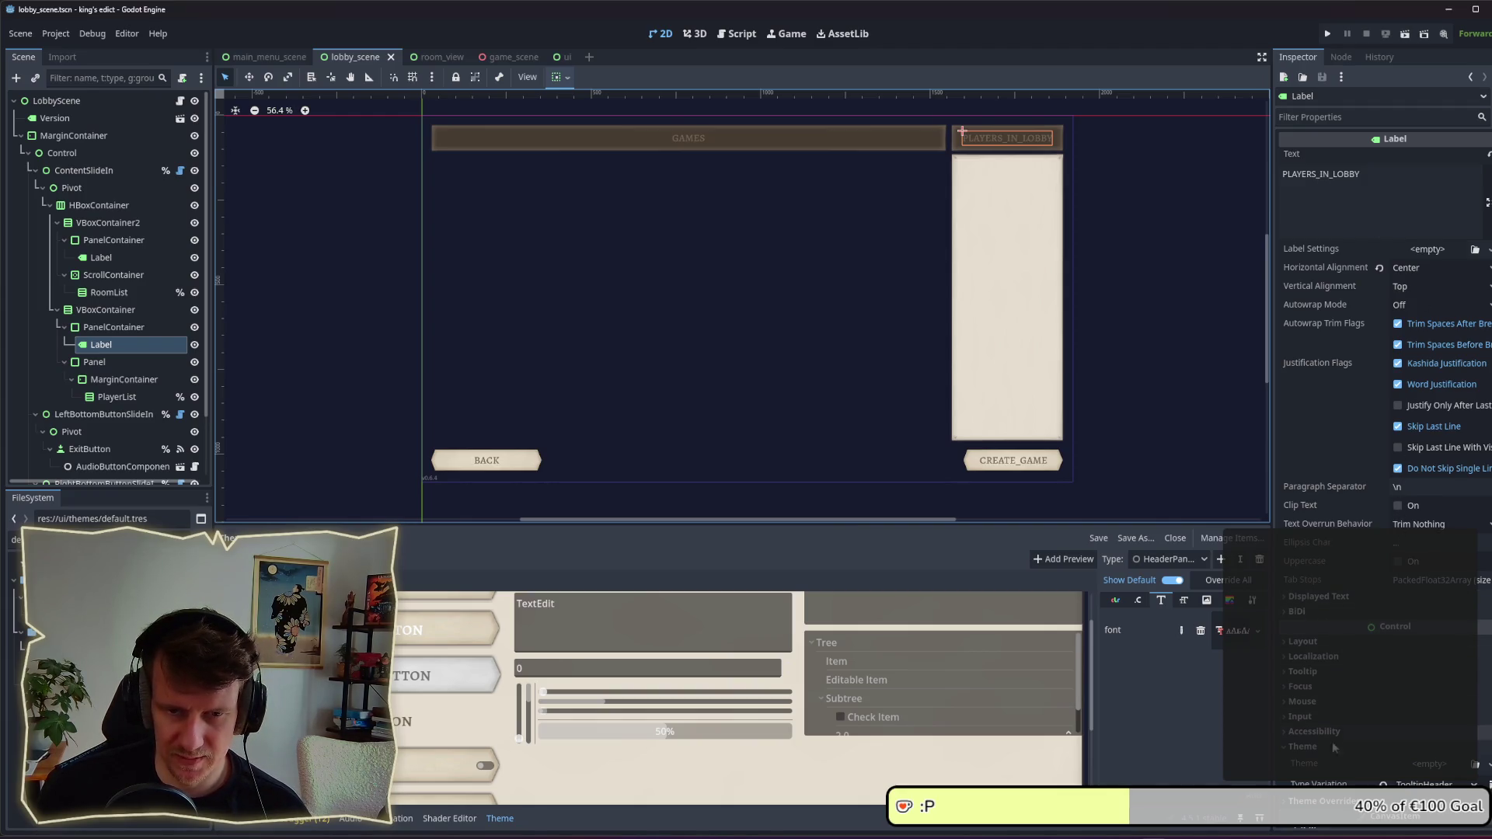
Step: Set Type Variation to HeaderPanelLabel on the PLAYERS_IN_LOBBY and GAMES labels, then save lobby_scene
scroll(1334, 747, down, 3)
click(1391, 612)
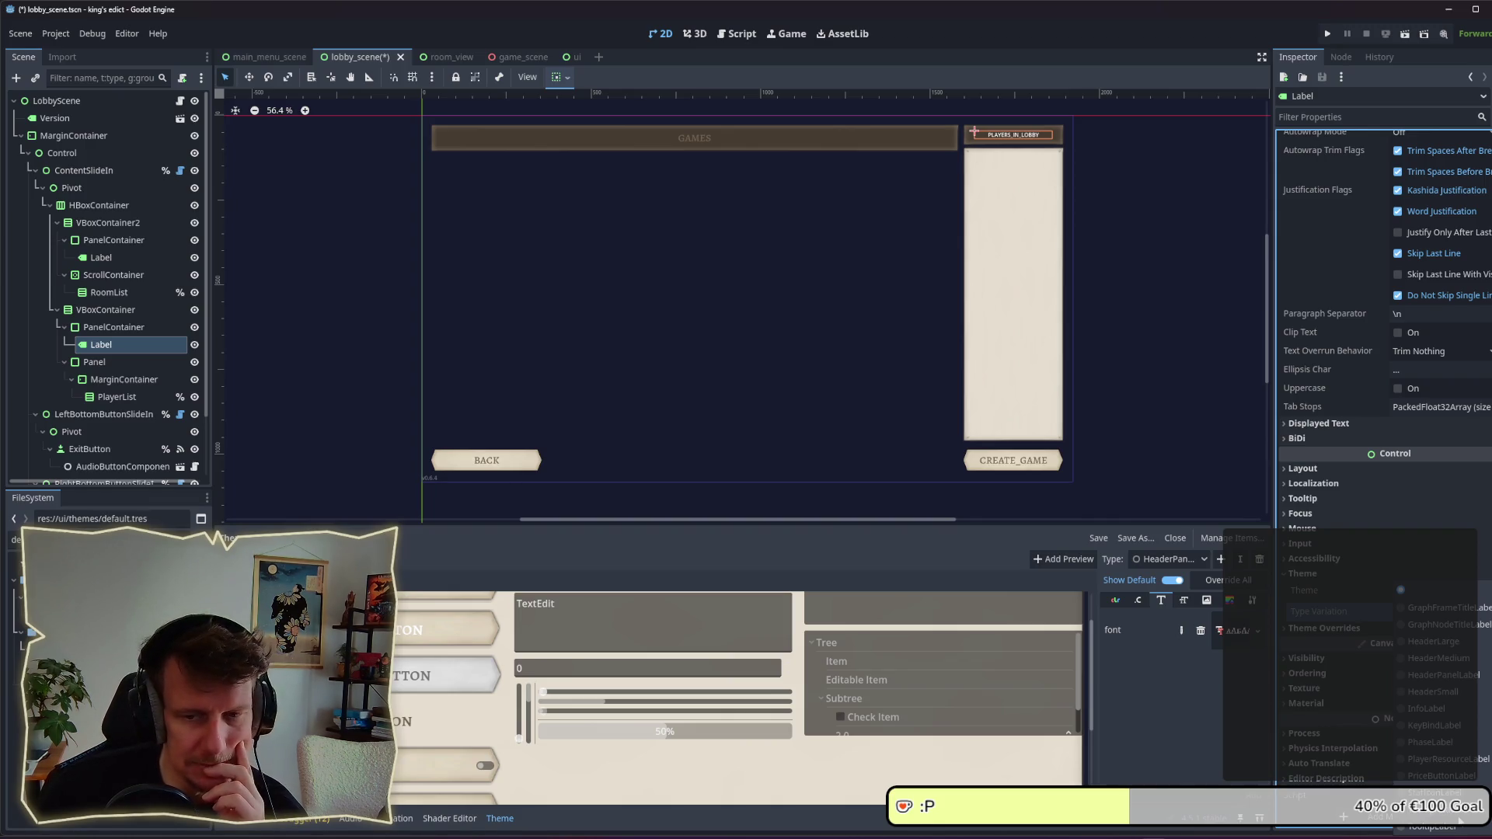
click(1437, 676)
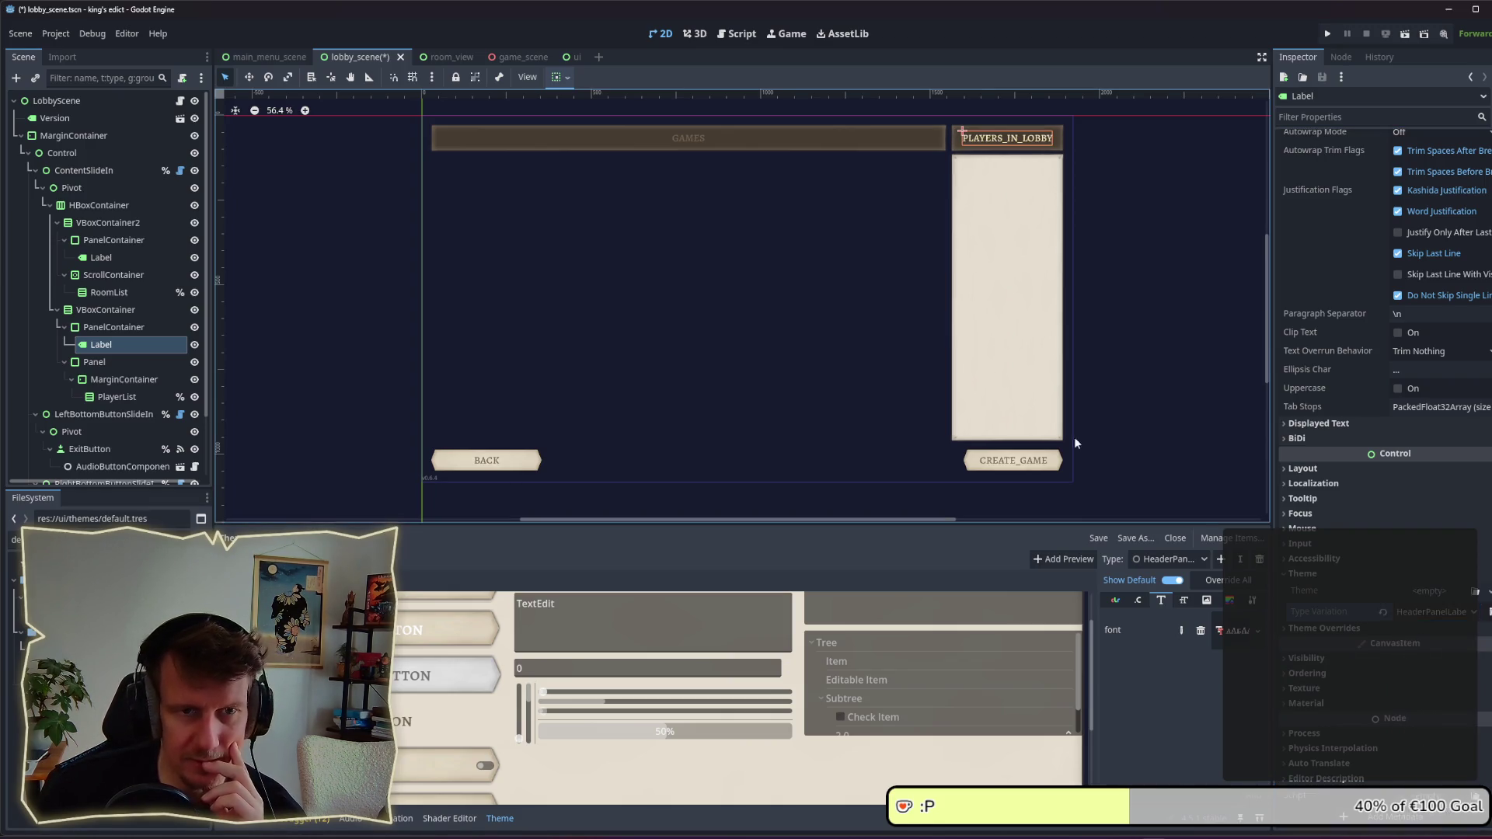
click(697, 140)
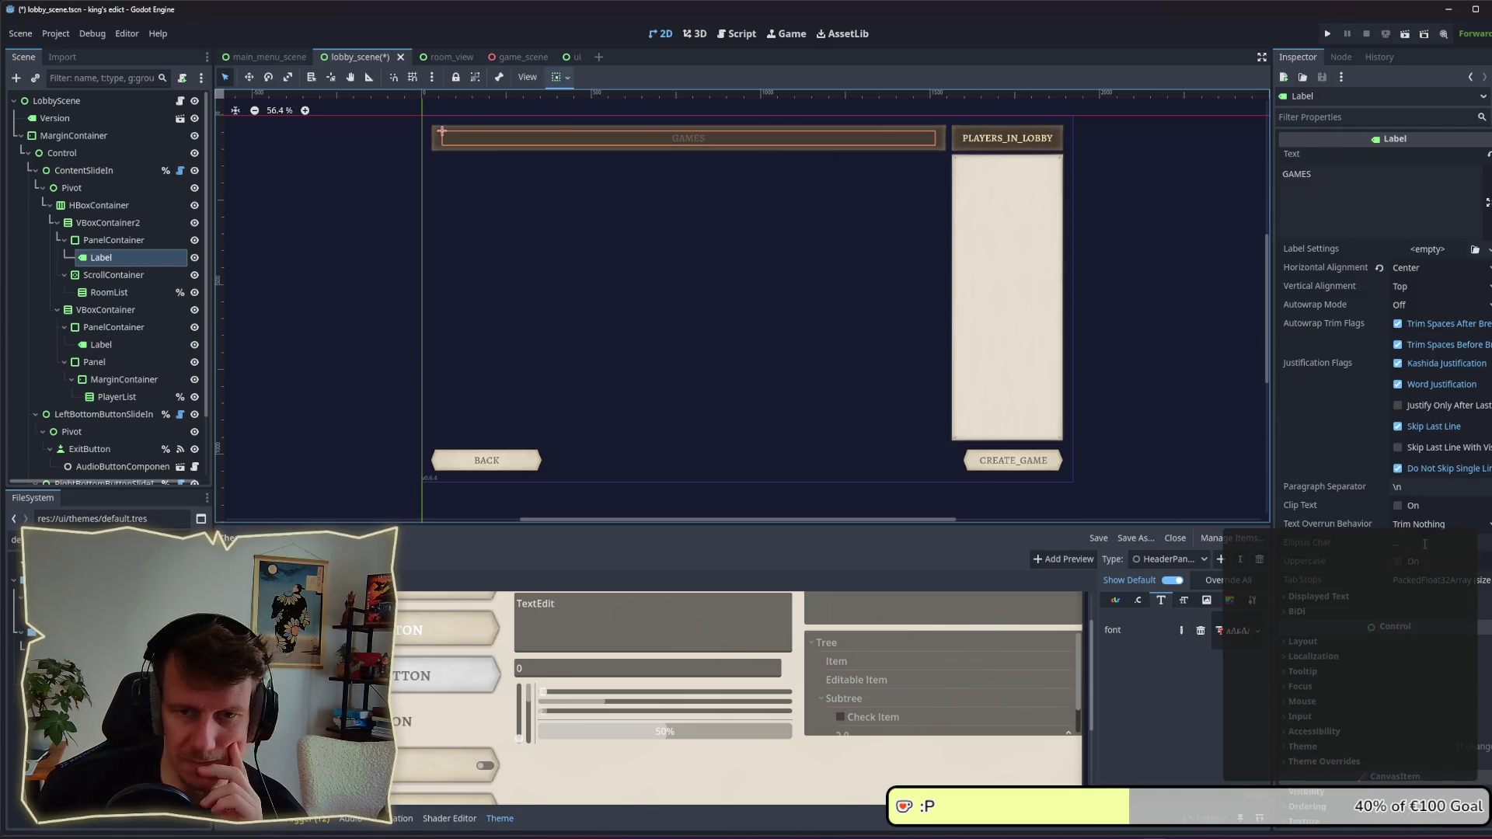
click(1349, 749)
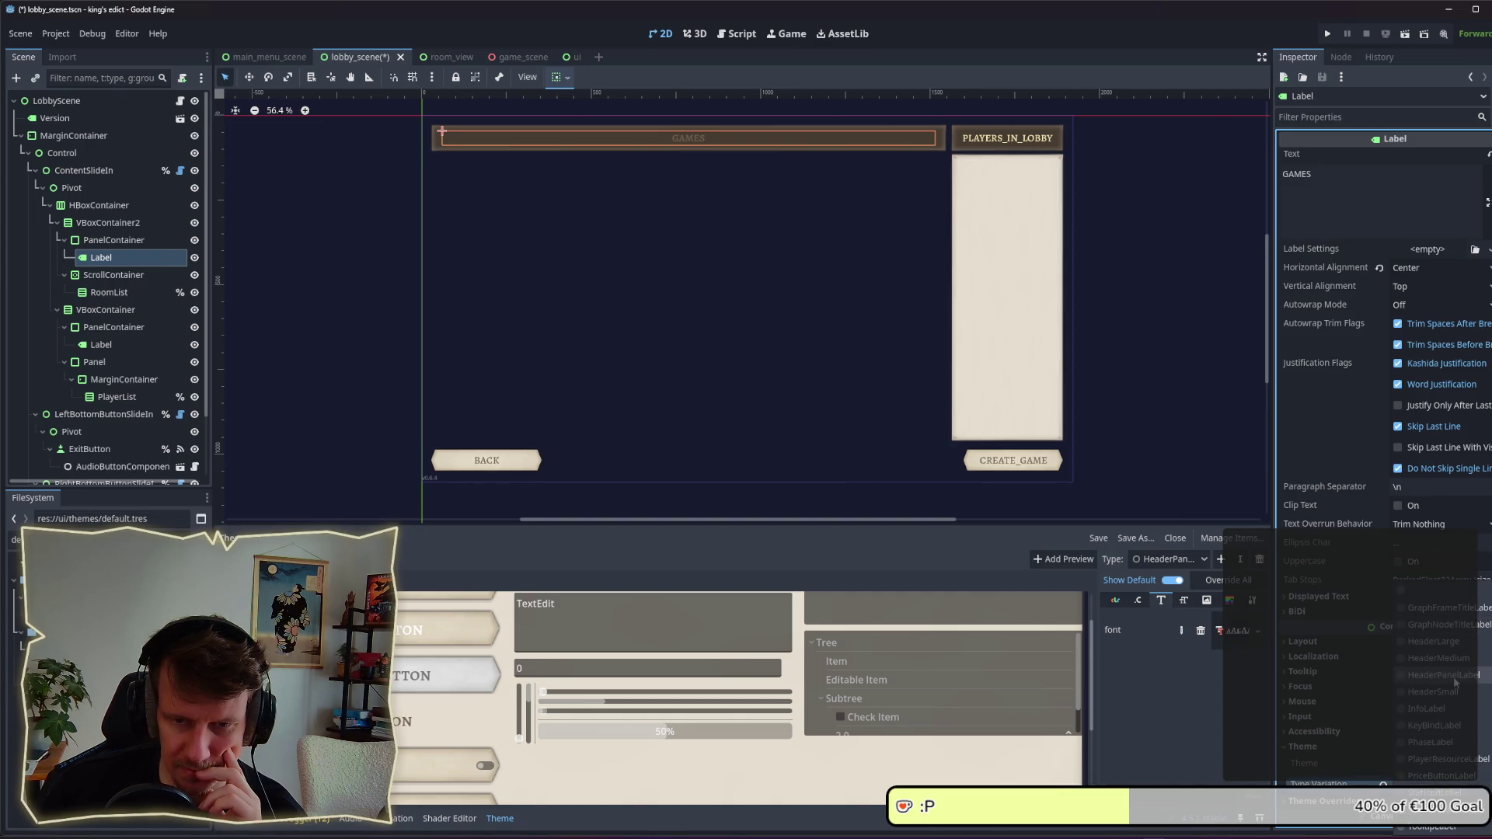
click(1456, 683)
key(ctrl+s)
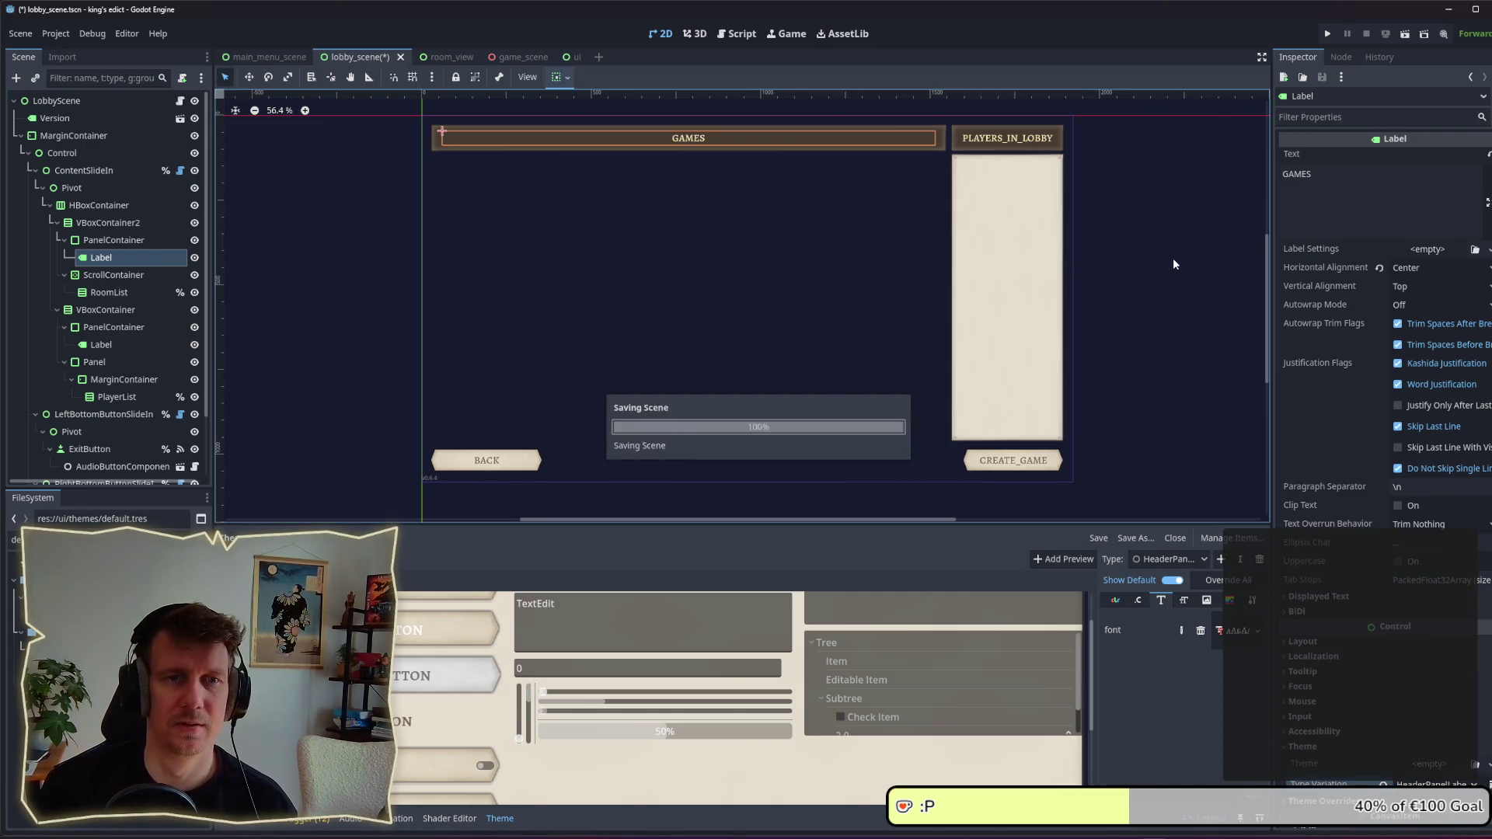
click(1107, 217)
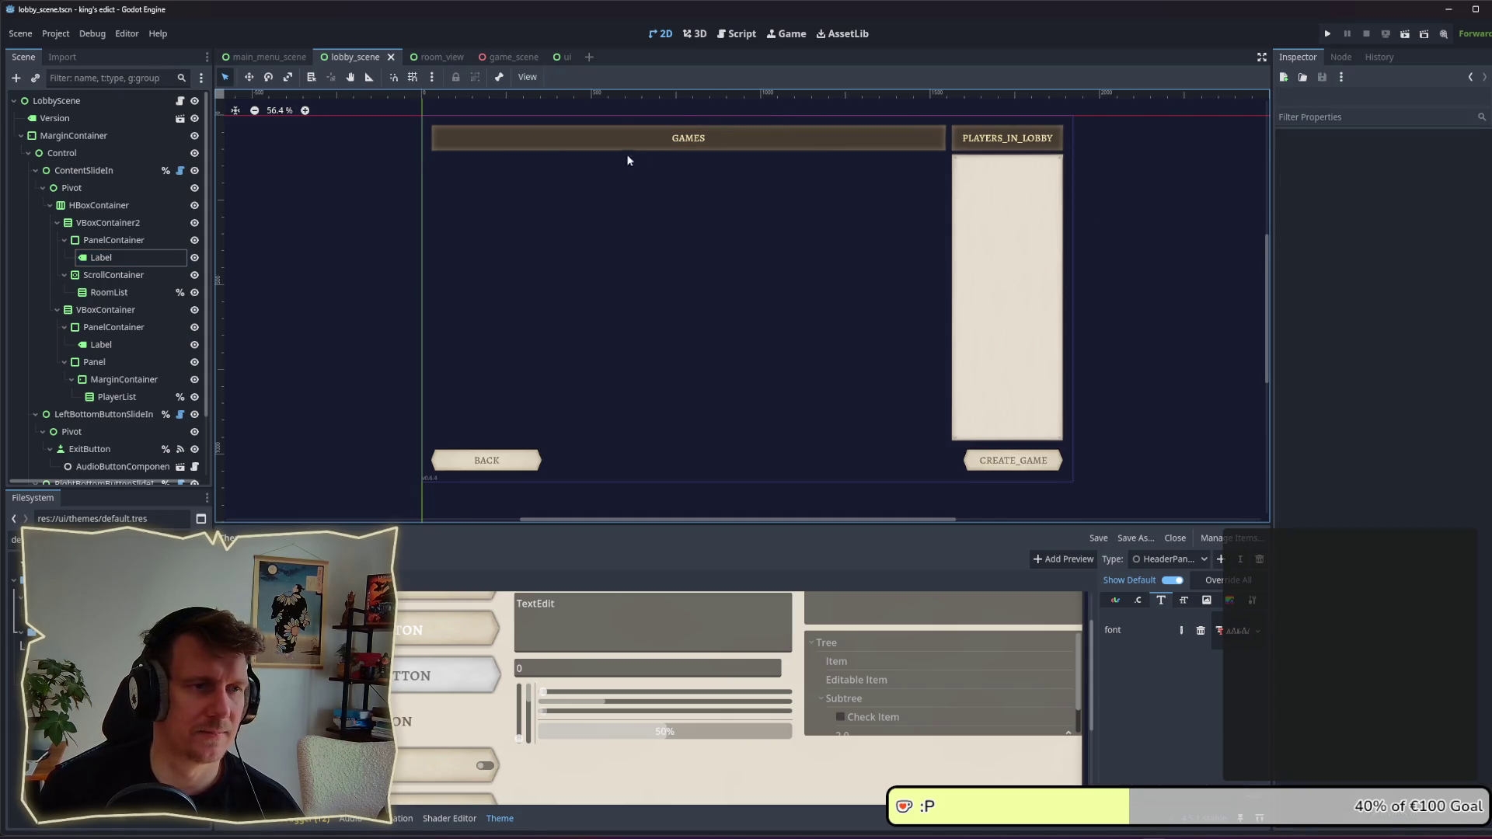
Step: Run the project, enter the Multiplayer lobby to view the cream headers, then go Back
click(1328, 33)
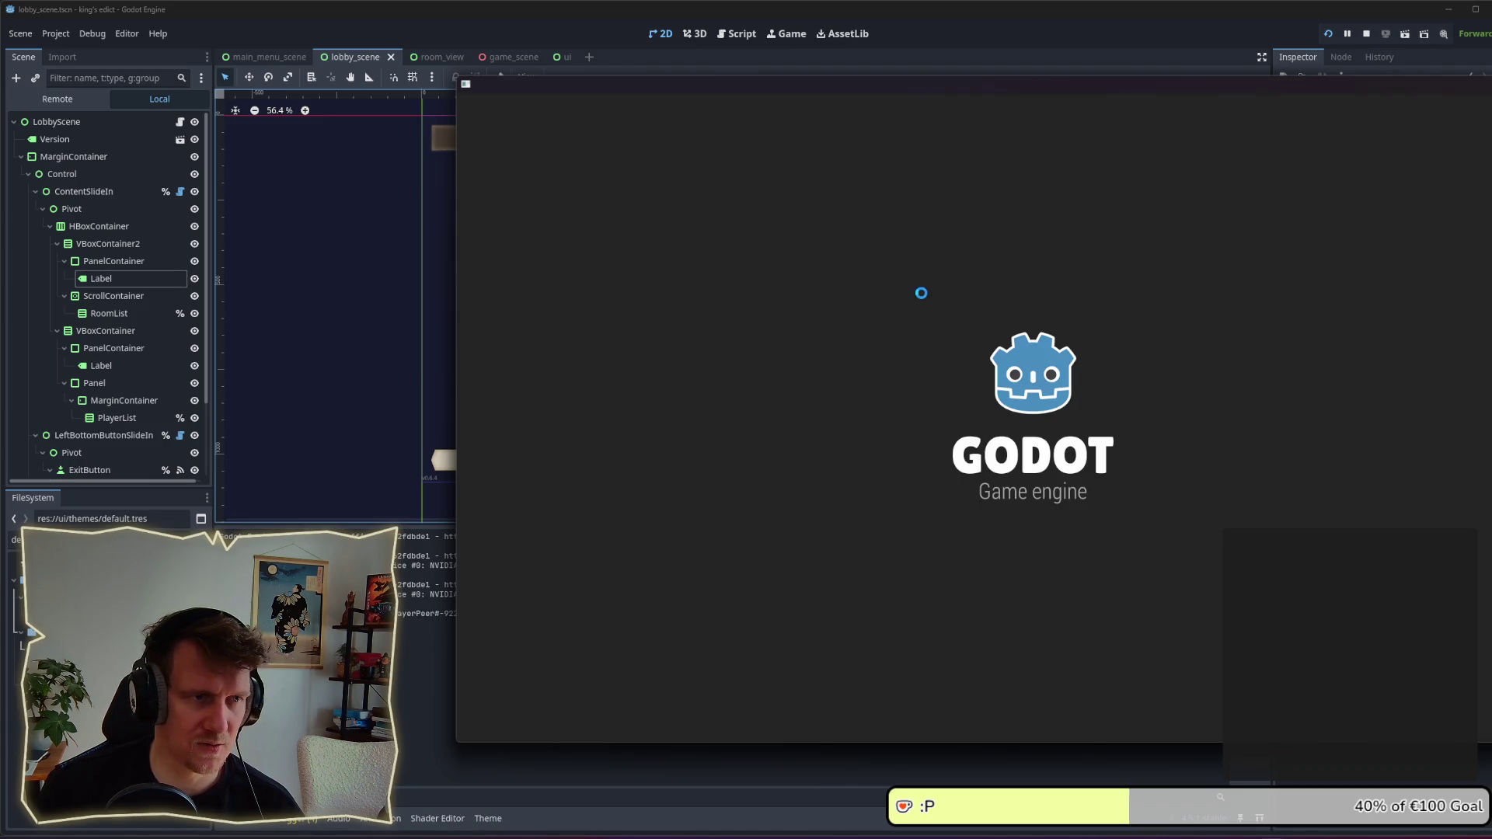
click(1119, 467)
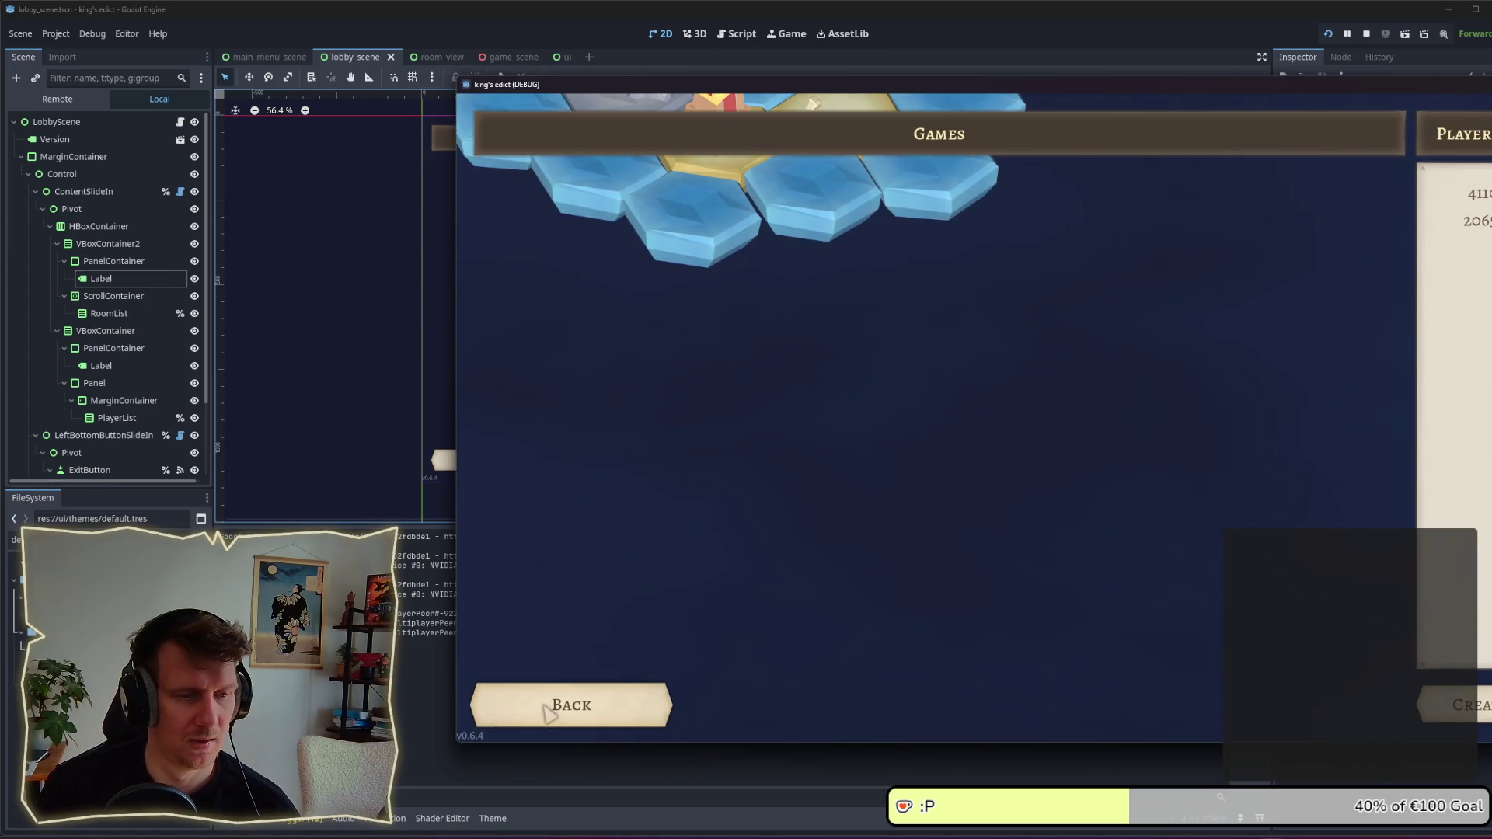
click(584, 722)
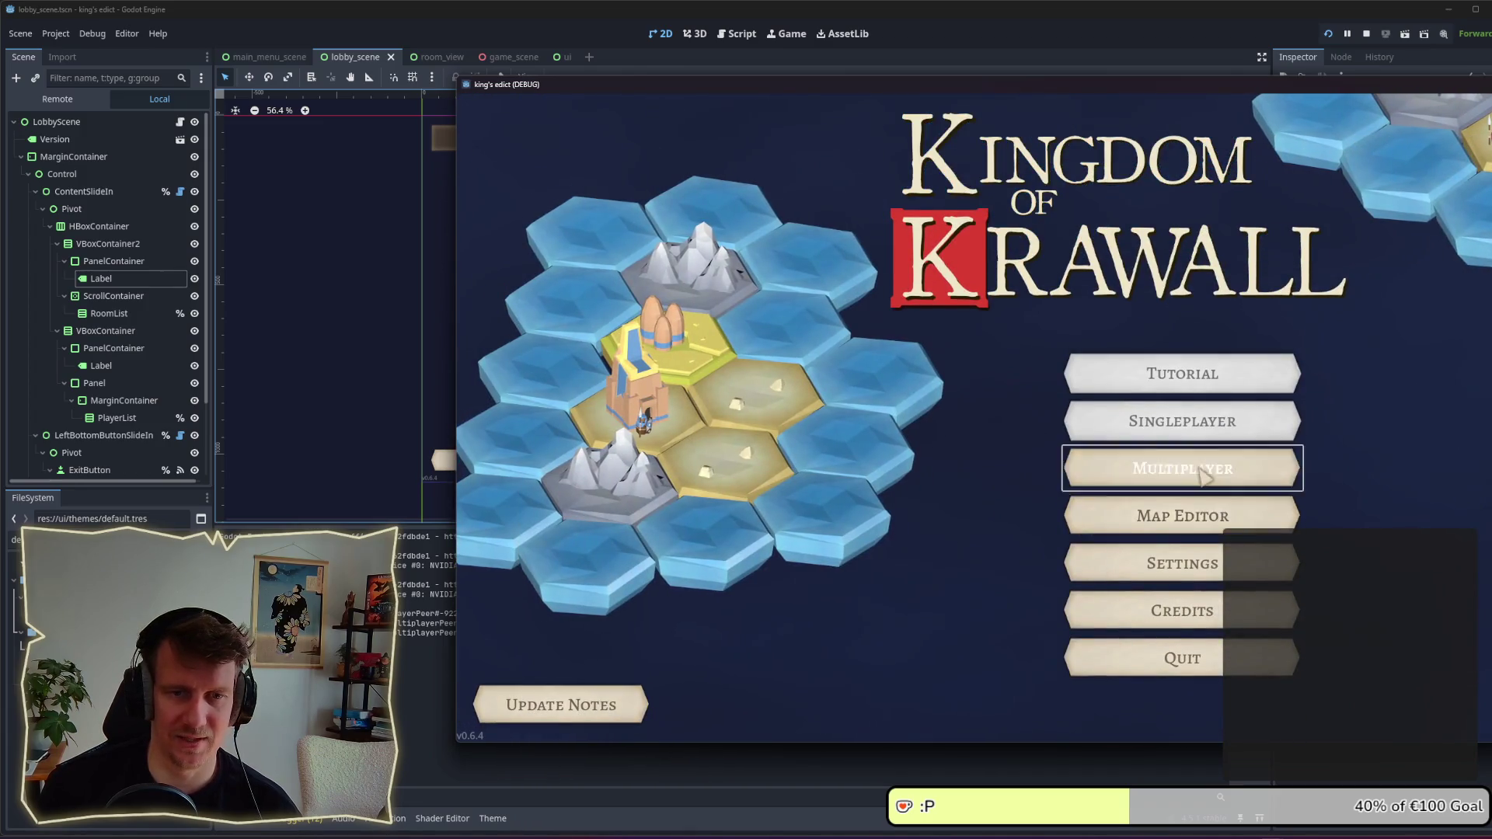
click(1192, 471)
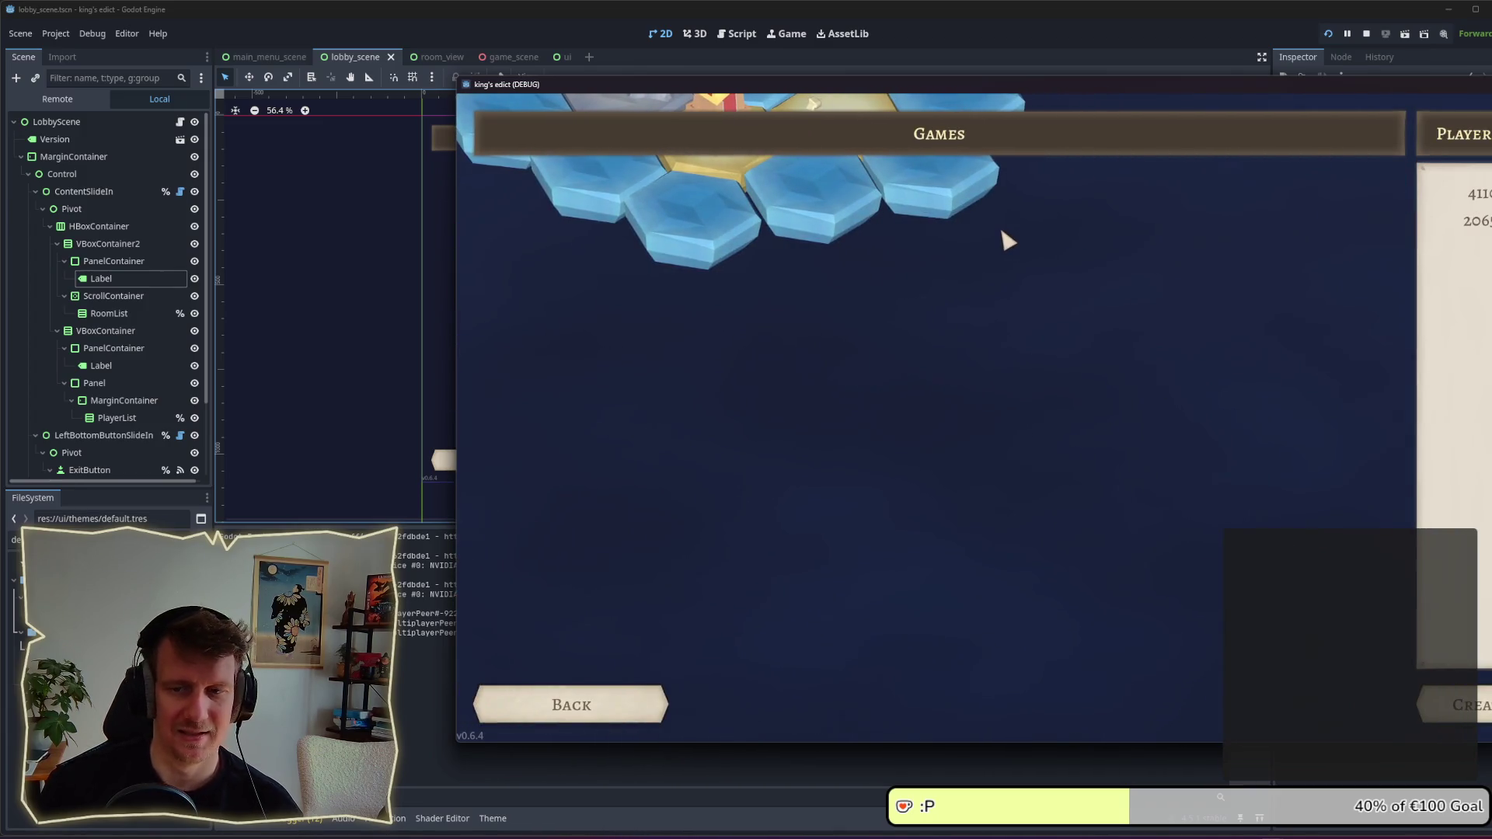
drag(1065, 88, 769, 93)
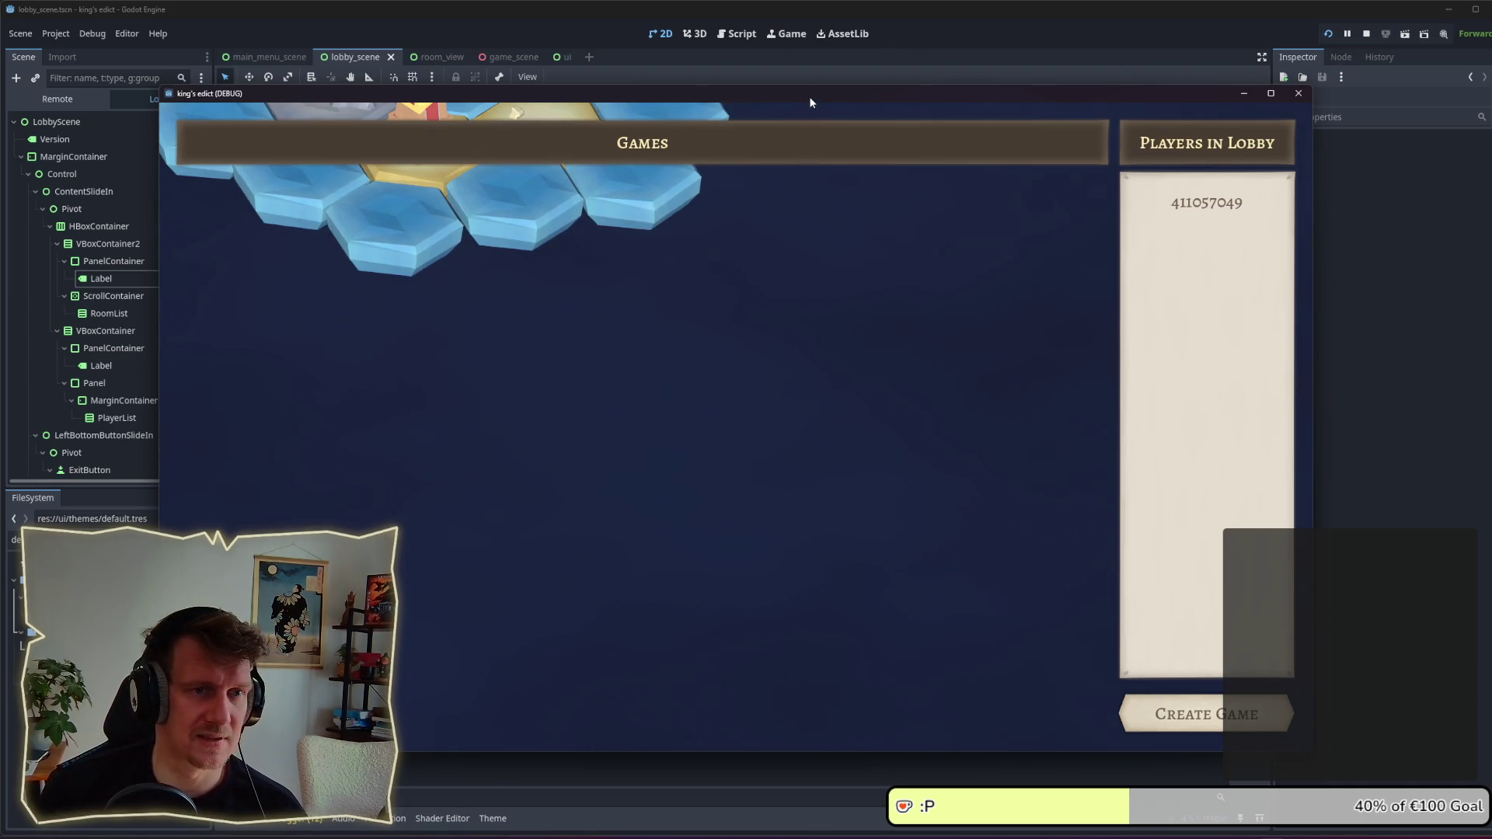
drag(810, 102, 881, 78)
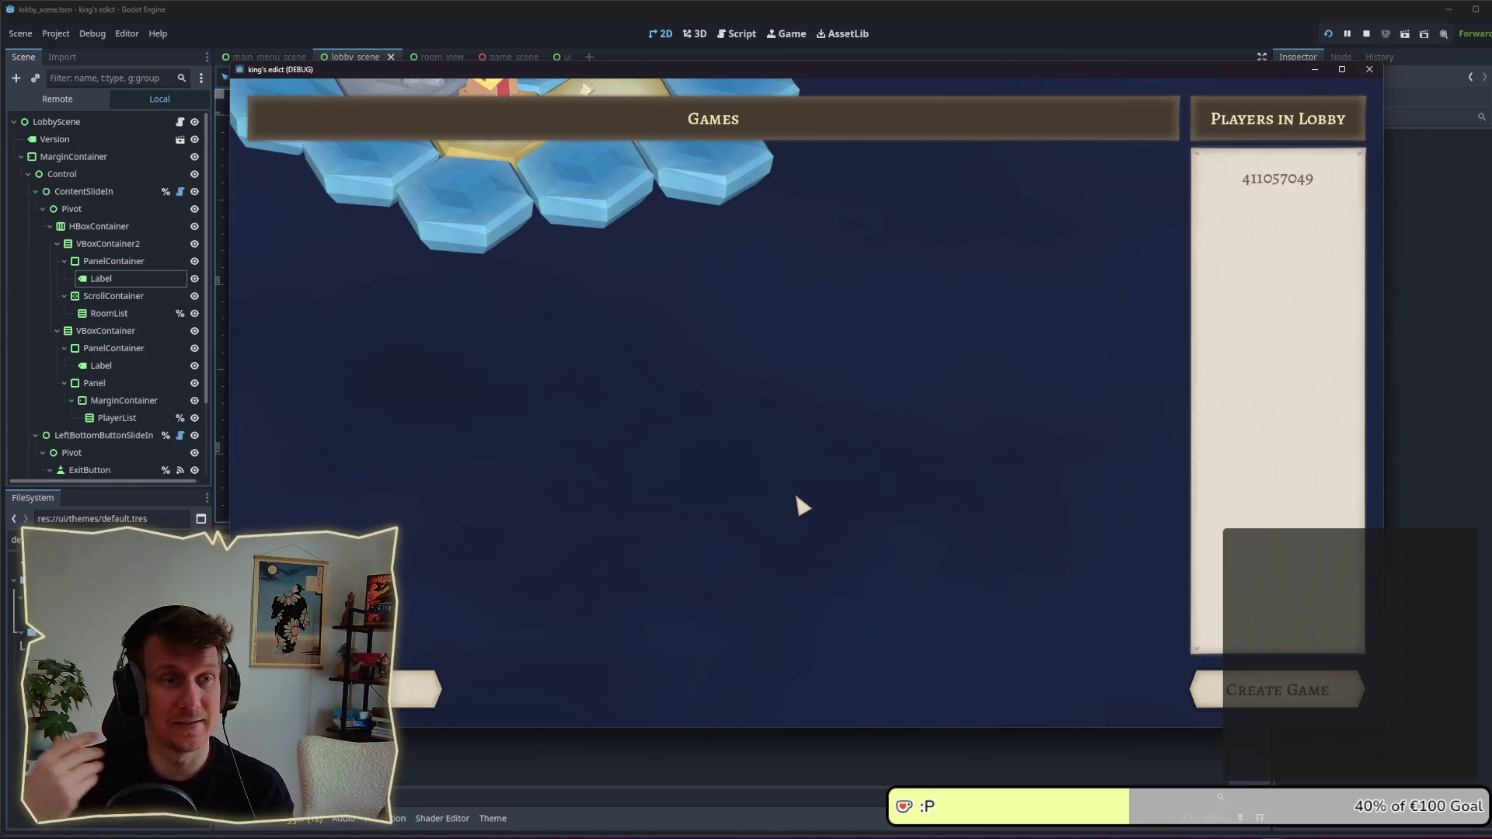
click(435, 697)
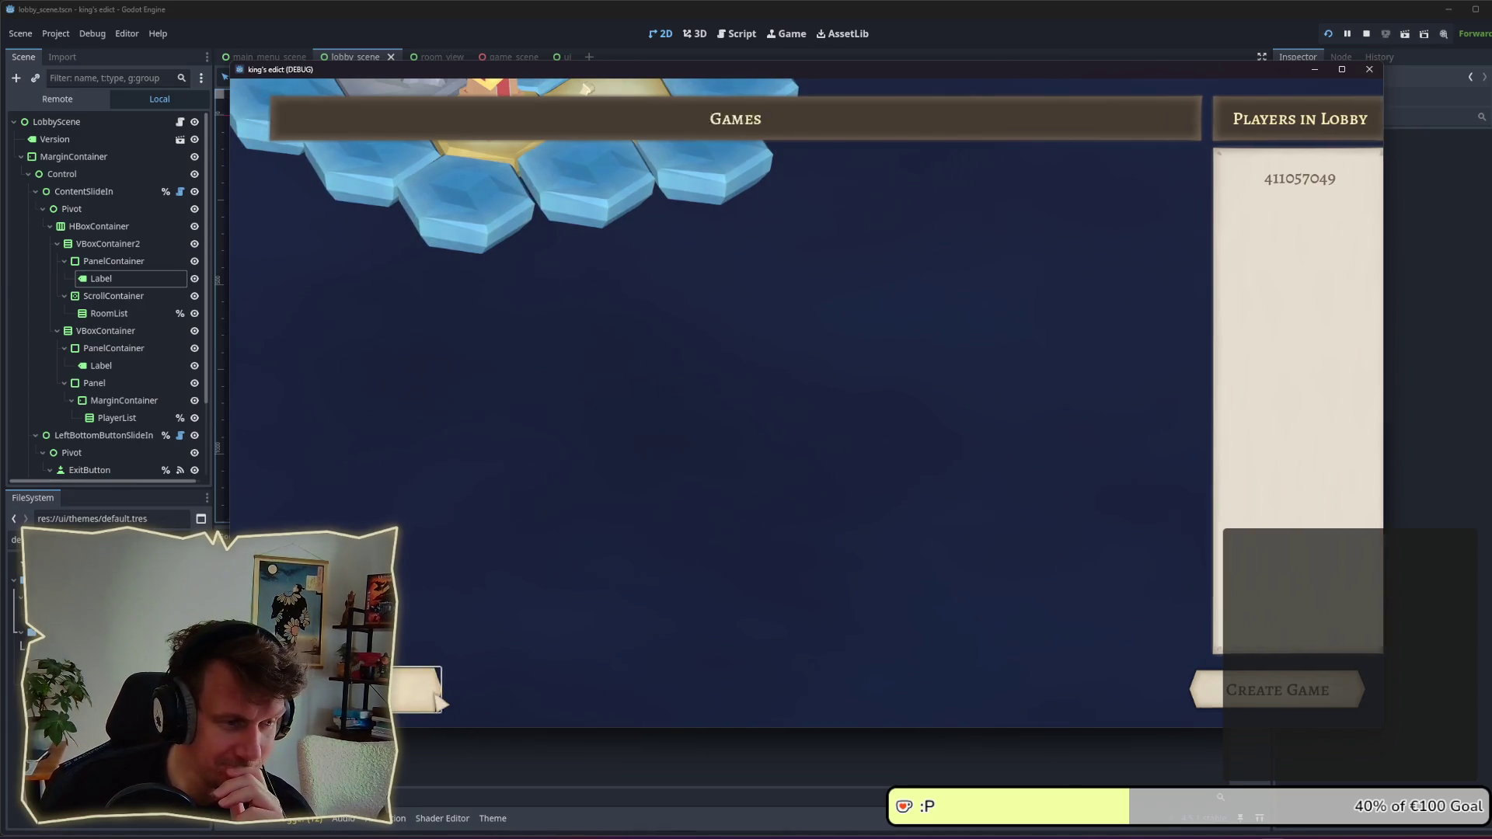
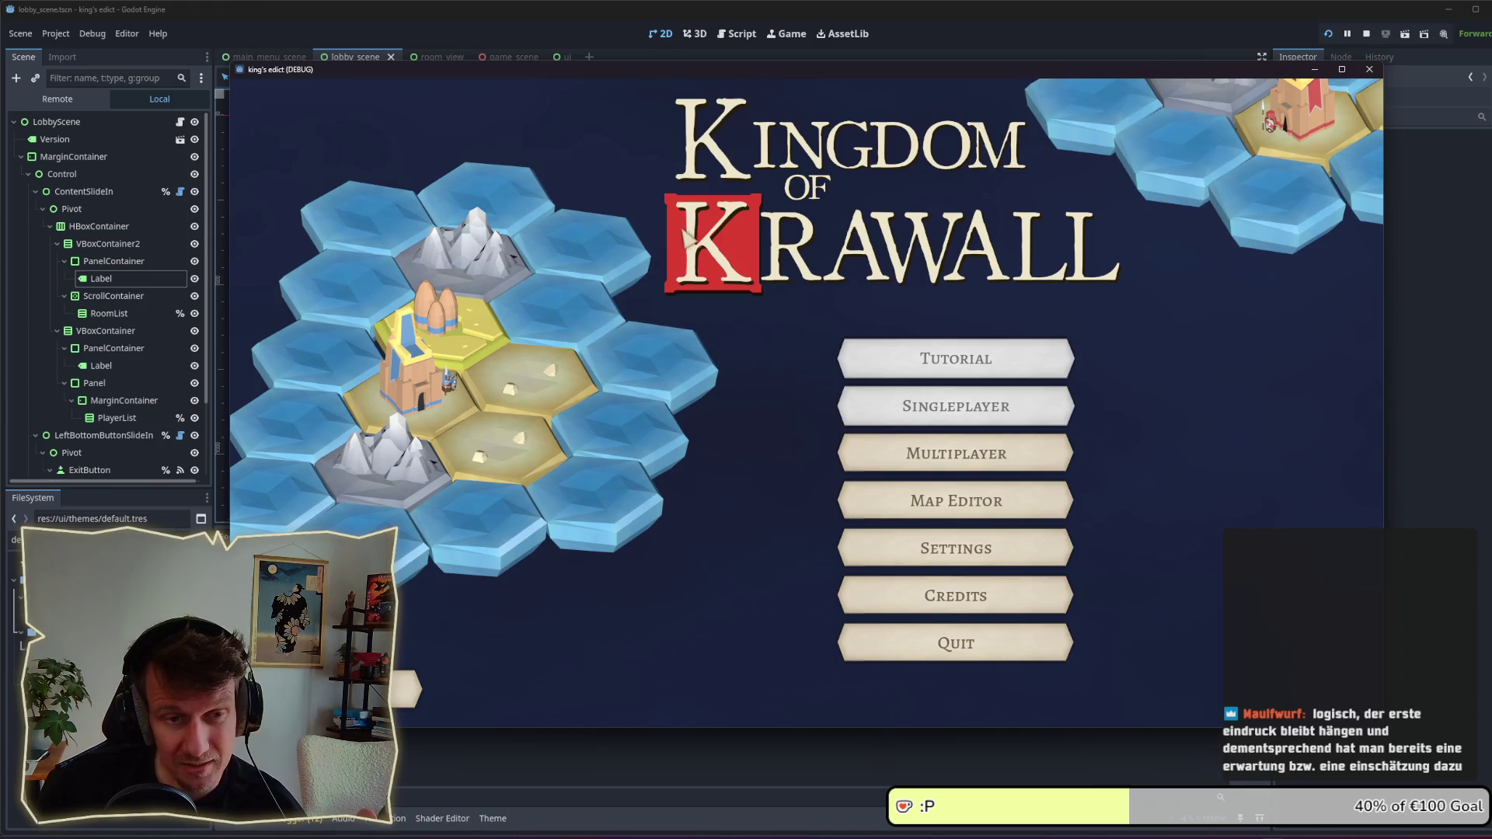
Step: In the running game, enter Multiplayer, create a game, go back, reopen the lobby, then return to the main menu
click(893, 472)
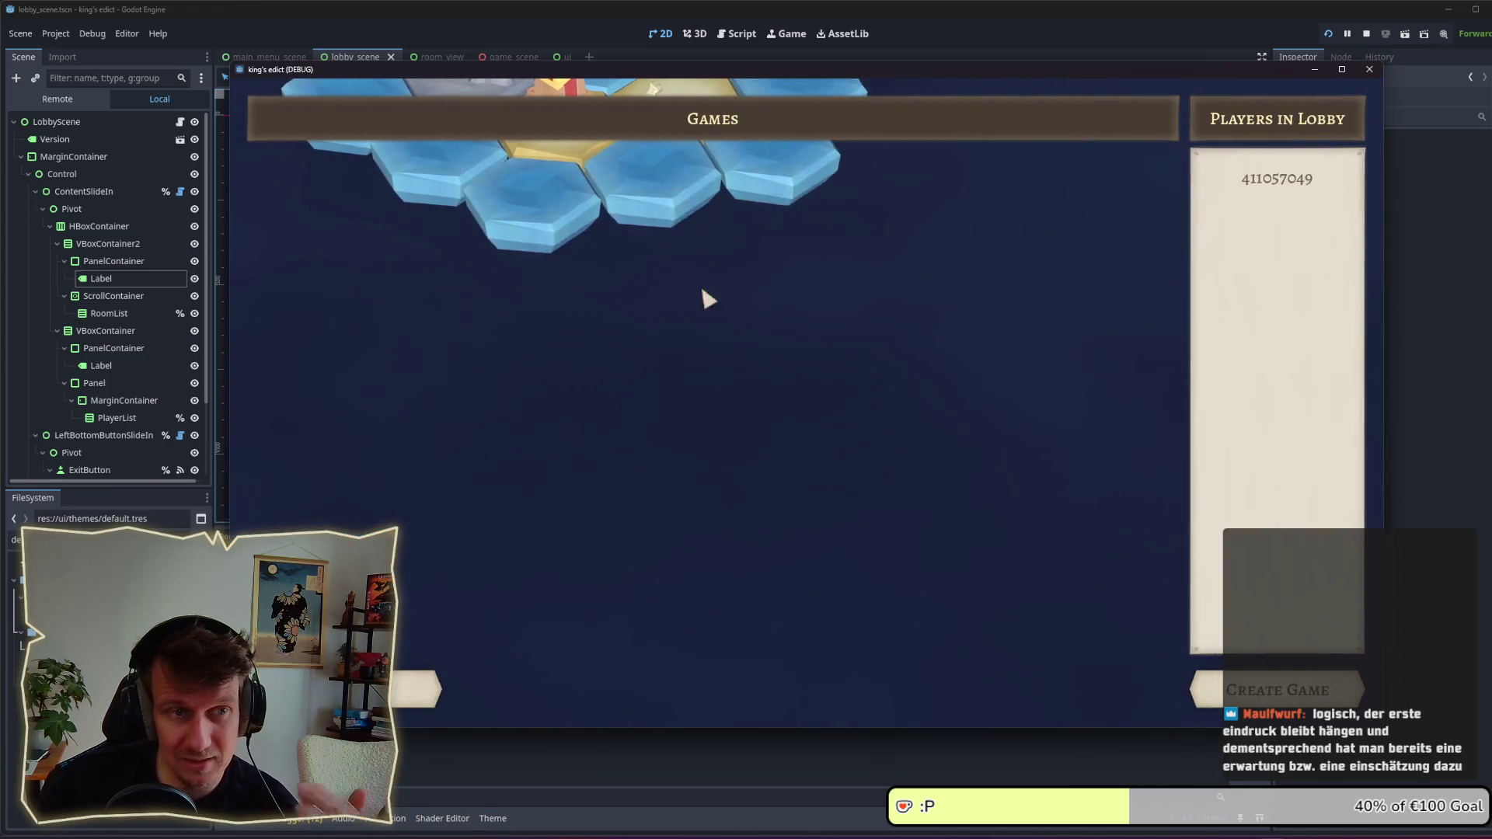
click(1255, 698)
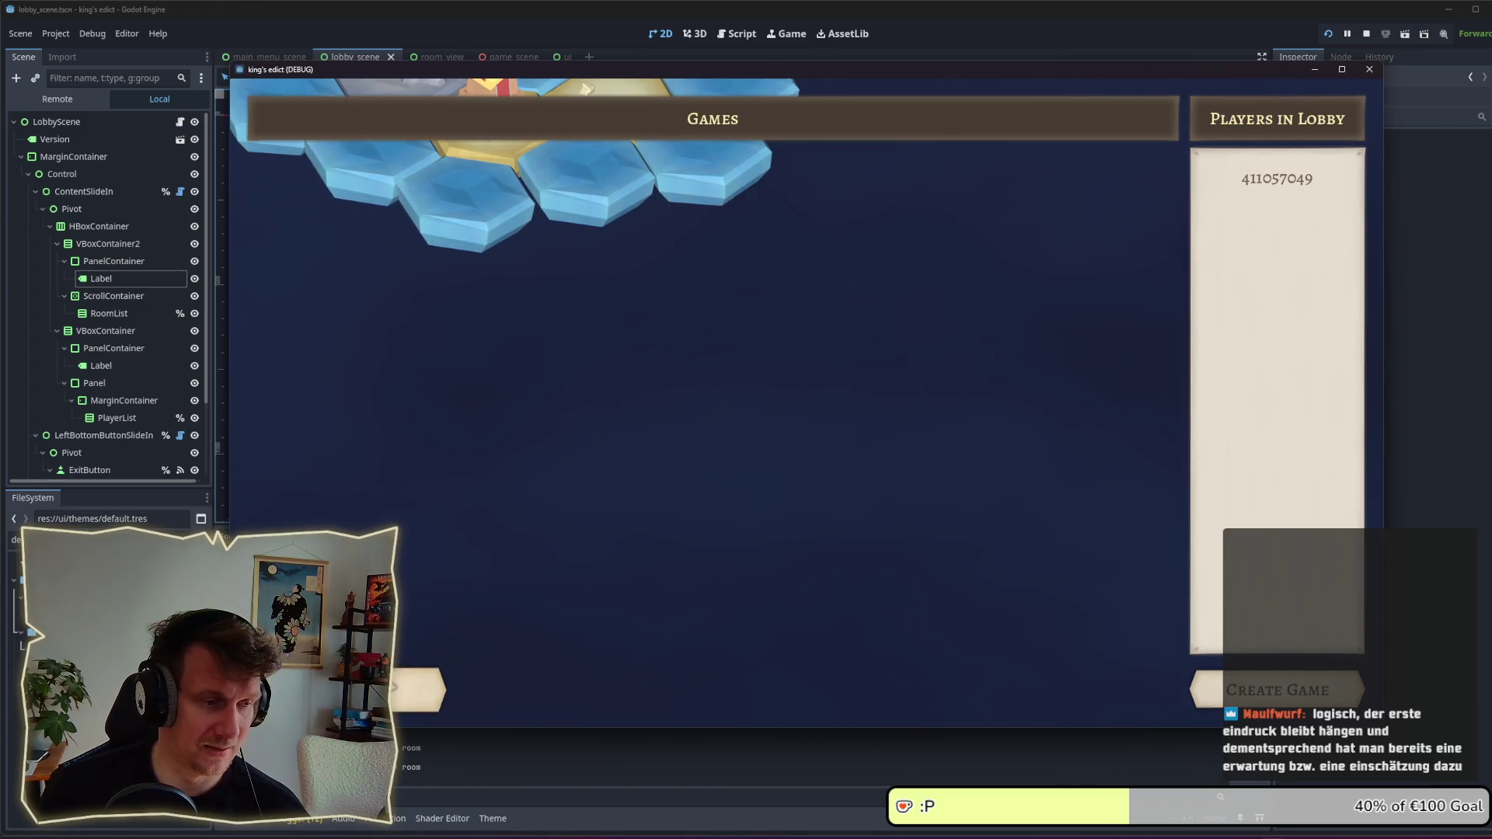
click(420, 688)
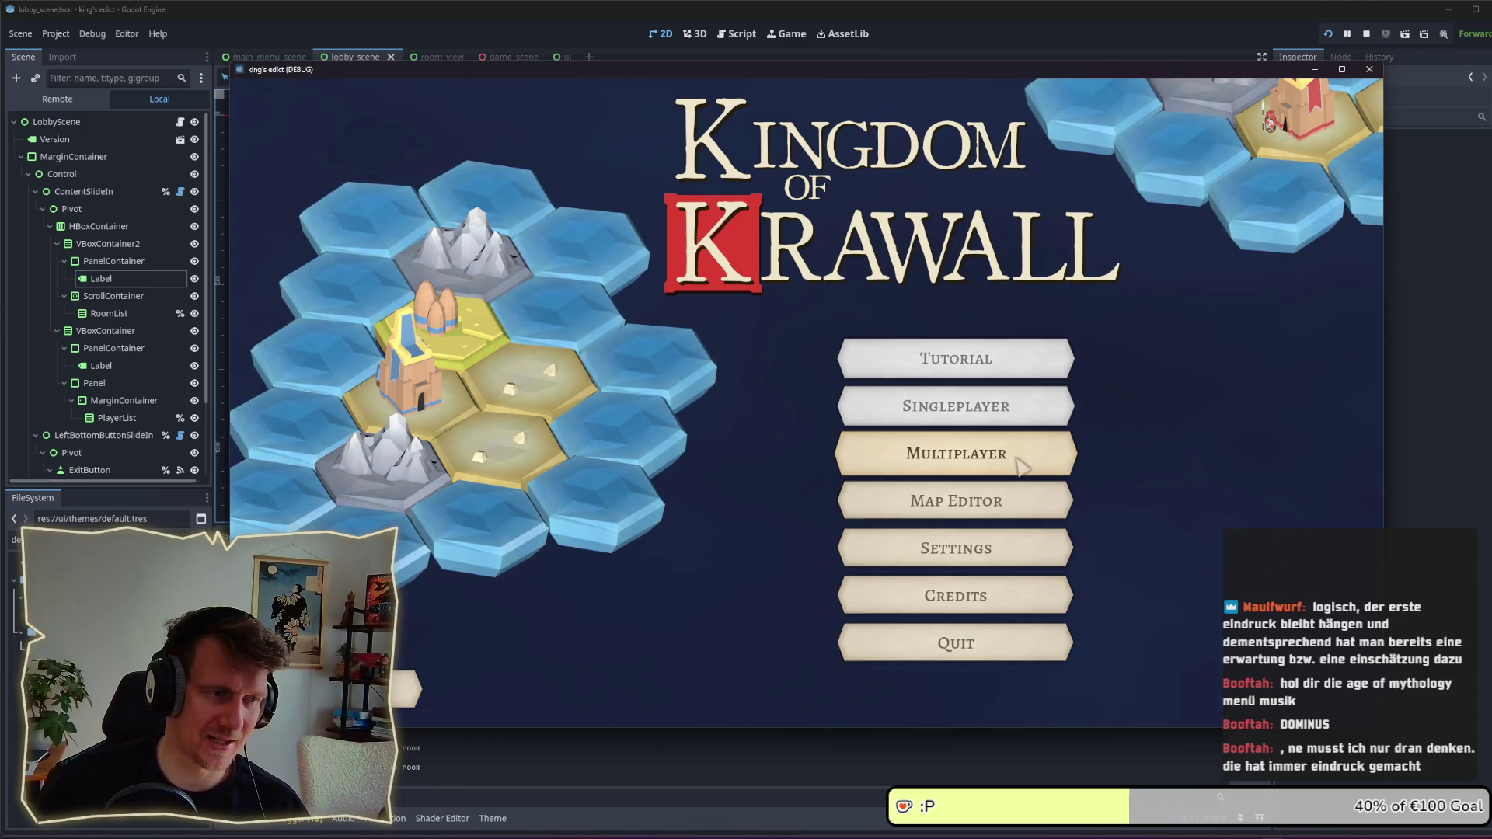
click(1018, 465)
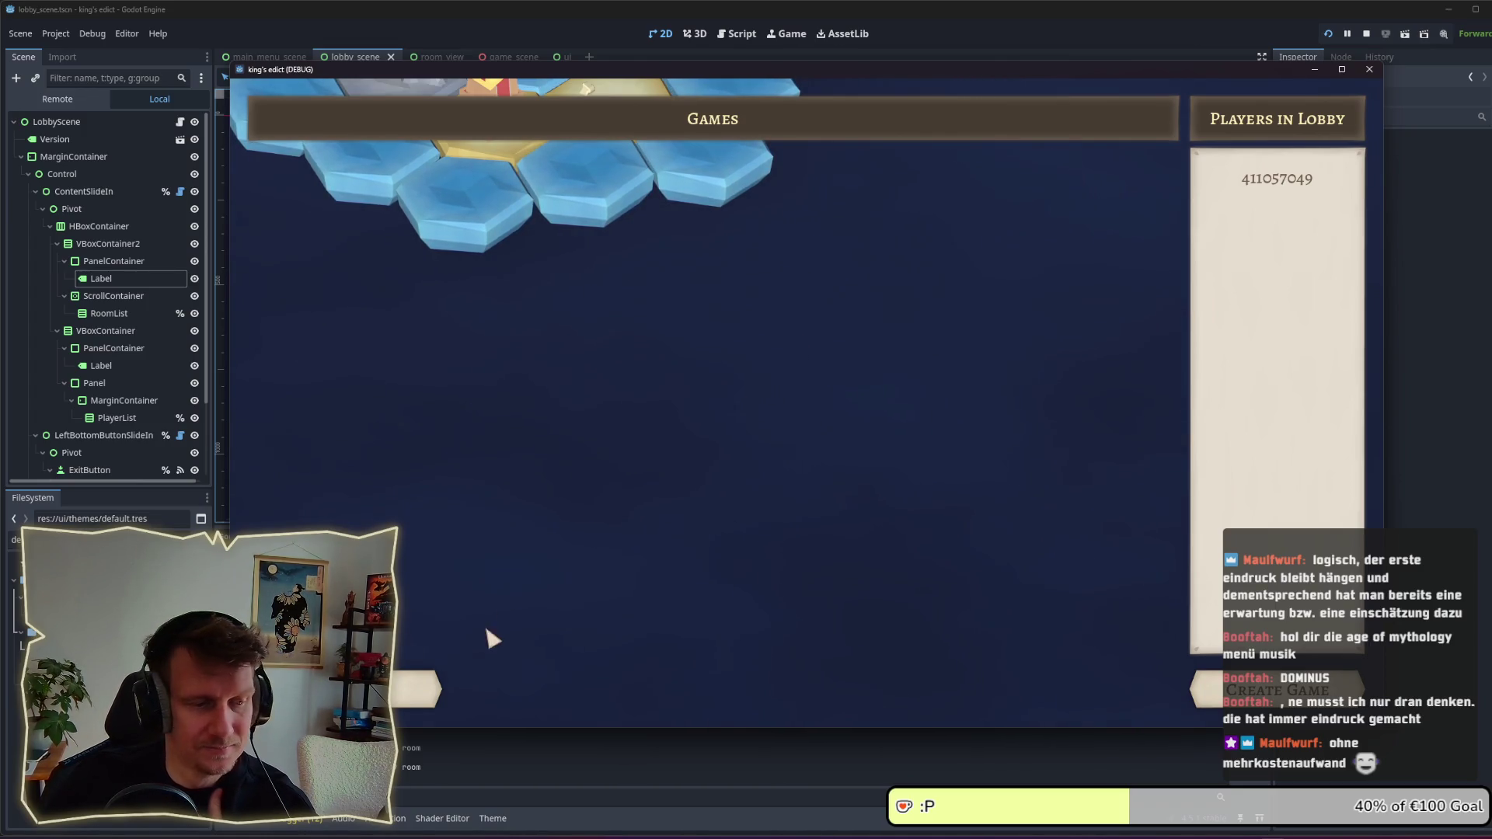
click(405, 687)
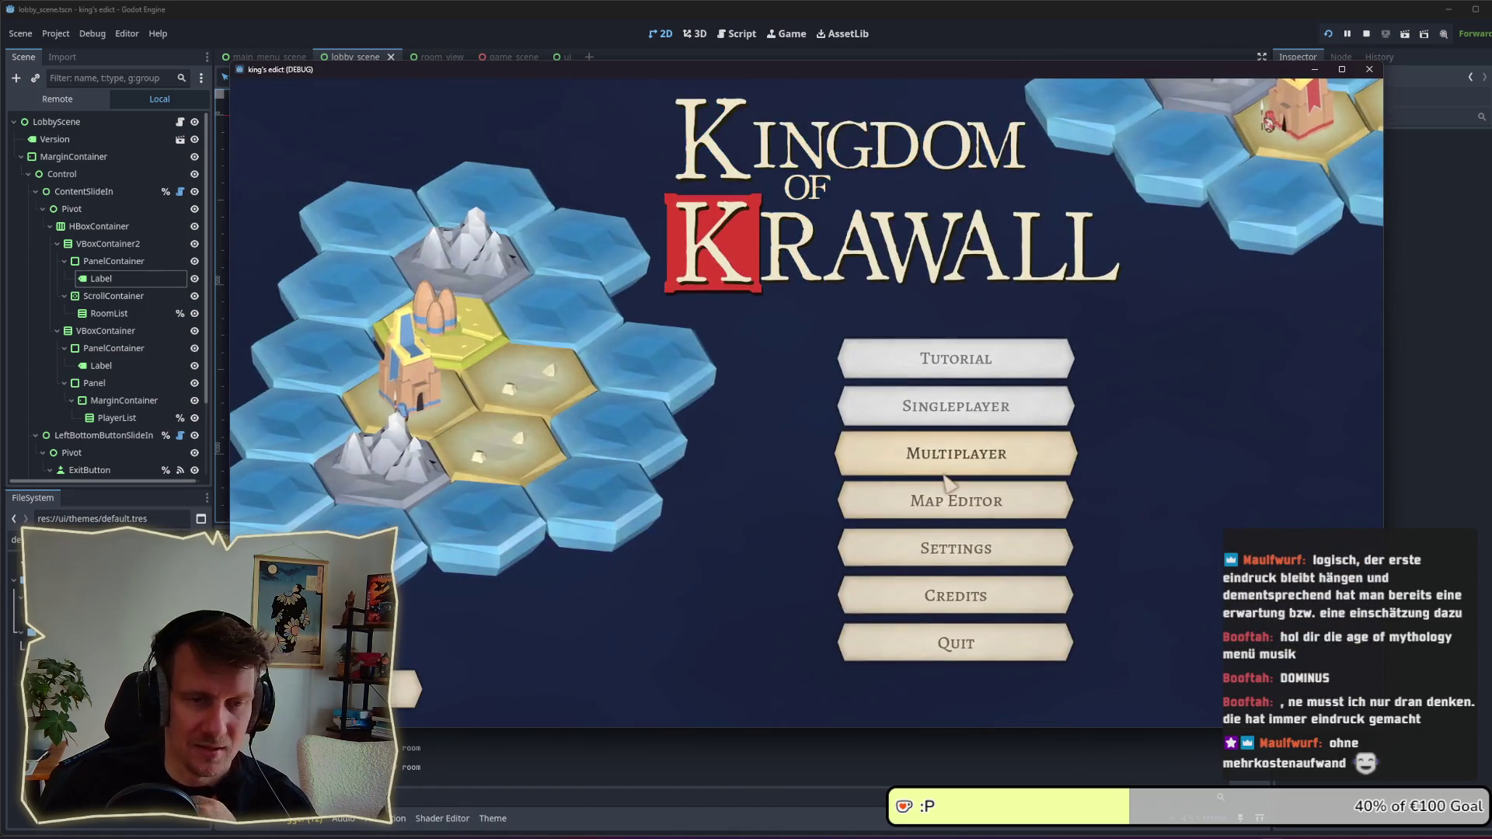
Step: Test the MUSIC_VOLUME slider in Settings, exit it, reopen the multiplayer lobby, and return to the editor
click(942, 554)
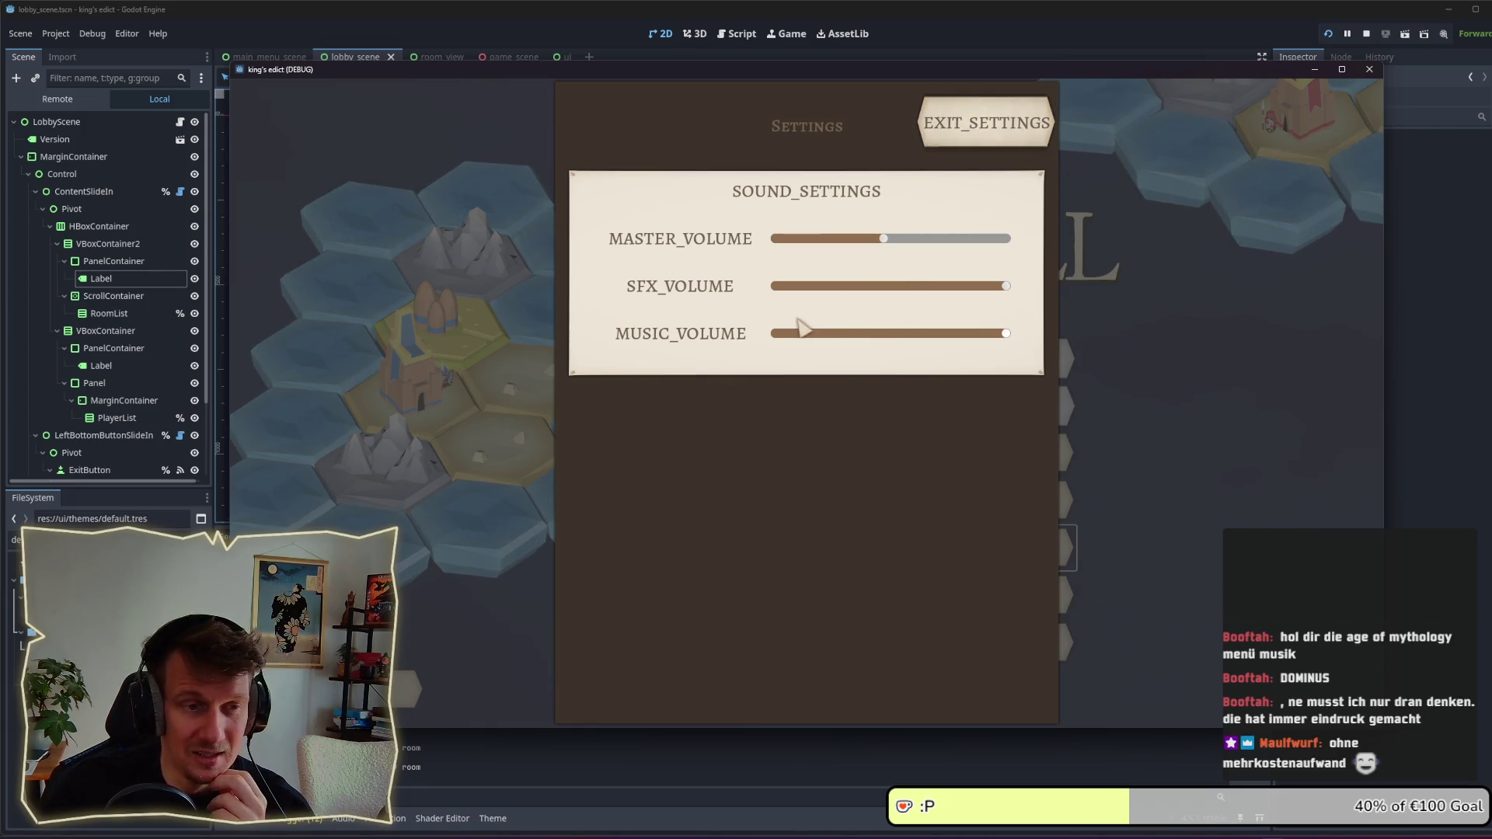
mouse_move(800, 326)
mouse_down()
mouse_move(773, 331)
mouse_move(994, 327)
mouse_up()
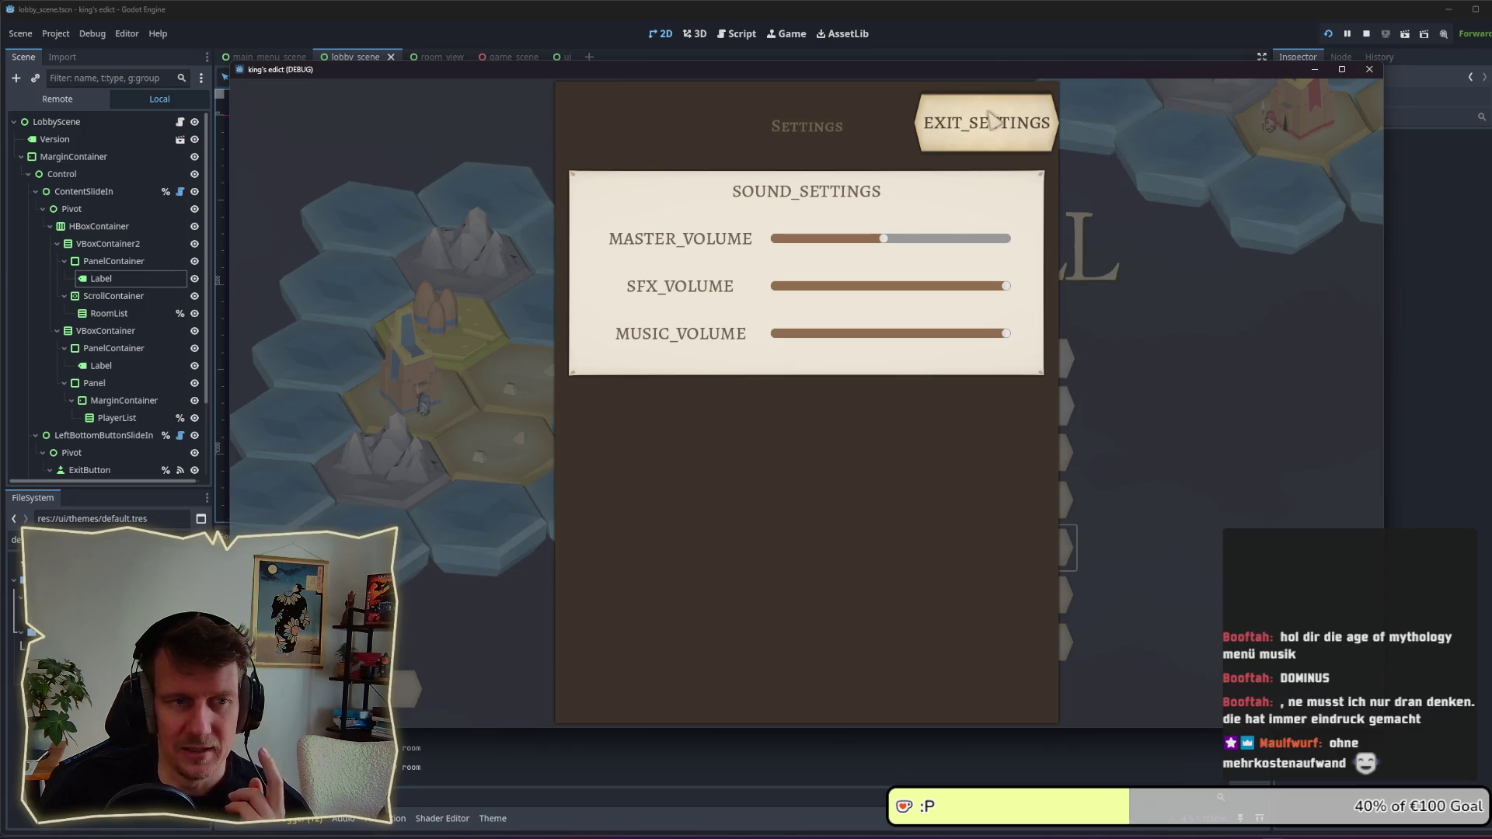
click(995, 124)
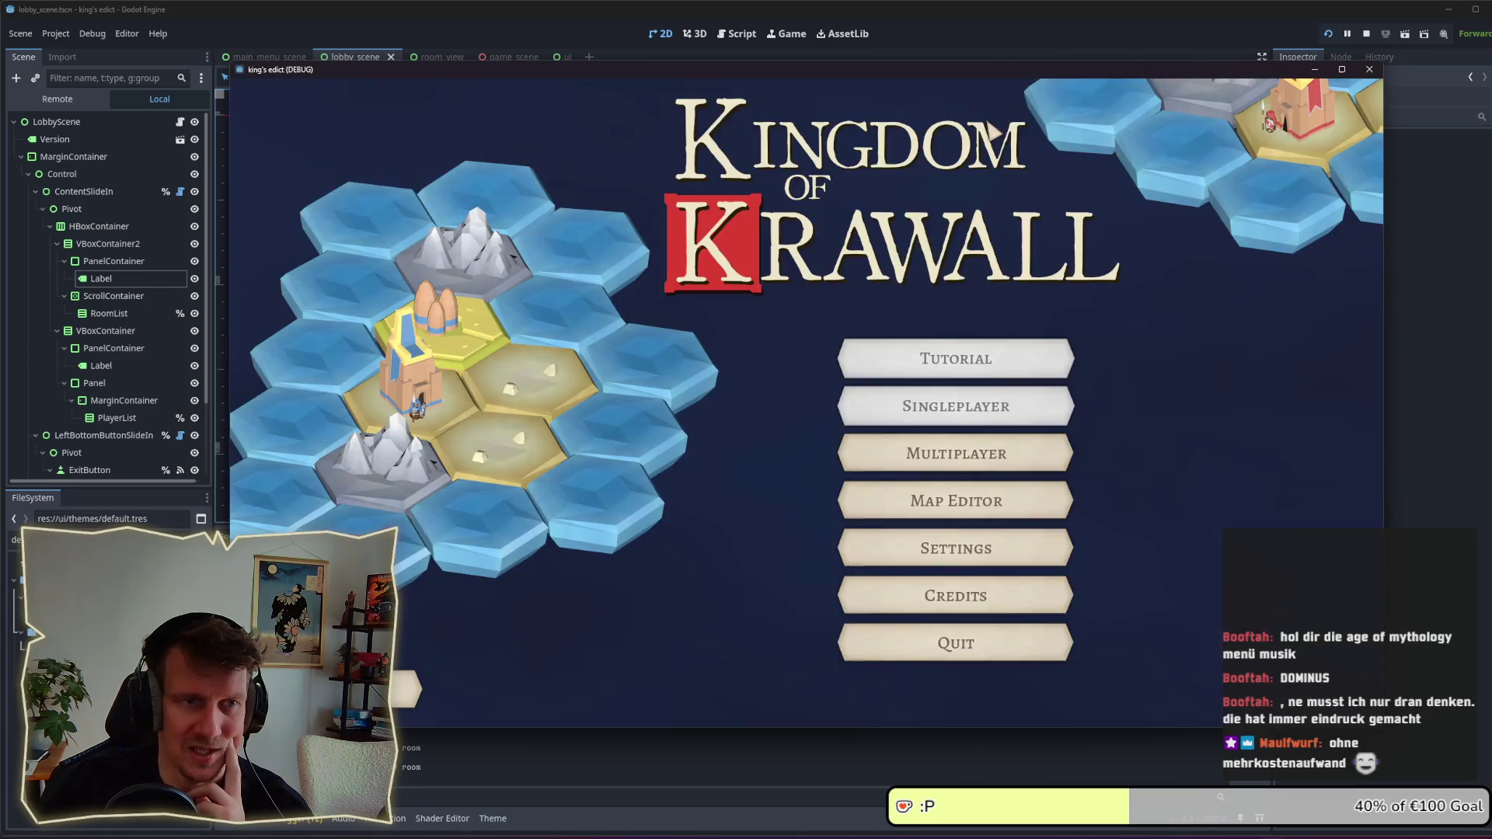
click(954, 465)
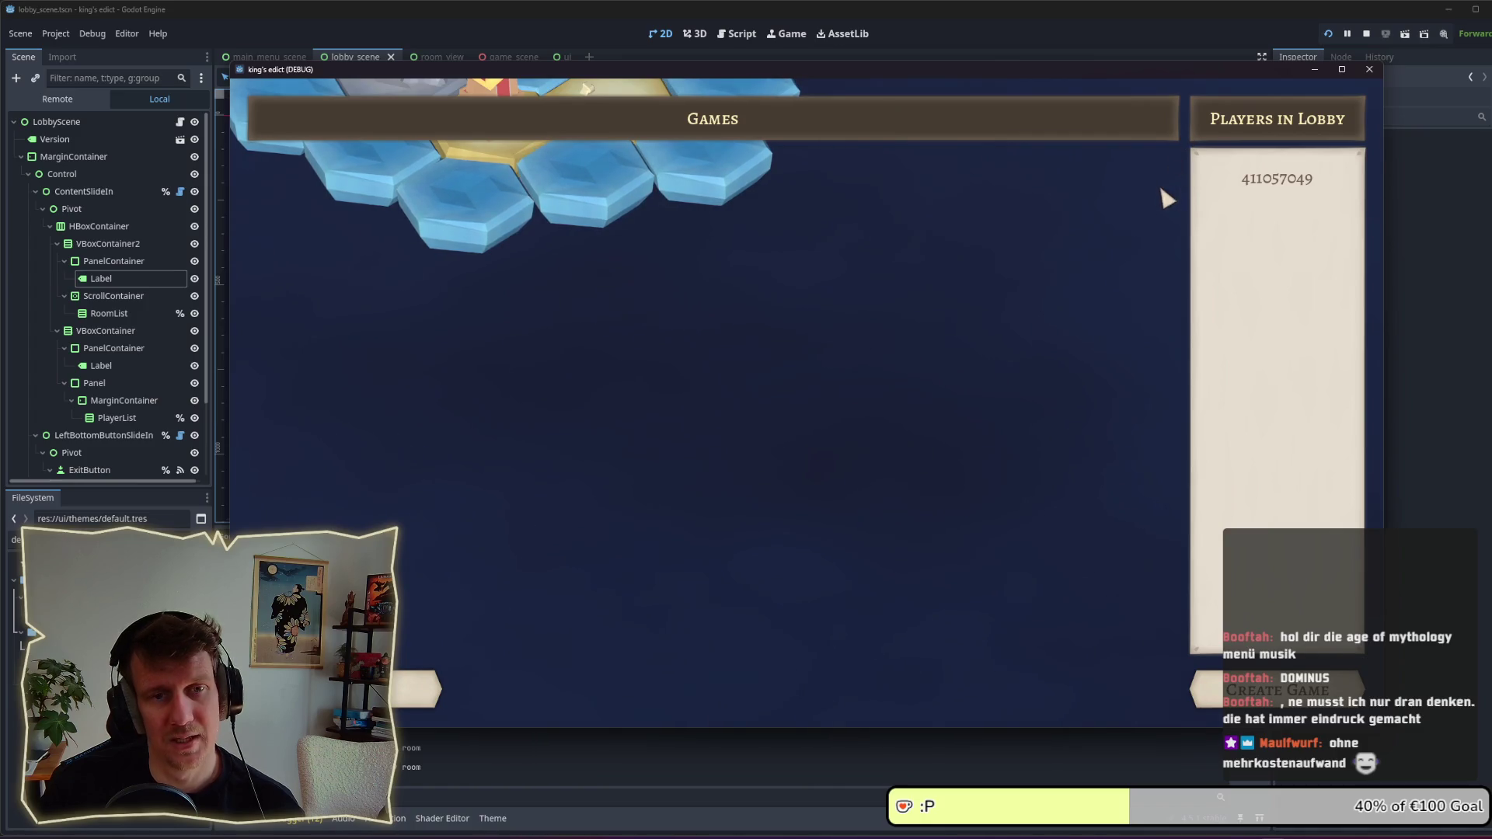
key(alt+Tab)
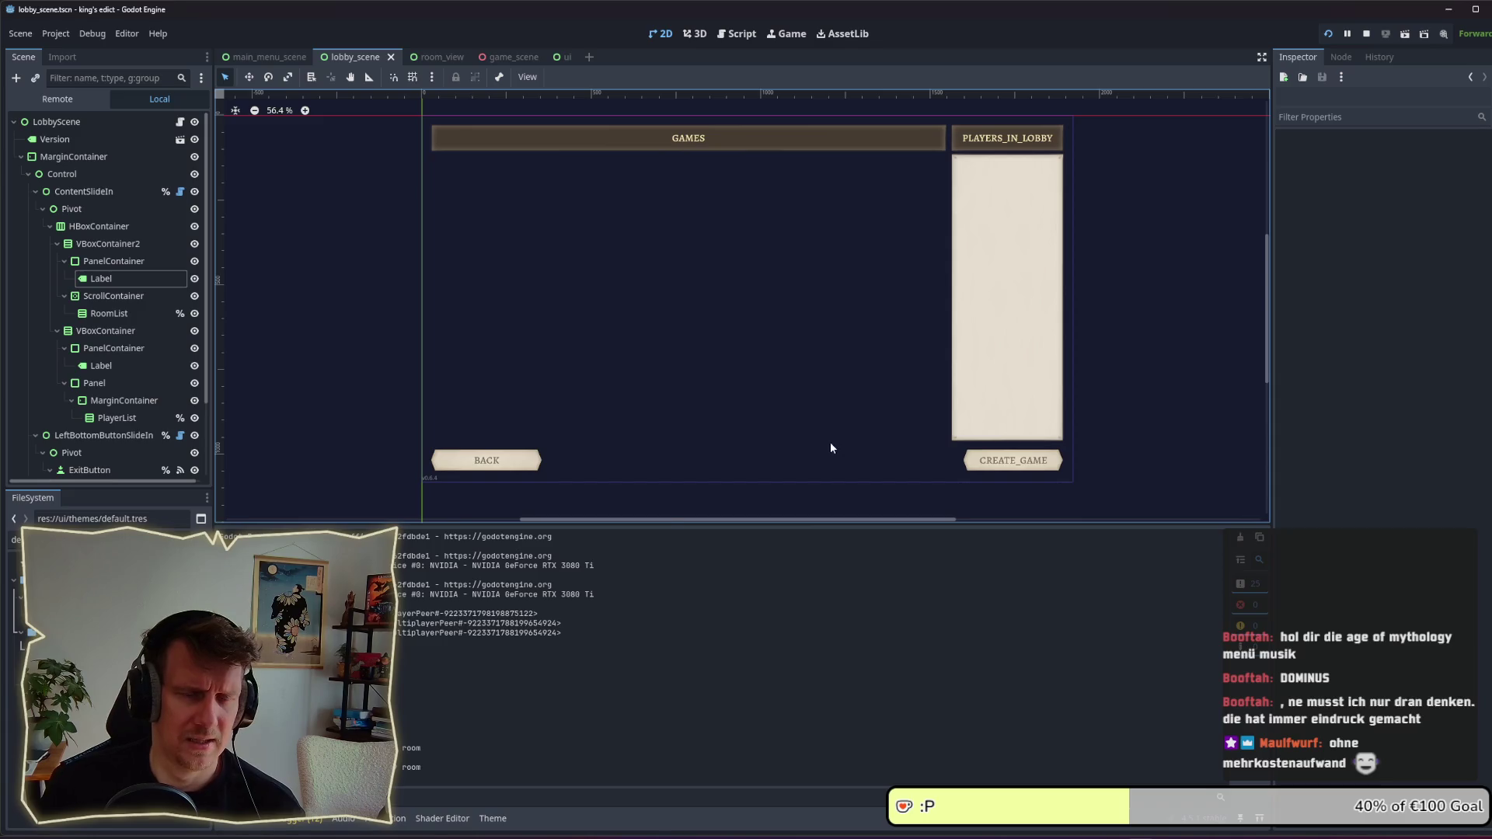
Step: In Affinity Designer, navigate to and select the header_panel artwork group
key(alt+Tab)
scroll(896, 380, down, 5)
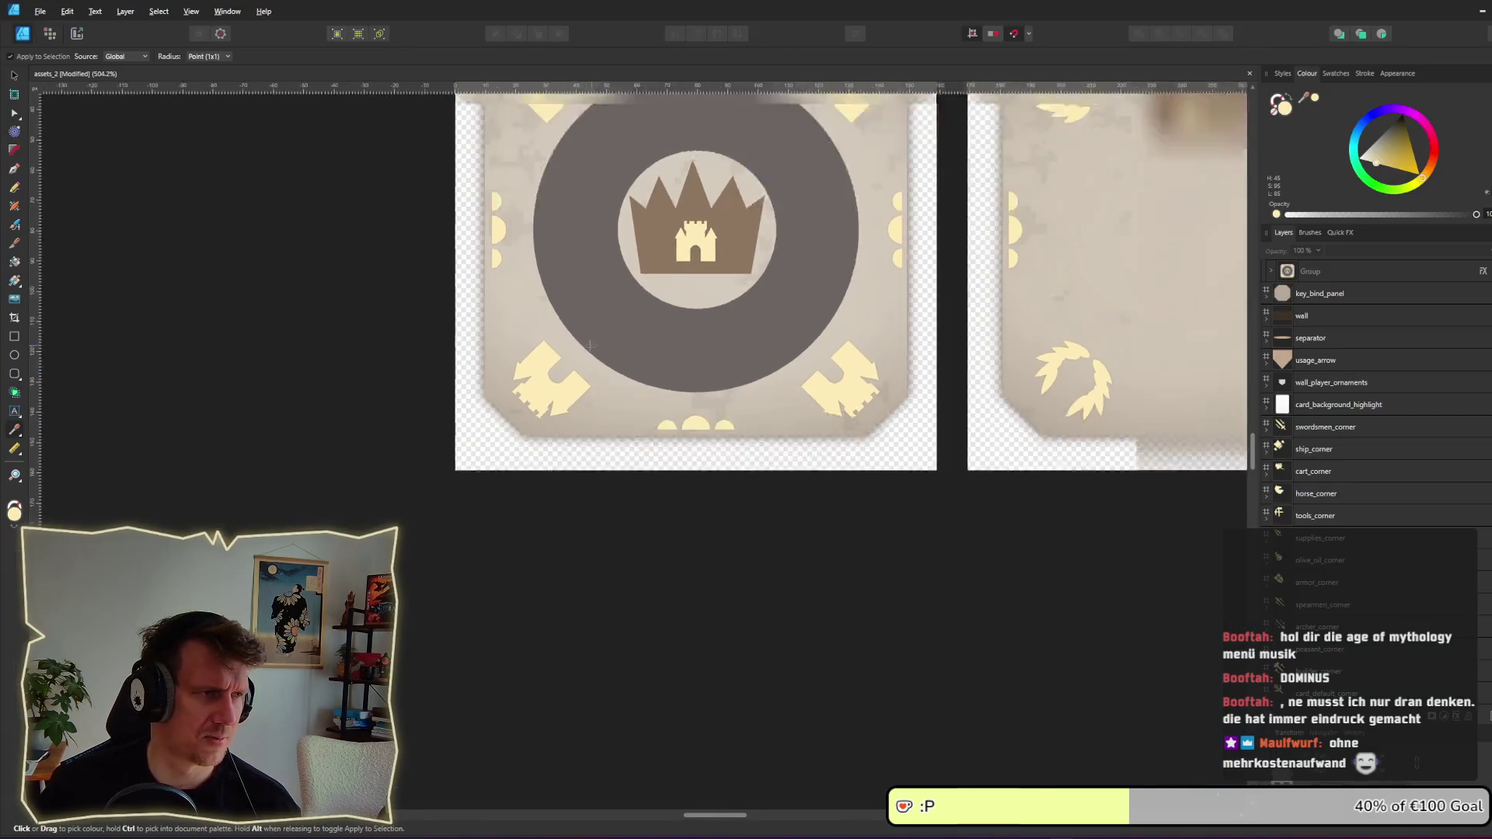
scroll(649, 594, down, 5)
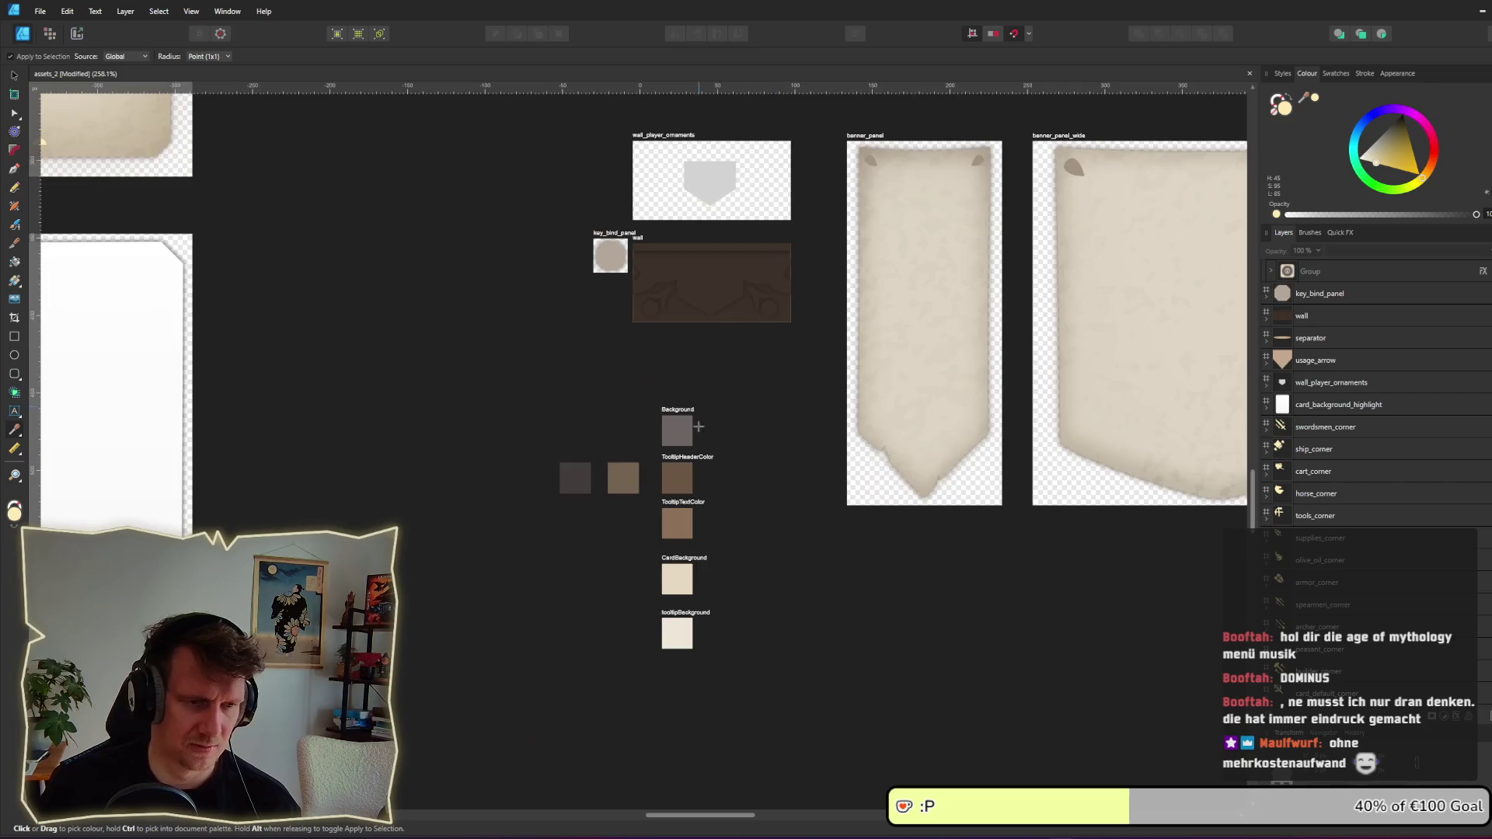
scroll(668, 544, down, 3)
scroll(698, 492, up, 3)
scroll(595, 467, up, 8)
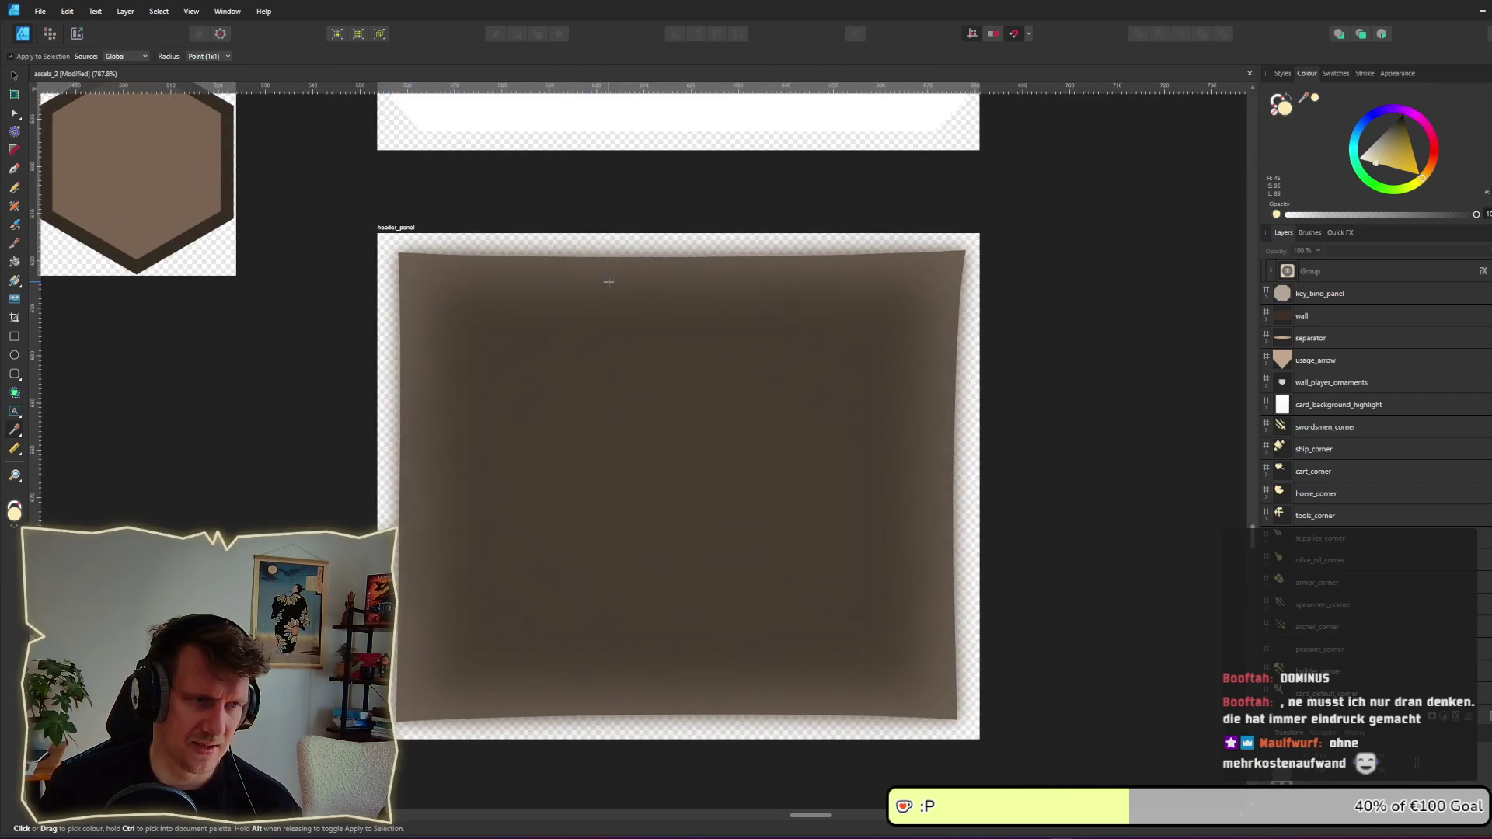
click(14, 75)
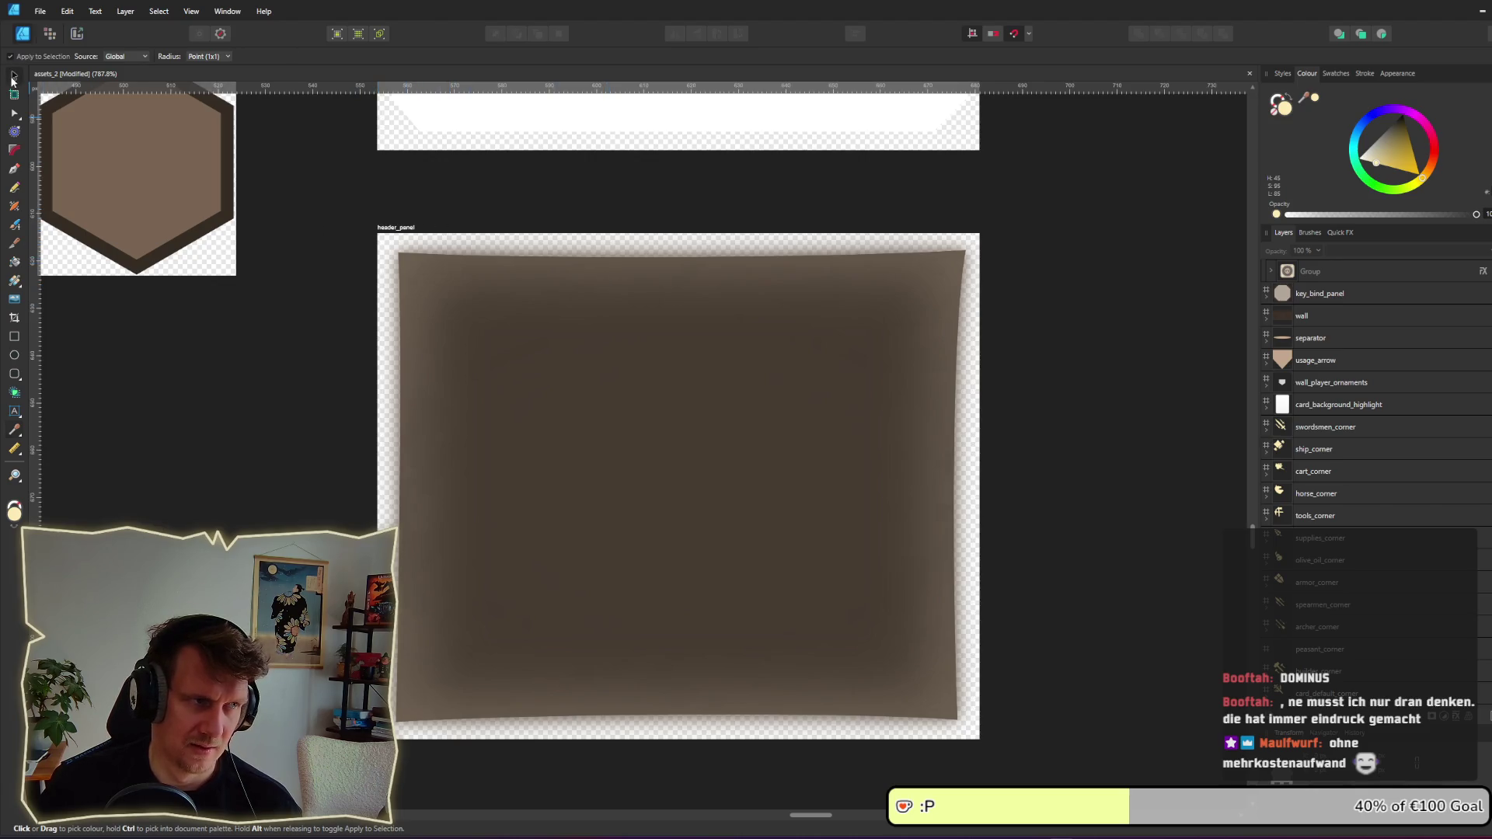
click(944, 345)
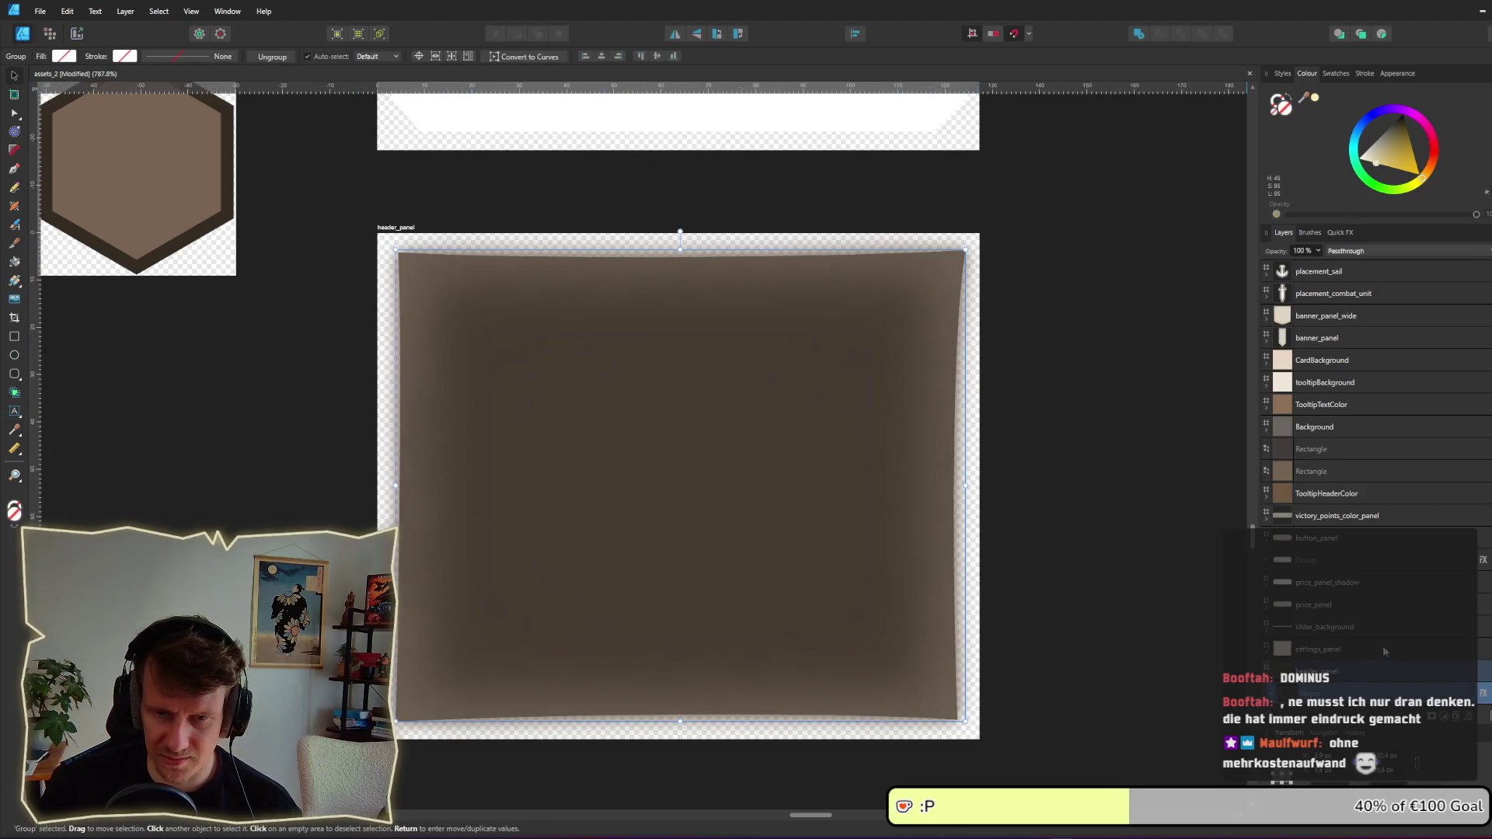
Step: Adjust the header panel's curve layers to a darker brown, leaving layer names unchanged
scroll(1382, 645, down, 3)
click(1333, 561)
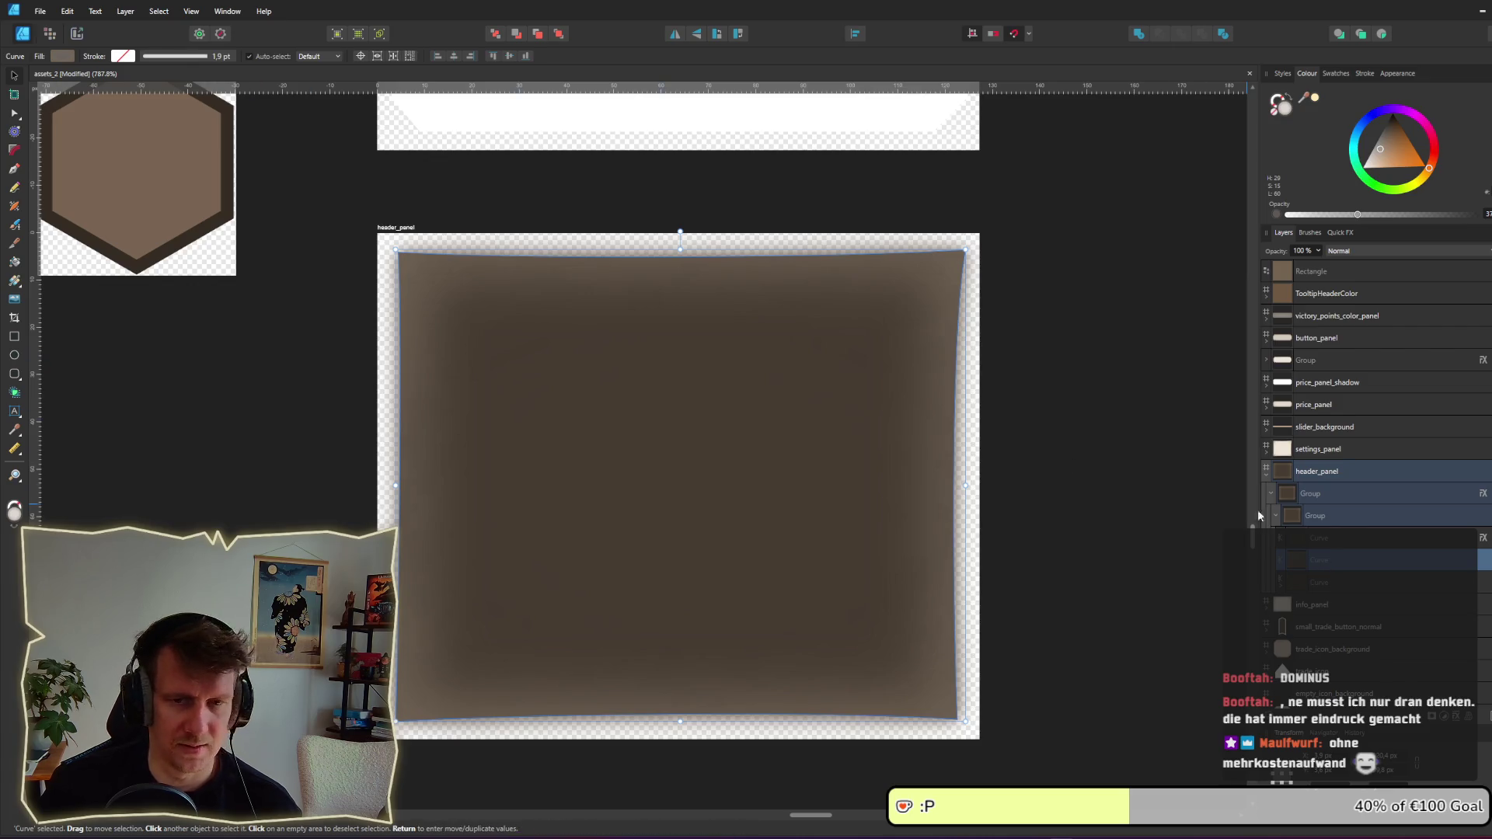
click(1337, 583)
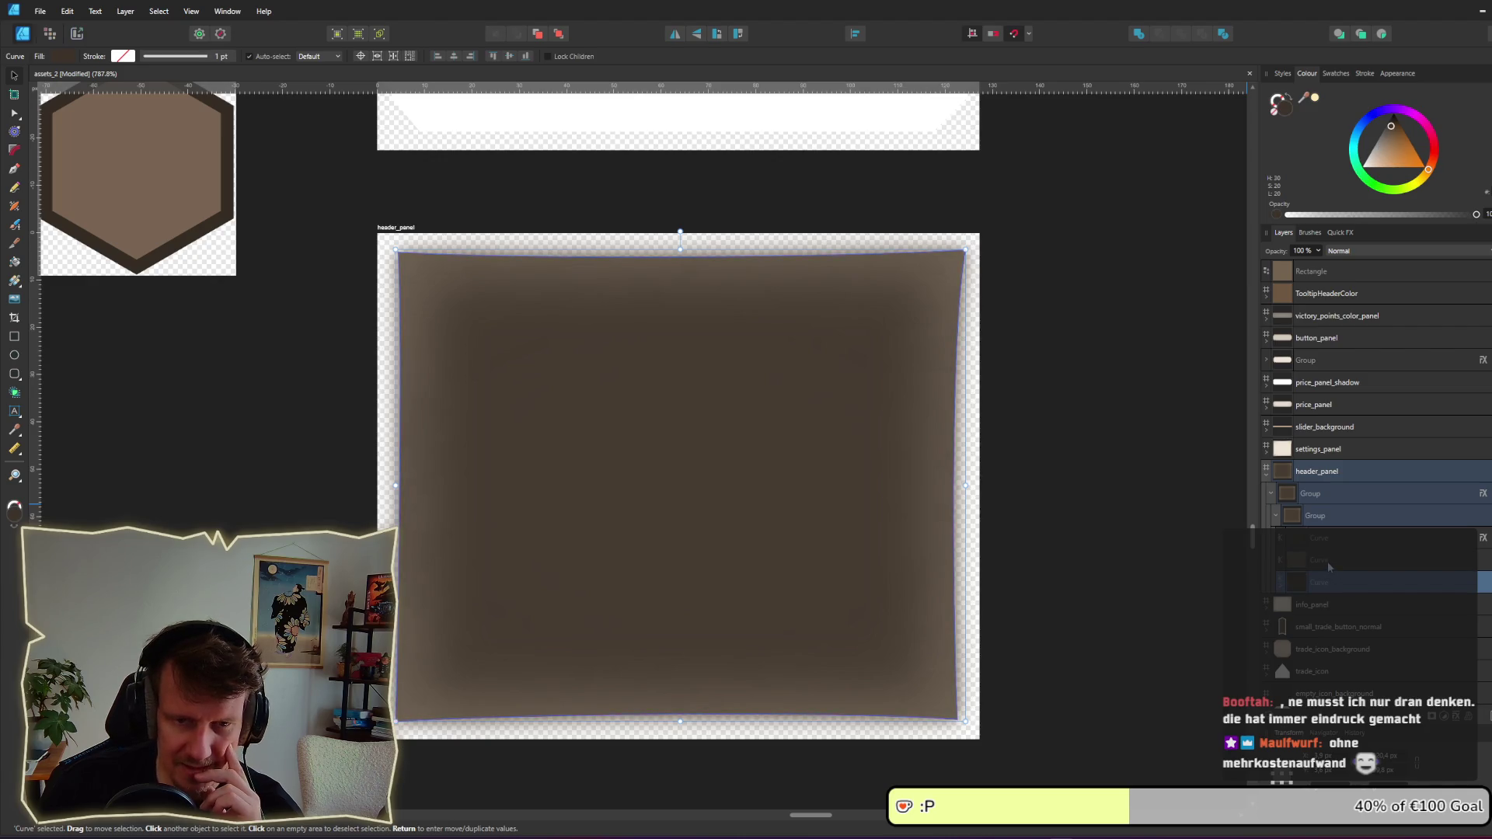
double_click(1329, 565)
key(Escape)
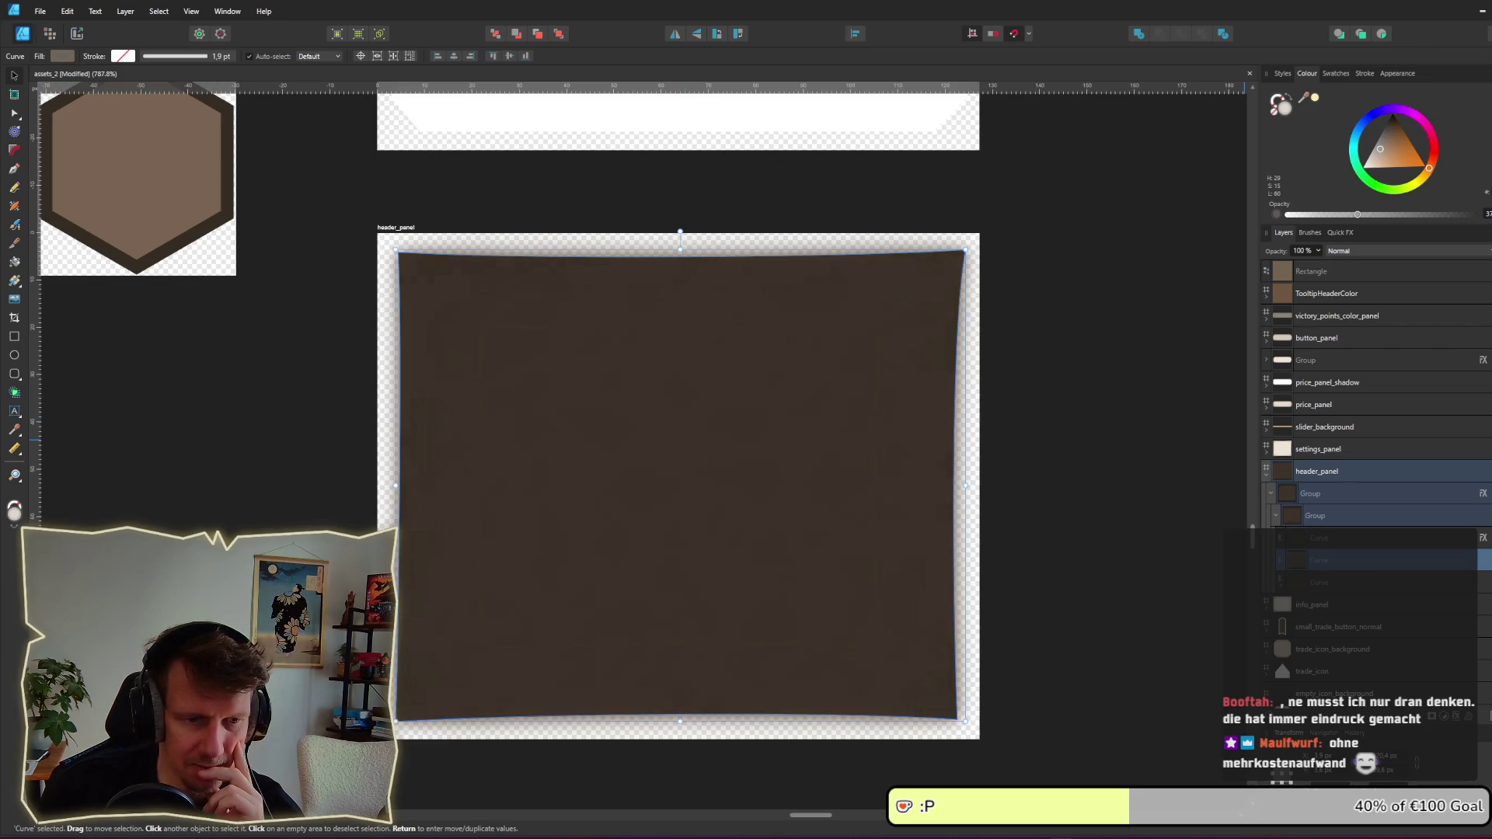
click(1068, 509)
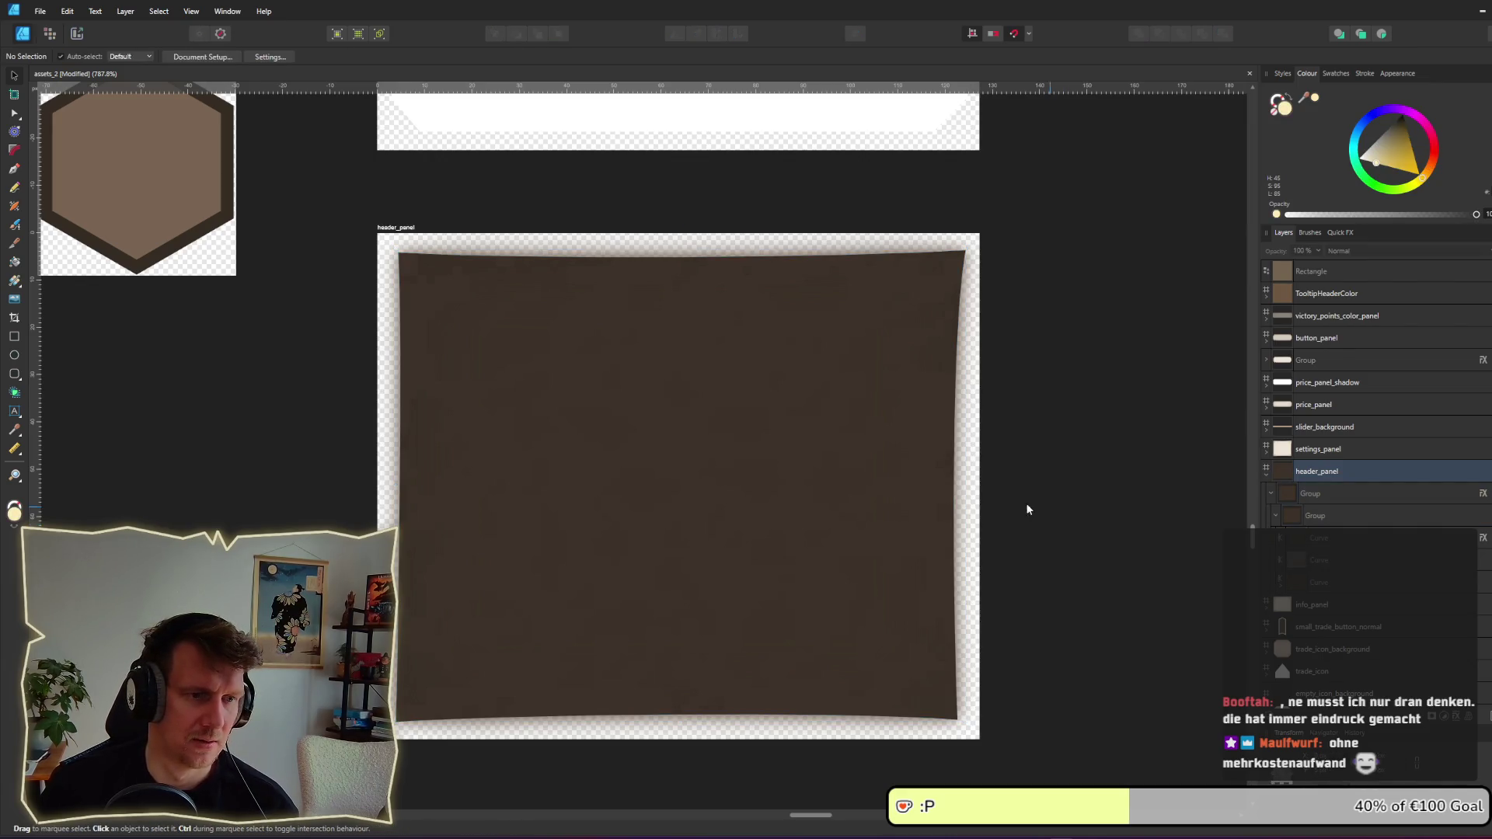
Step: Save the asset document, export the header_panel slice, and bring the running game forward
key(ctrl+s)
key(ctrl+3)
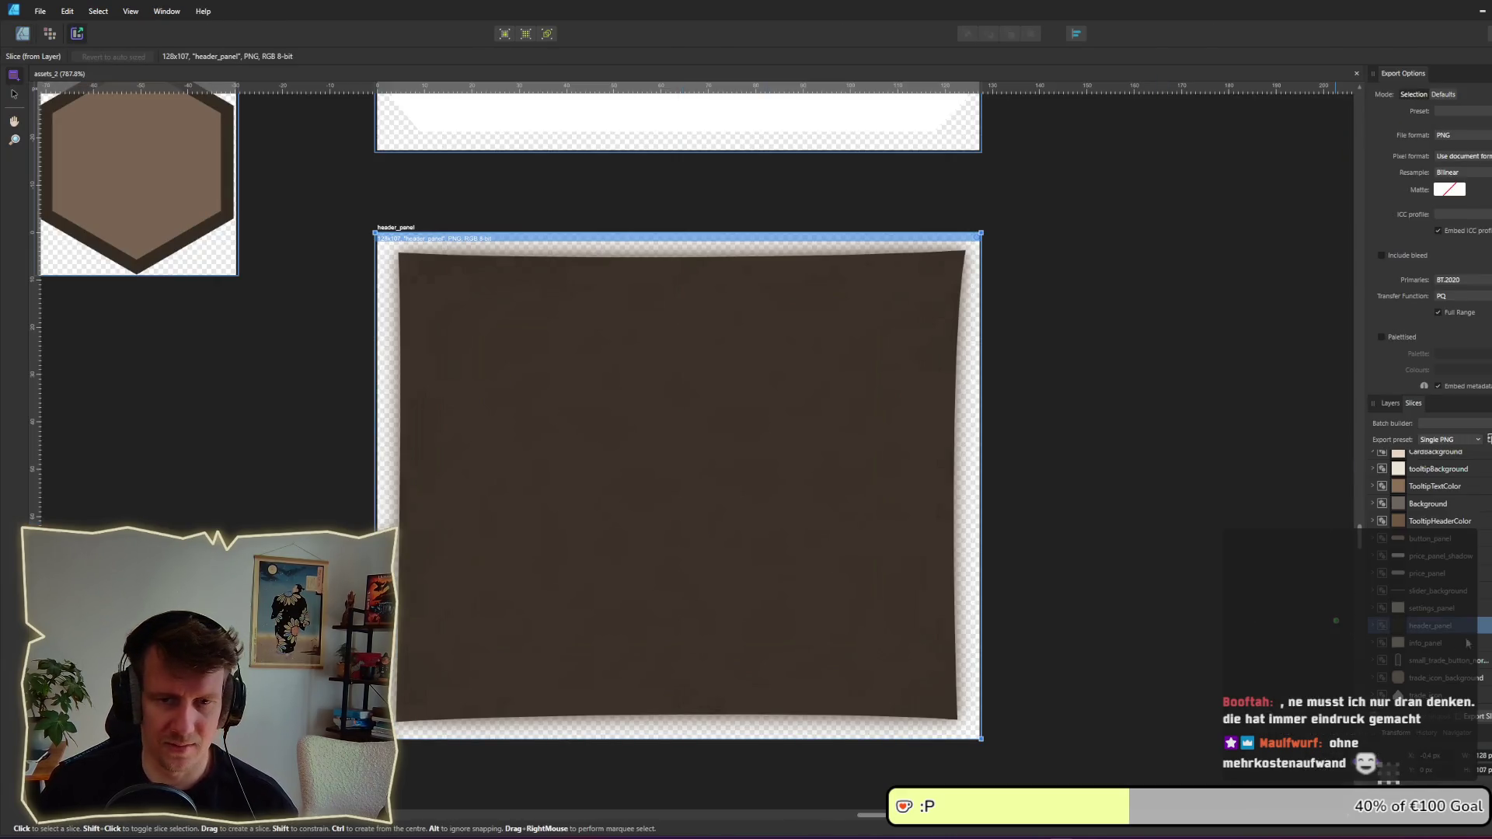
click(1480, 635)
key(Return)
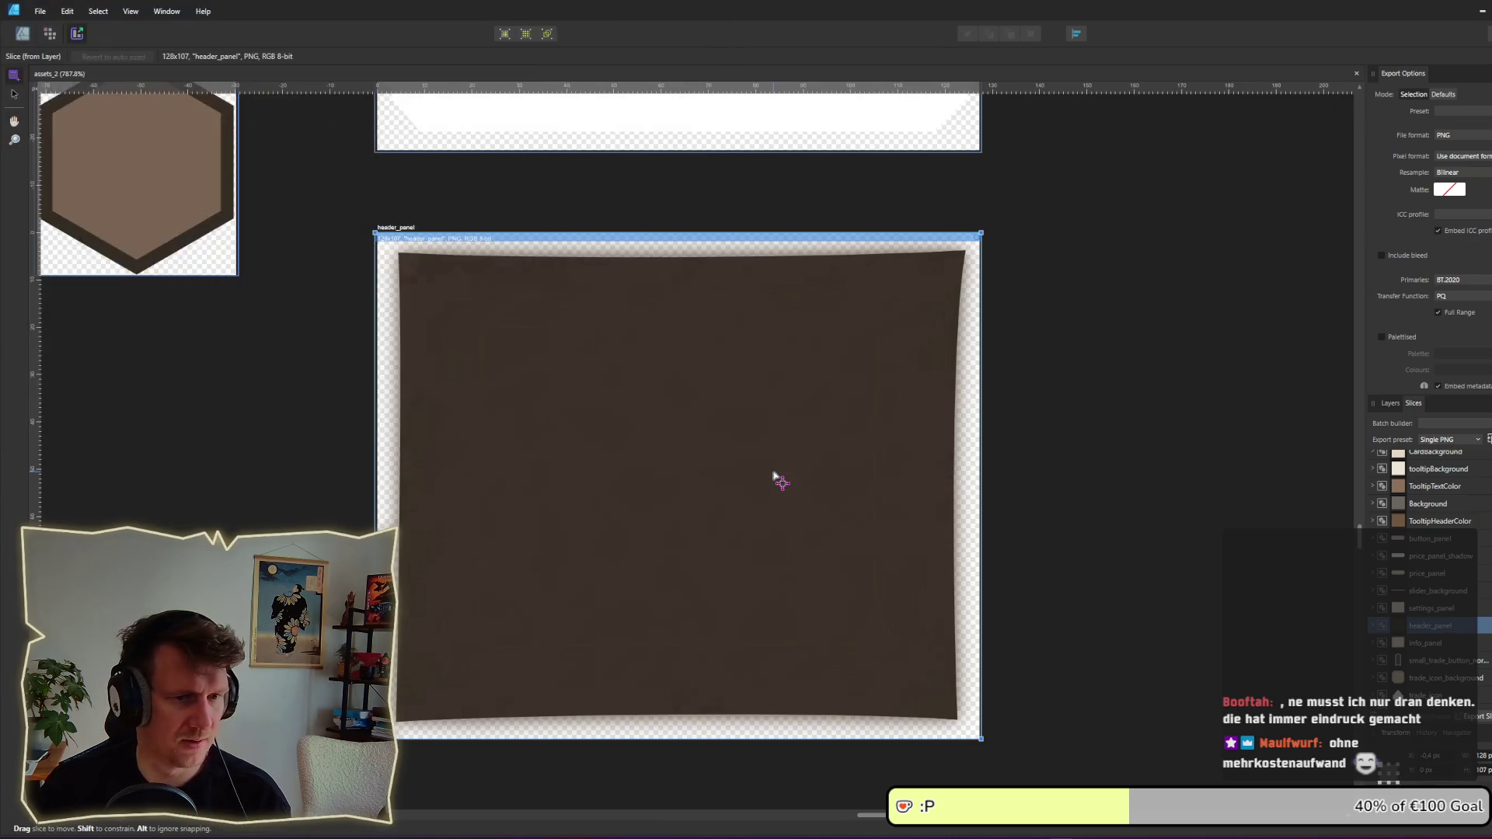
key(alt+Tab)
key(alt+Tab)
key(alt+Tab)
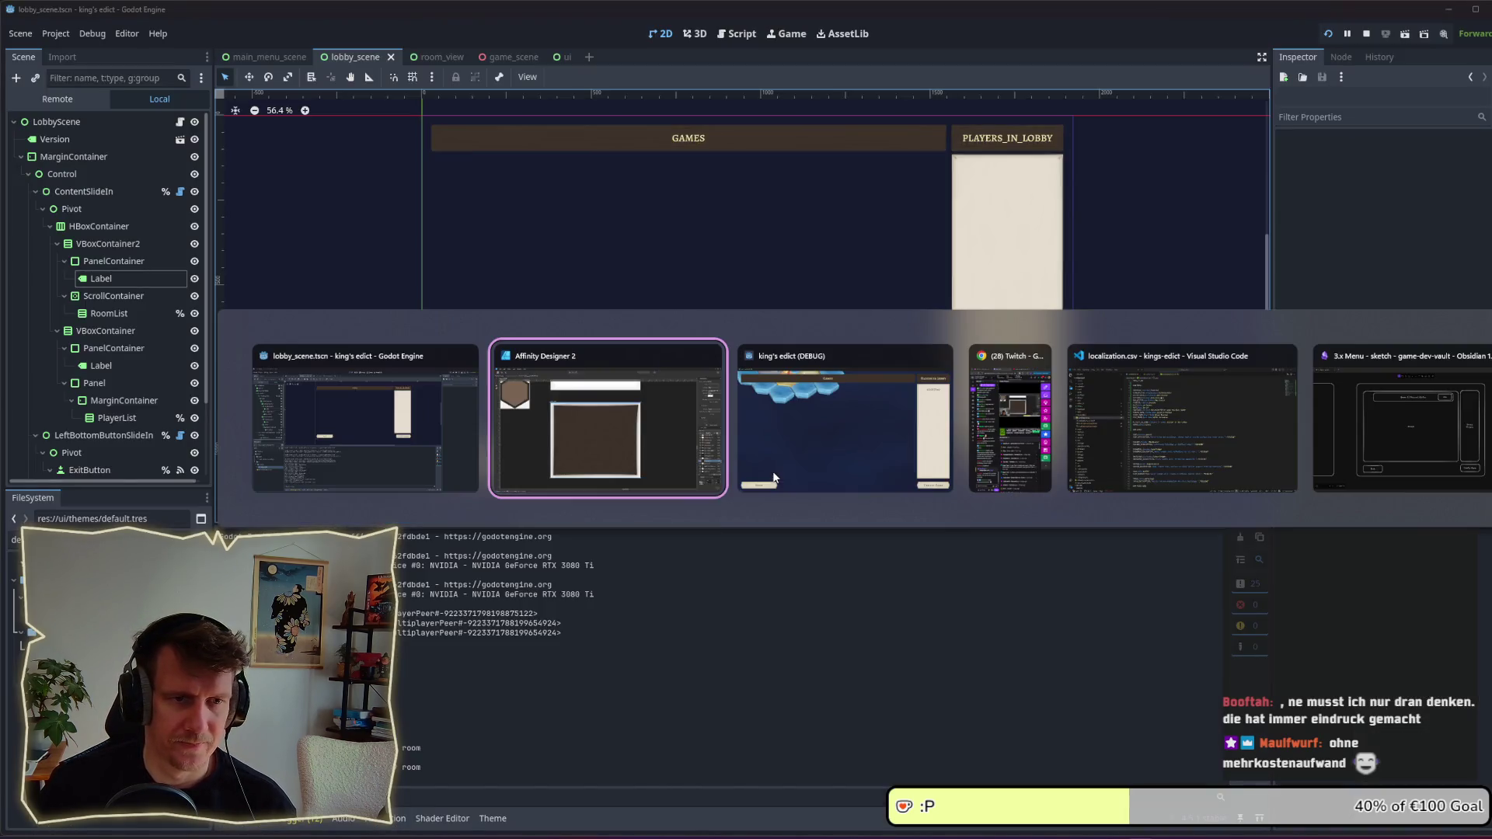
click(773, 478)
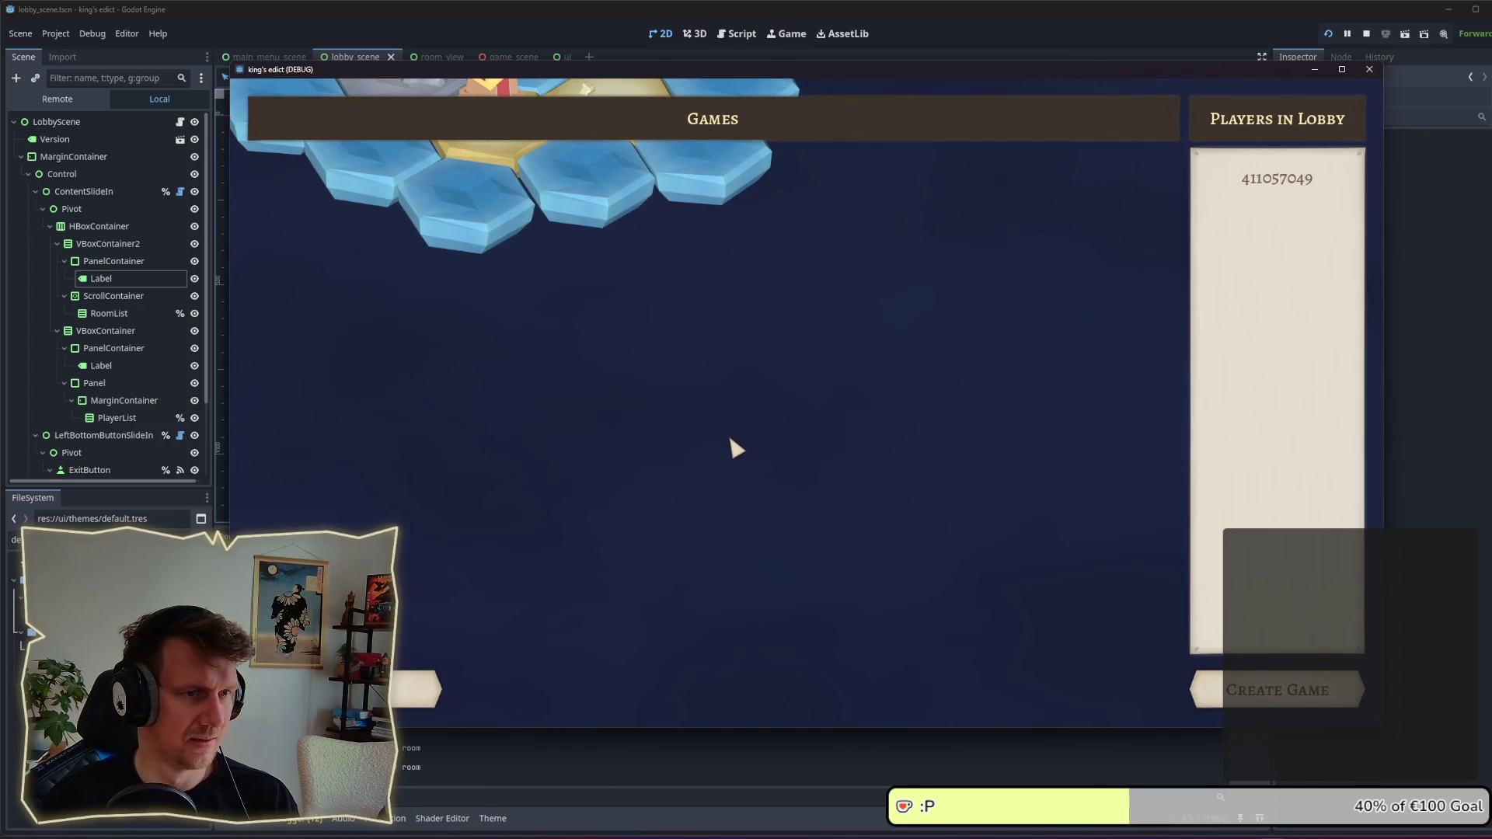
Step: After viewing the lobby, return to Affinity Designer's header_panel artwork
key(alt+Tab)
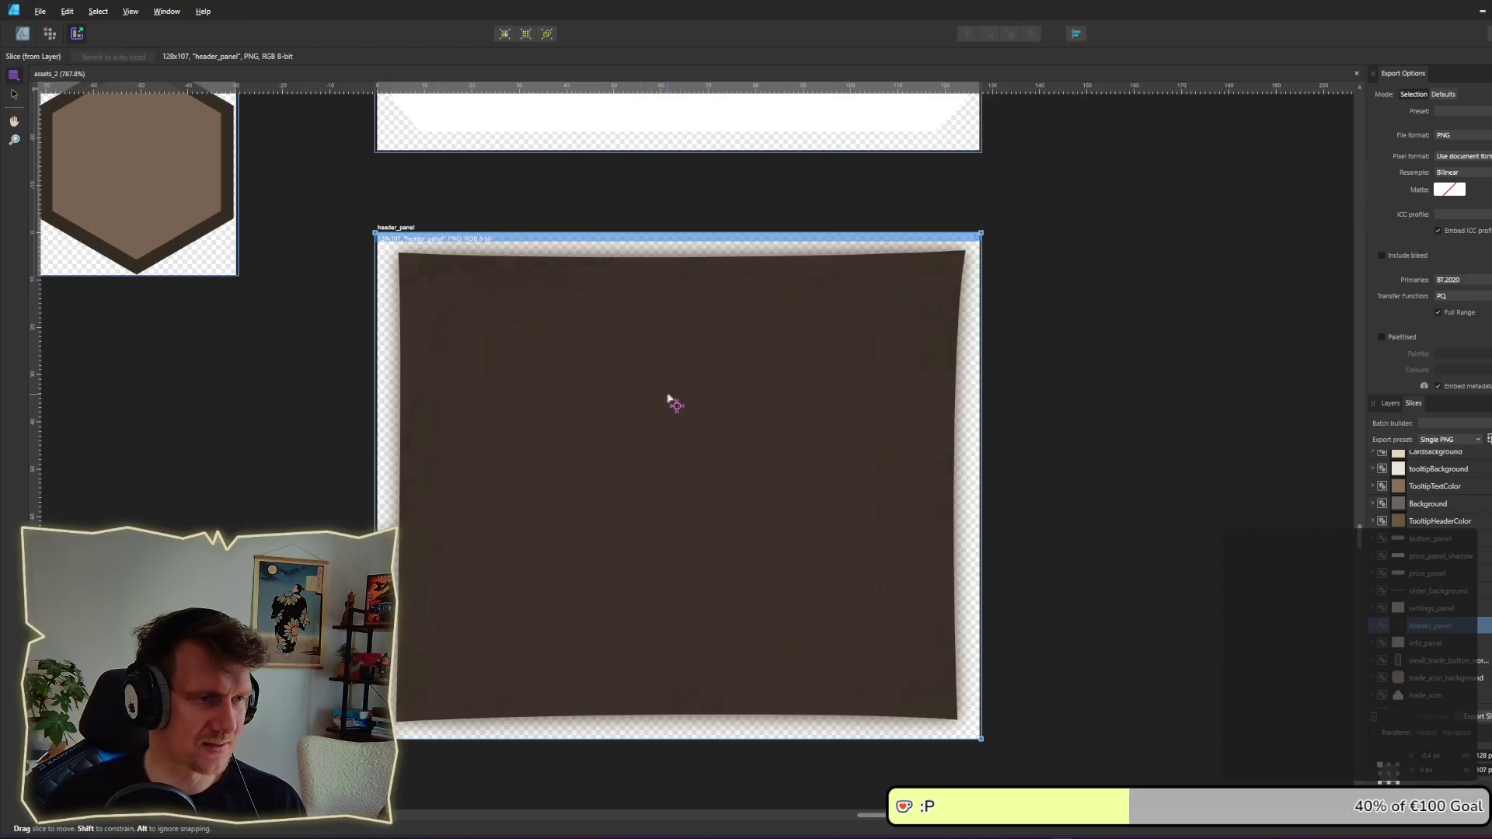
click(23, 34)
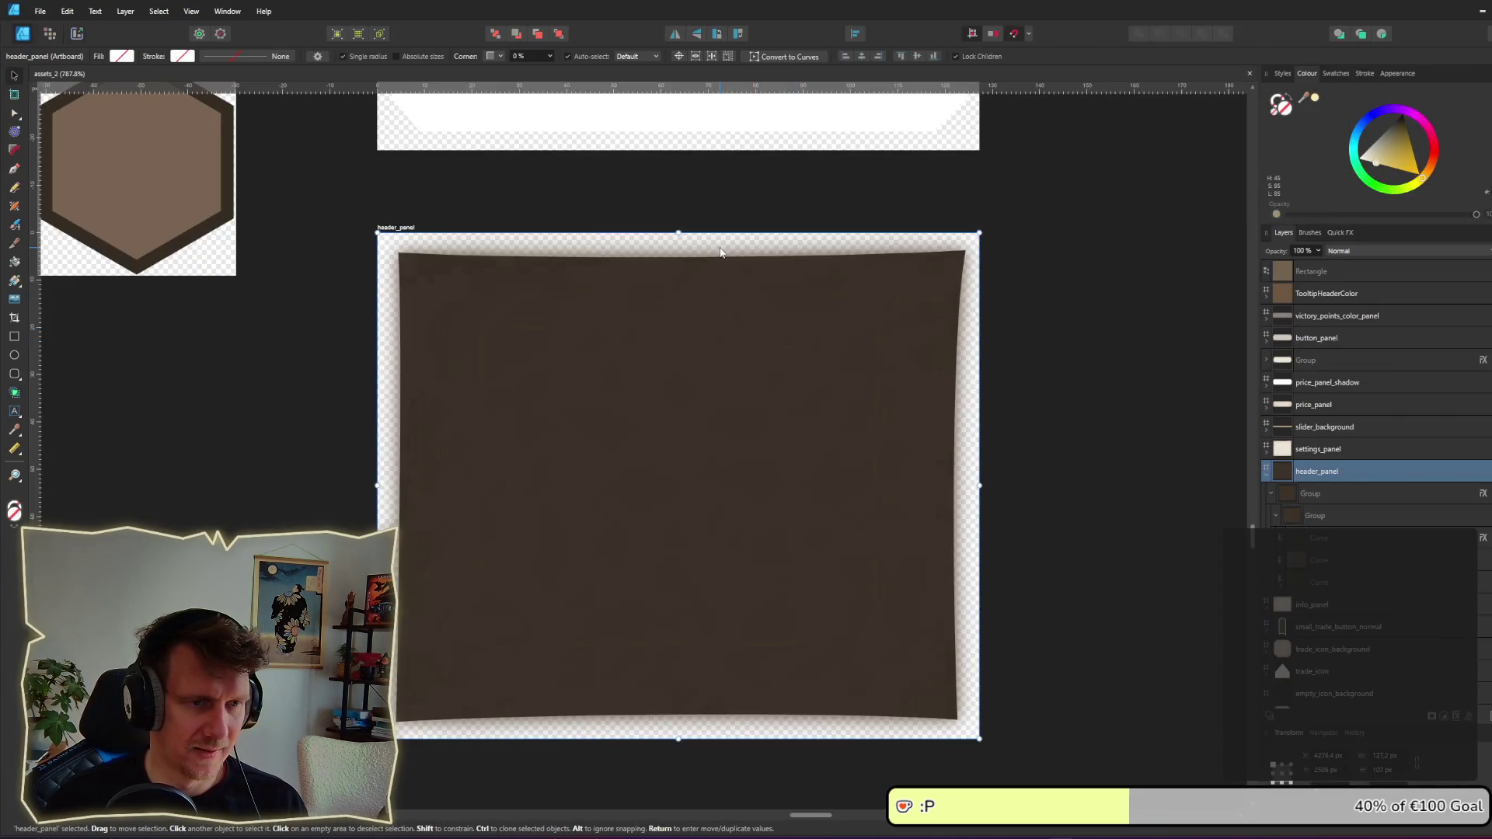
Step: Inspect the header_panel group's curve layers and the inner curve's blur effect
click(720, 253)
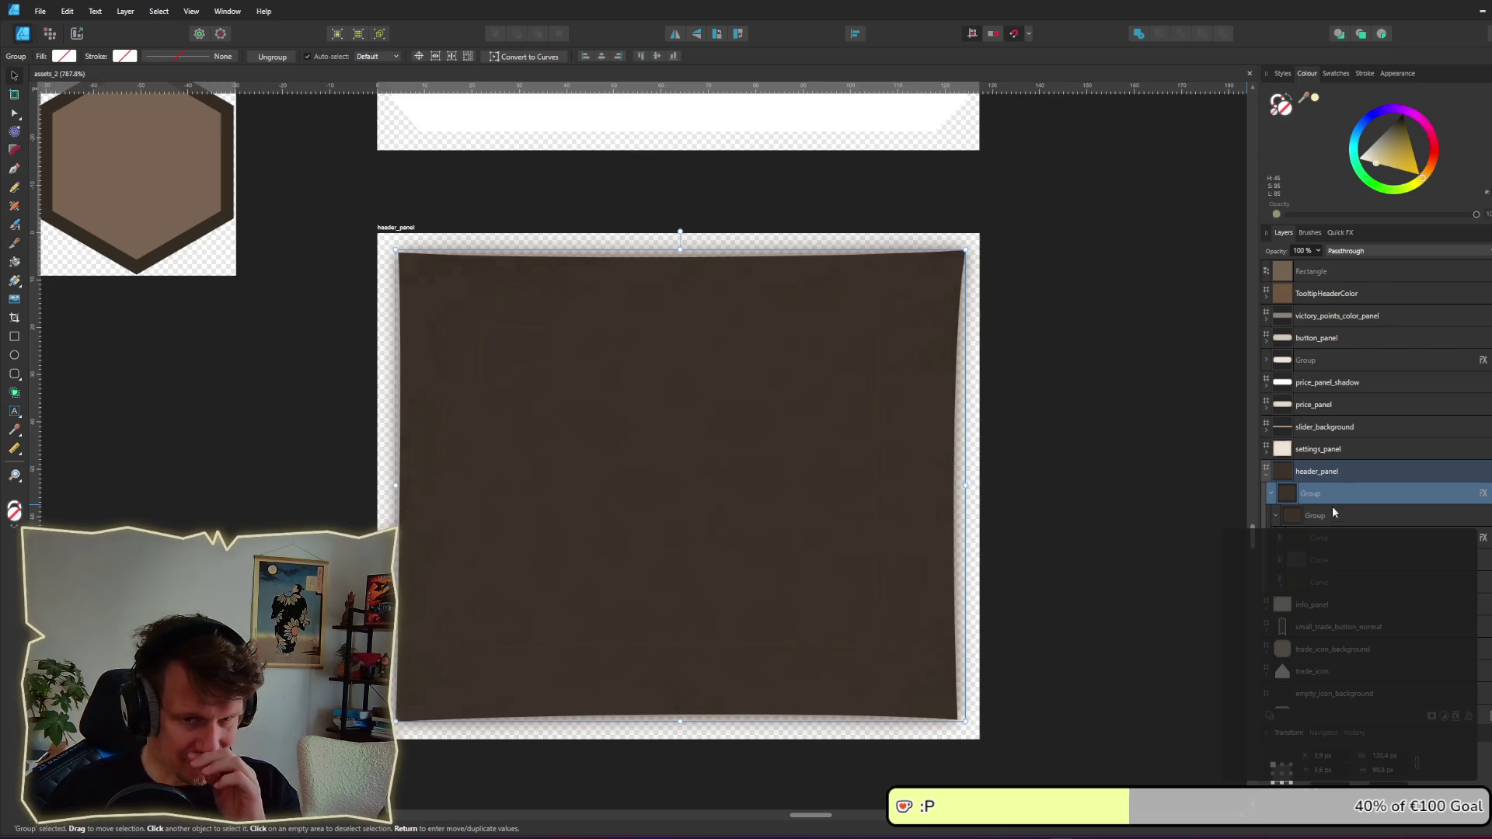
click(1349, 539)
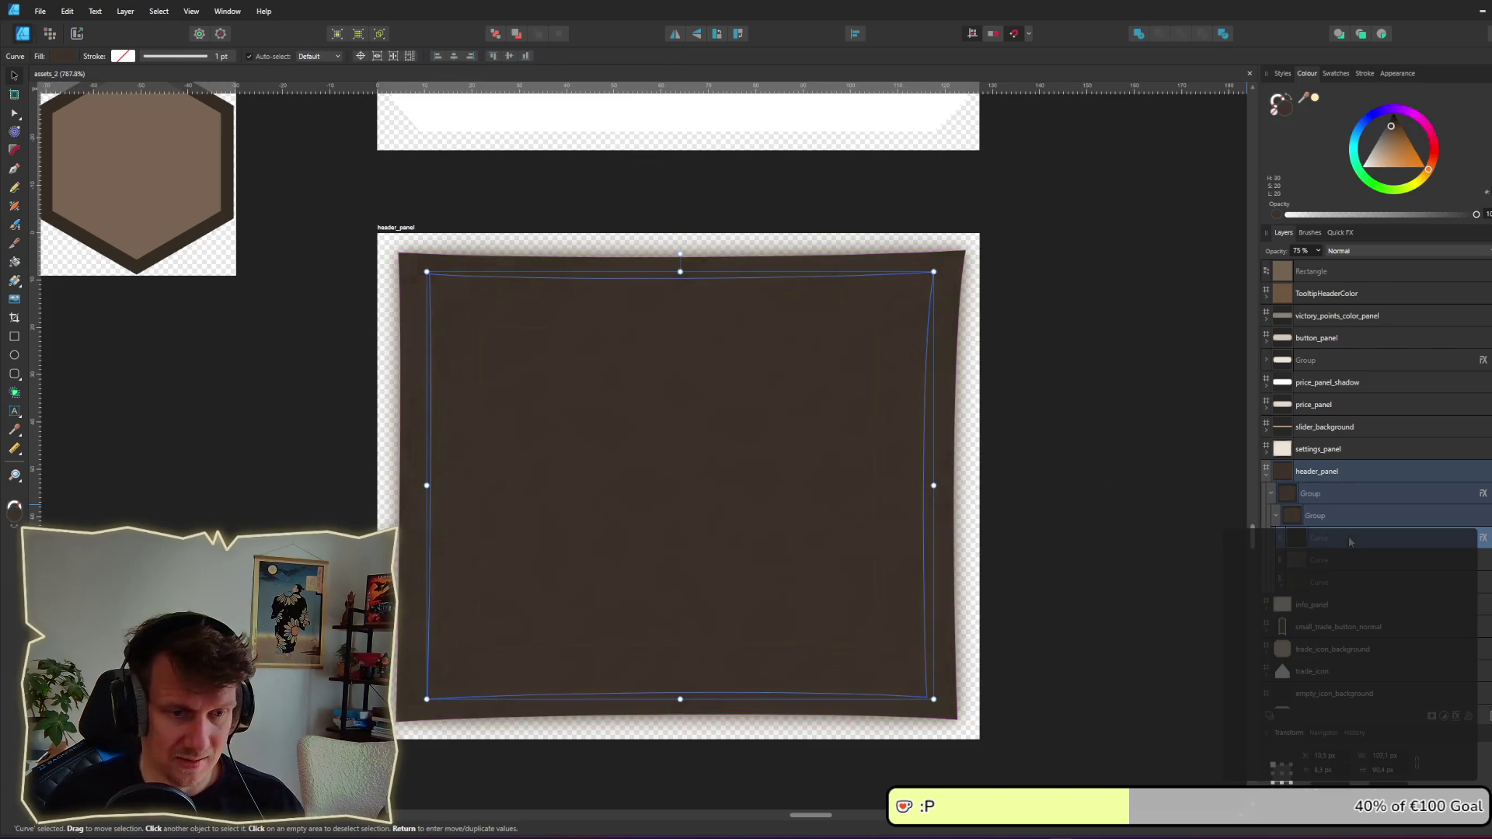
click(1350, 559)
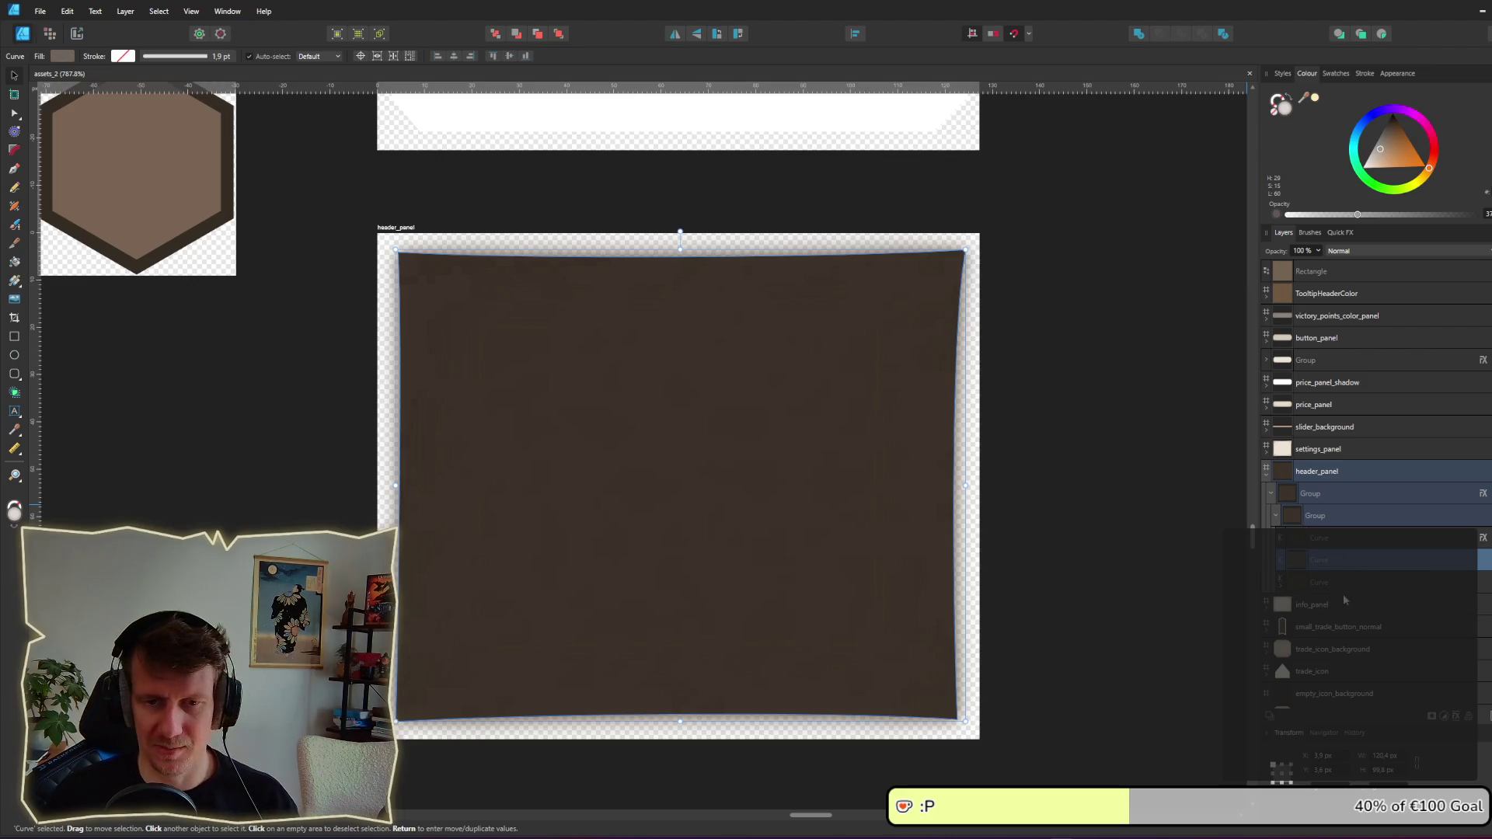
click(1343, 590)
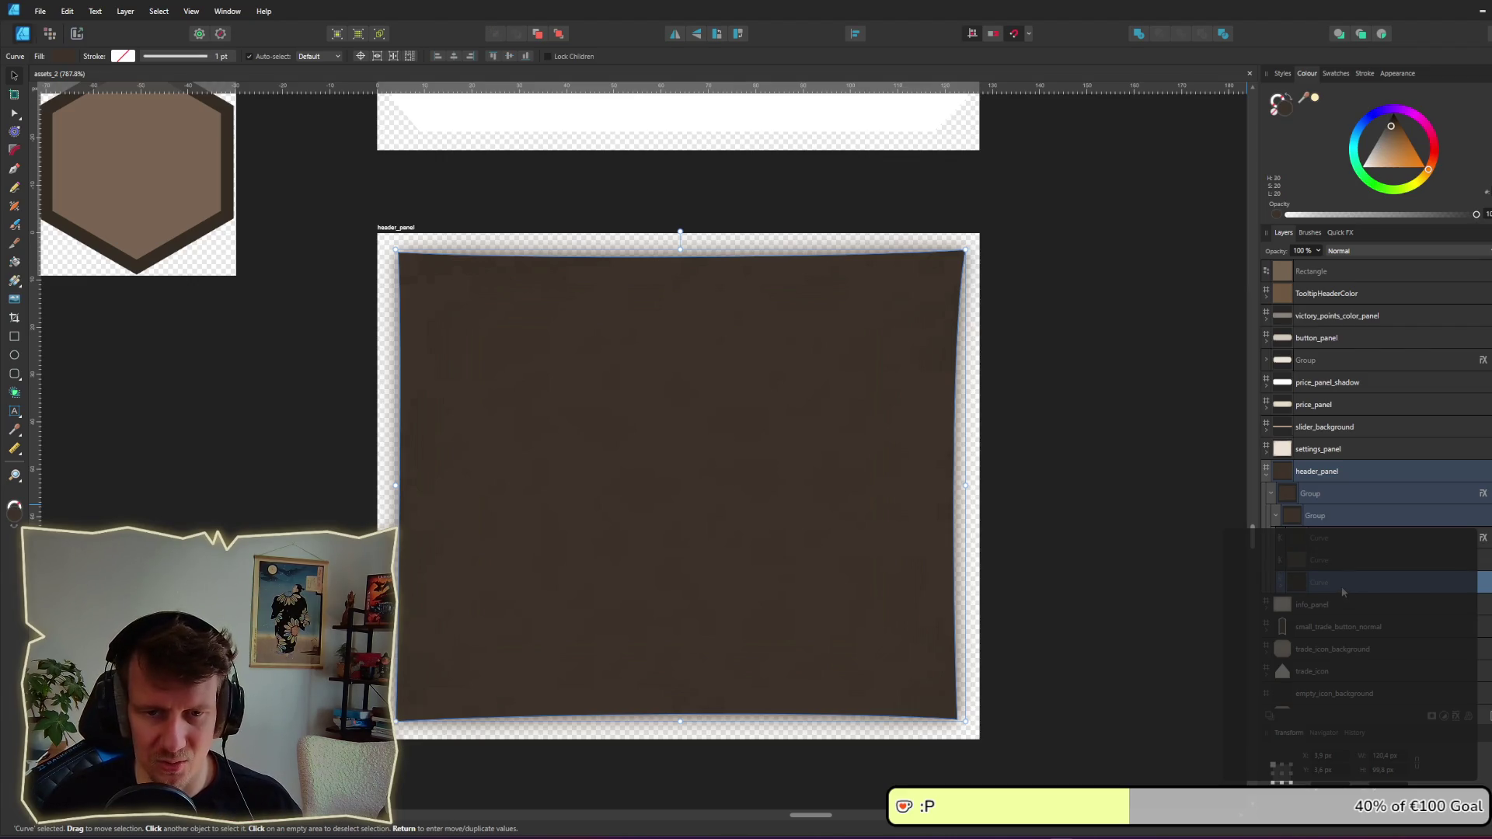
click(1344, 544)
click(1483, 537)
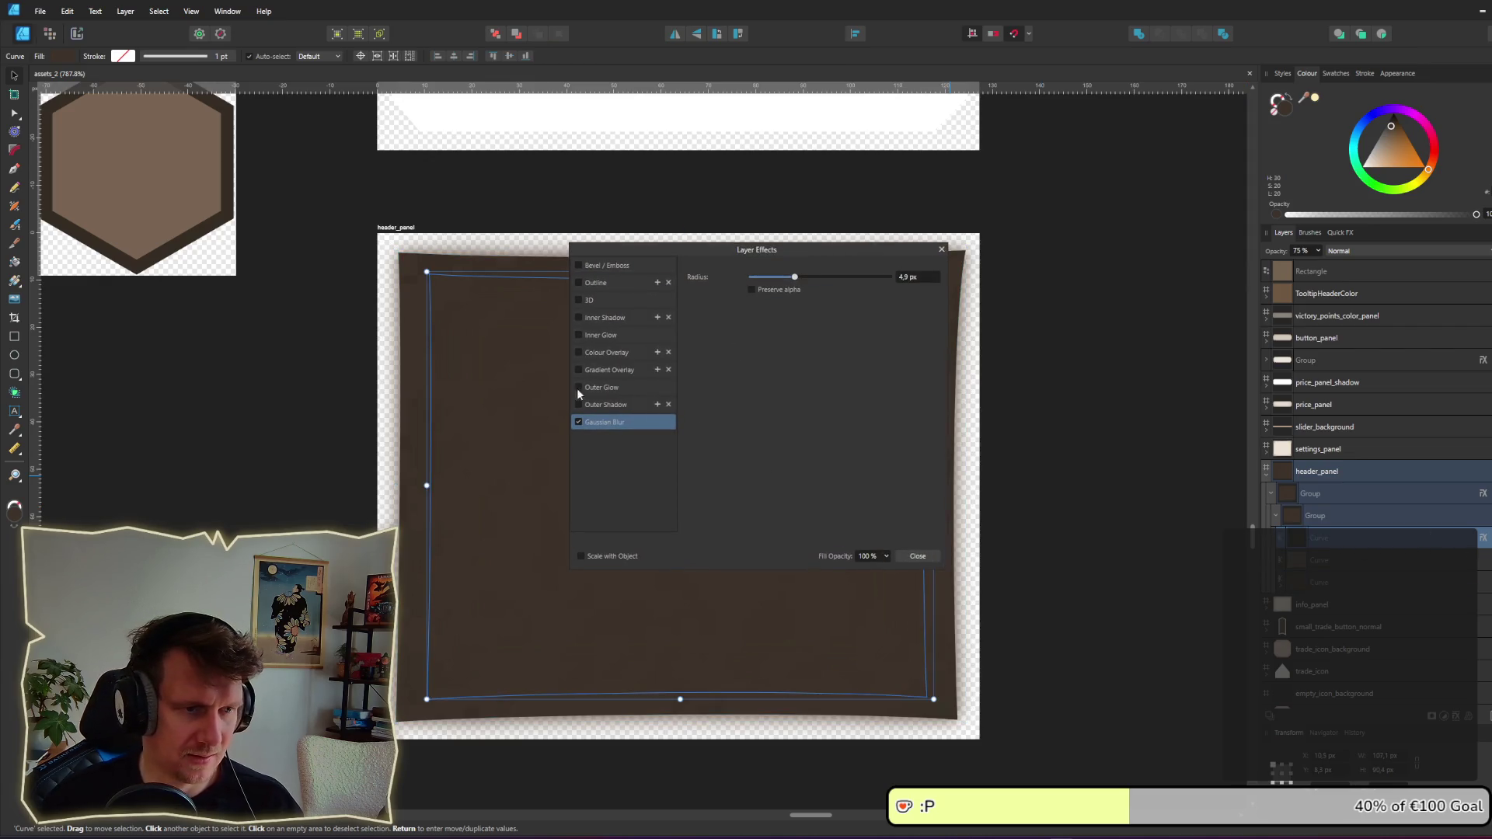
click(941, 250)
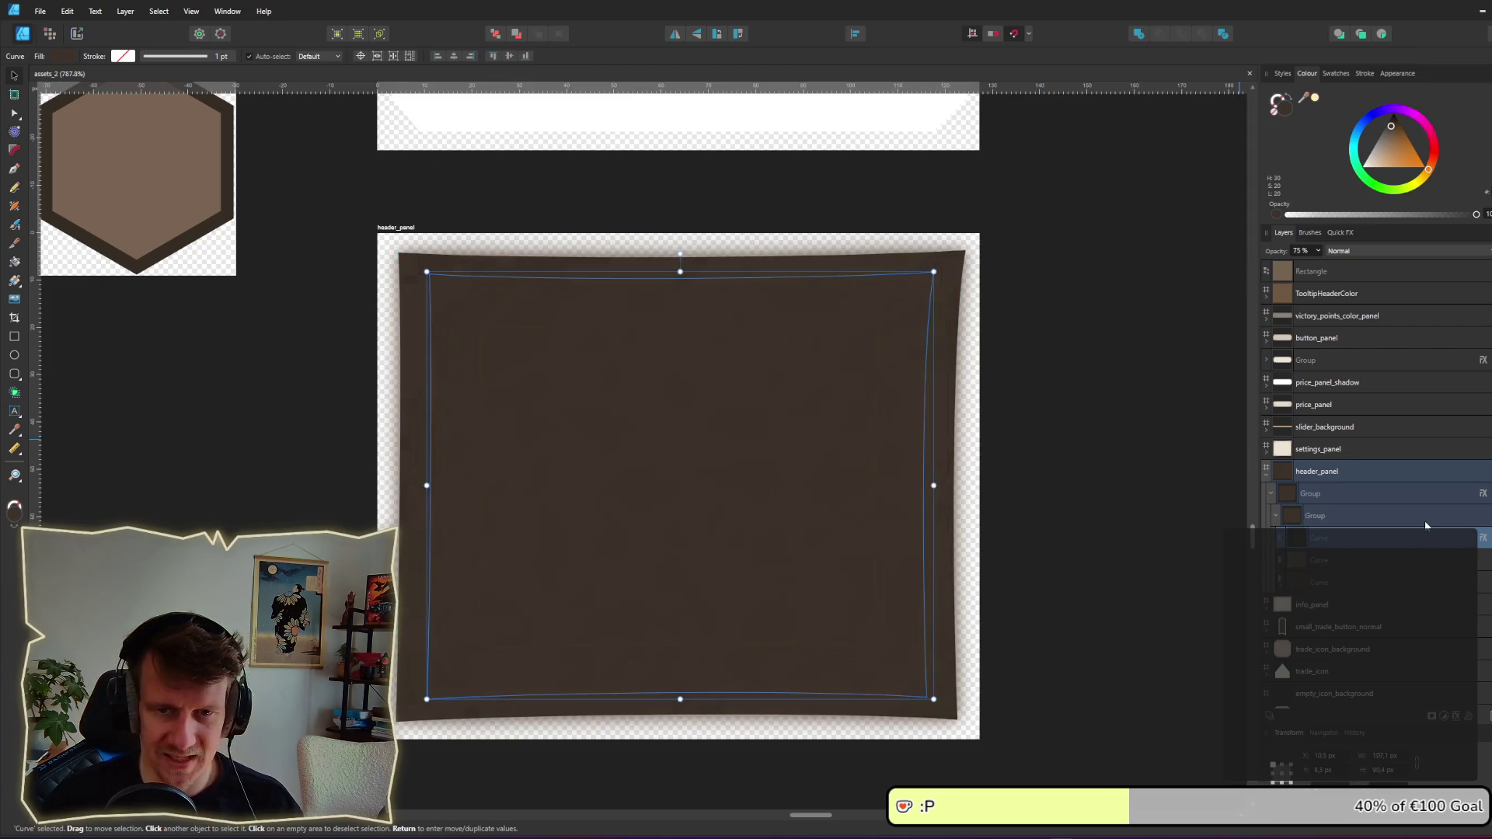
Step: Change the header_panel group's Outer Shadow colour to black (lightness 0)
click(1484, 495)
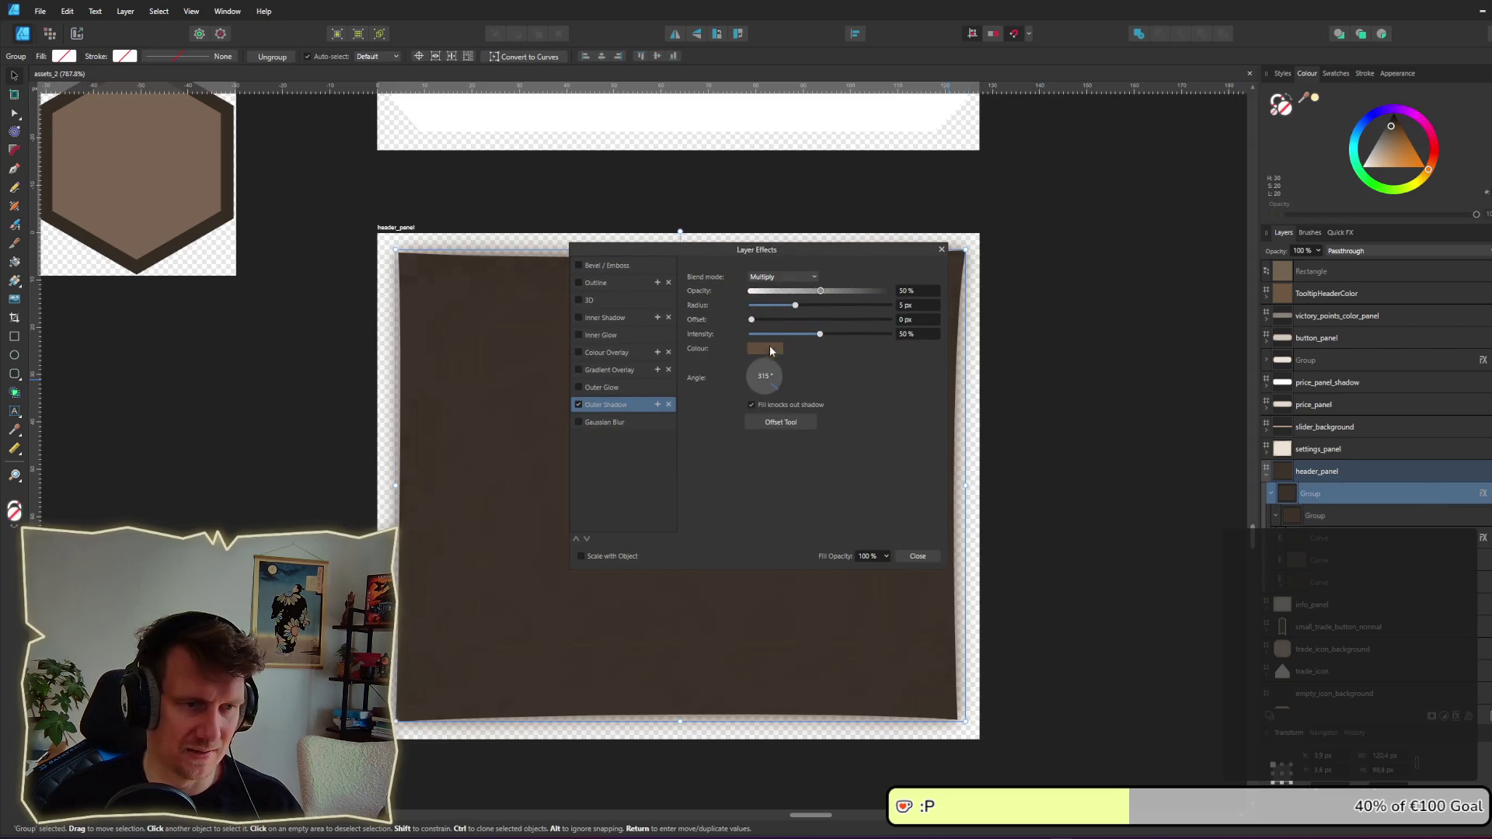
drag(809, 248, 1024, 270)
click(988, 374)
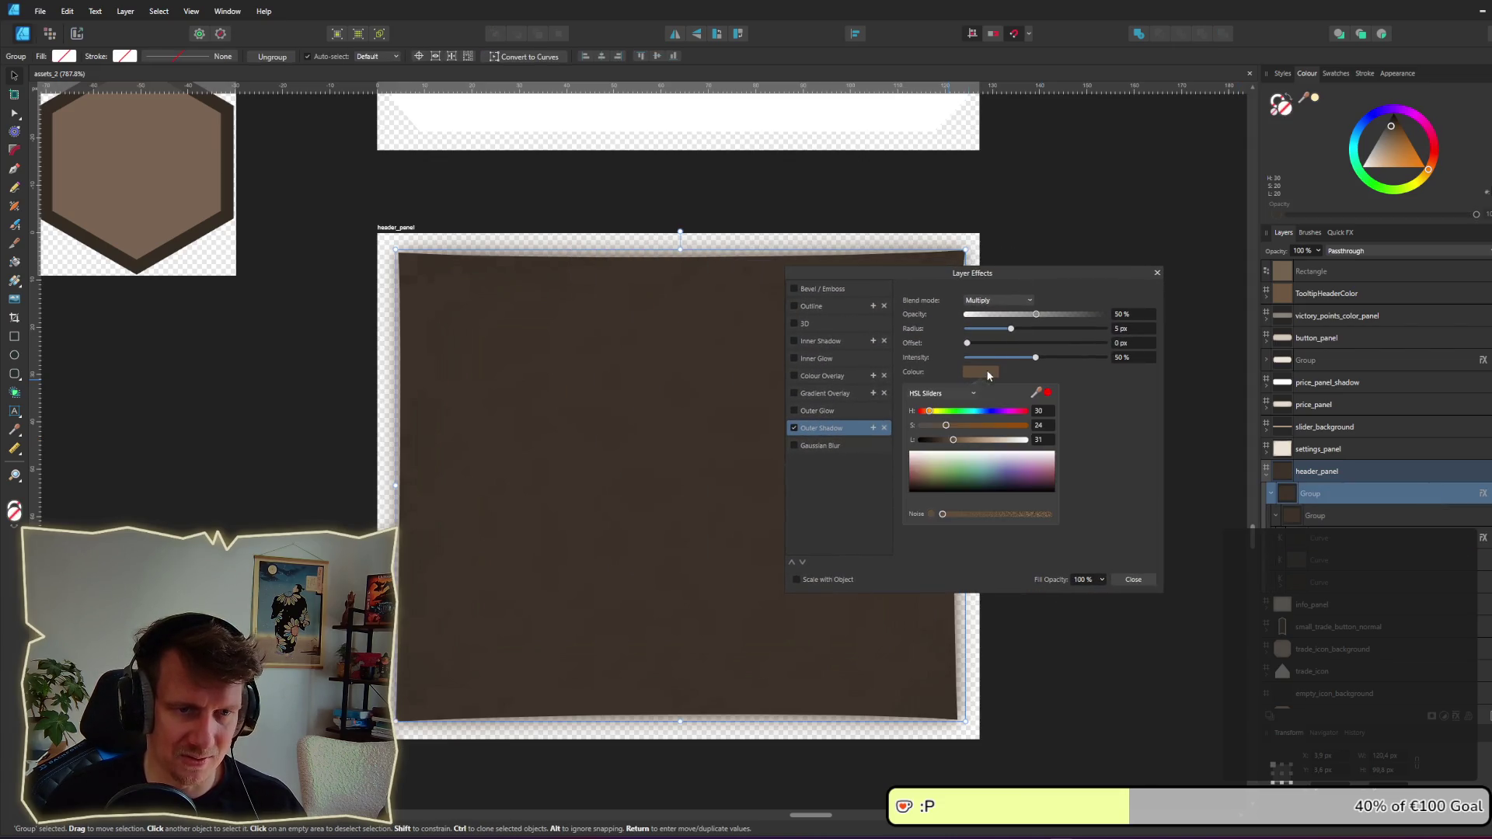
drag(961, 441, 921, 445)
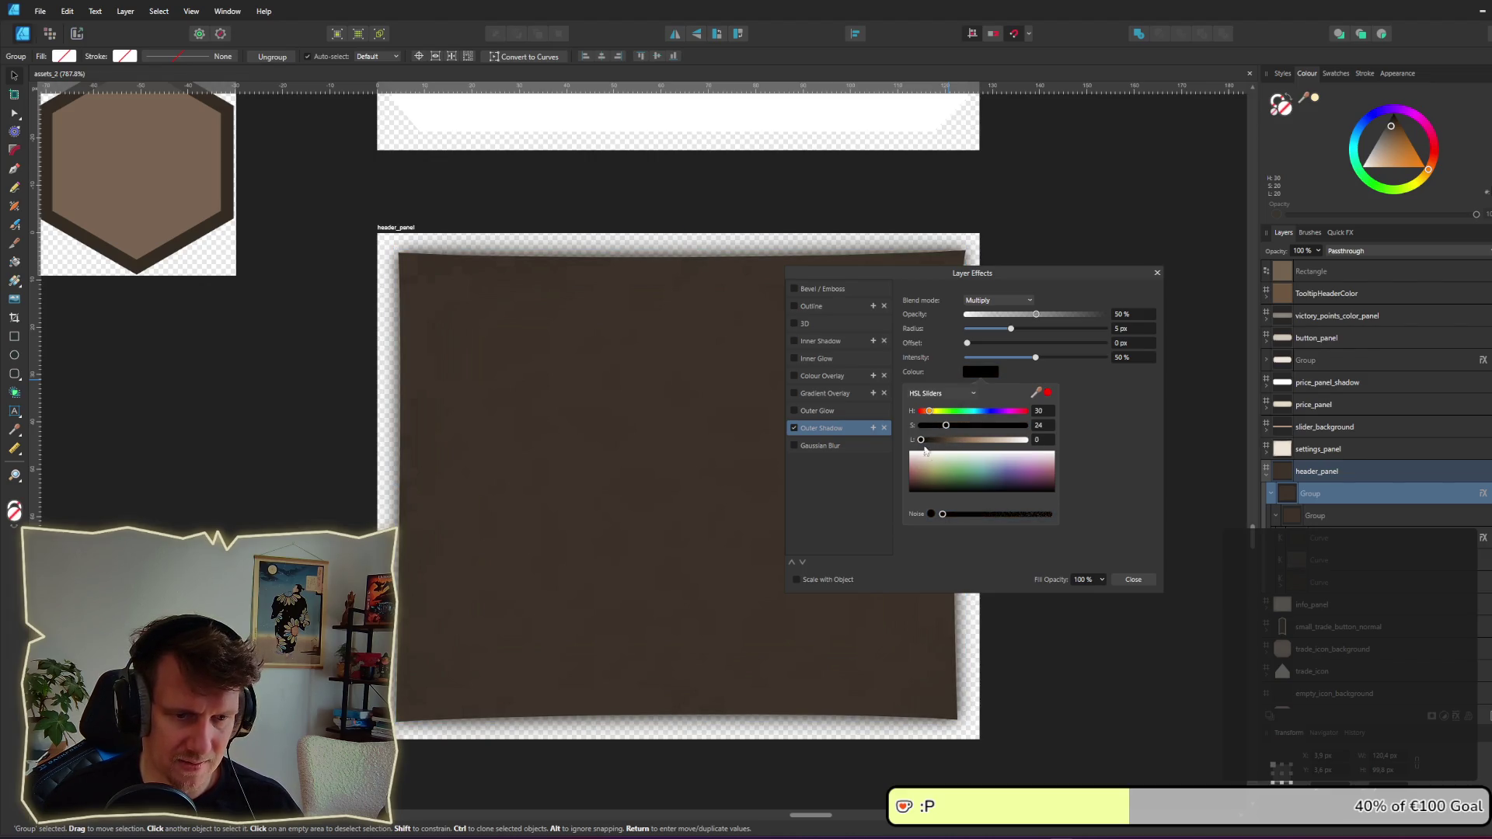
click(1133, 578)
Step: Save, re-export the header_panel slice over the old file, and head to Godot
key(ctrl+s)
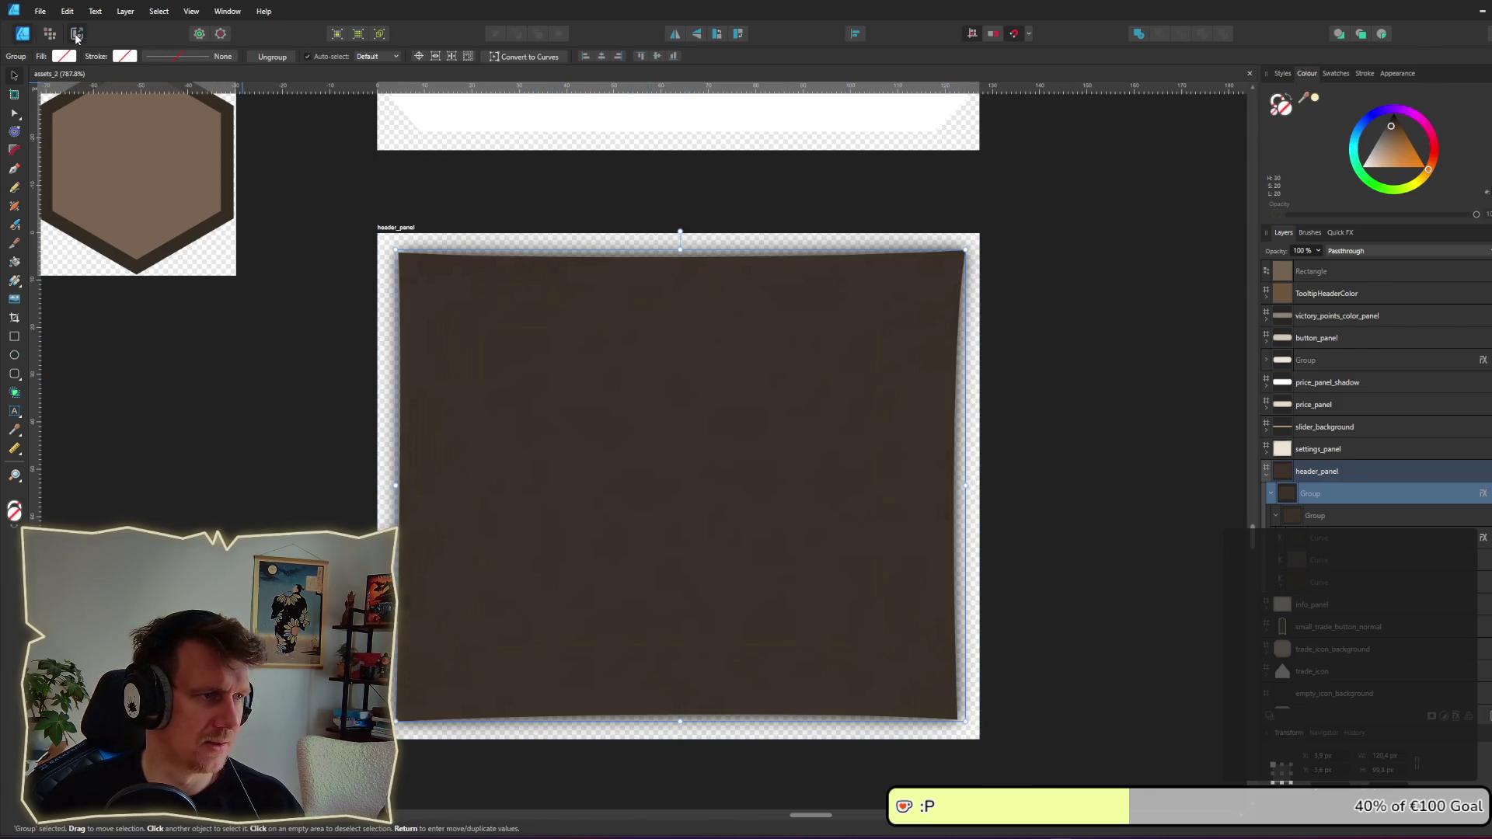
click(75, 34)
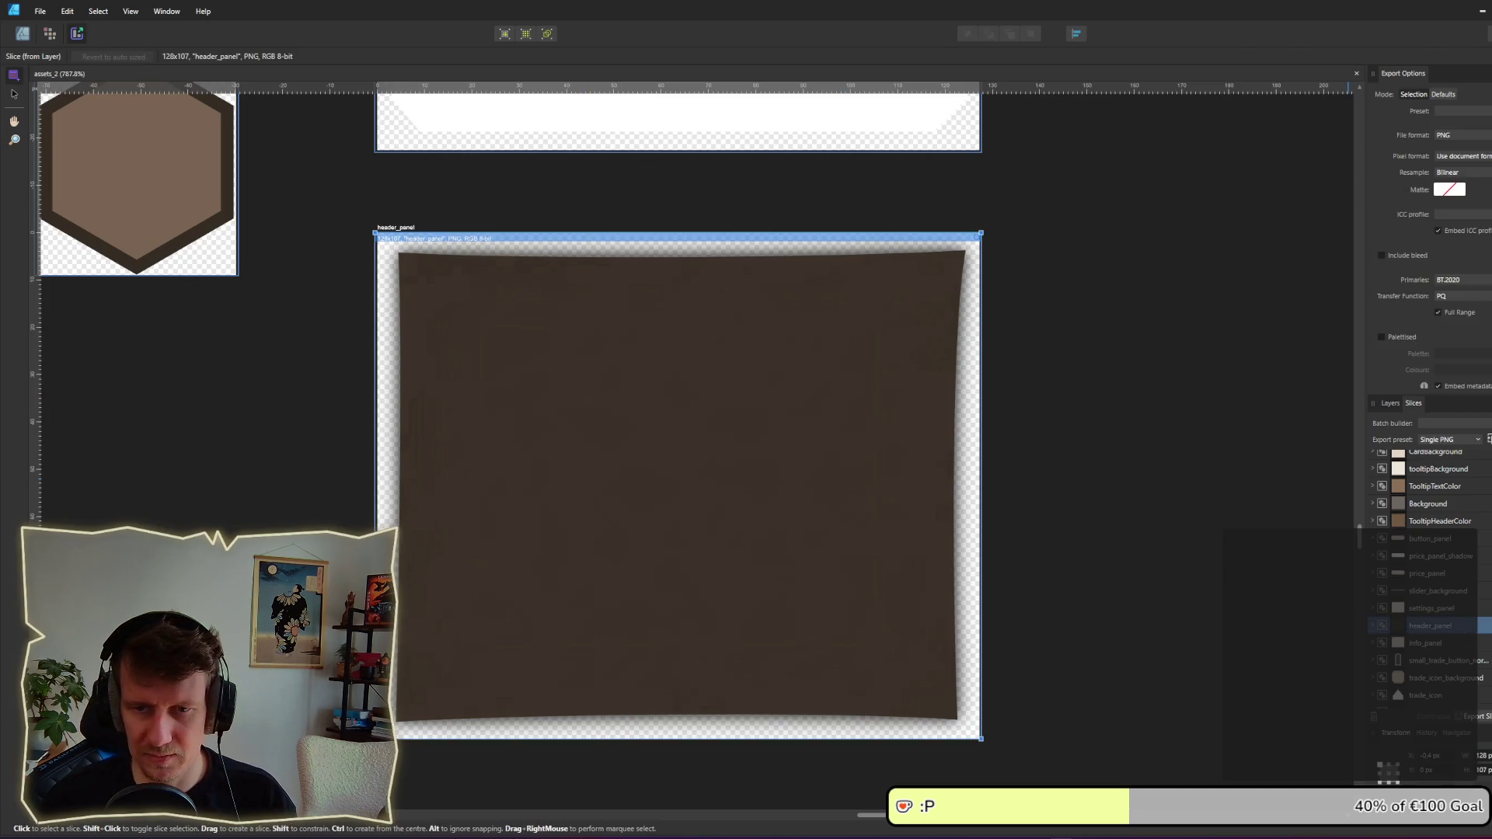
key(Return)
key(Return)
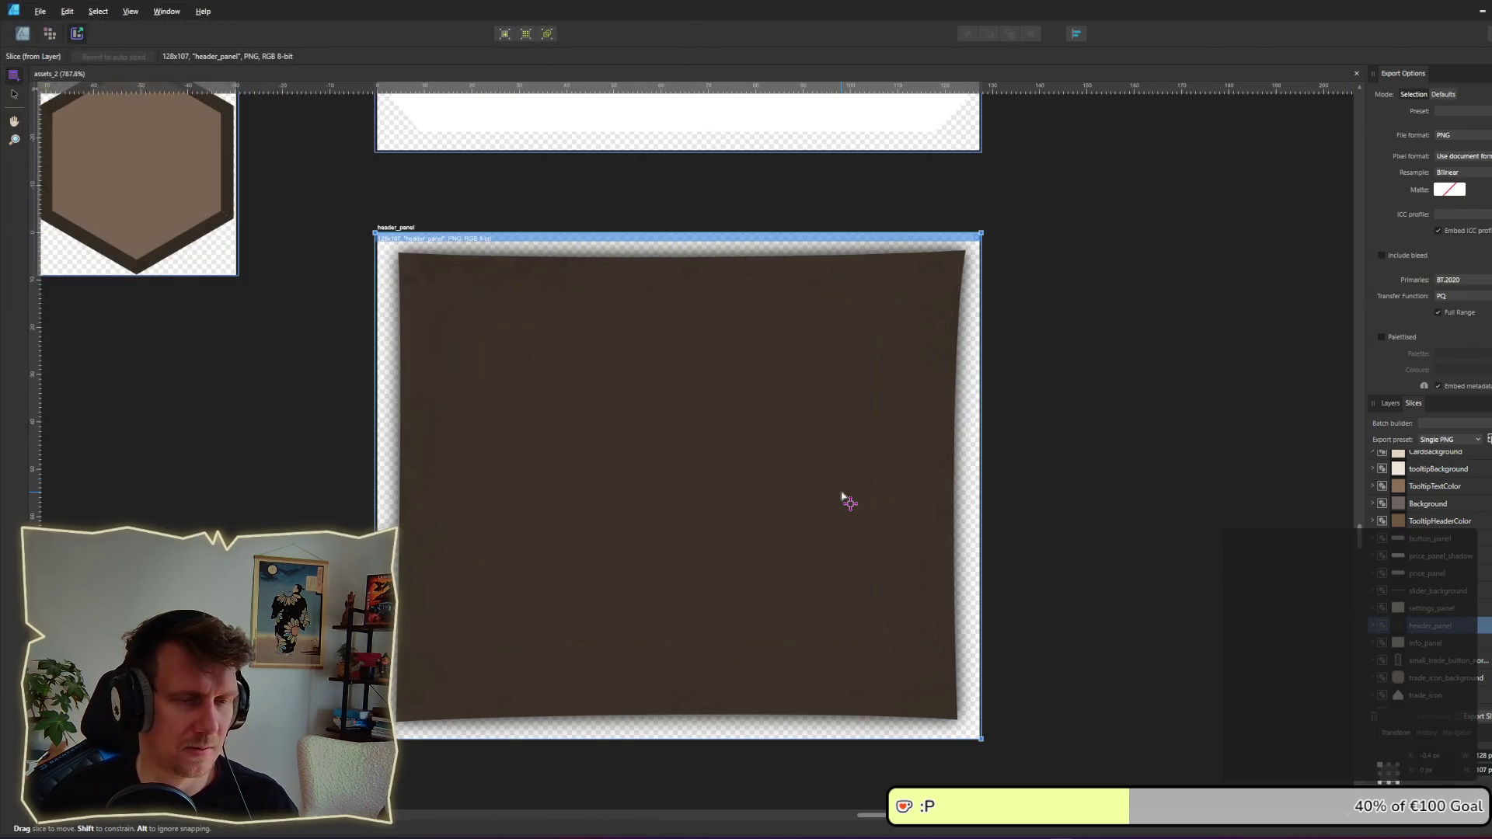
key(alt+Tab)
key(Tab)
key(alt+Tab)
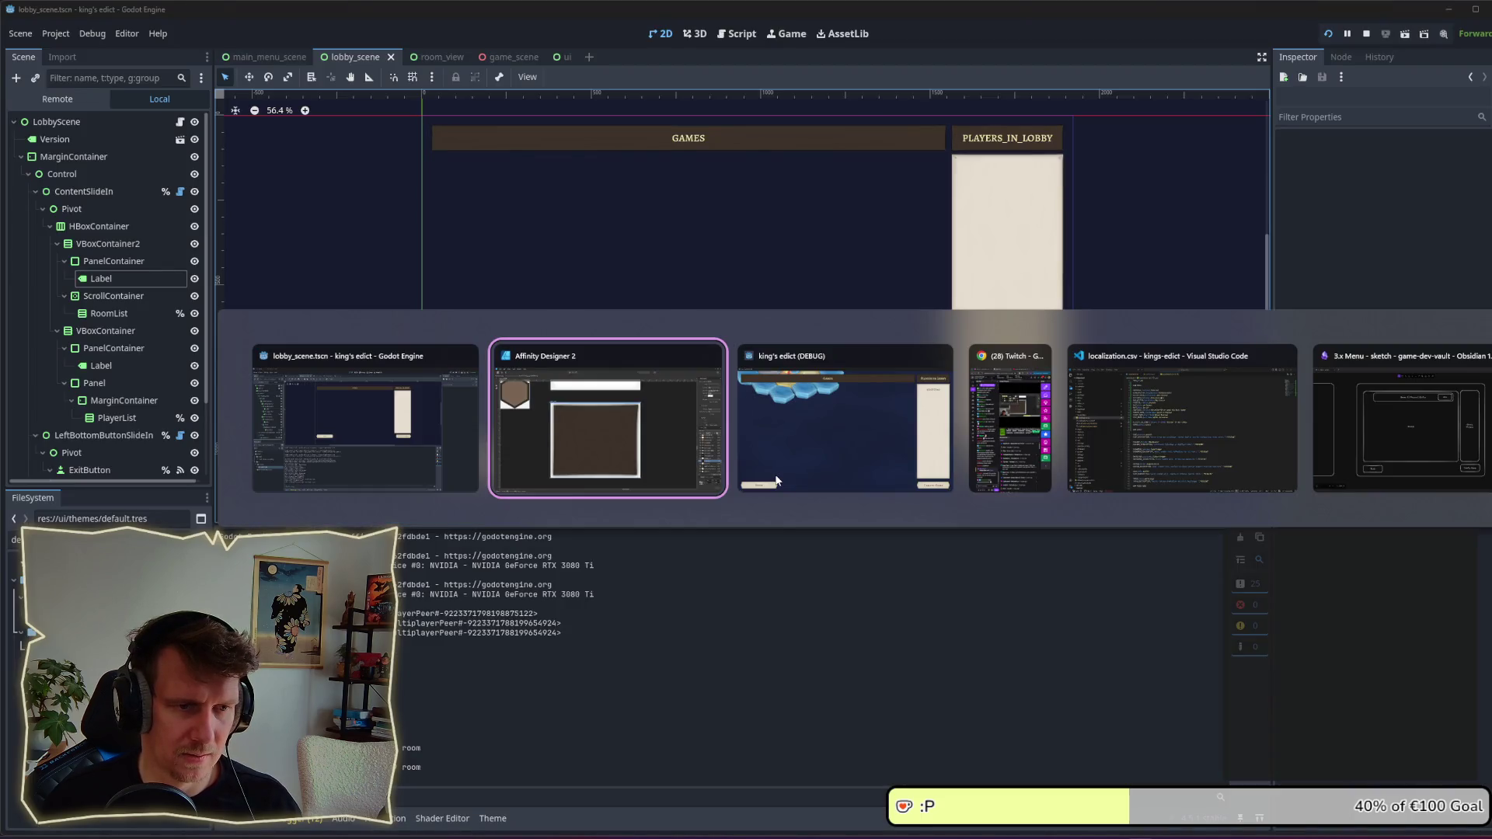
Step: Bring up the king's edict (DEBUG) game to view the lobby, then return to Affinity Designer 2
click(776, 479)
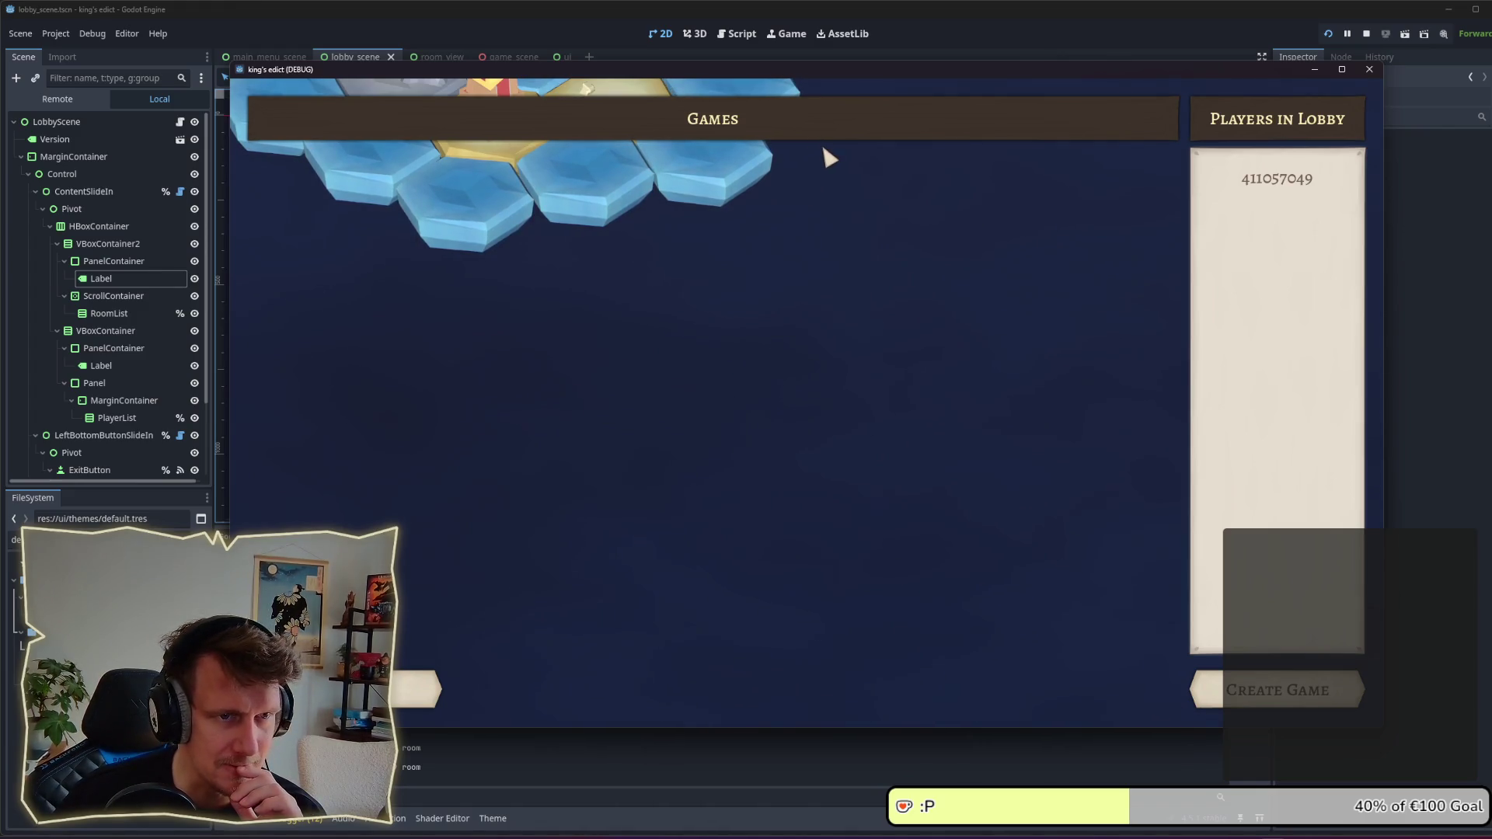
key(alt+Tab)
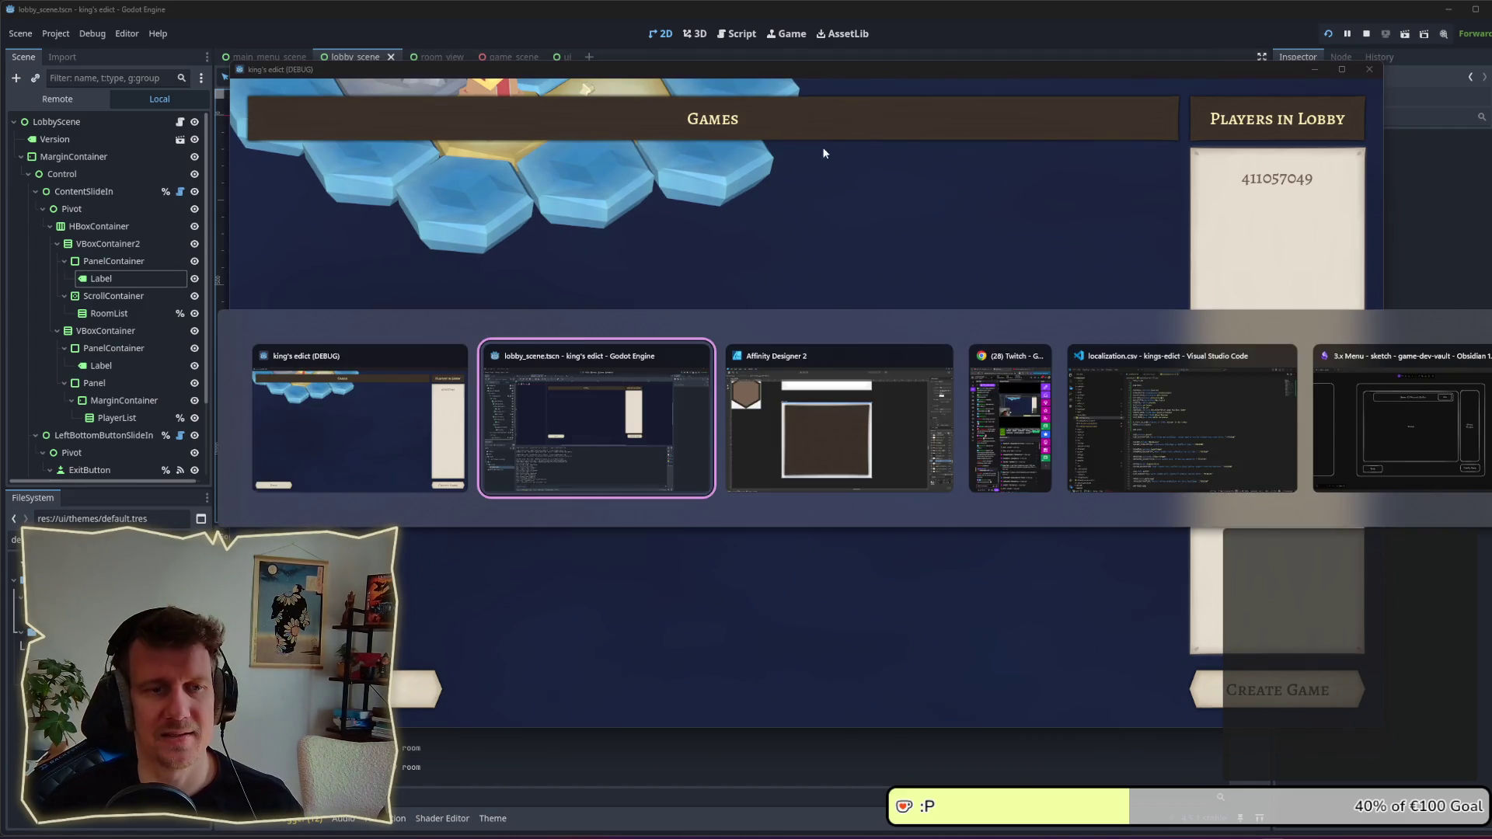
key(alt+Tab)
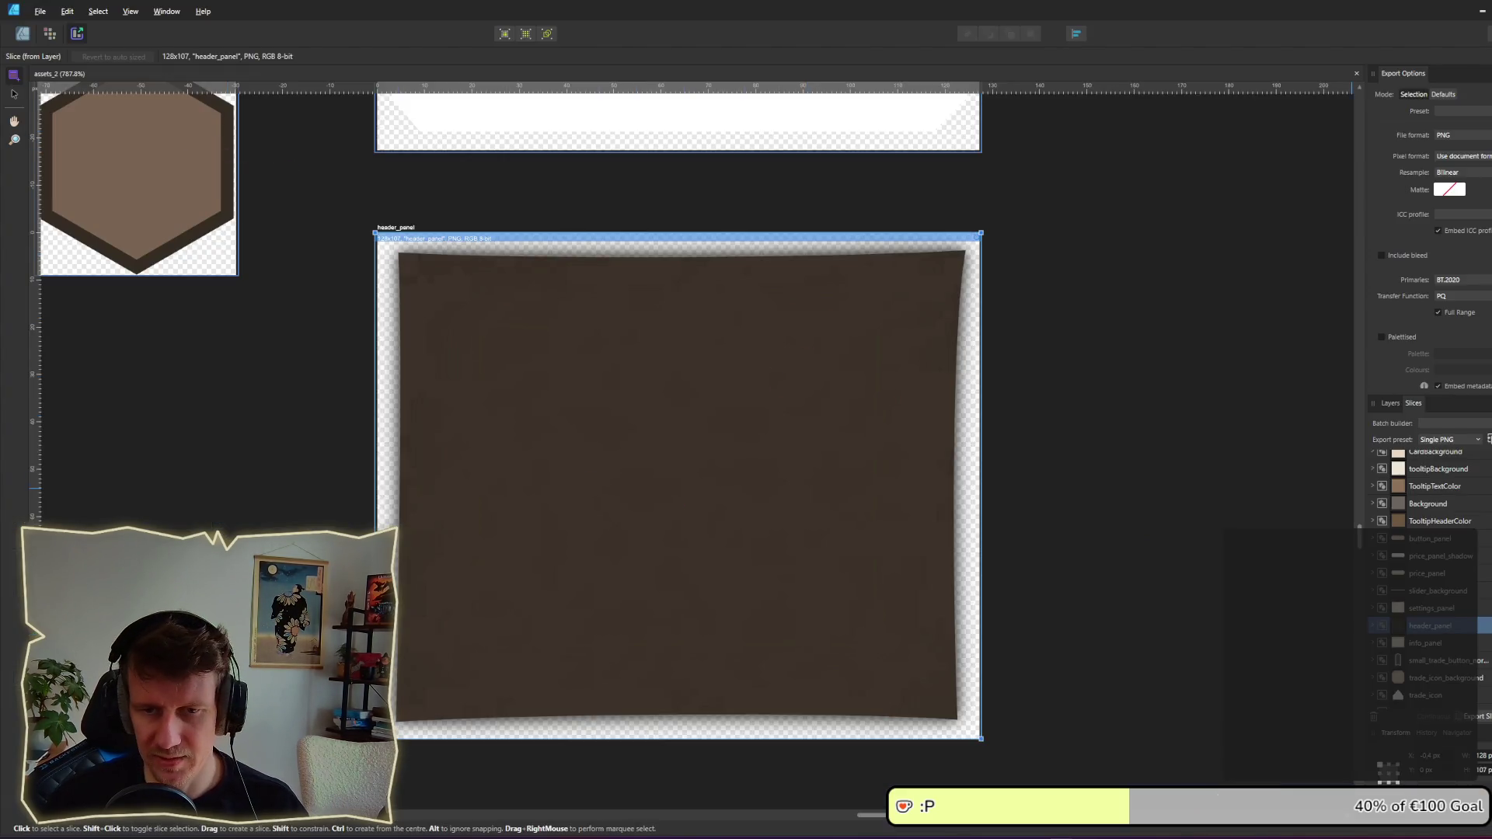
Step: In the Designer persona, turn off the header panel group's Outer Shadow
click(28, 35)
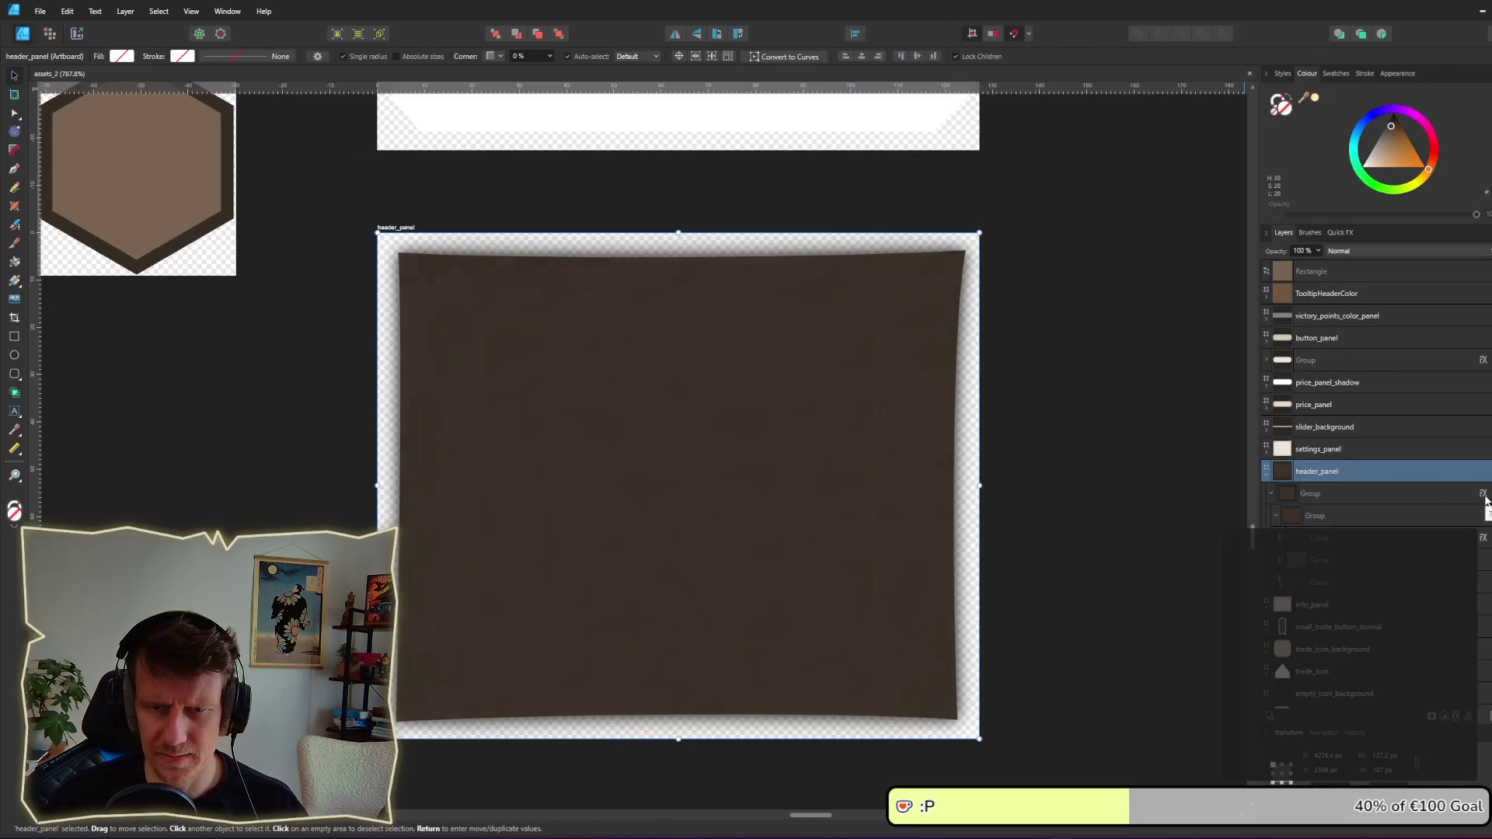
click(1483, 493)
click(794, 428)
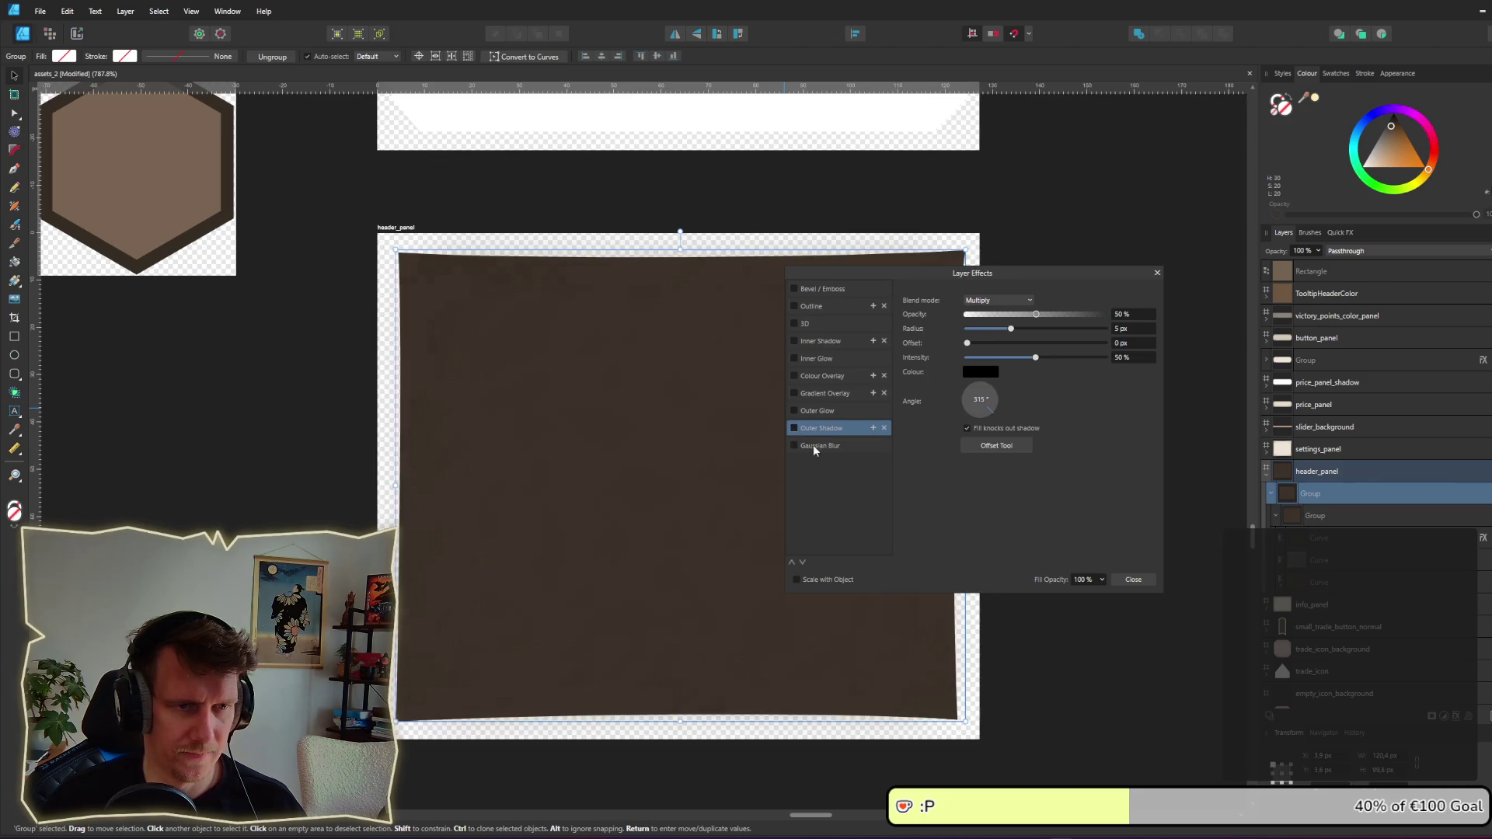
click(1132, 579)
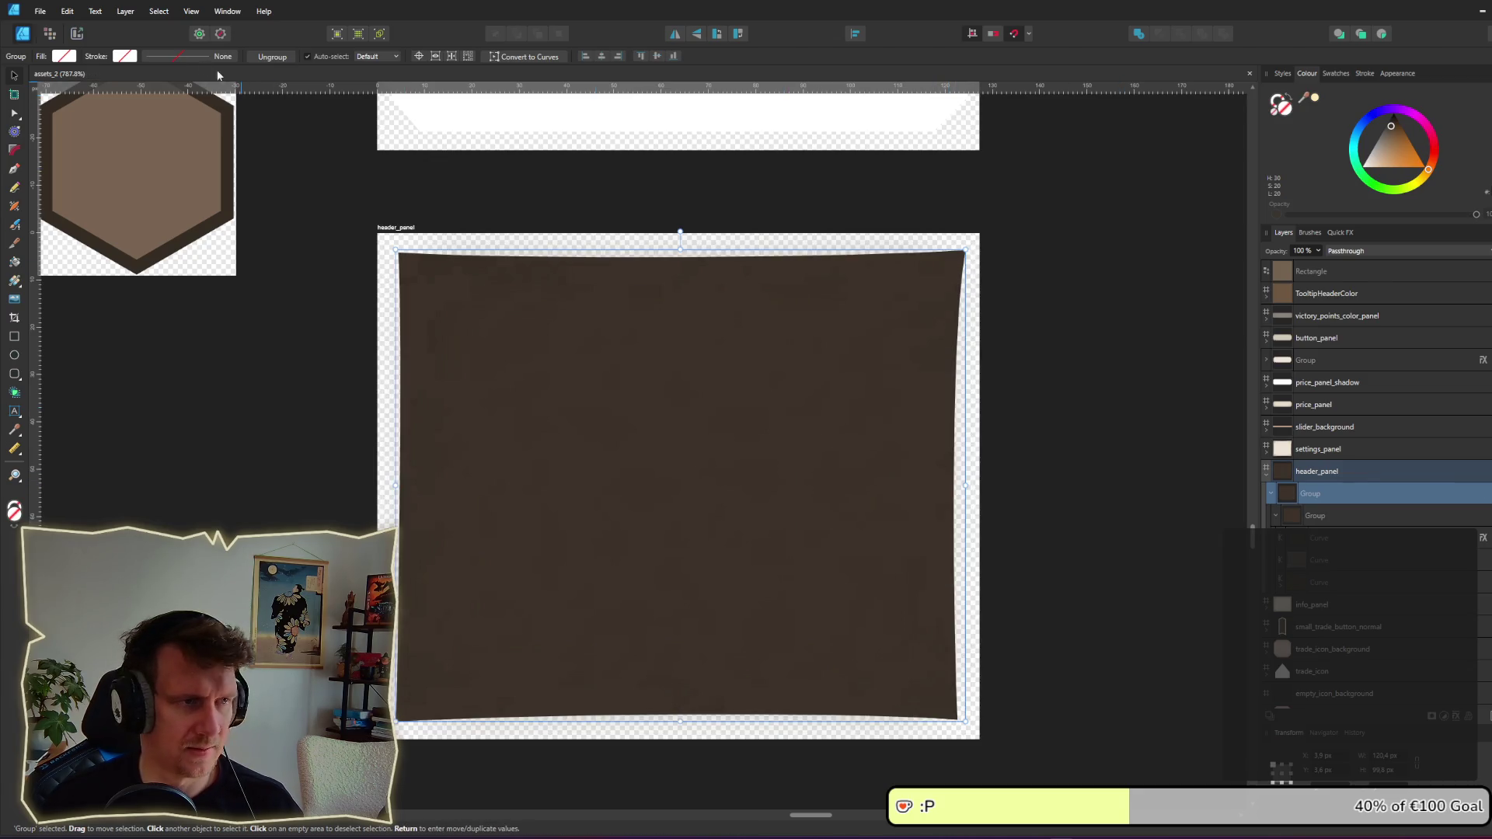
Step: Re-export the header_panel slice, replacing header_panel.png, and bring the running game forward
click(91, 34)
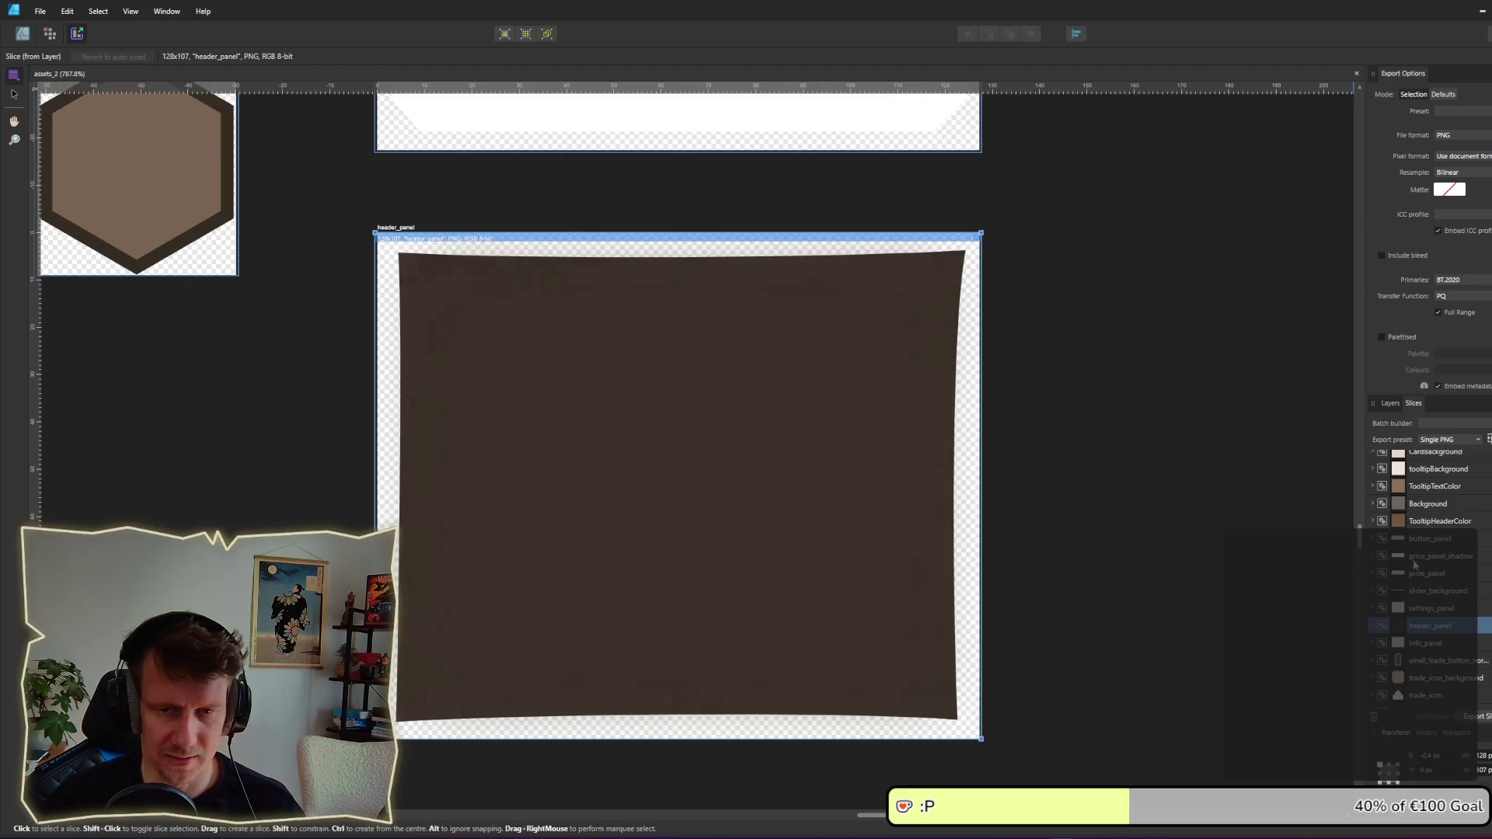
key(ctrl+alt+shift+s)
key(Return)
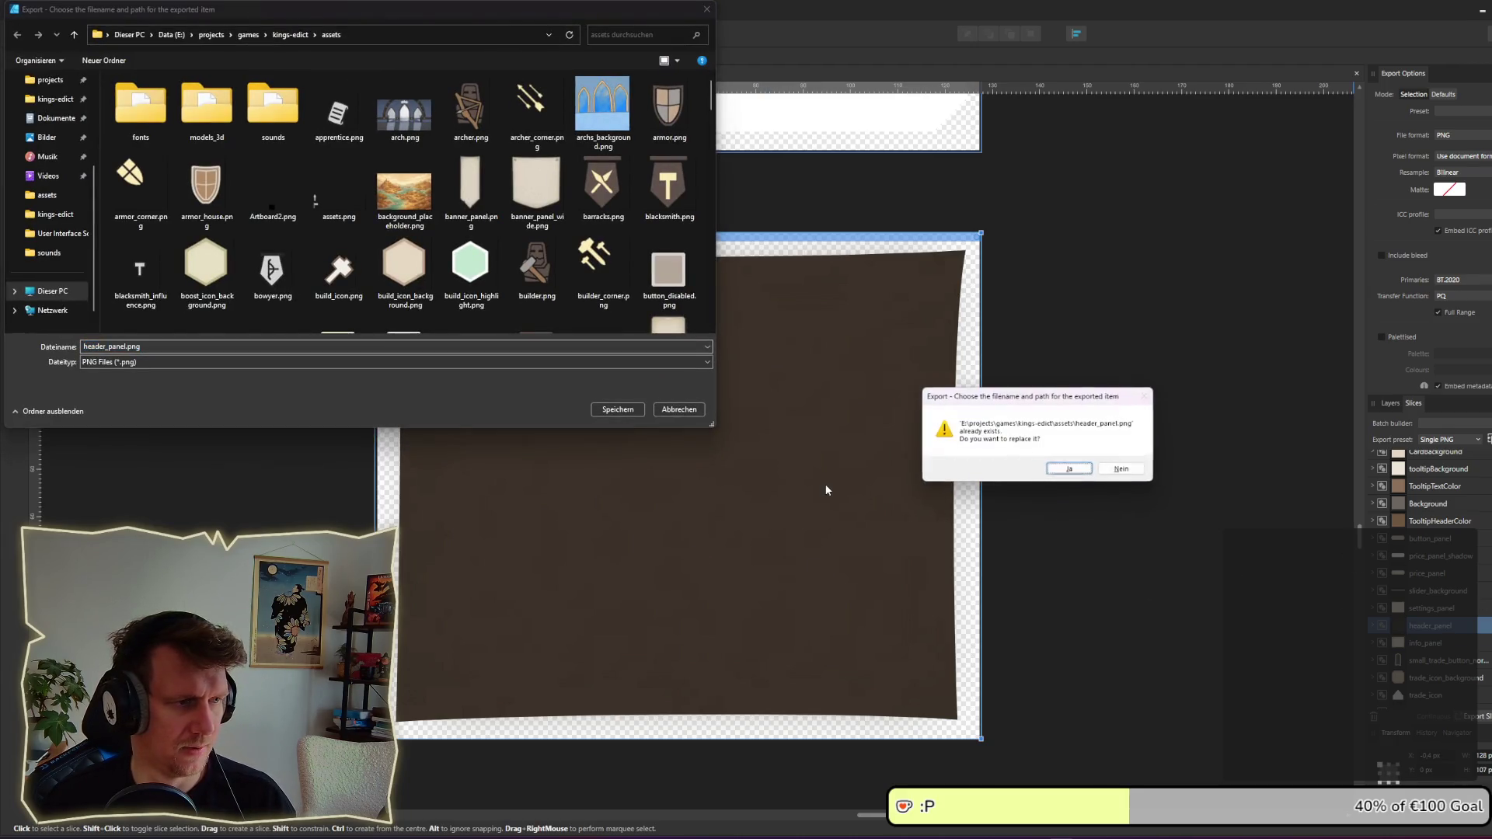
key(Return)
key(alt+Tab)
key(alt+Tab)
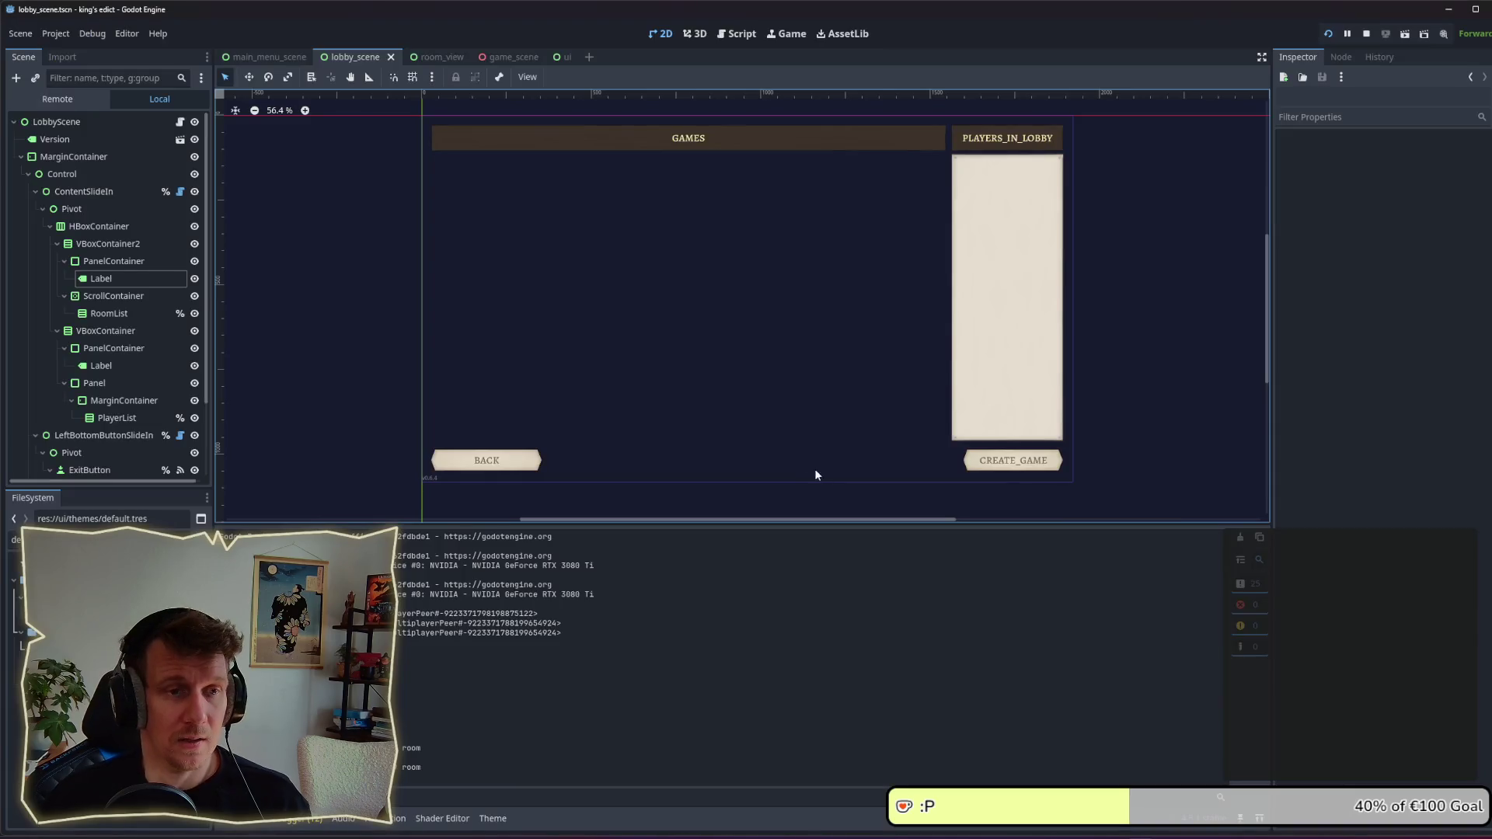
key(alt+Tab)
key(alt+Tab)
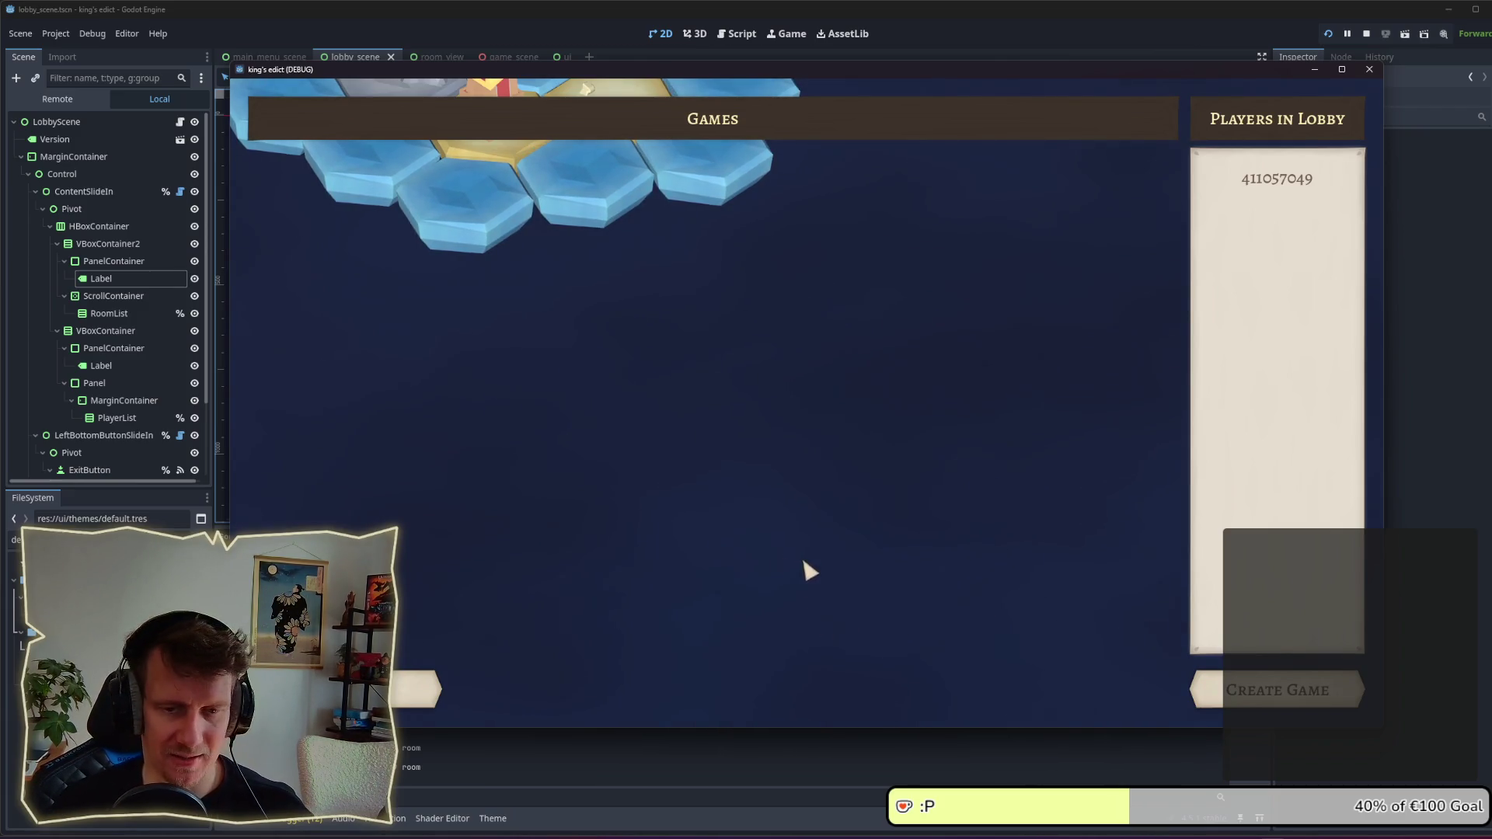
Step: After reviewing the king's edict (DEBUG) lobby, return to Affinity Designer 2's asset slices
key(alt+Tab)
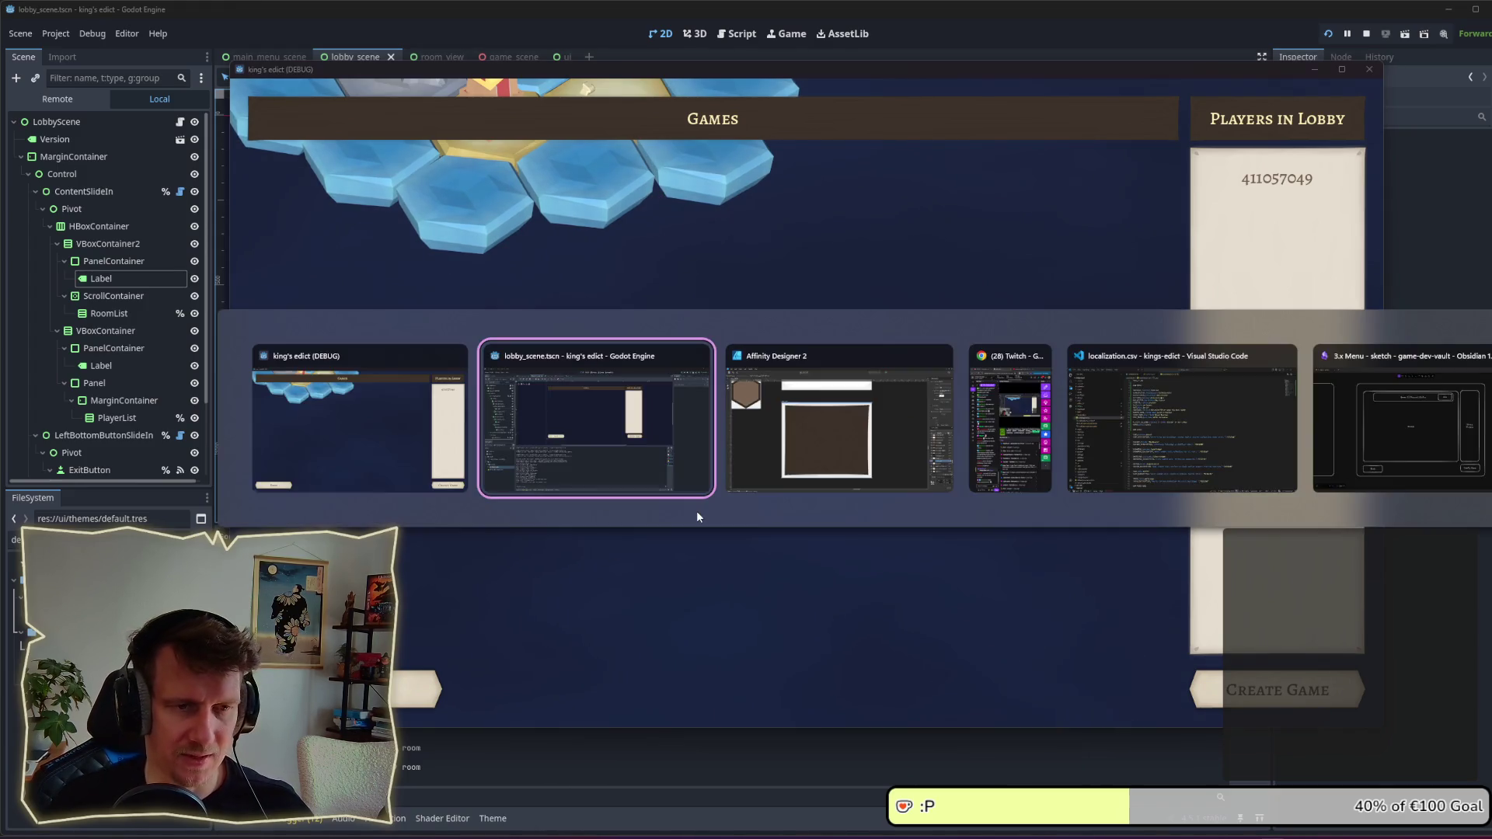
key(Tab)
scroll(710, 308, up, 3)
scroll(561, 228, down, 4)
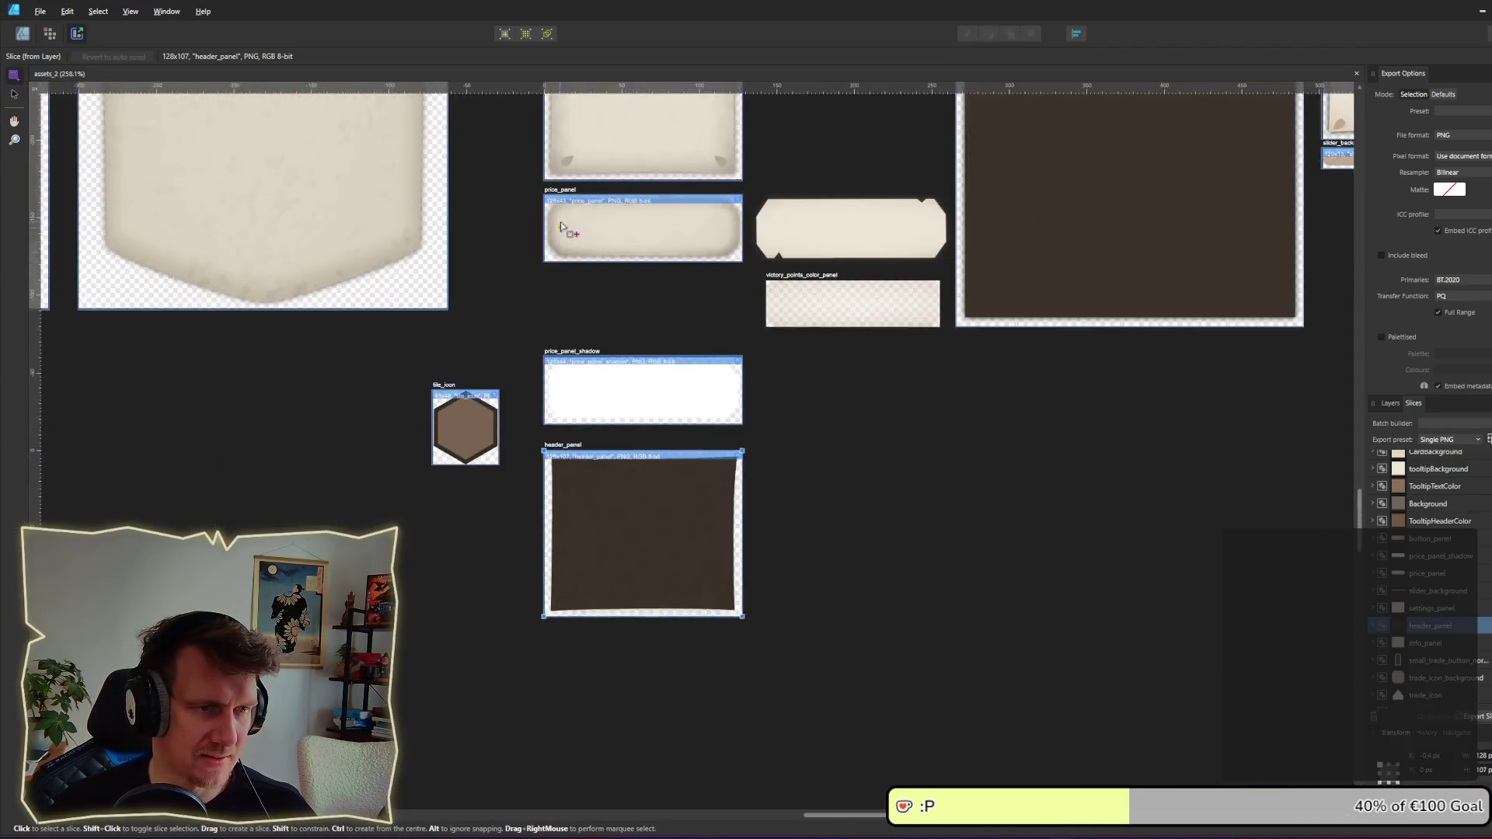
Step: Return to the Designer workspace and scroll across the asset canvas
scroll(239, 117, up, 5)
click(23, 34)
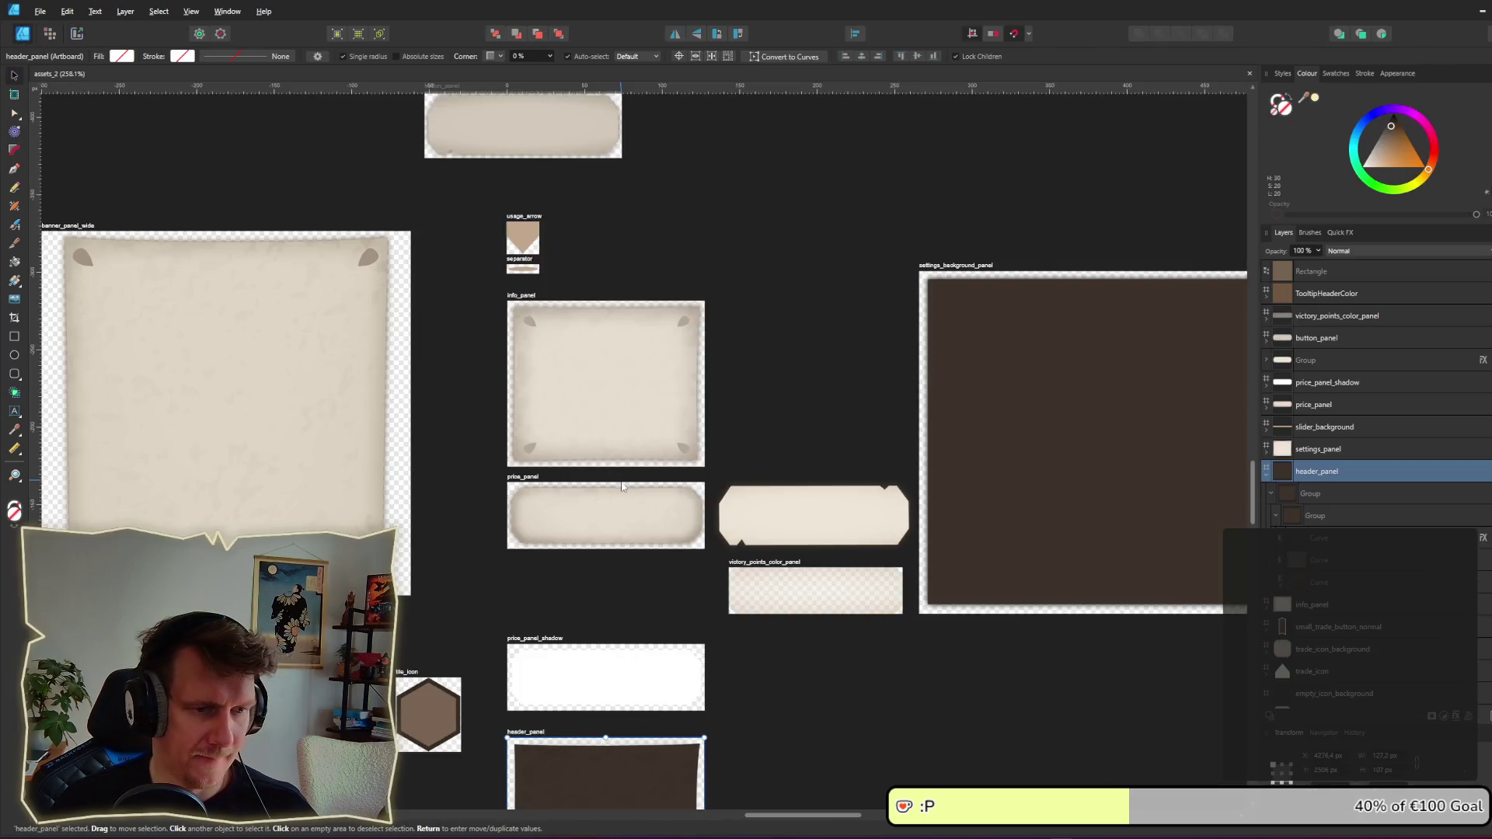
scroll(757, 547, down, 4)
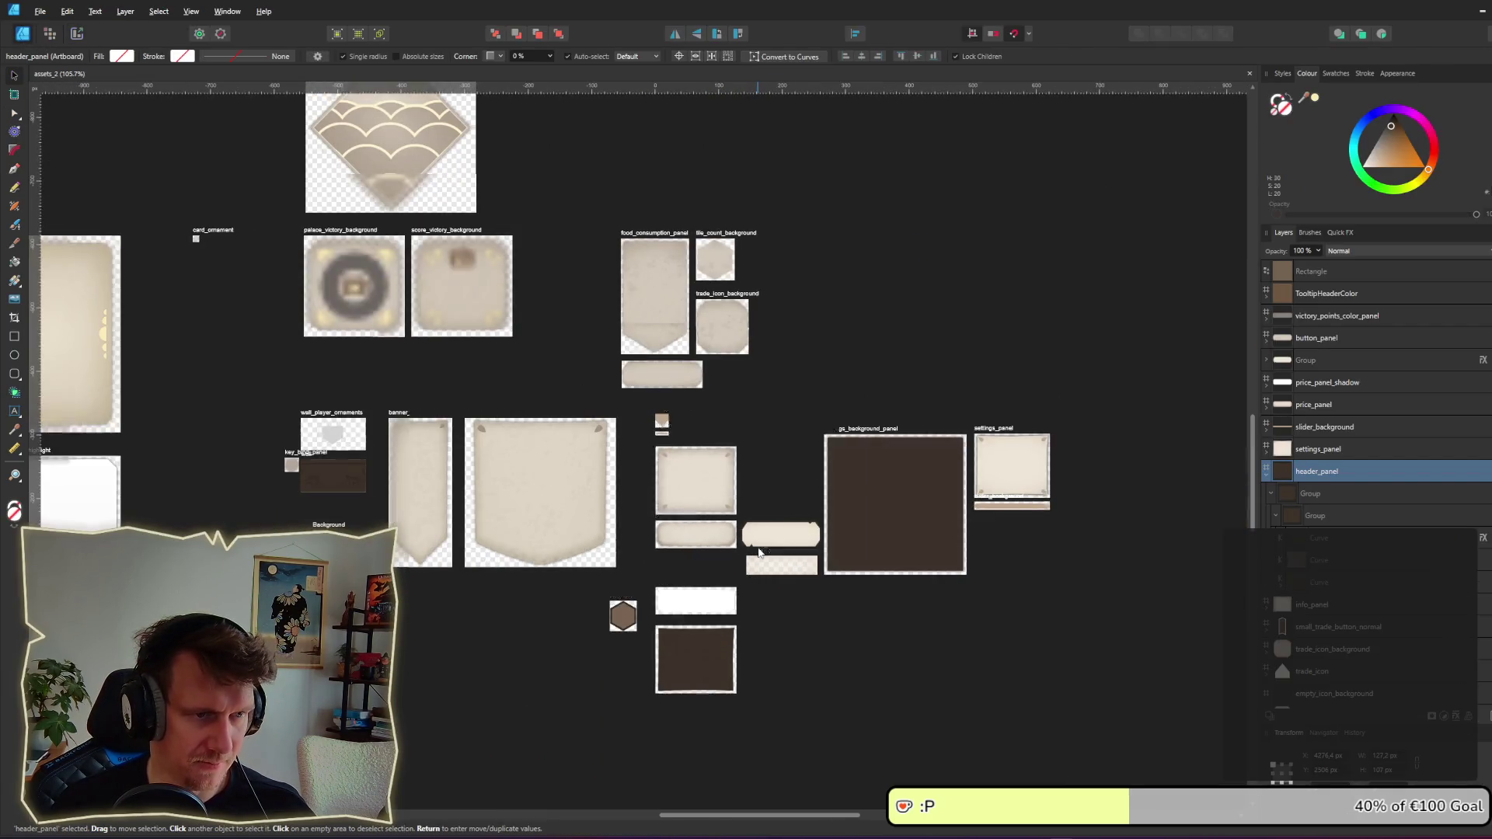
scroll(777, 482, left, 8)
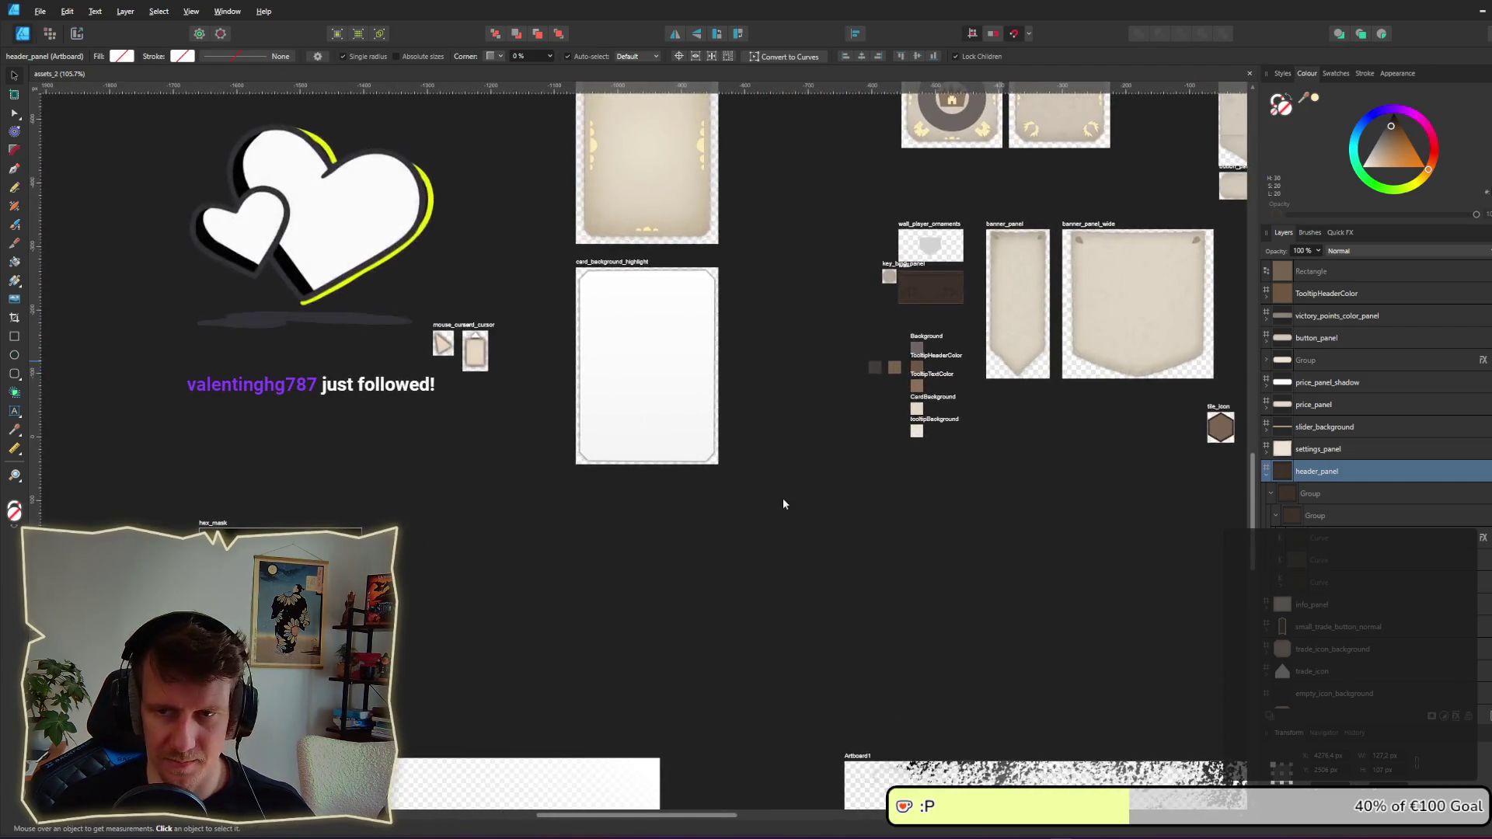
scroll(781, 497, down, 1)
scroll(782, 497, left, 1)
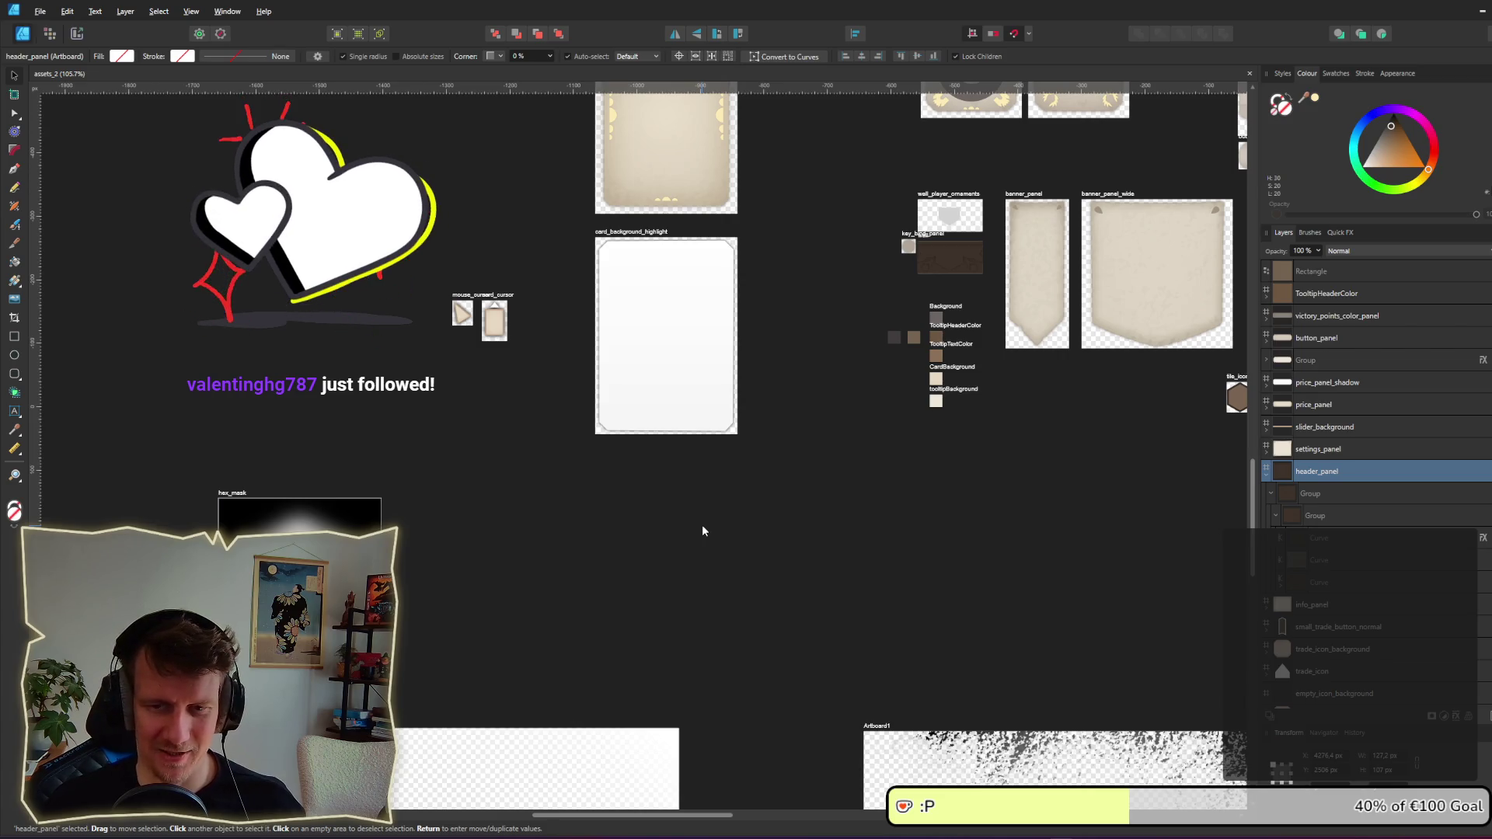
scroll(702, 531, down, 4)
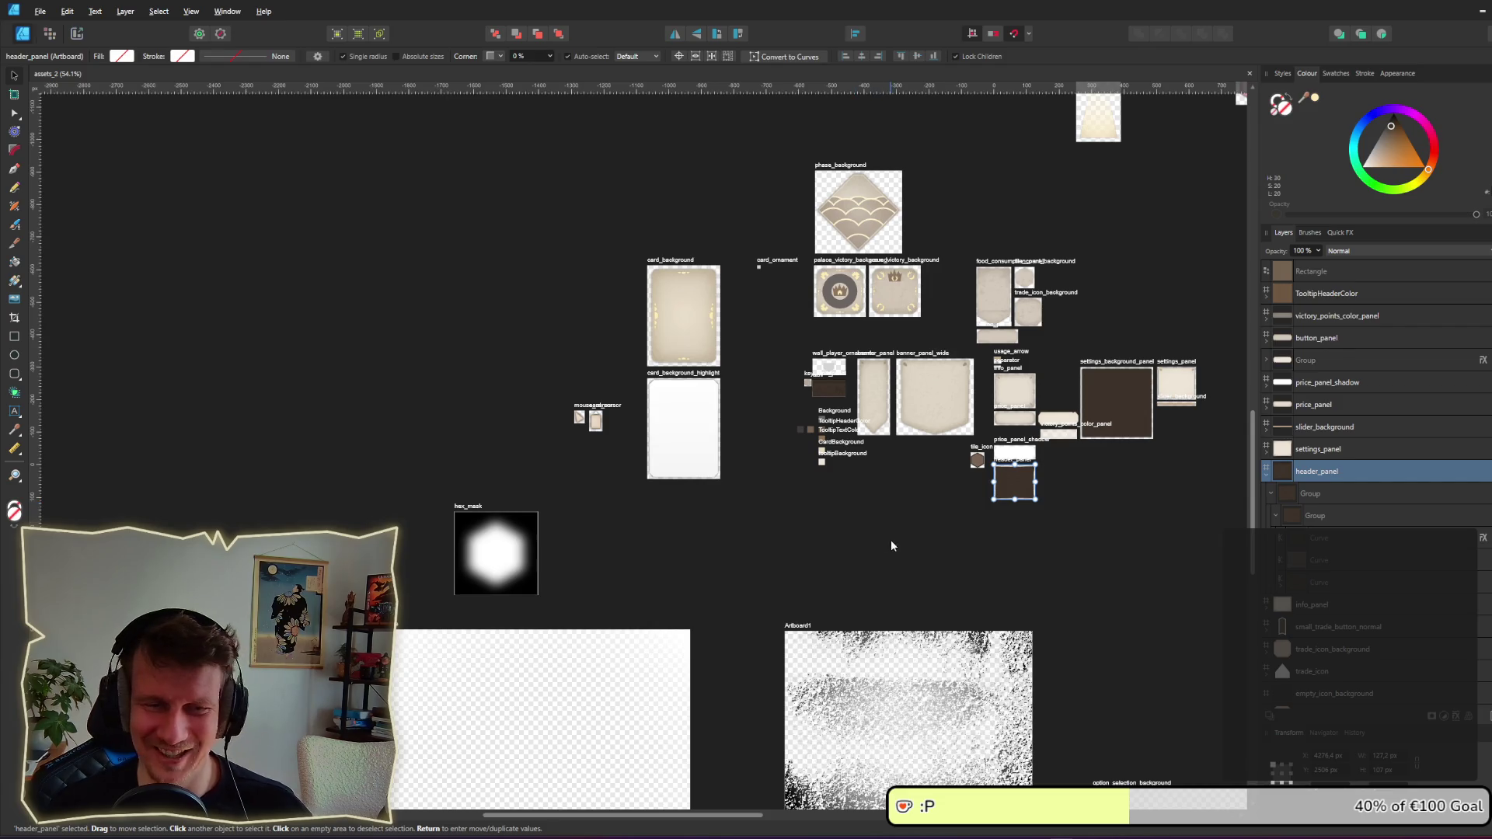
Step: Pan and zoom around the artboards to the button_hex normal, disabled and hovered graphics
drag(889, 542, 822, 393)
scroll(762, 407, up, 2)
scroll(744, 477, up, 3)
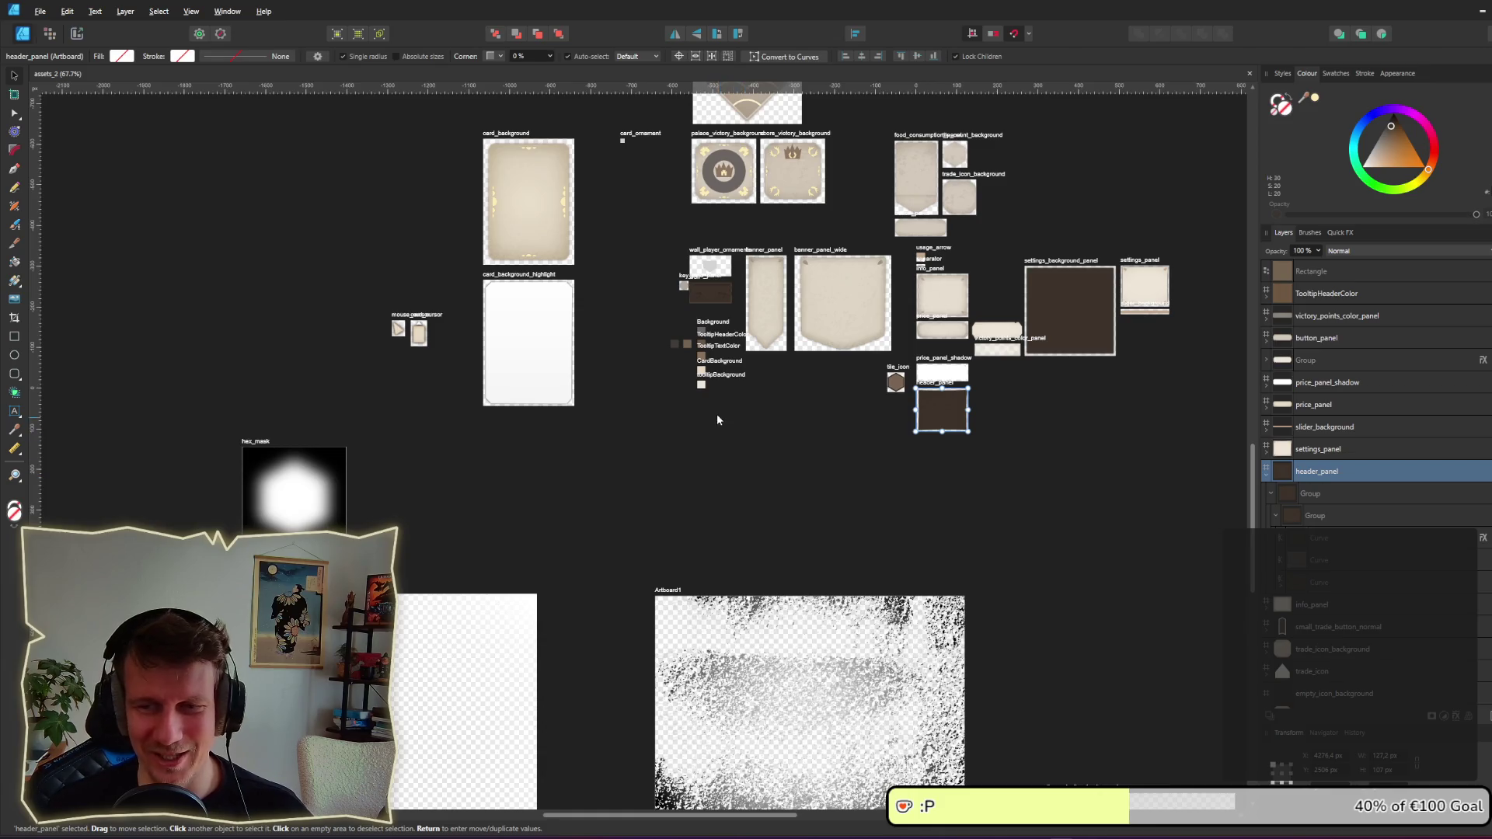
scroll(708, 464, up, 2)
scroll(698, 498, up, 1)
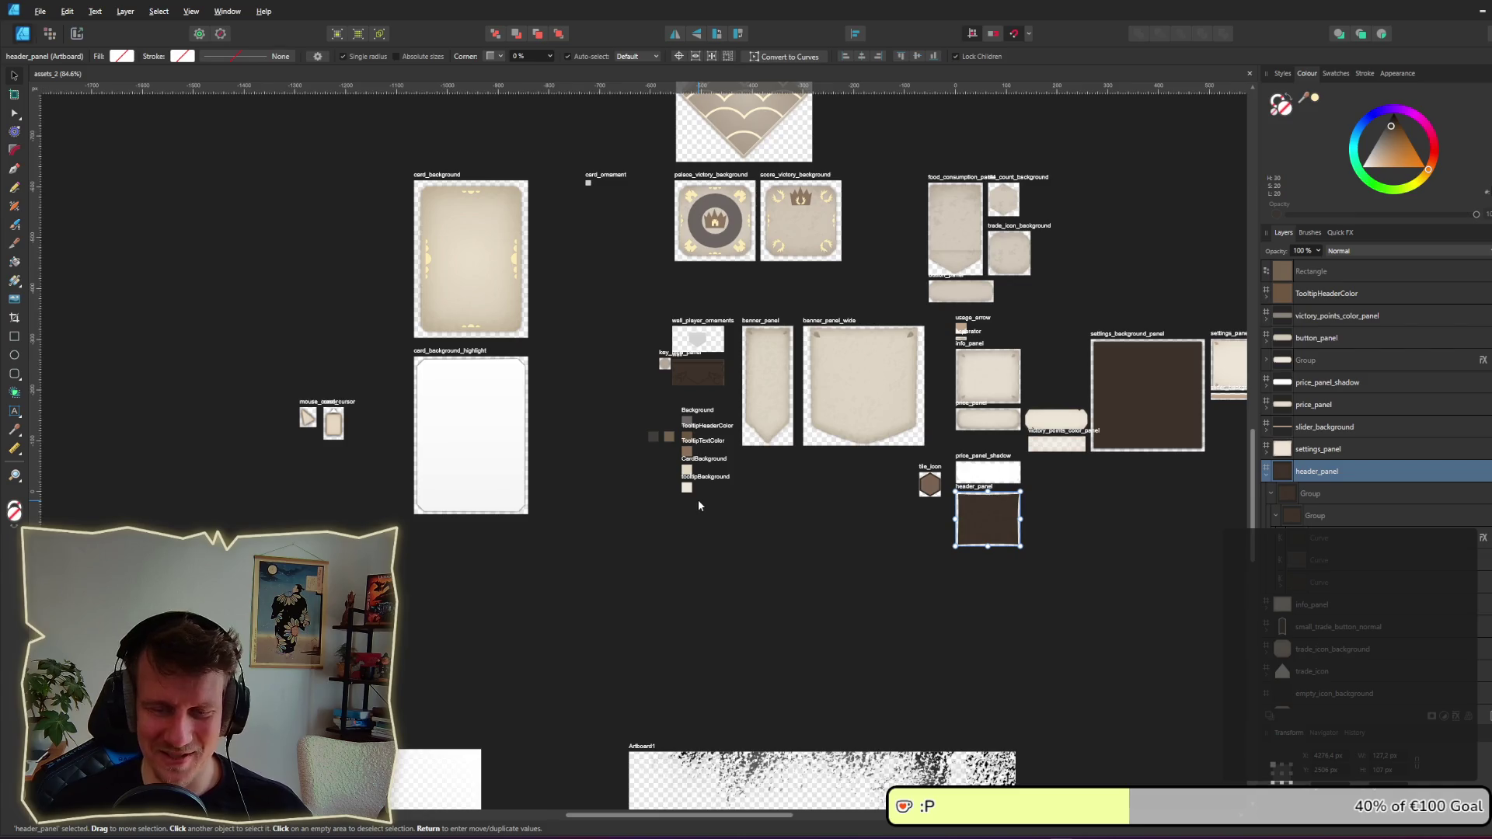
drag(791, 298, 750, 454)
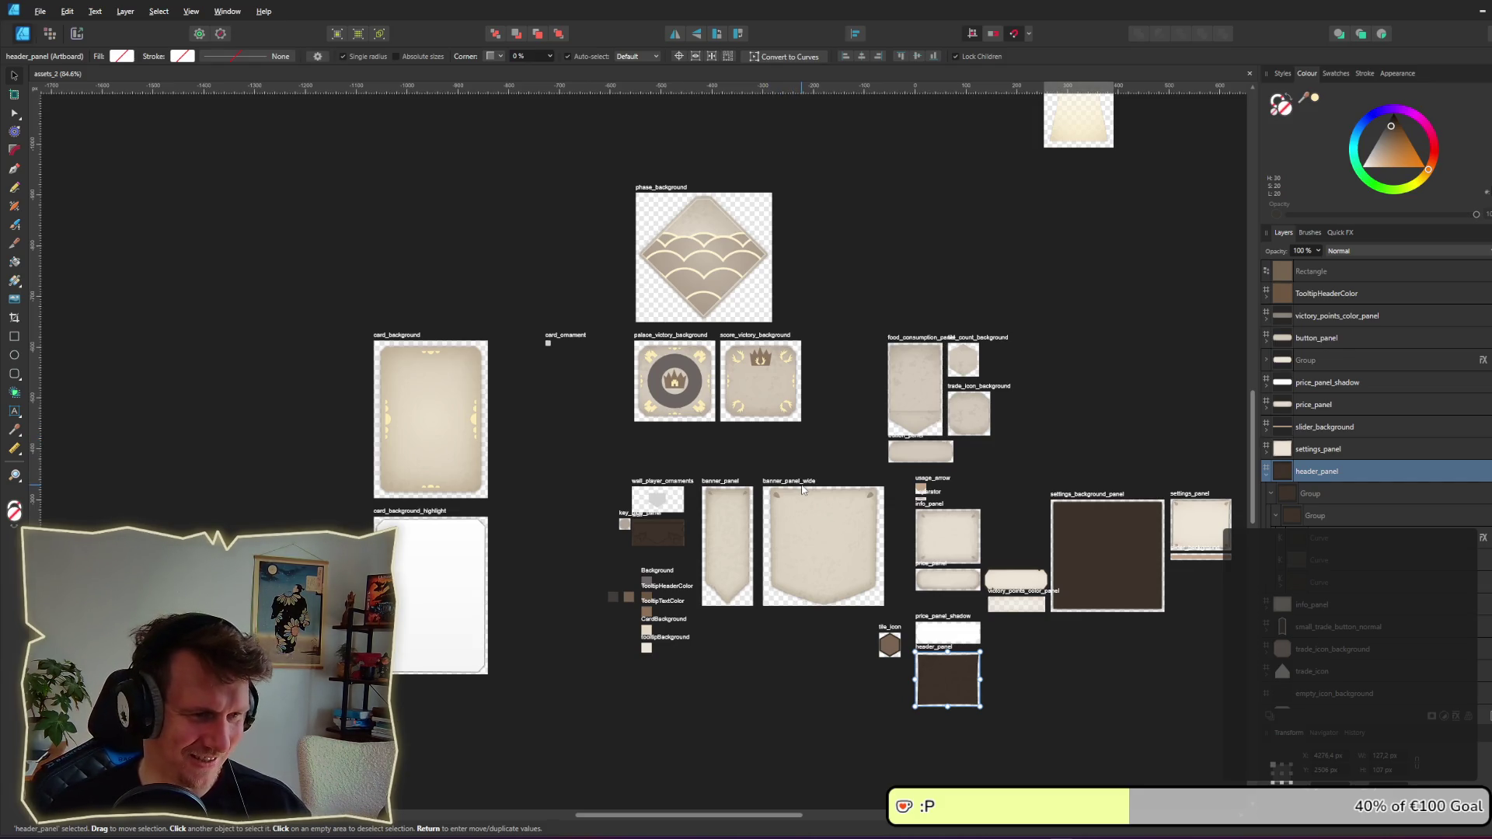
scroll(875, 454, down, 3)
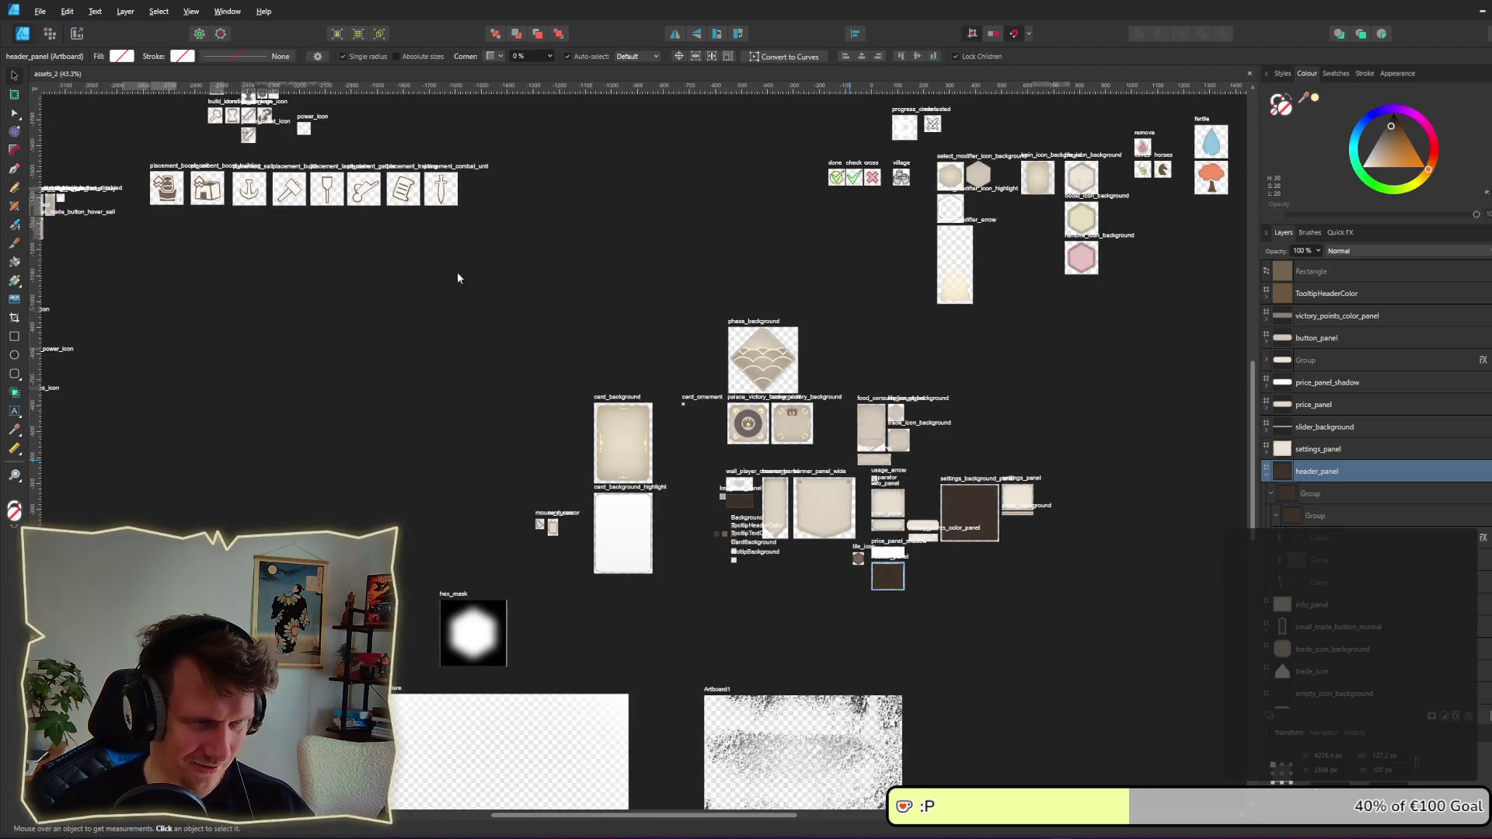
mouse_move(138, 107)
mouse_down()
mouse_move(503, 488)
mouse_move(596, 341)
mouse_move(538, 475)
mouse_up()
scroll(393, 432, up, 5)
scroll(591, 310, up, 1)
scroll(575, 475, down, 3)
scroll(621, 443, up, 4)
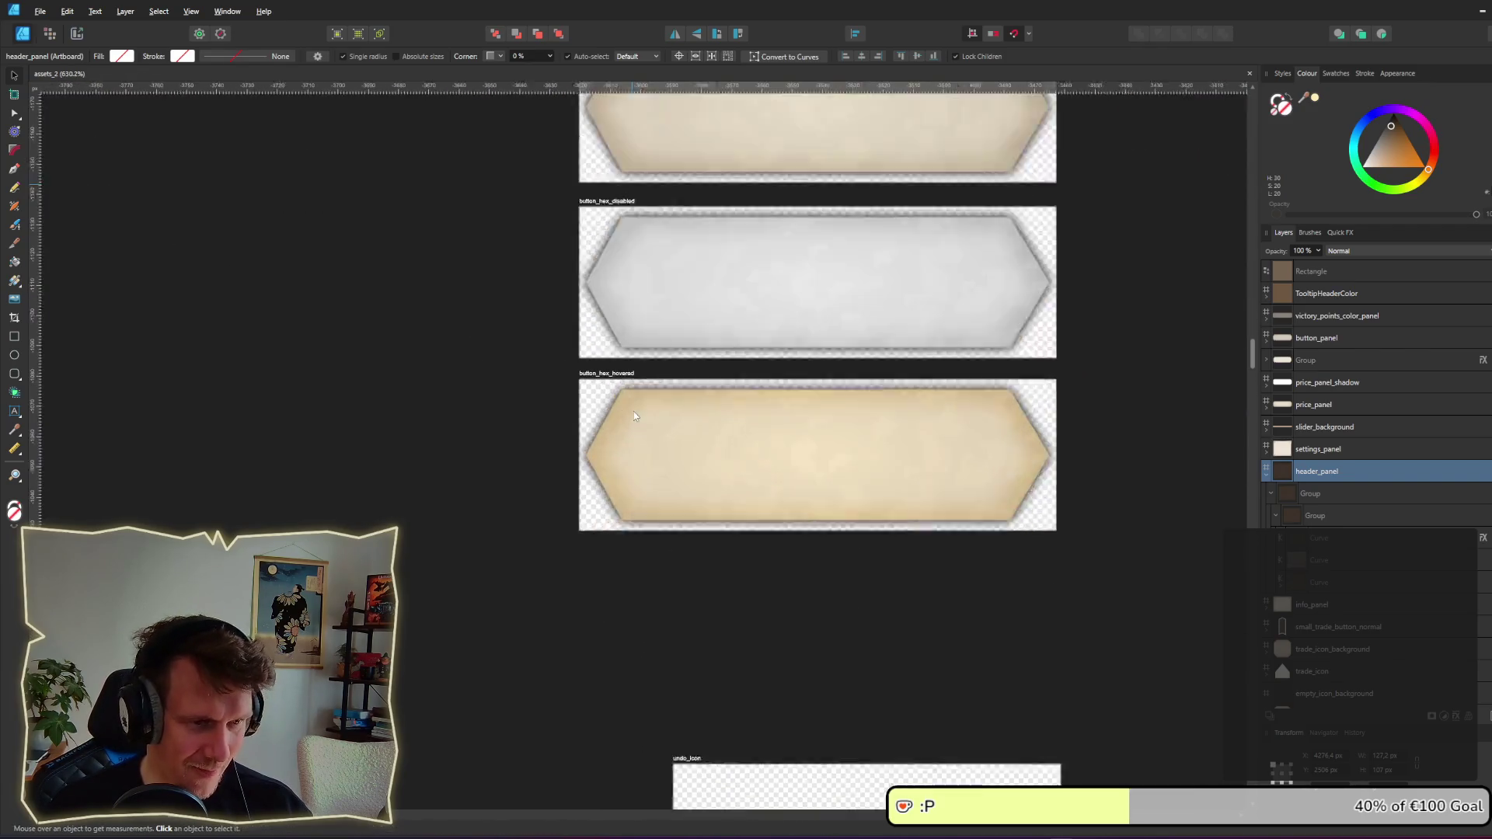
click(561, 440)
scroll(550, 323, up, 4)
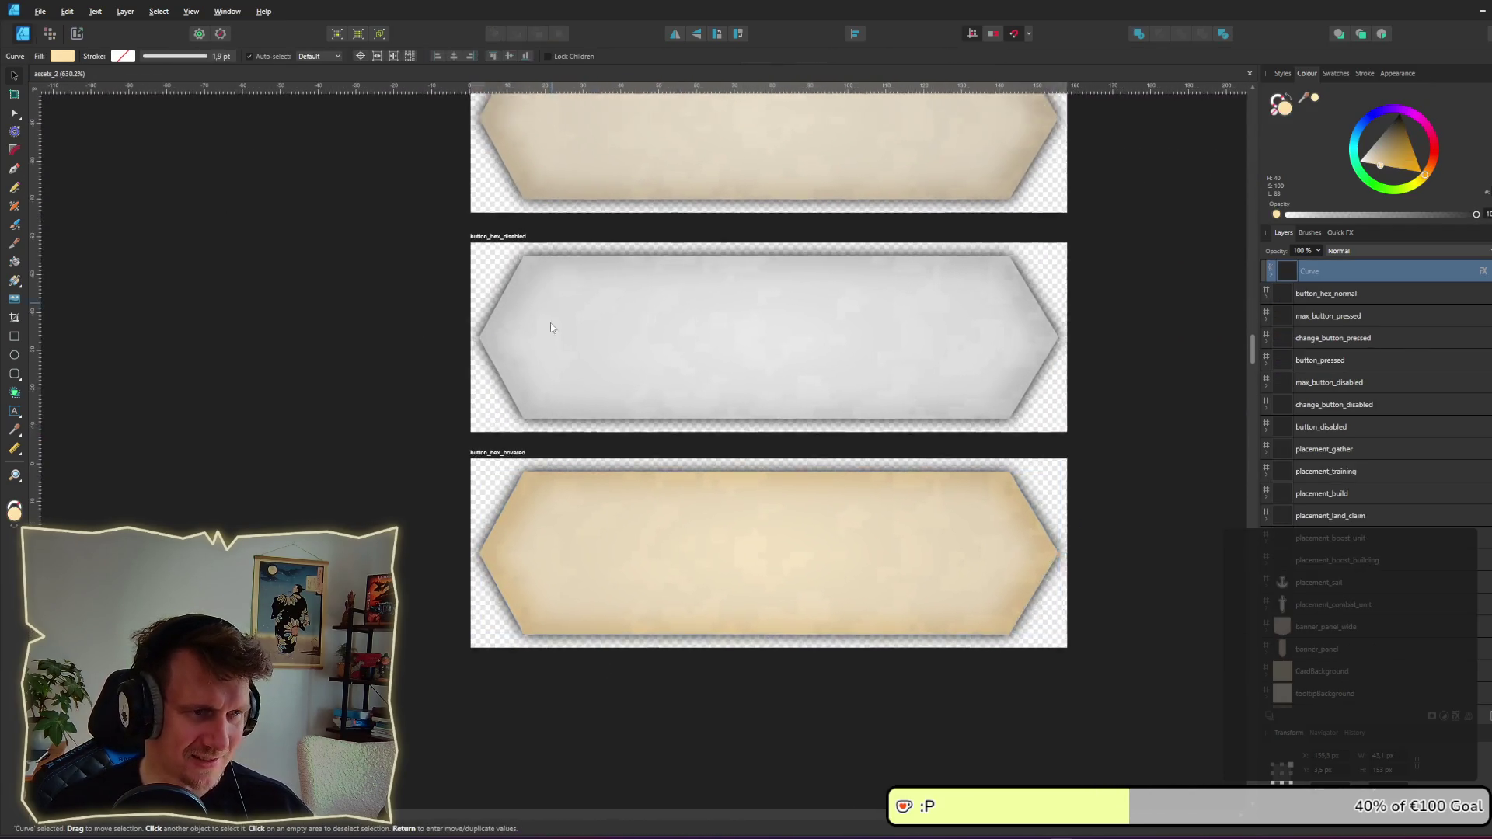
click(483, 270)
click(505, 268)
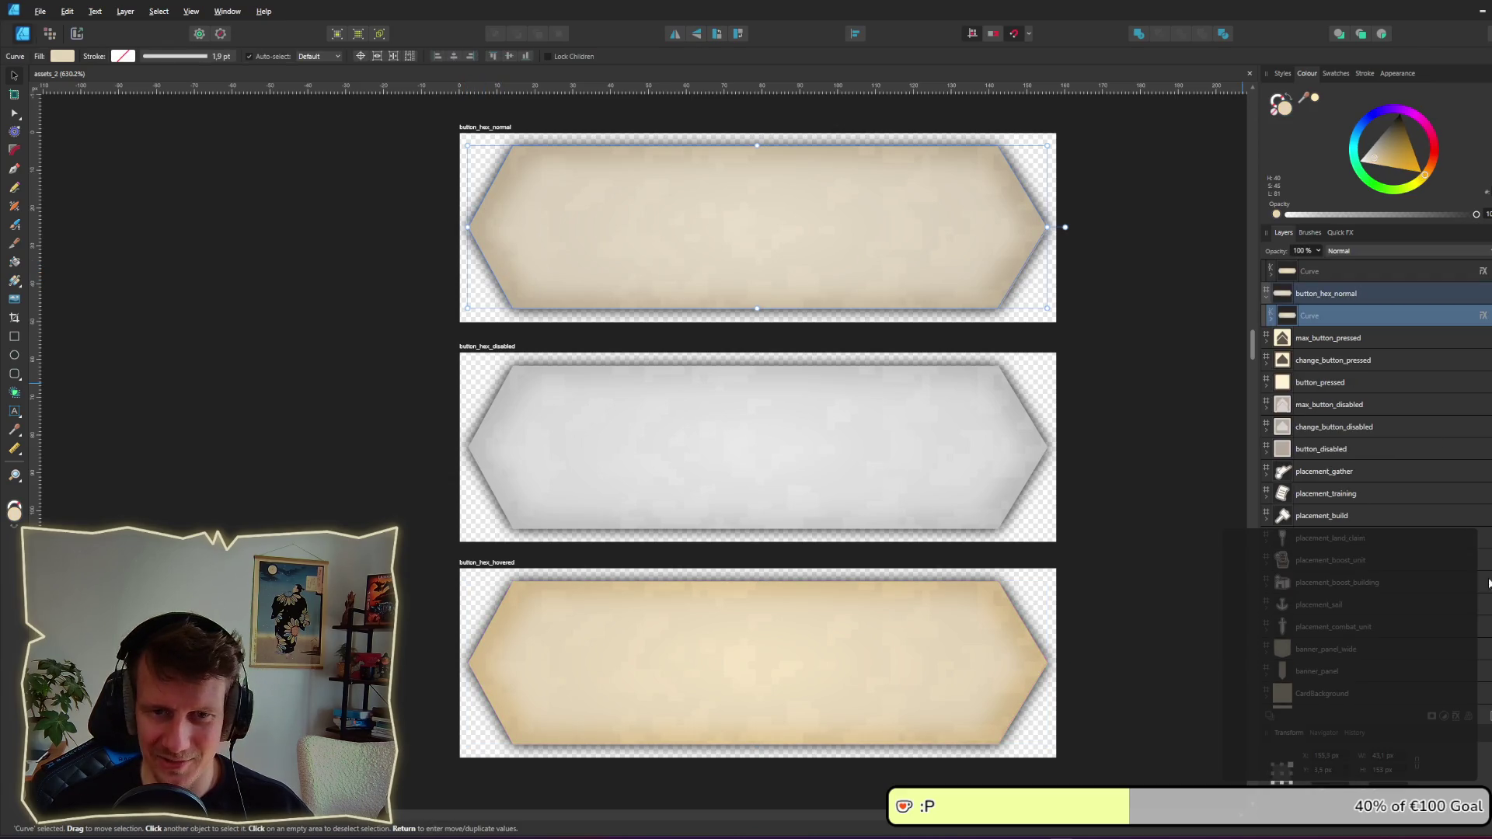
click(1482, 317)
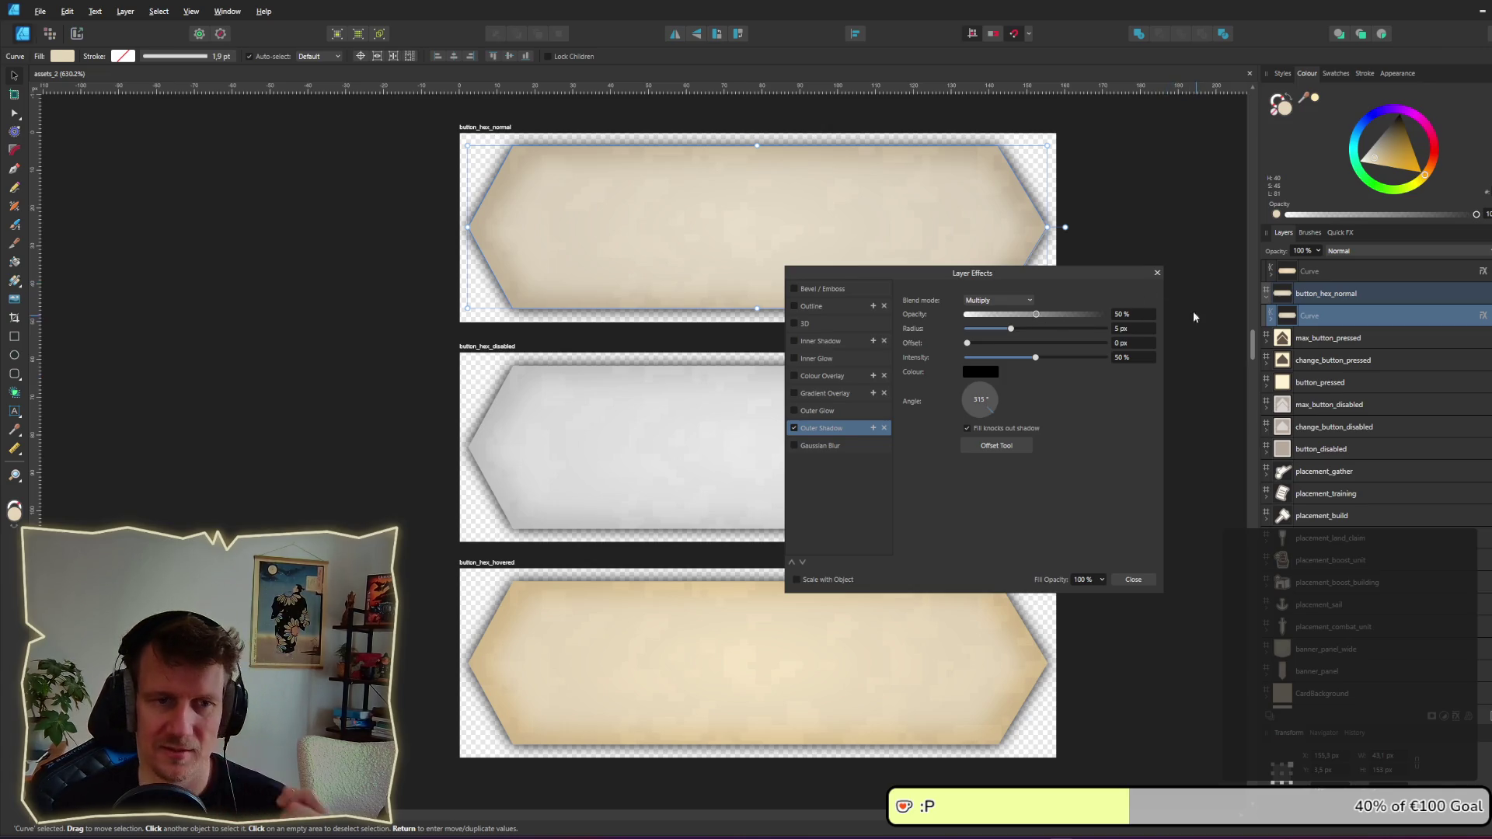
click(1157, 272)
scroll(1148, 549, down, 10)
scroll(1045, 544, up, 2)
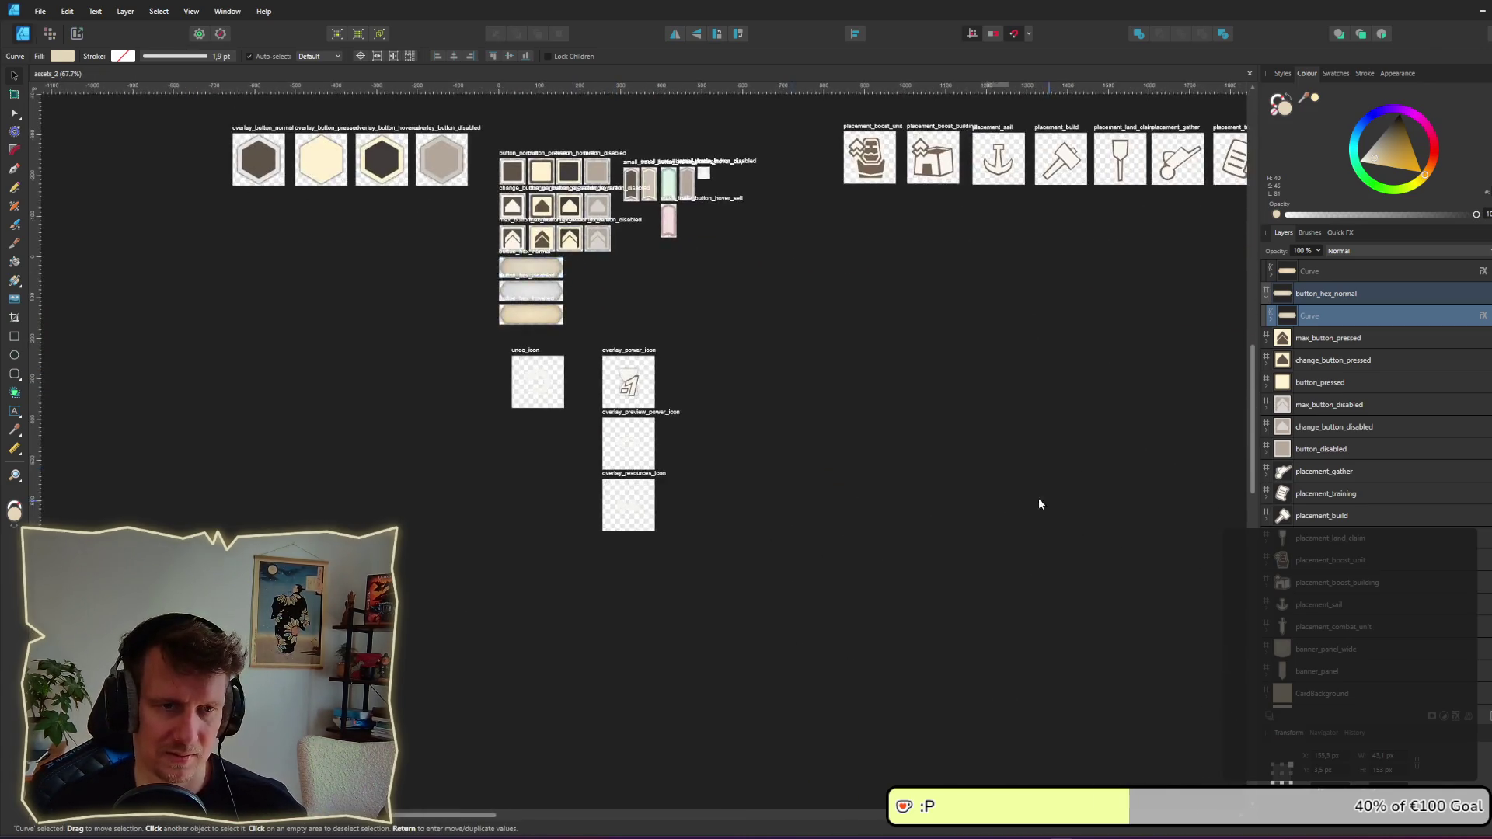
Step: Select the header_panel group and enable an Outer Shadow in its Layer Effects
scroll(1039, 503, right, 10)
scroll(343, 239, down, 5)
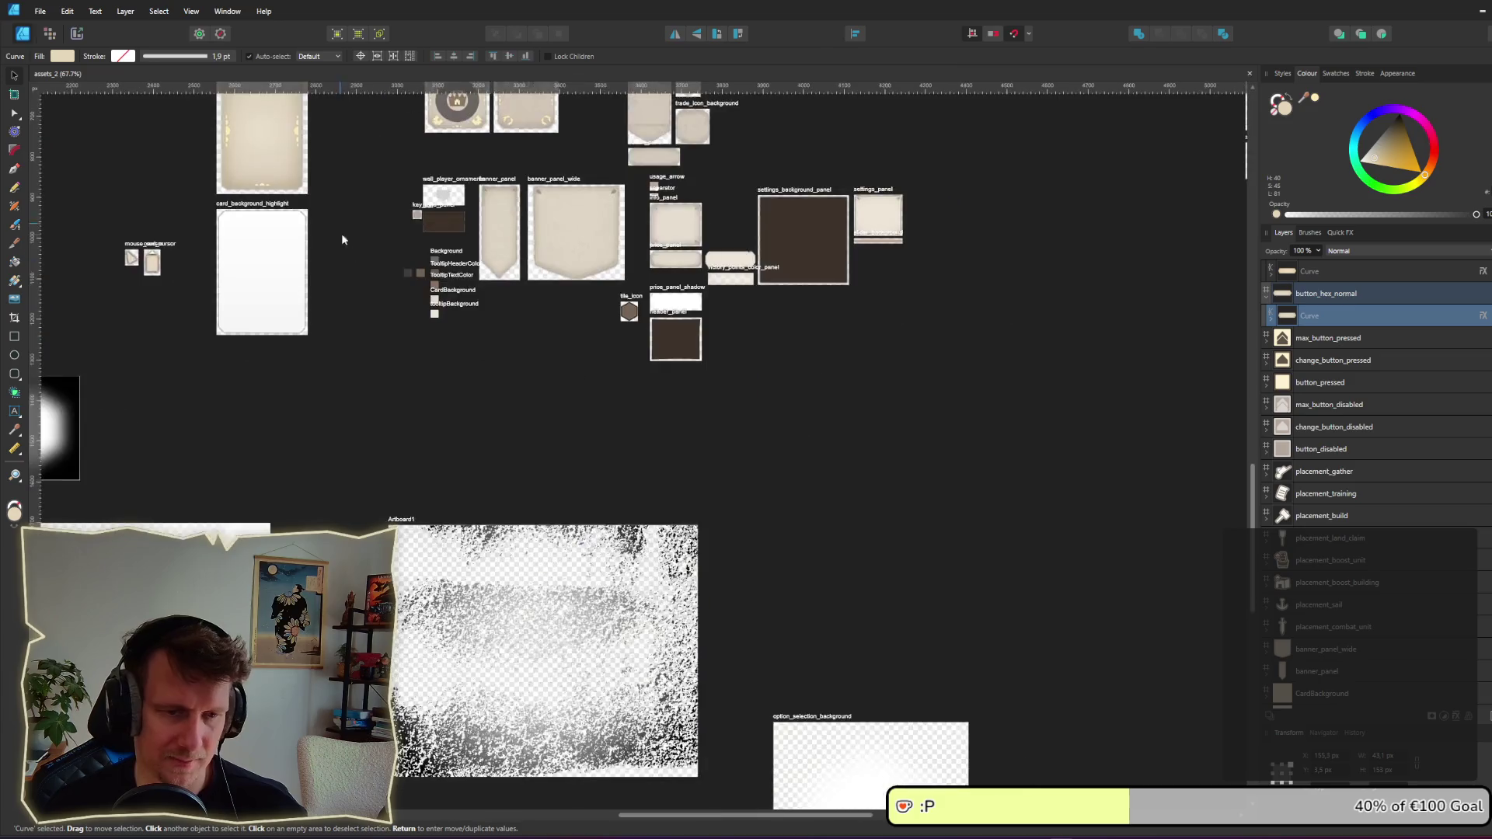
click(673, 347)
scroll(671, 342, up, 8)
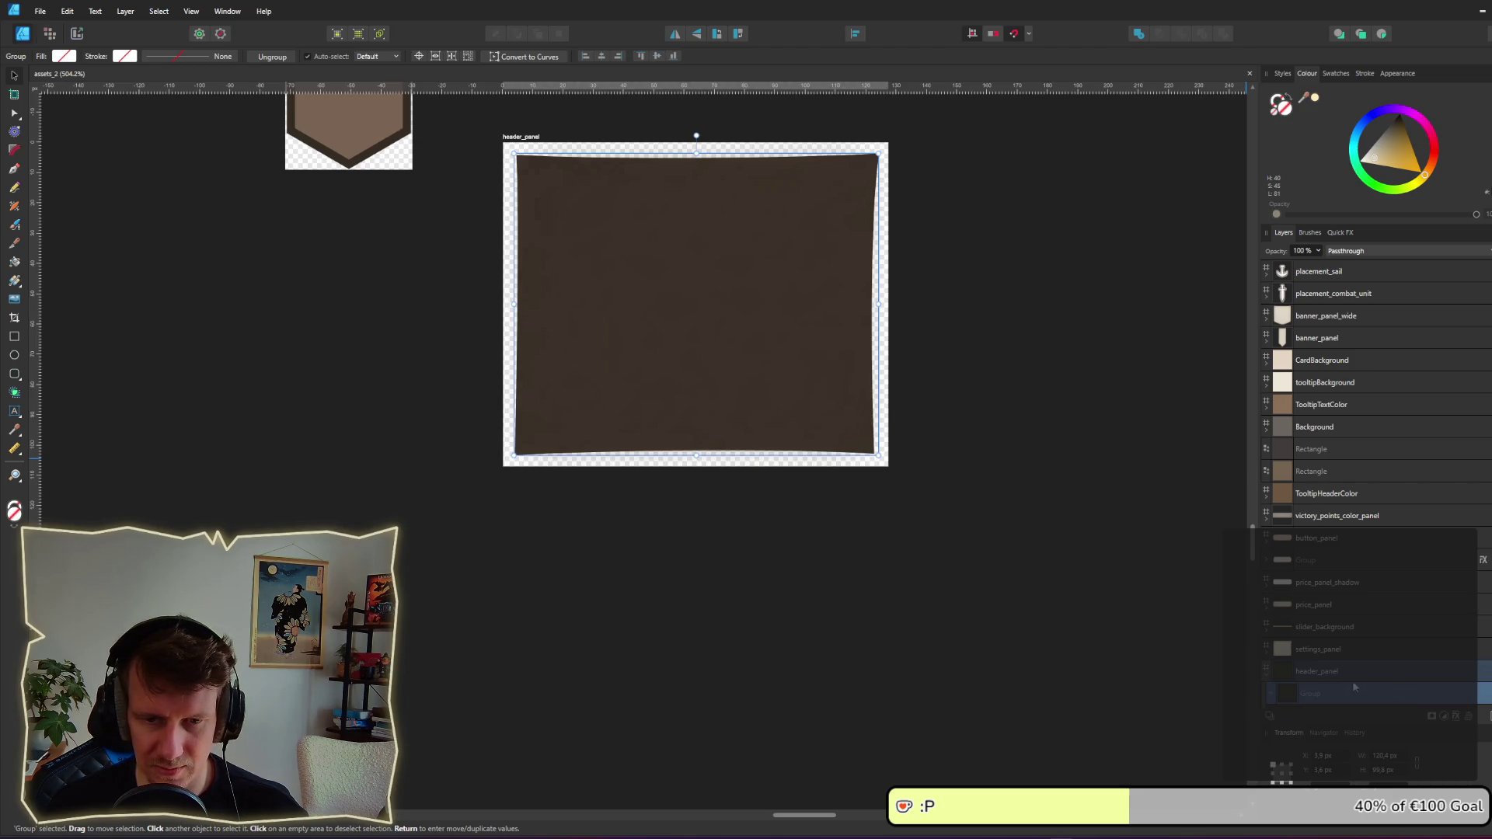
scroll(1355, 687, down, 2)
click(1444, 716)
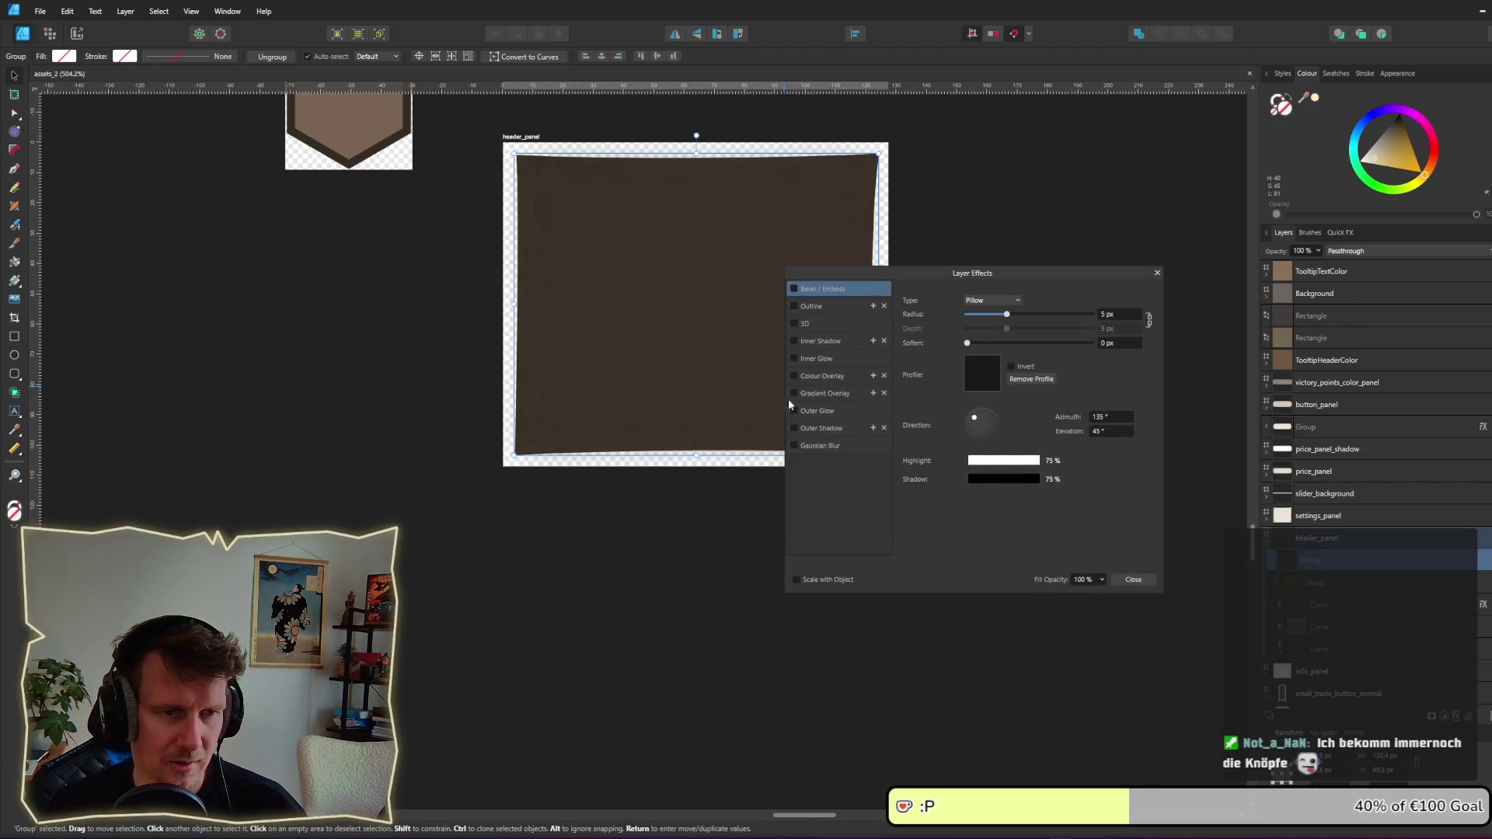
click(793, 428)
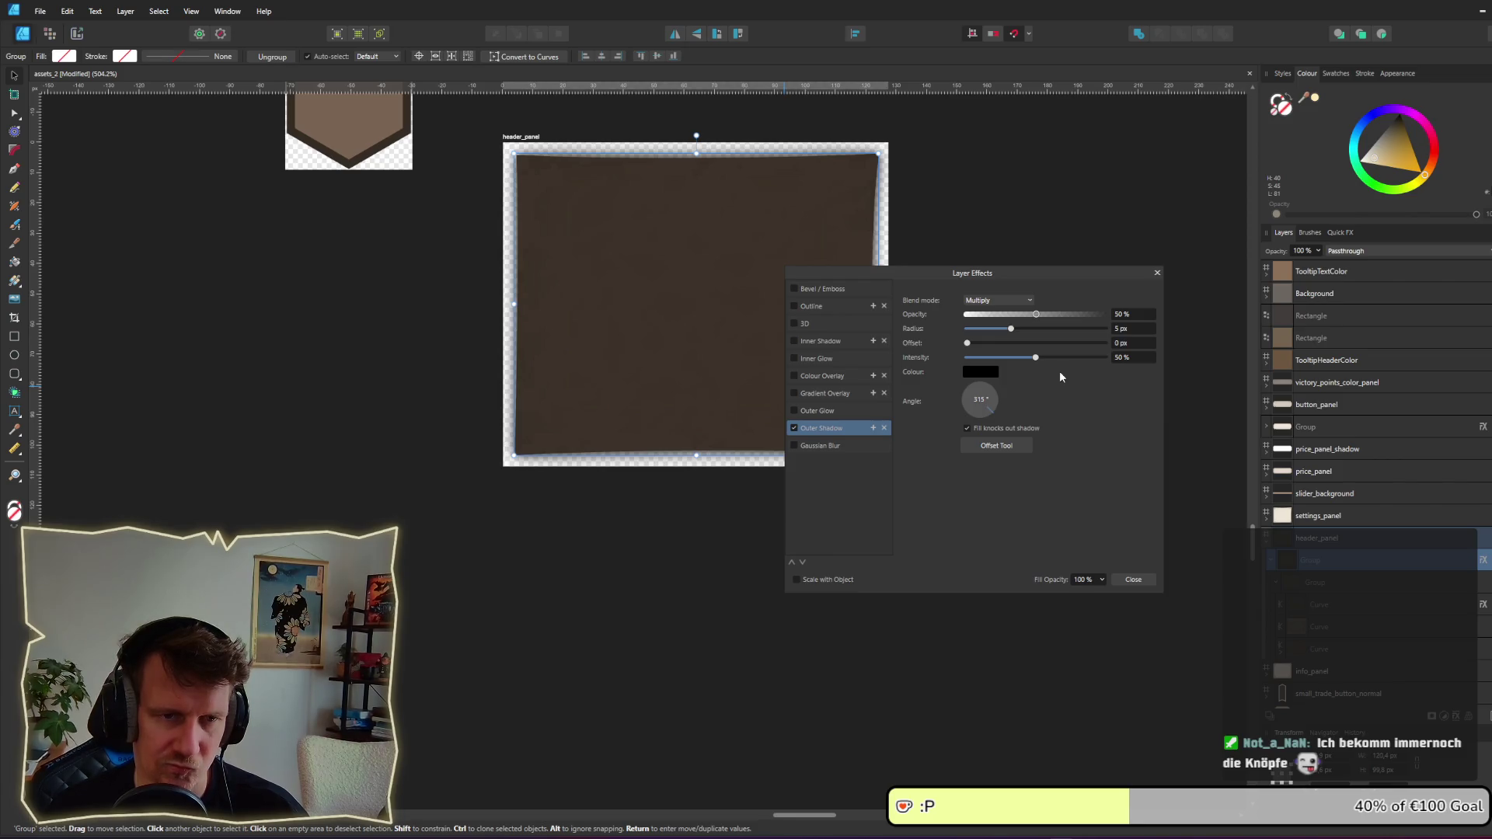
click(1133, 579)
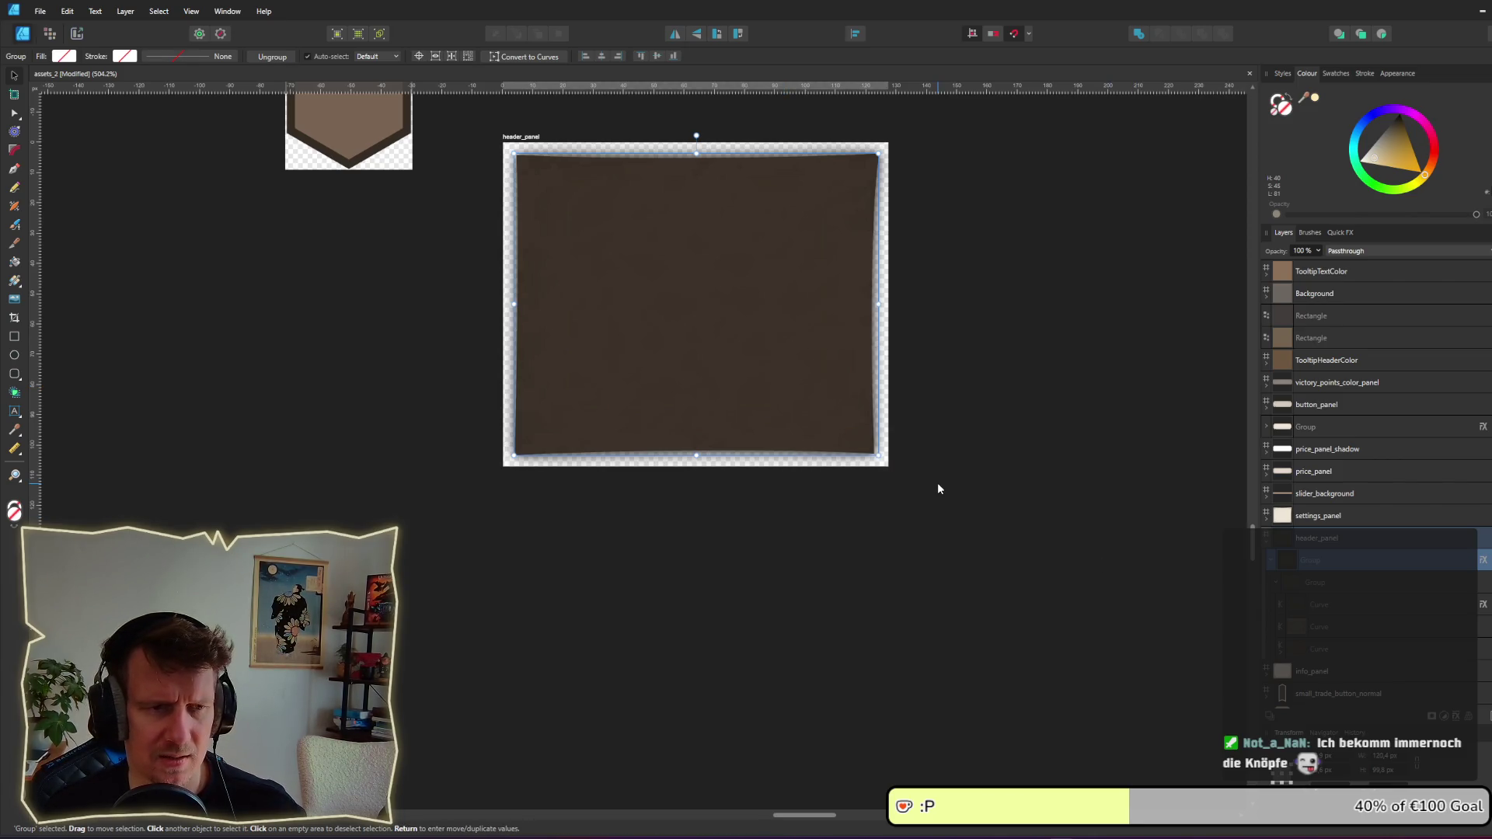
Step: Compare against button_hex_normal's Outer Shadow settings in its Layer Effects
scroll(877, 475, down, 10)
scroll(482, 285, up, 5)
scroll(447, 324, left, 5)
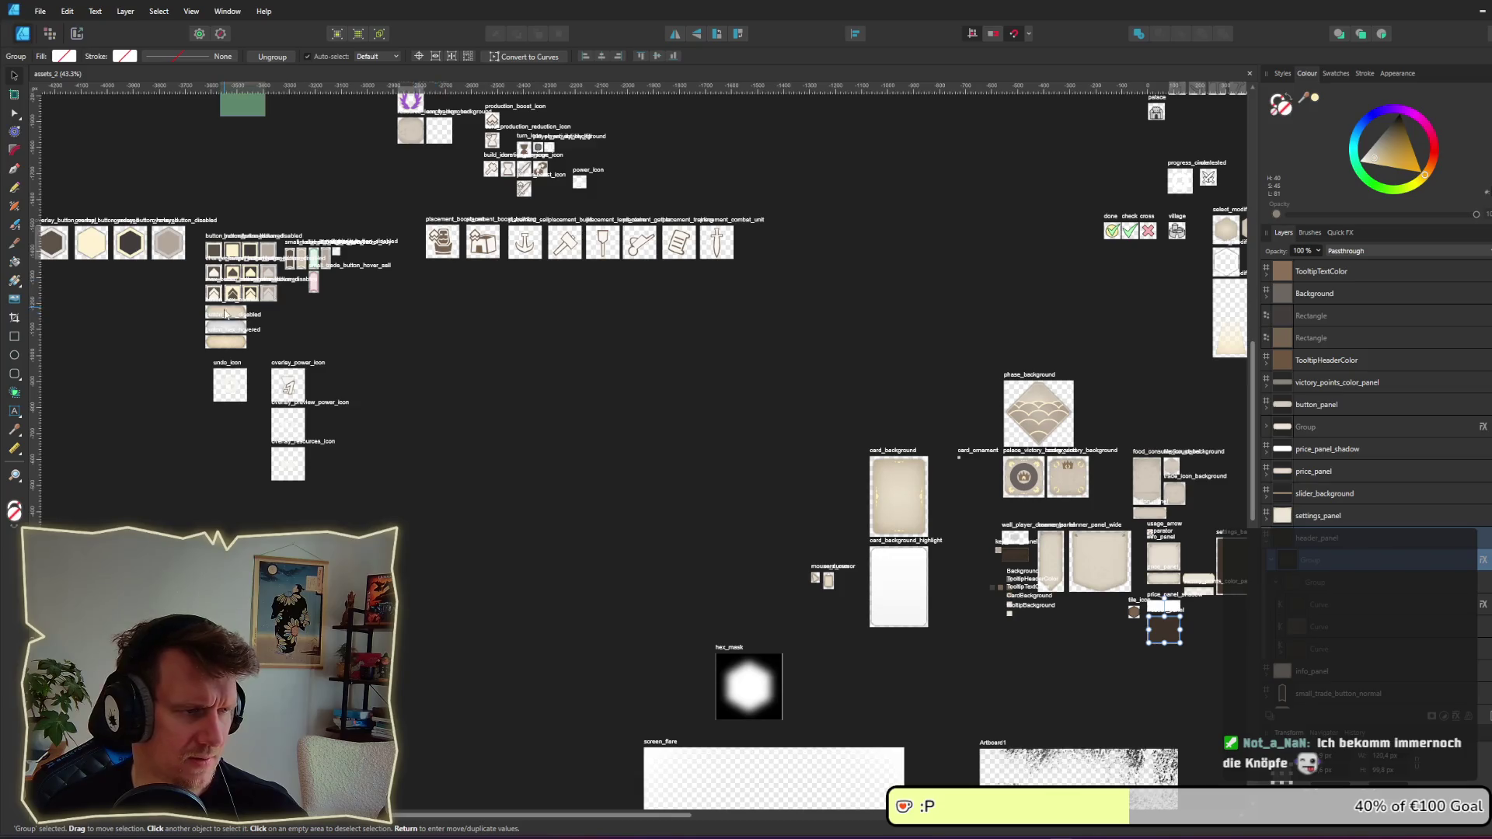
click(231, 346)
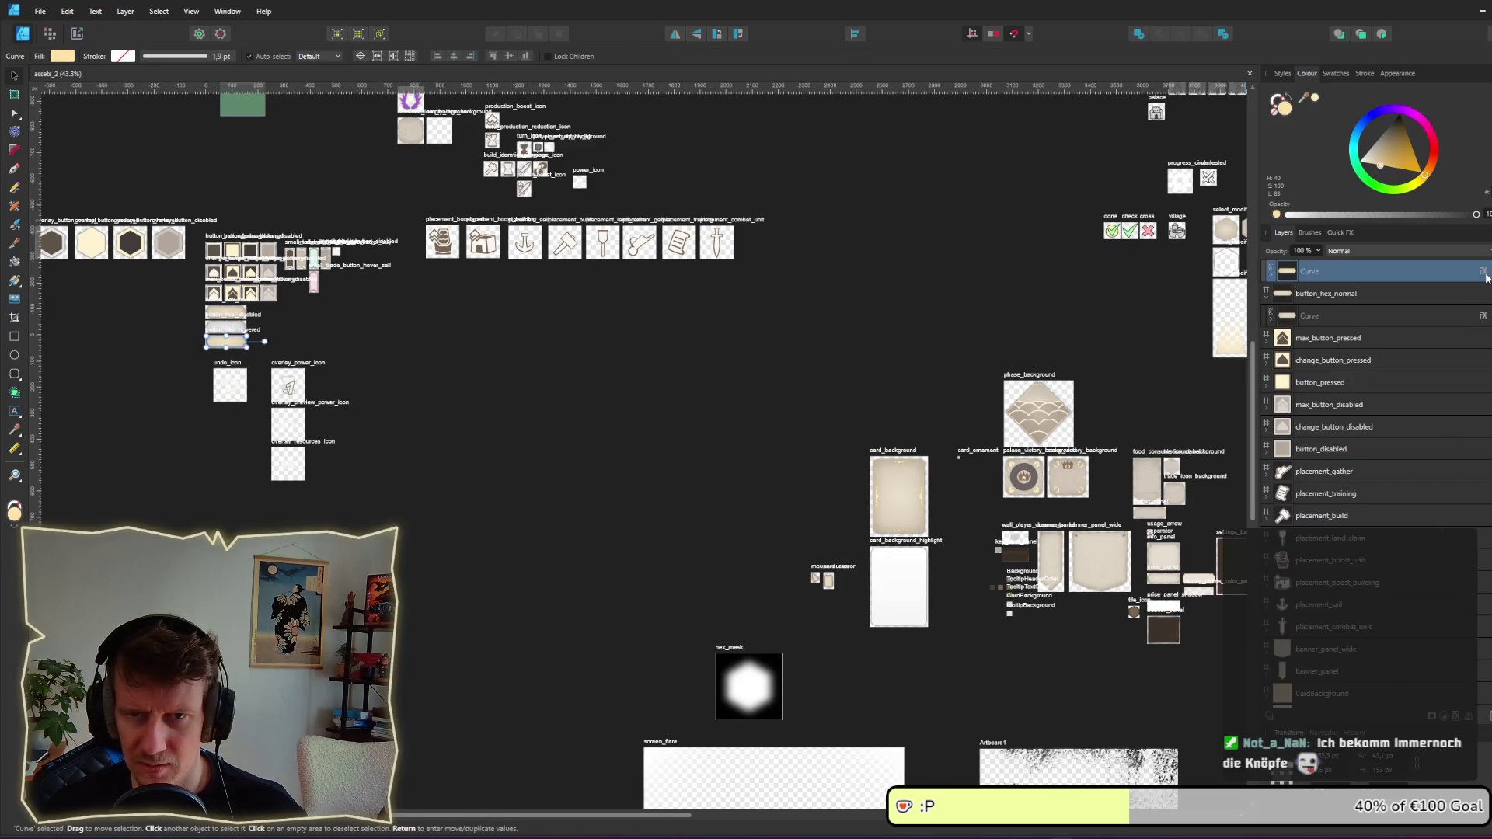
click(1484, 273)
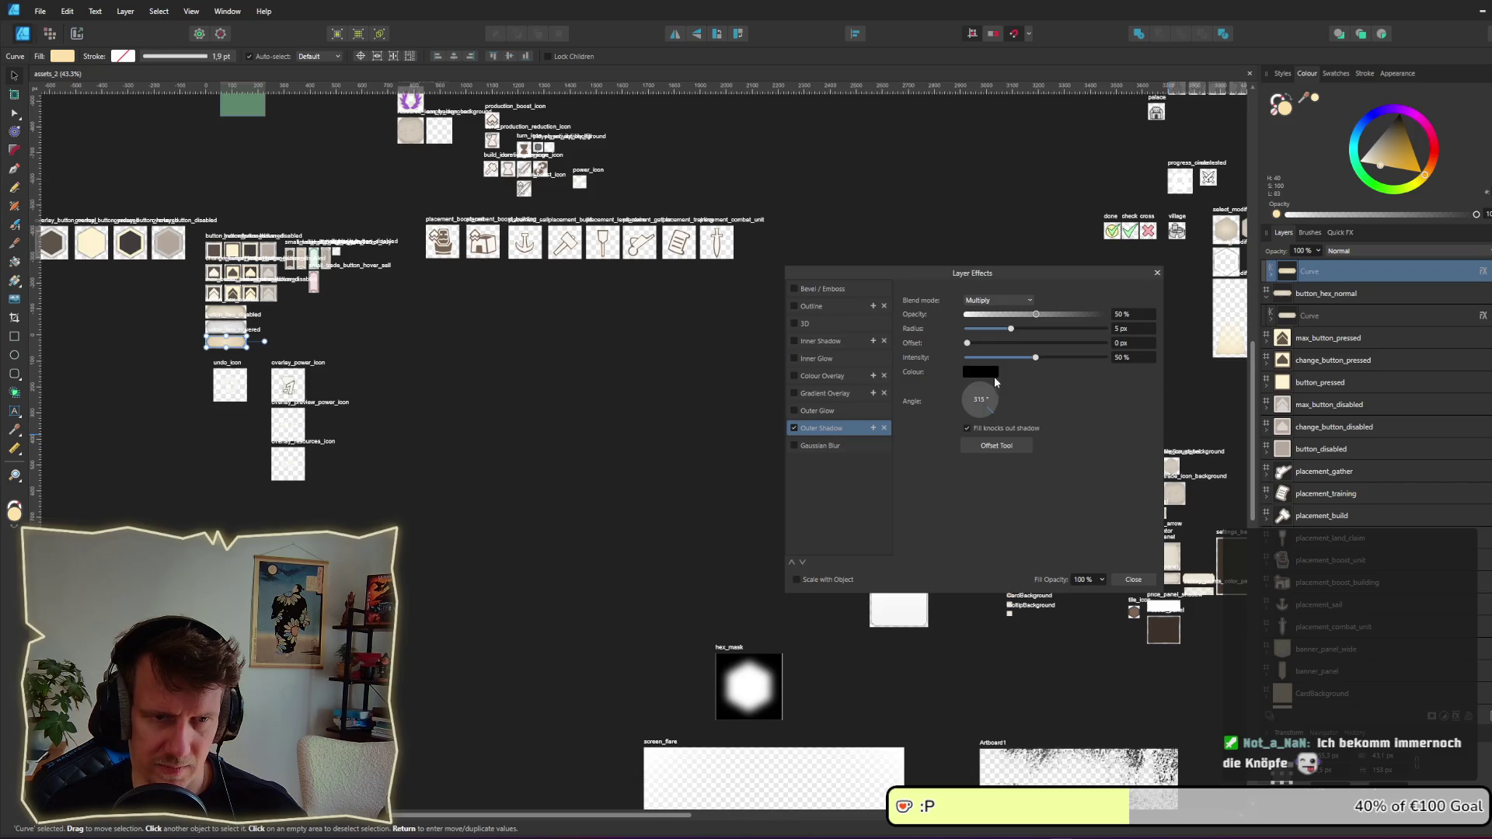
click(1157, 273)
ctrl+scroll(747, 469, up, 4)
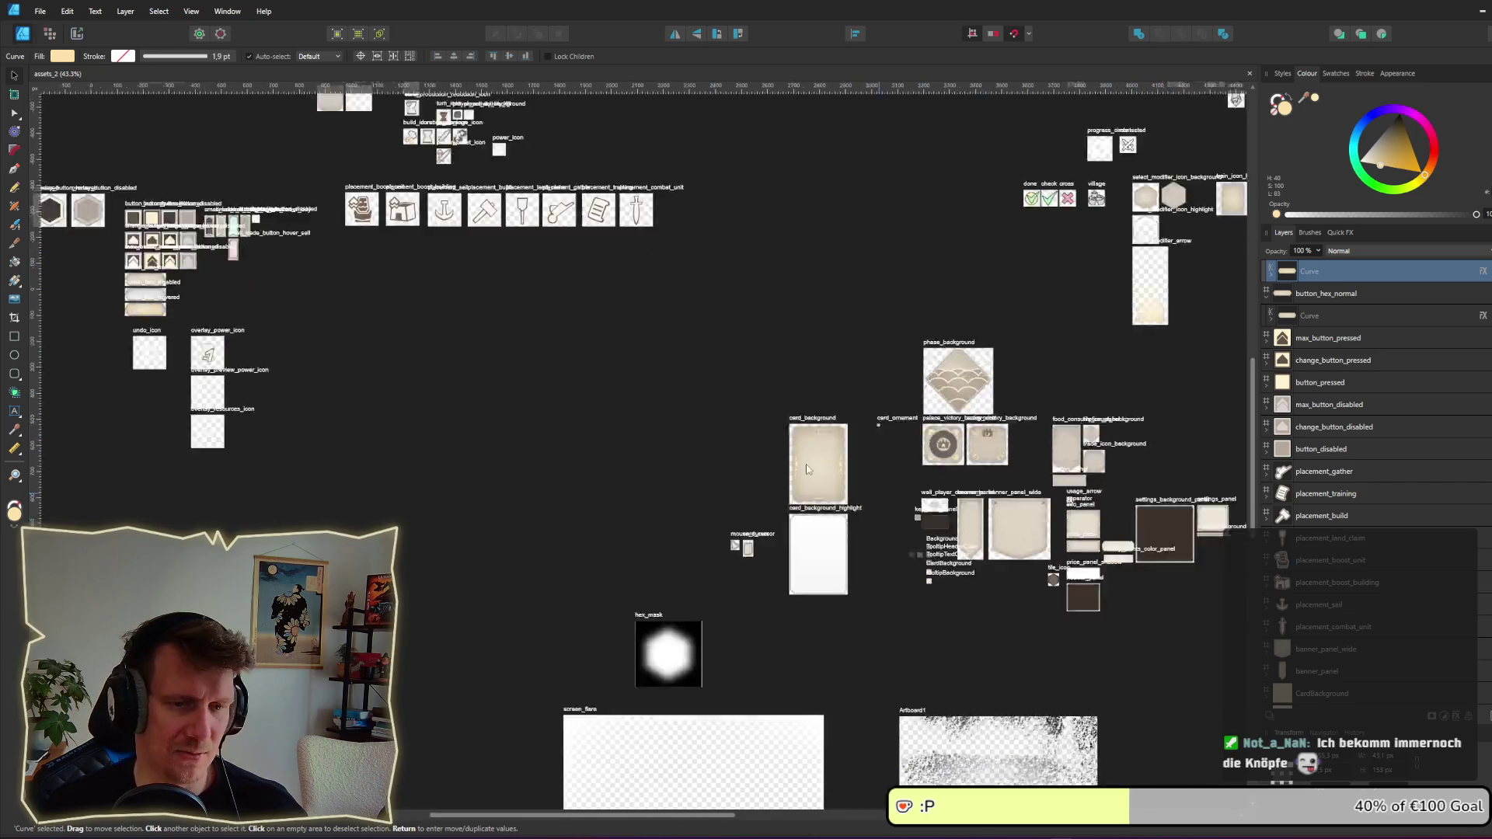
ctrl+scroll(475, 357, up, 5)
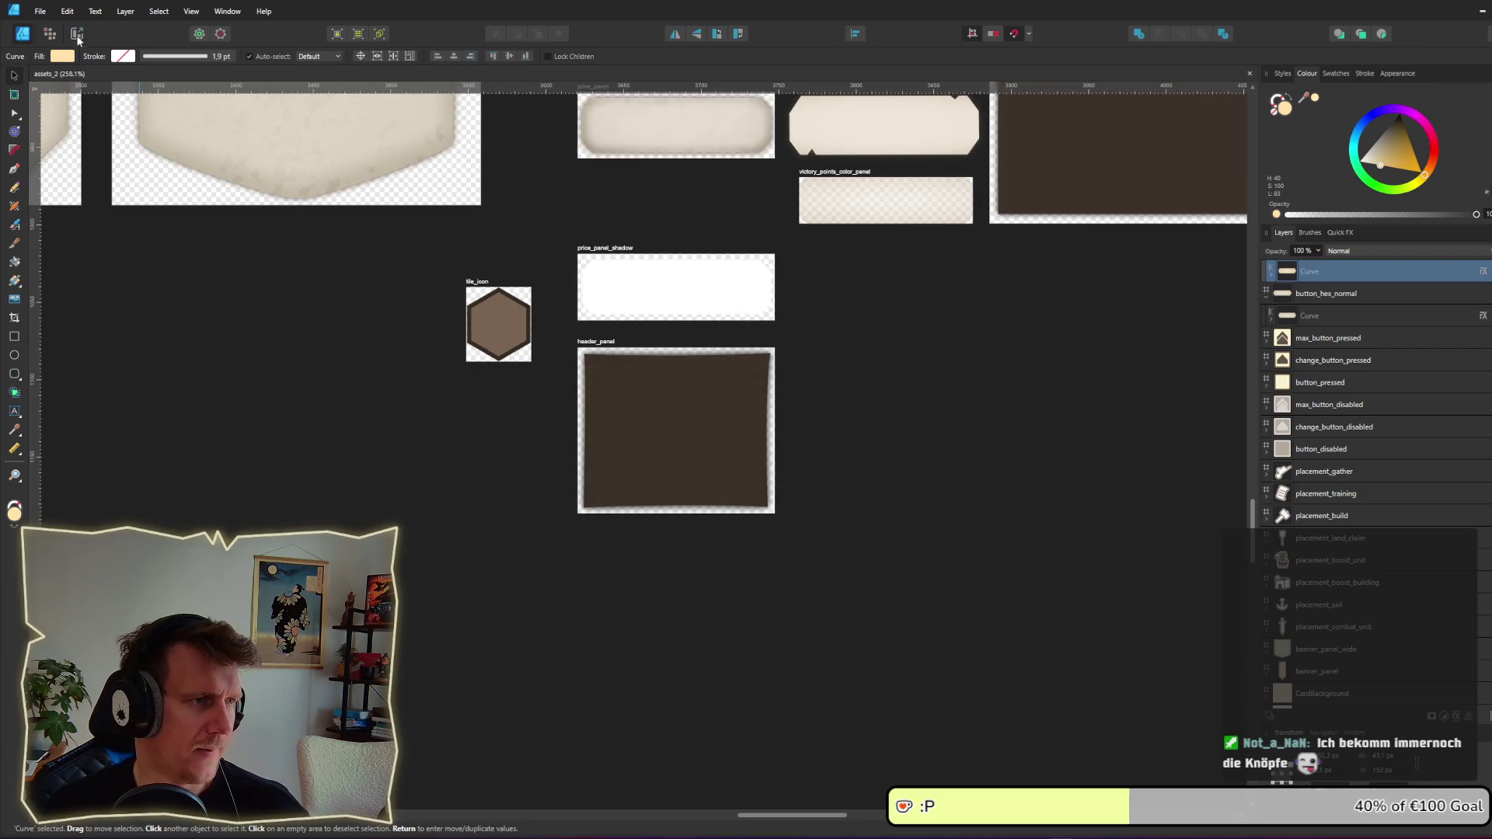
Step: Export the header_panel slice from the Export persona as header_panel.png, confirming the overwrite
click(77, 33)
click(666, 433)
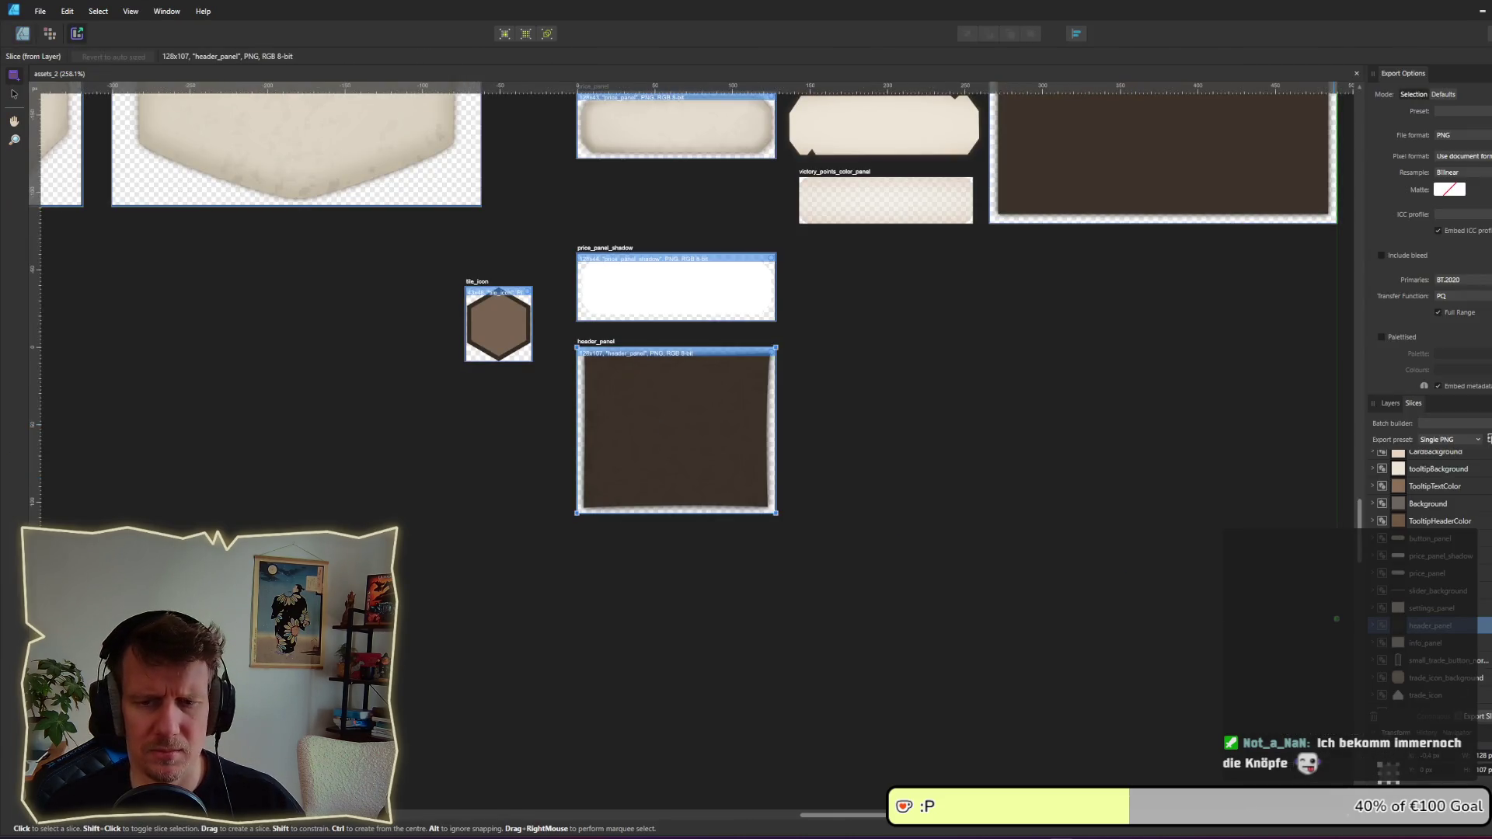
click(1481, 625)
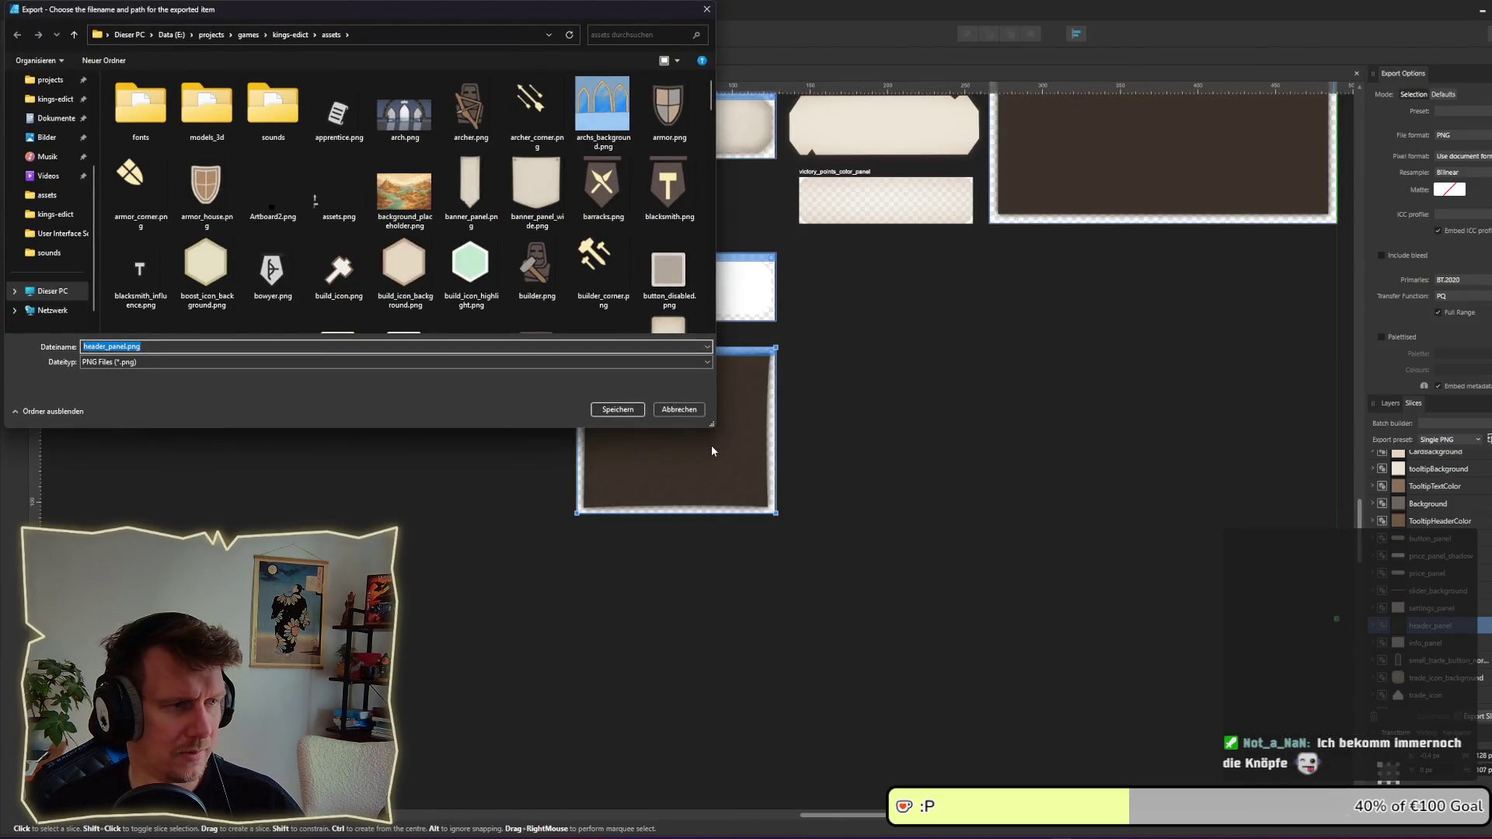
key(Return)
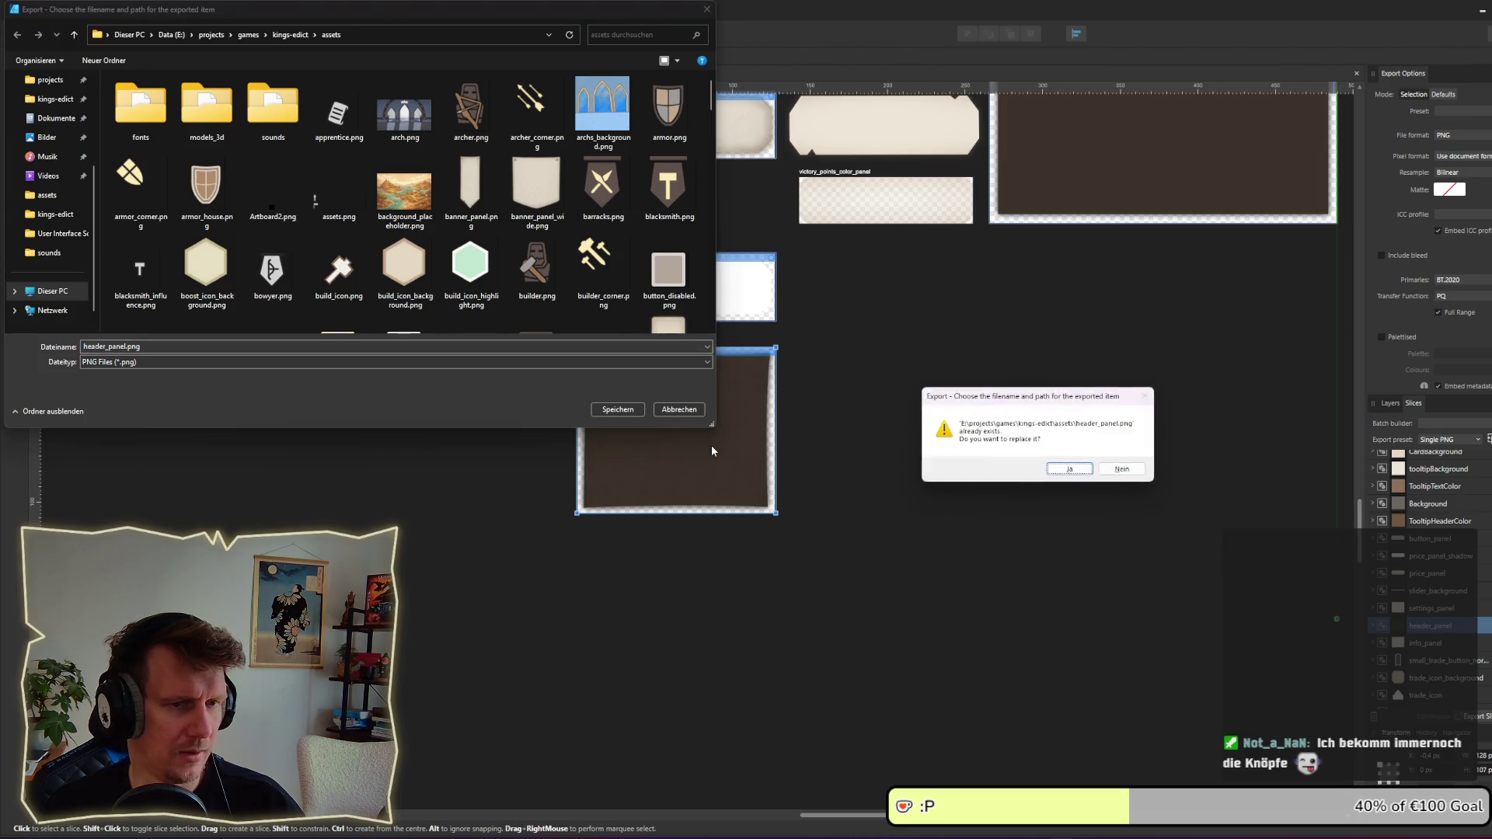
key(Return)
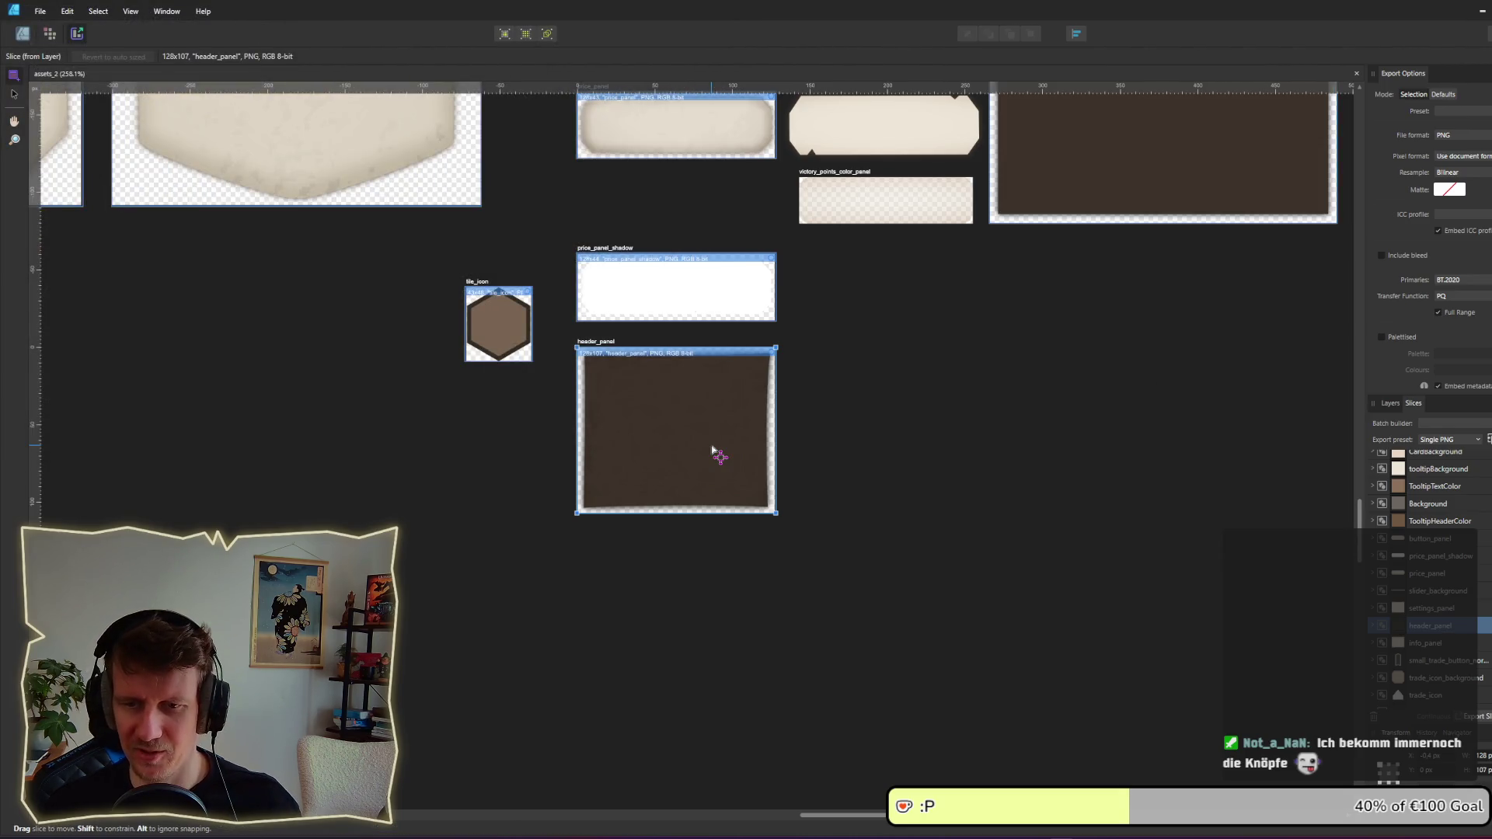
key(alt+Tab)
key(alt+Tab)
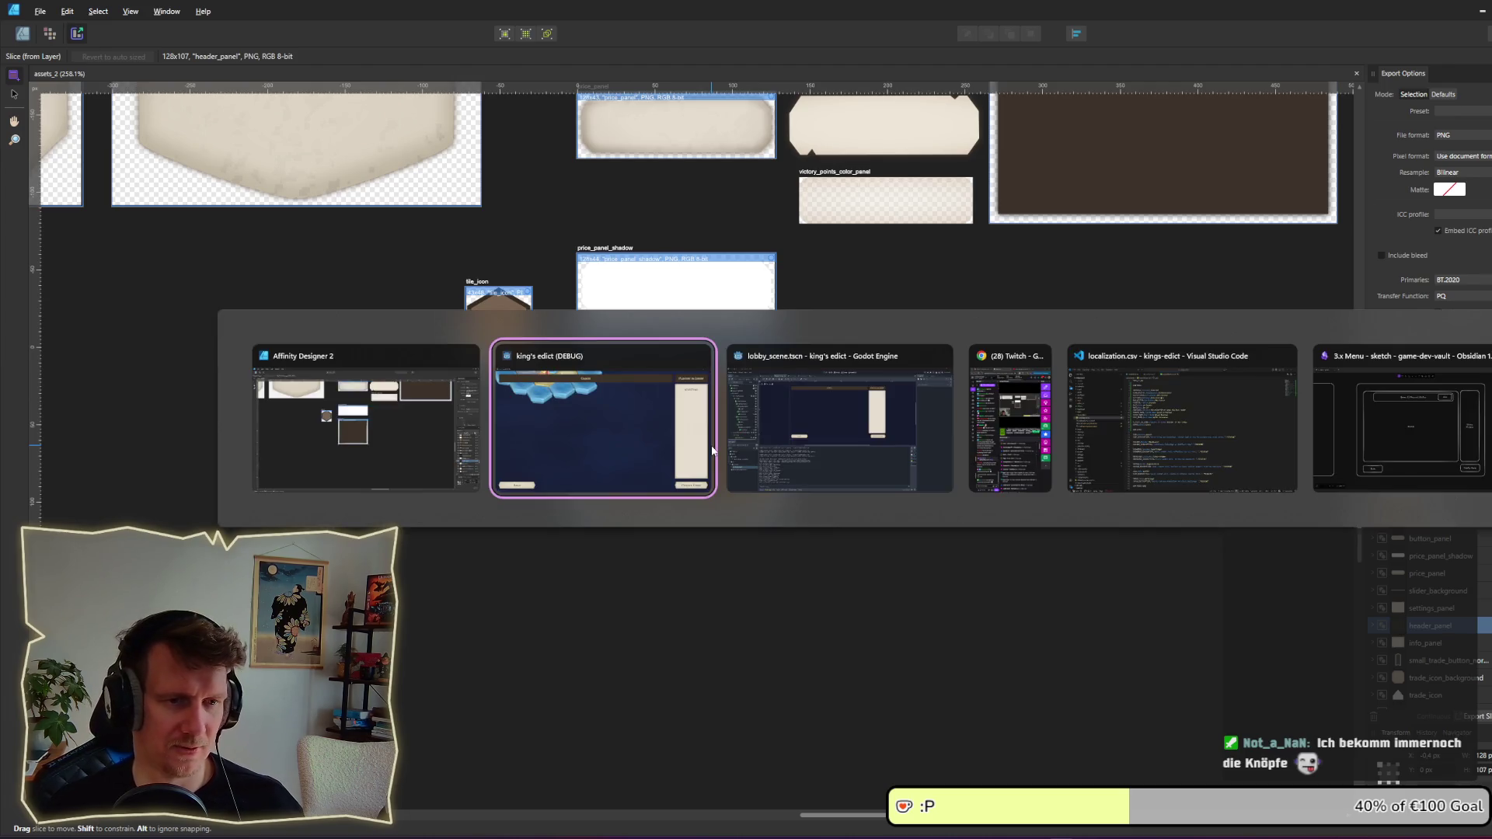
Step: Review the GAMES and PLAYERS_IN_LOBBY headers in the running game window, then stop it
key(alt+Tab)
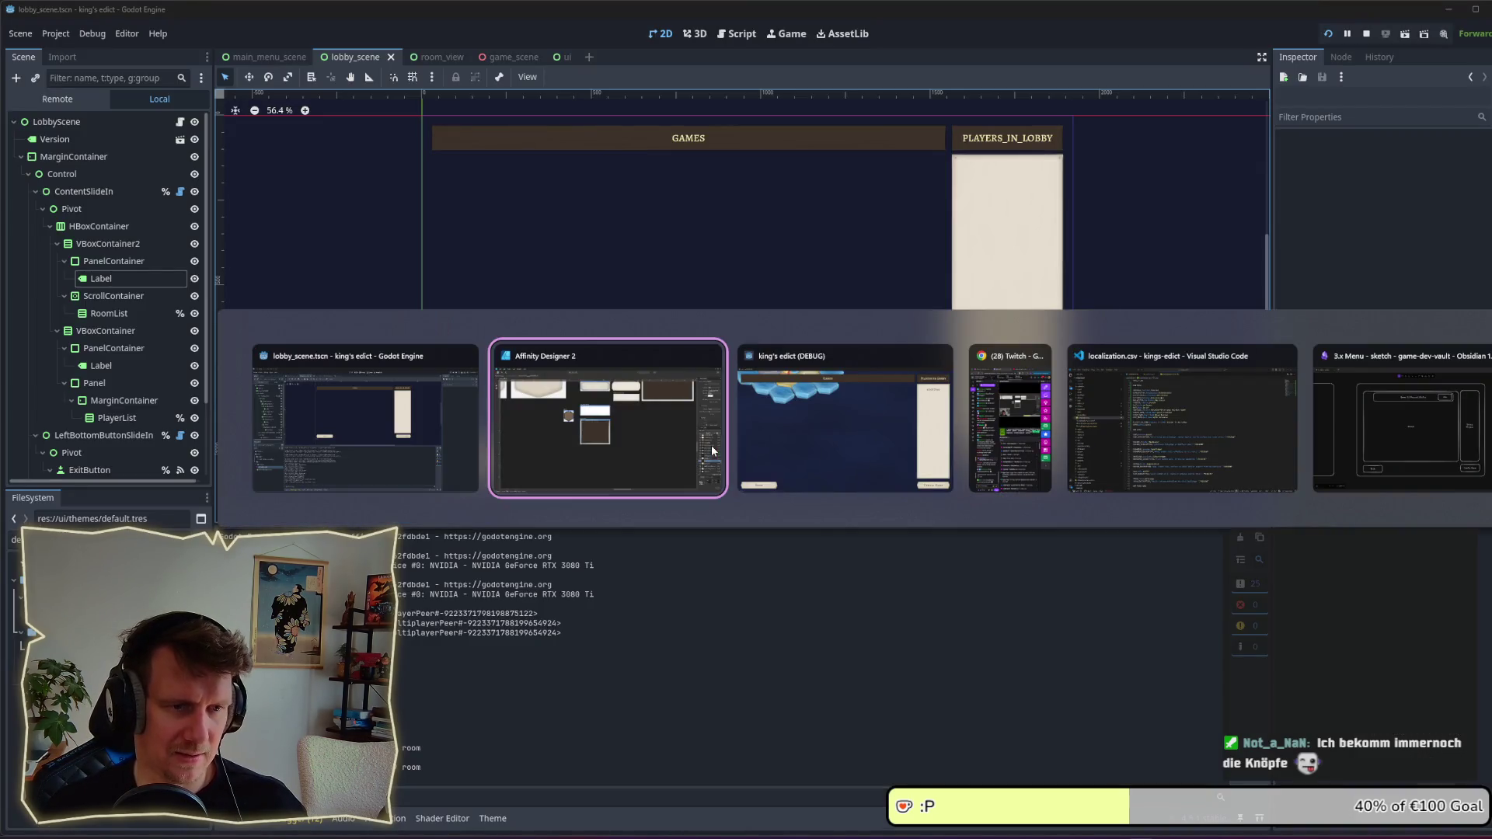
key(alt+Tab)
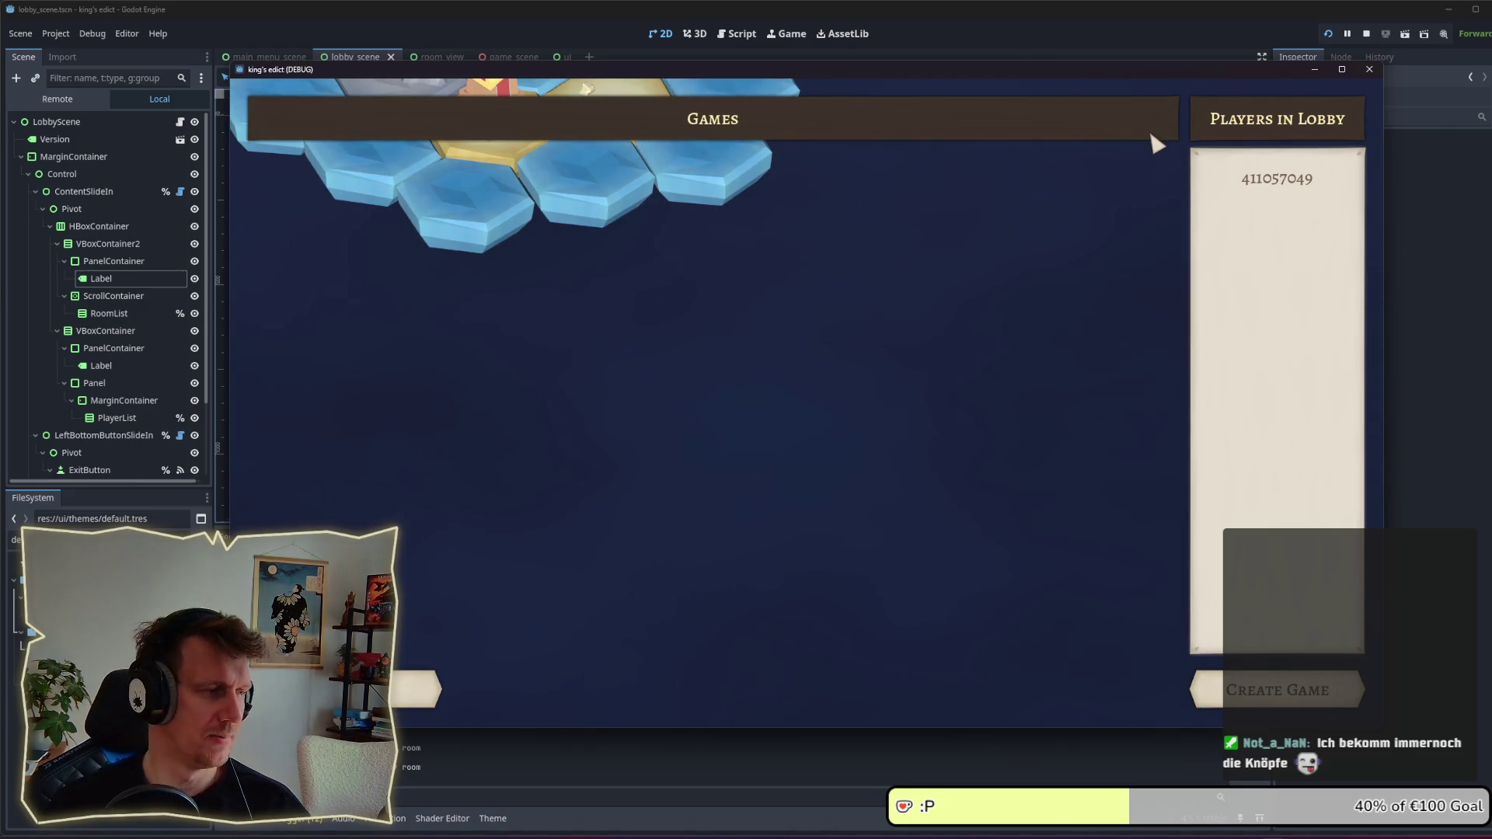
click(1364, 36)
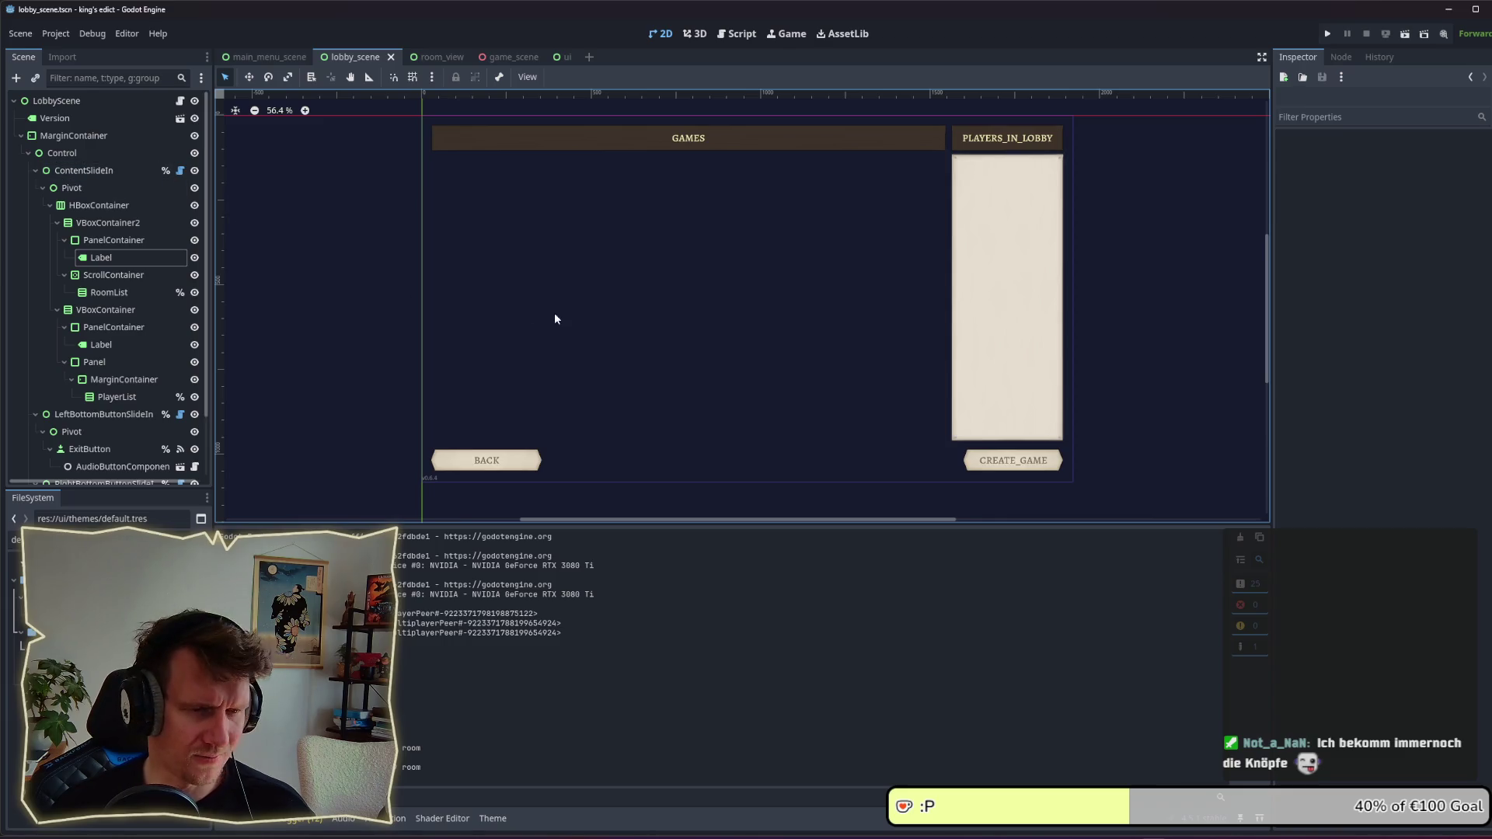
Step: Lower header_panel's Outer Shadow opacity from 50% to 25% in Layer Effects
key(alt+Tab)
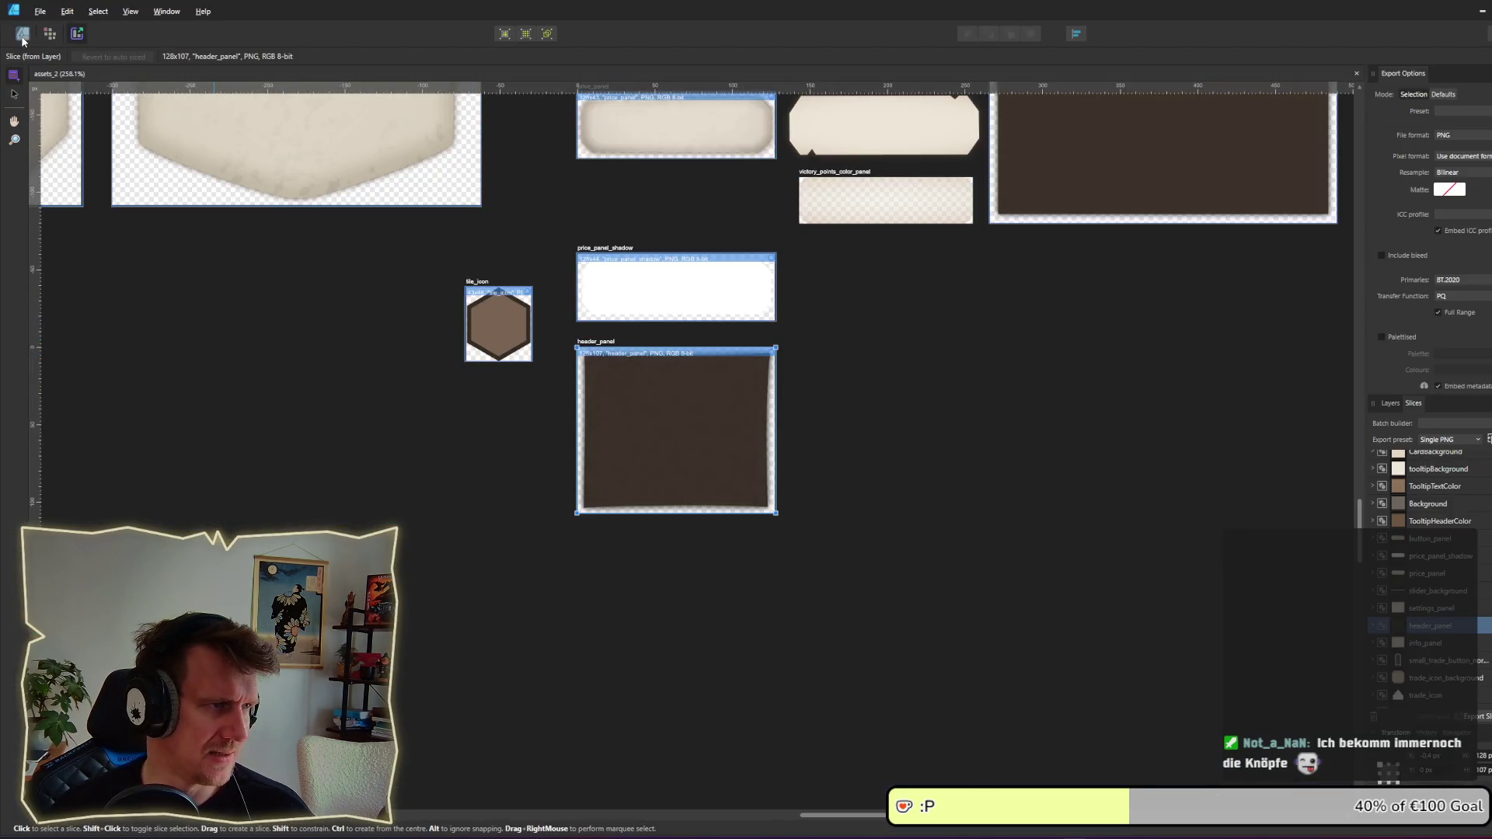
scroll(666, 417, up, 3)
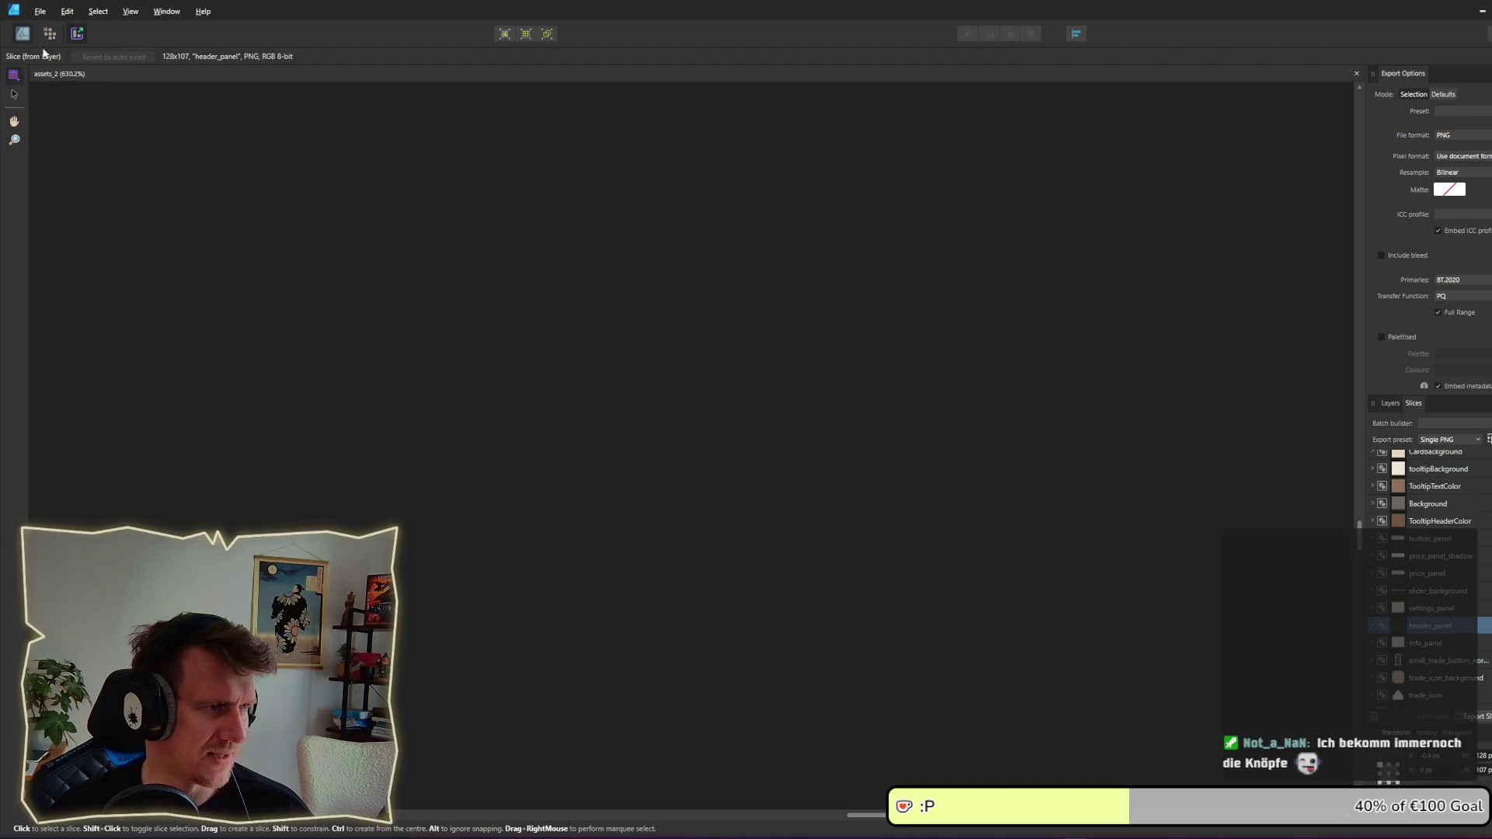
click(22, 33)
click(925, 498)
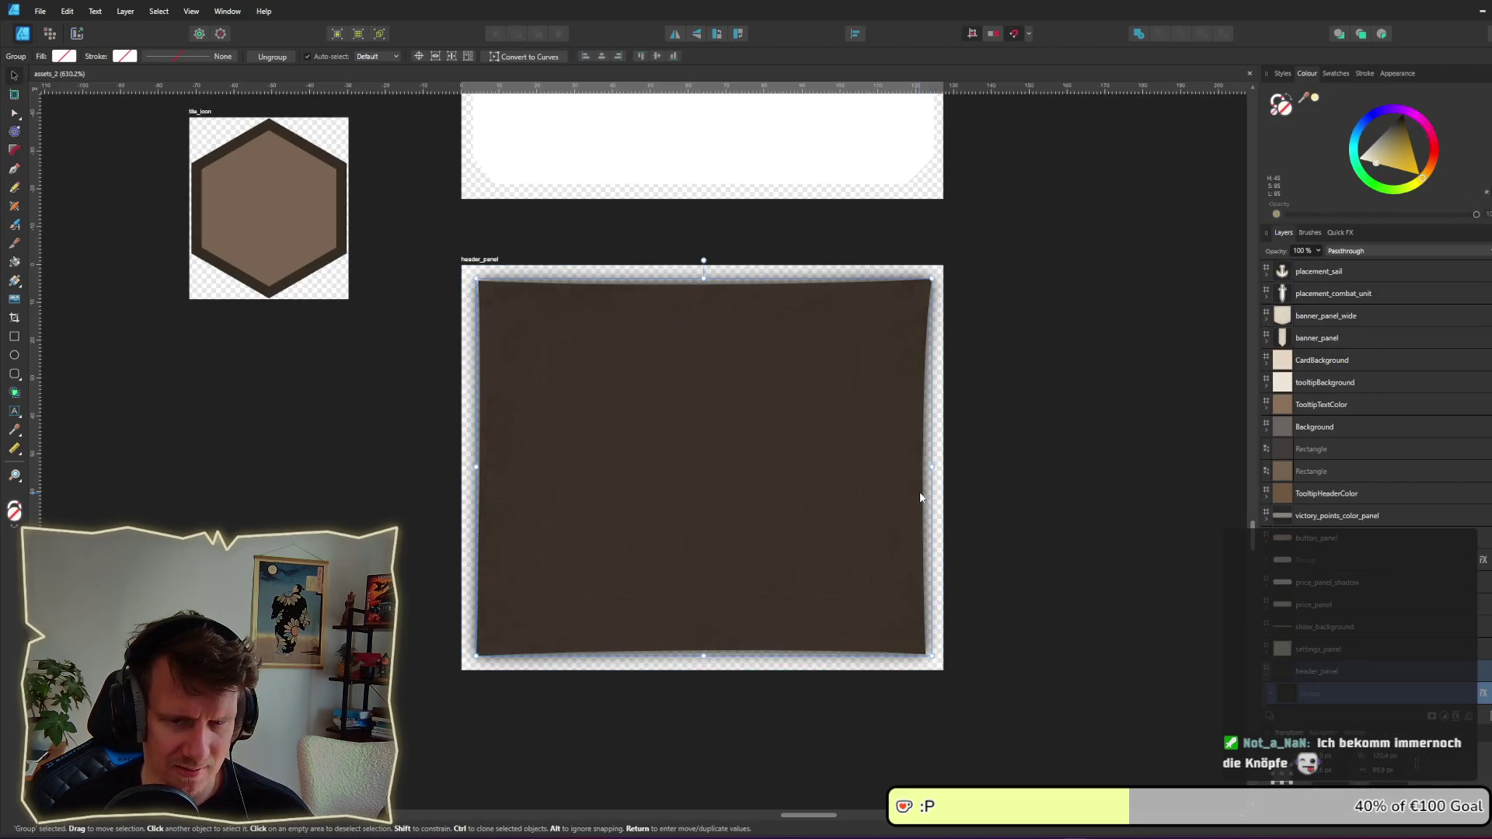
click(1484, 693)
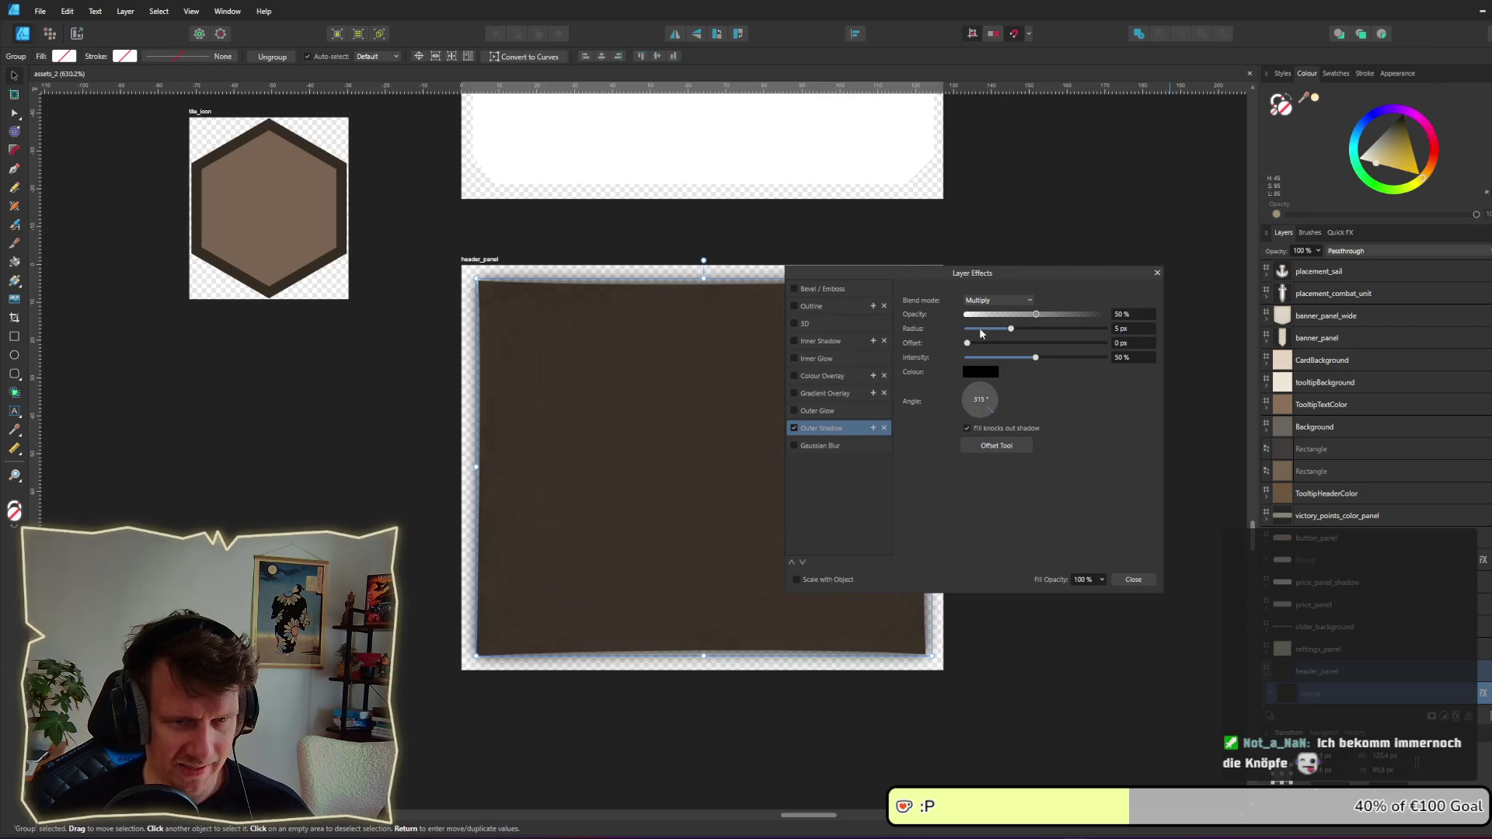
drag(1038, 316, 1012, 315)
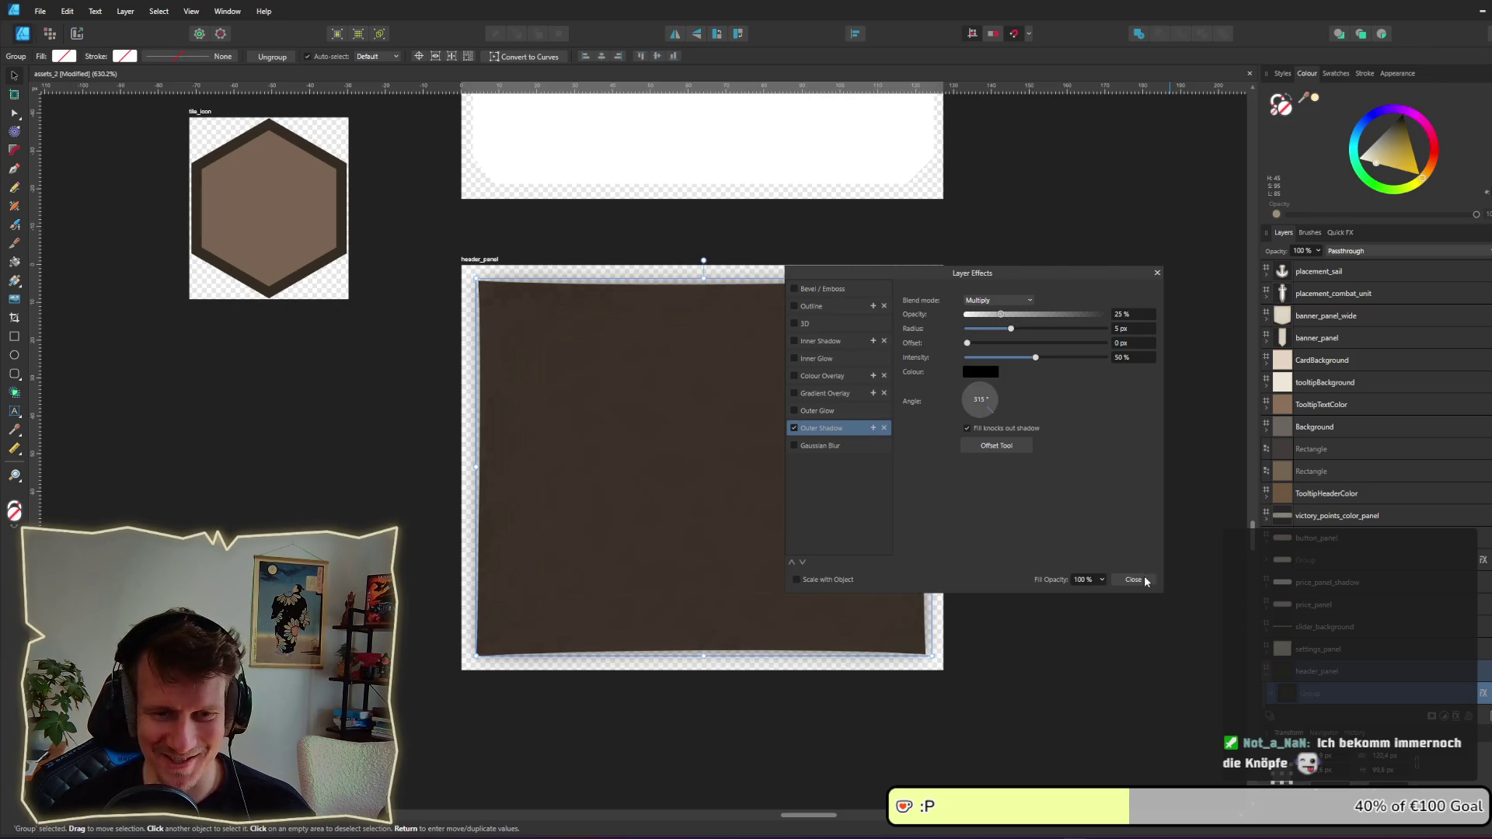
click(1133, 579)
click(1114, 557)
Step: Re-export the header_panel slice, overwriting header_panel.png
click(77, 34)
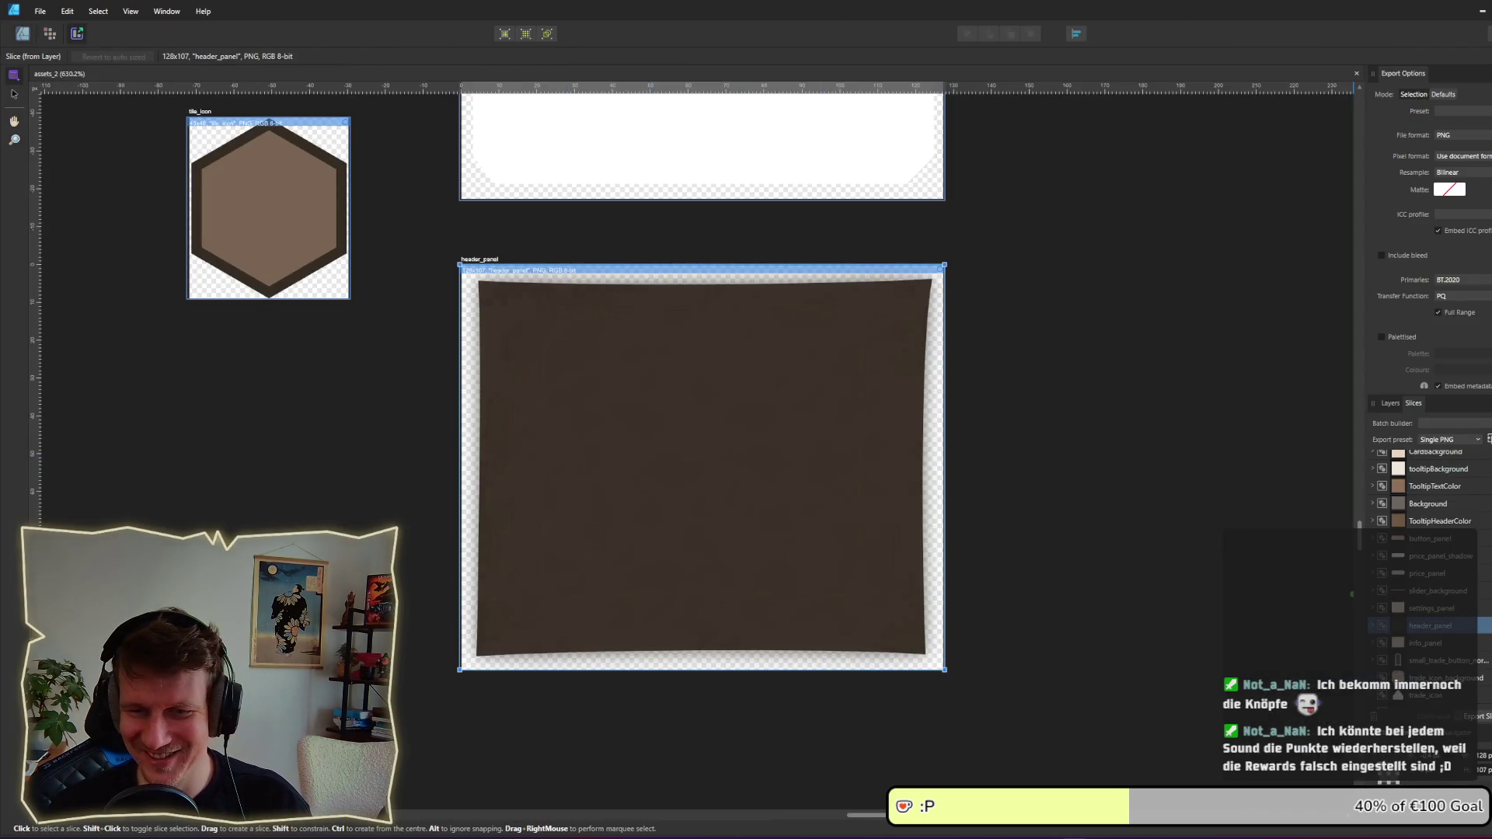
key(Return)
key(Return)
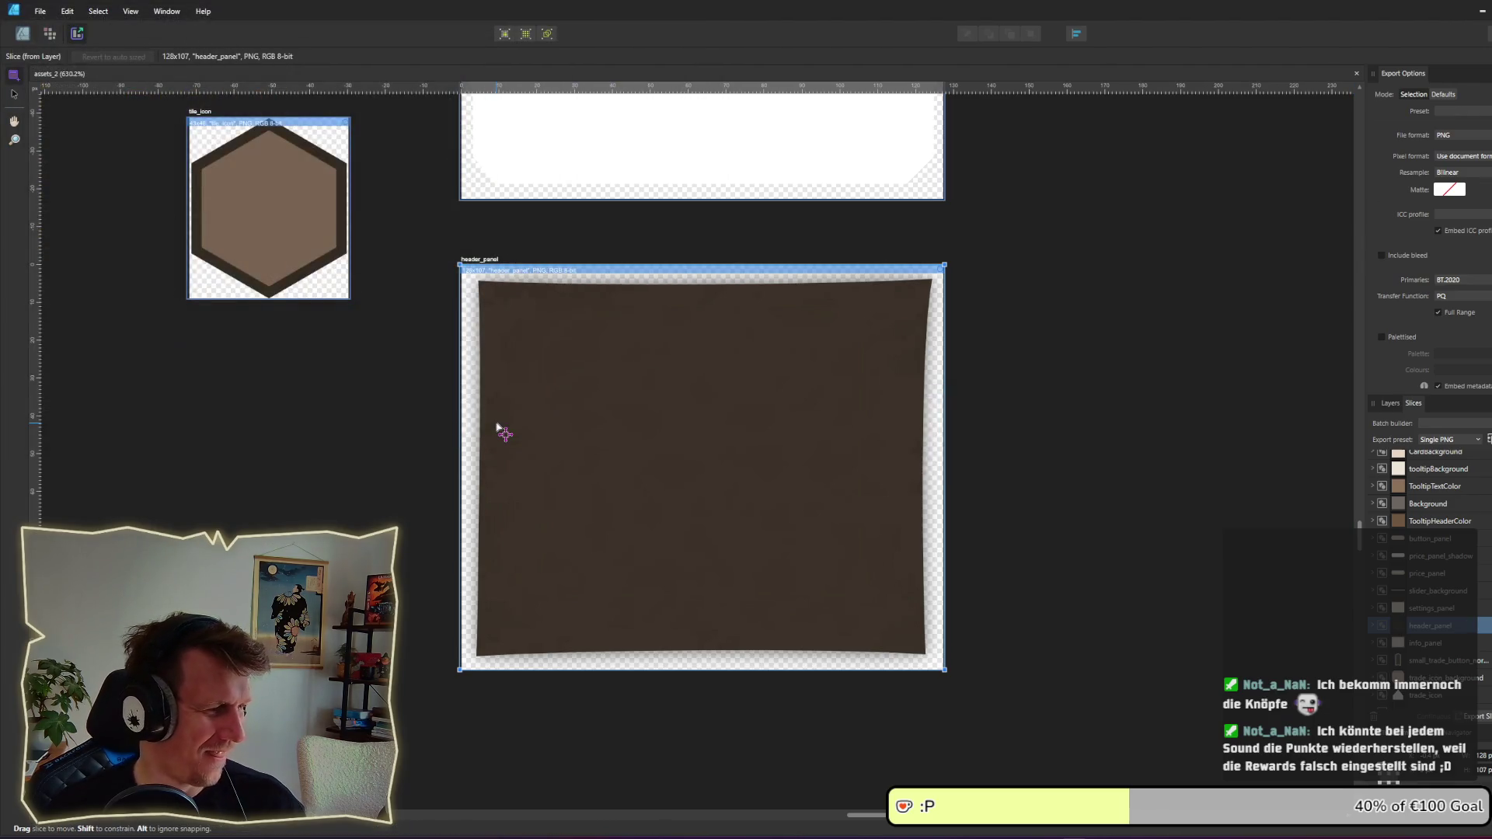
key(alt+Tab)
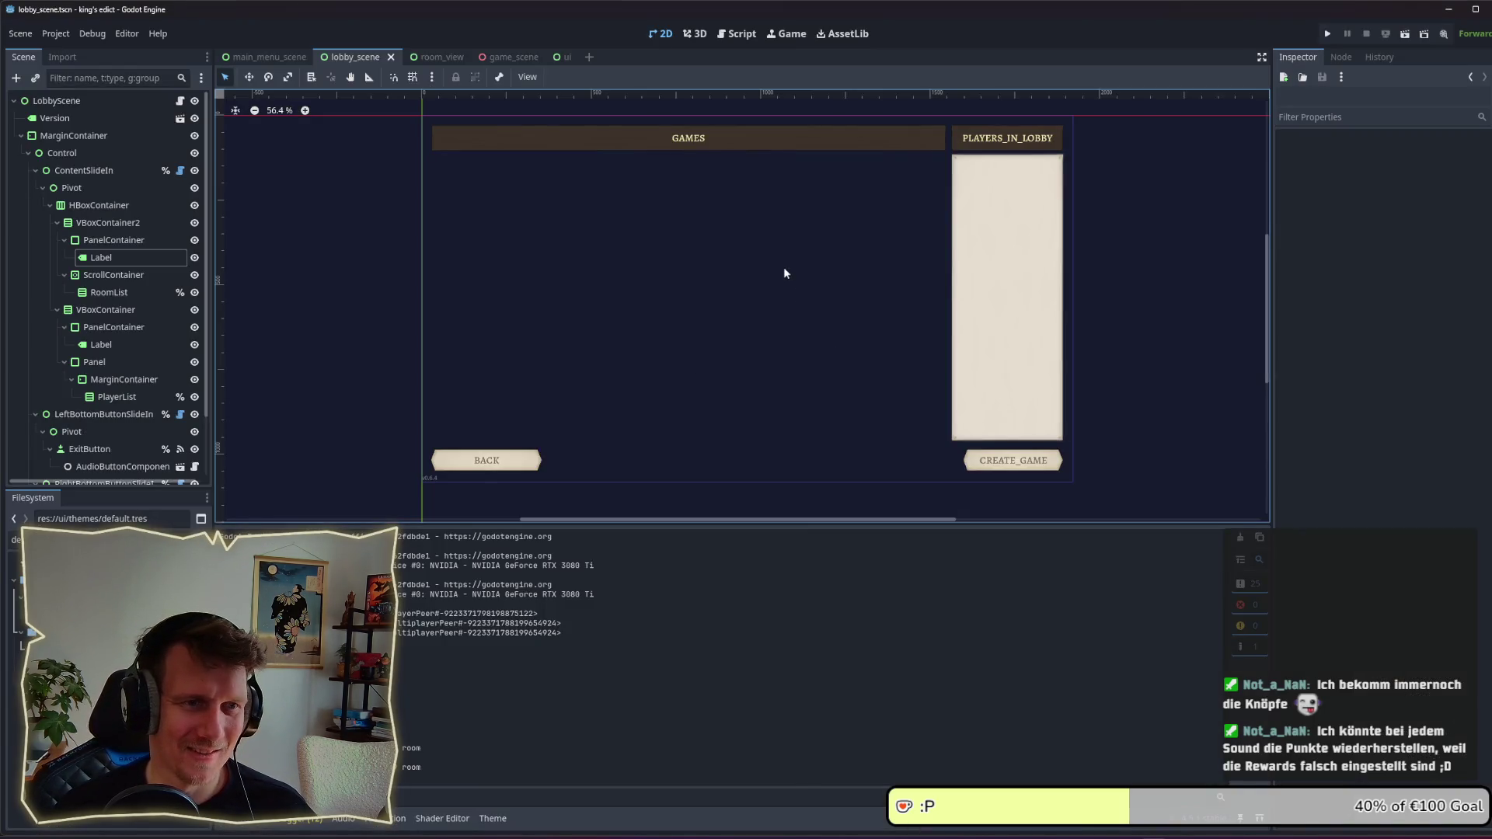
key(alt+Tab)
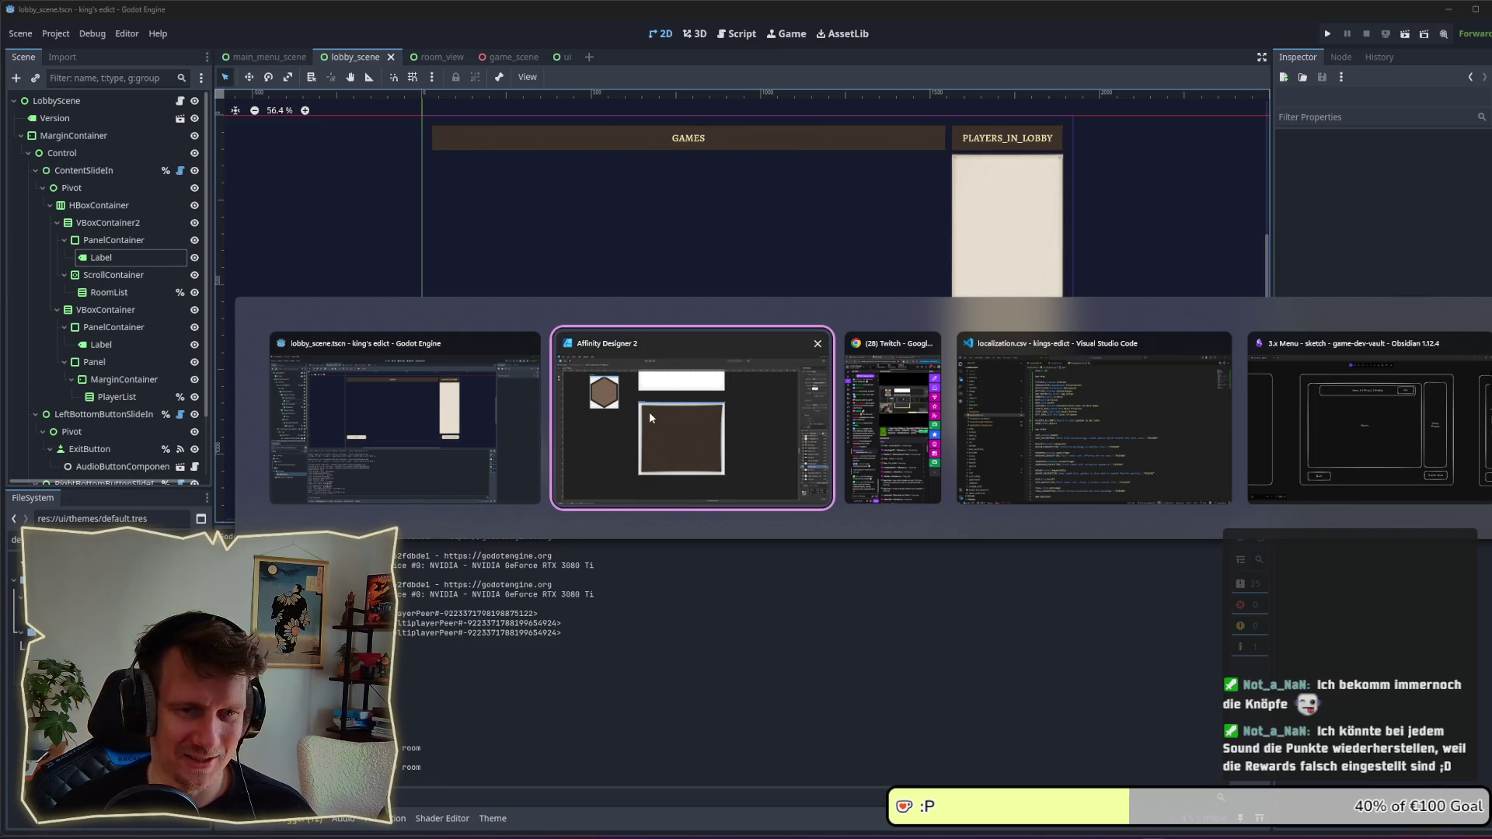
key(shift+Tab)
key(F5)
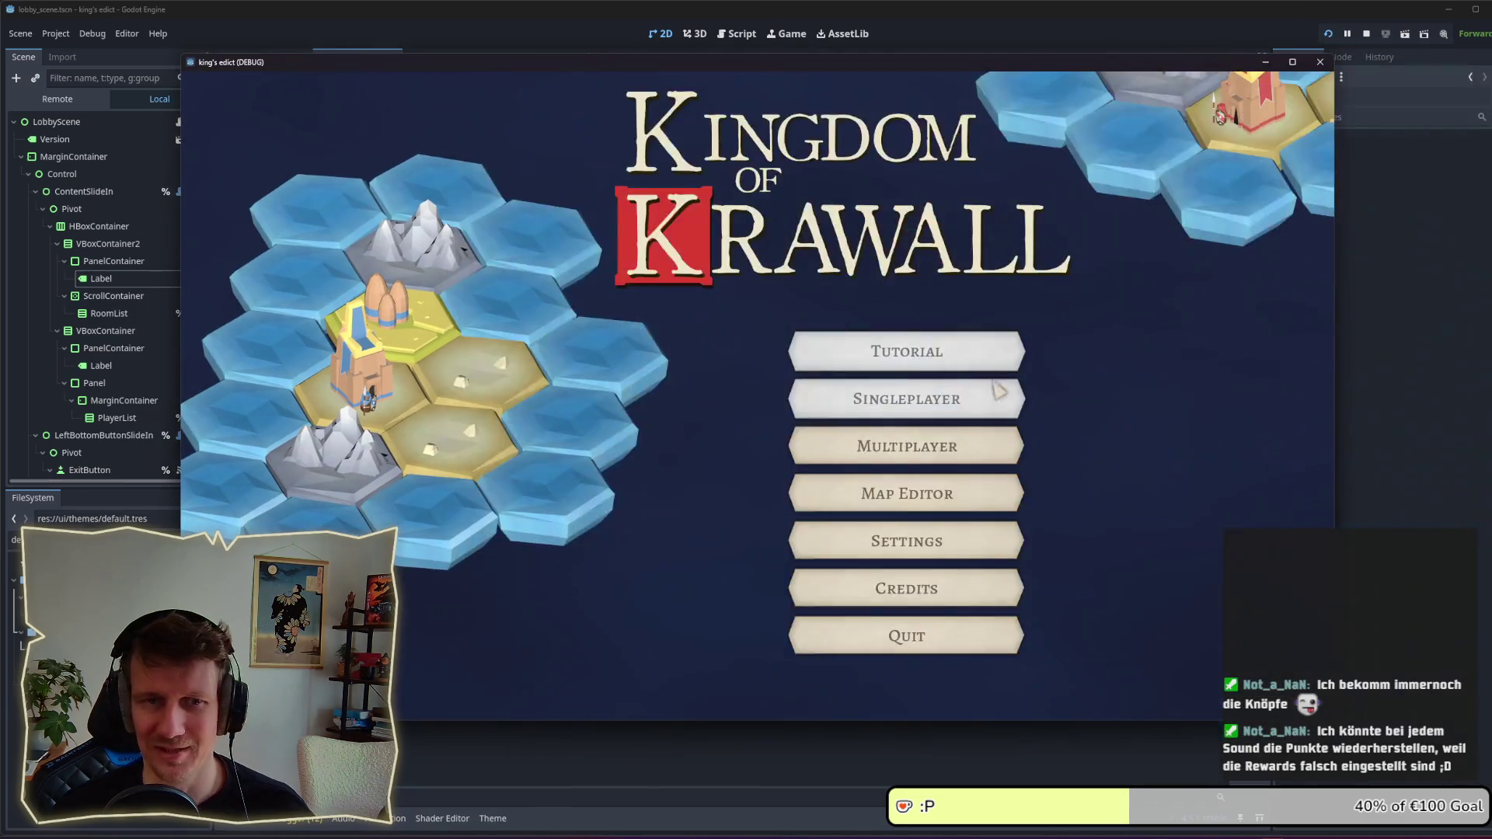
click(878, 446)
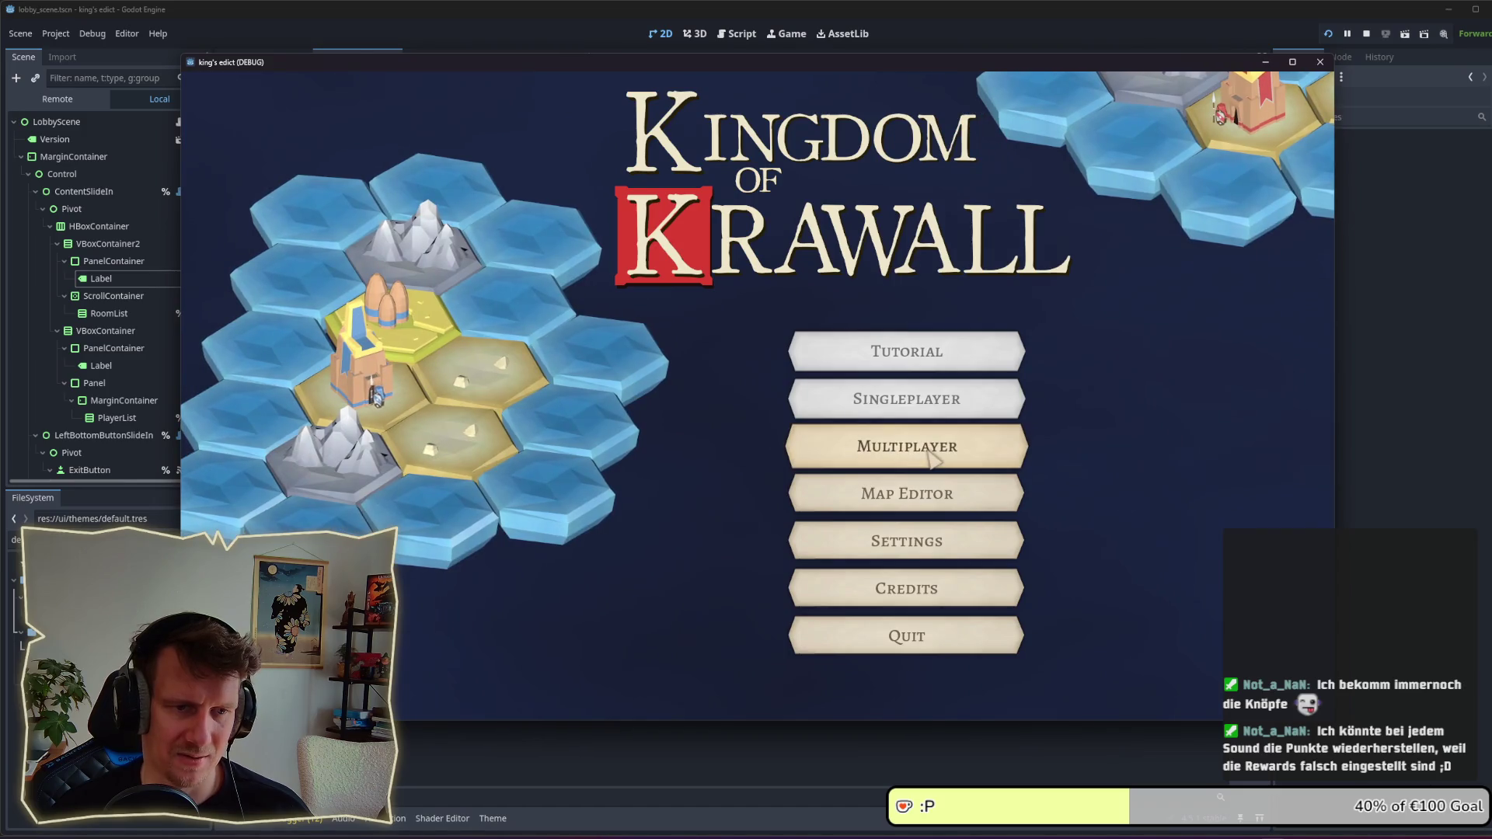
click(792, 447)
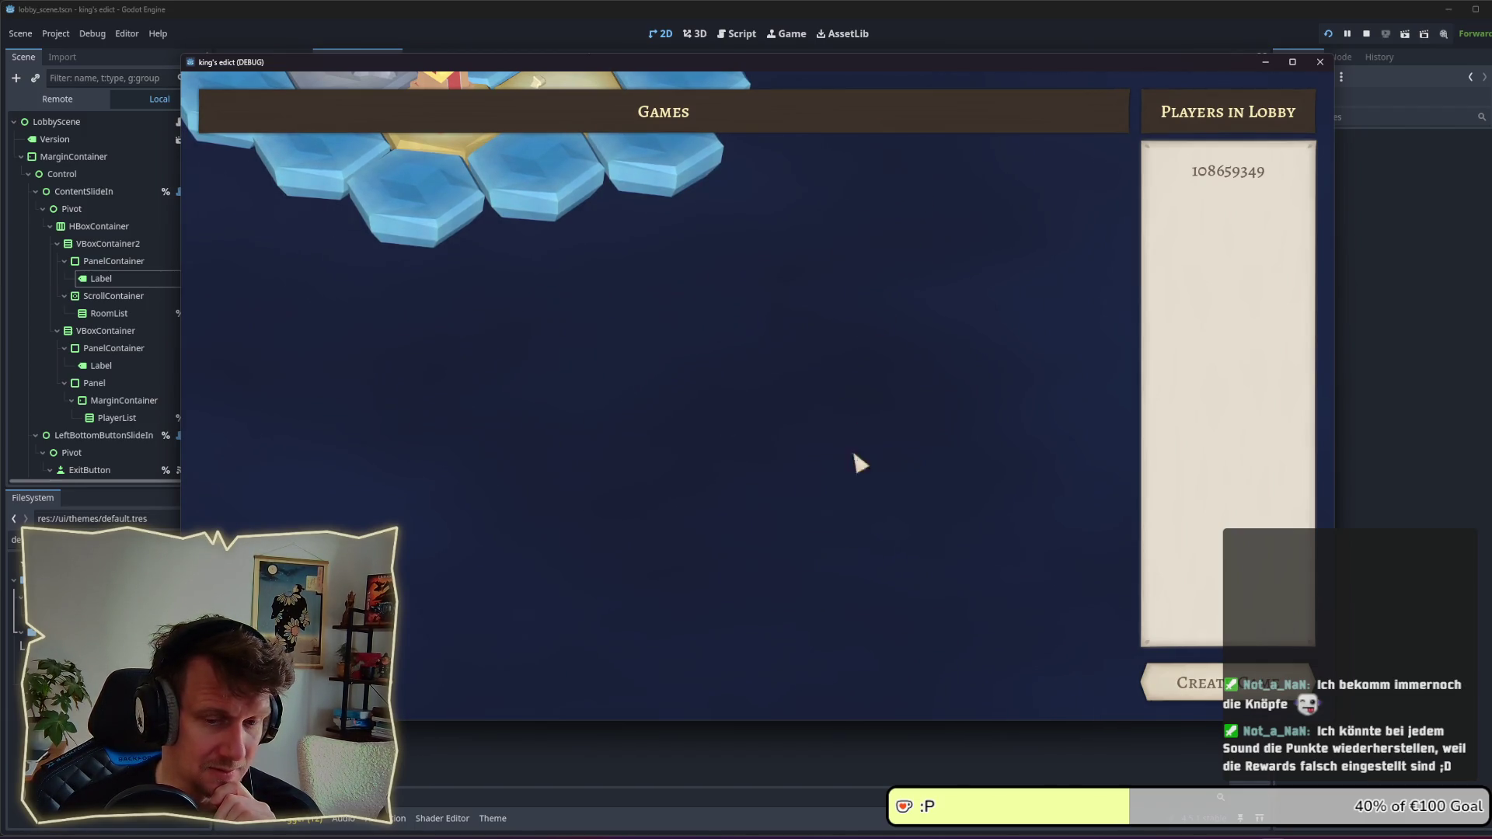
click(1208, 683)
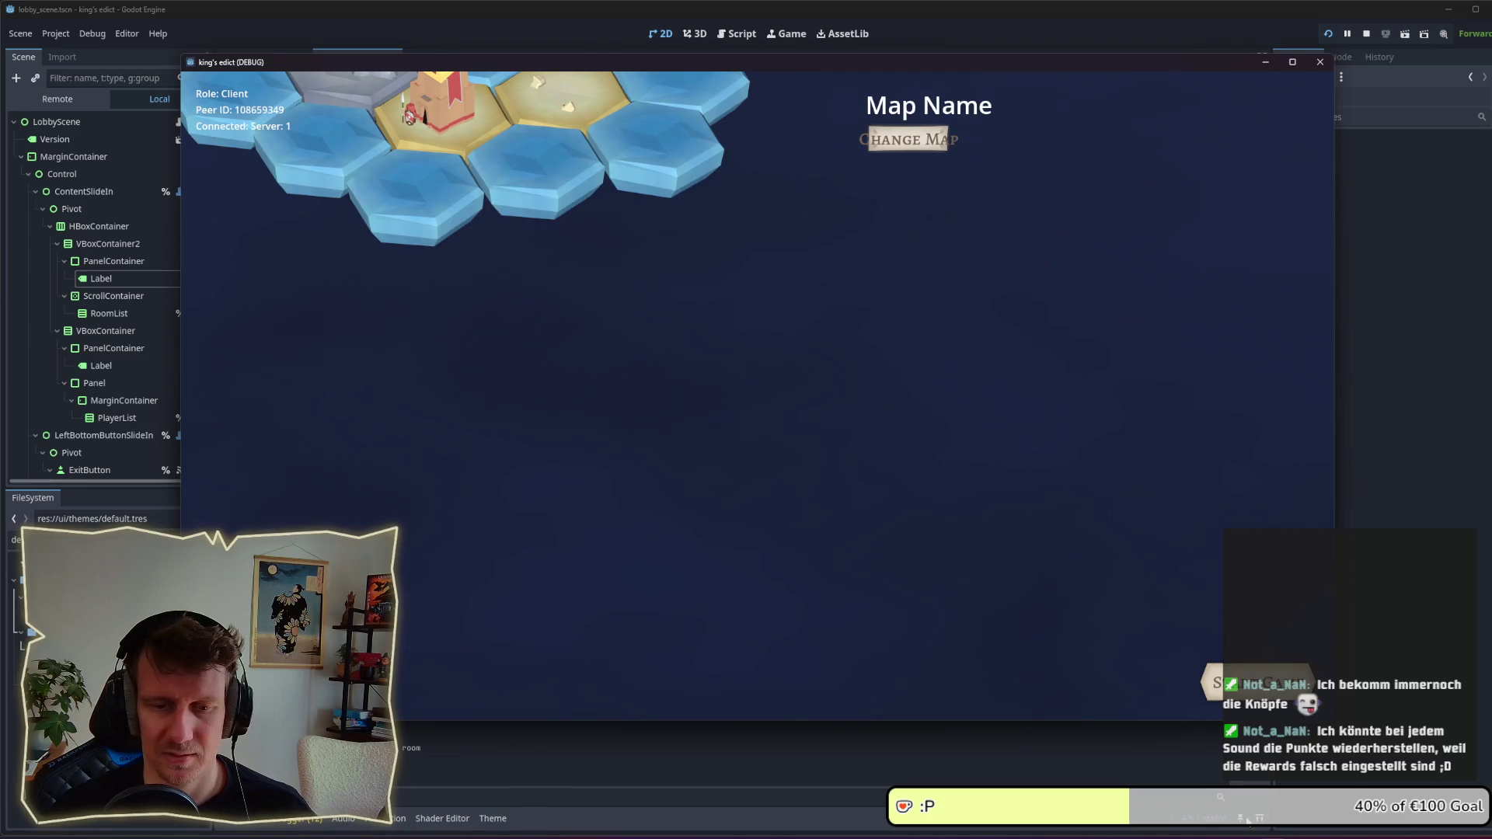
click(1366, 33)
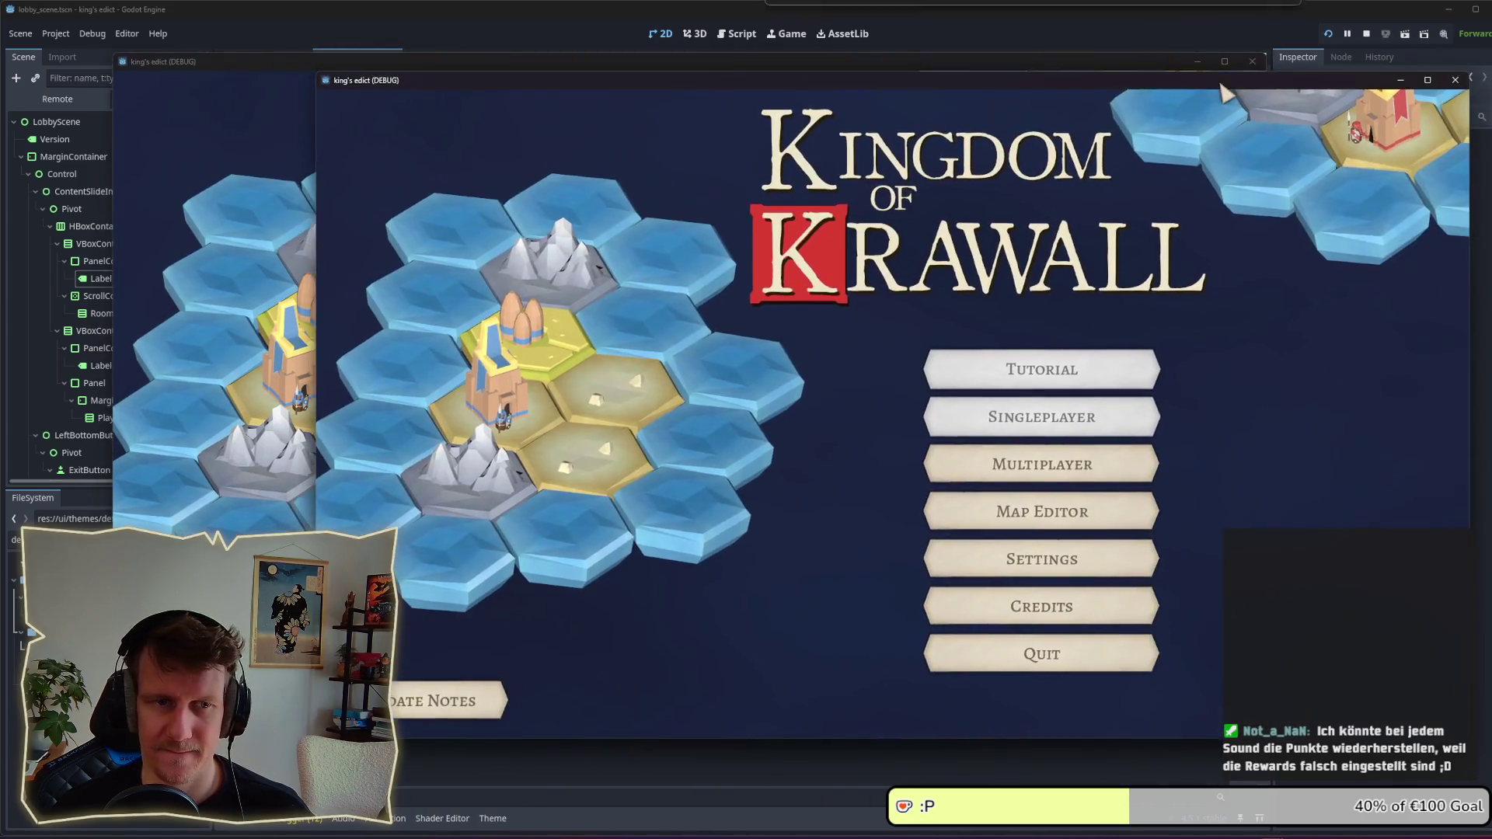
click(1080, 464)
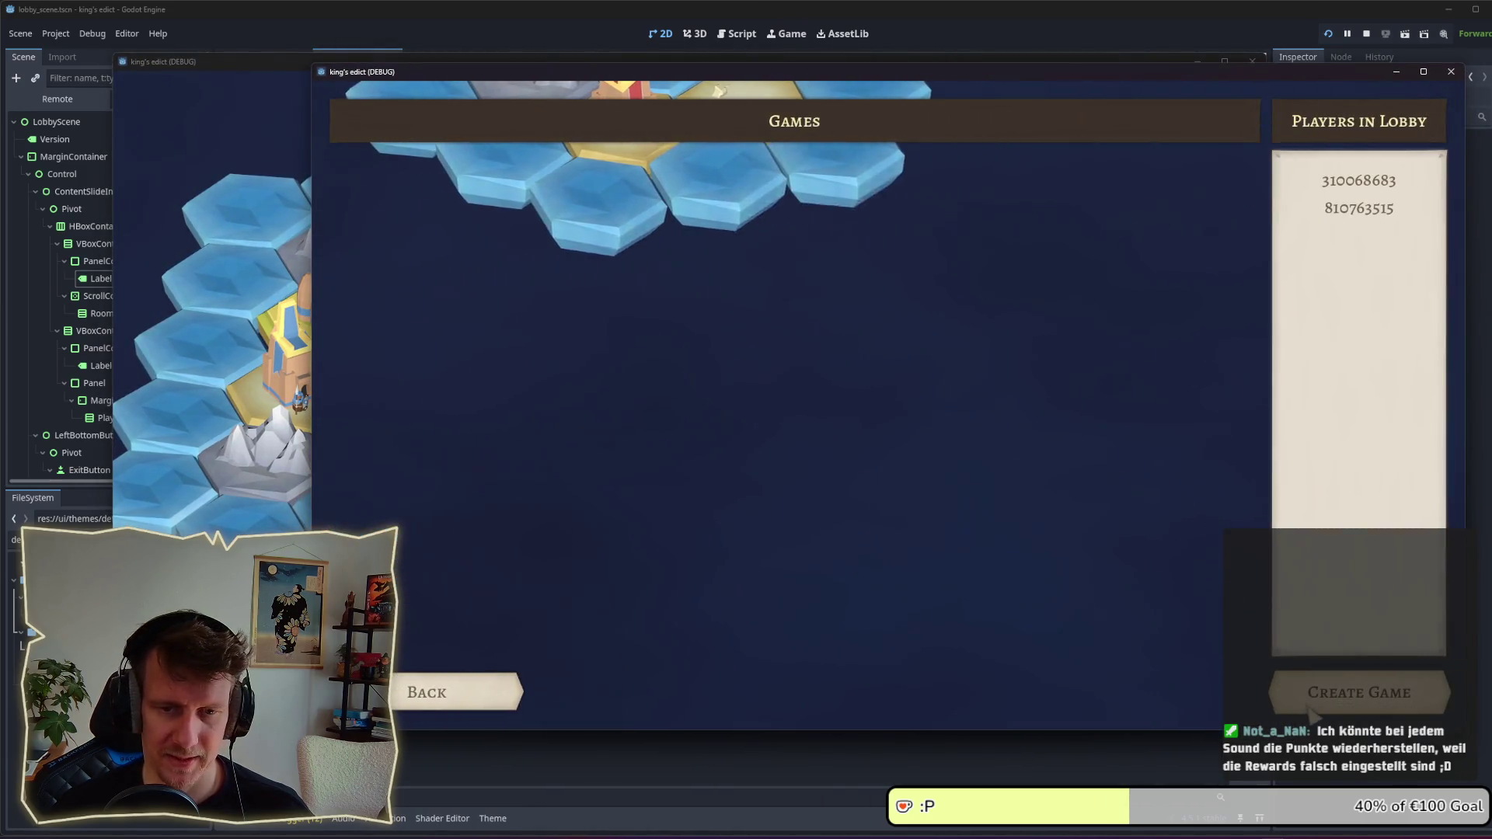
click(1313, 713)
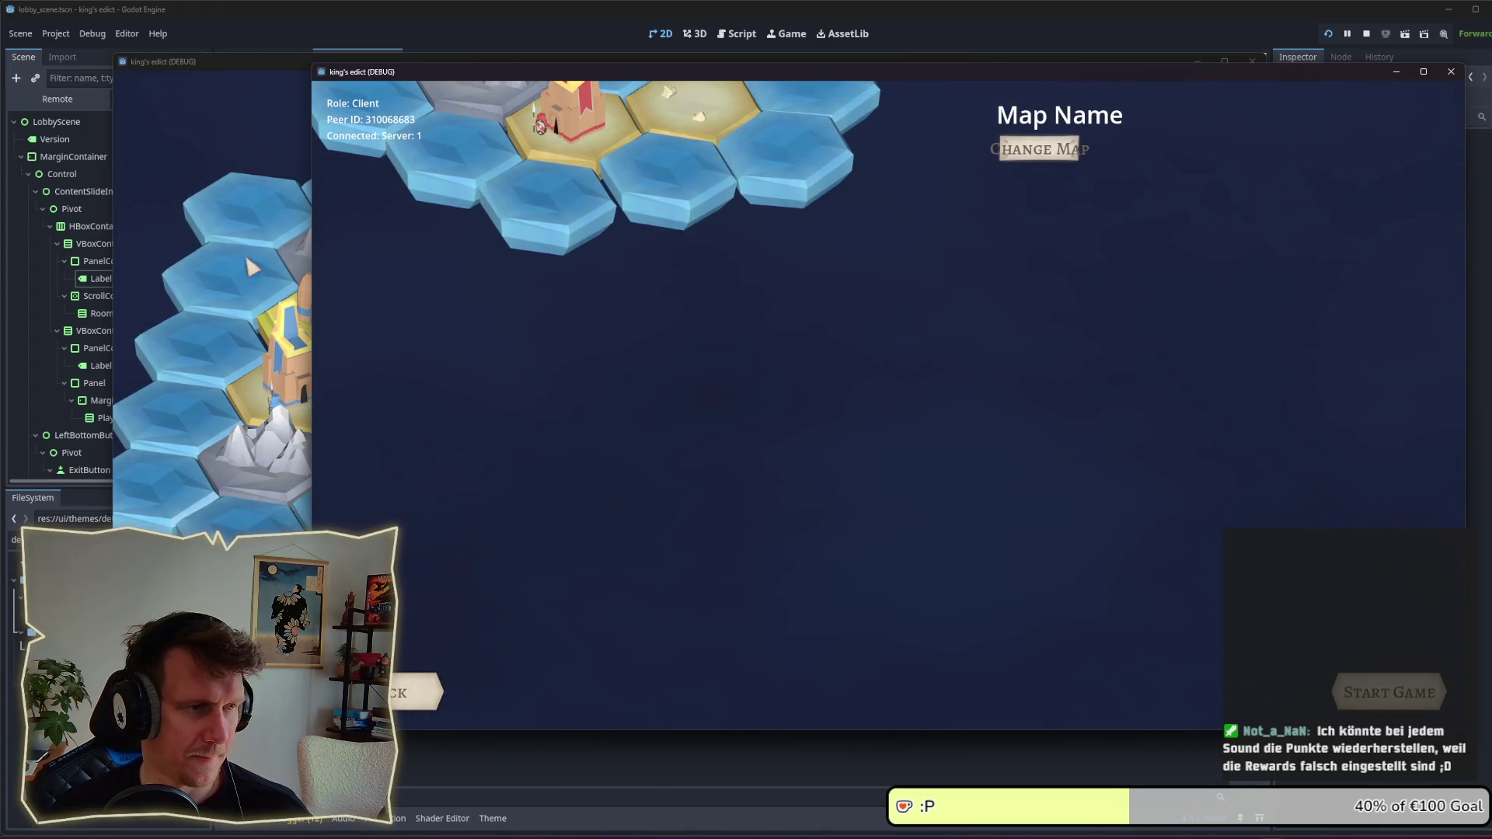
click(253, 267)
click(785, 441)
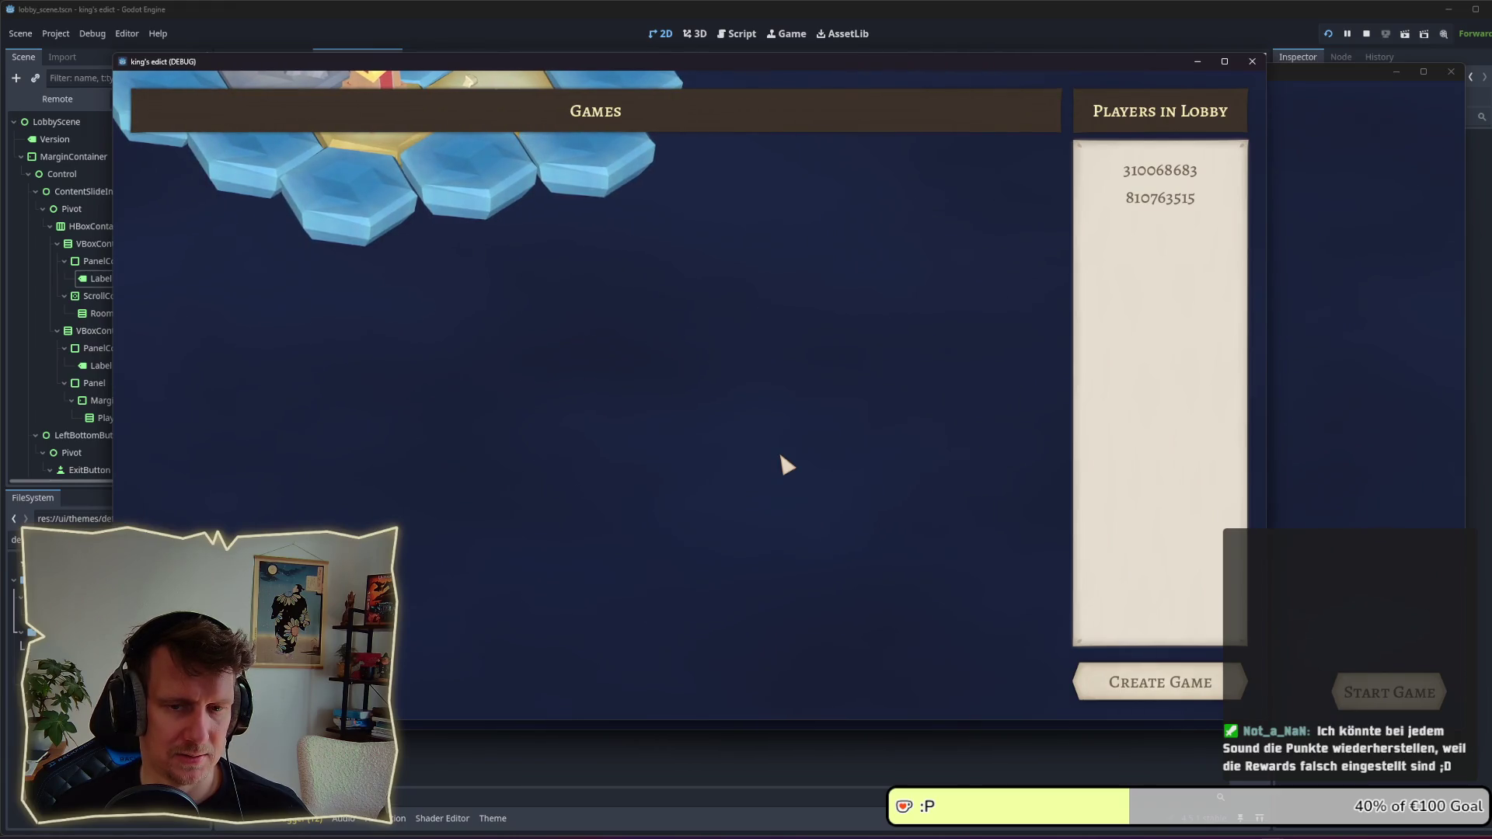
click(1330, 458)
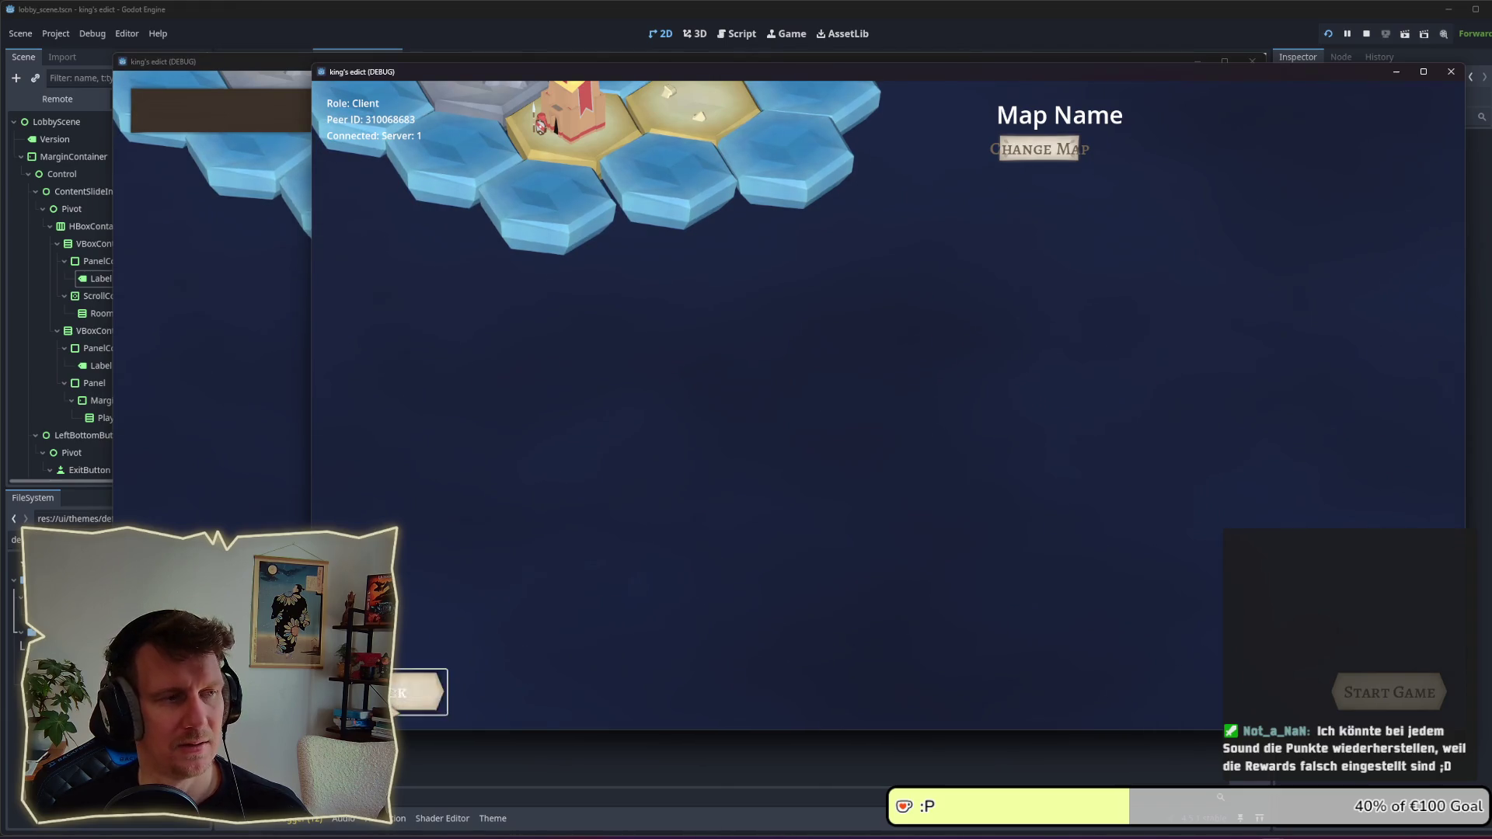
click(420, 692)
click(212, 405)
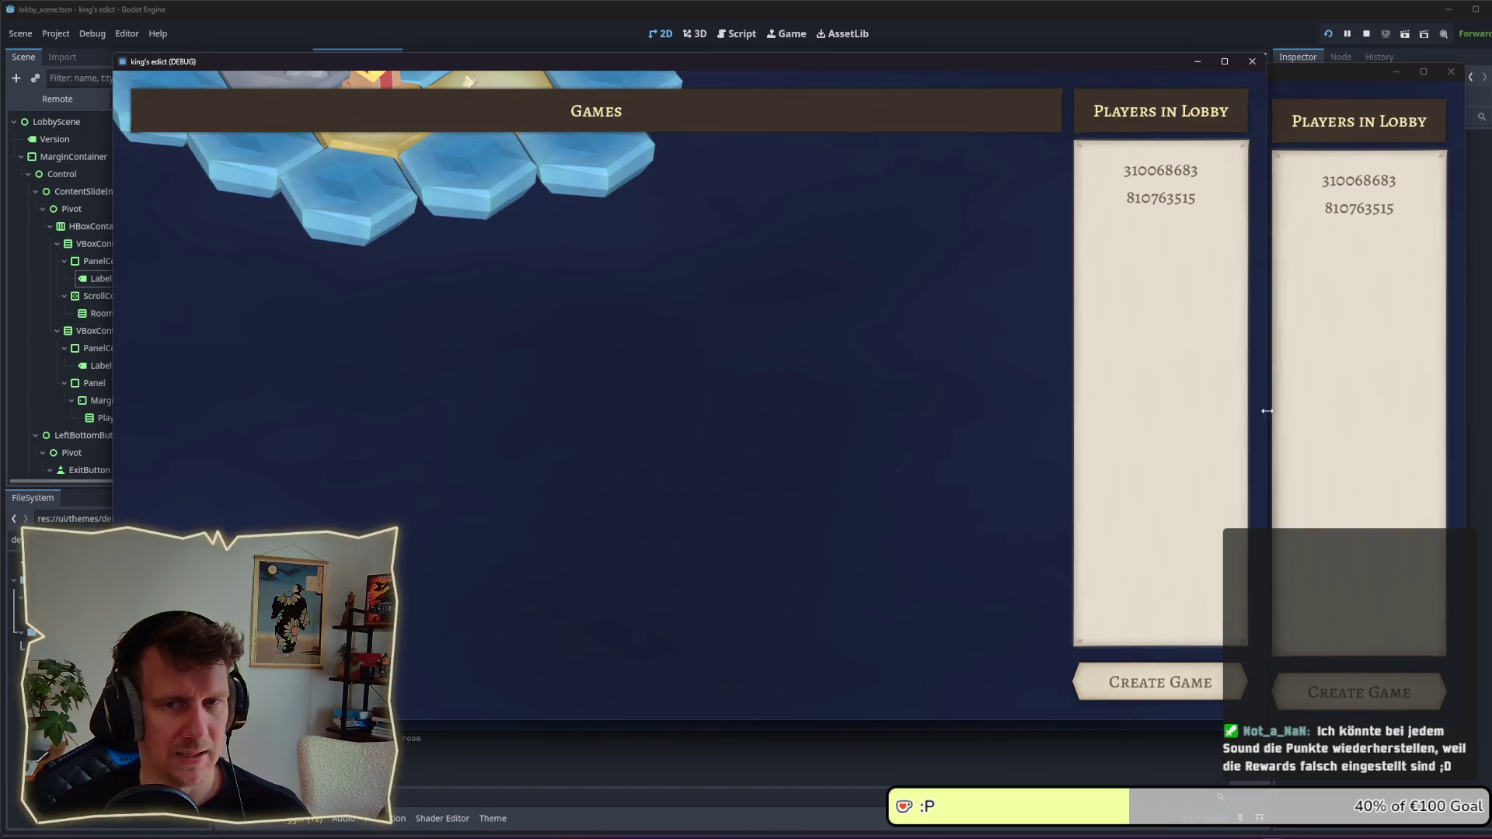
click(1354, 688)
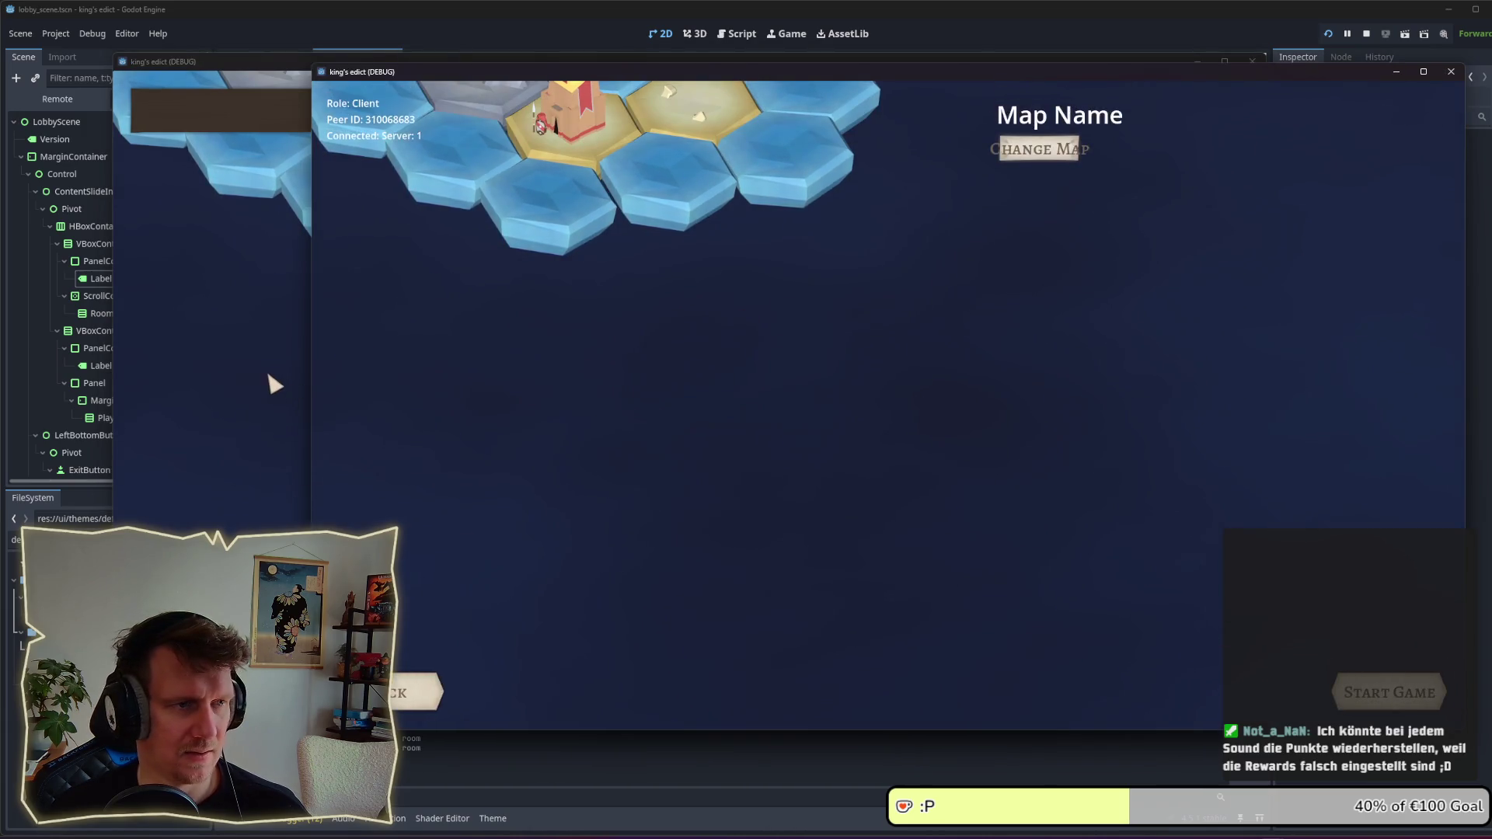
click(267, 383)
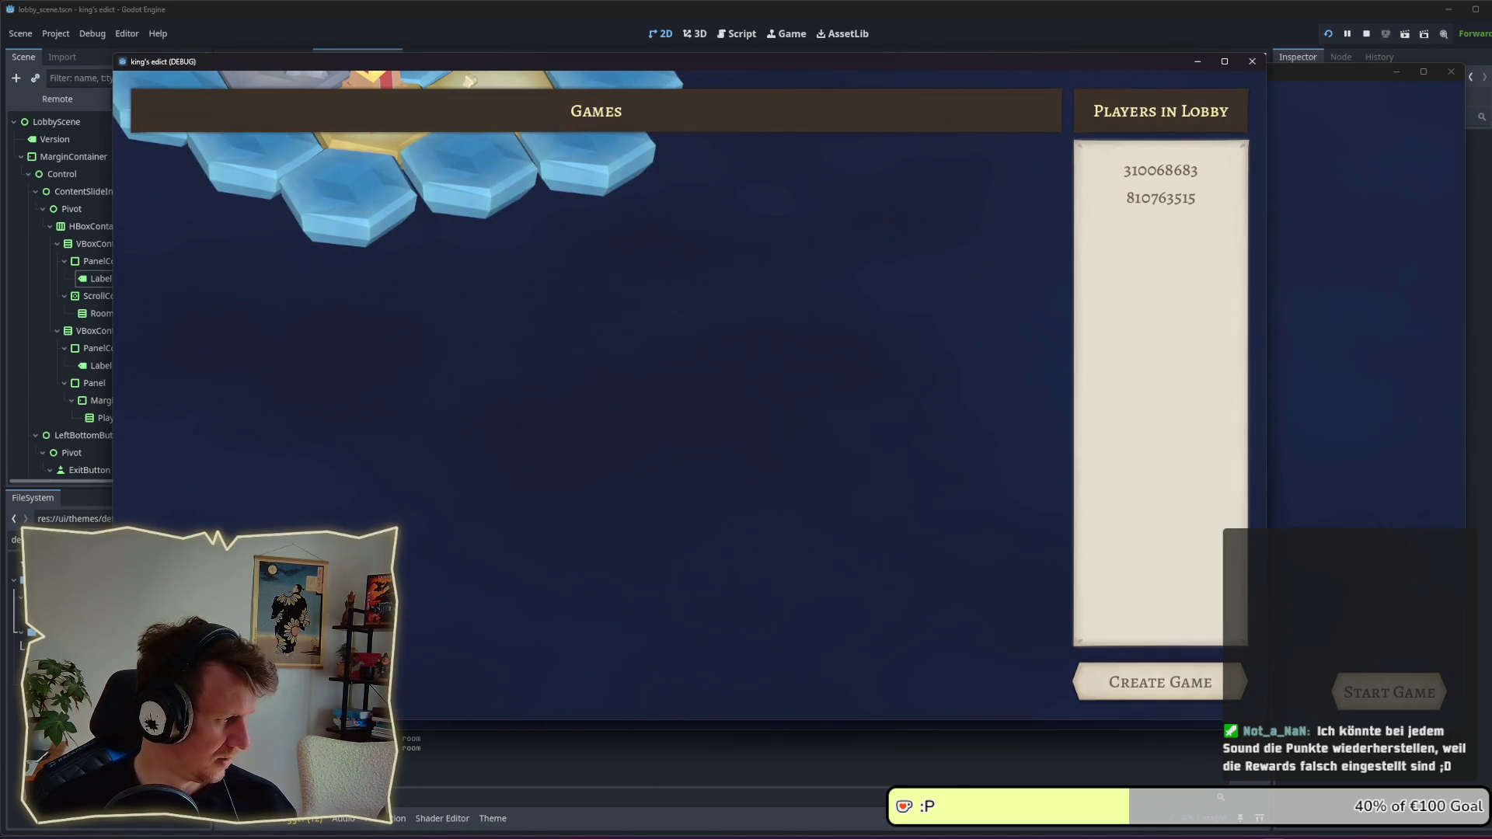
key(F8)
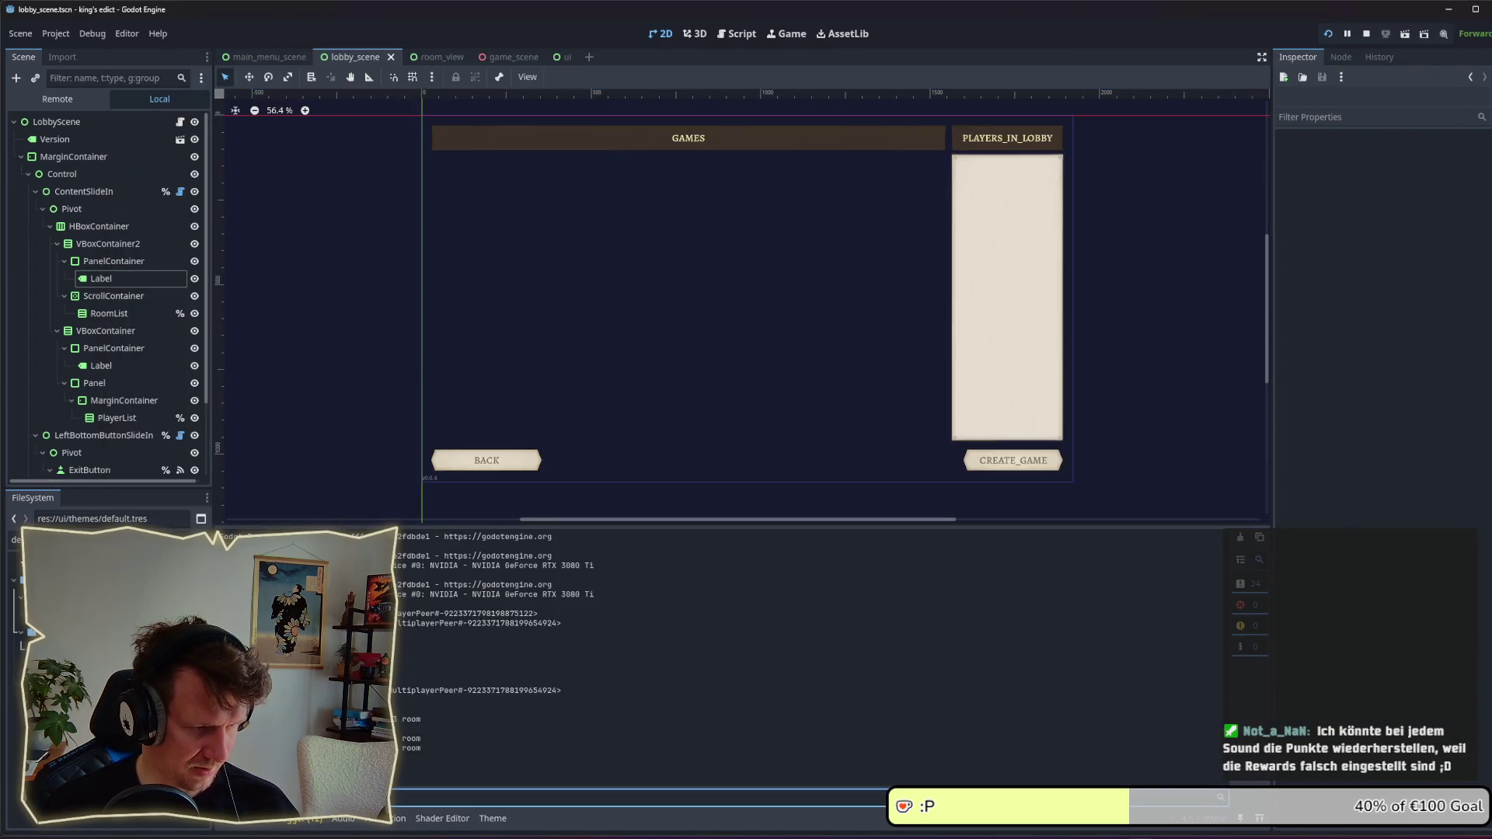
Step: Check the debugger output and return to the 2D scene view
click(306, 820)
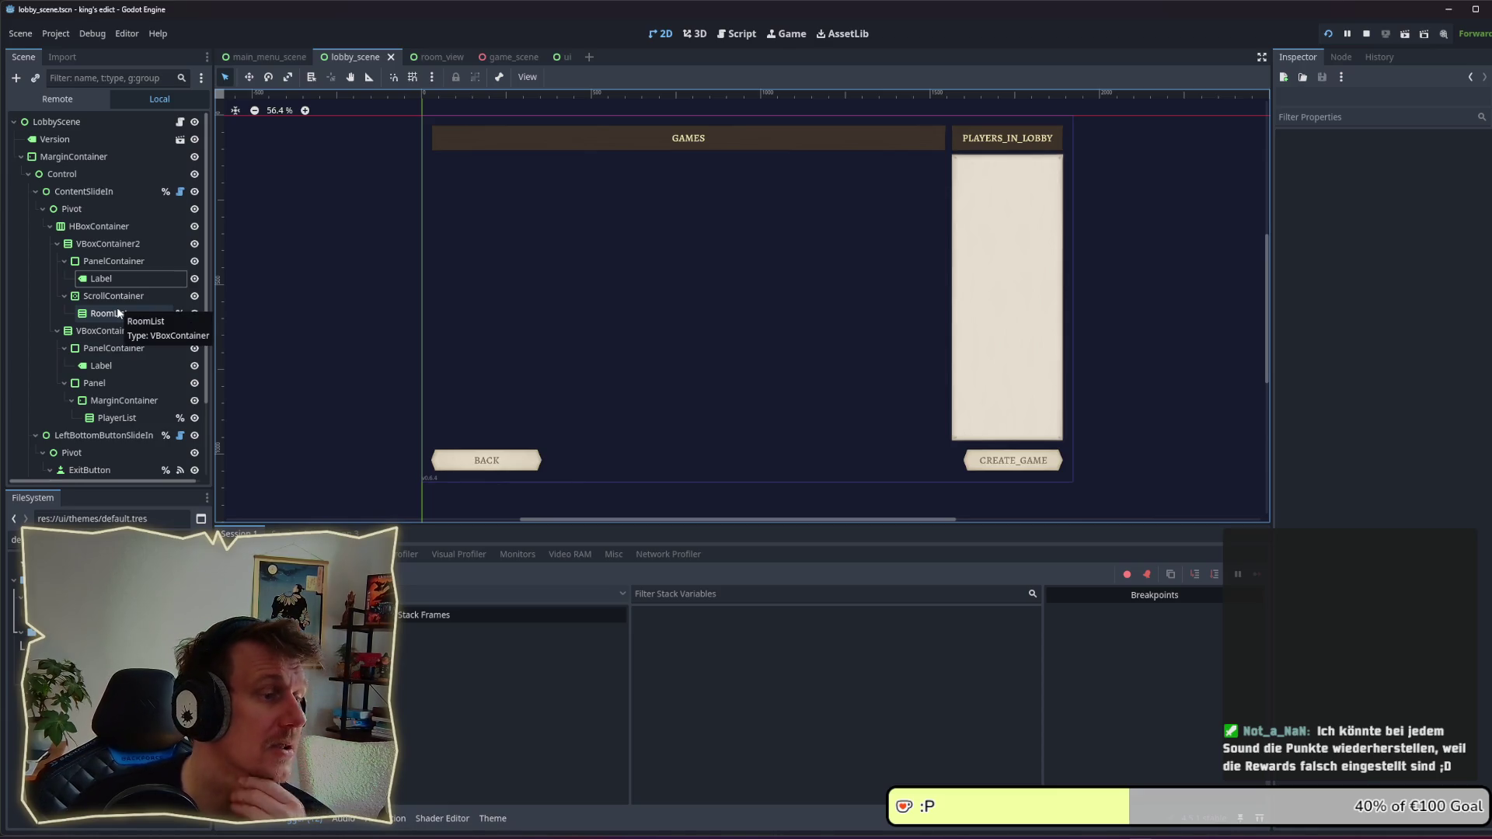
click(680, 33)
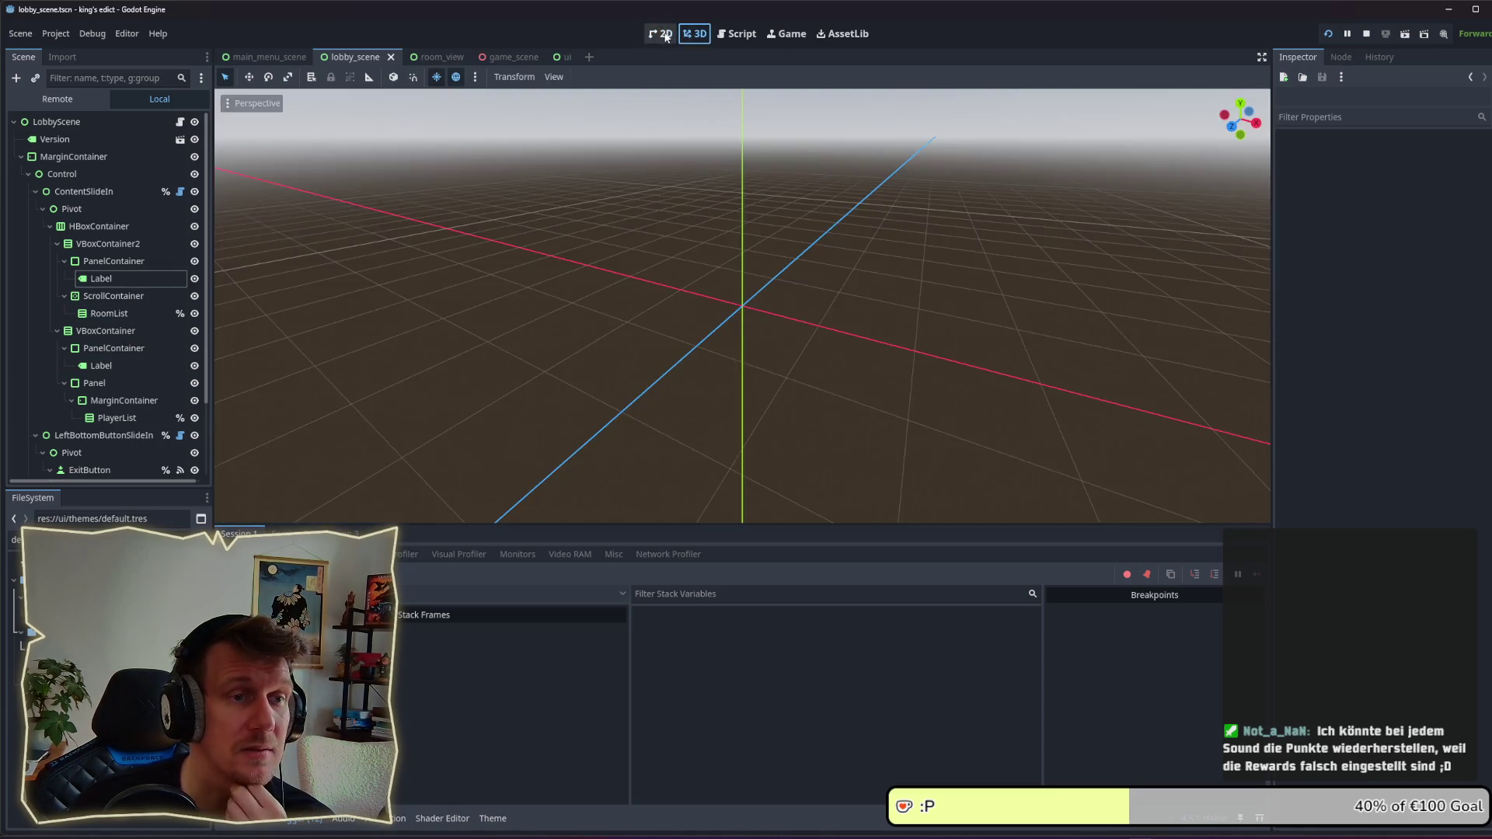
click(662, 33)
Step: Set the ScrollContainer's vertical container sizing to Expand, then save and run the game
click(91, 264)
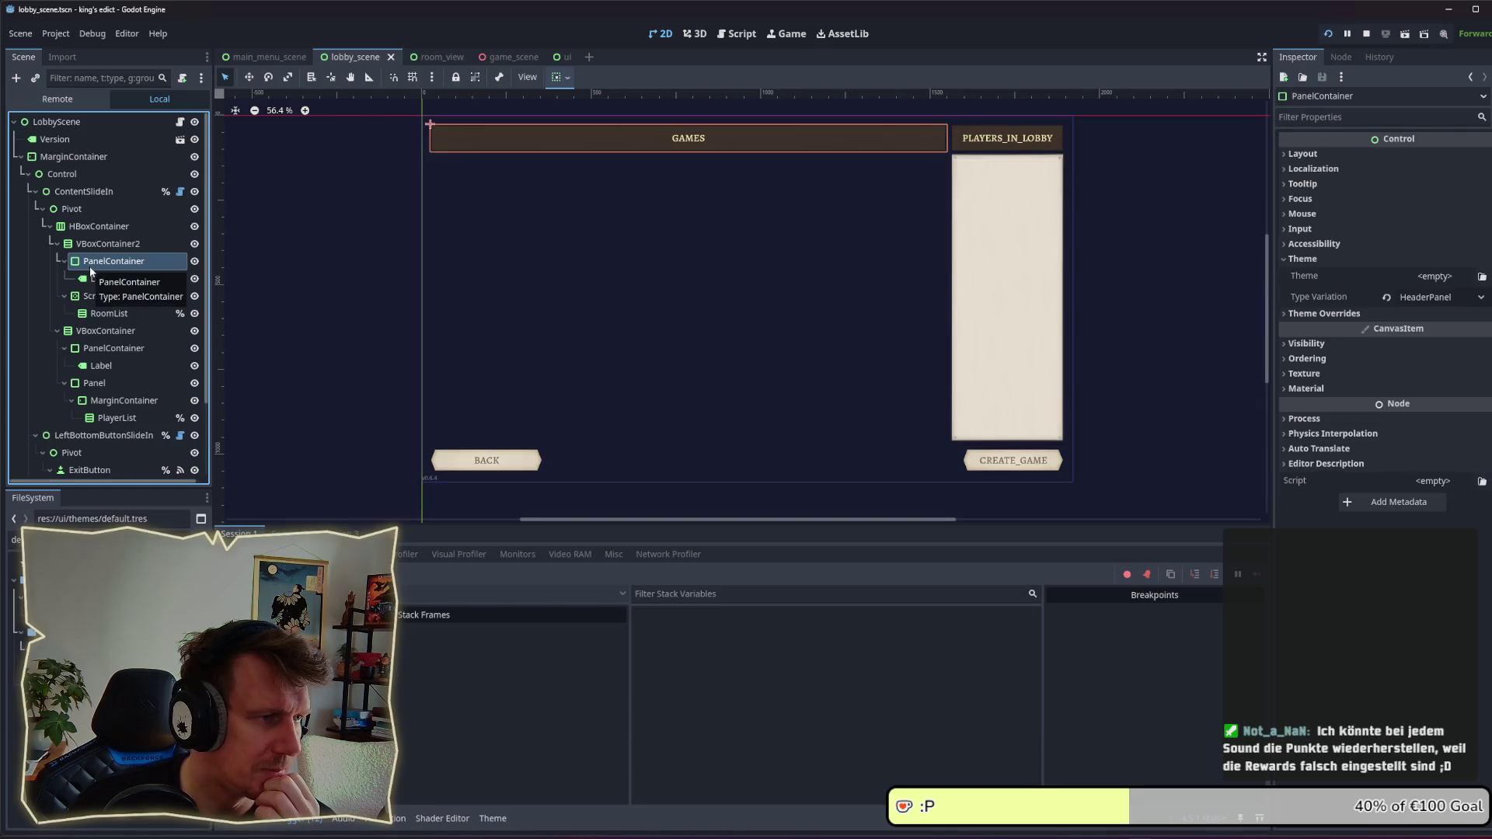
click(108, 296)
click(99, 314)
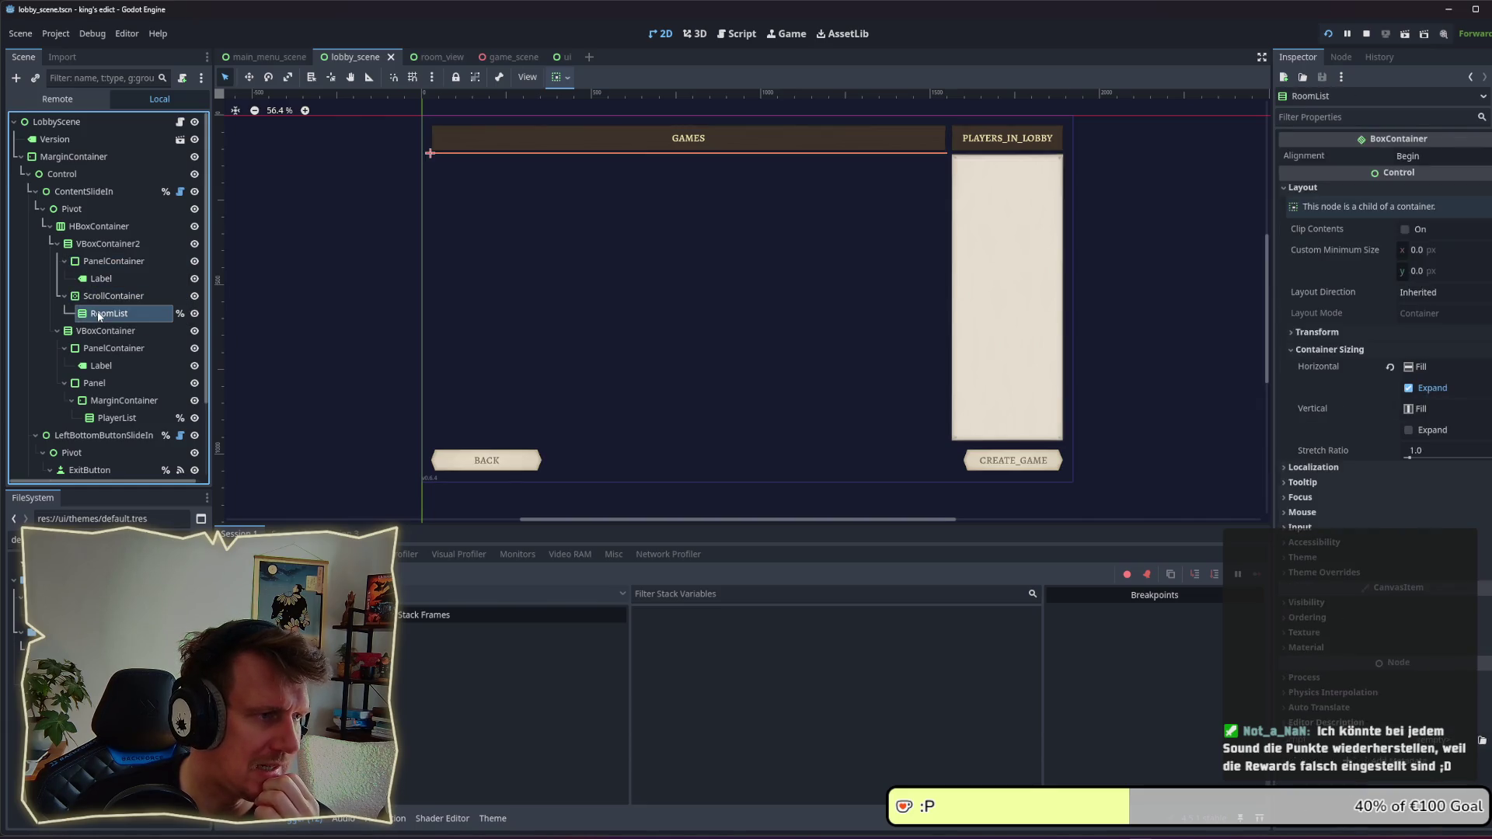
click(105, 296)
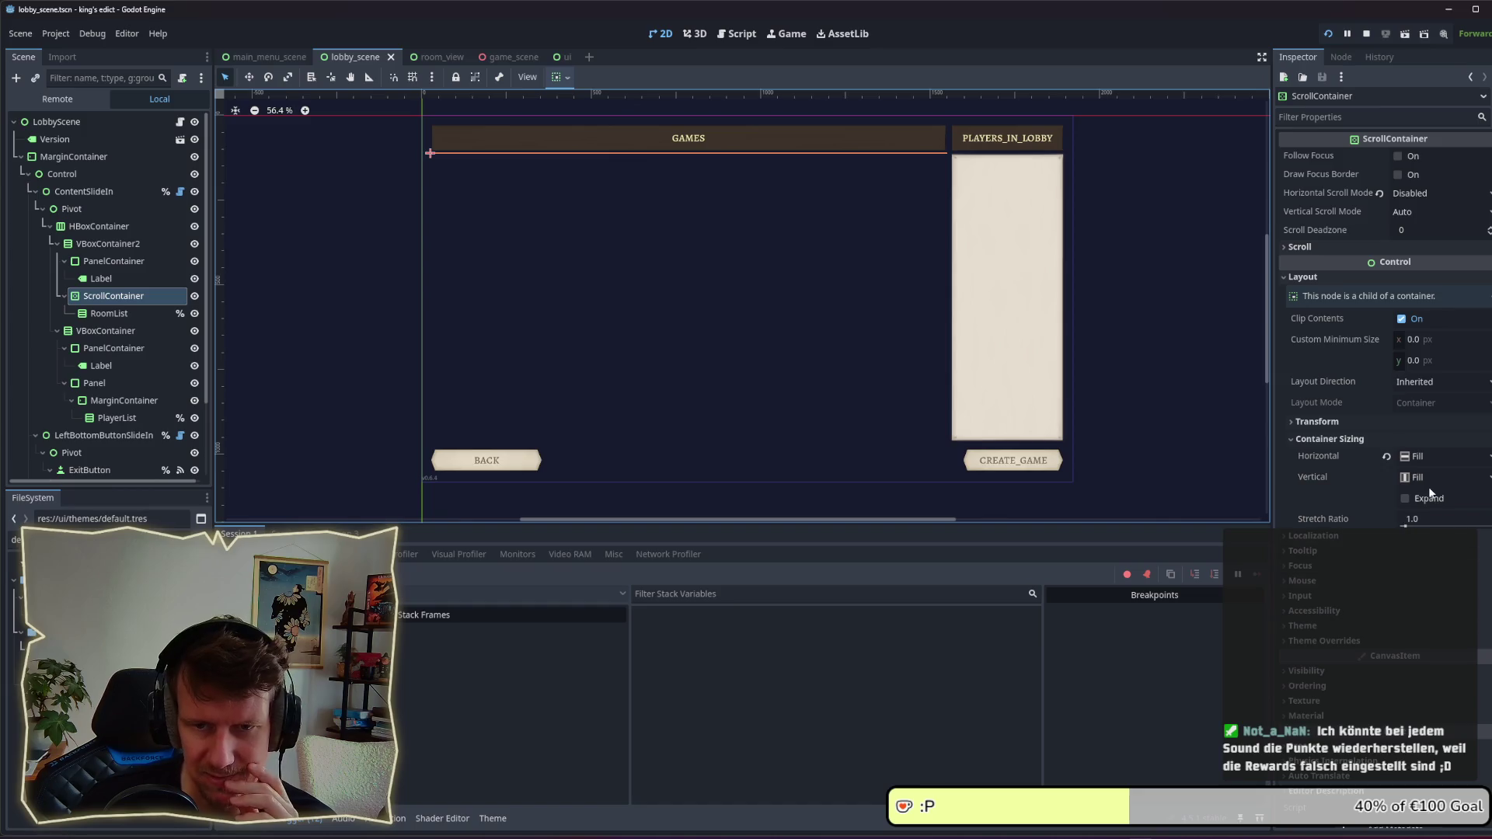
click(1405, 498)
key(F5)
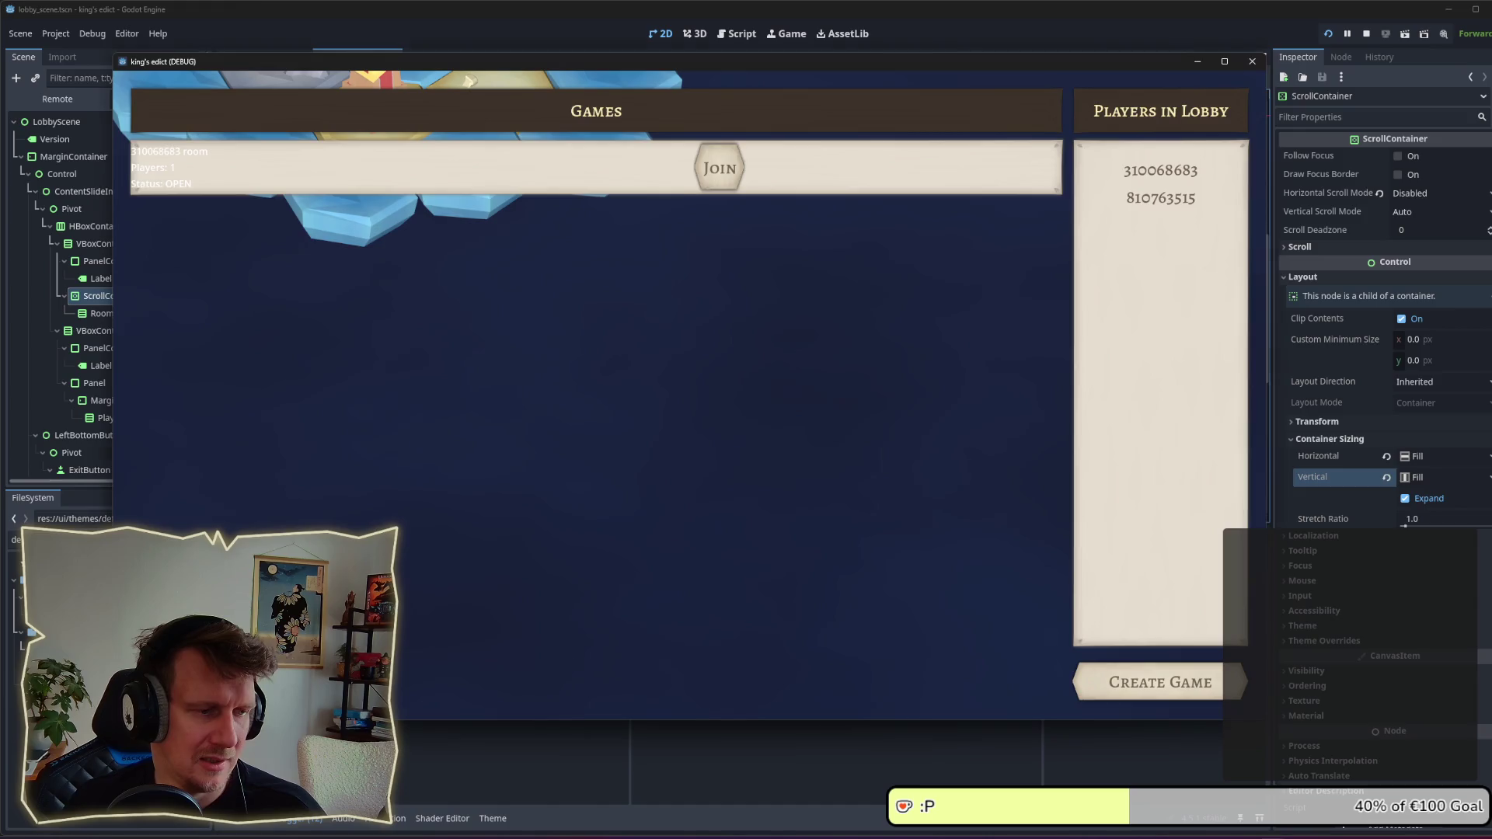
Step: Restart the game, recheck the empty multiplayer lobby, then close it with F8
key(Escape)
click(826, 462)
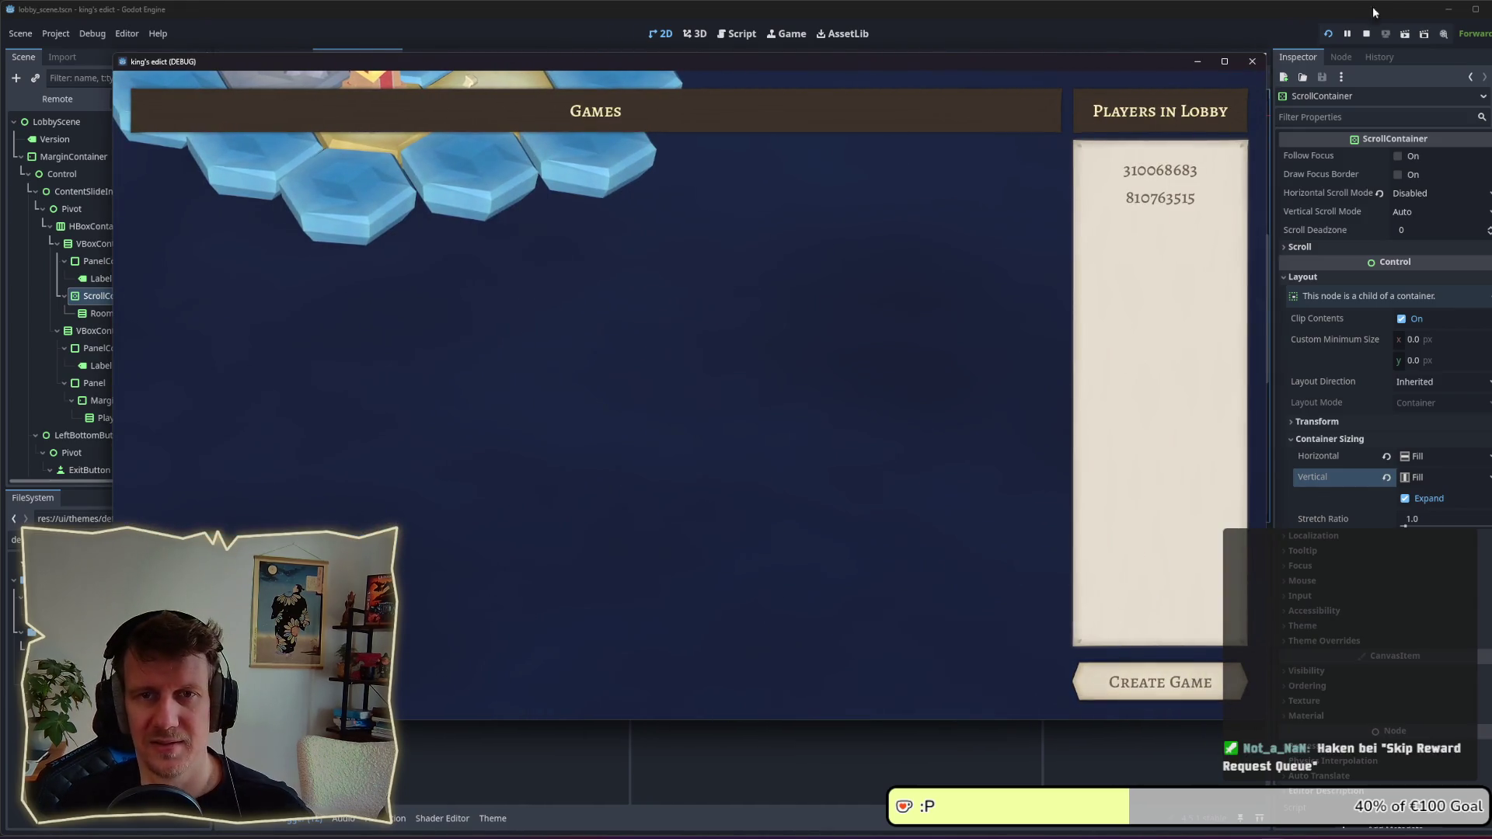
click(1366, 34)
click(1329, 35)
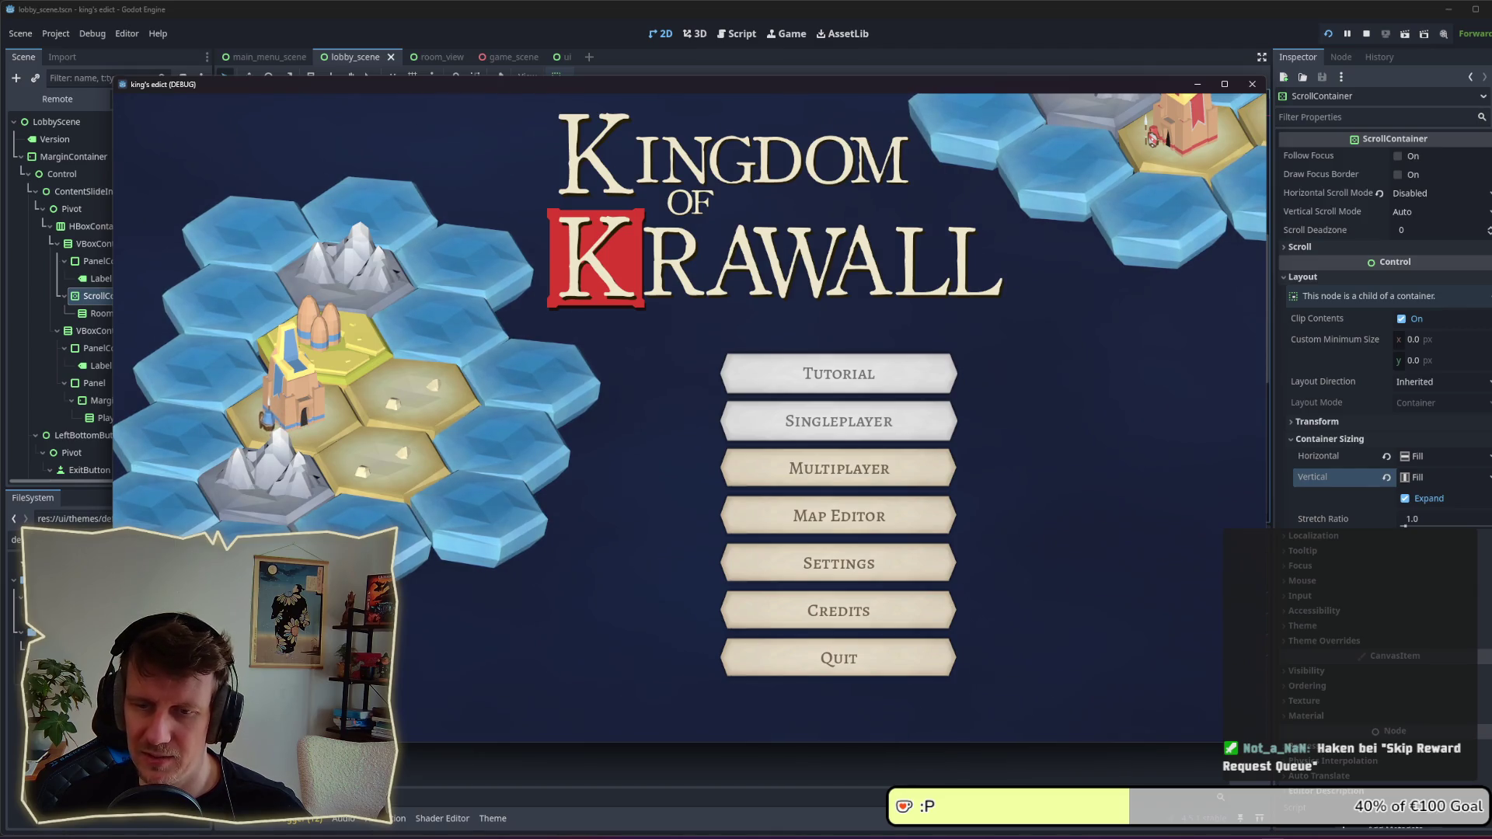
click(839, 469)
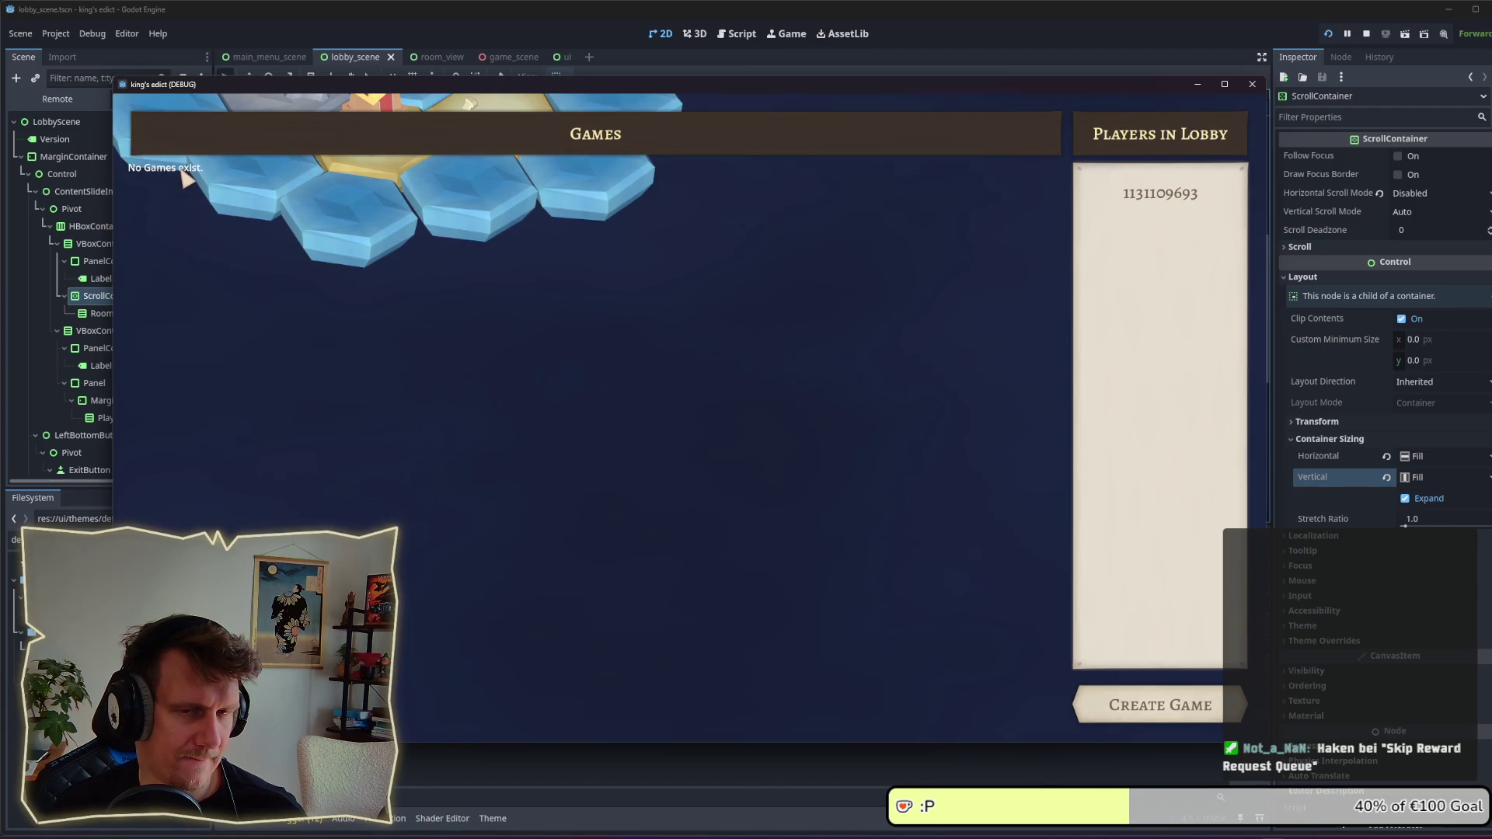
key(F8)
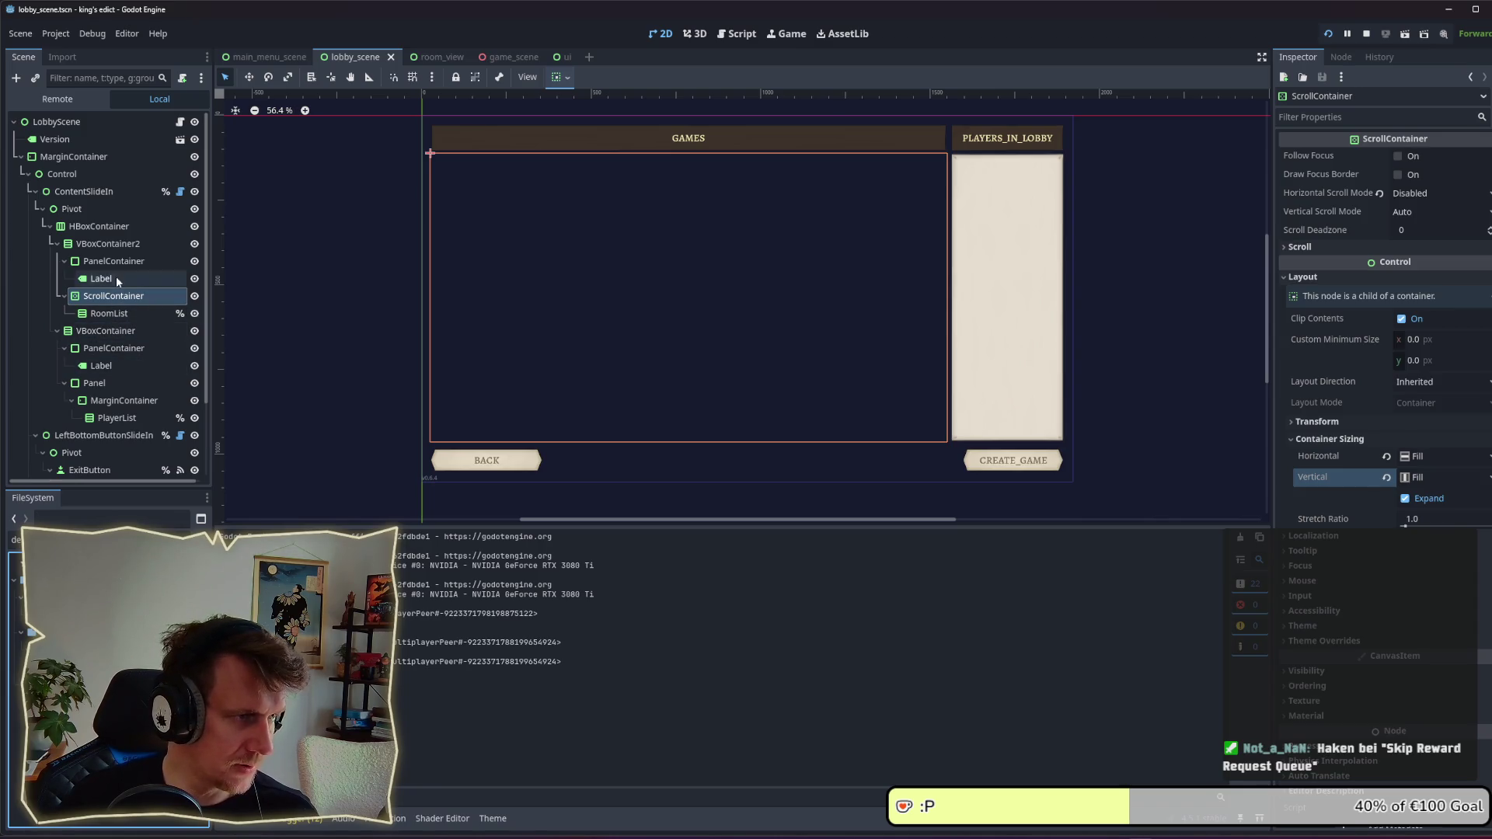
Step: Open lobby_scene.gd and delete the commented-out player highlight lines
click(180, 122)
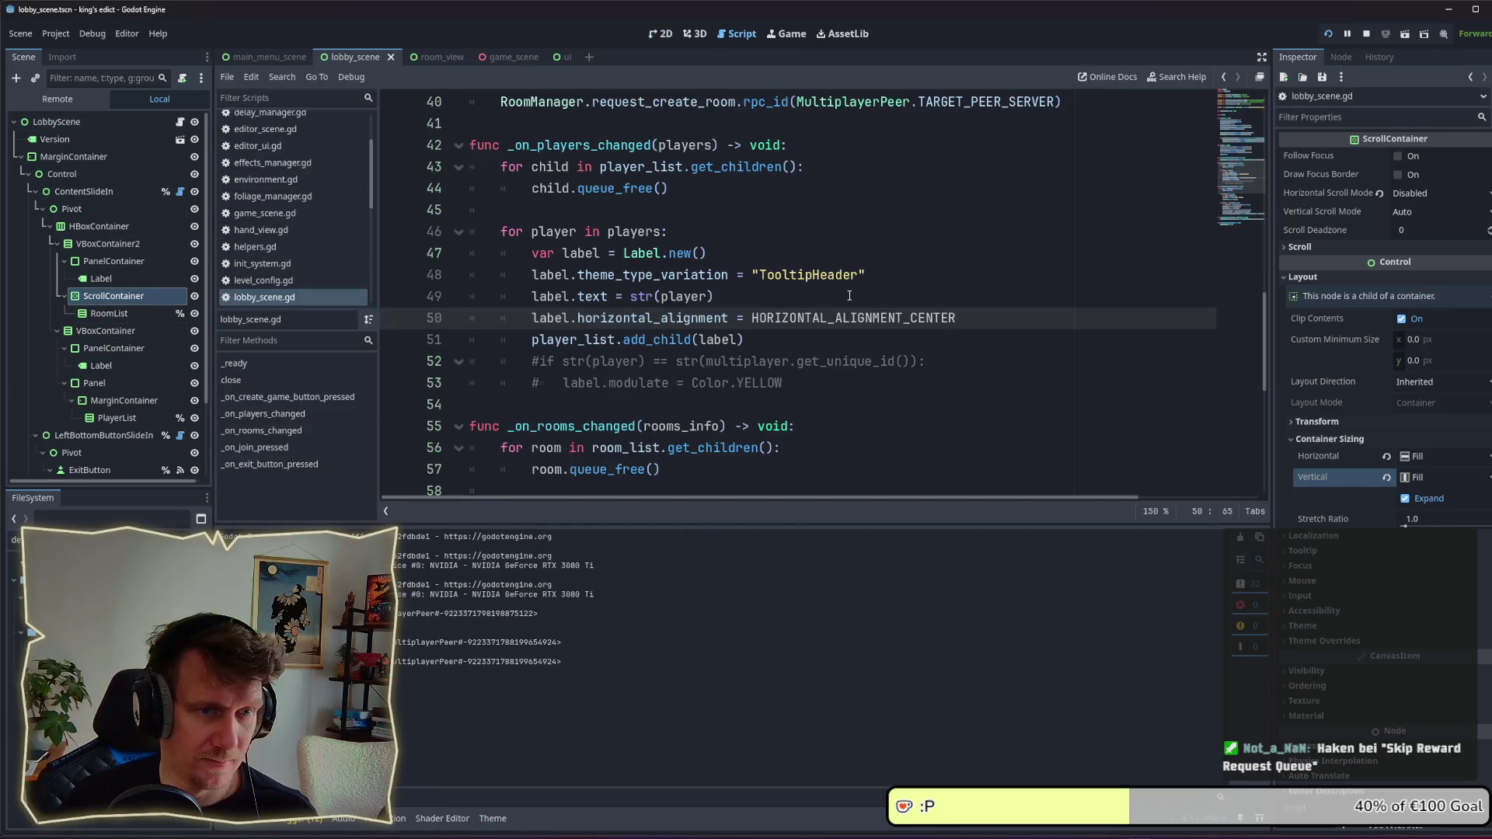
scroll(850, 286, up, 12)
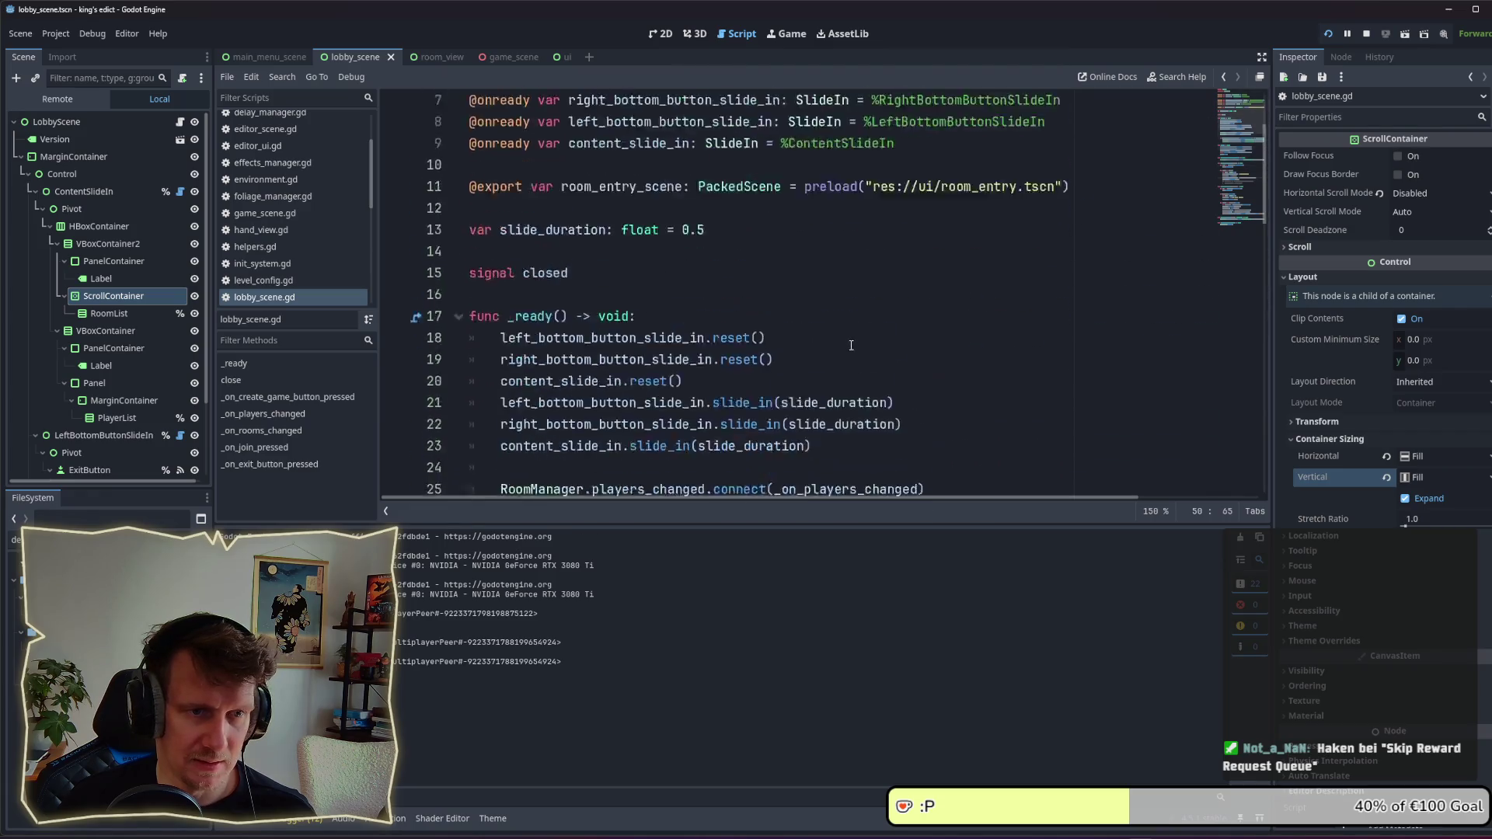
scroll(853, 346, down, 11)
scroll(853, 346, down, 2)
drag(858, 318, 467, 296)
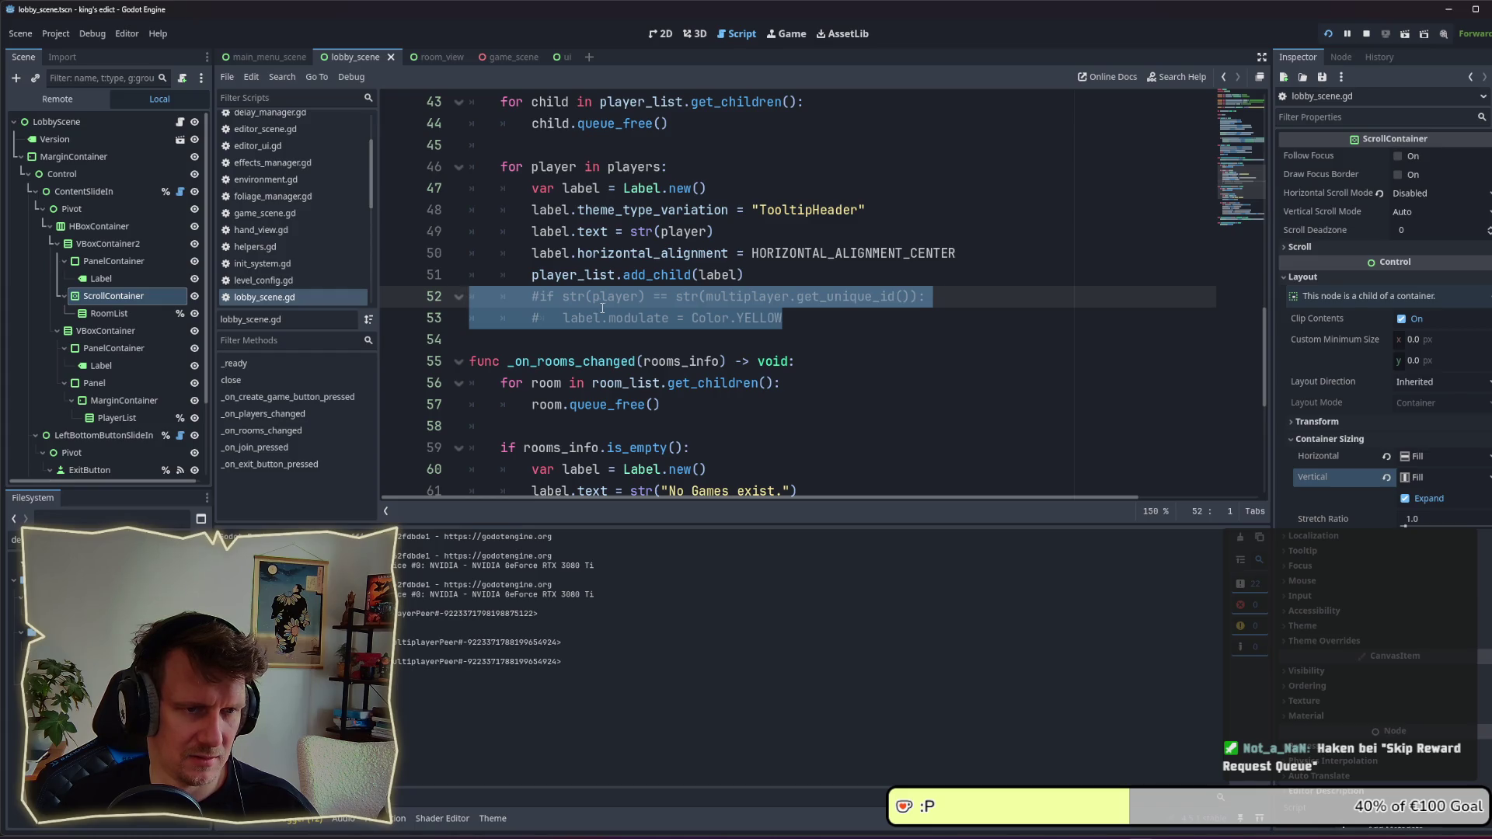
key(BackSpace)
key(BackSpace)
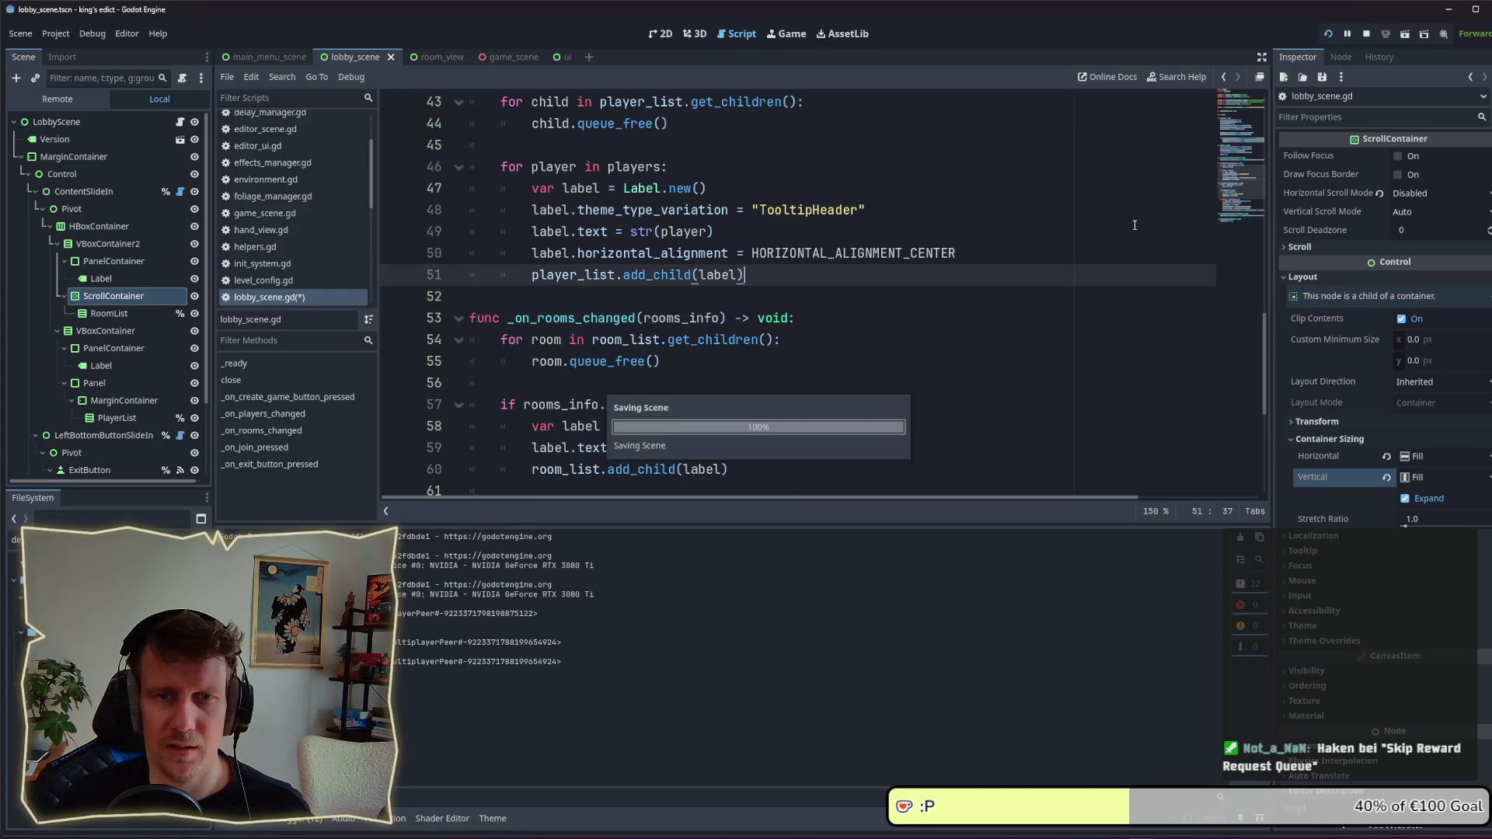
Step: Select the hard-coded "No Games exist." text on line 59
click(1256, 112)
scroll(766, 335, down, 15)
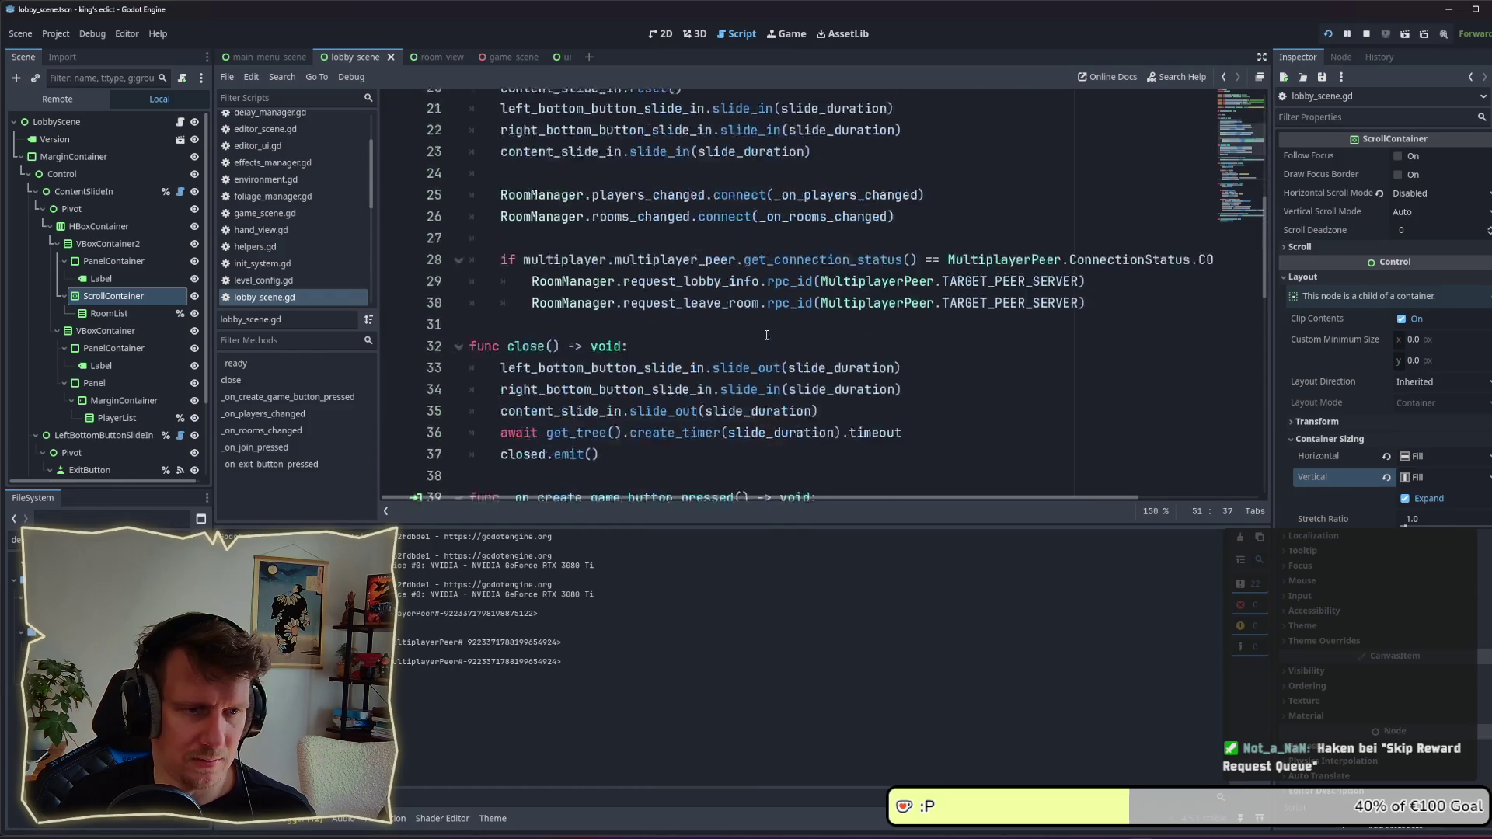
click(812, 191)
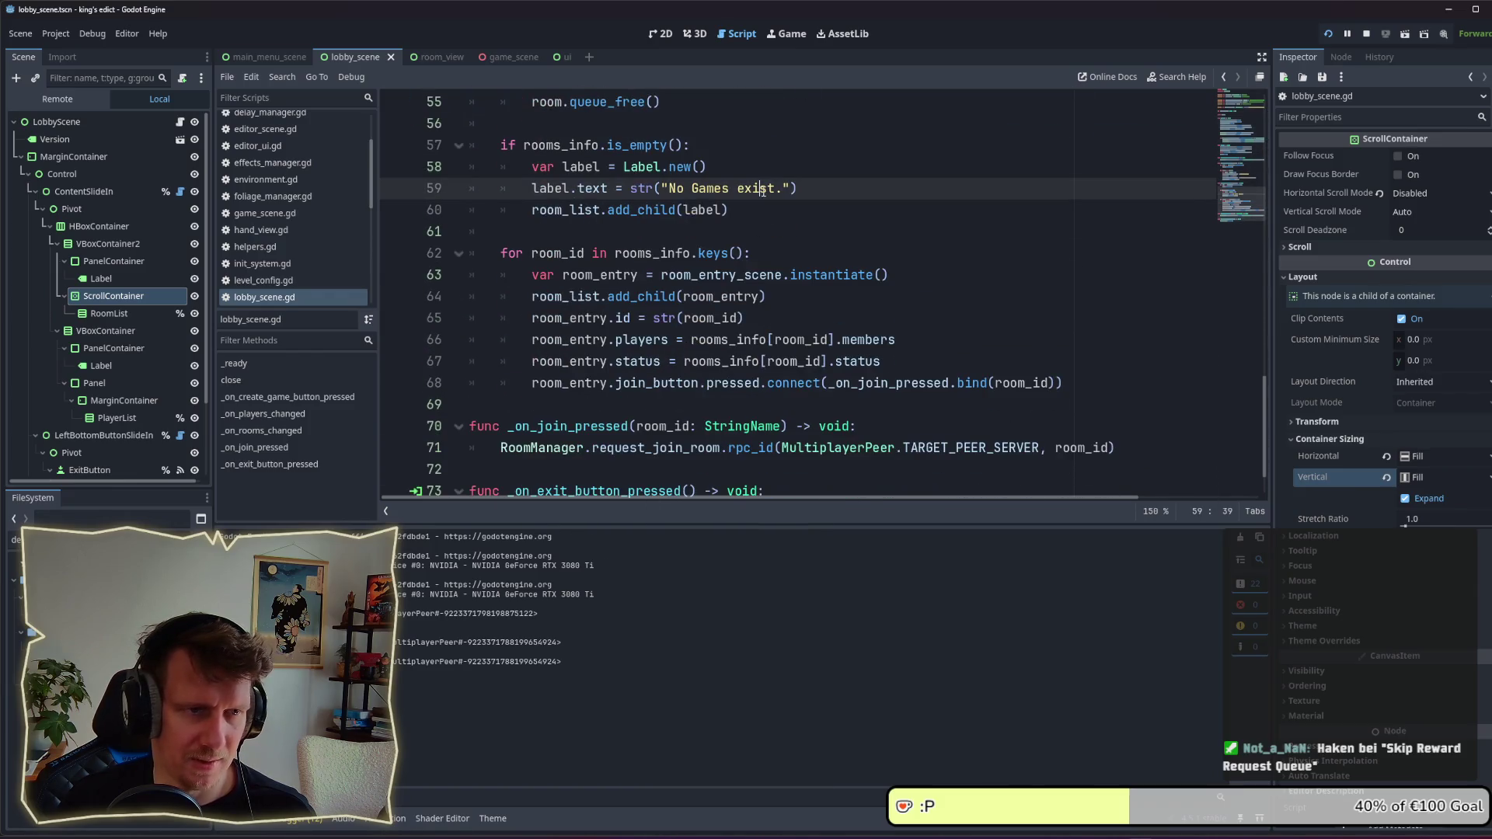
scroll(814, 194, up, 2)
click(785, 283)
click(793, 318)
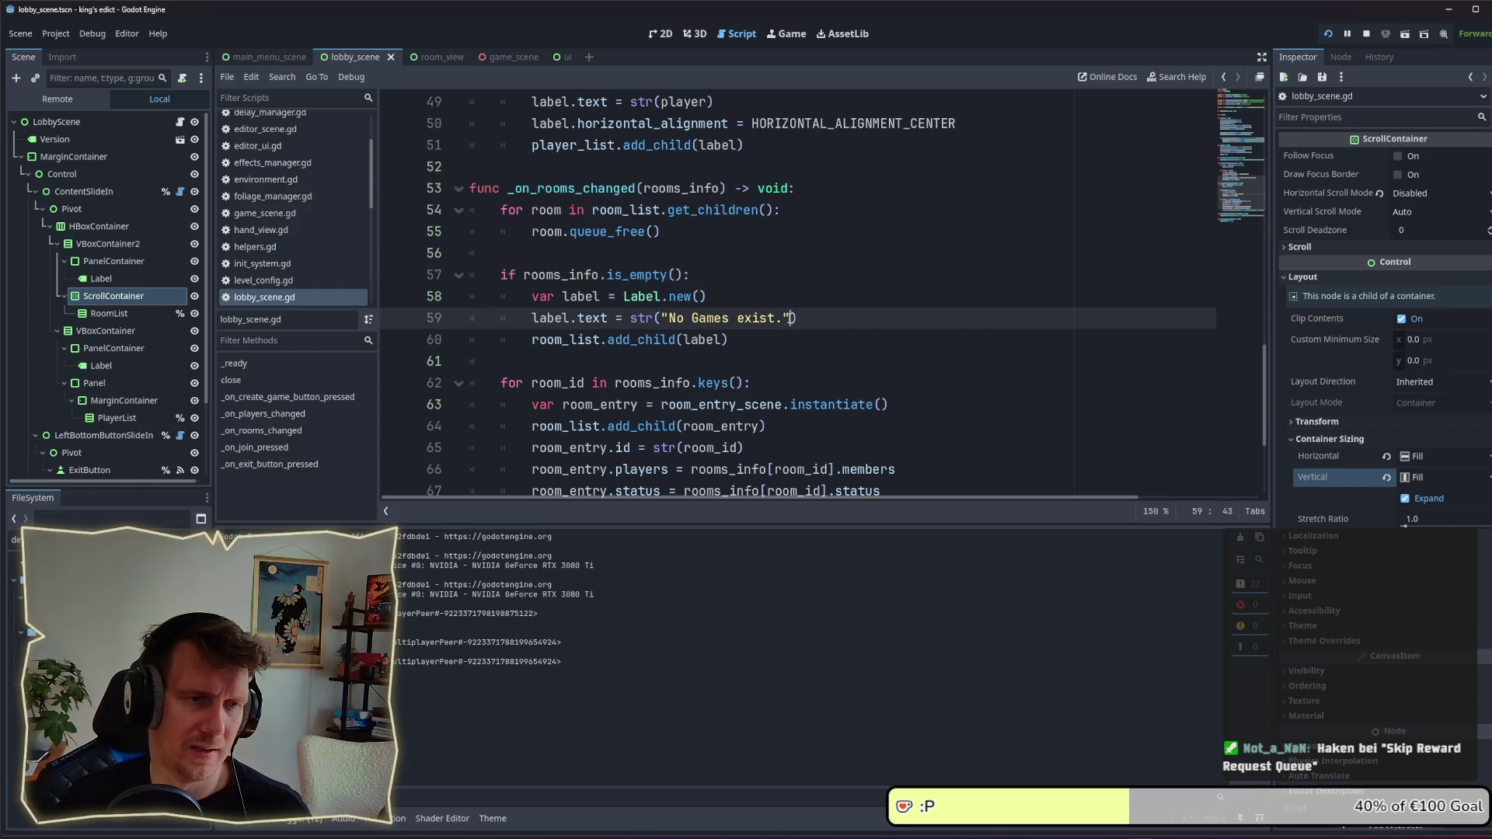
drag(790, 318, 664, 325)
Step: Replace it with tr("NO_GAMES_FOUND"), save the script, and select the key for copying
text(tr)
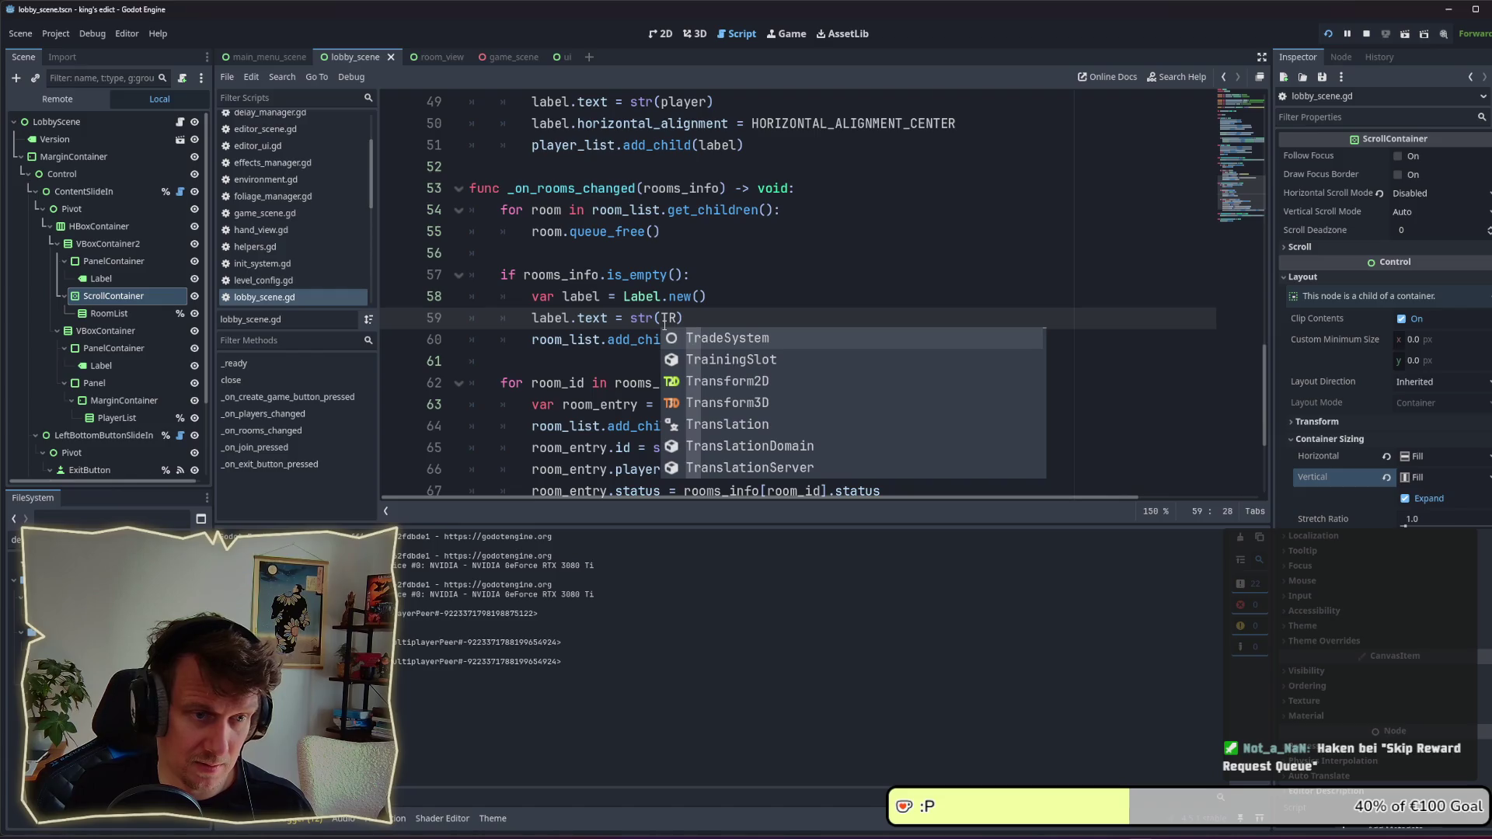
key(Escape)
key(BackSpace)
key(BackSpace)
text(TR.)
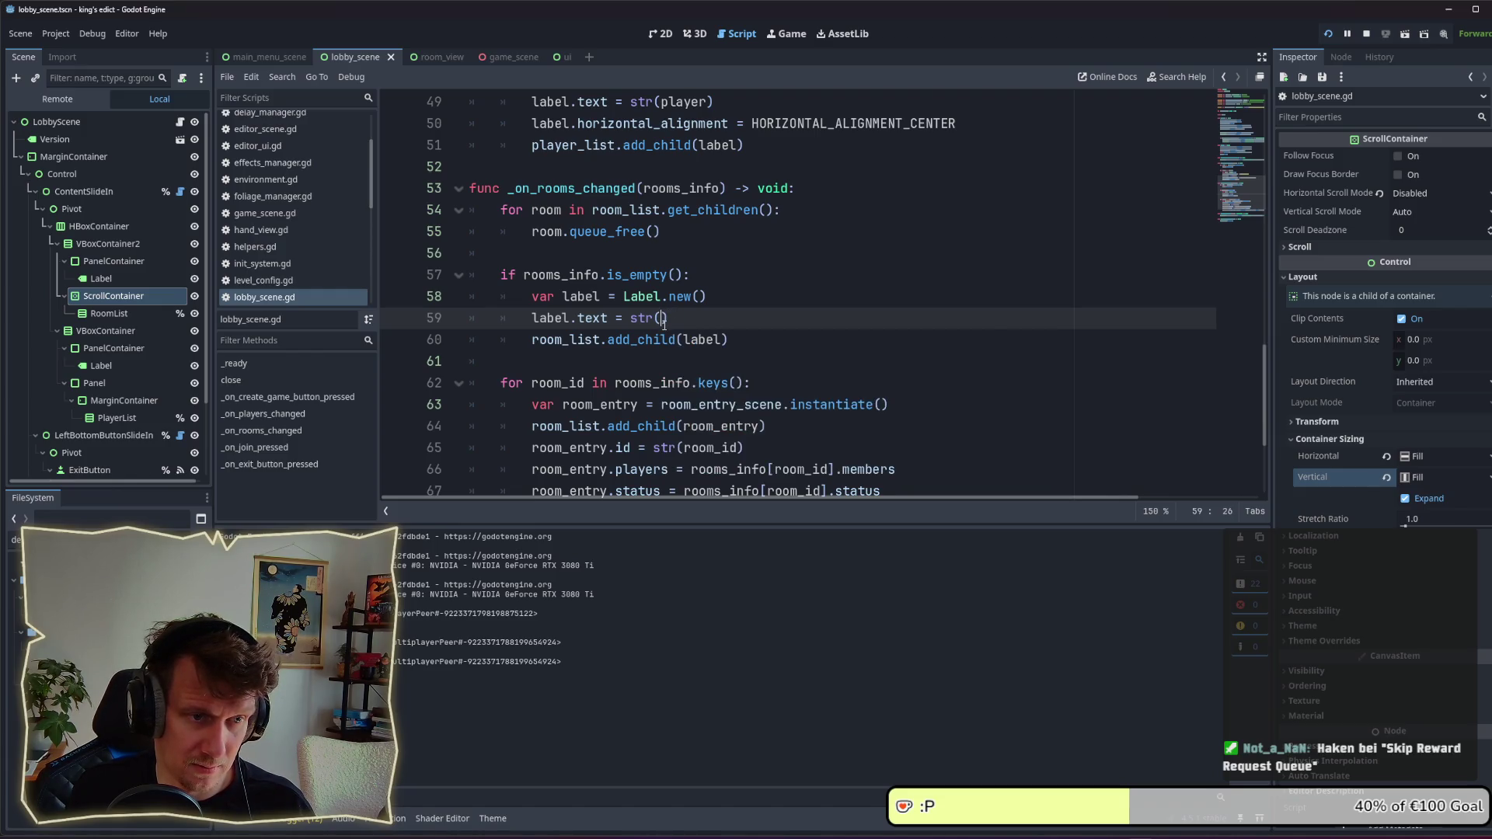
key(Escape)
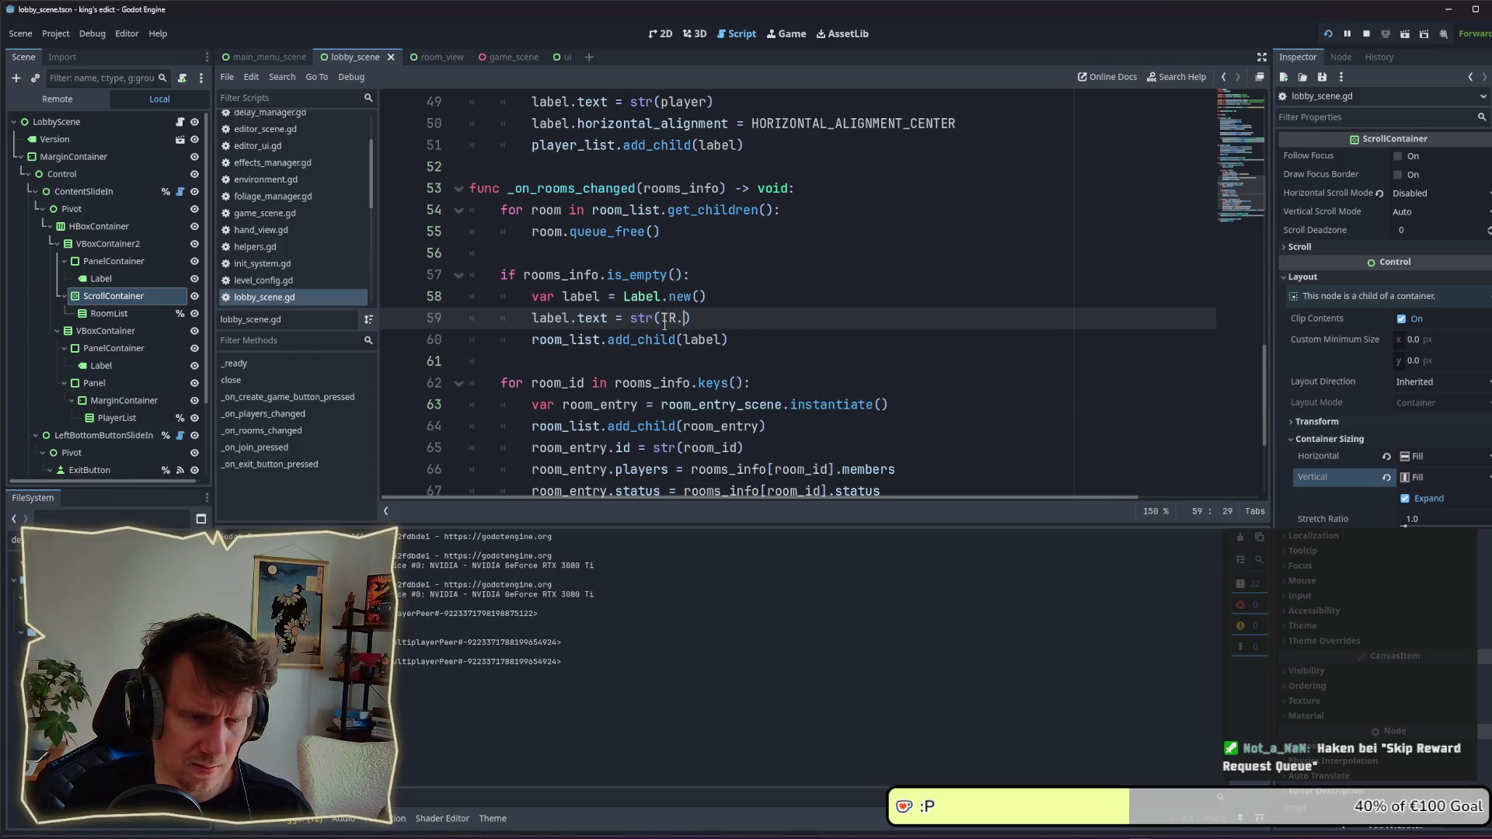
key(Escape)
text(ra)
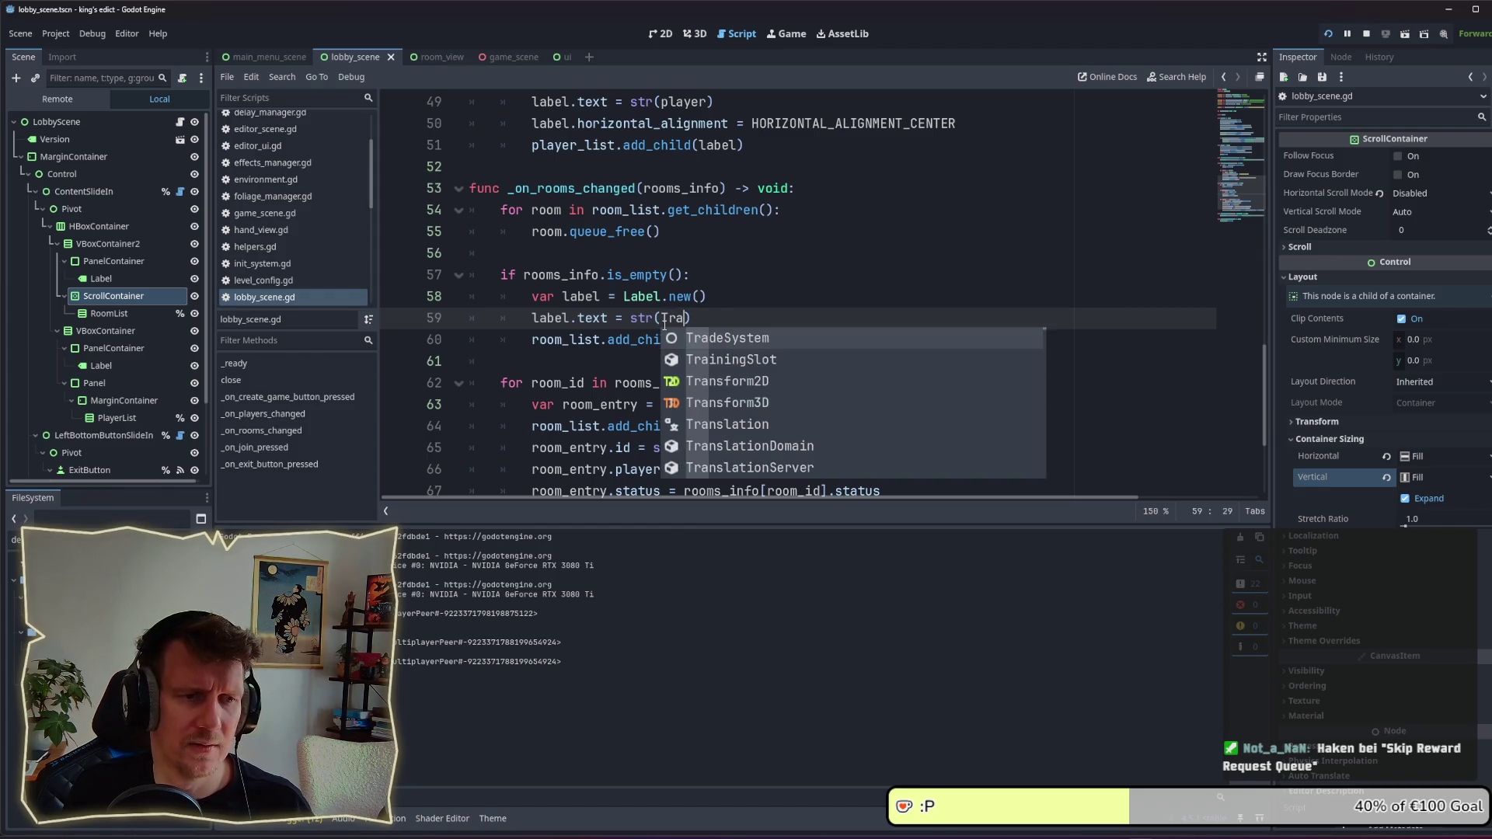
text(nslate)
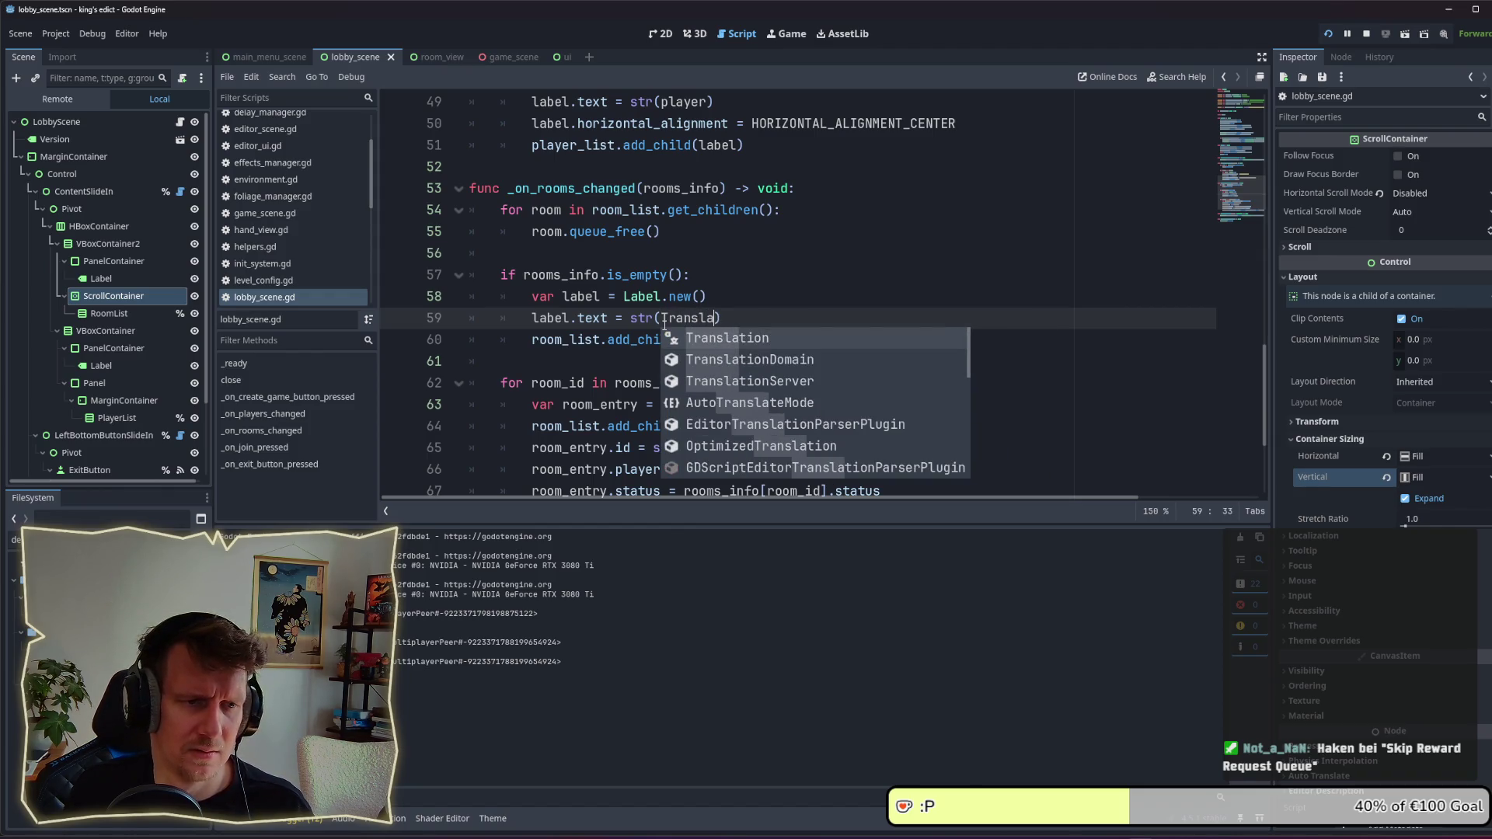
text(Ser)
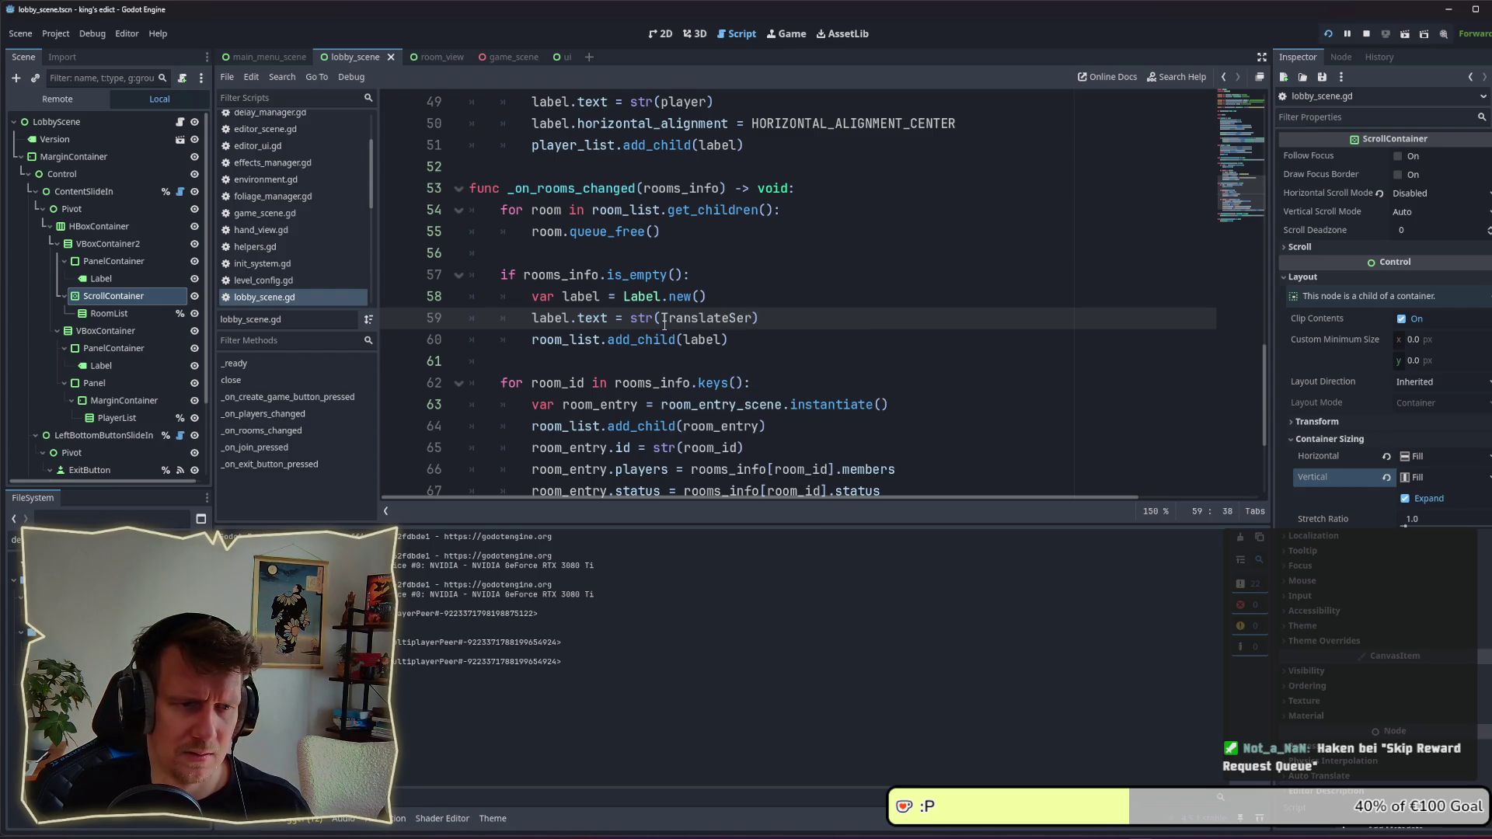
key(BackSpace)
key(BackSpace)
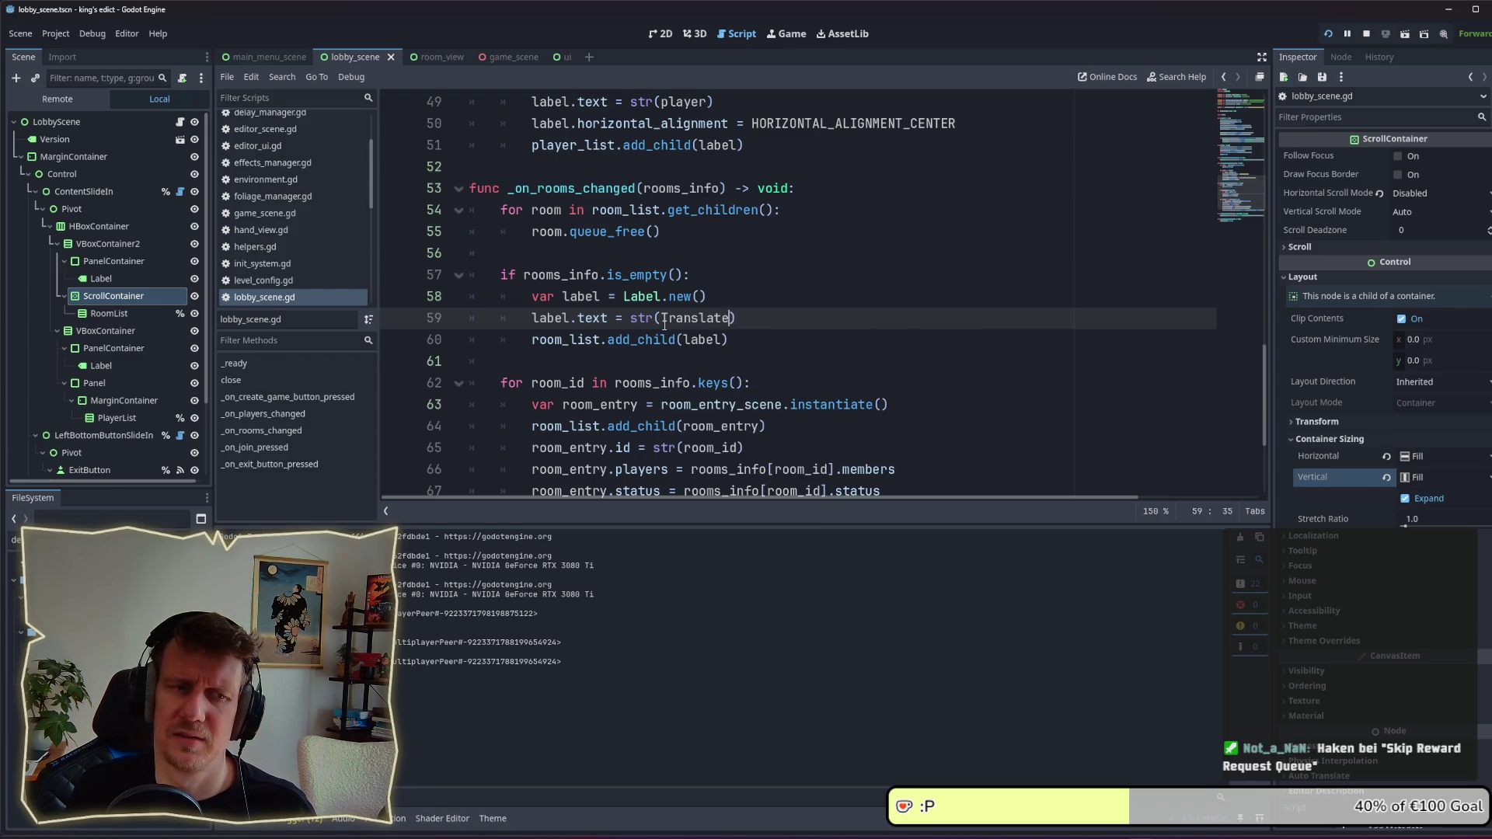
key(ctrl+BackSpace)
text(tr)
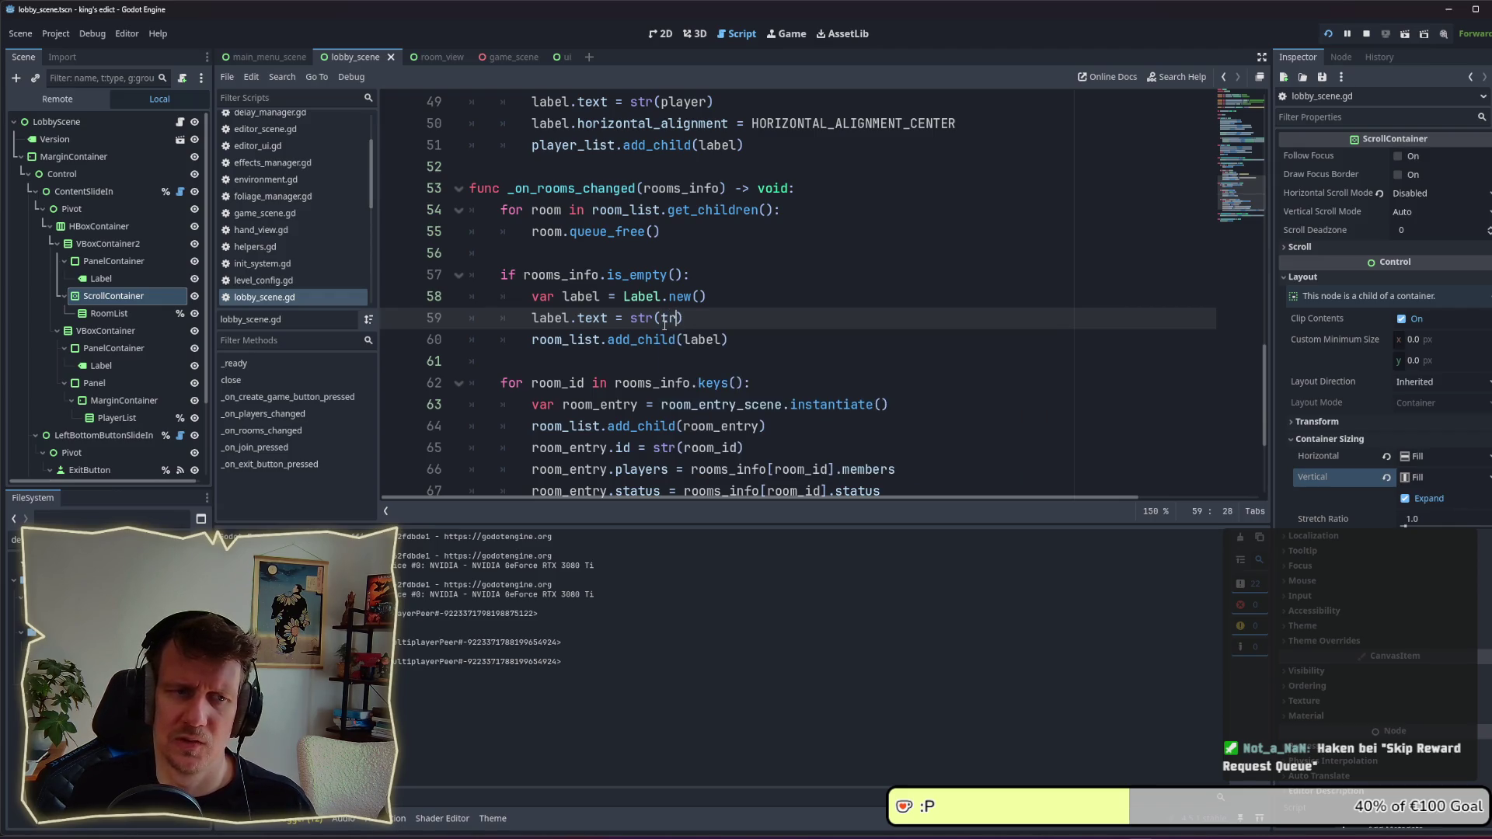
text((")
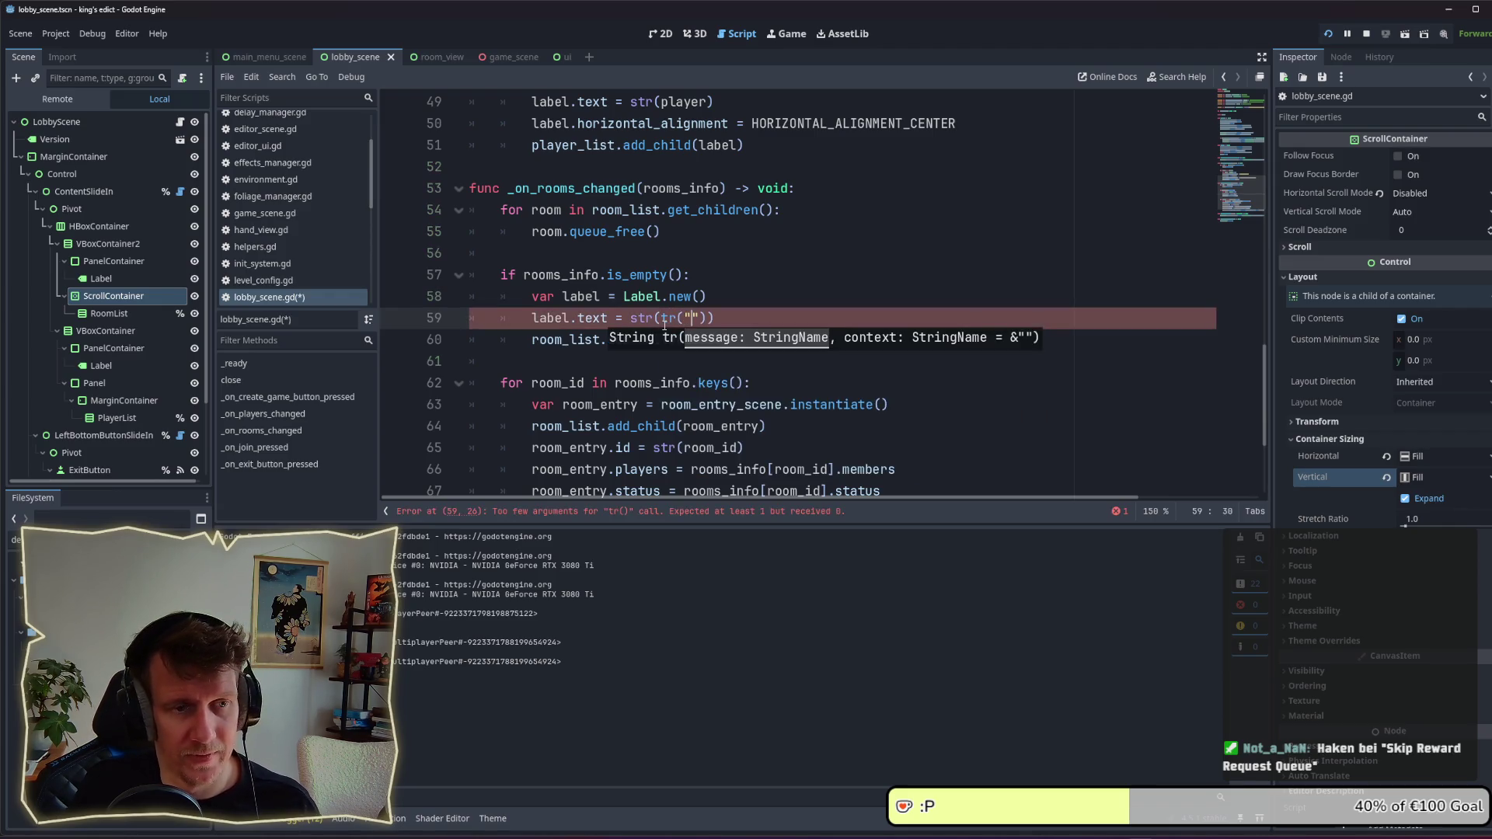
text(NO_GAMES_)
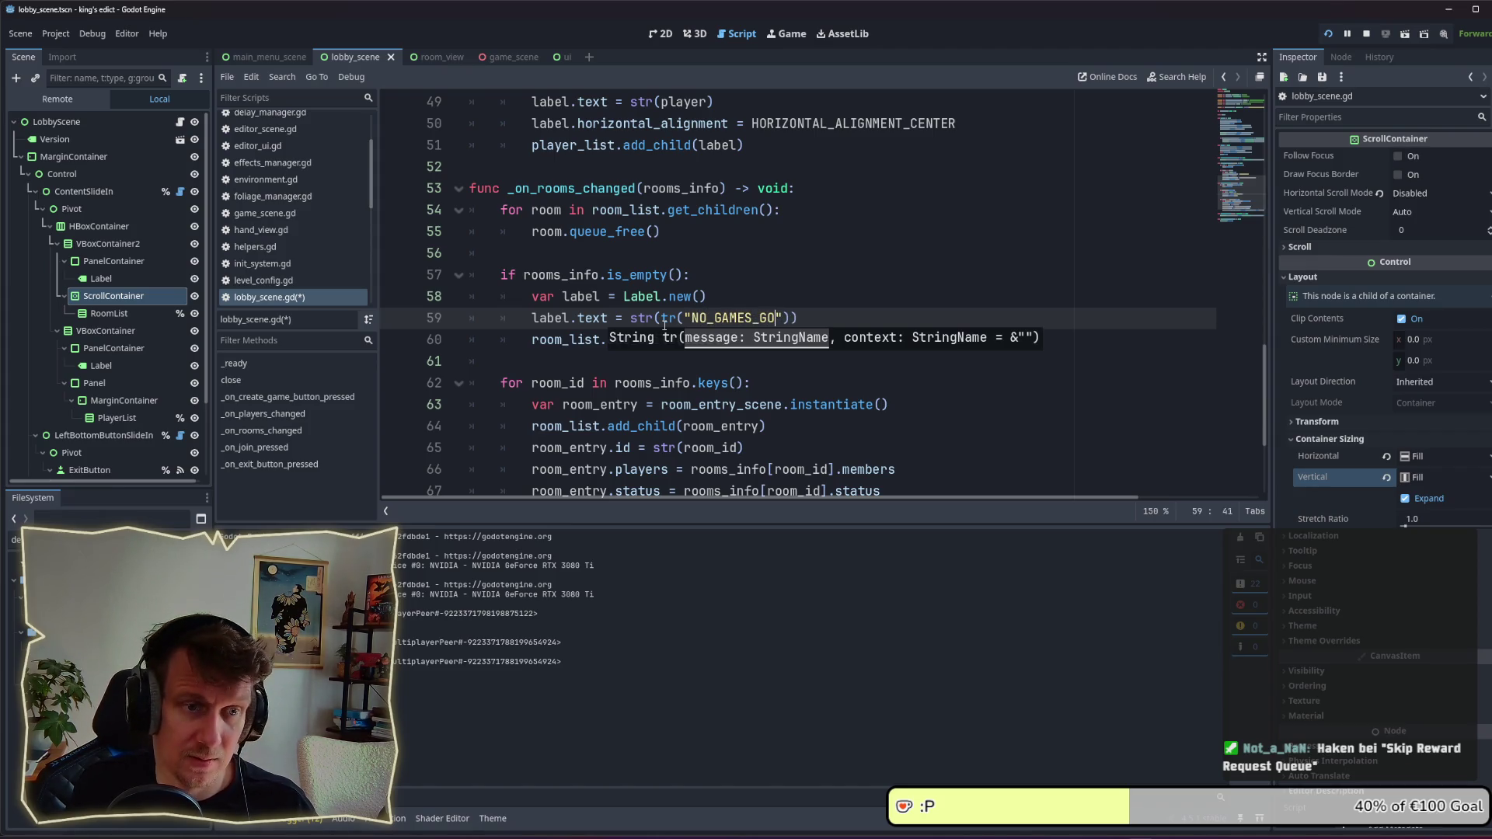
text(FO)
text(UND)
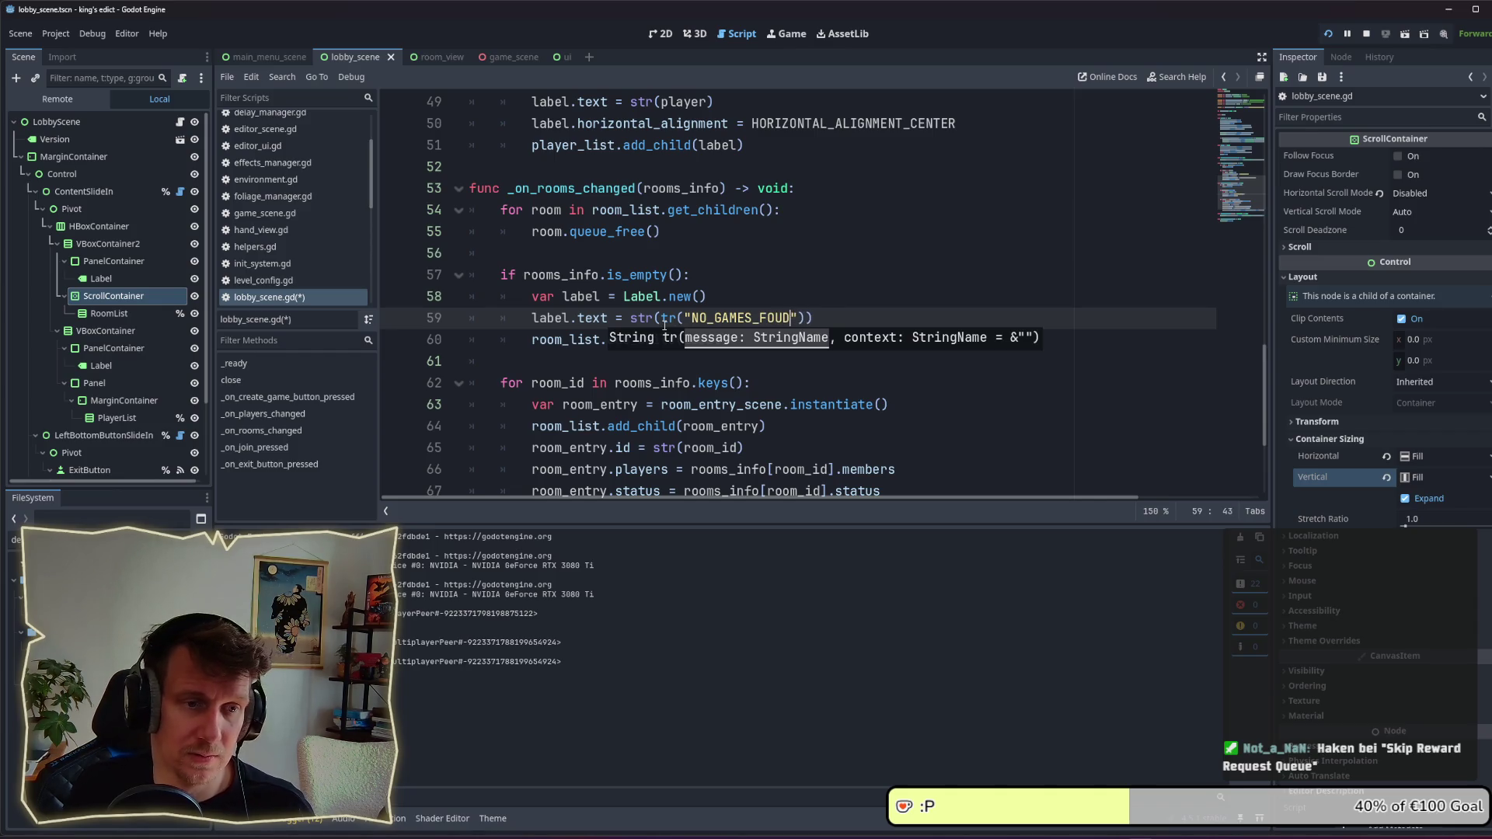
key(ctrl+s)
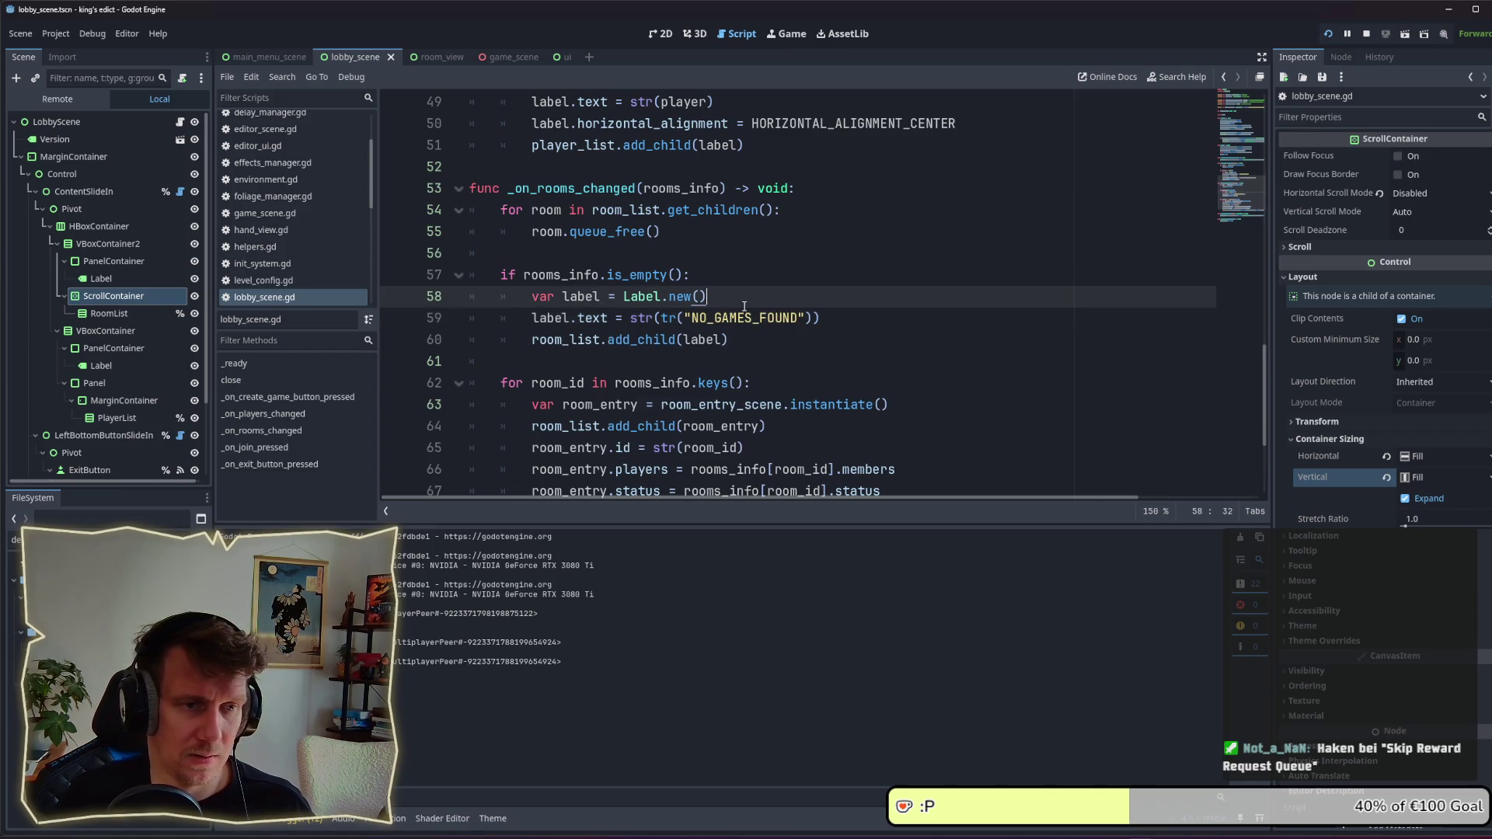
double_click(744, 317)
key(alt+Tab)
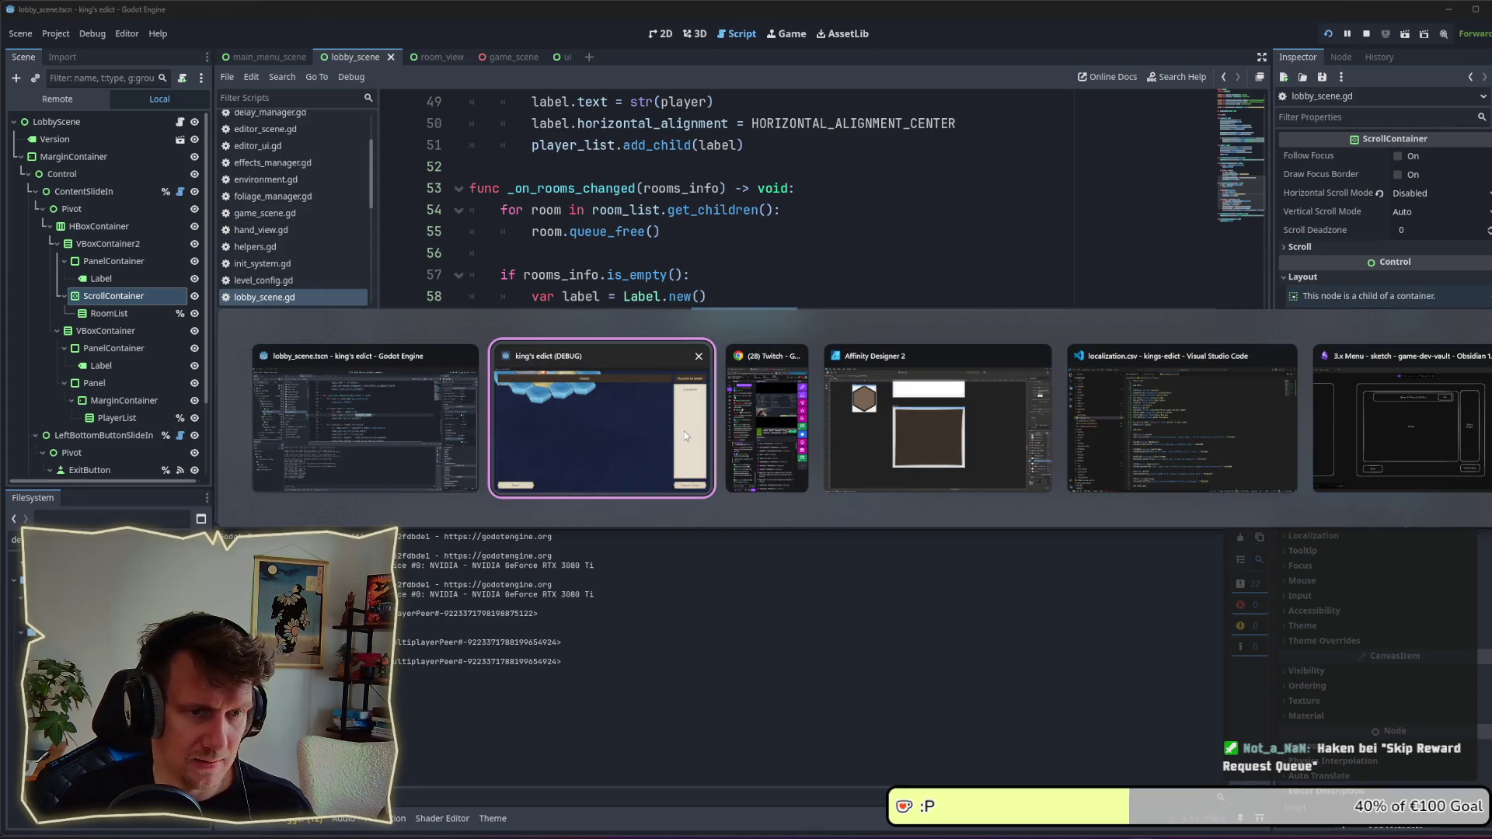
Step: Add the row 'NO_GAMES_FOUND,No Games Found,Keine Spiele gefunden' below GAMES and save
click(1201, 434)
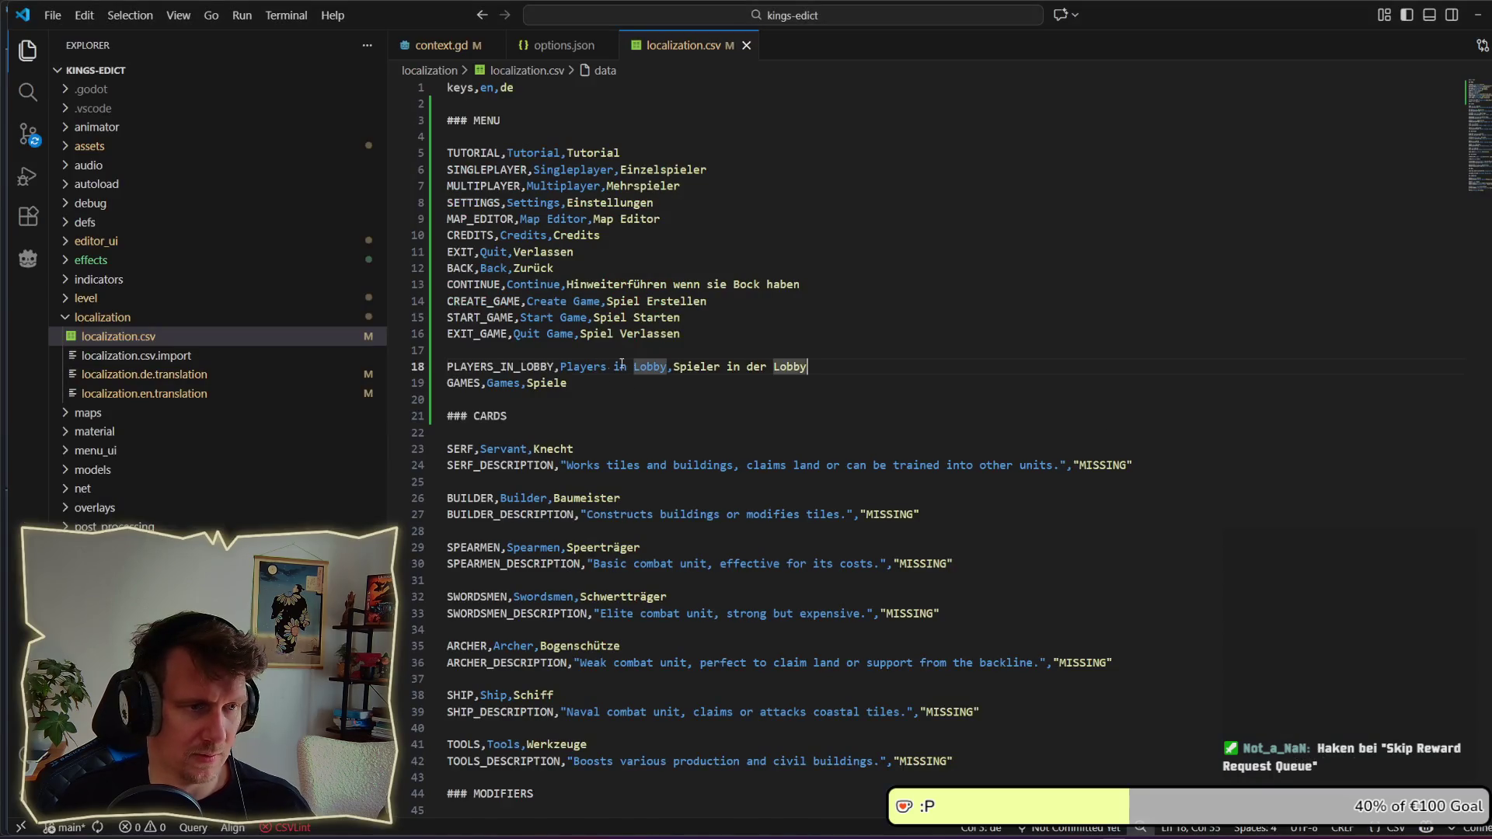
click(747, 378)
key(Return)
text(NO_GAMES_FOUND)
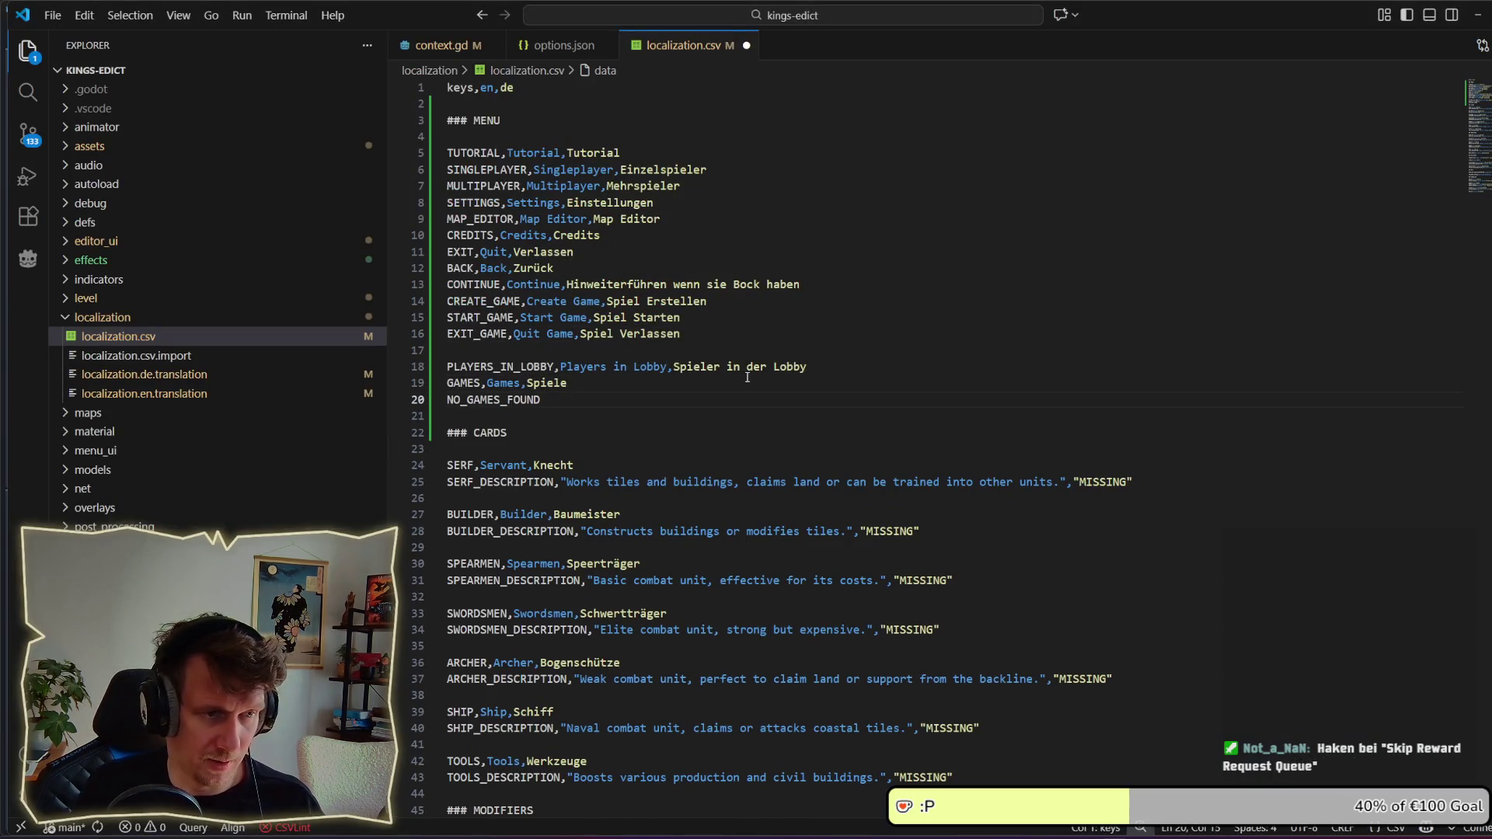
text(,No F)
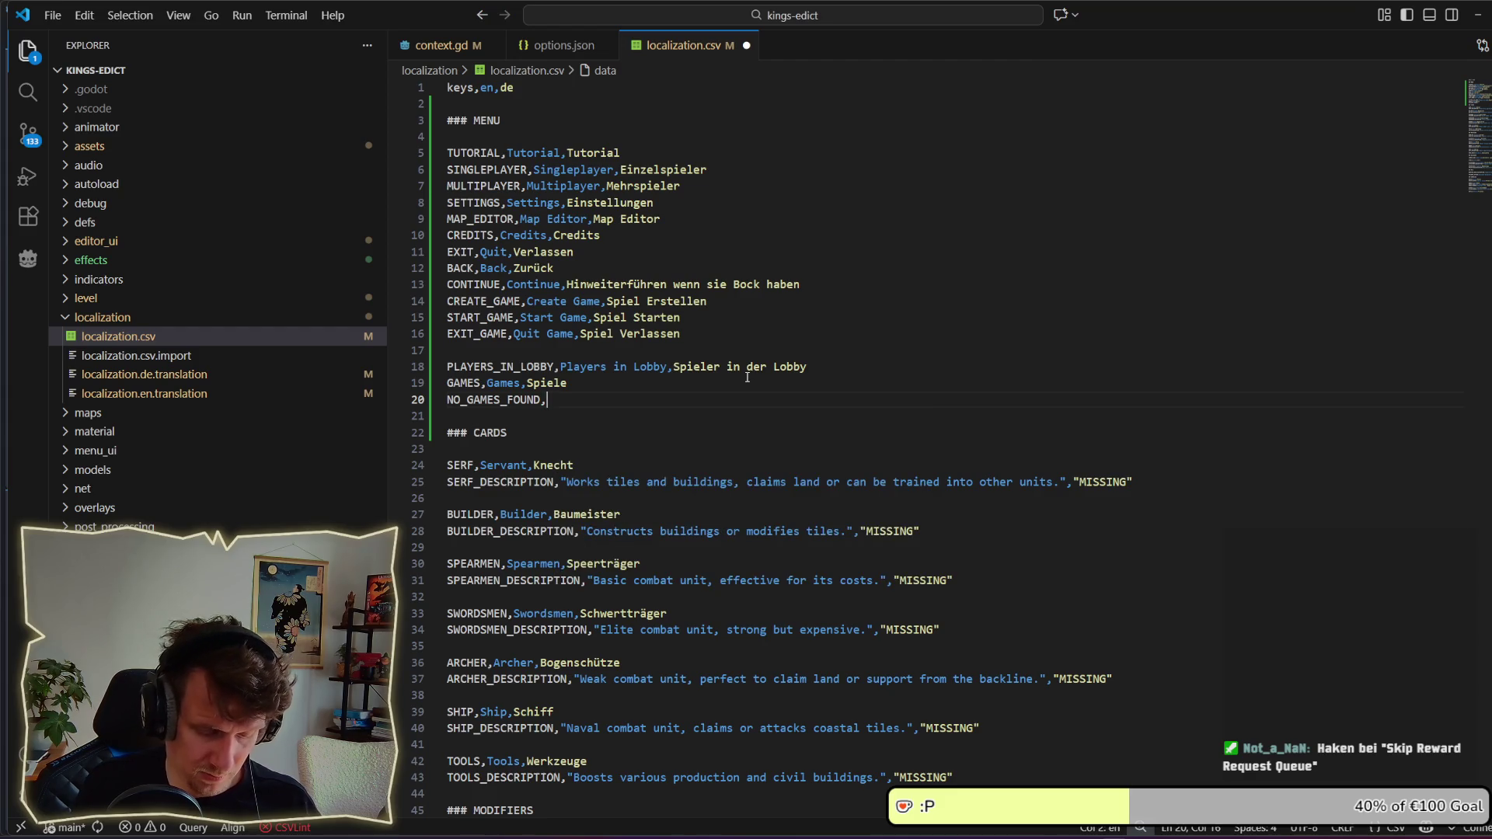
key(BackSpace)
text(Game)
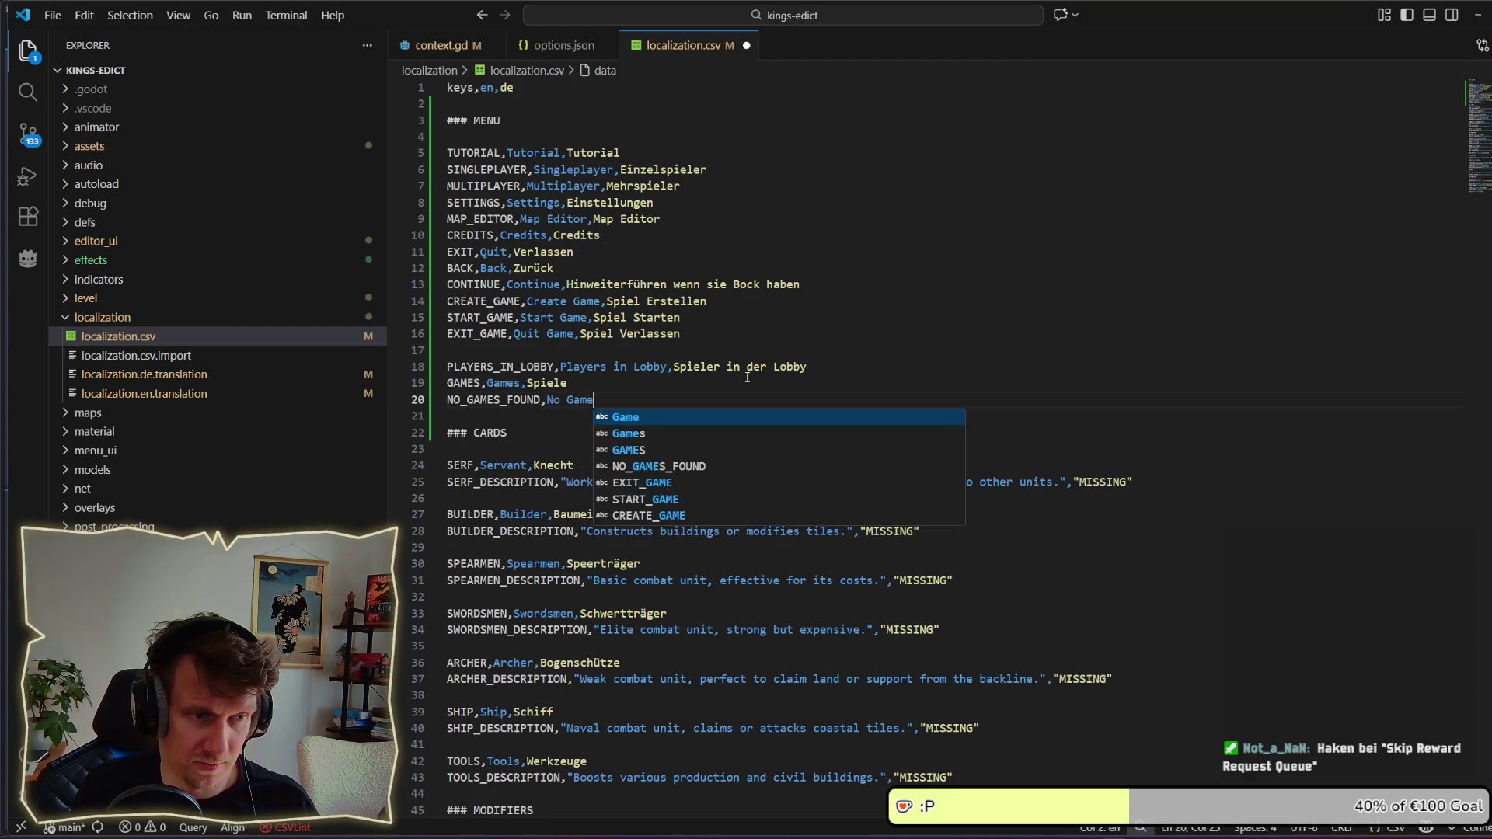
text(s Foud)
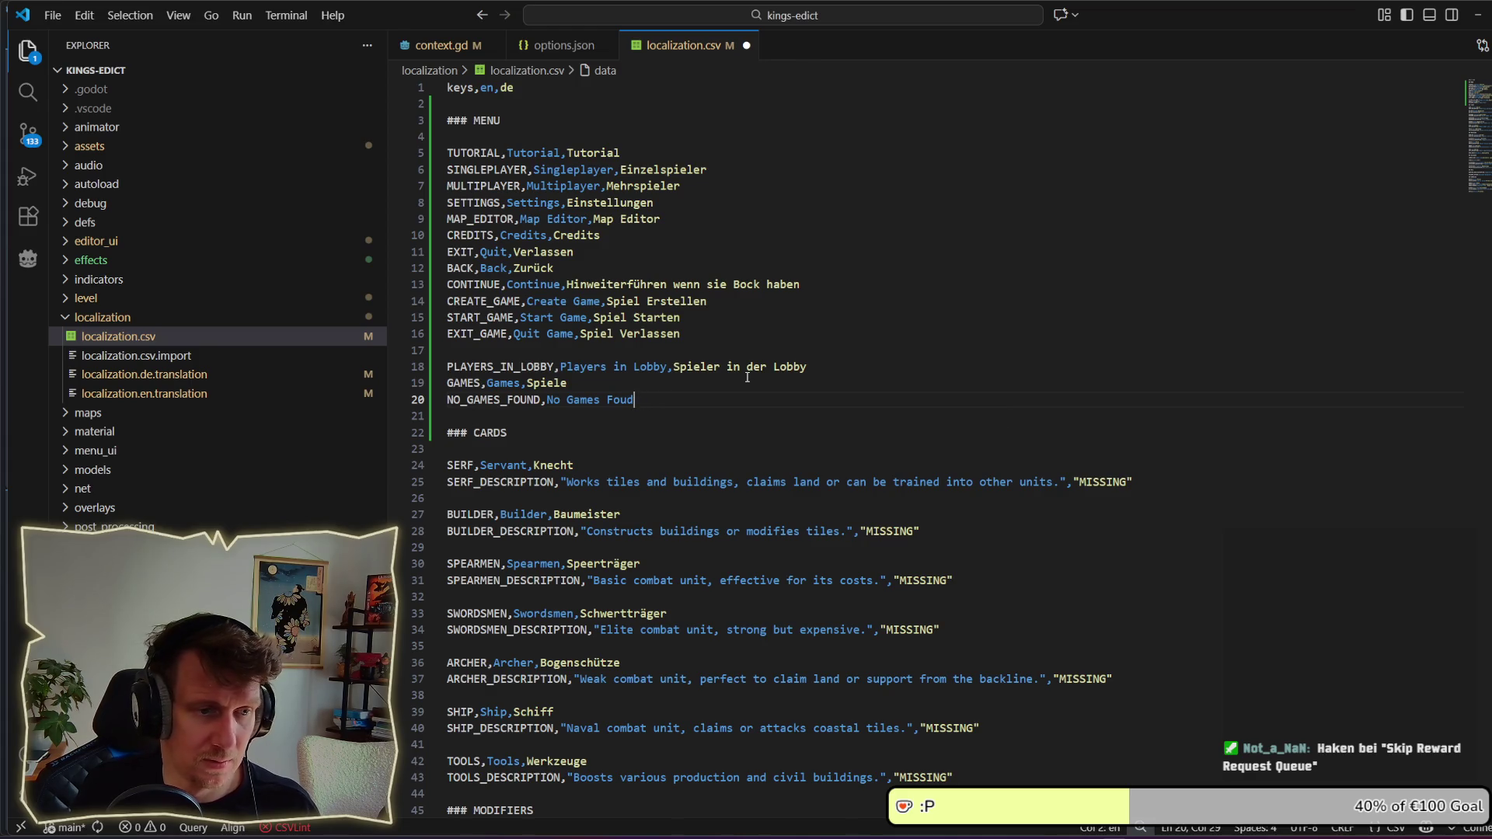
key(BackSpace)
text(nd, )
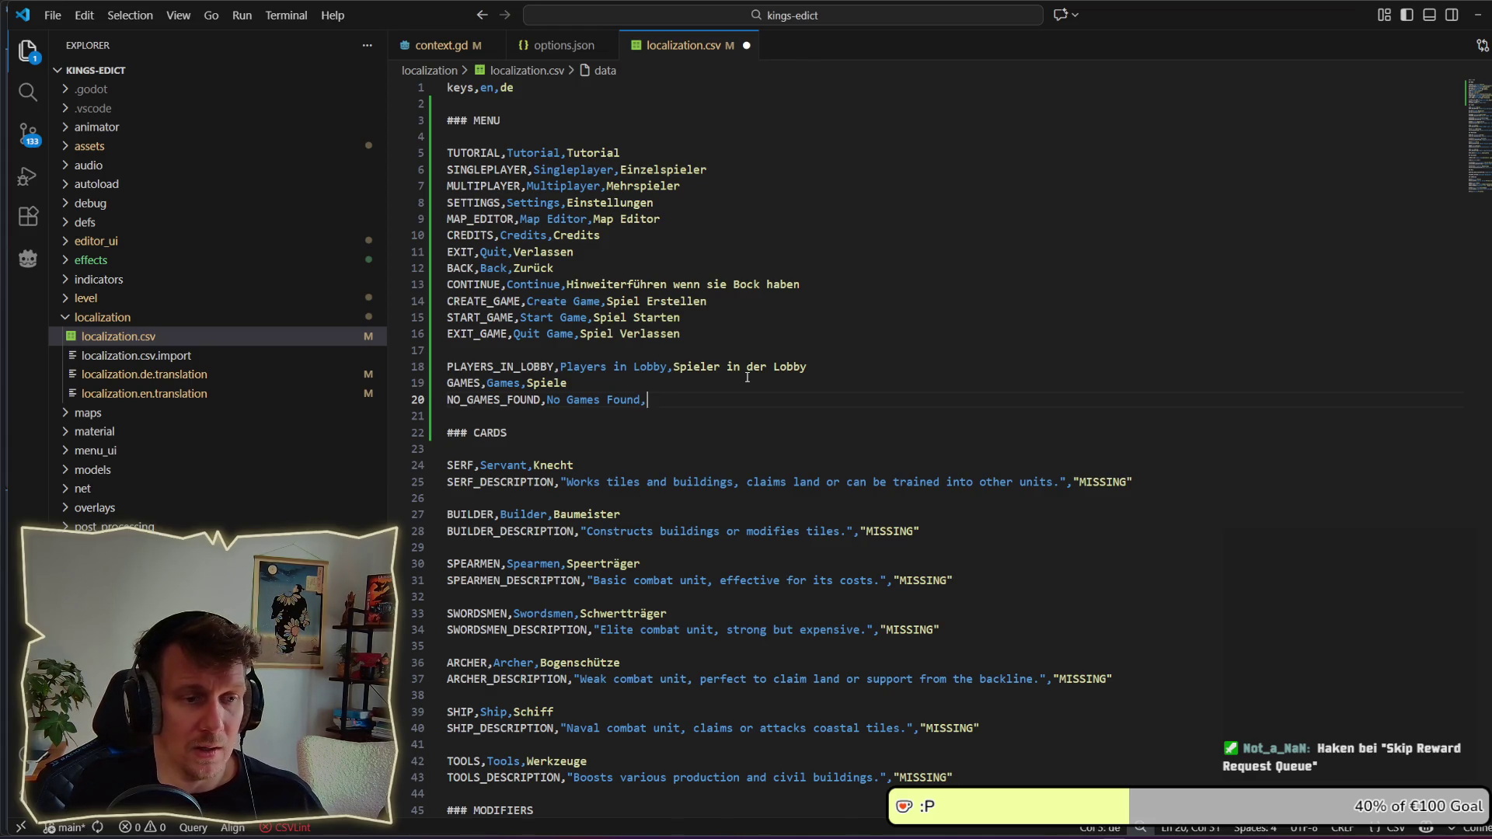
text(Ke)
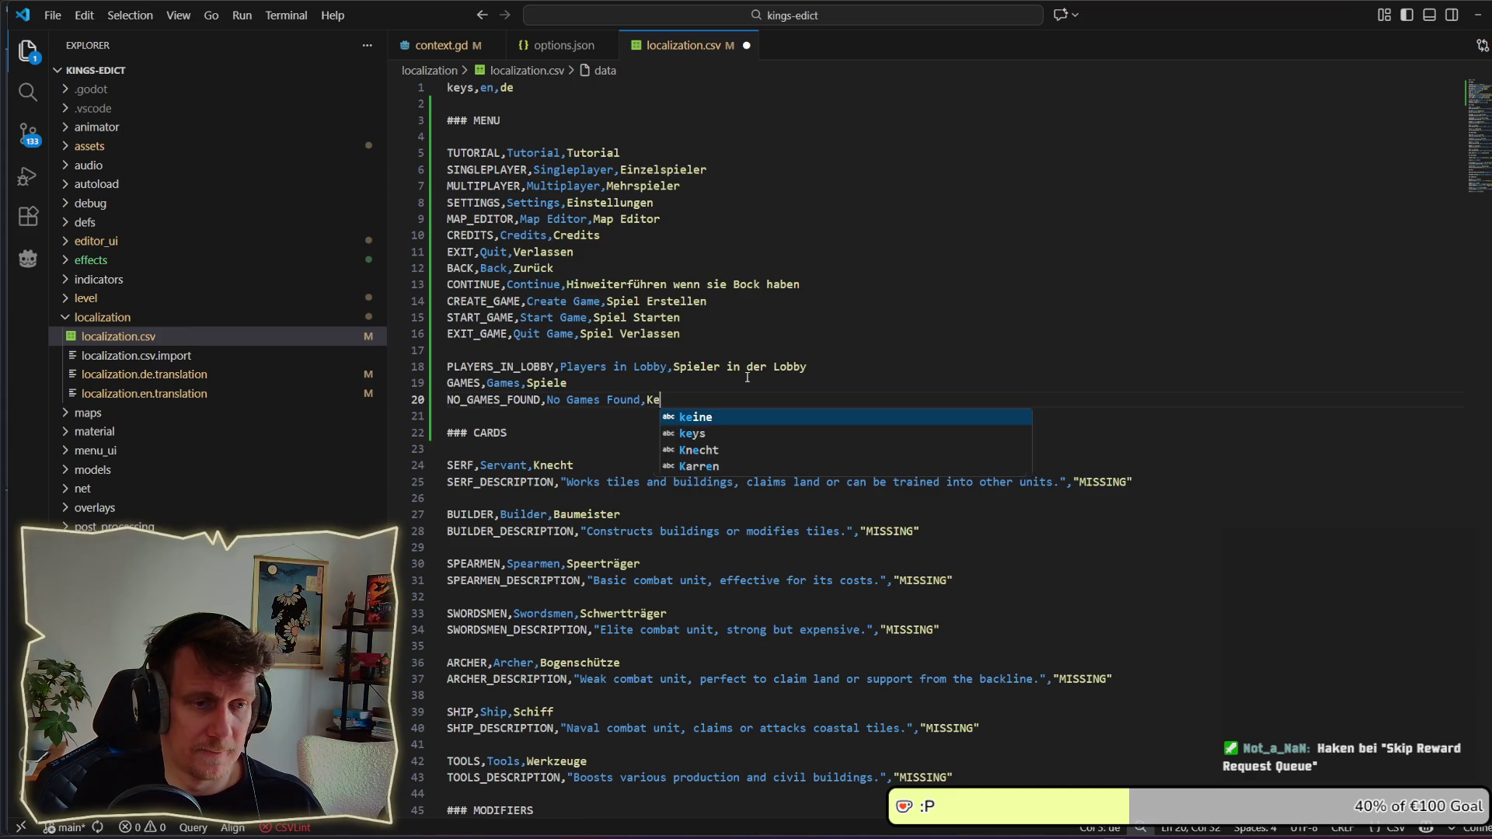
text(ine SPio)
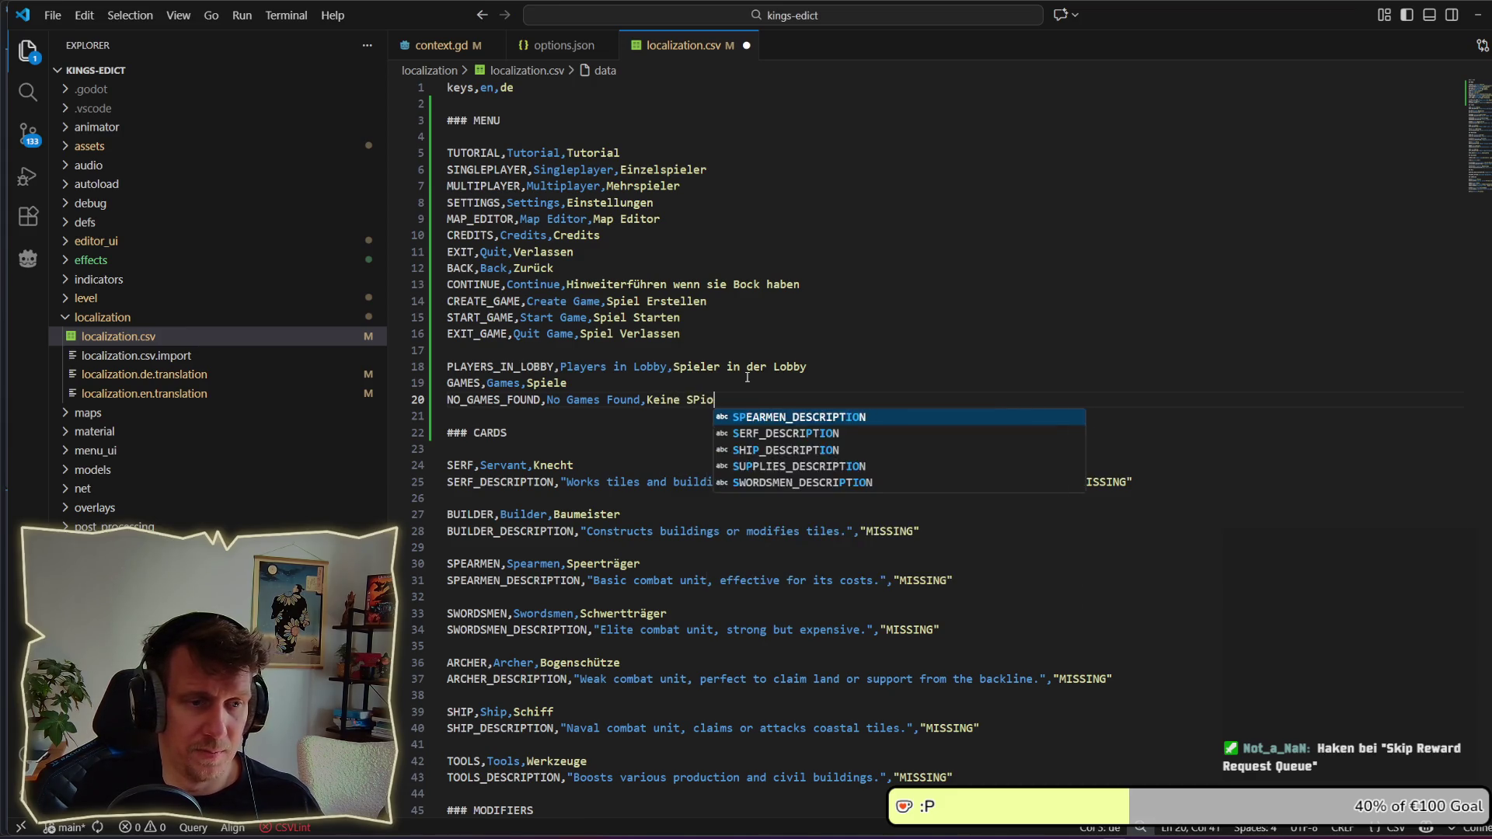
key(BackSpace)
key(BackSpace)
key(BackSpace)
text(piele )
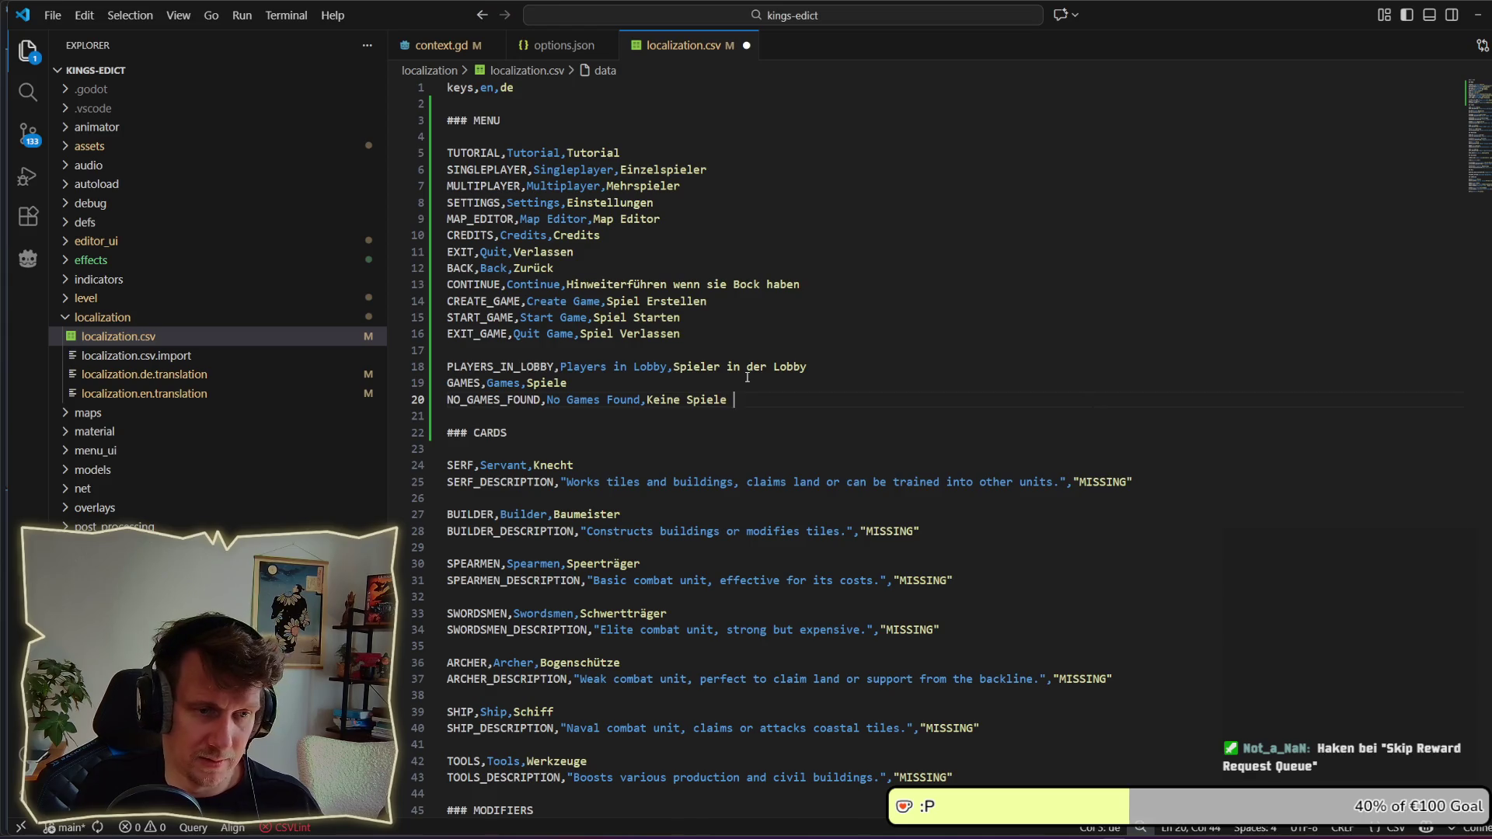
text(grdu)
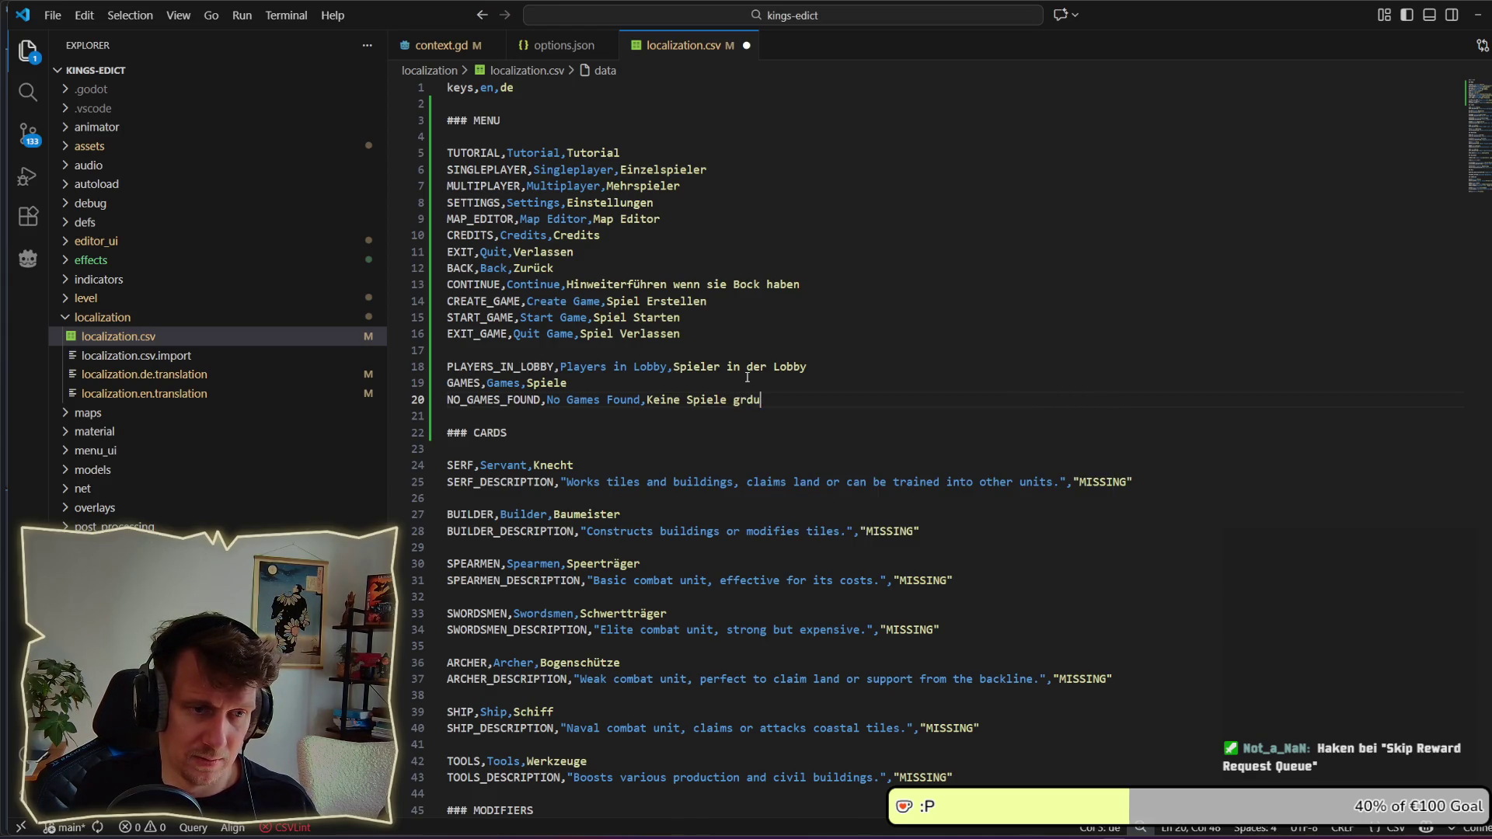
key(BackSpace)
key(BackSpace)
key(BackSpace)
text(efun)
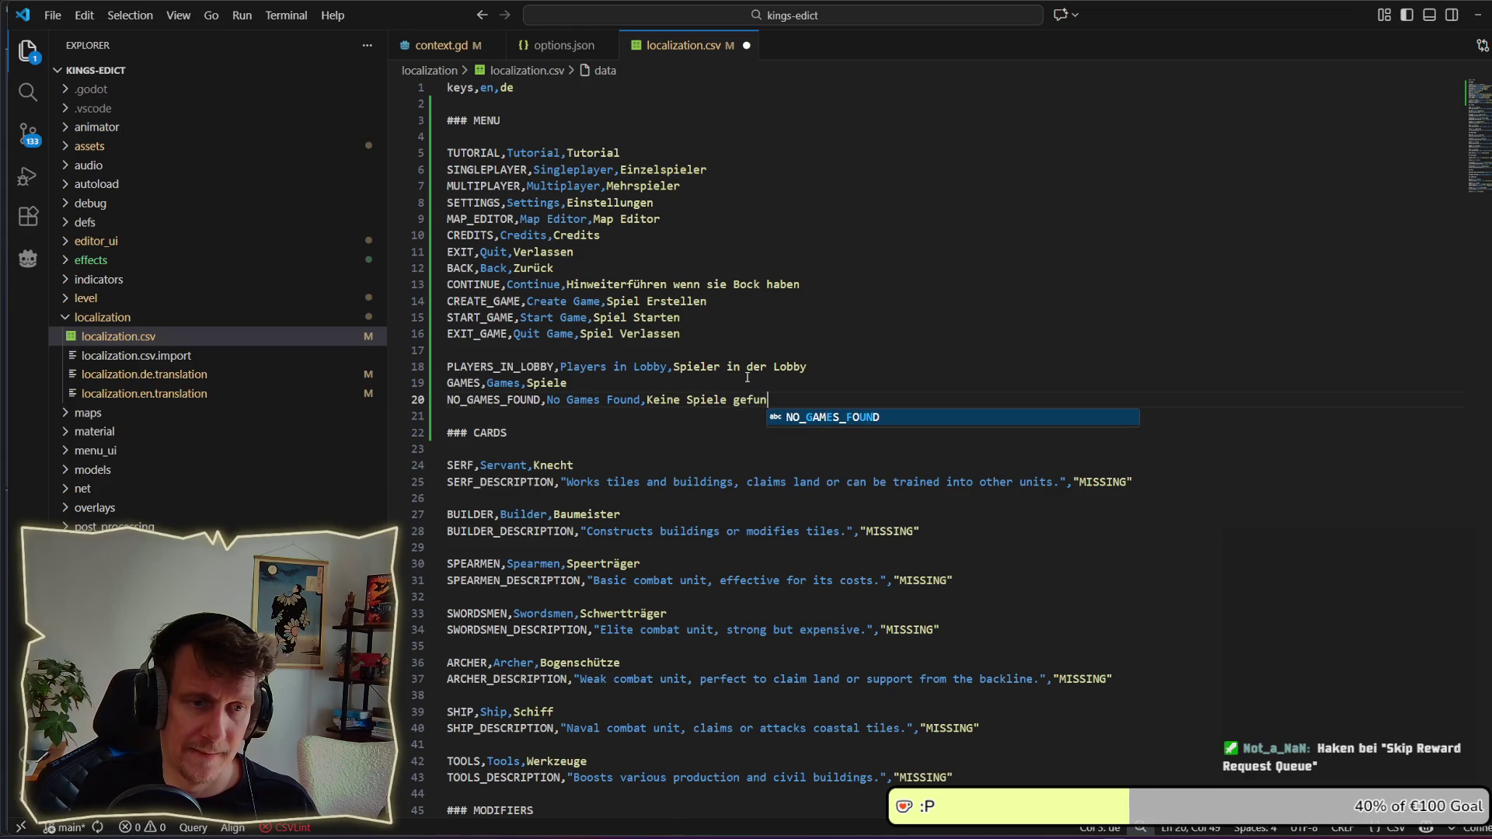
text(den)
key(ctrl+s)
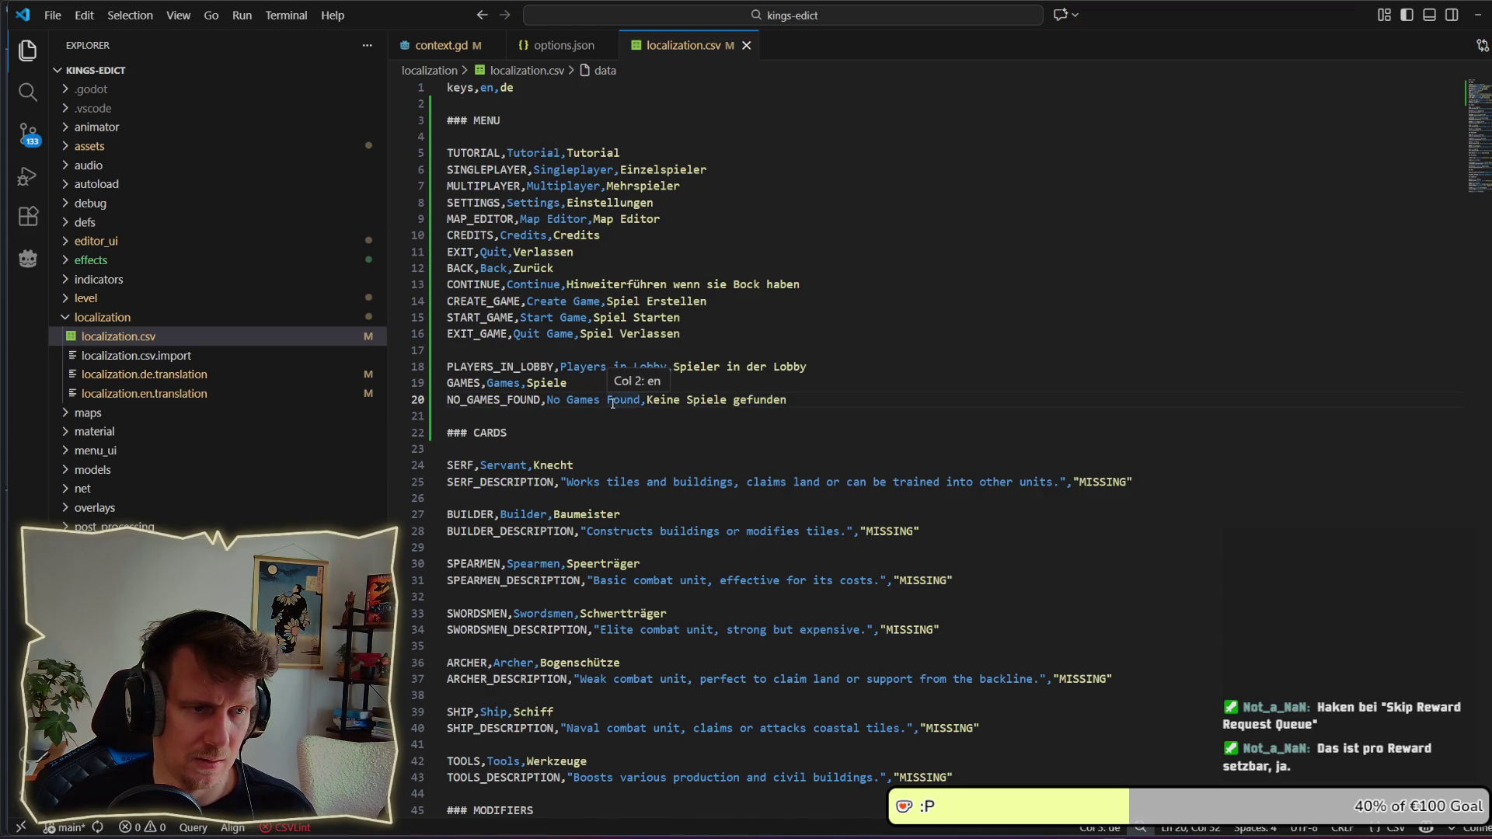
Step: Compare the words Games and Spiele against the existing GAMES entry
click(581, 401)
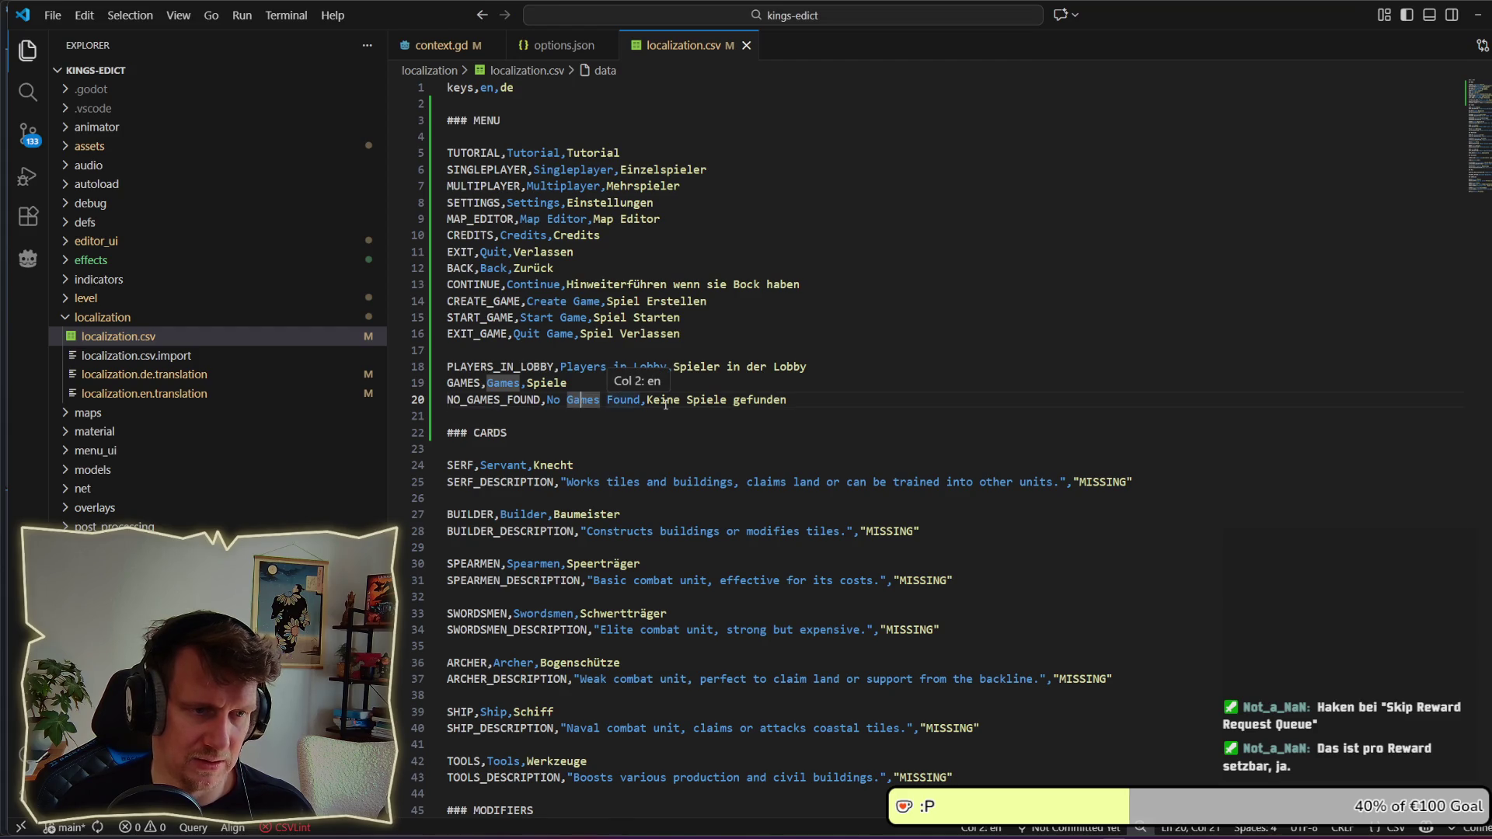
click(715, 405)
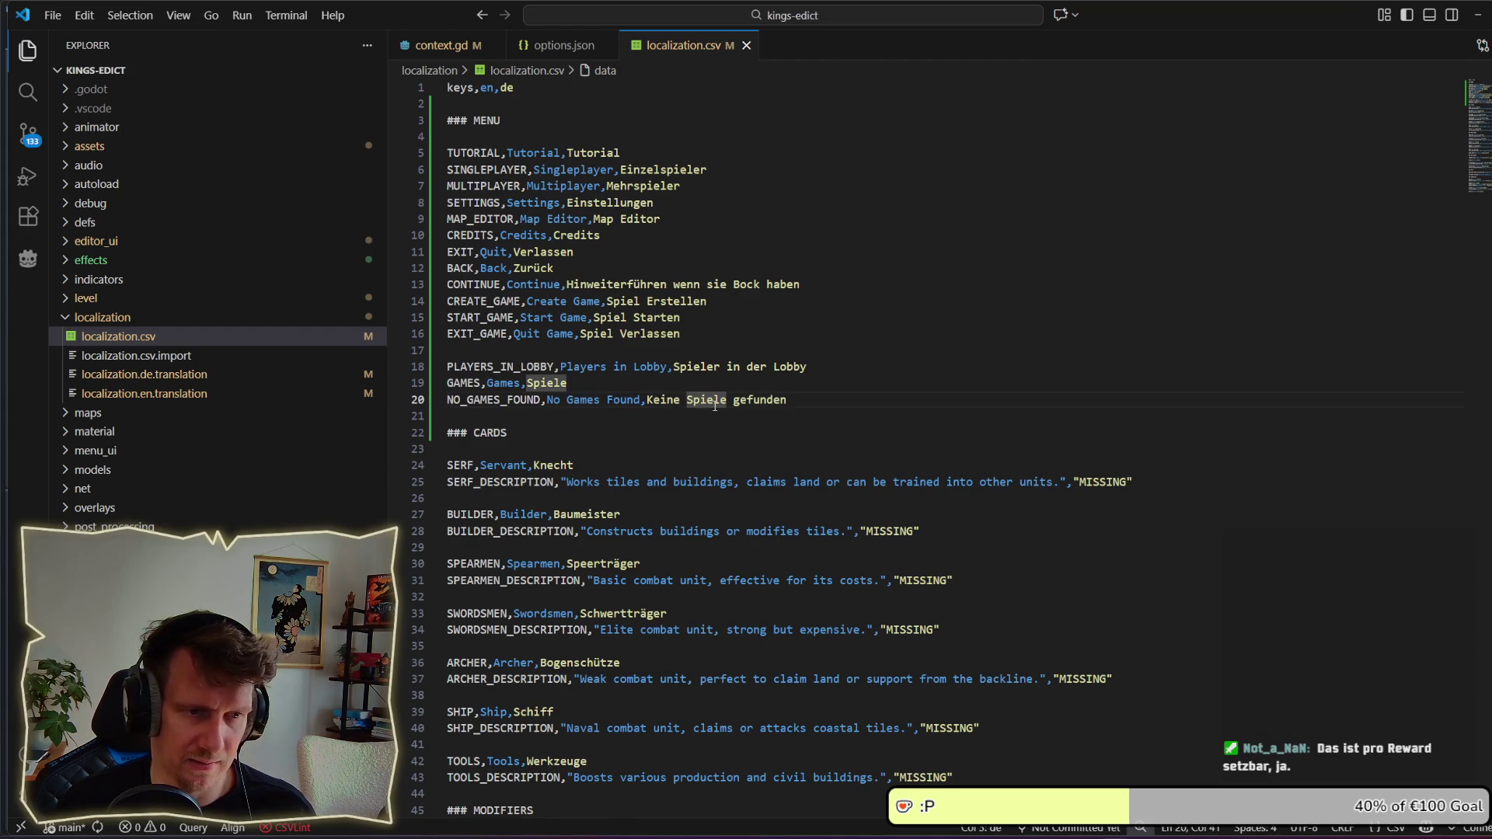
key(alt+Tab)
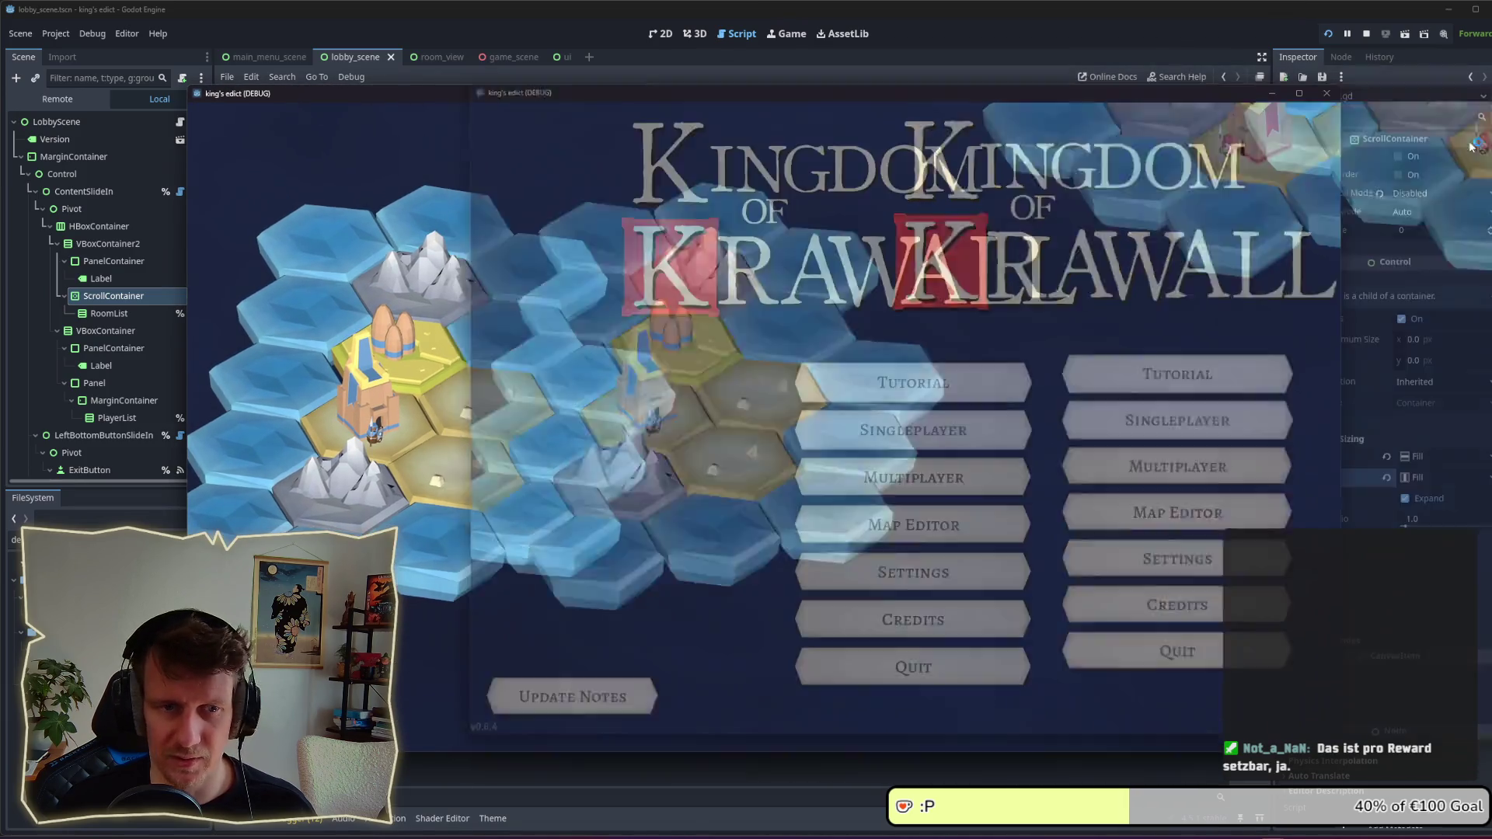
Step: Open the multiplayer lobby to see No Games Found at top-left, then close the game
click(823, 475)
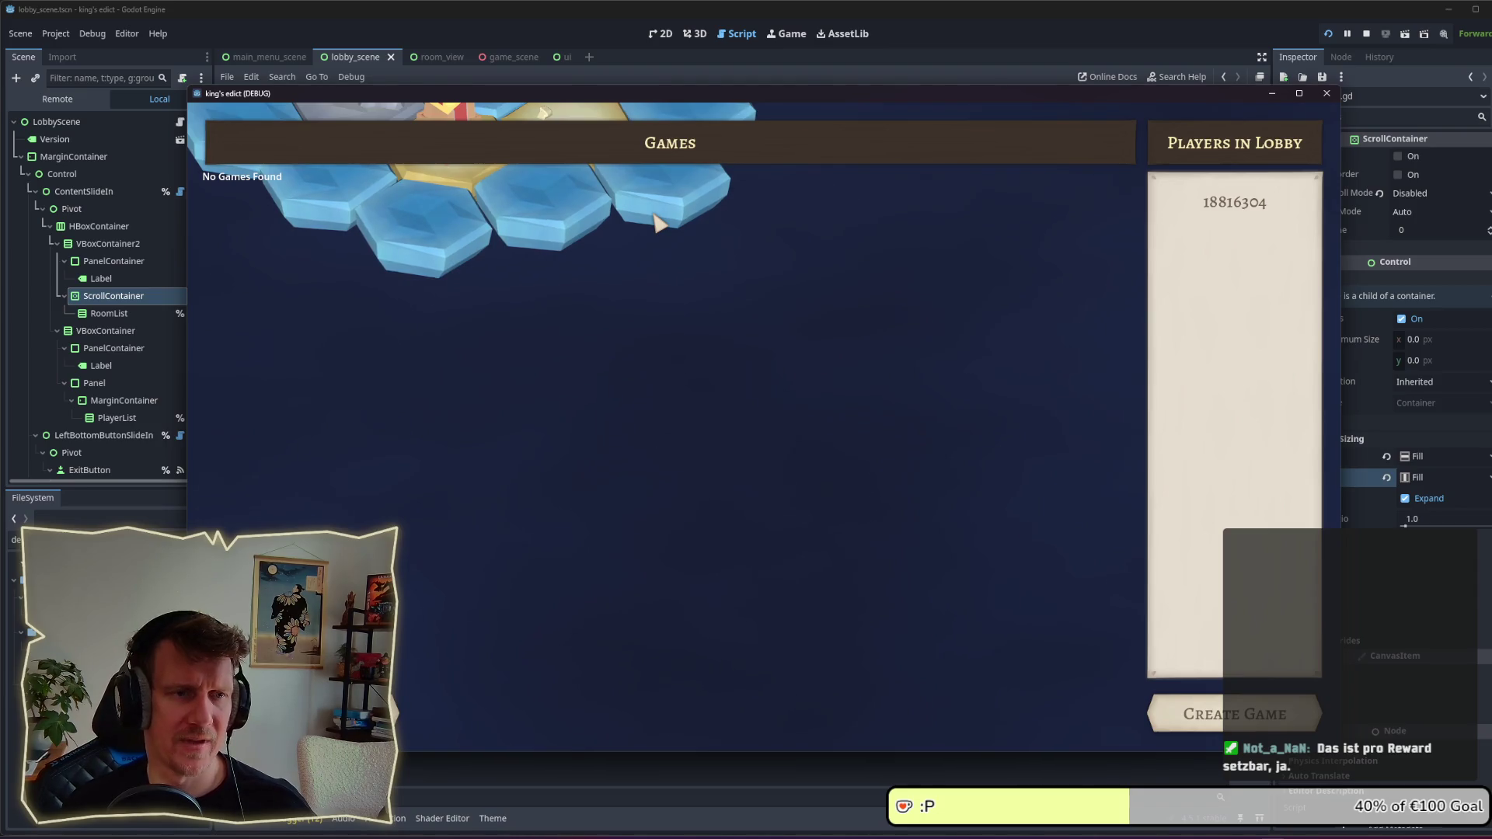
click(1366, 33)
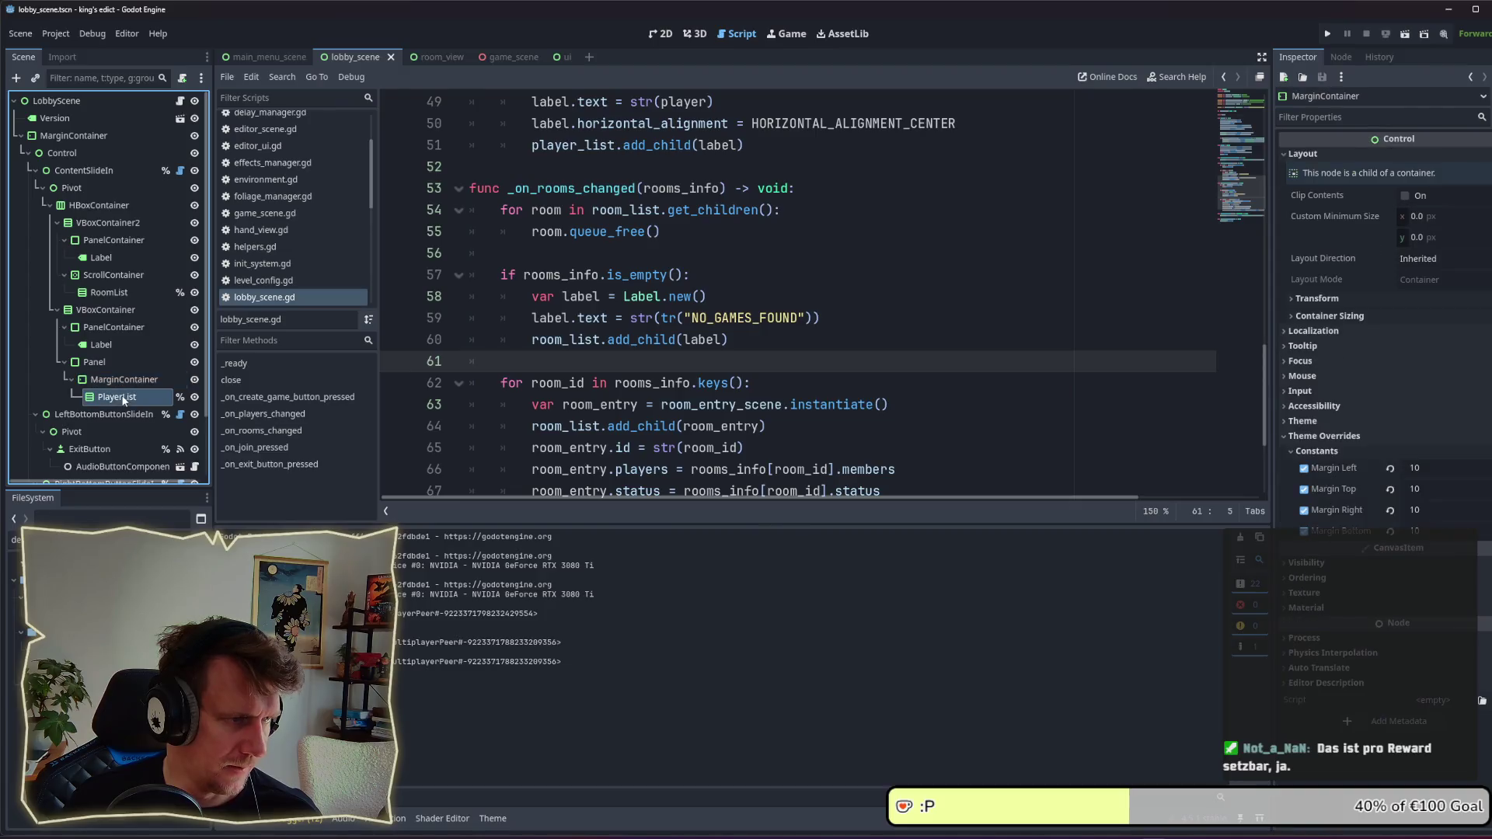
Step: Add label.vertical_alignment = VERTICAL_ALIGNMENT_CENTER after the Label.new() line and save
click(124, 399)
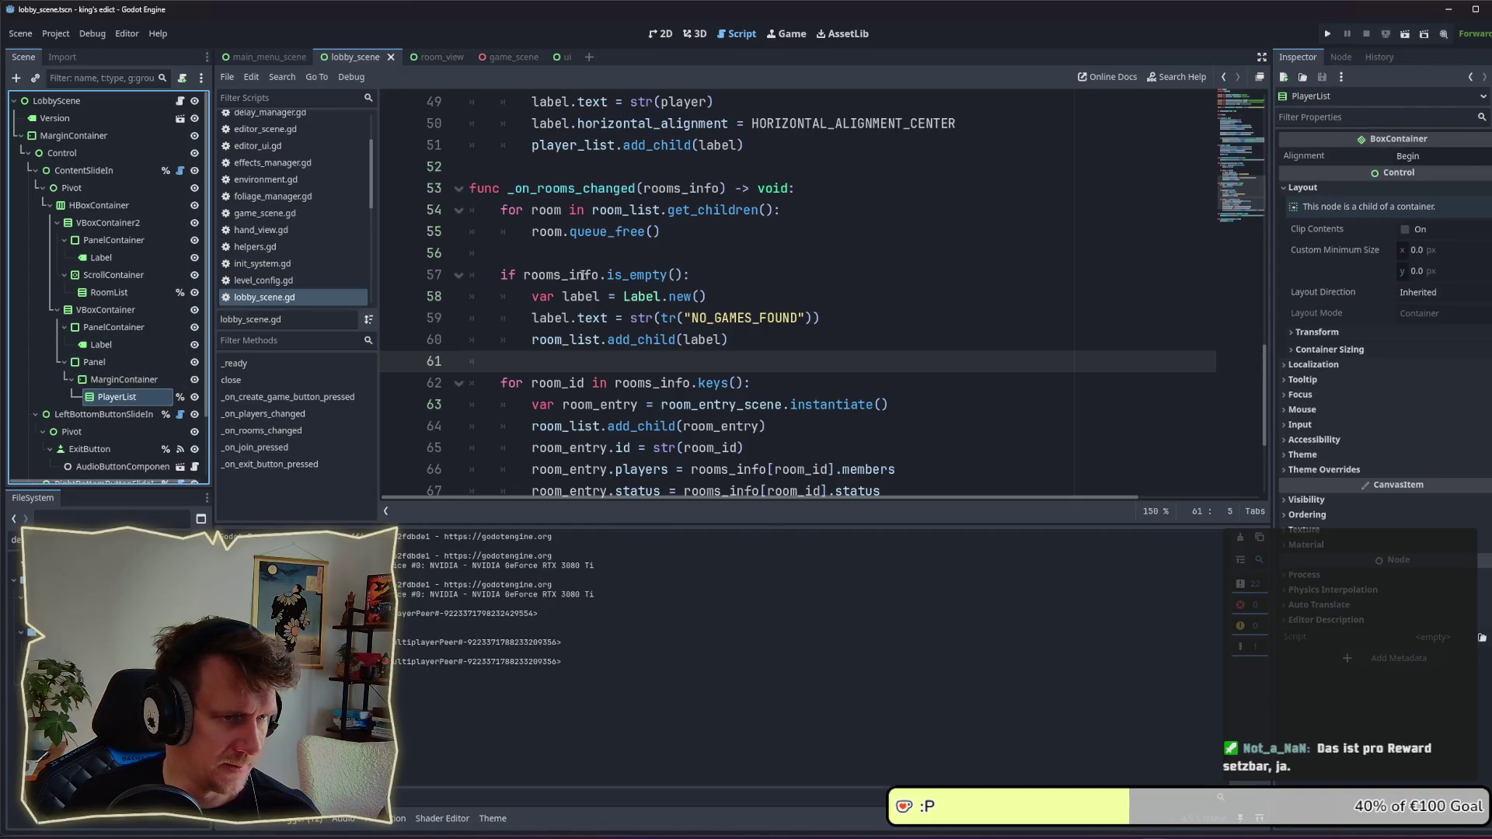
click(704, 302)
click(793, 346)
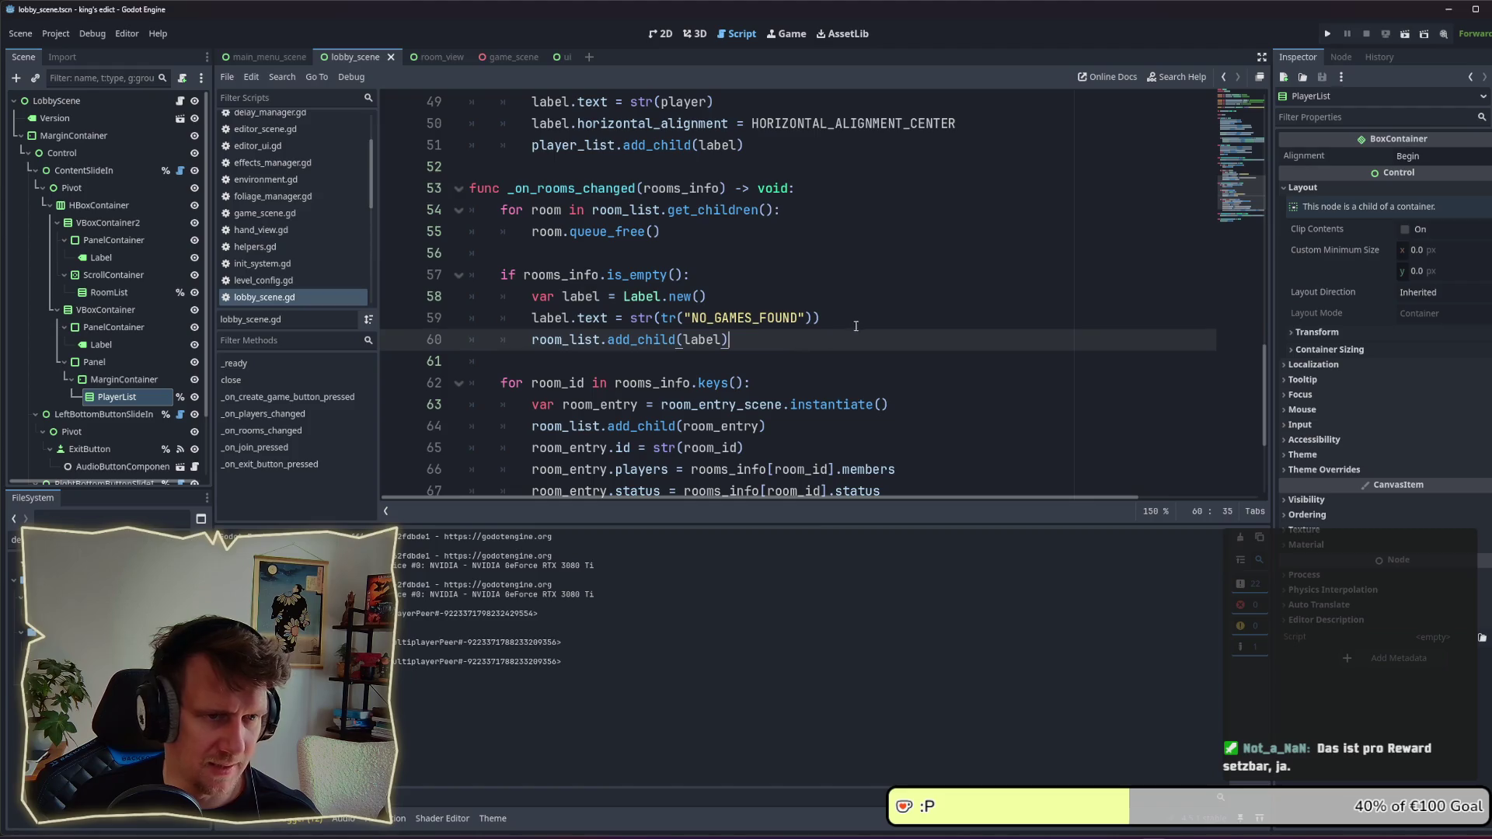
click(808, 304)
key(Return)
text(label.)
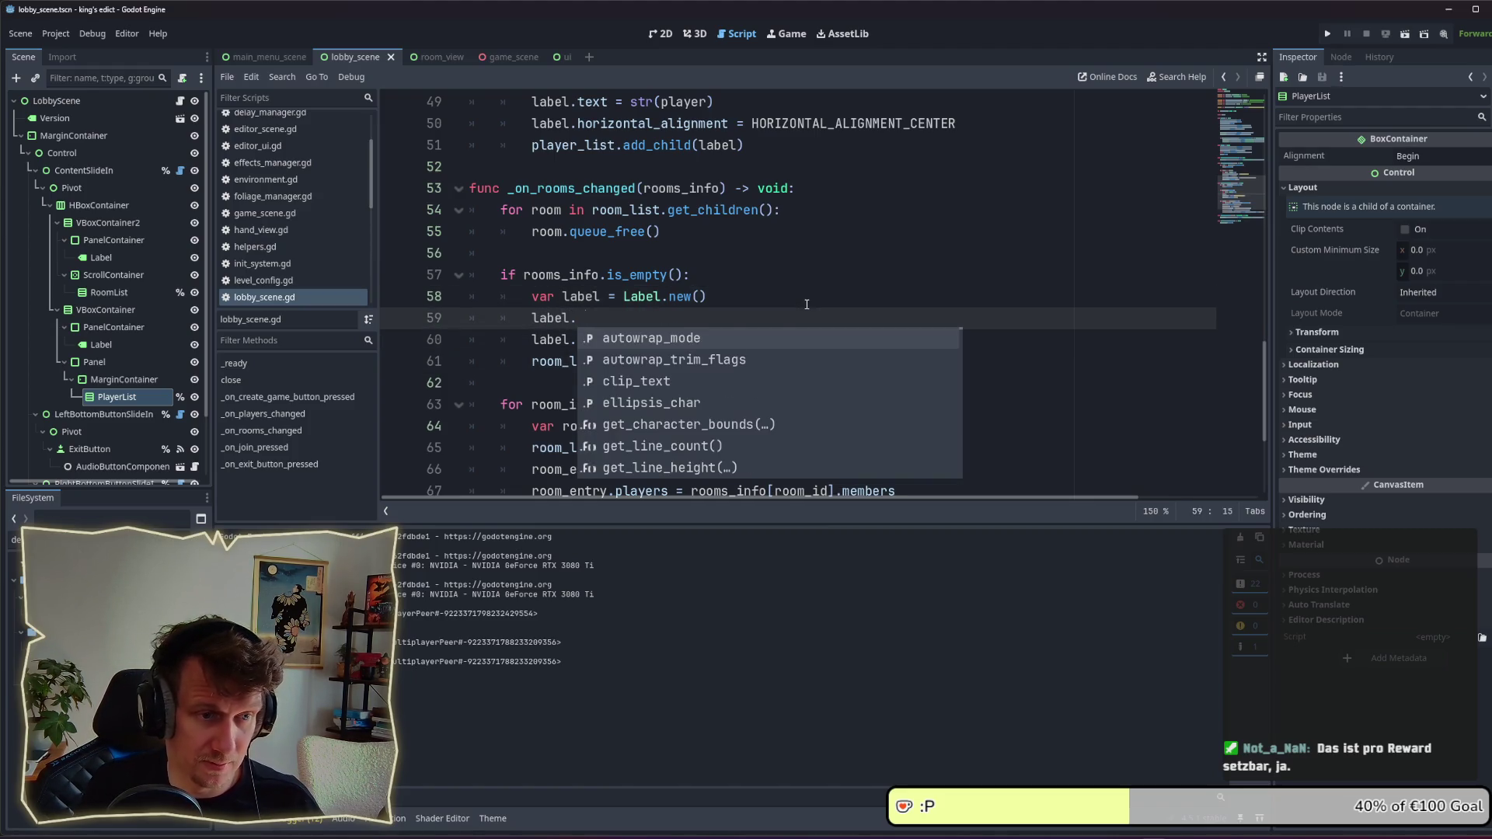
text(tex)
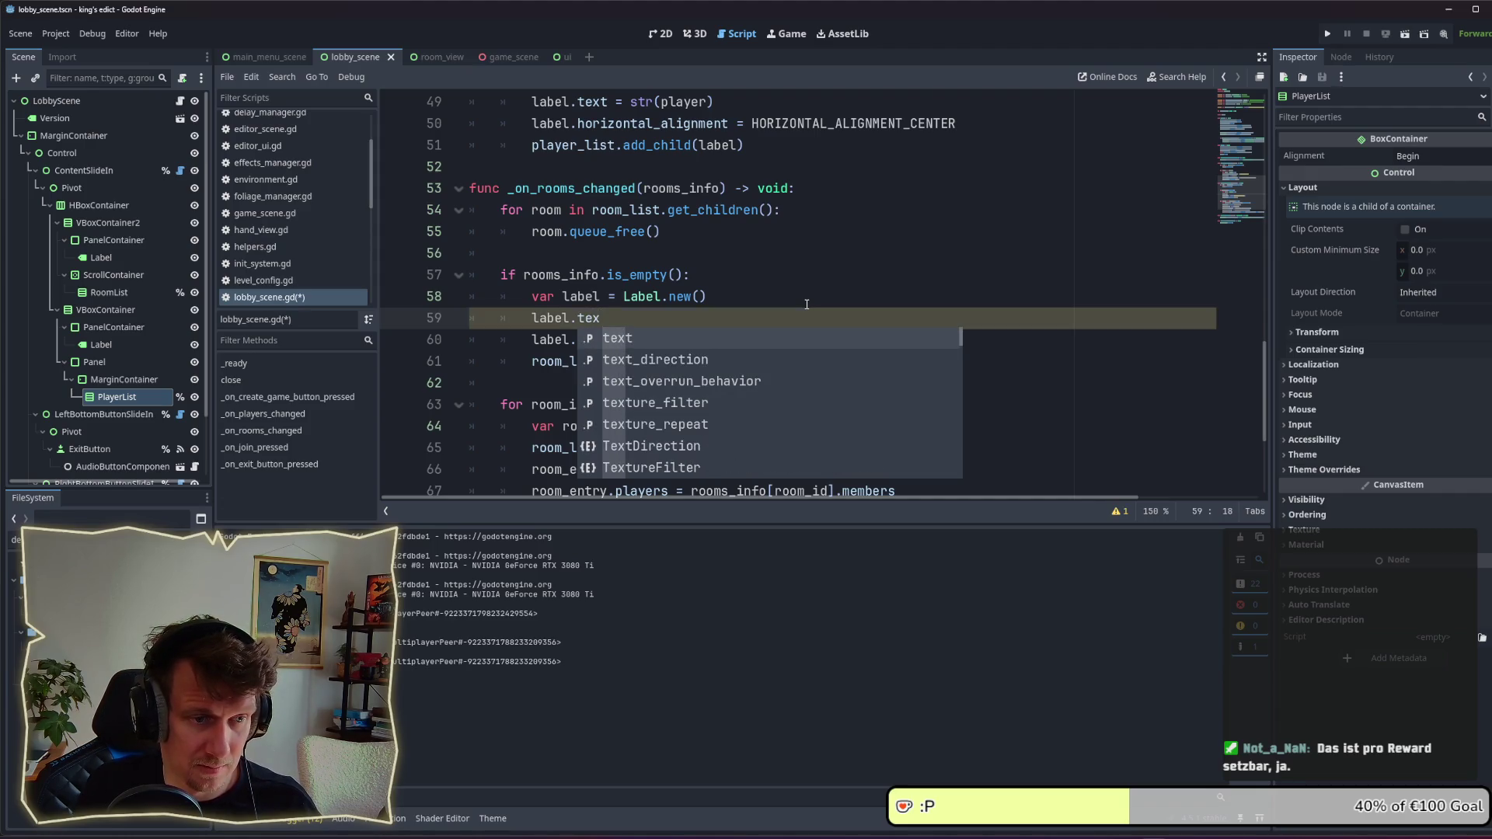
key(BackSpace)
key(BackSpace)
text(vert)
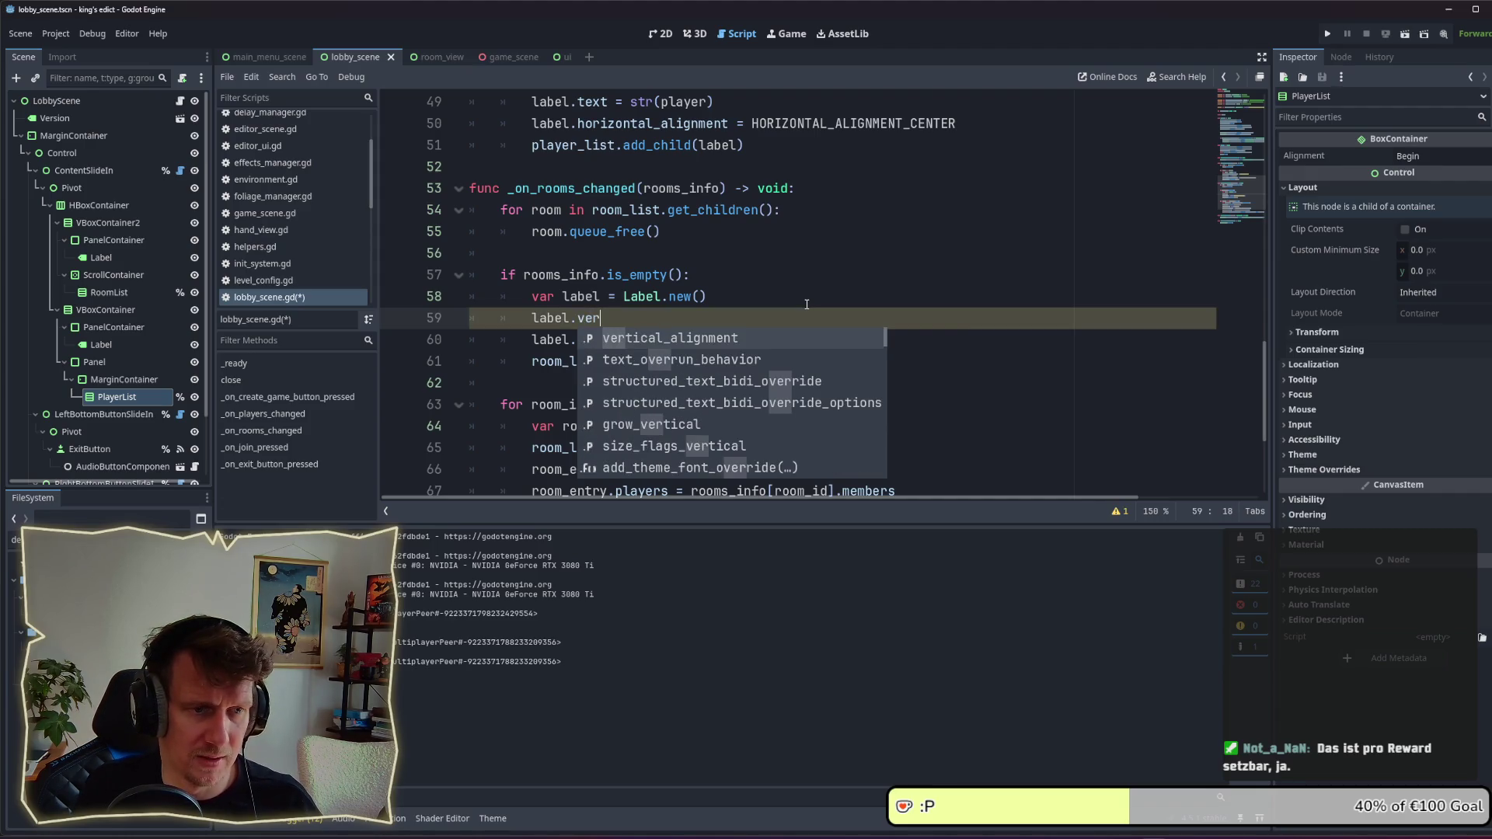
key(Return)
text(T)
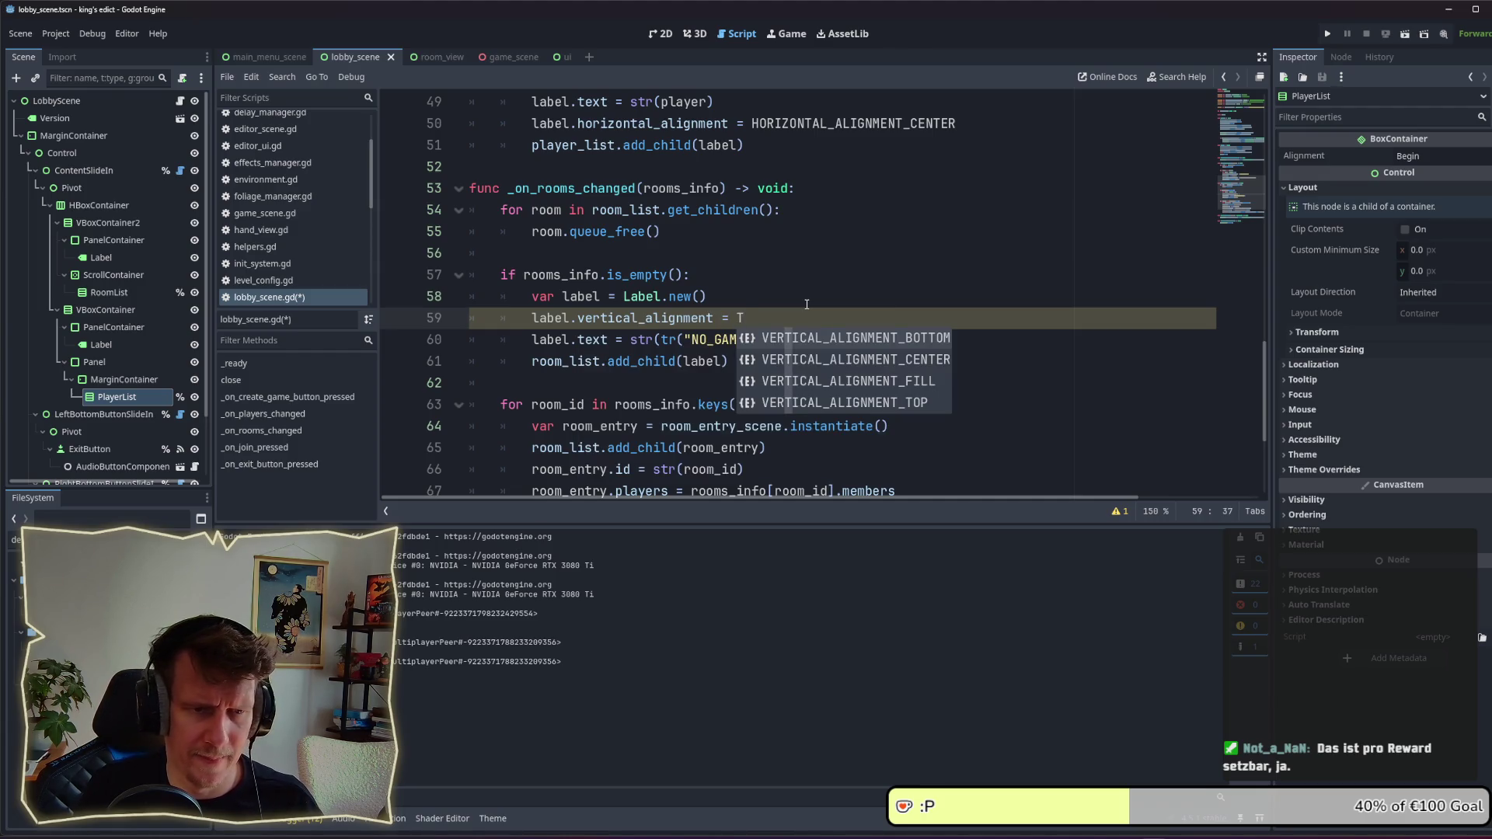
key(Down)
key(Return)
key(ctrl+s)
key(Return)
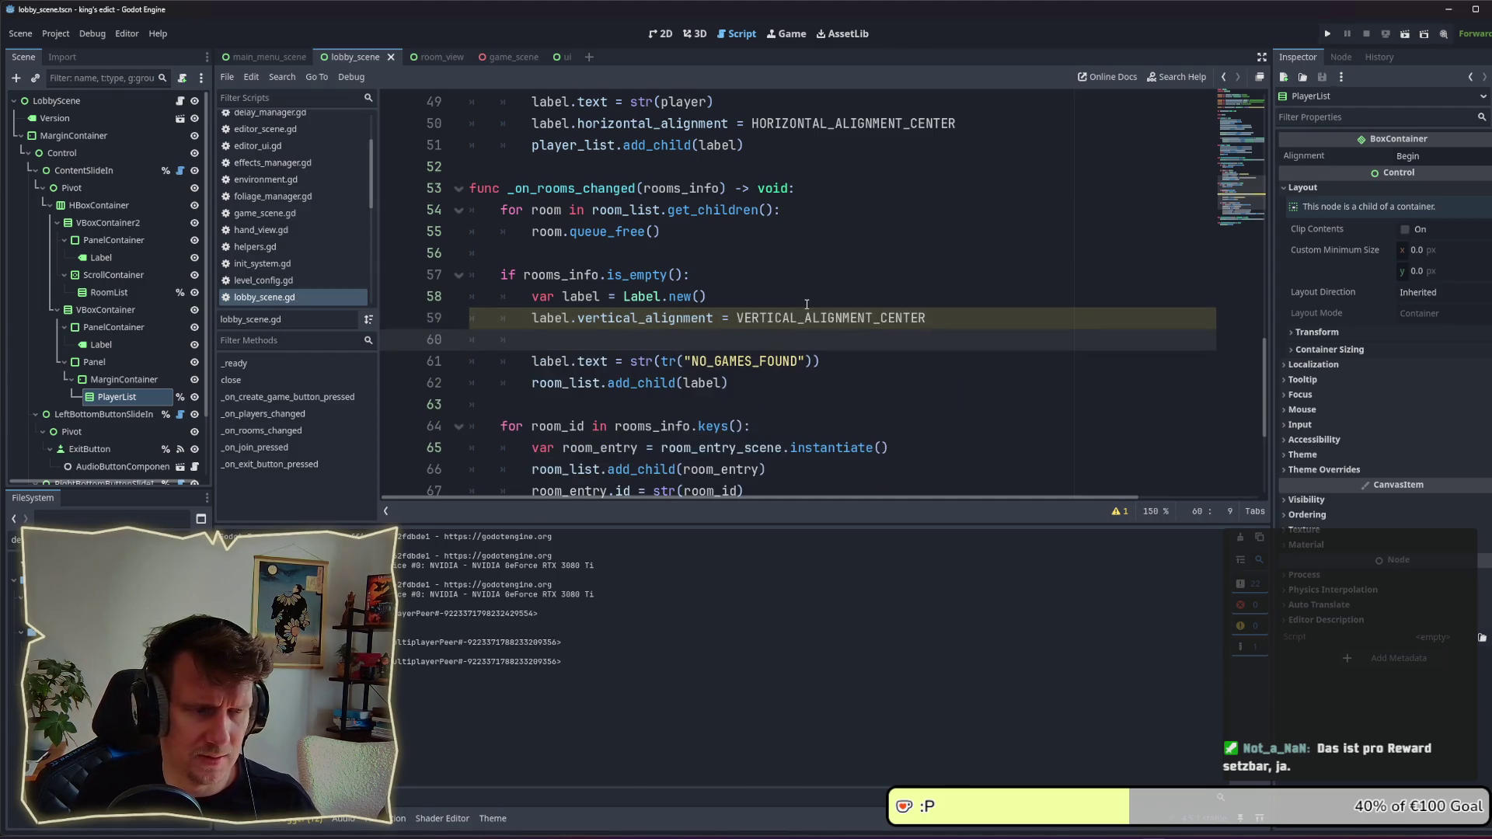
Step: Set label.theme_type_variation to "HeaderPanelLabel" and launch the game
text(label.the)
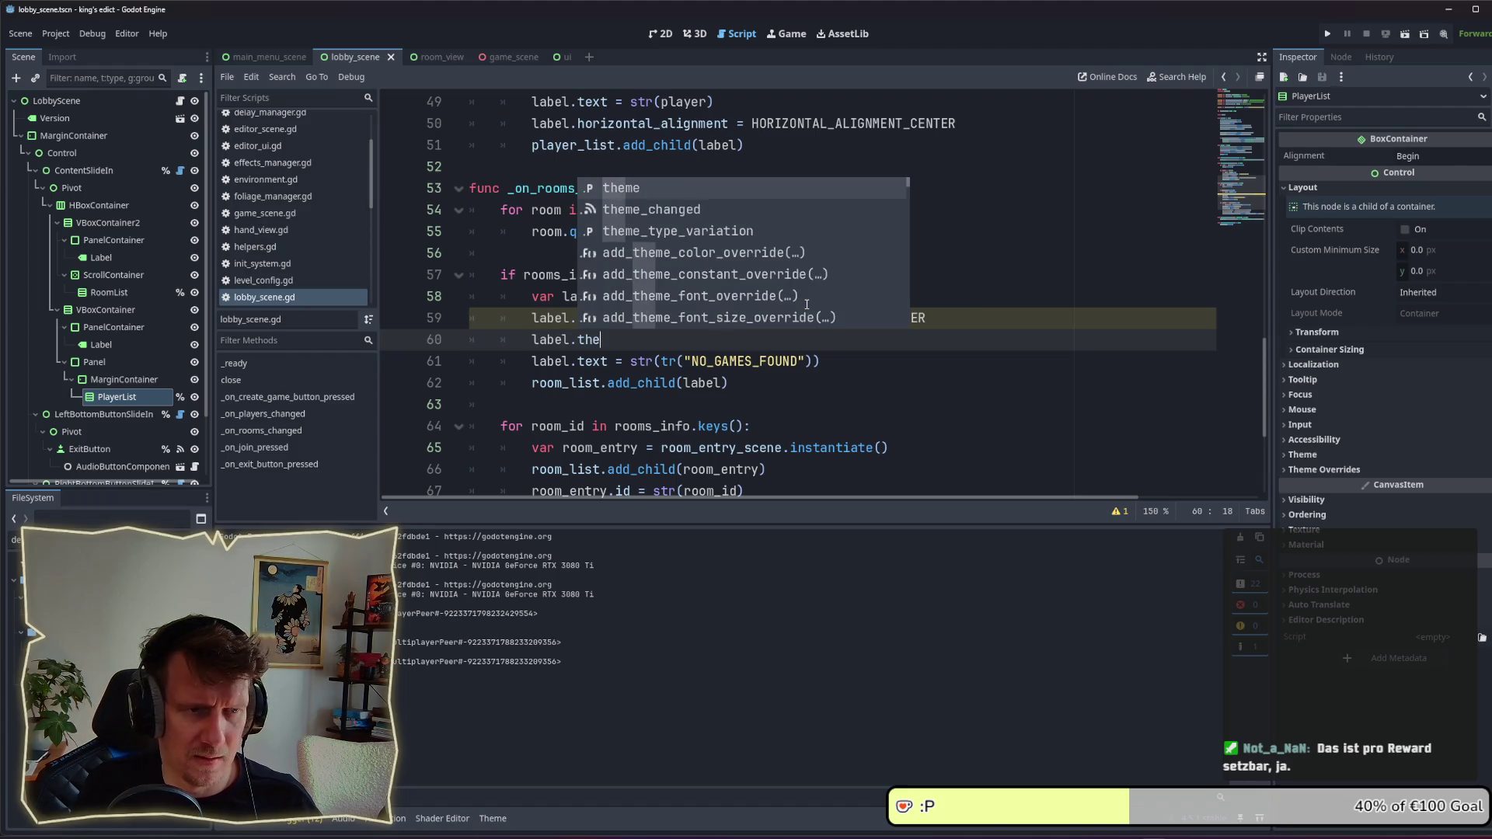
key(Down)
key(Down)
key(Return)
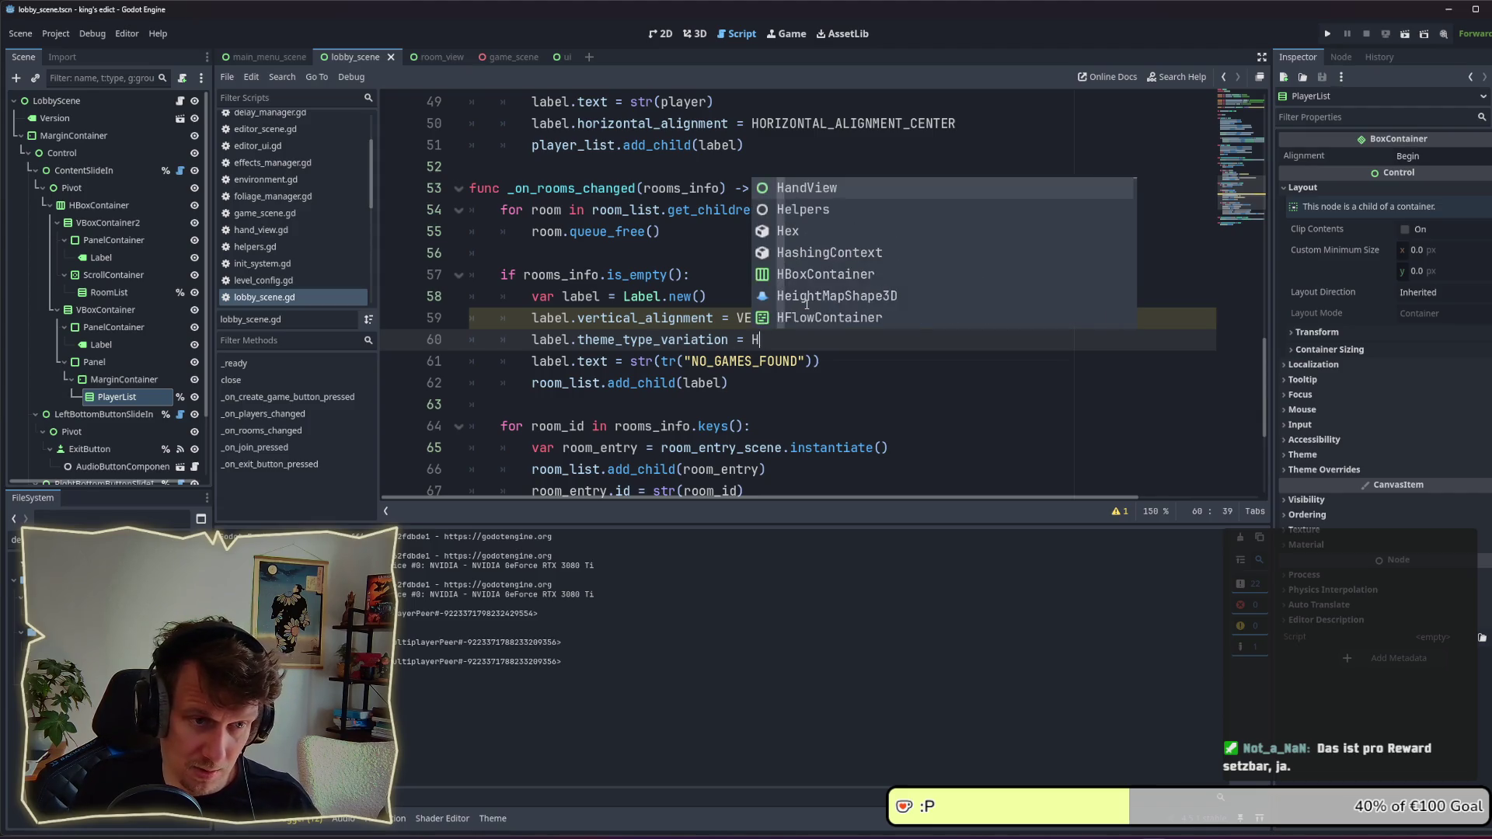
text("HeaderPanelLabel)
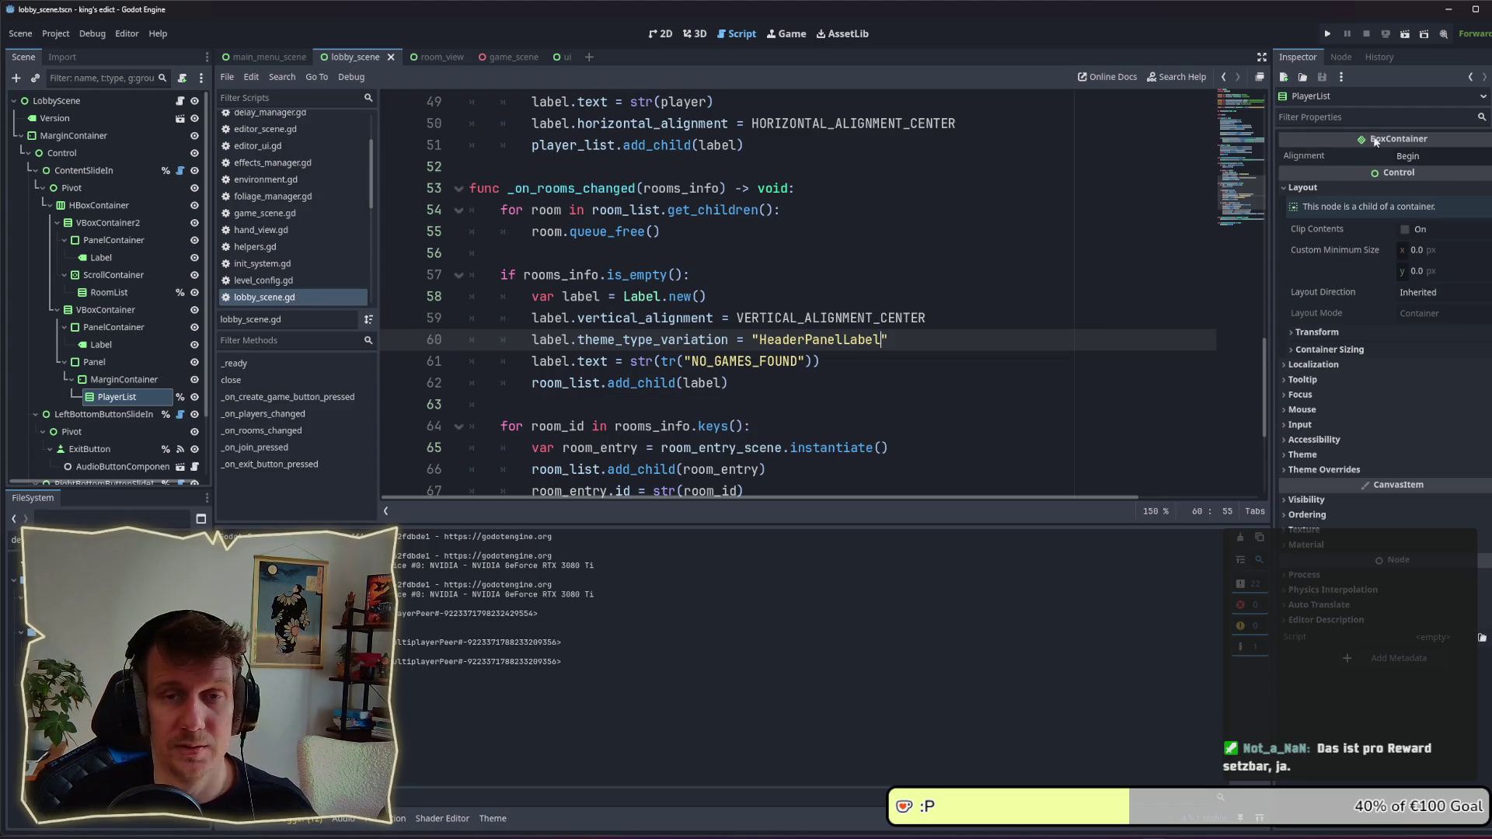
click(1327, 34)
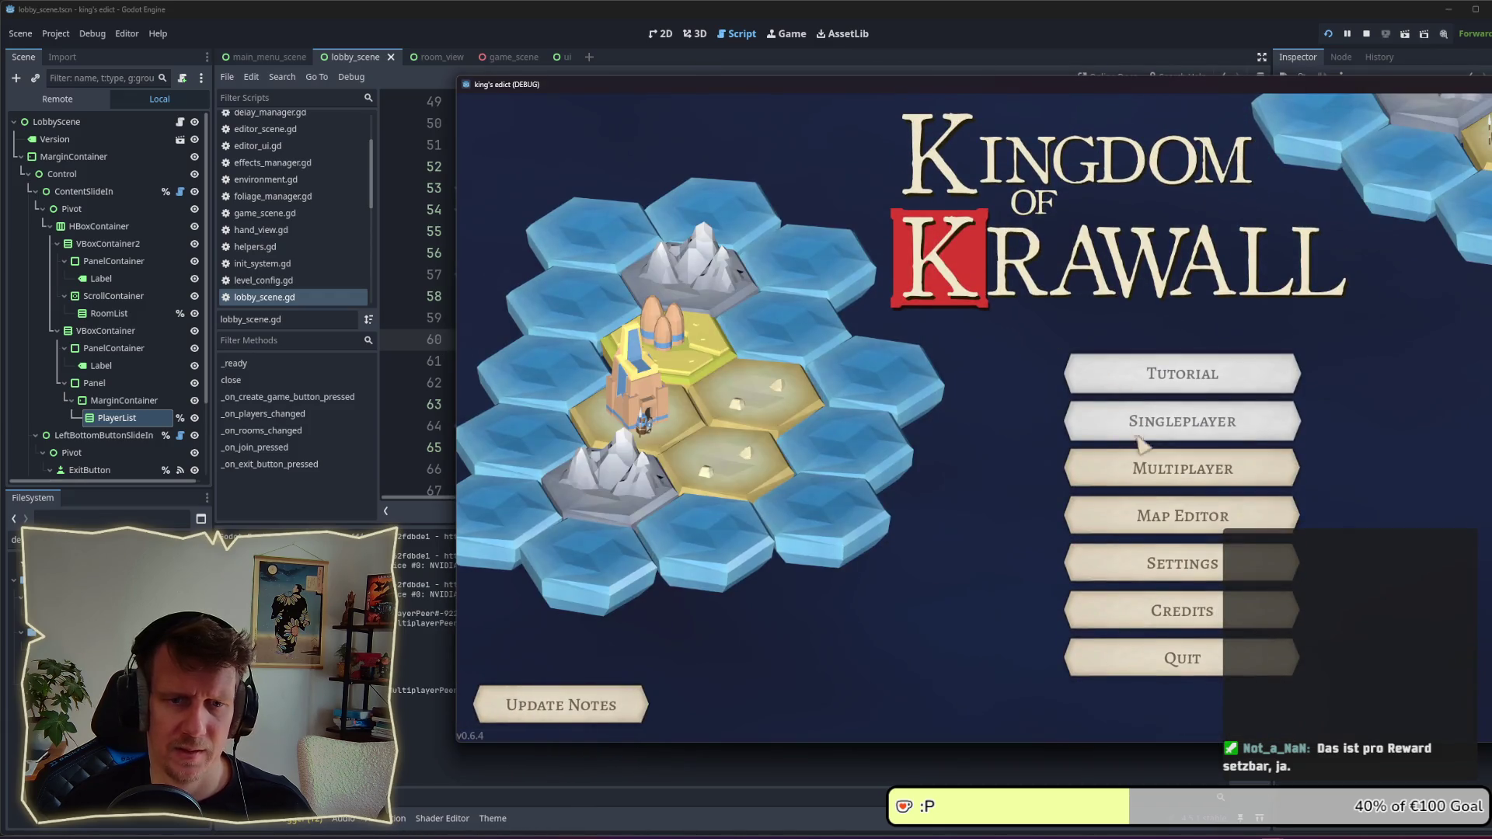
Step: Check the restyled No Games Found label in the lobby, then stop the game with F8
click(1096, 463)
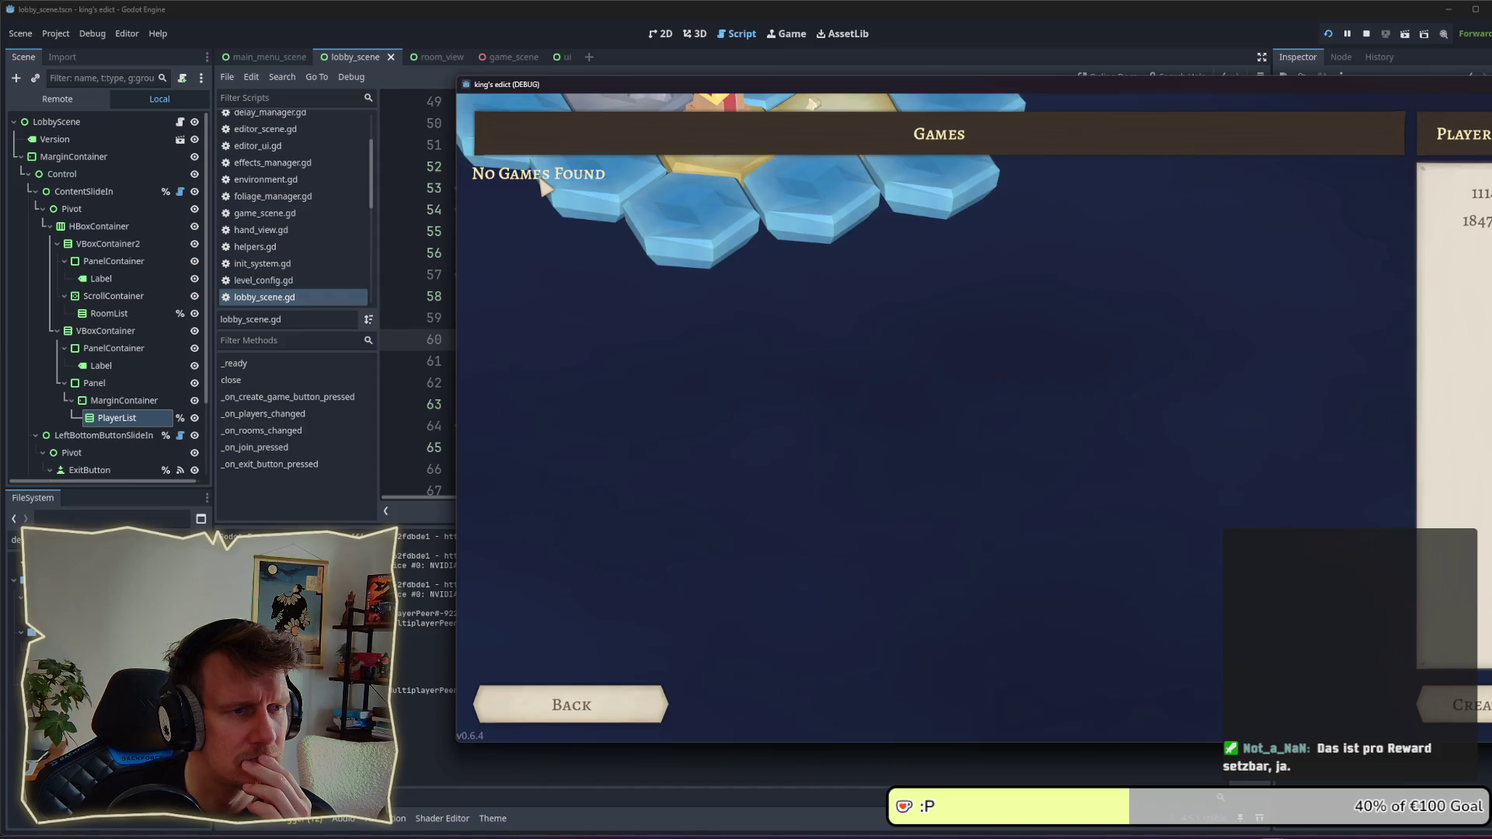
key(F8)
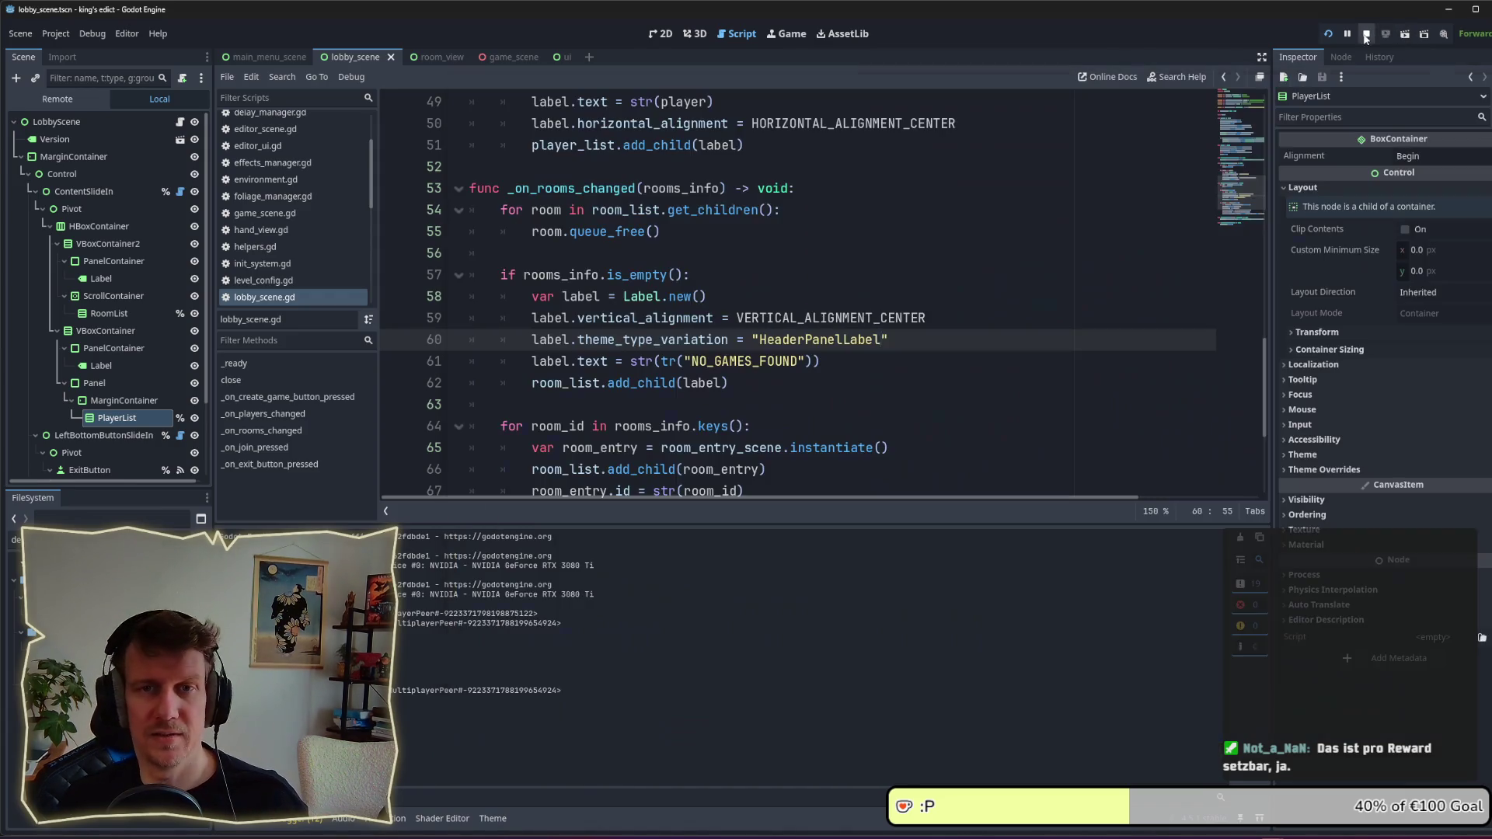
click(932, 325)
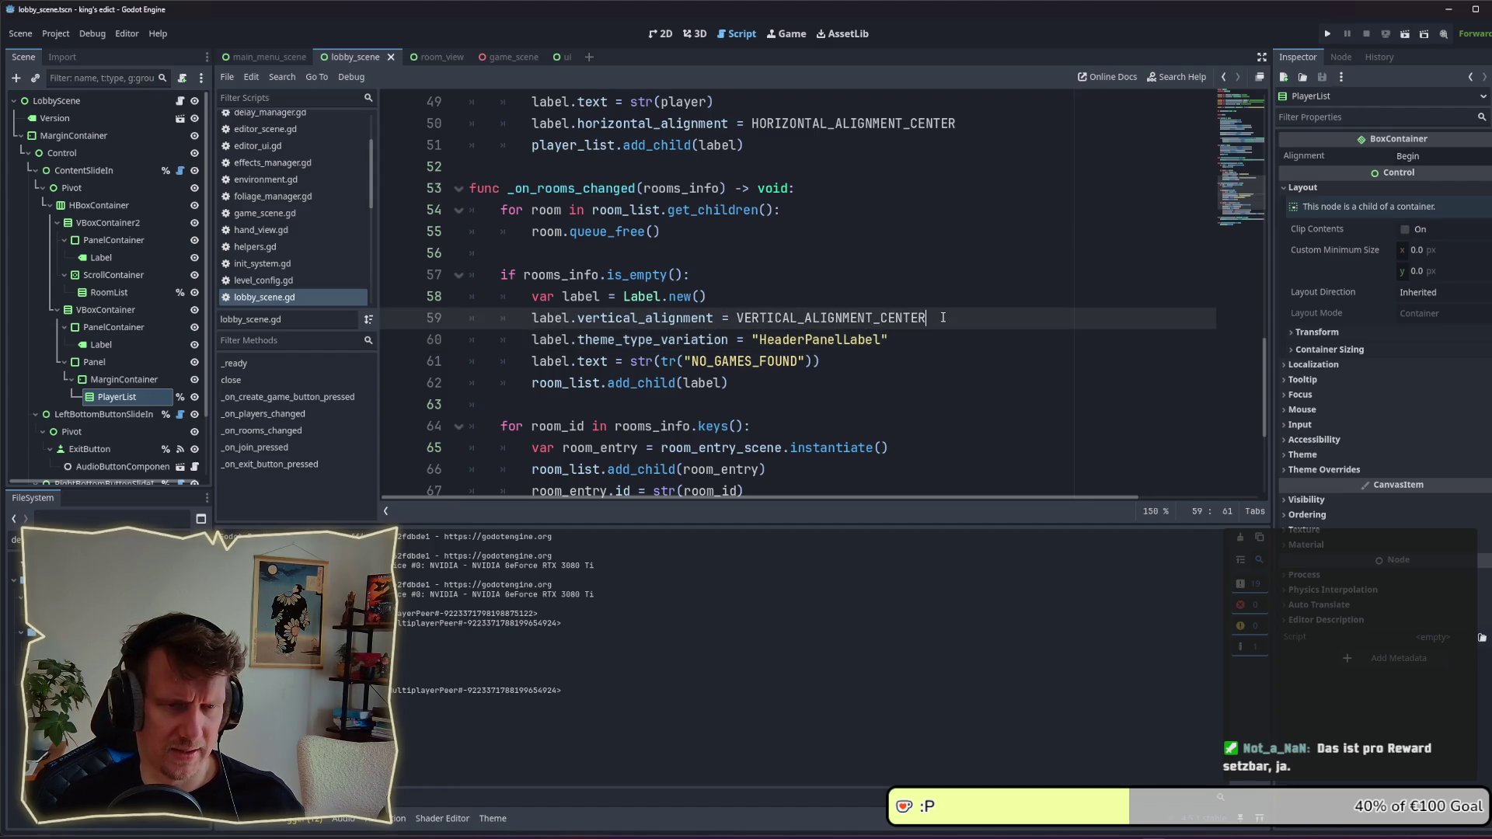
Step: Duplicate the vertical alignment line as horizontal_alignment = HORIZONTAL_ALIGNMENT_CENTER and save lobby_scene.gd
key(ctrl+shift+d)
drag(580, 340, 709, 340)
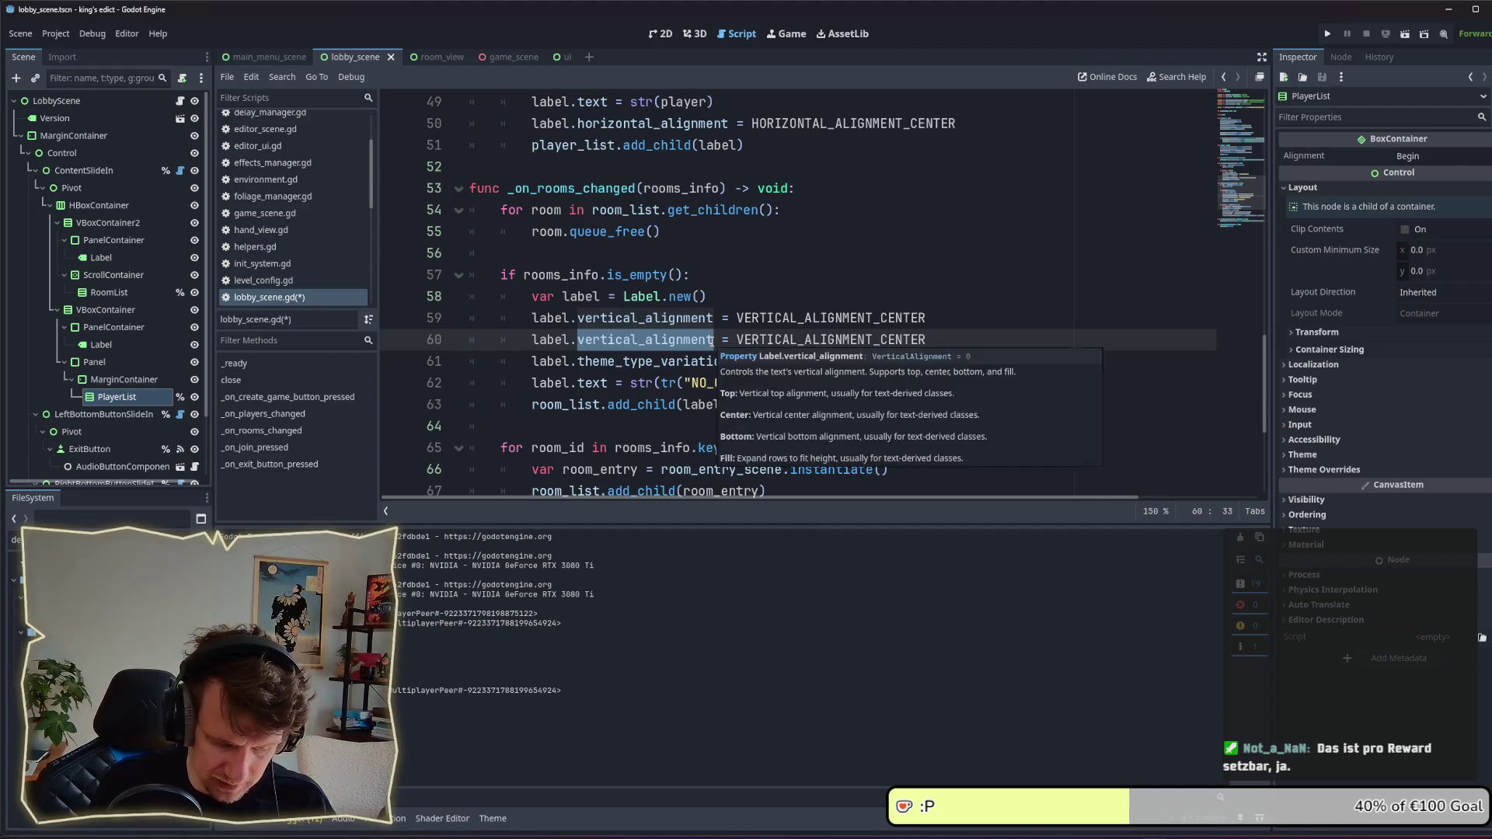
text(hori)
key(Return)
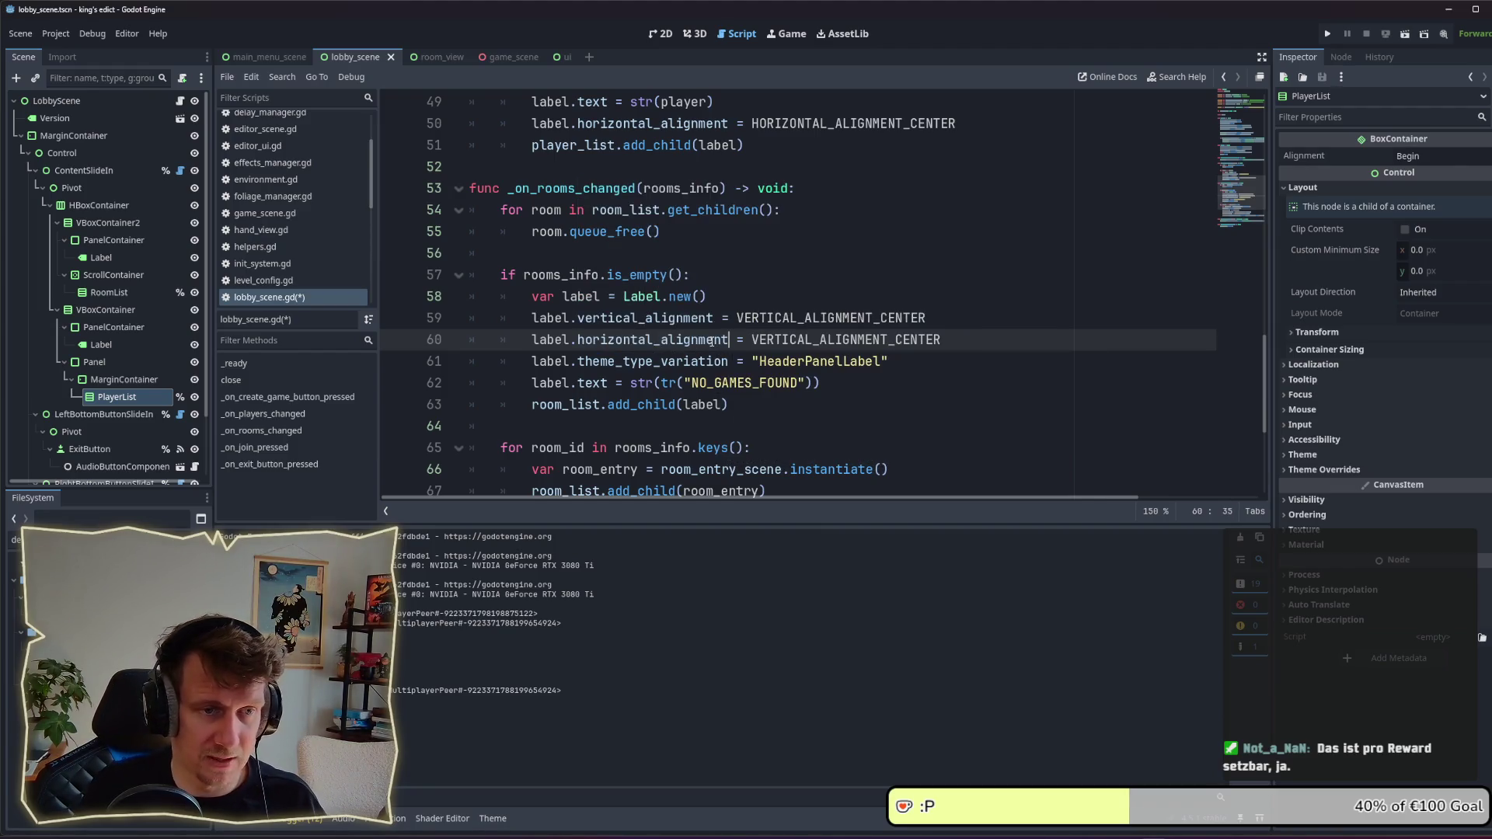
key(End)
key(ctrl+BackSpace)
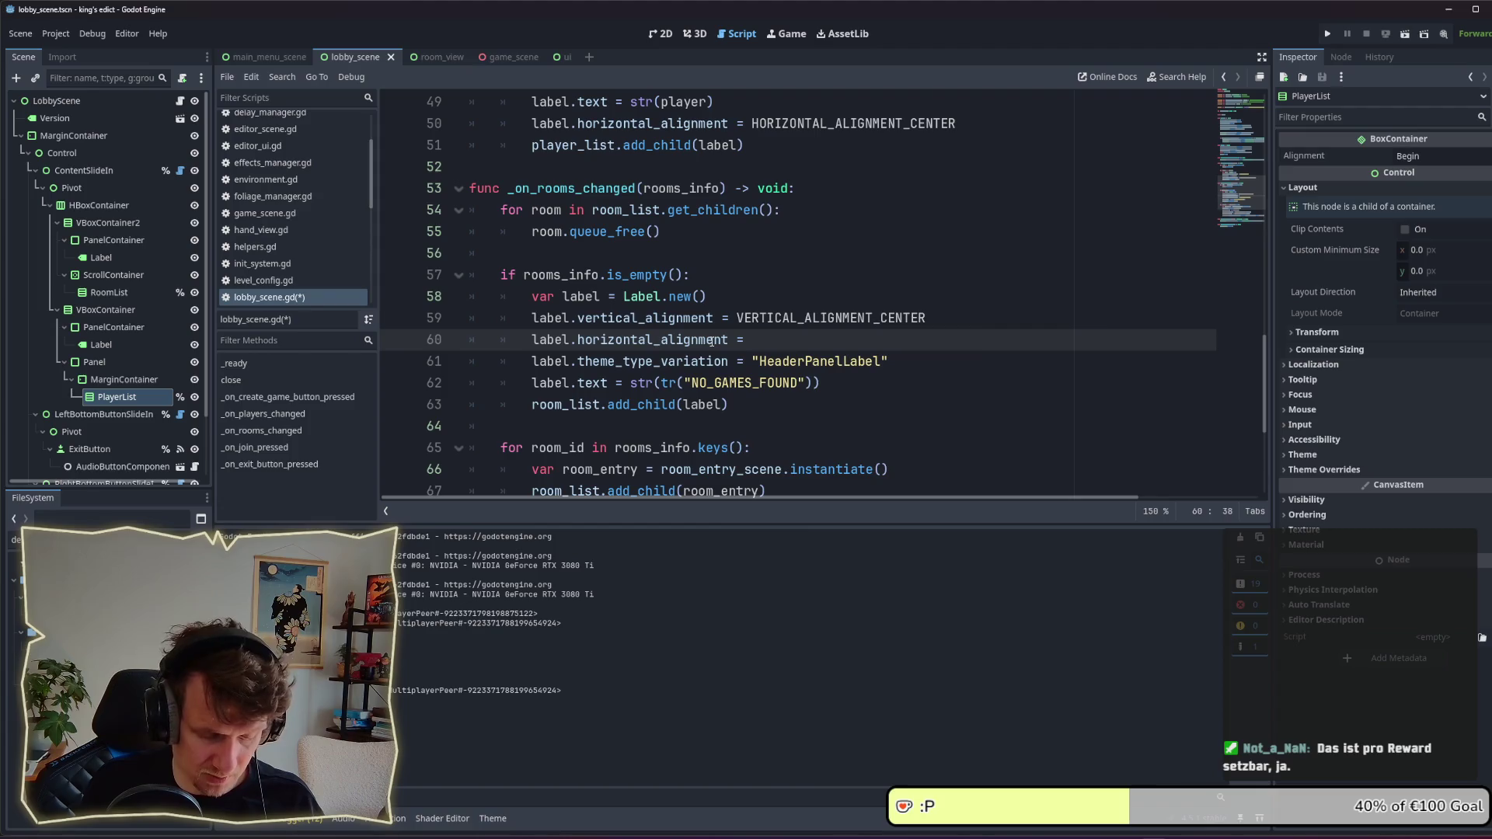
text(H)
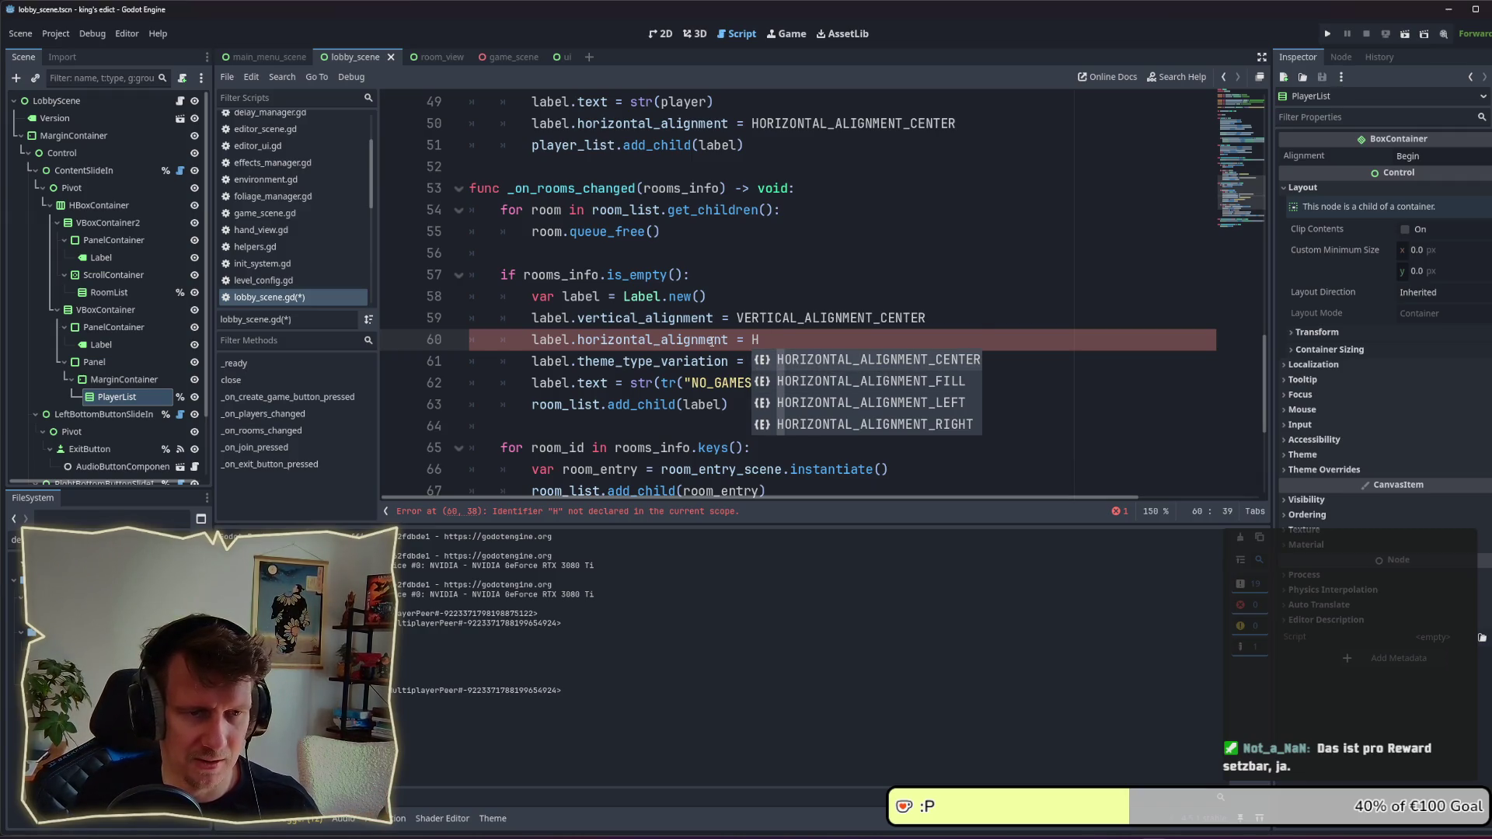
key(Return)
key(ctrl+s)
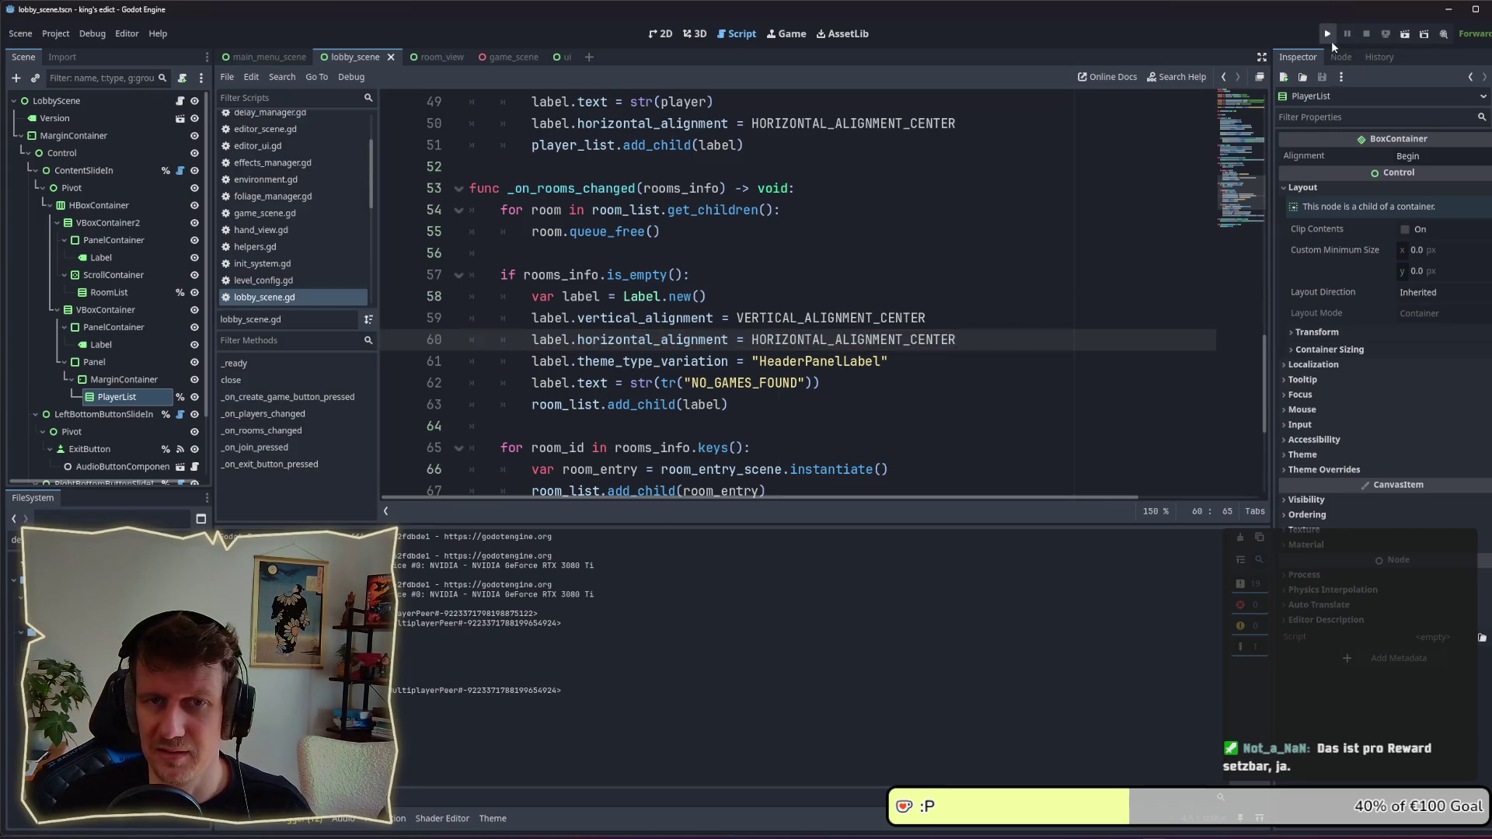
Step: Run two game instances and open the multiplayer lobby in each
click(1328, 34)
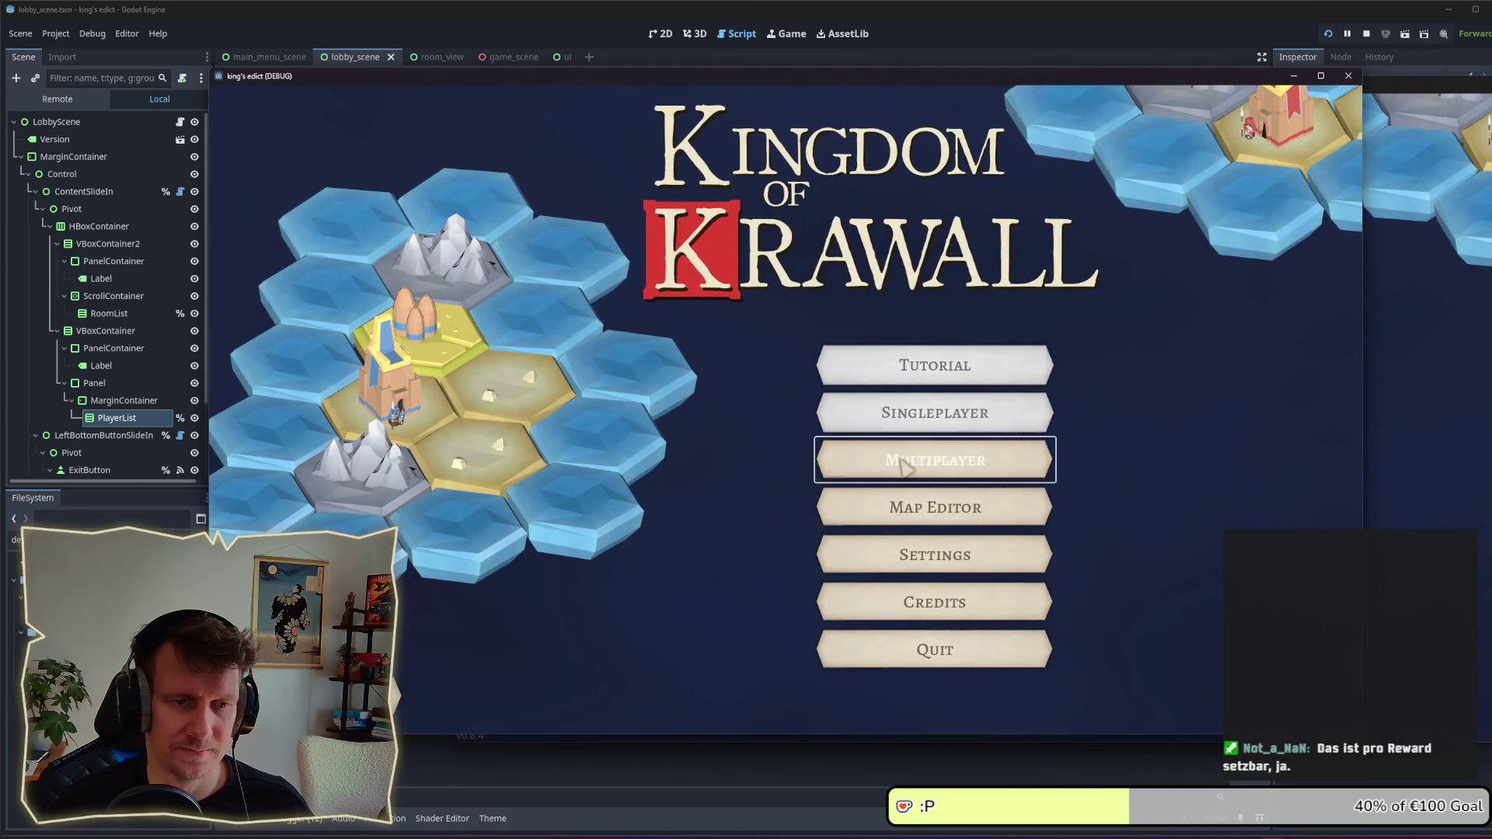
click(902, 461)
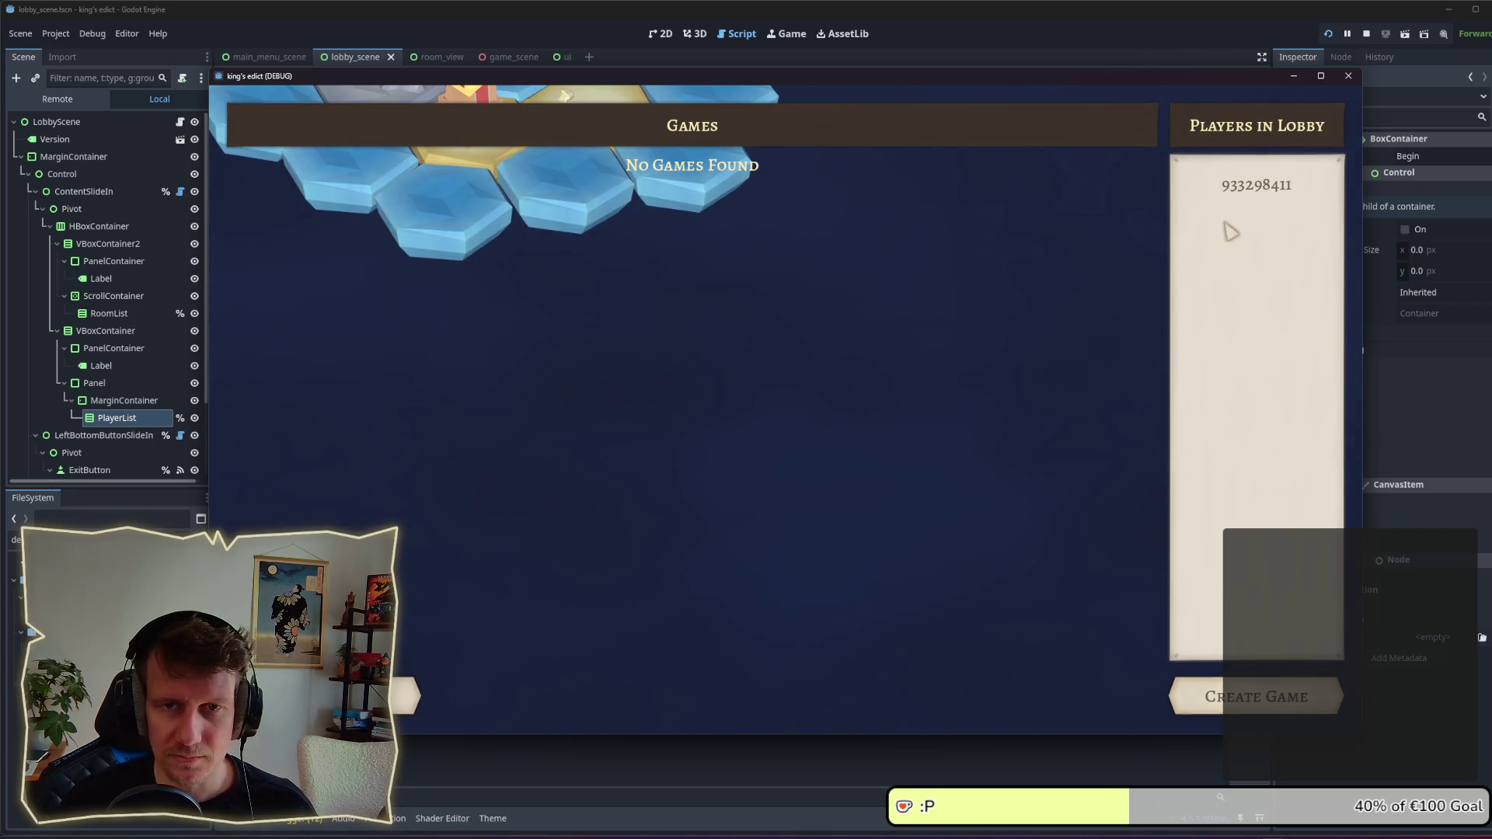
click(1366, 36)
click(1328, 33)
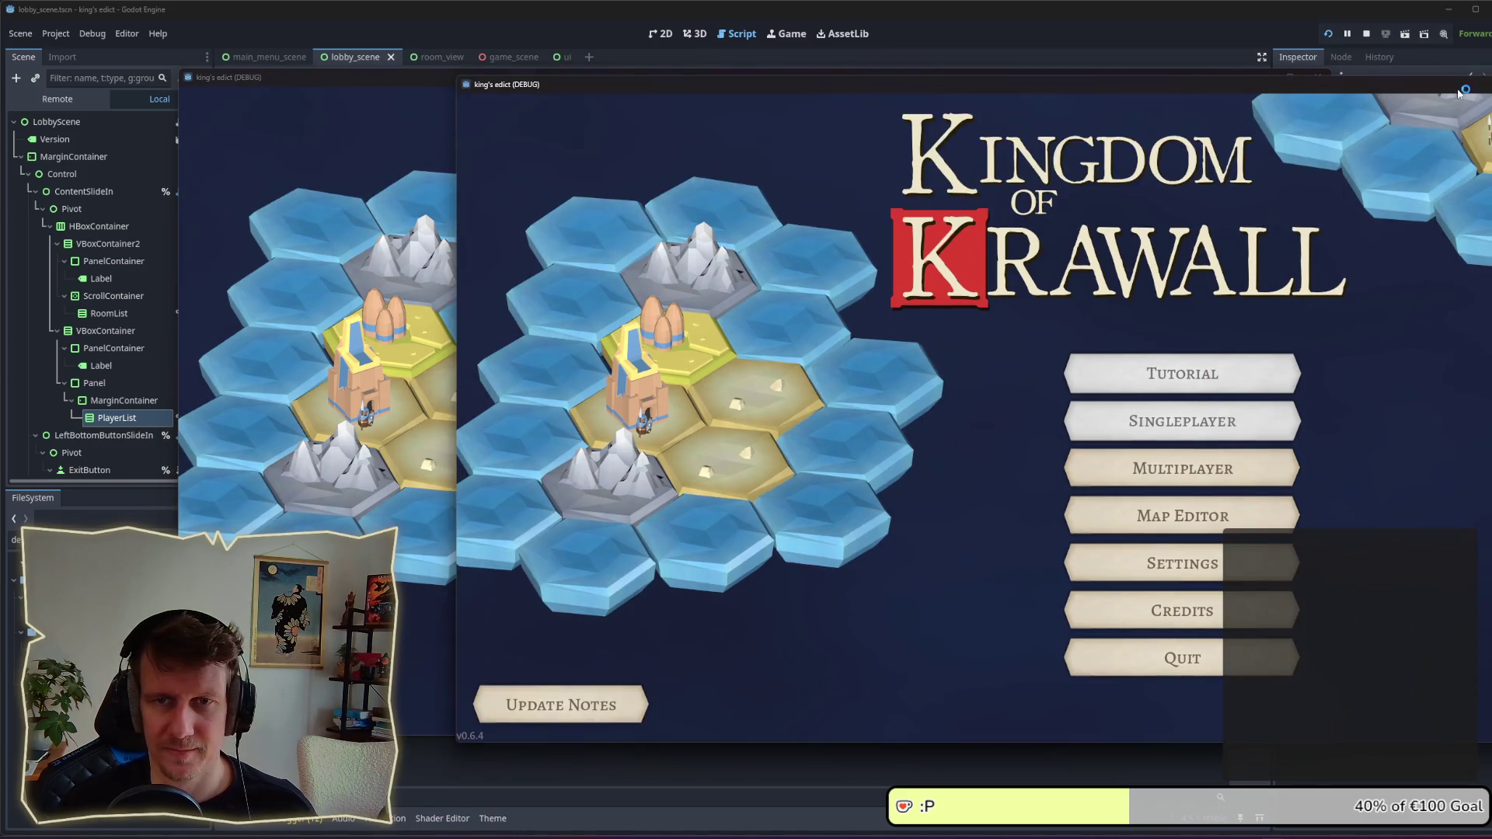
click(319, 173)
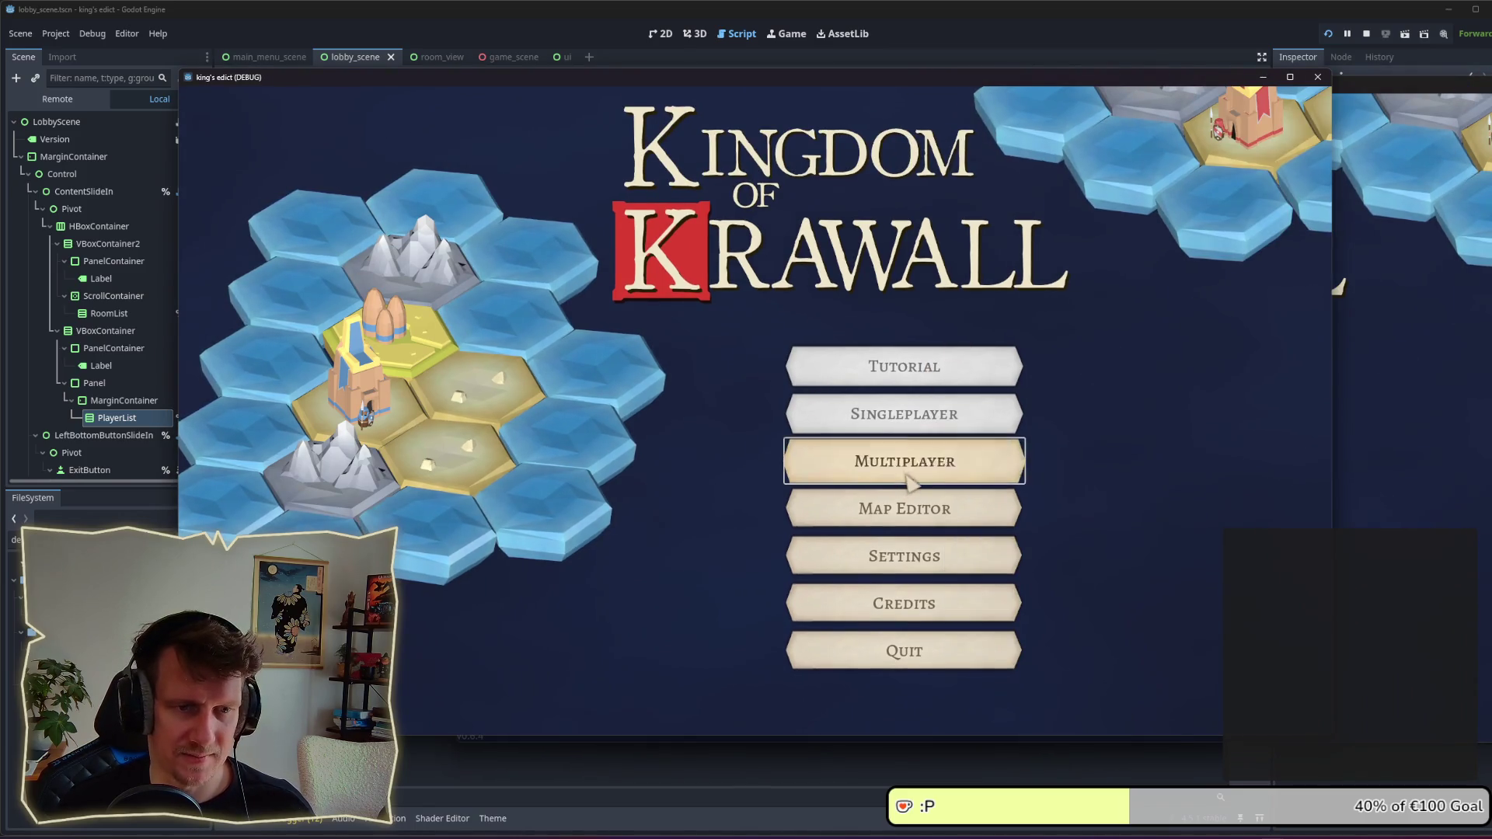
click(901, 458)
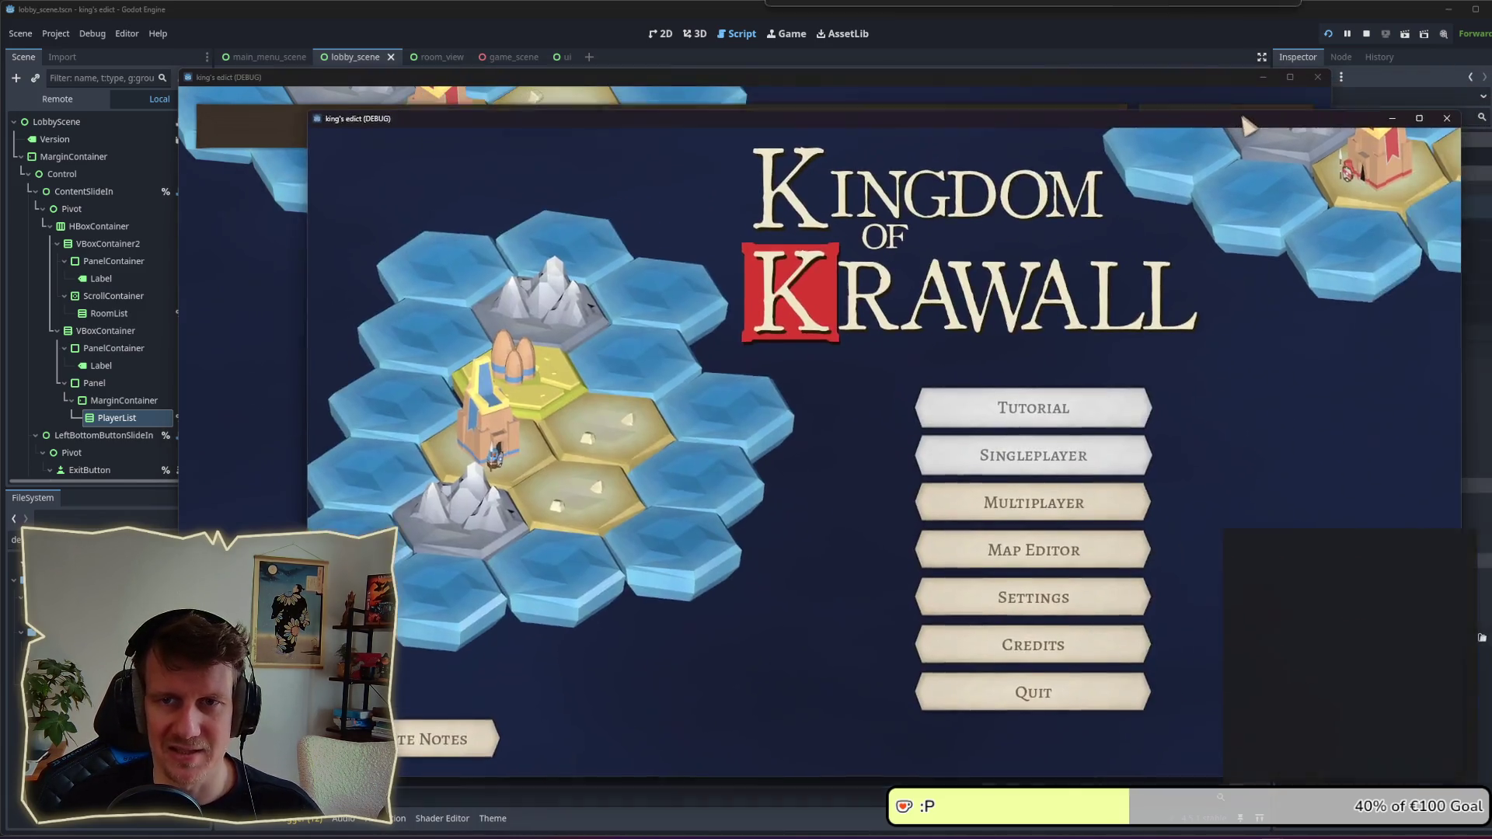
Step: Arrange the game windows to check the centred No Games Found label, then create a game
drag(1247, 125, 1237, 131)
click(1144, 74)
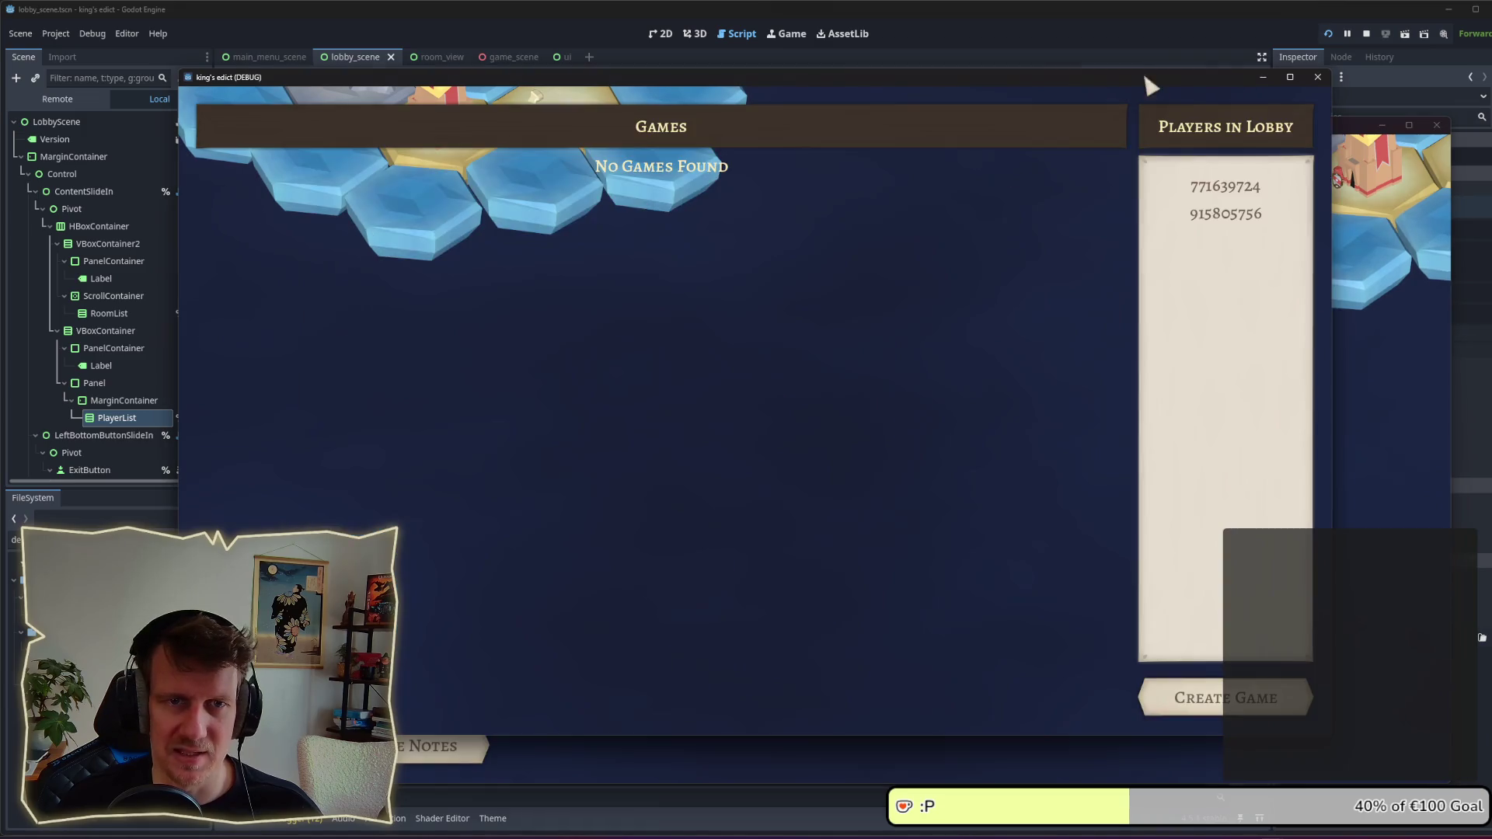
click(1336, 138)
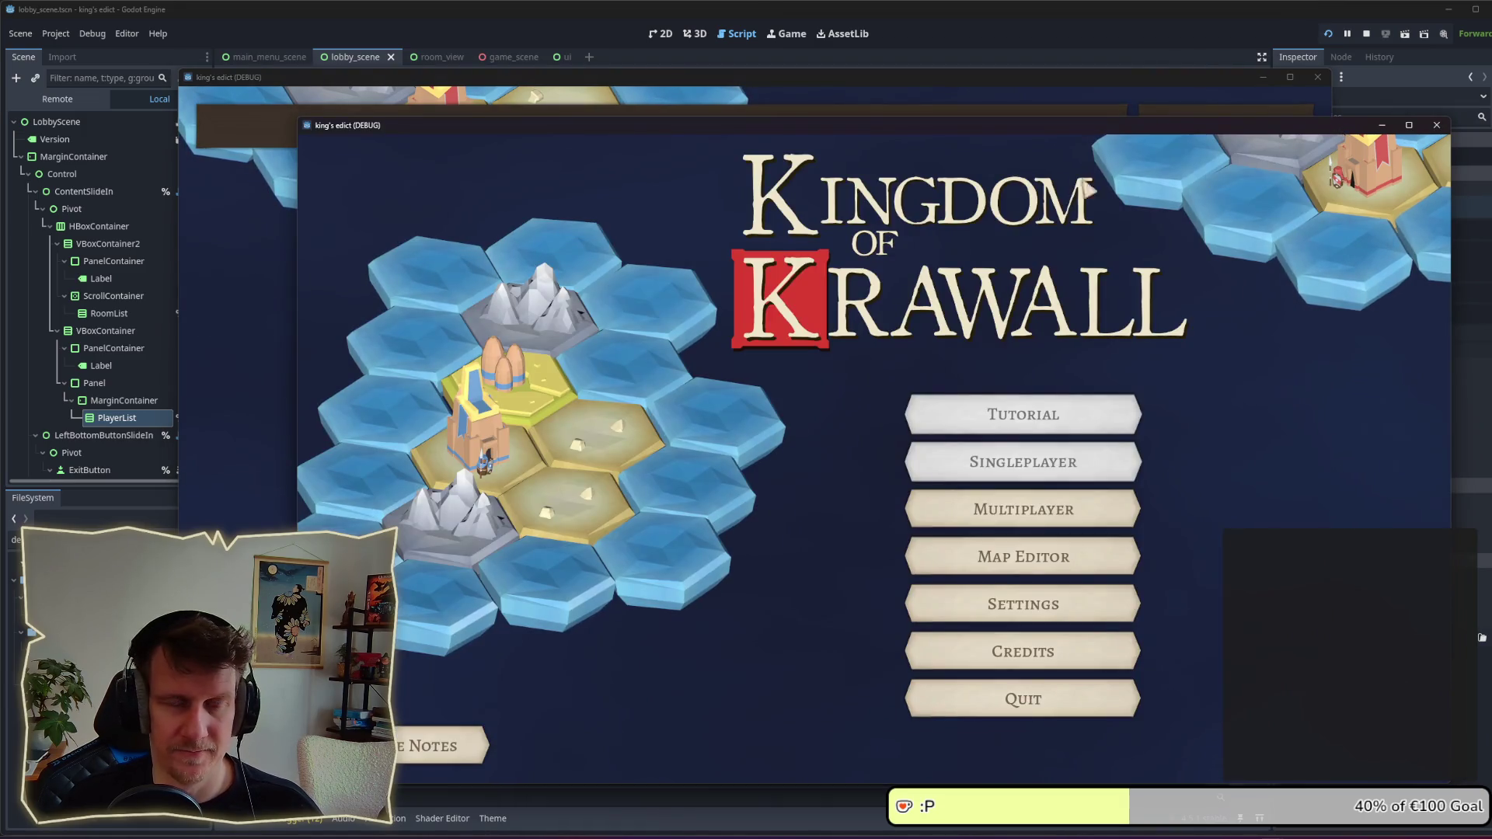
click(887, 77)
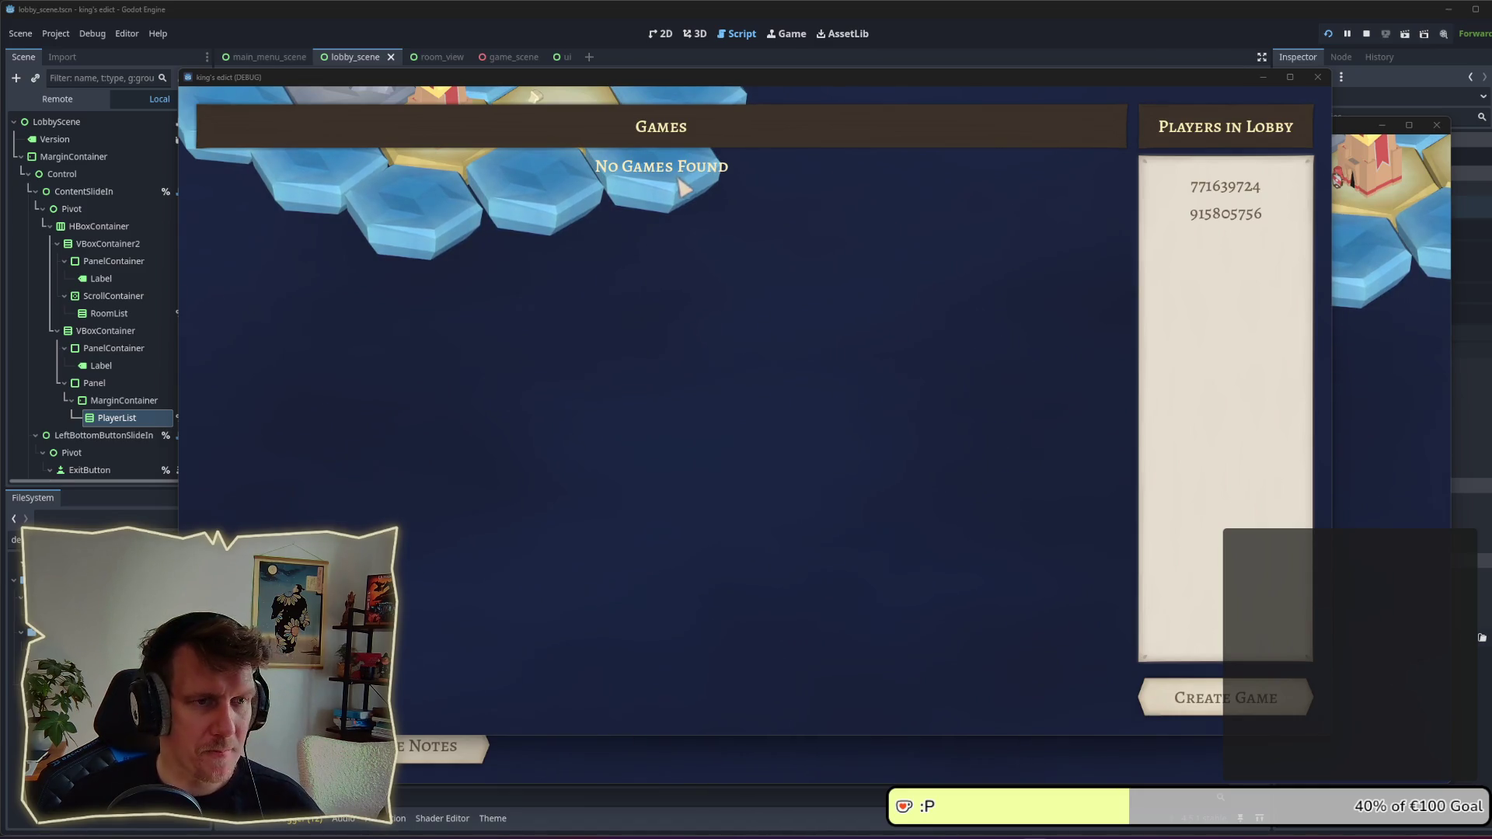
click(1256, 697)
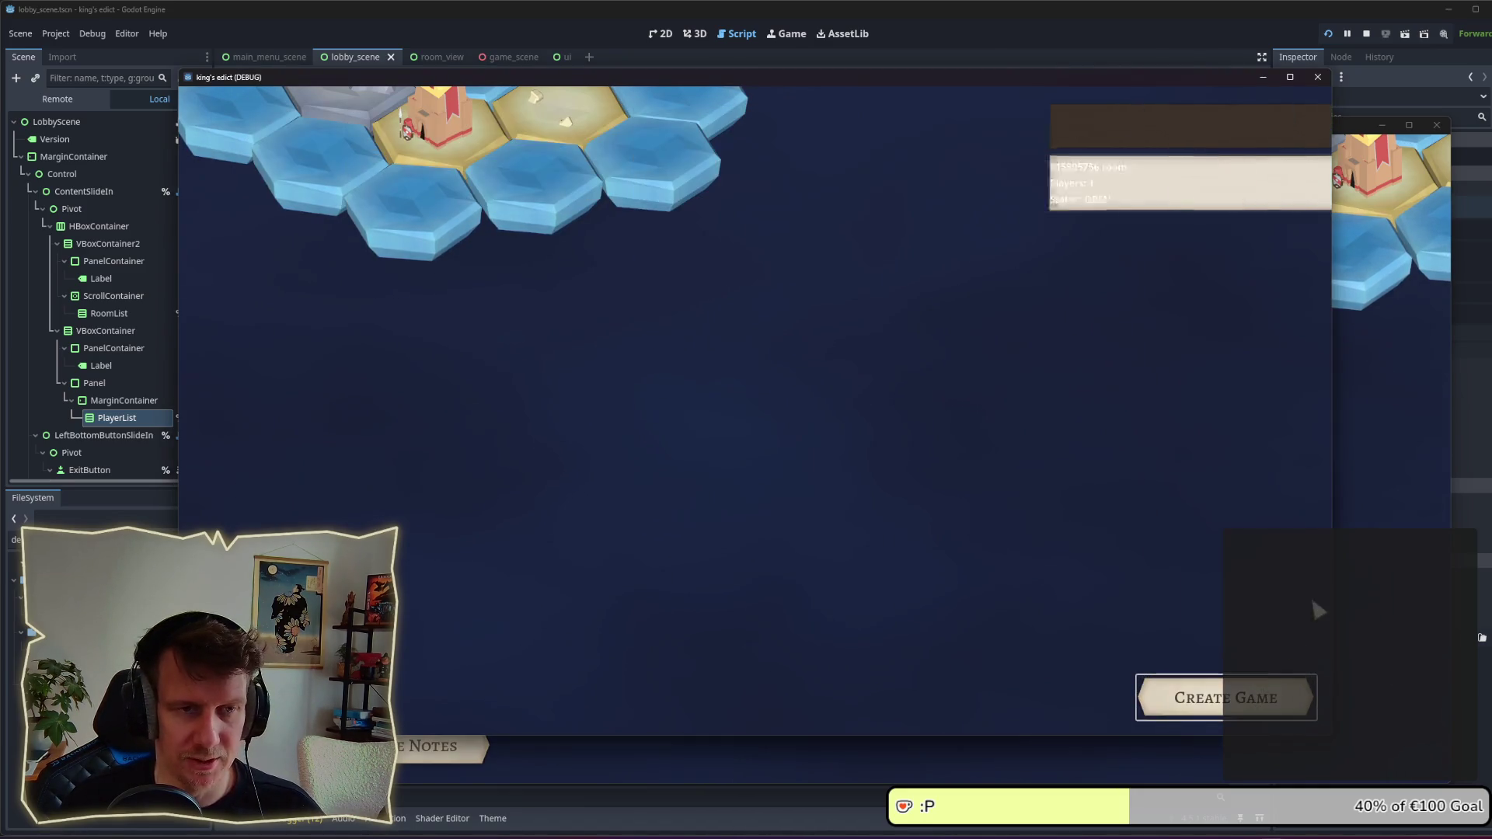
click(1374, 493)
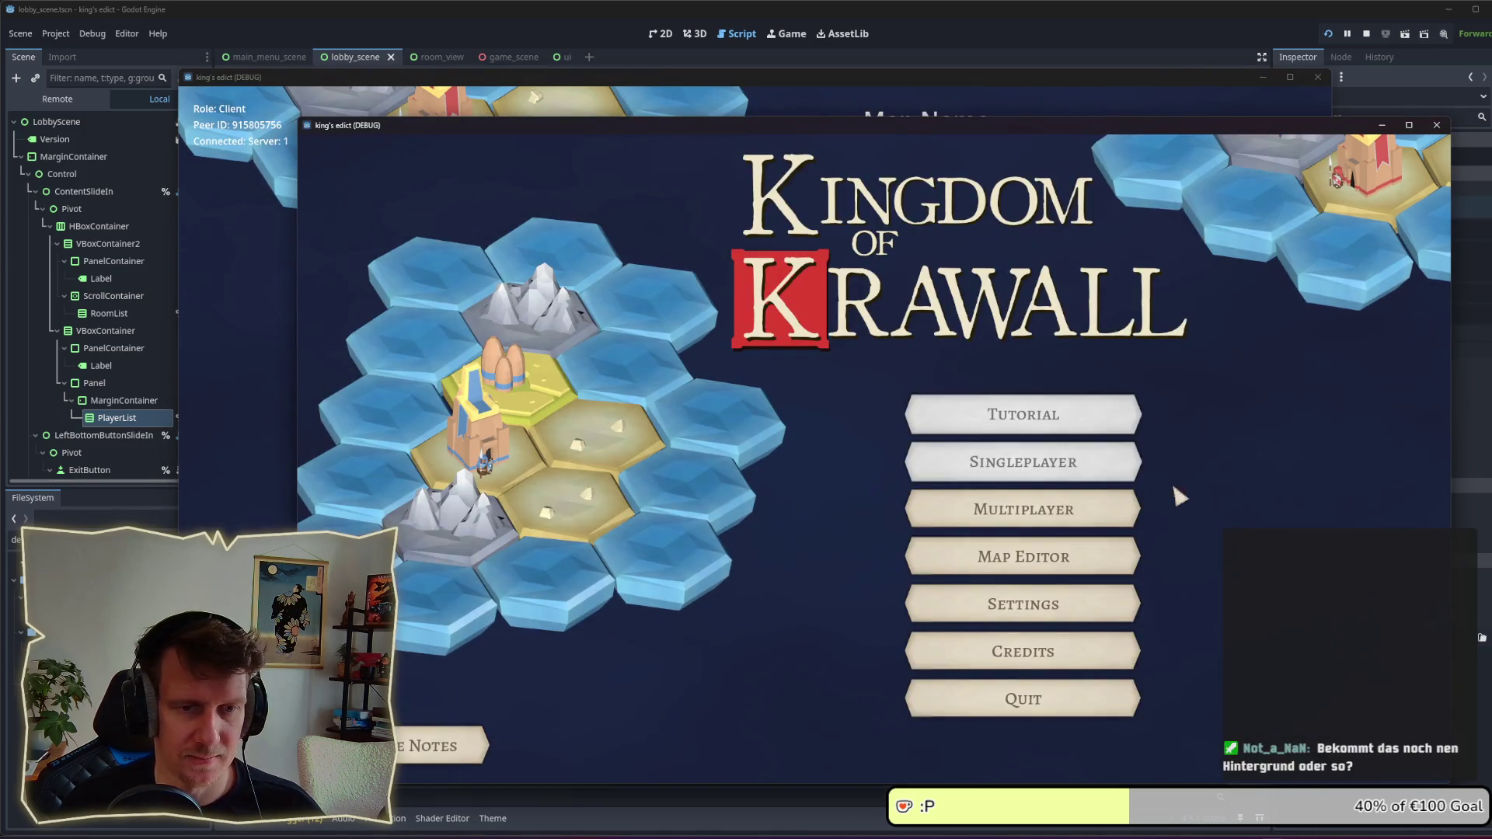
Step: Toggle between Multiplayer and Back until the client lobby lists the host's open room and two players
click(1096, 511)
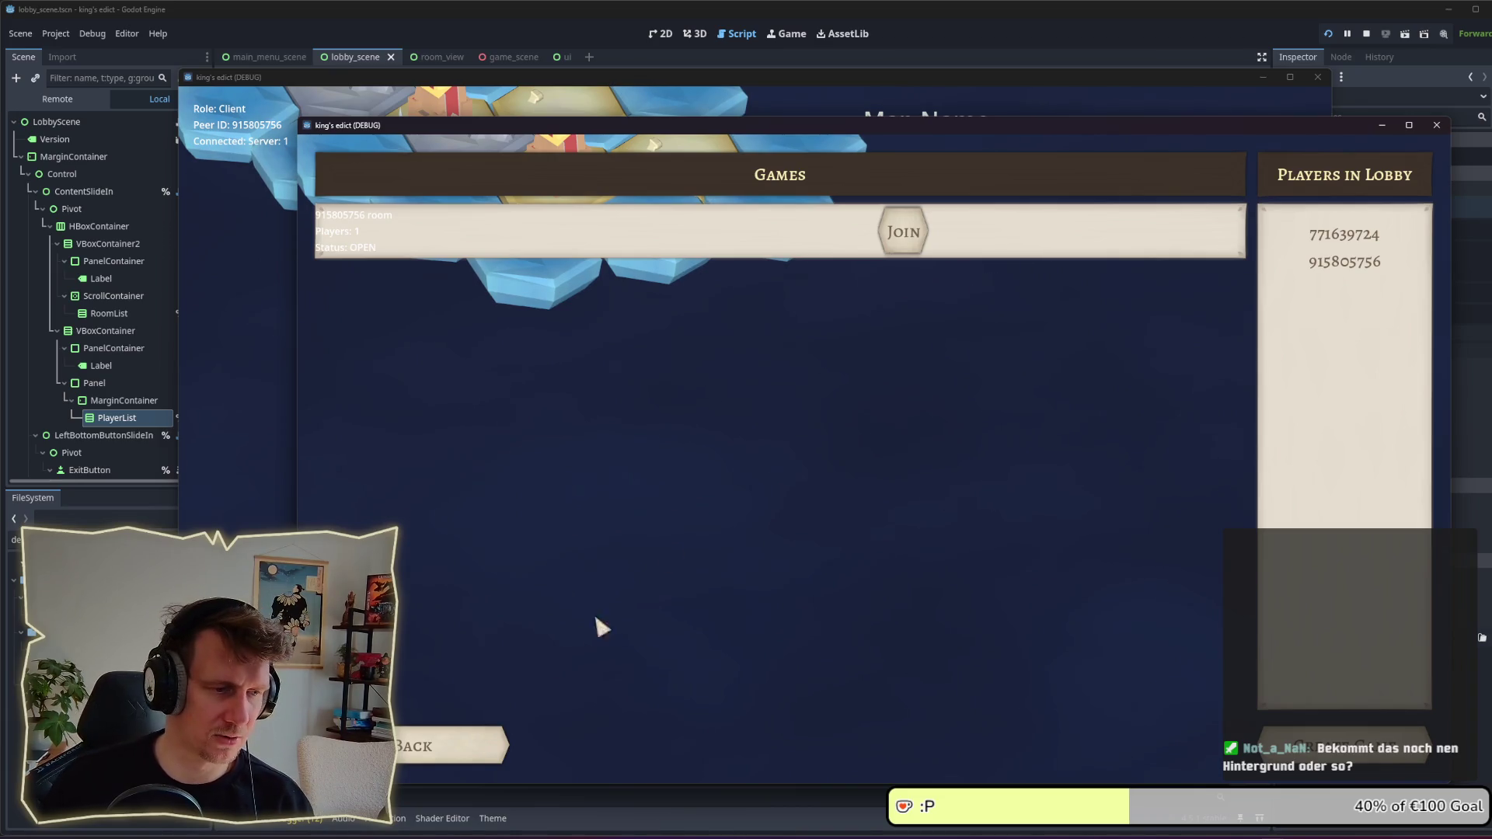
click(466, 747)
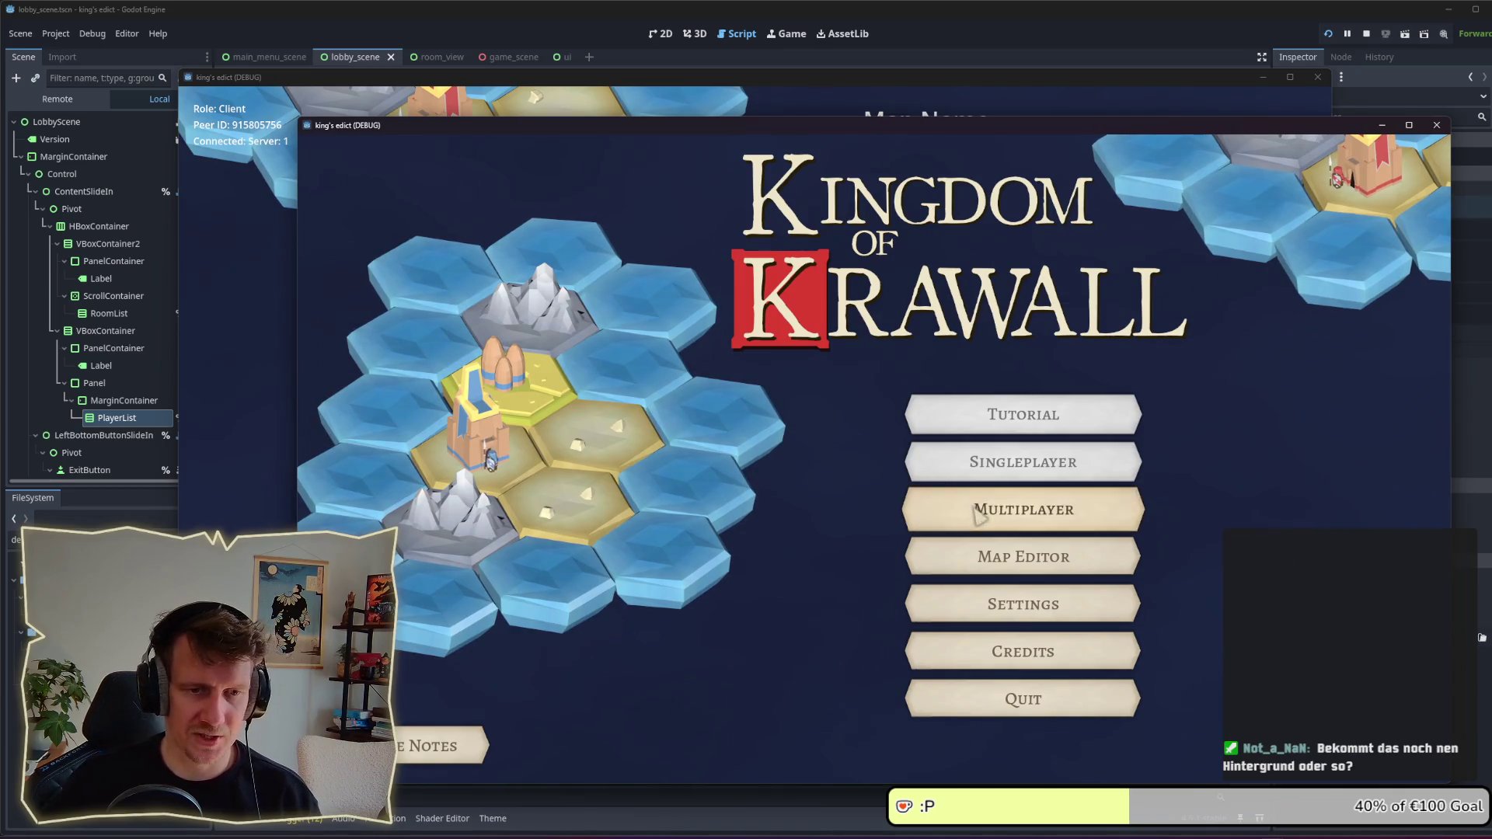
click(972, 505)
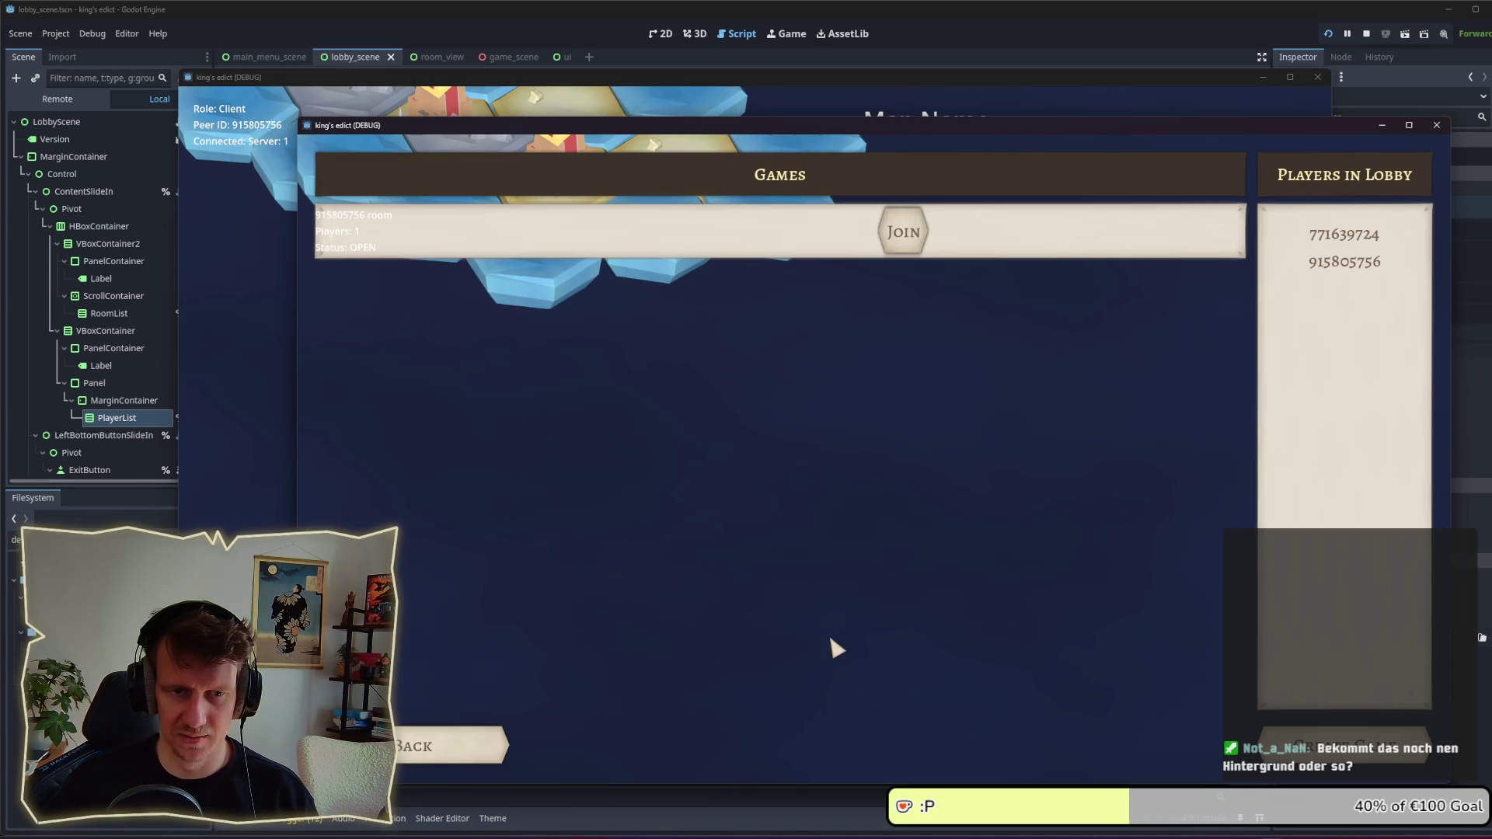
click(466, 748)
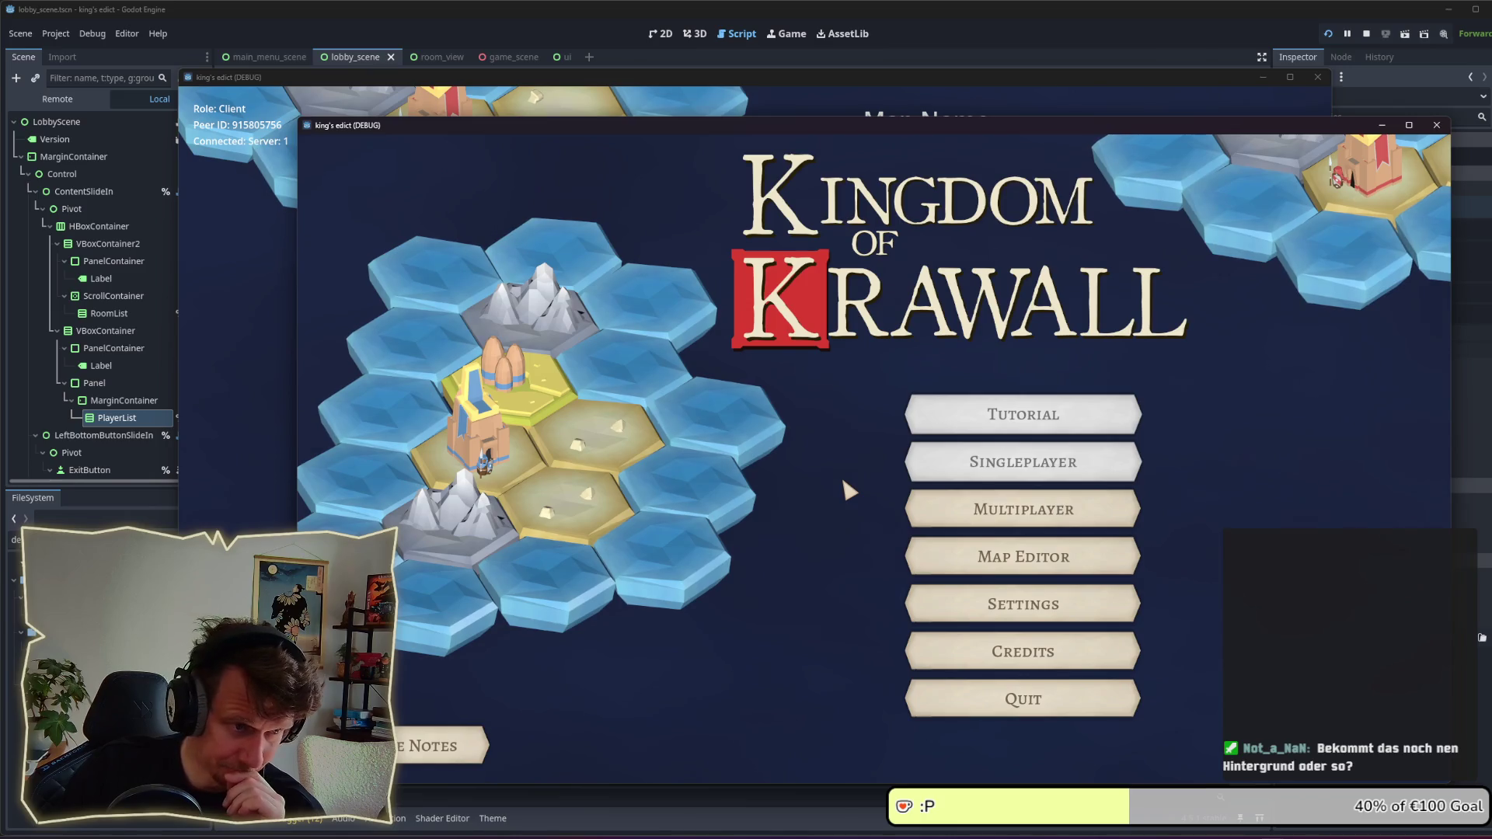
click(975, 517)
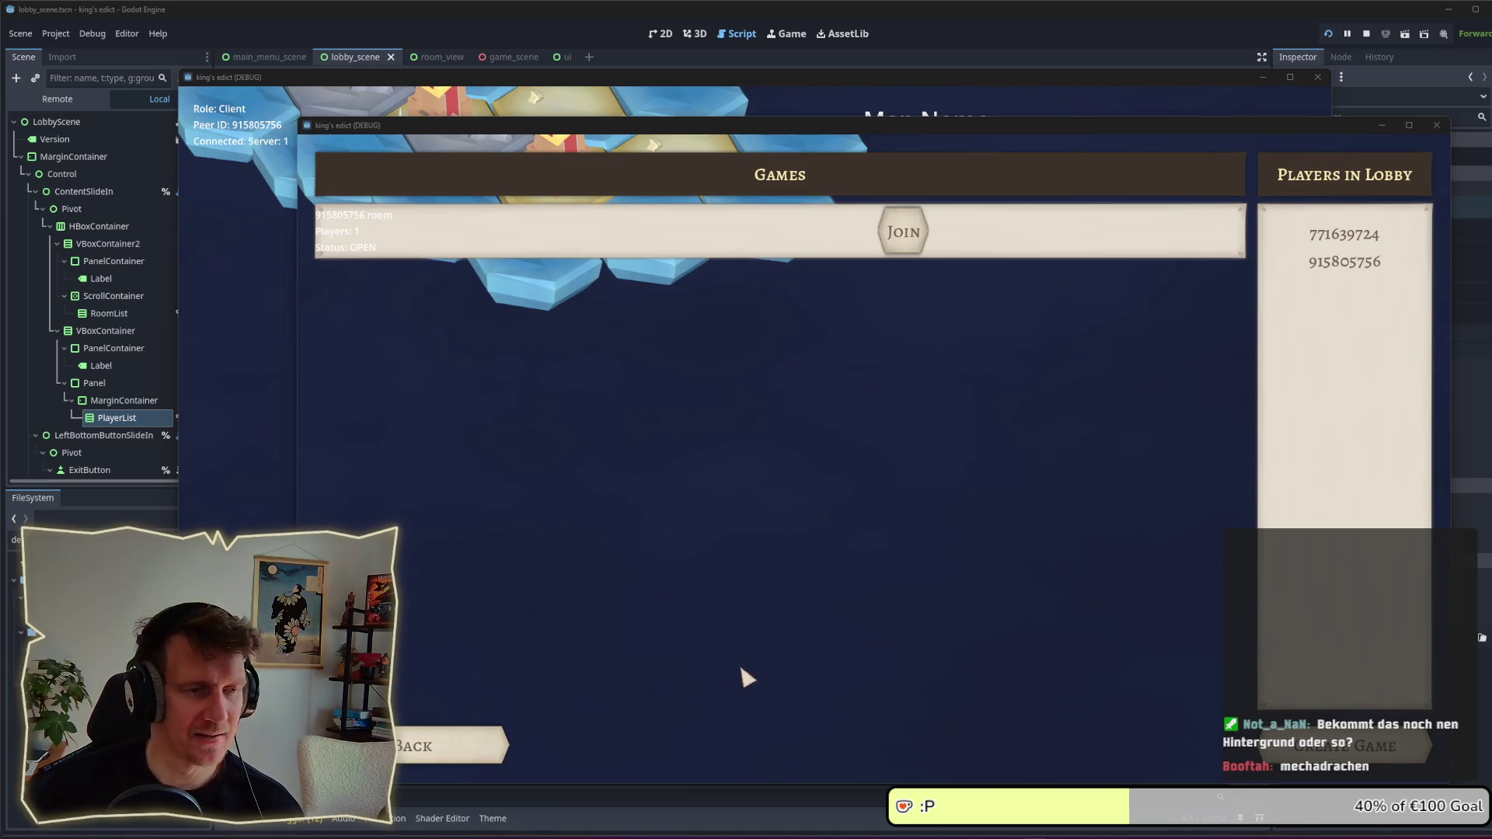
mouse_move(1008, 829)
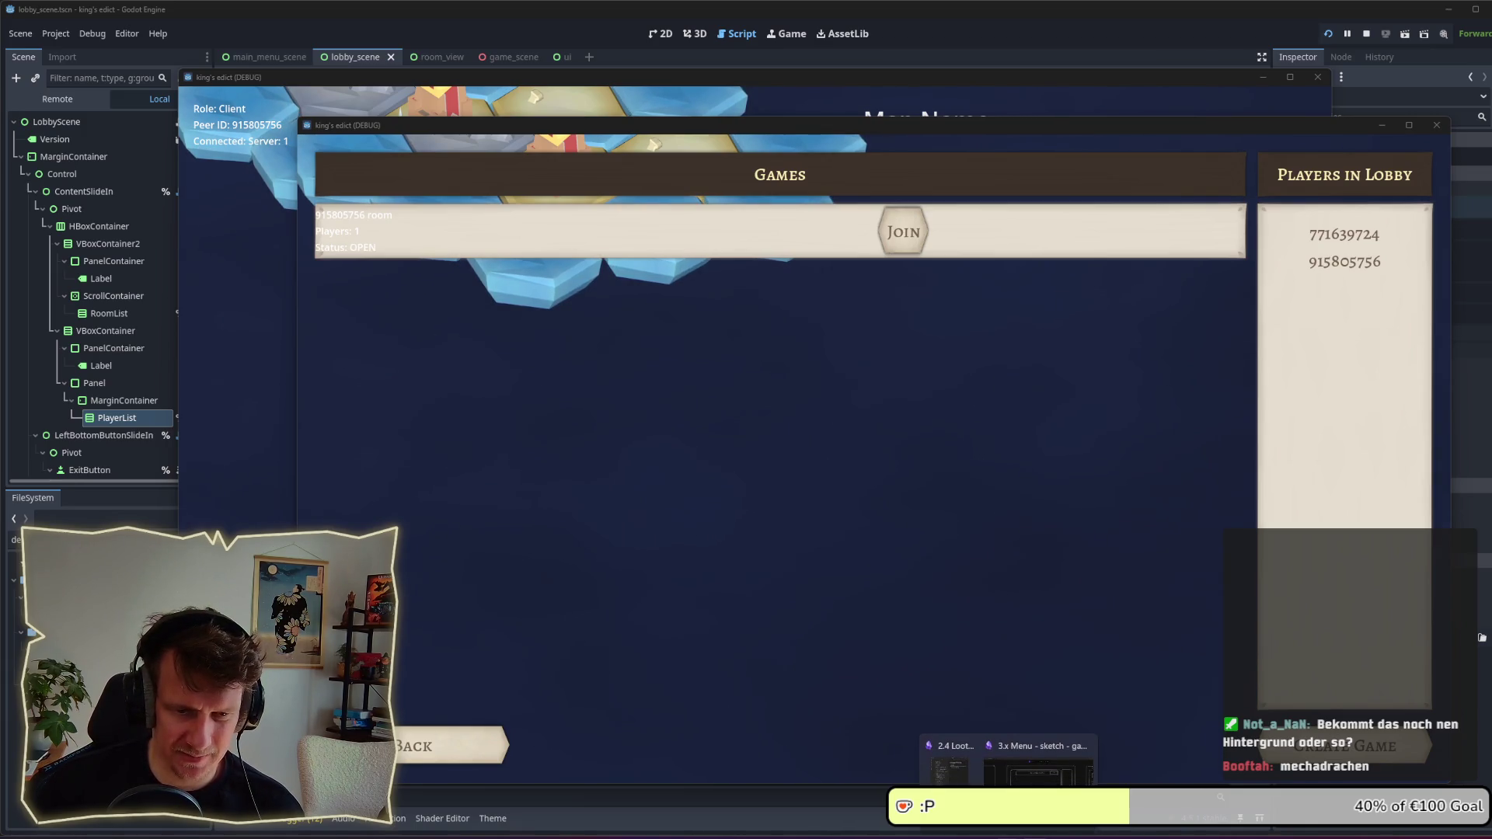
mouse_move(1141, 828)
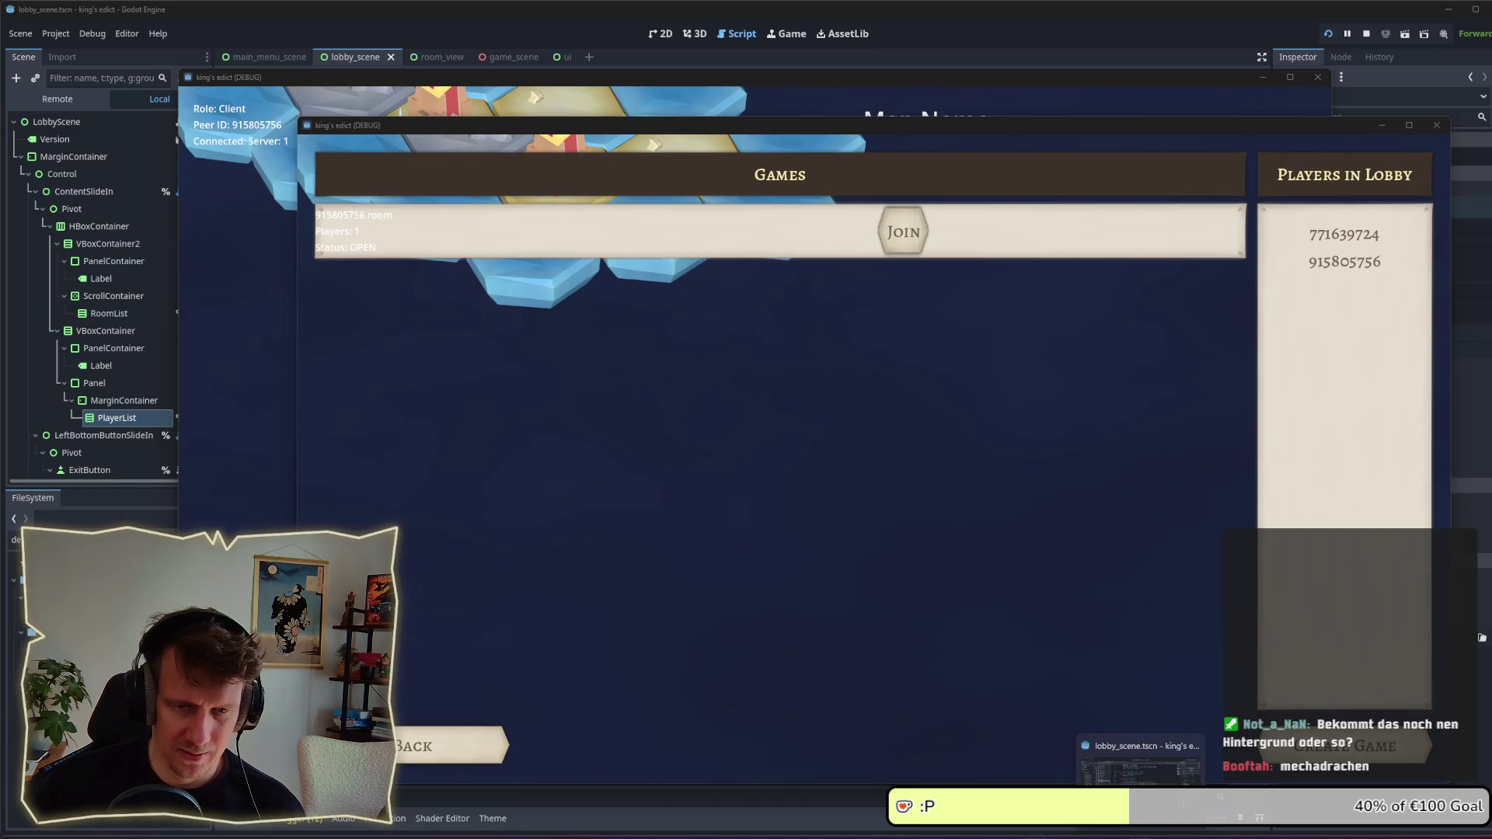
Step: In the Designer persona, delete both corner leaf ornaments from banner_panel_wide
click(1044, 829)
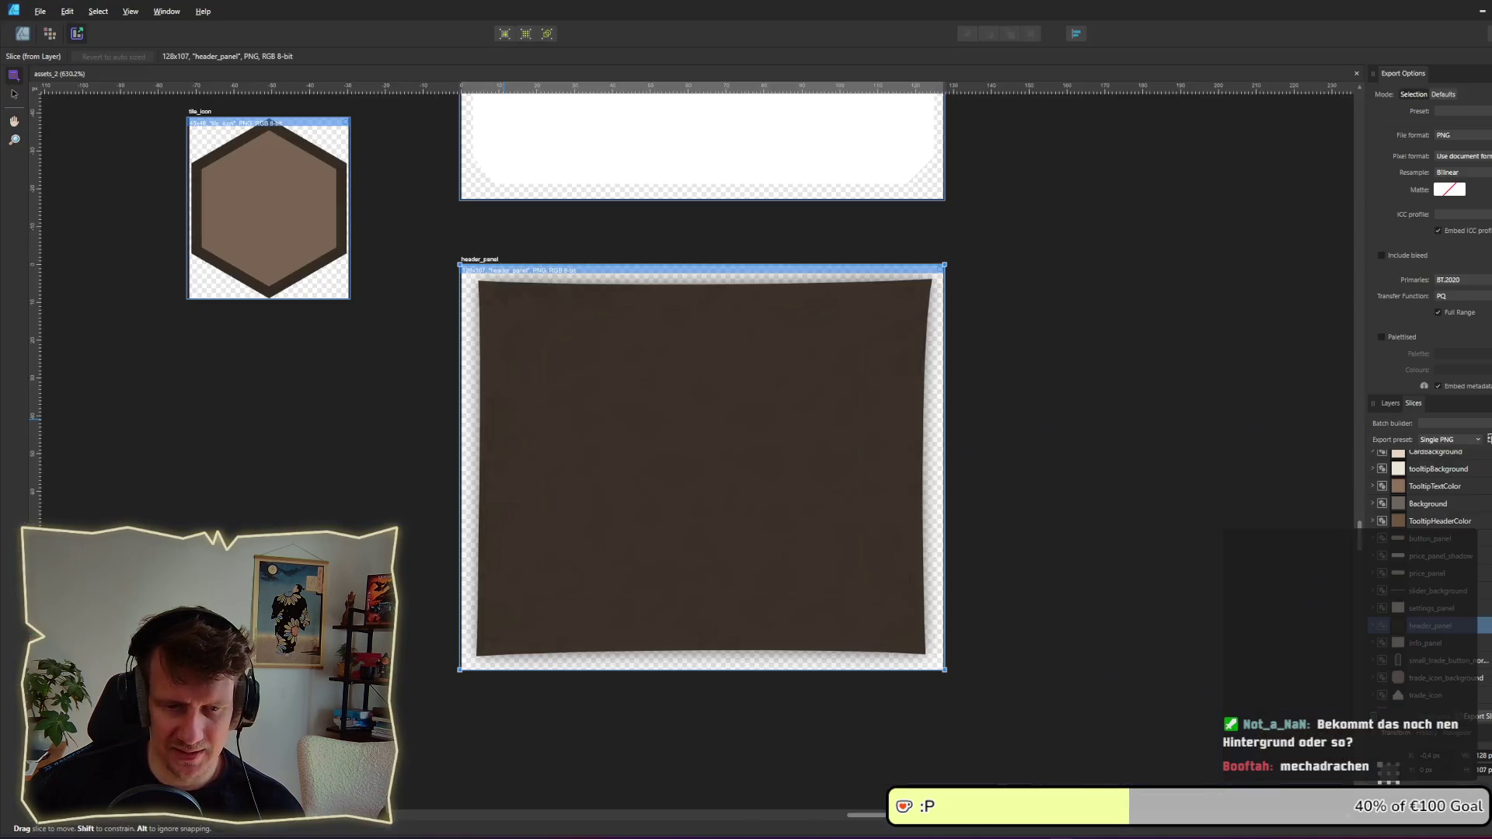
scroll(800, 442, down, 5)
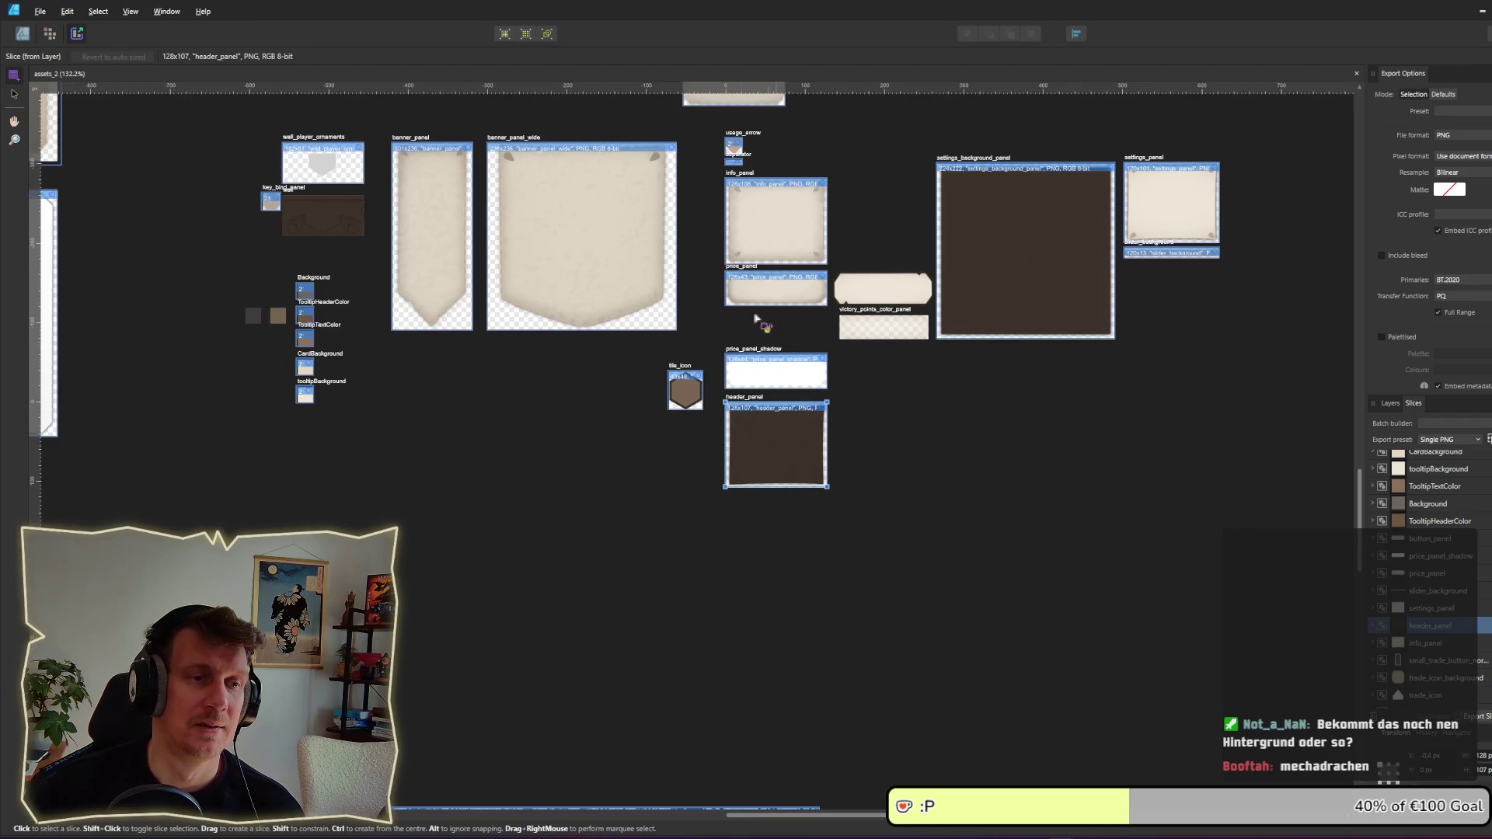
scroll(560, 204, up, 3)
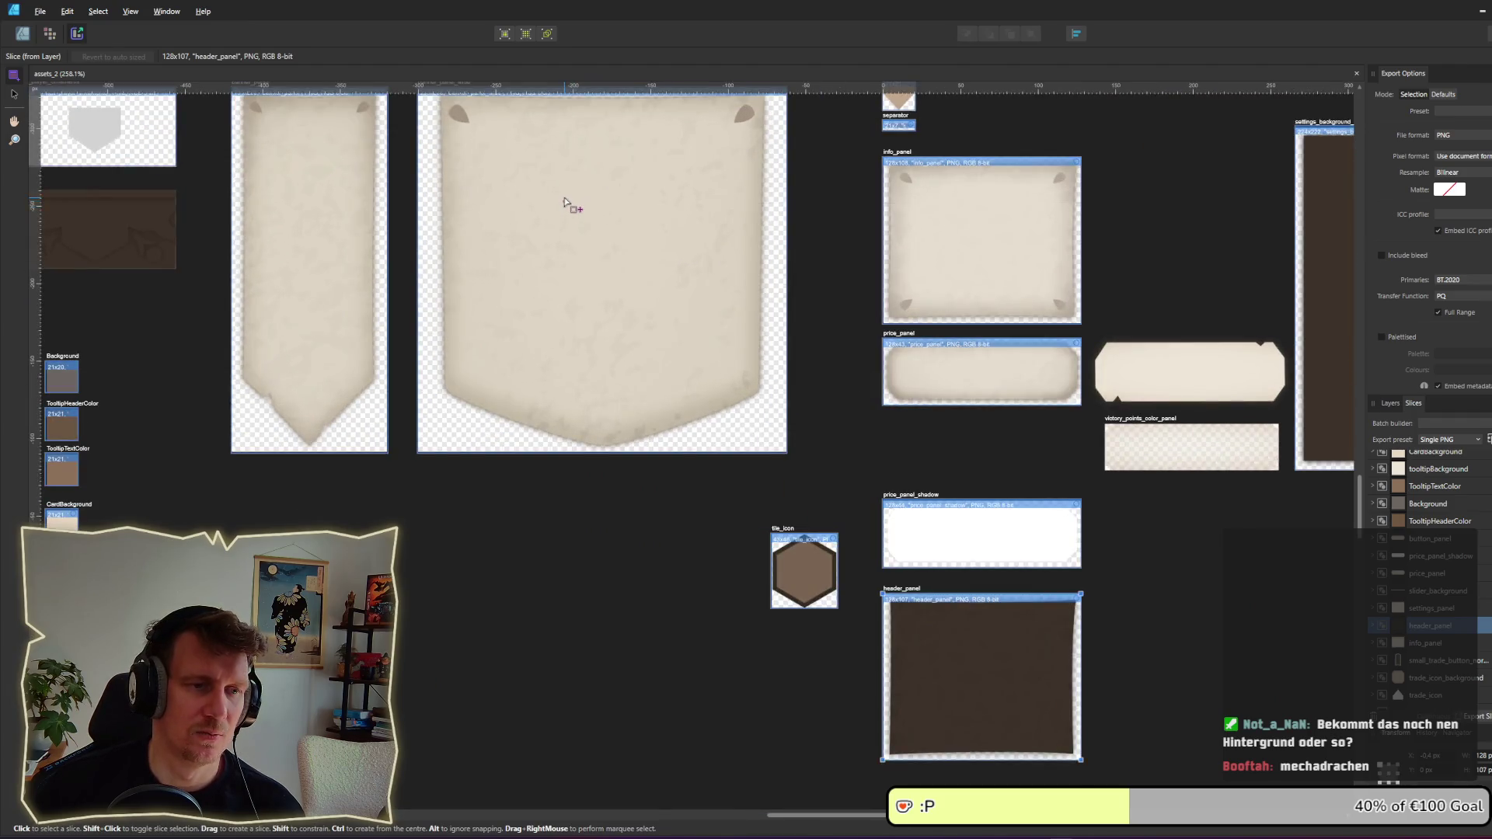
scroll(573, 206, up, 3)
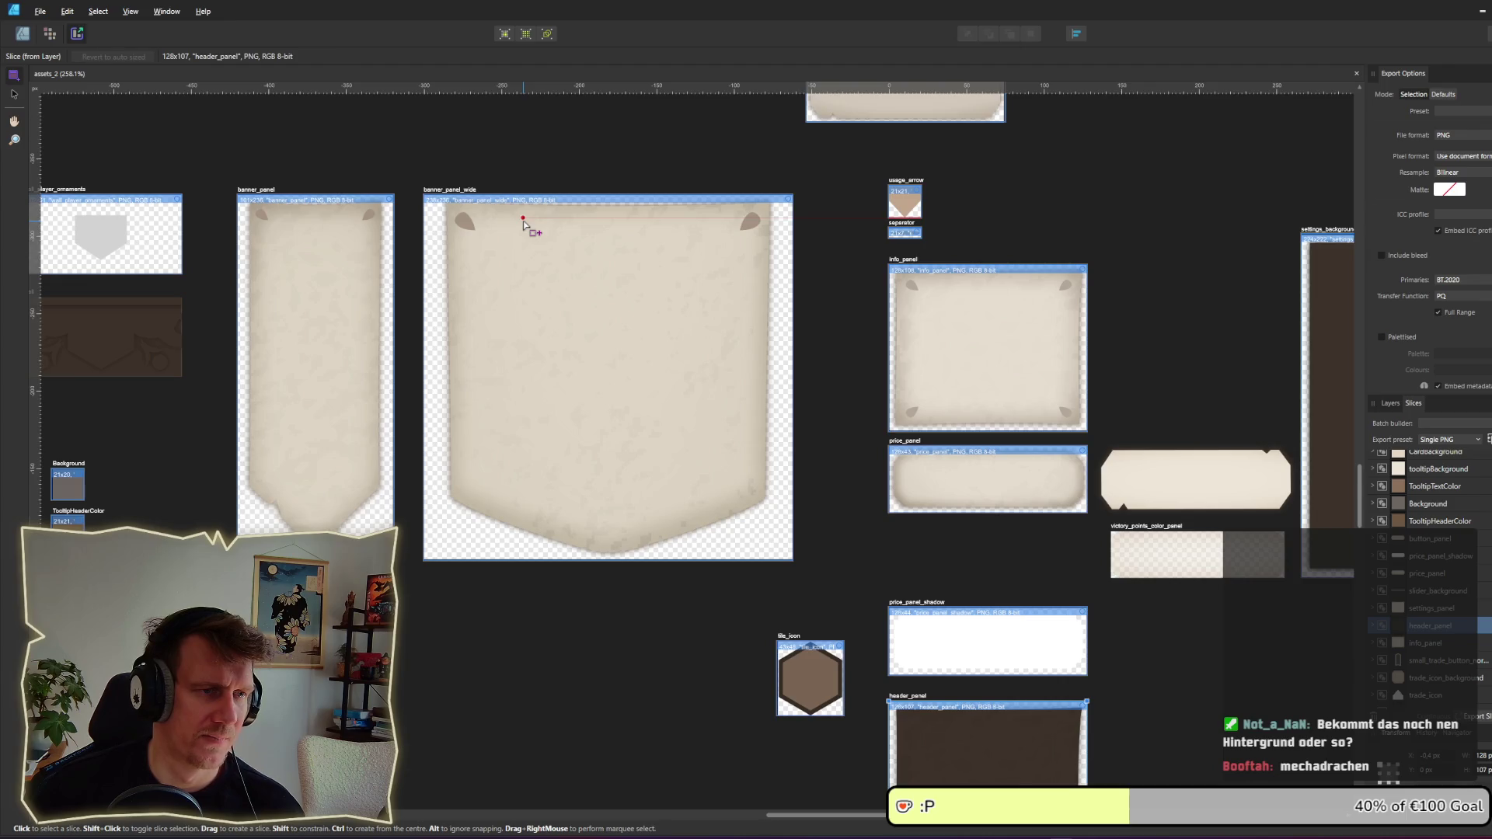
key(ctrl+1)
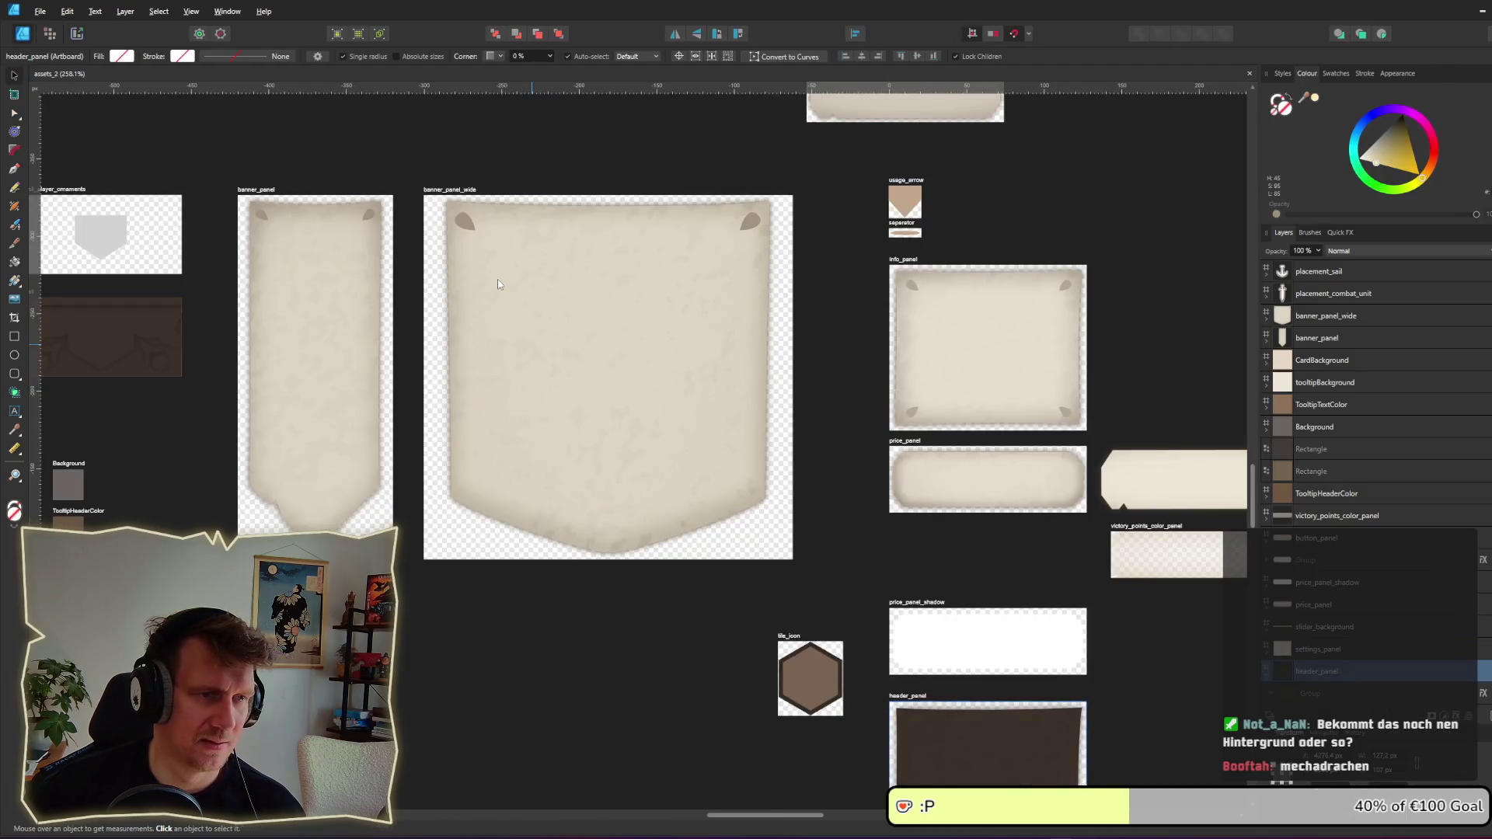
scroll(499, 285, up, 2)
click(447, 190)
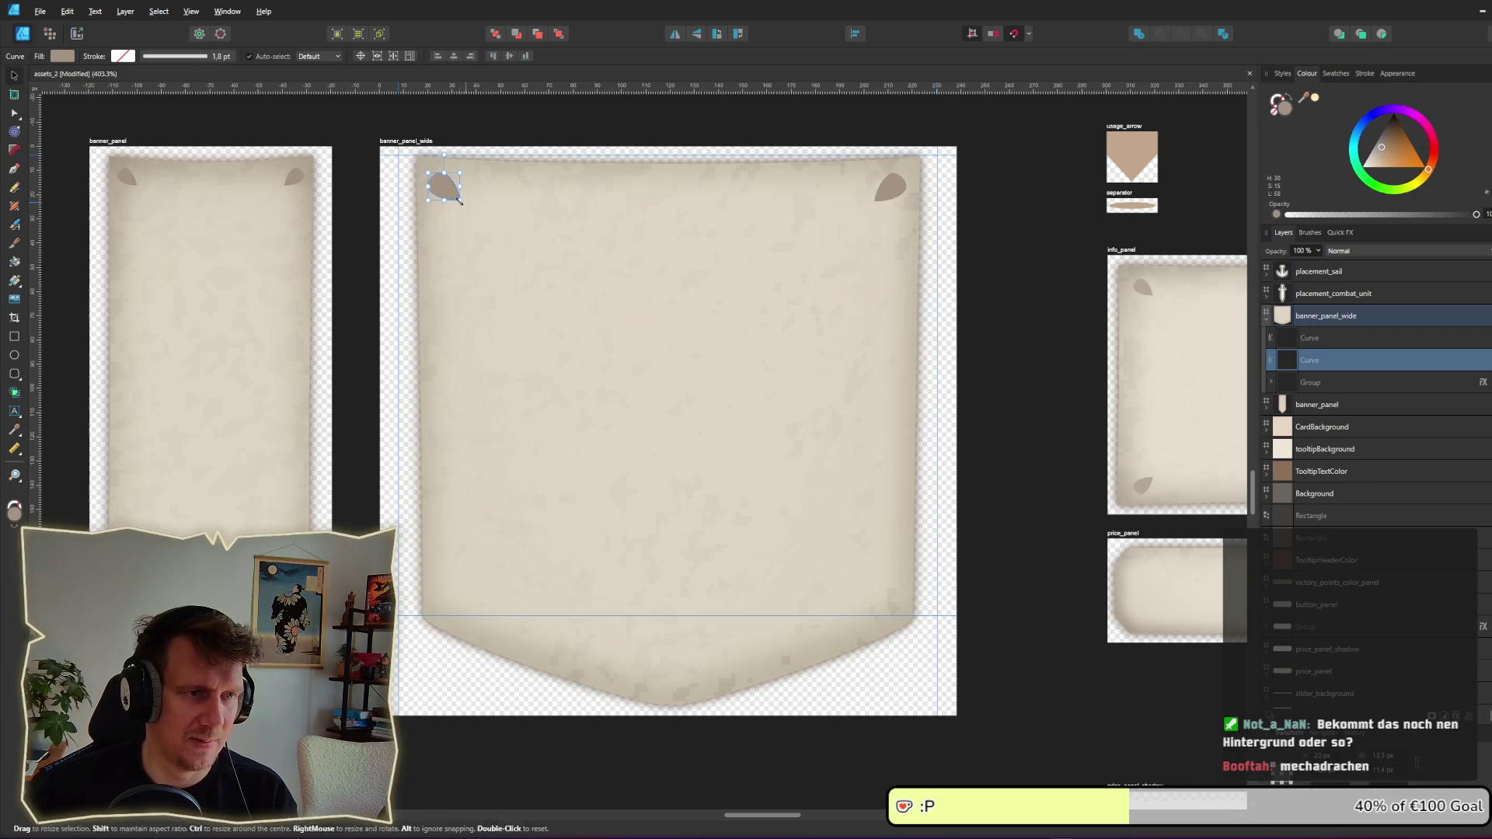
key(Delete)
key(Delete)
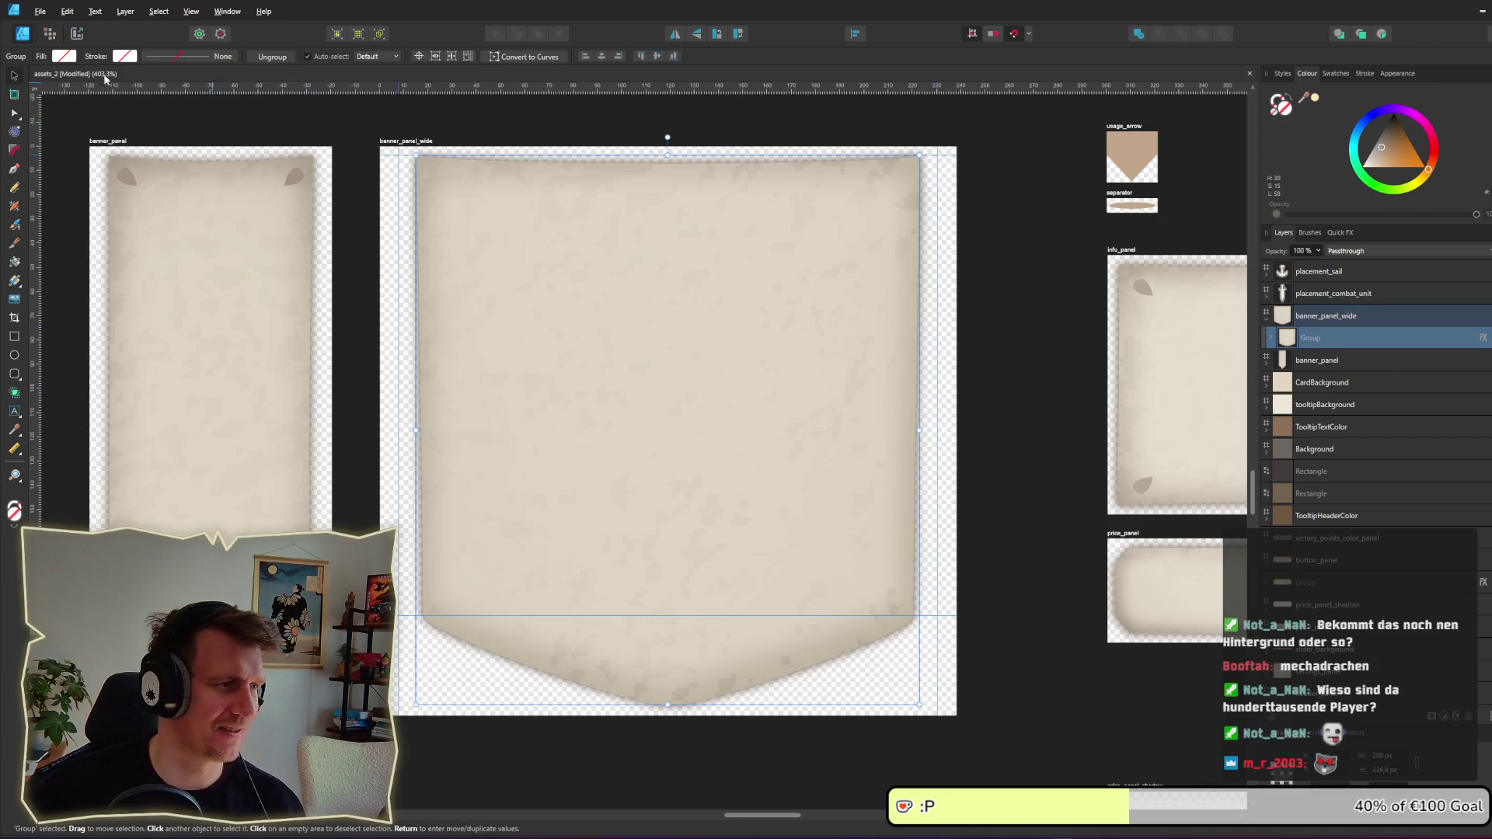
Step: Deselect, save the asset file and return to the Export persona
click(482, 134)
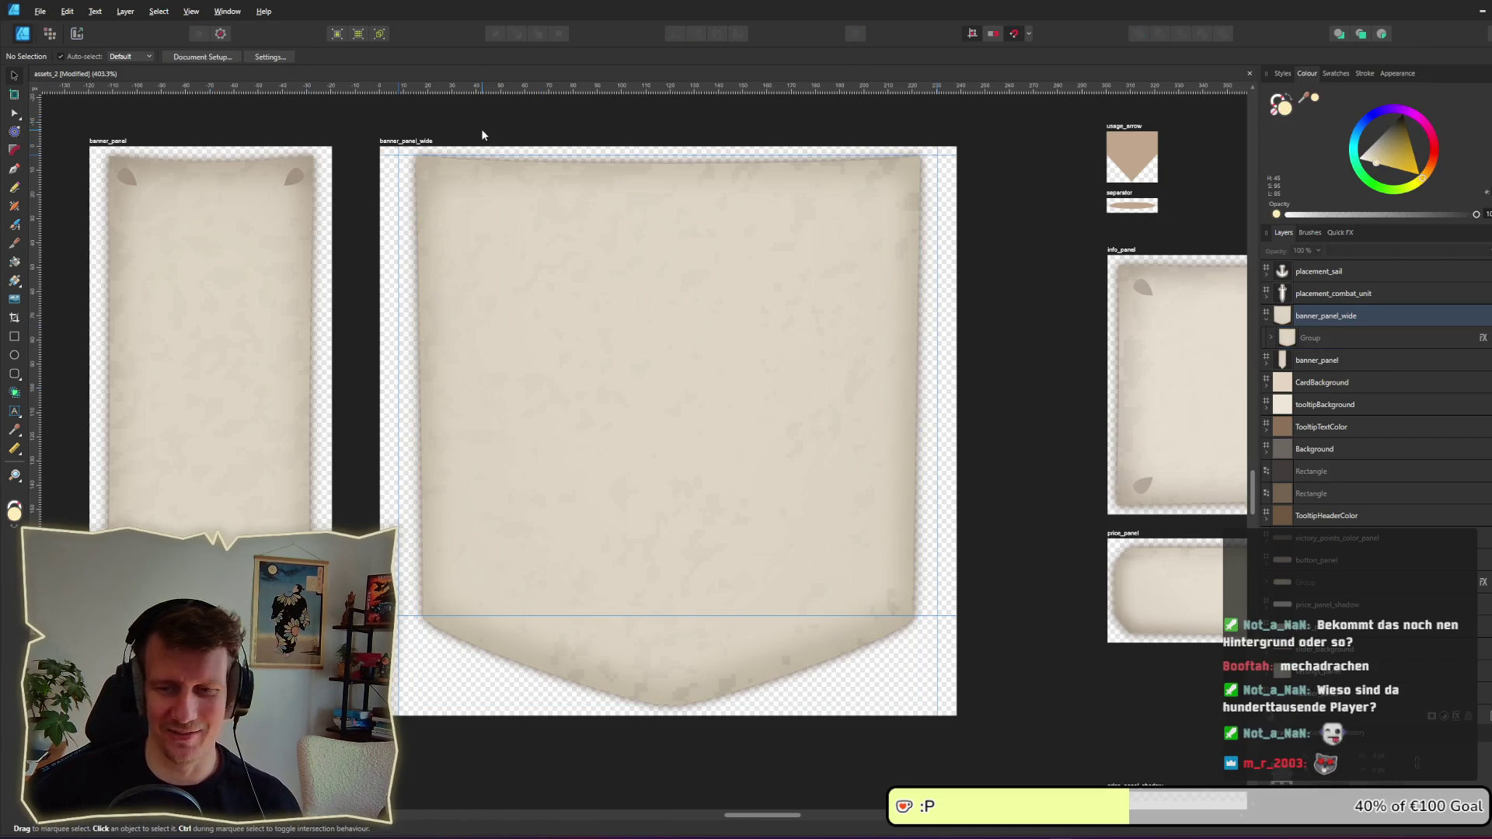
key(ctrl+s)
click(76, 33)
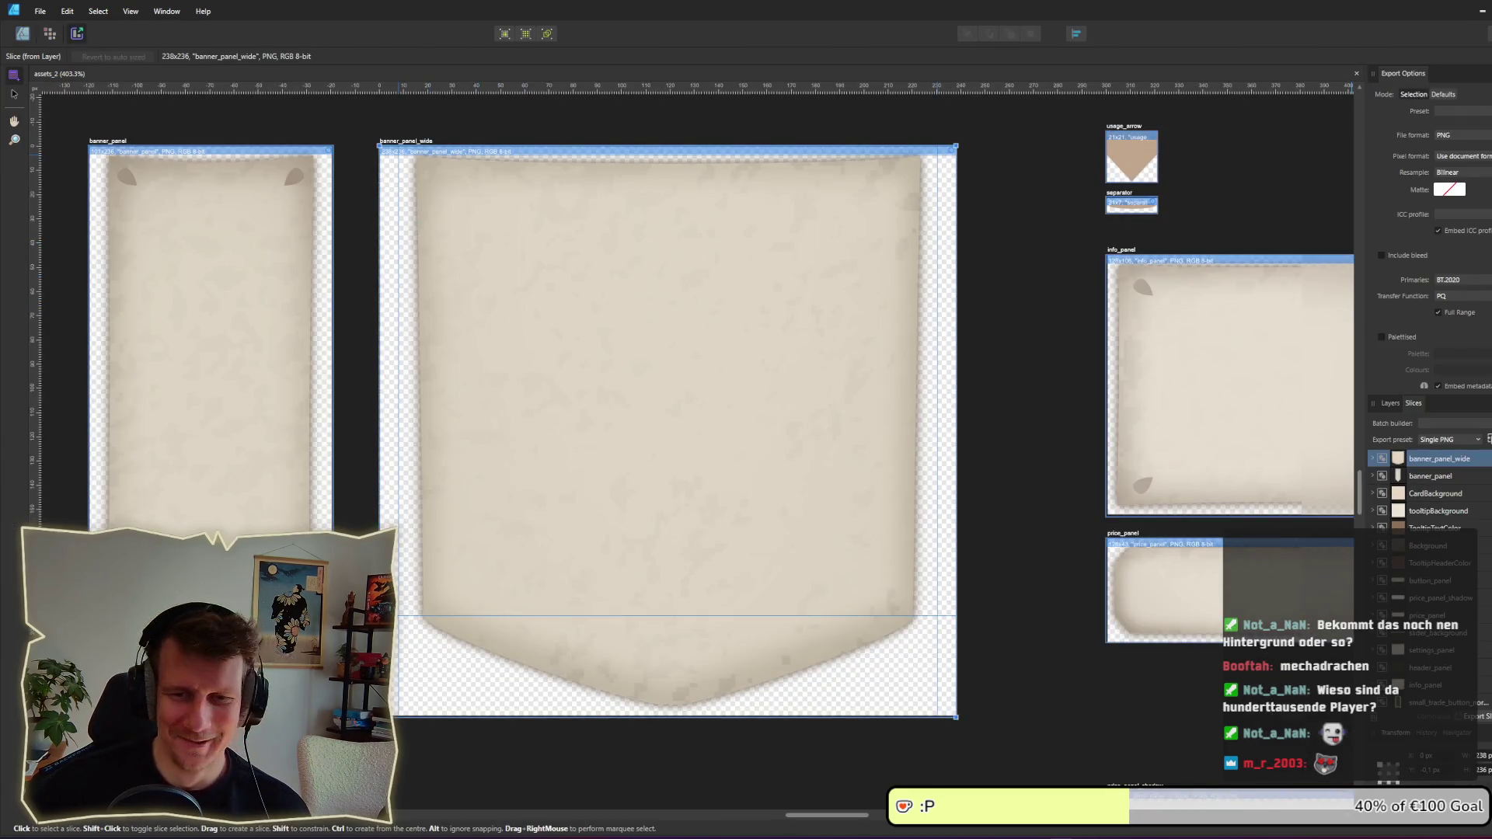
Step: Export banner_panel_wide.png to the kings-edict assets folder and check it in the running game
key(ctrl+shift+s)
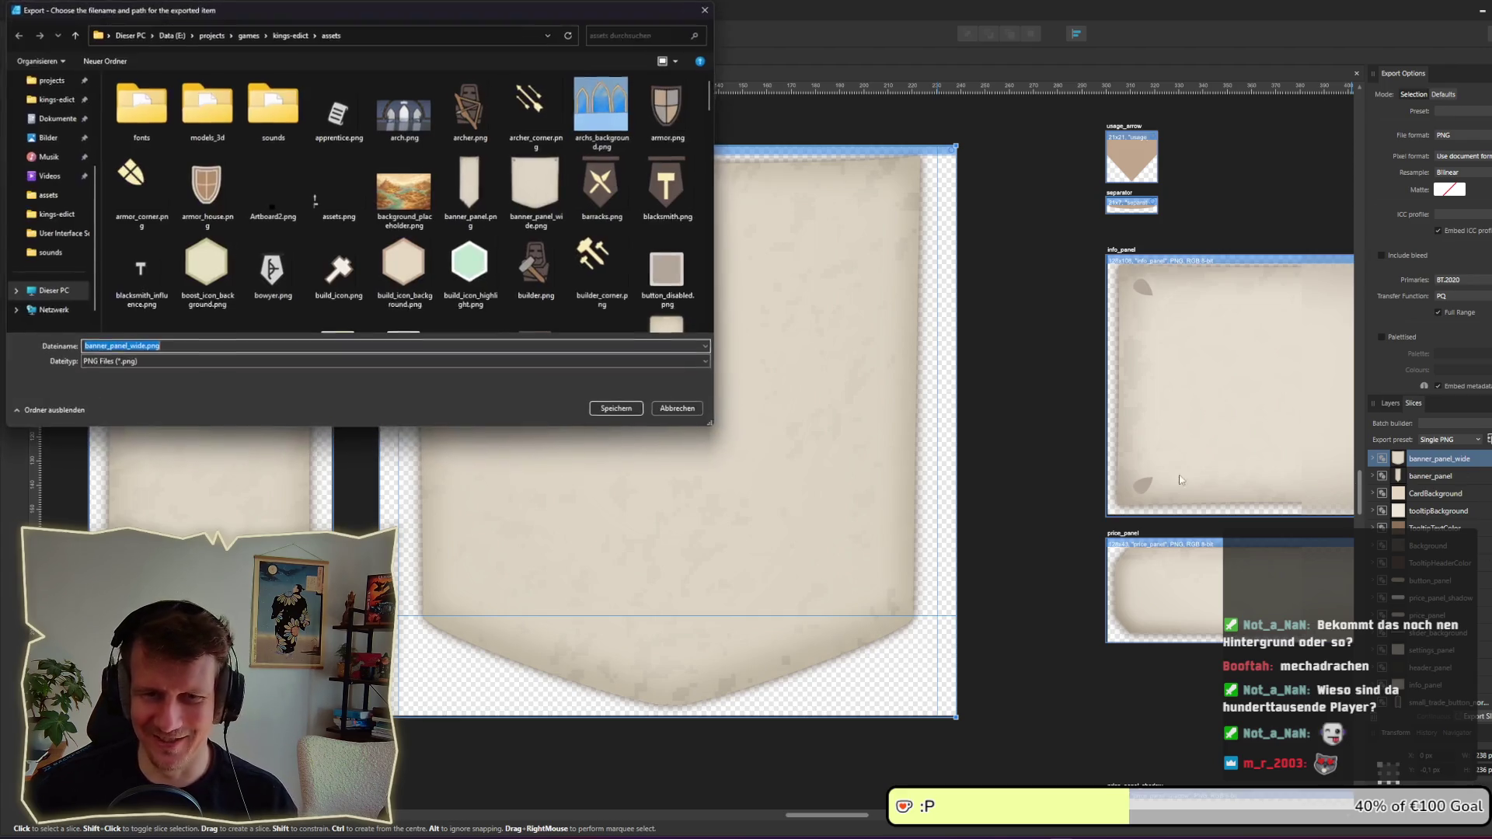
key(Escape)
key(alt+Tab)
key(Tab)
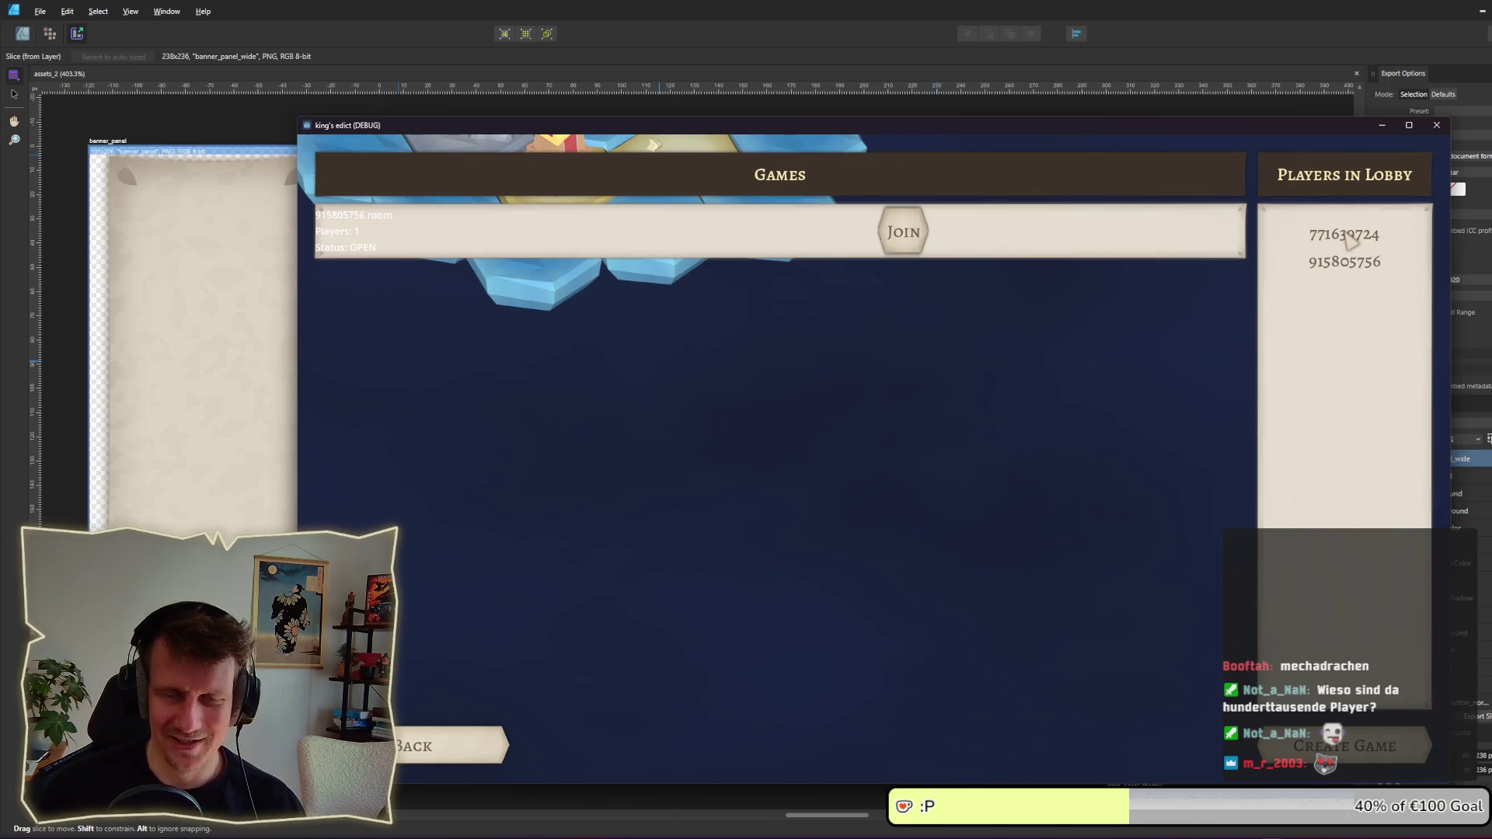
key(alt+Tab)
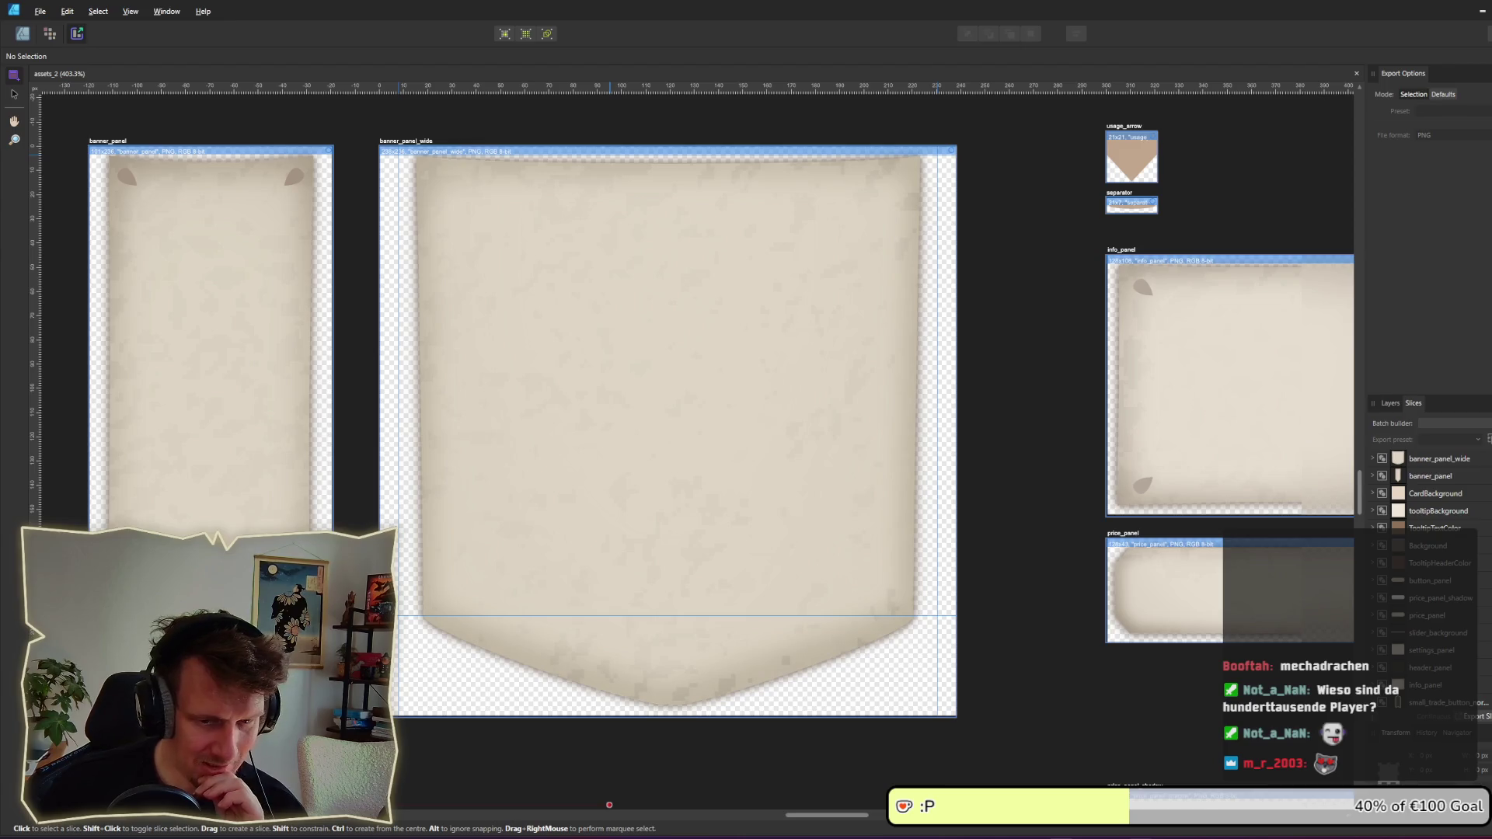
key(alt+Tab)
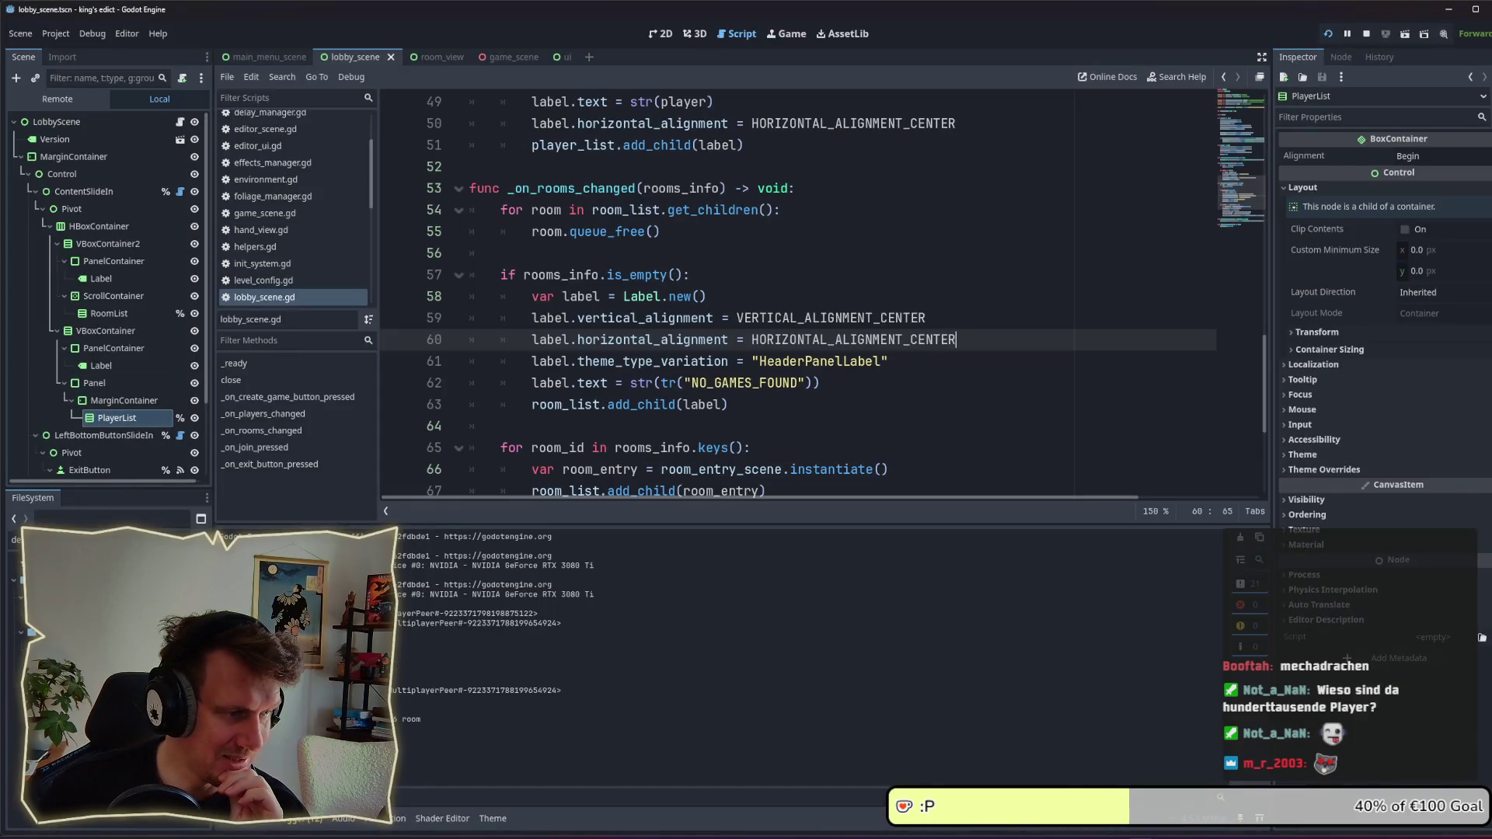
Step: Open default.tres in the Theme editor and add a type named WideBannerPanel
double_click(94, 614)
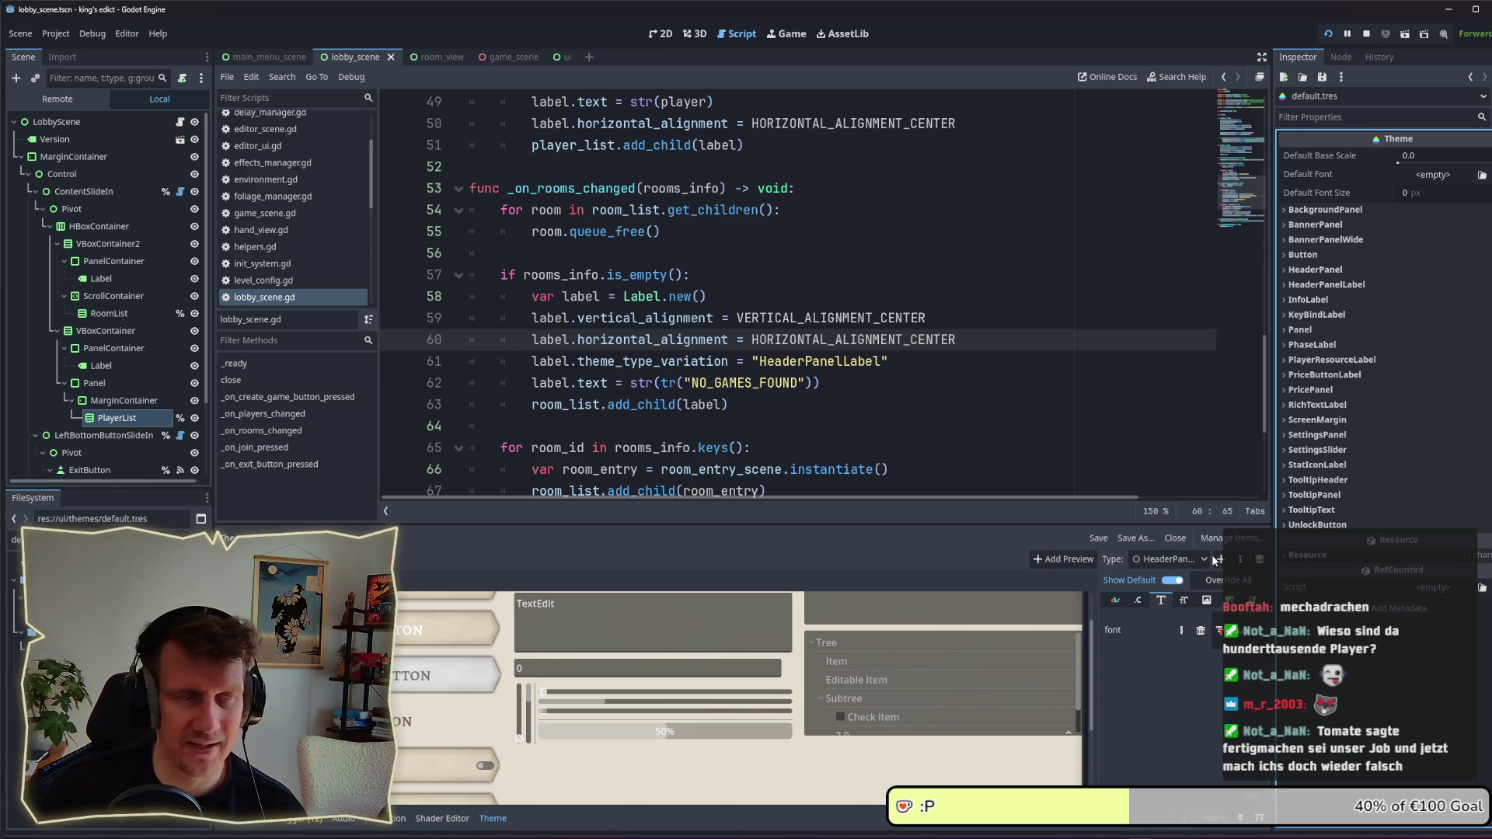
click(1218, 559)
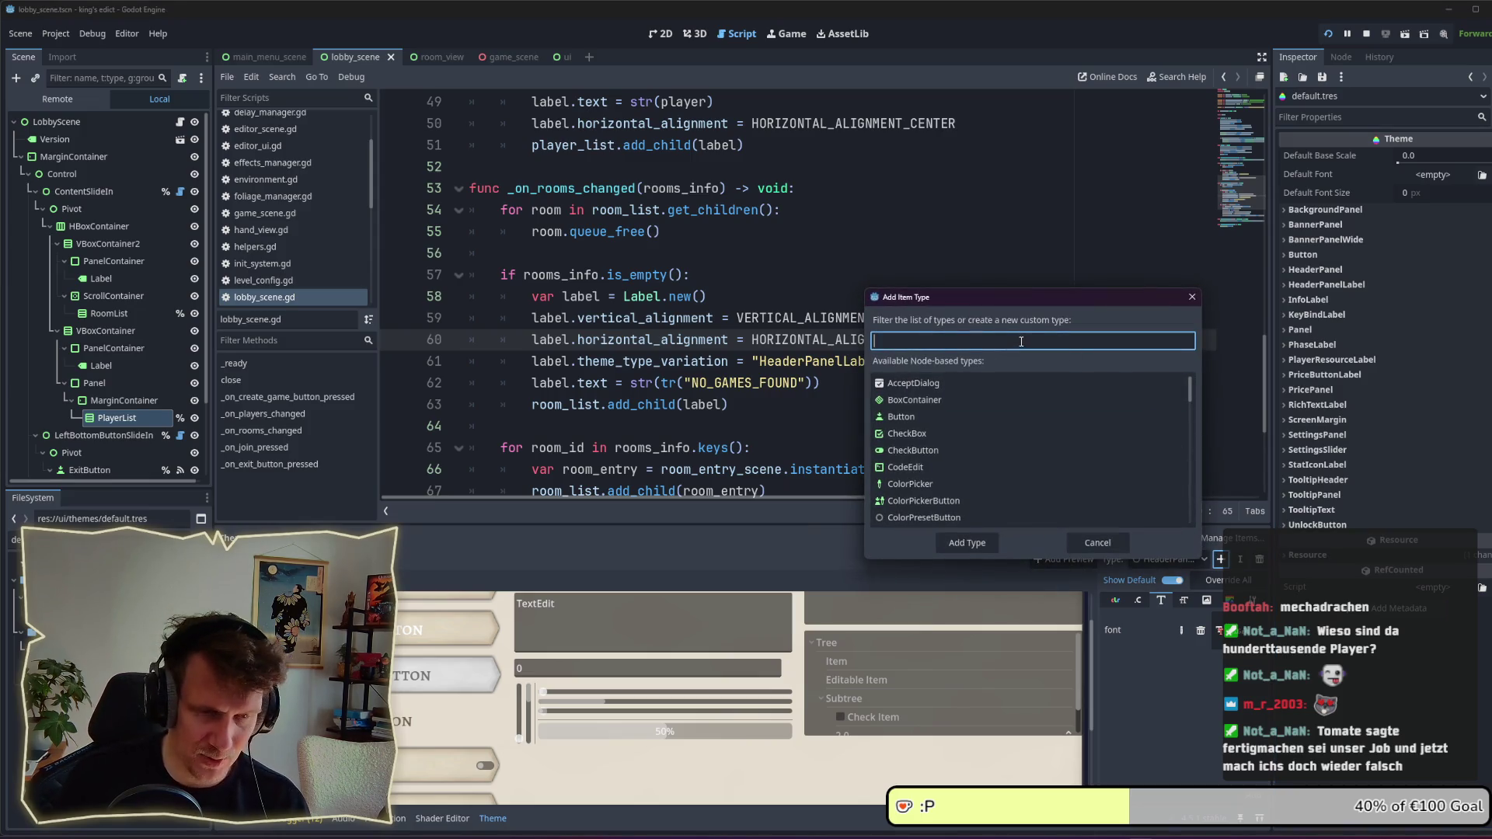
text(WidePane)
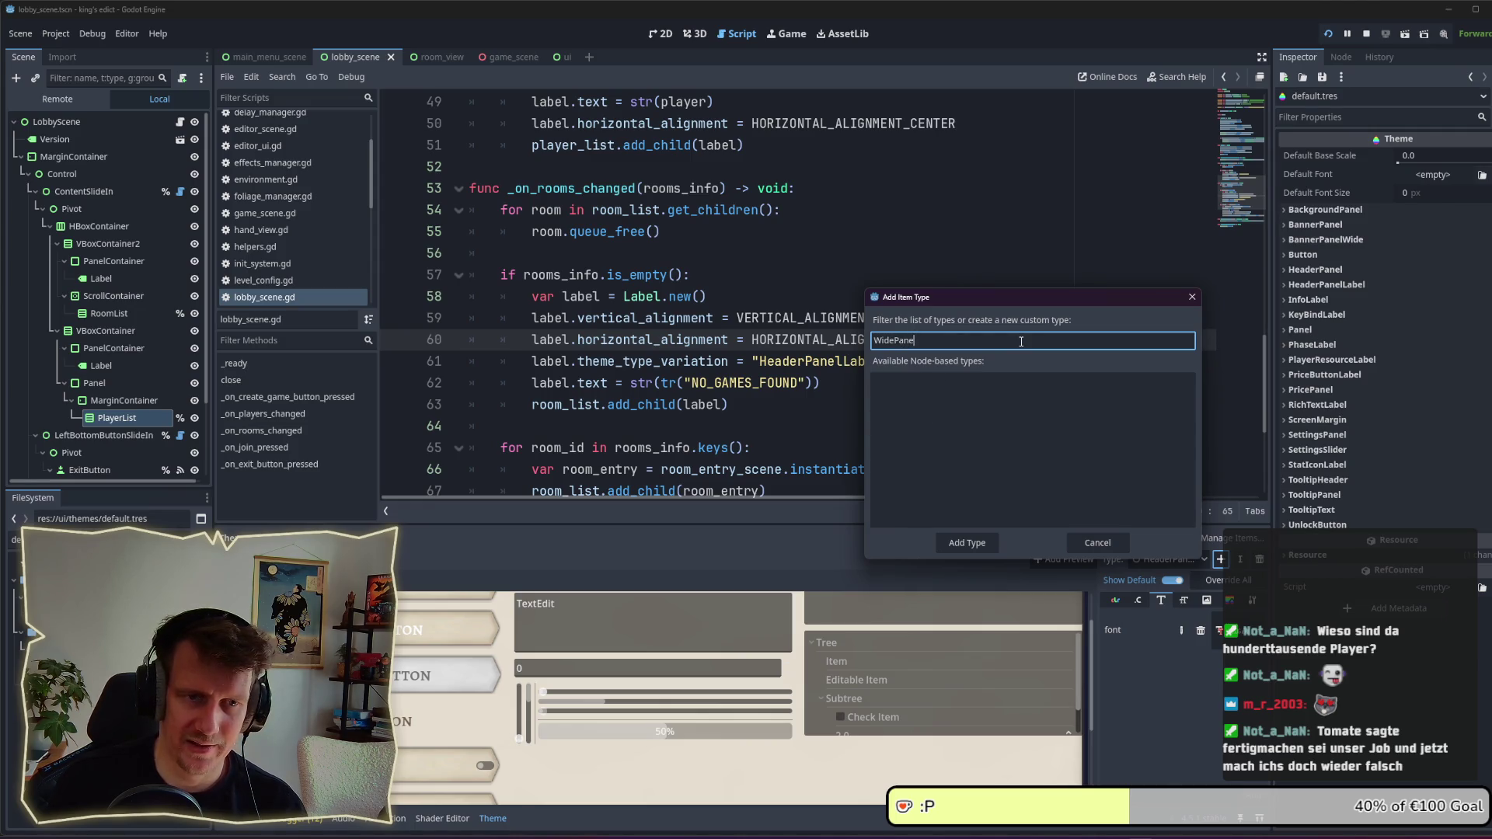
key(ctrl+a)
key(BackSpace)
text(BannerPan)
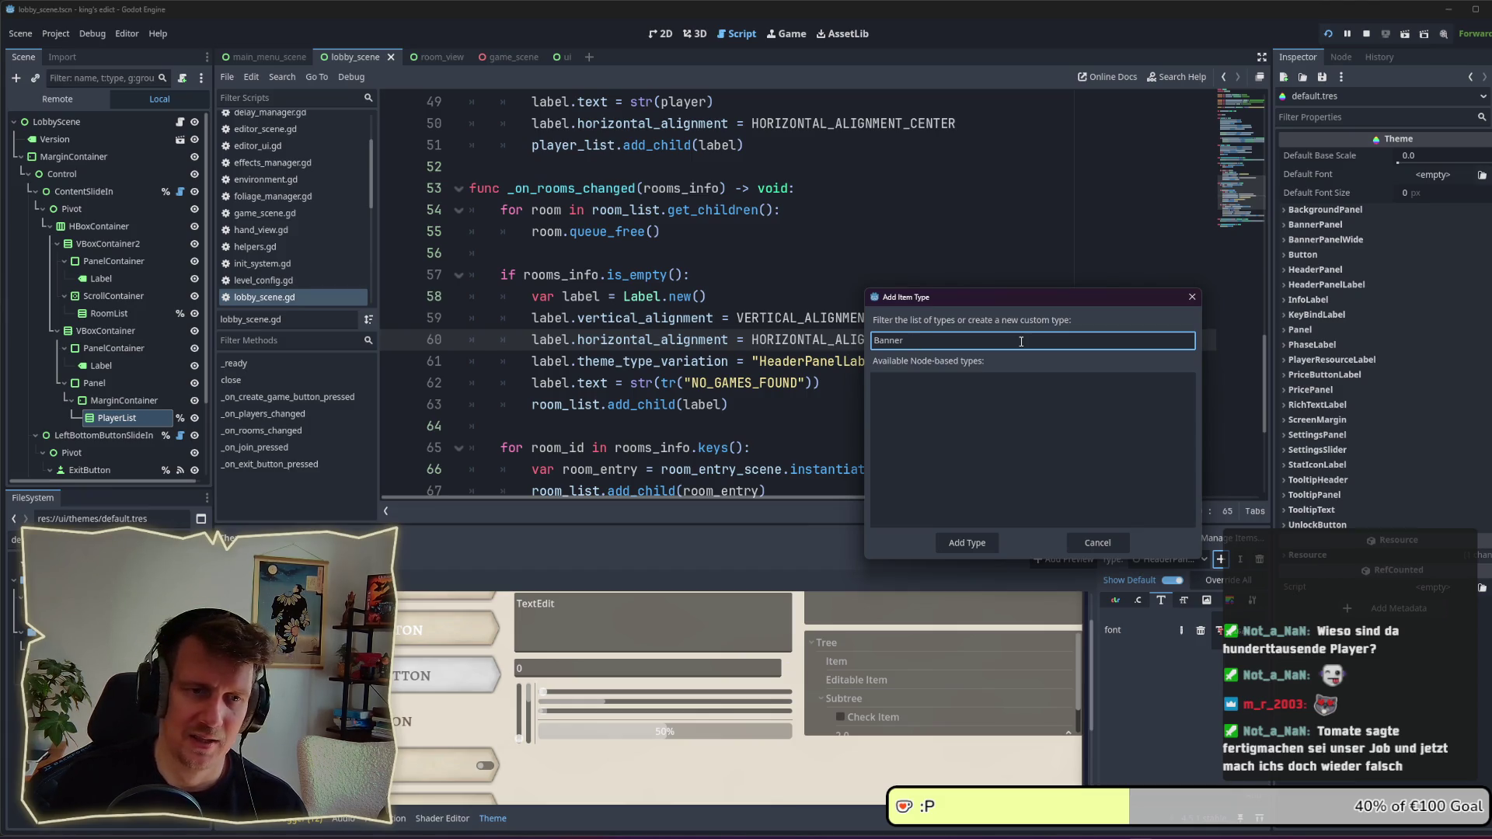
key(BackSpace)
key(BackSpace)
key(BackSpace)
text(Wide)
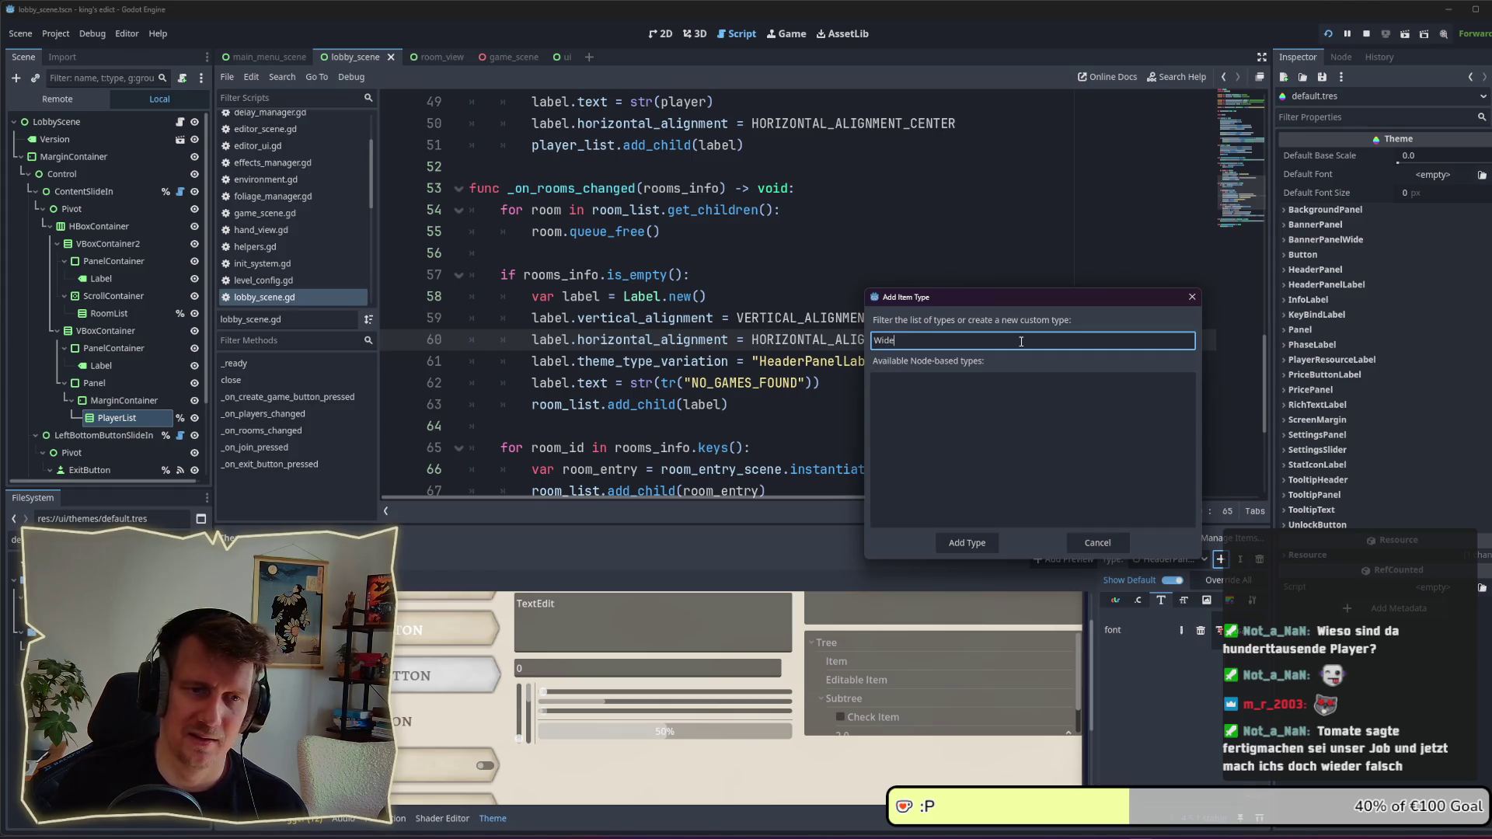
text(BannerPanel)
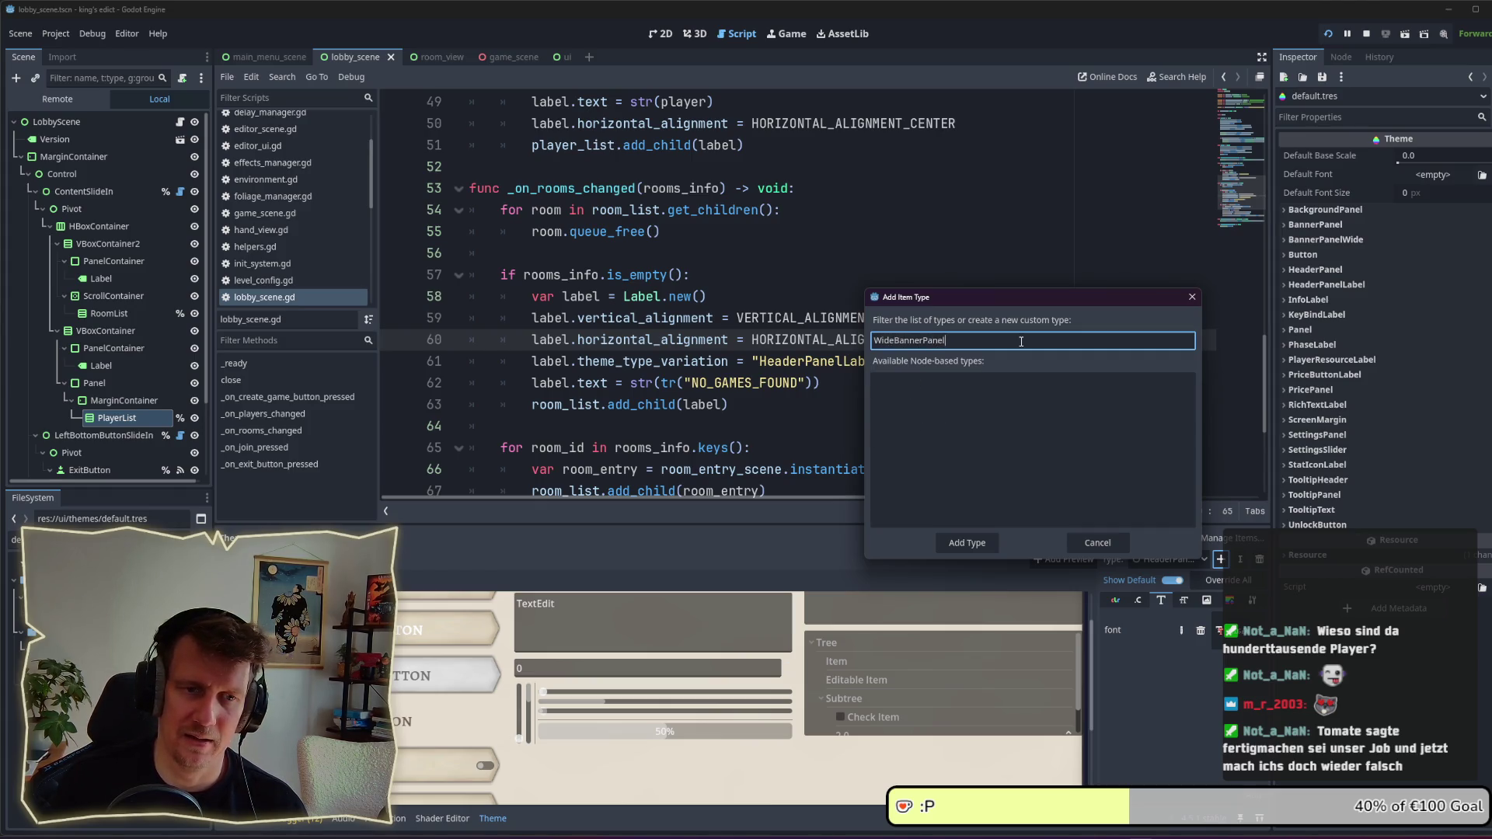
click(985, 542)
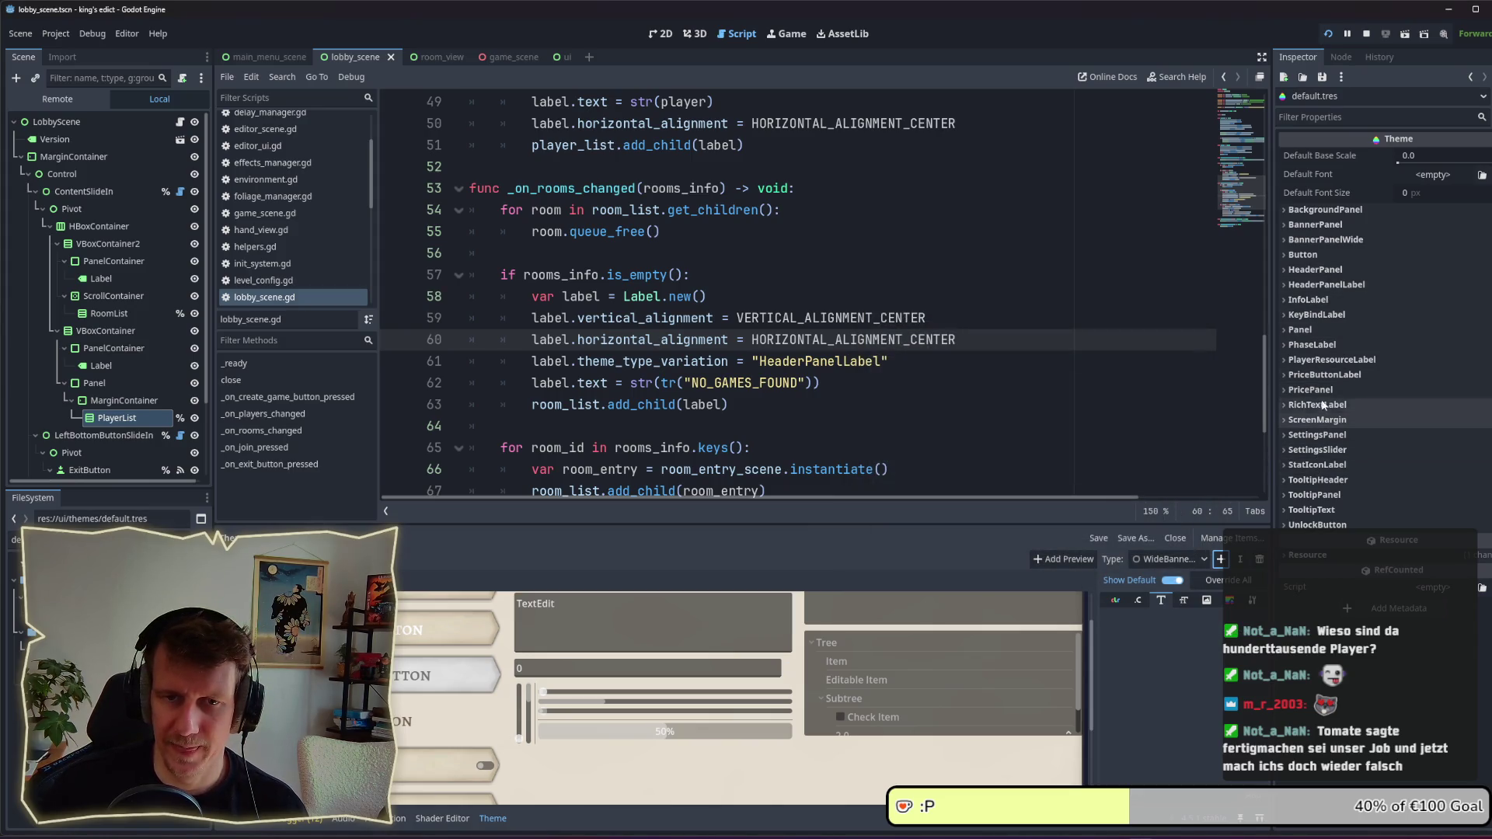
Step: Set WideBannerPanel's base type to PanelContainer, show its StyleBox slots, and save
click(1253, 602)
click(1257, 619)
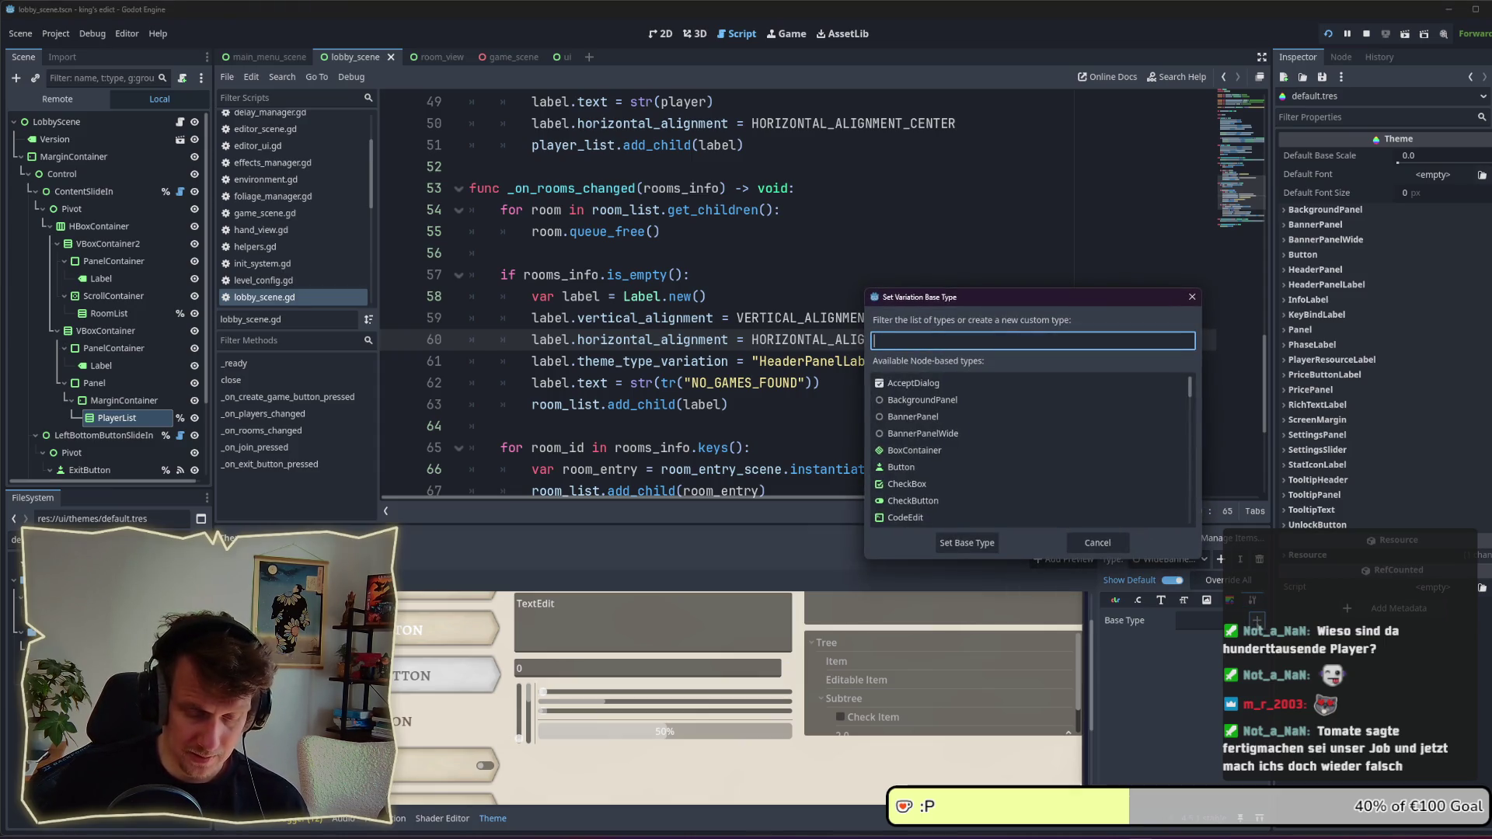
text(PanelContainer)
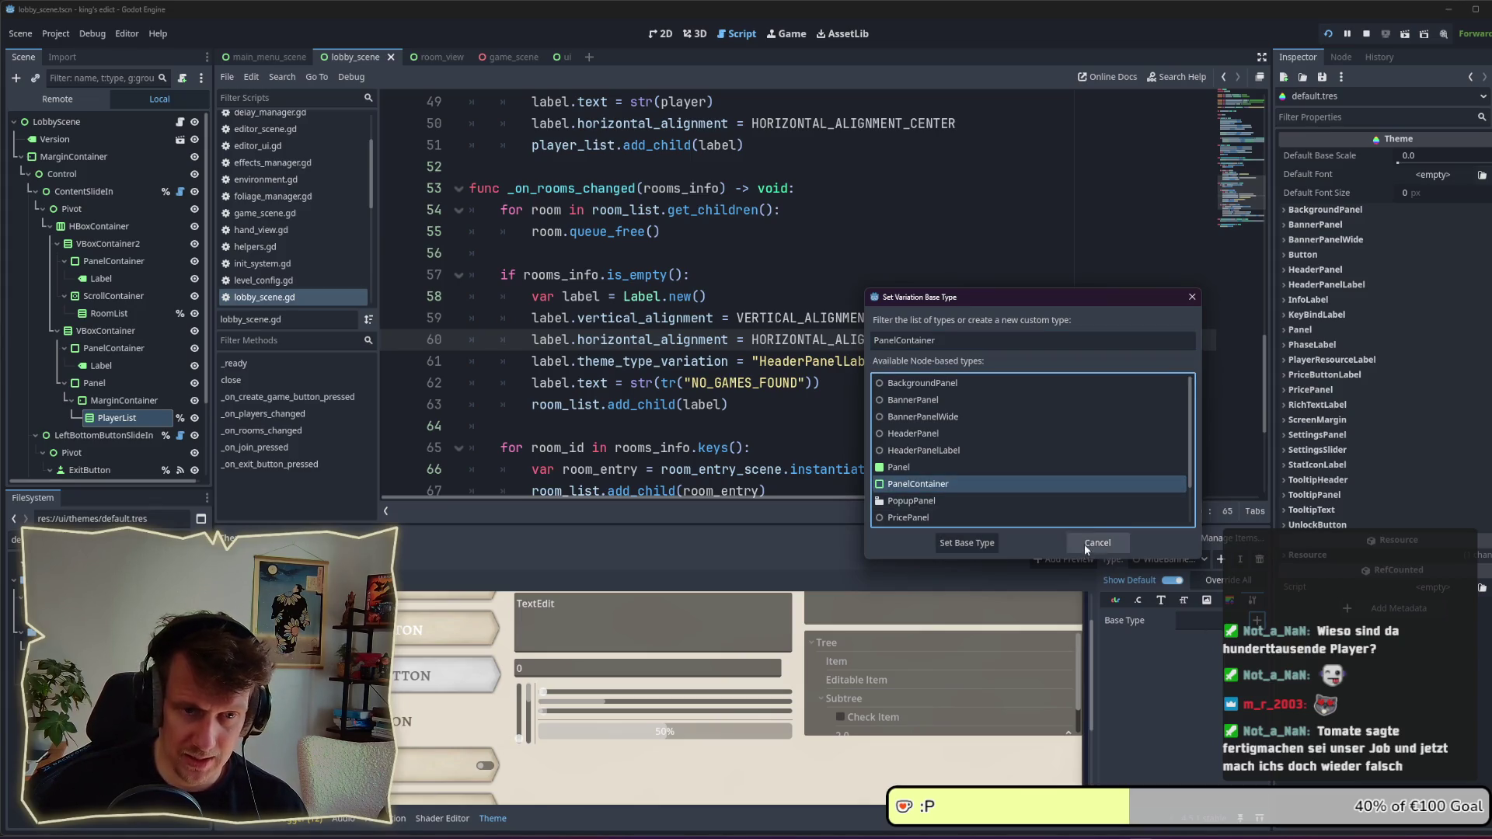
click(1112, 546)
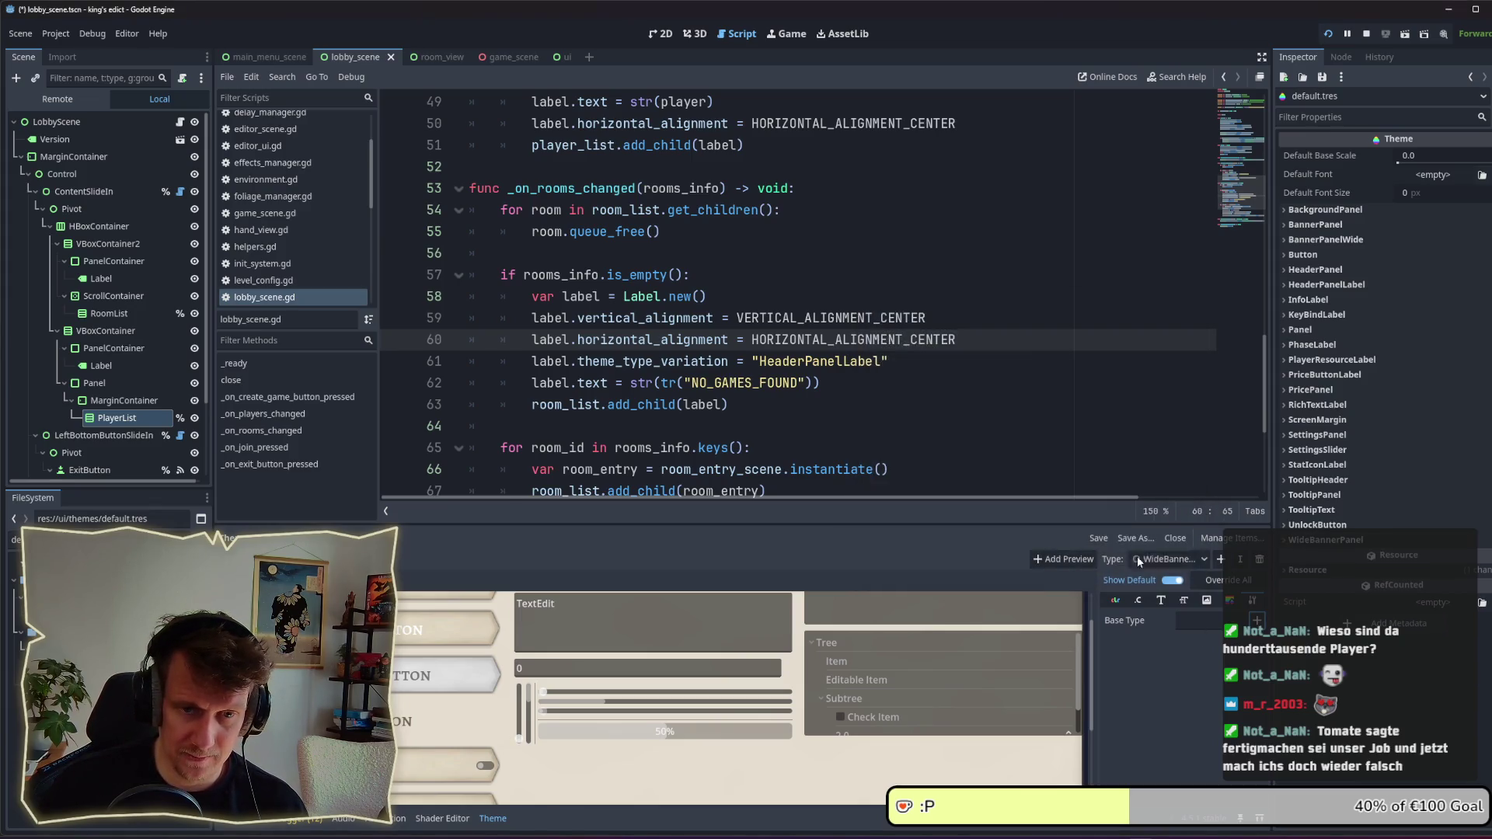
click(1230, 601)
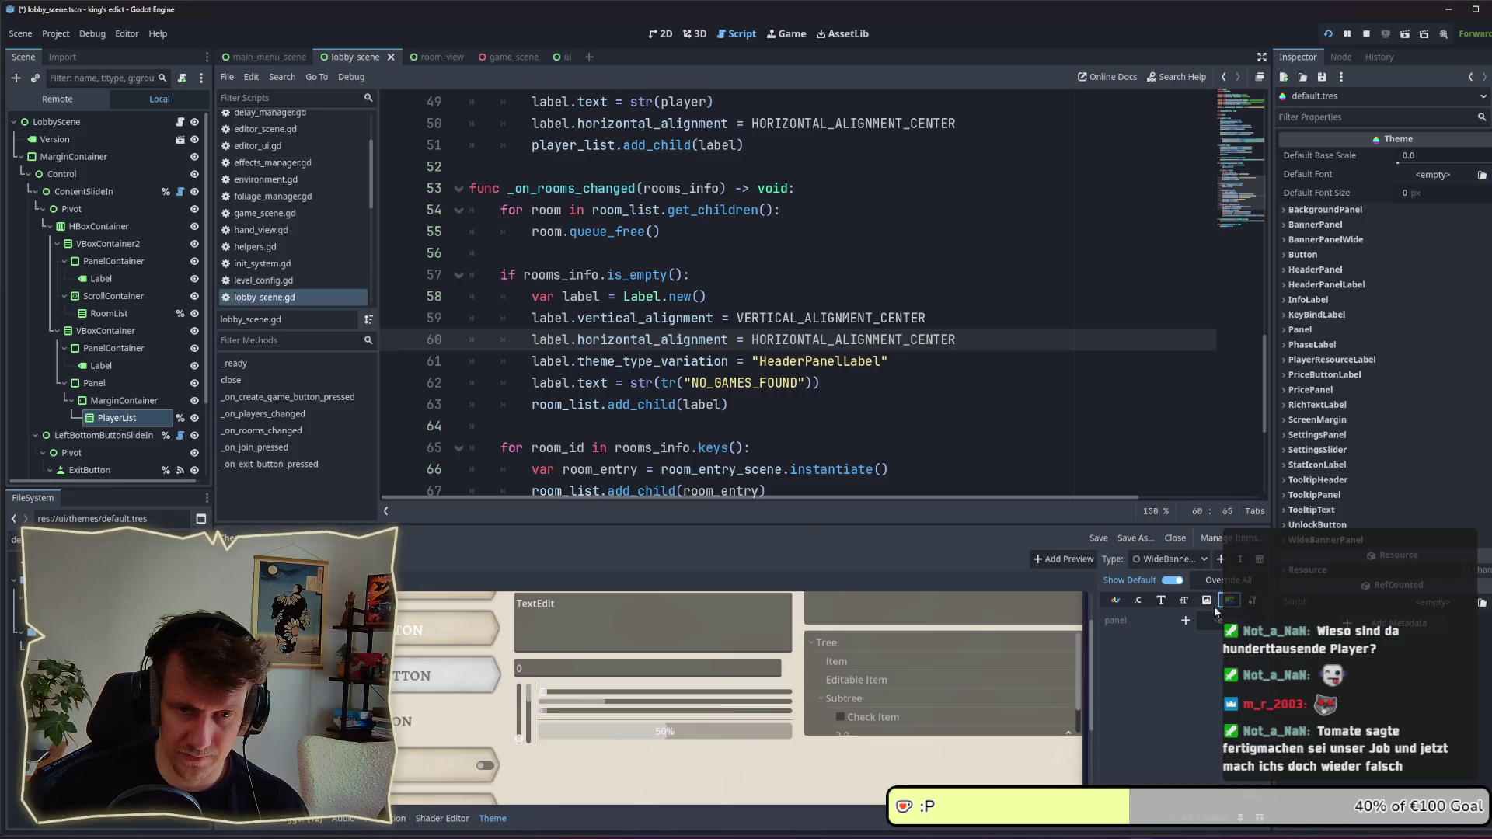
key(ctrl+s)
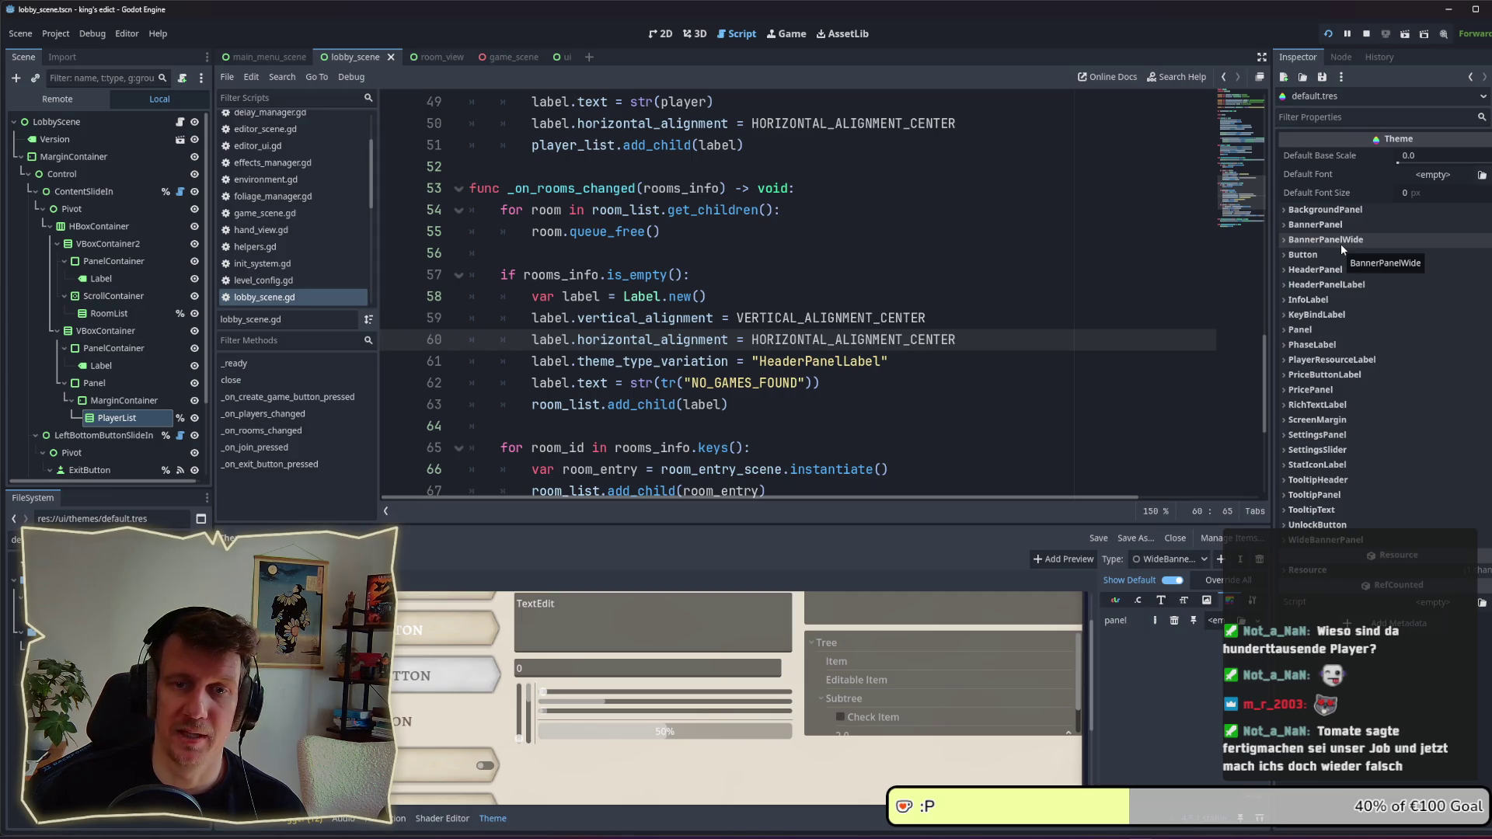
Step: Set the player-list Panel's Theme Type Variation to WideBannerPanel and save the scene
click(115, 400)
click(103, 365)
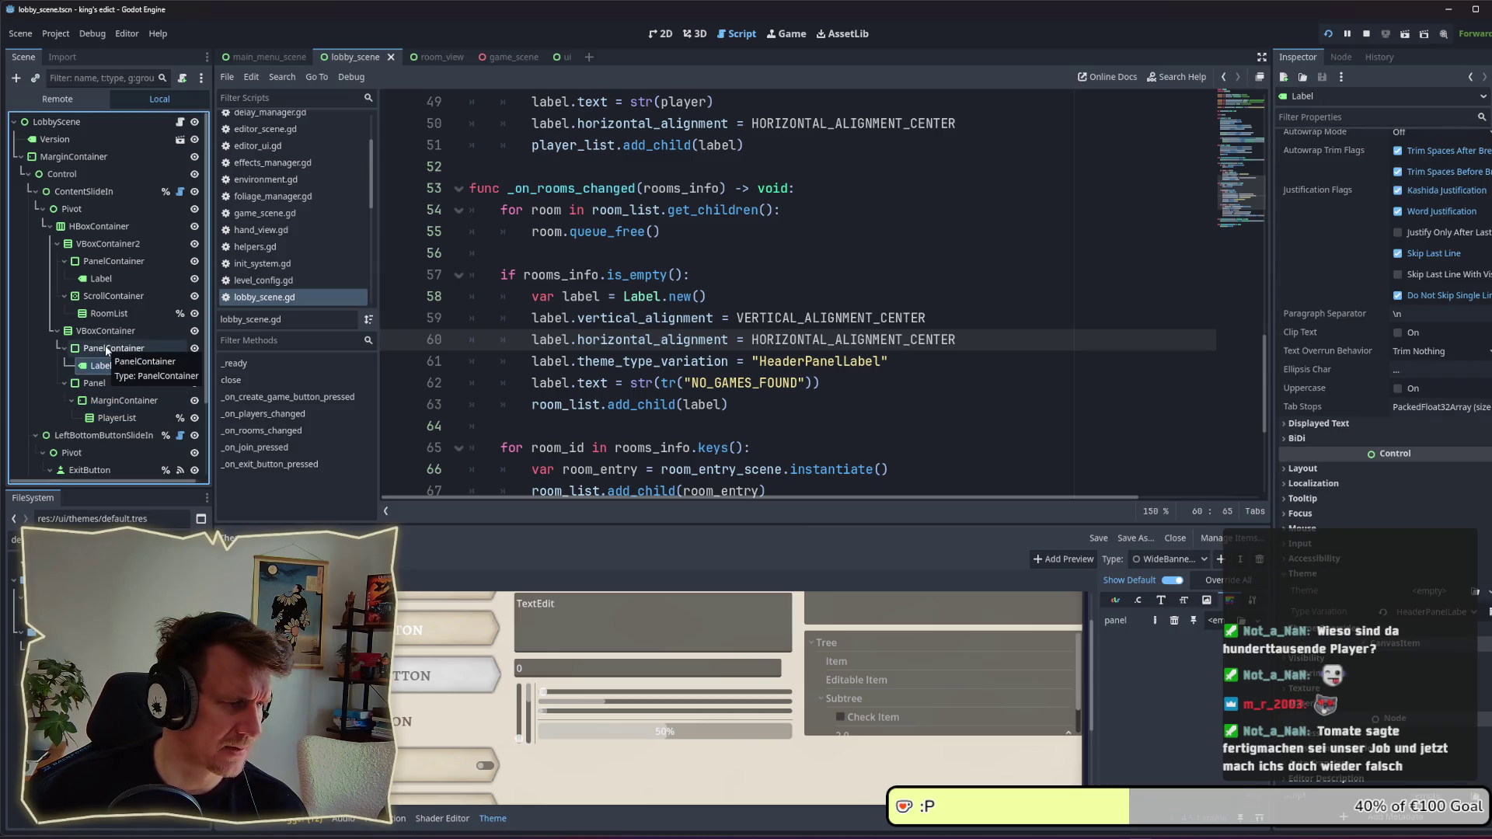
click(94, 383)
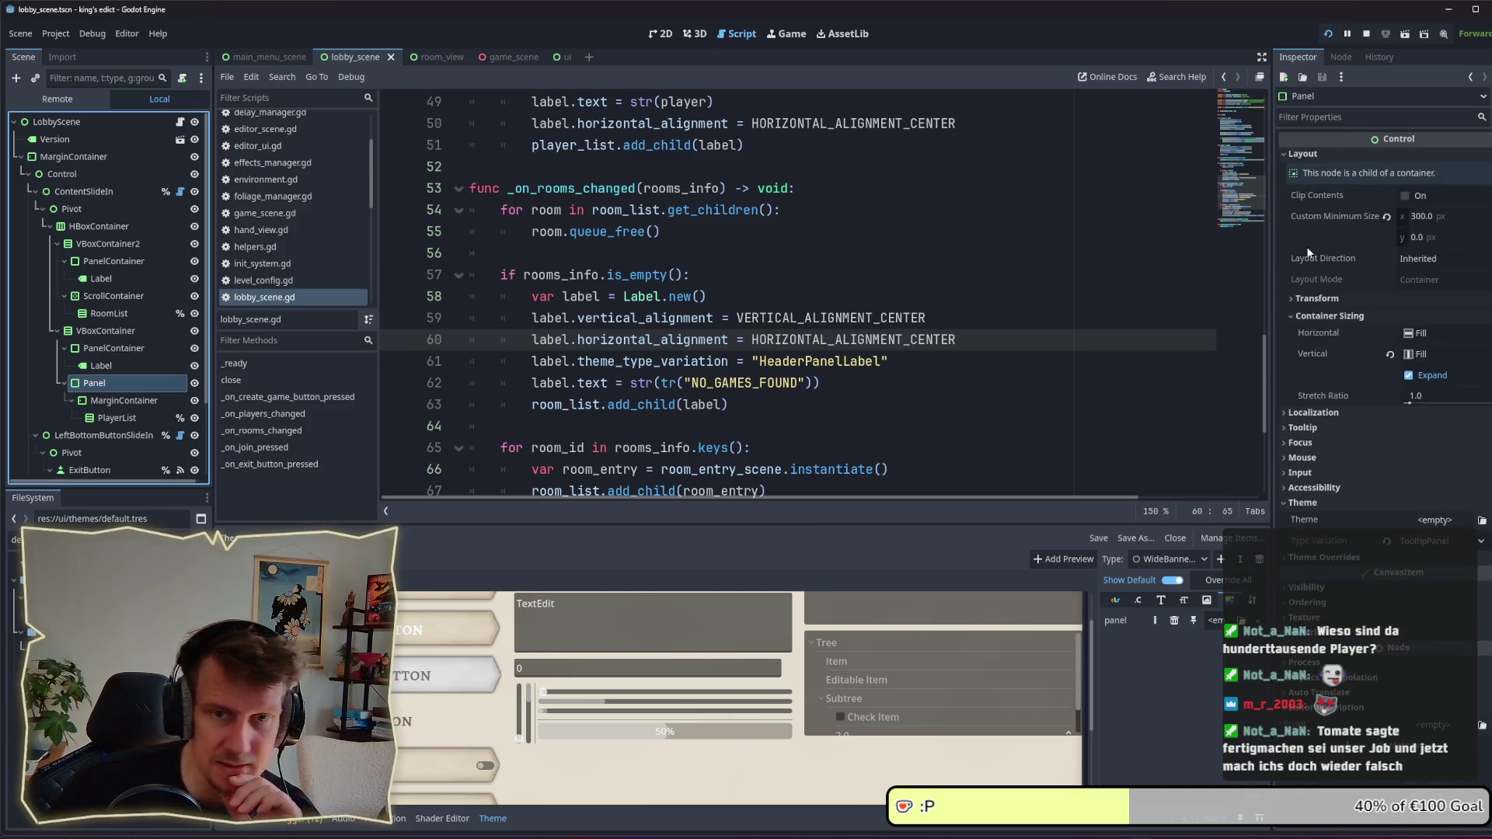
click(1399, 549)
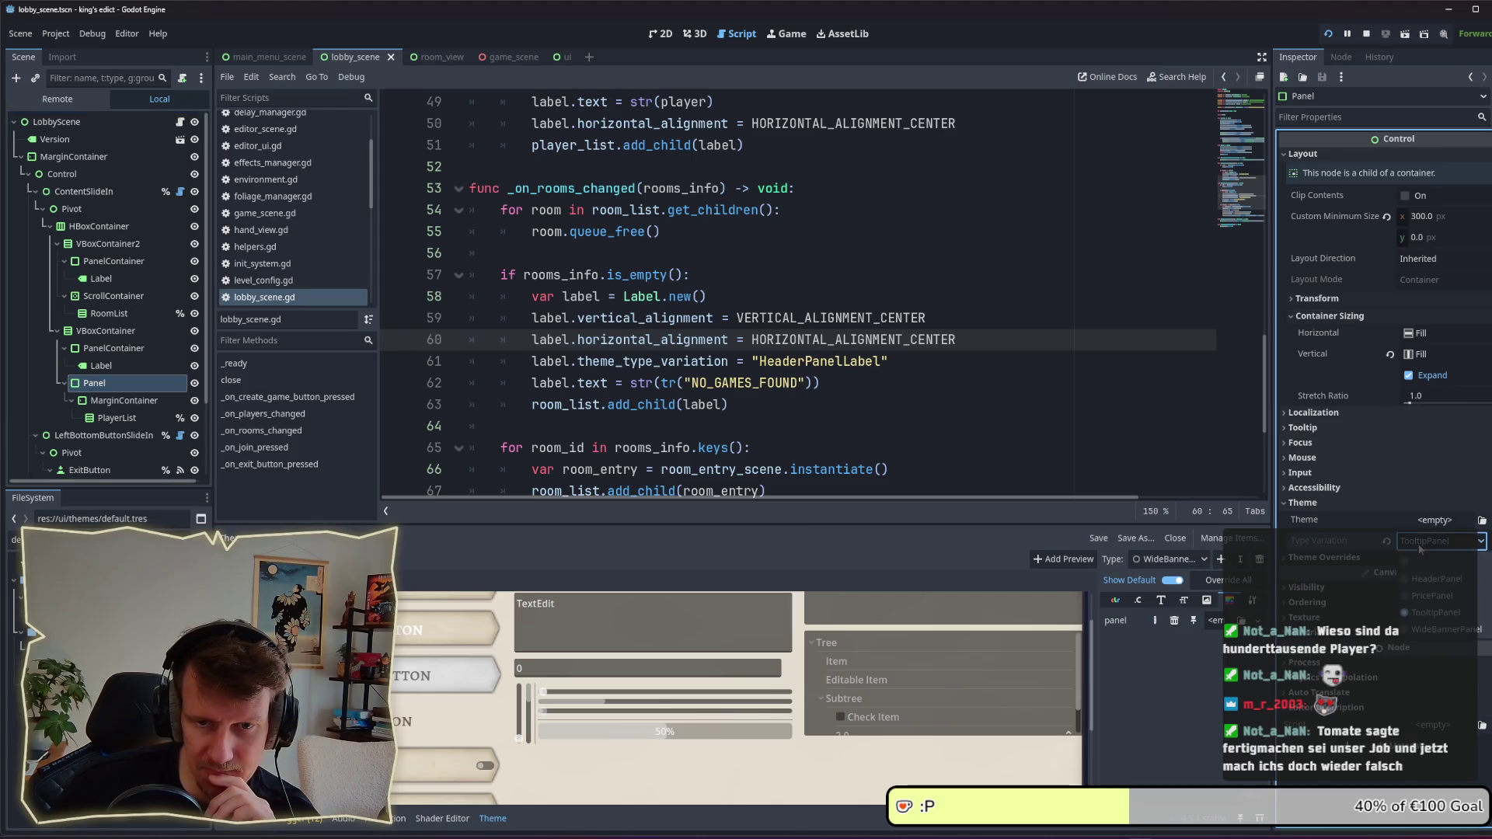
click(1445, 630)
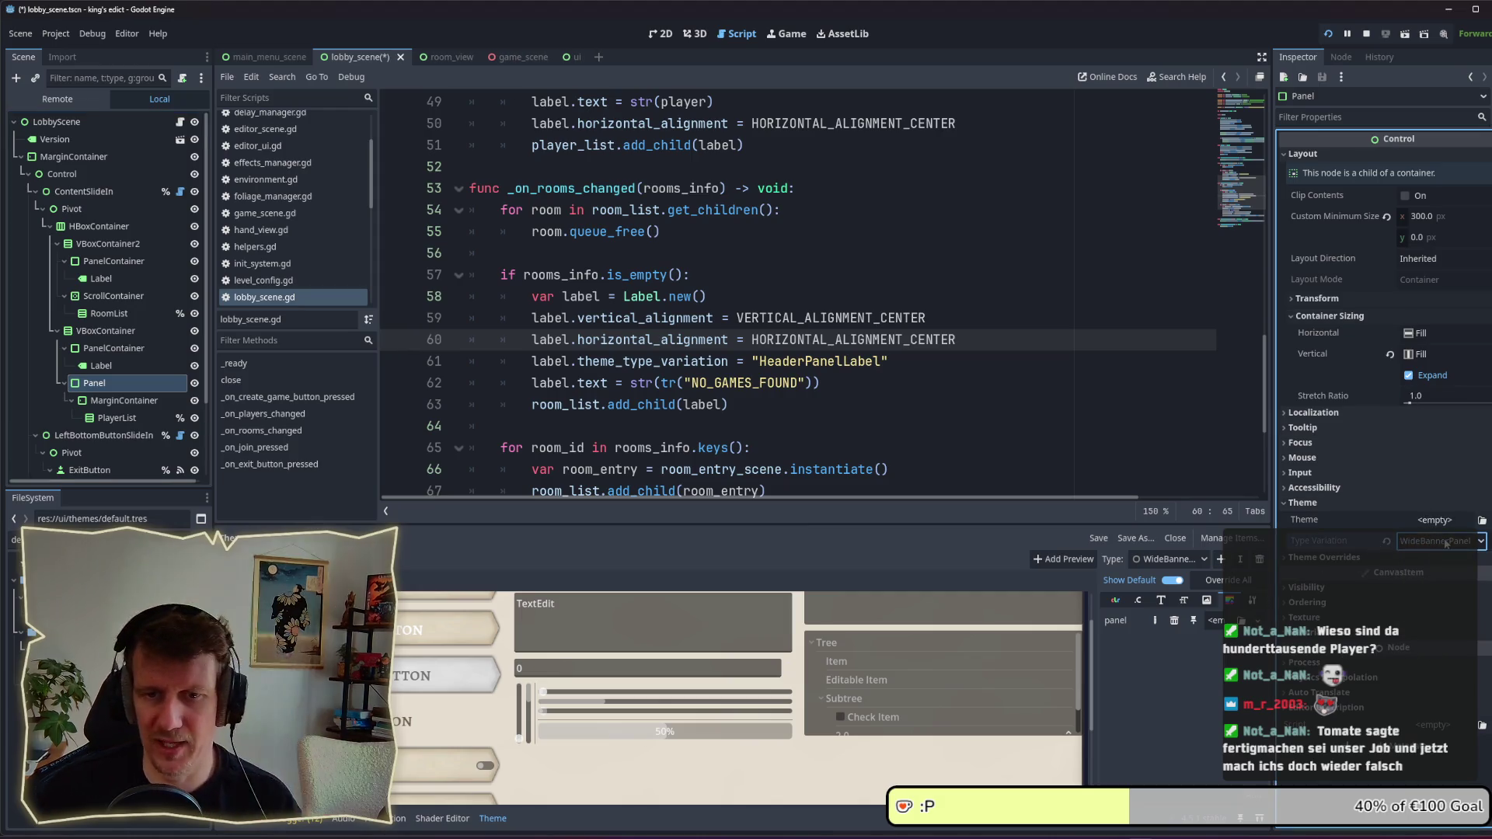
key(ctrl+s)
click(1328, 505)
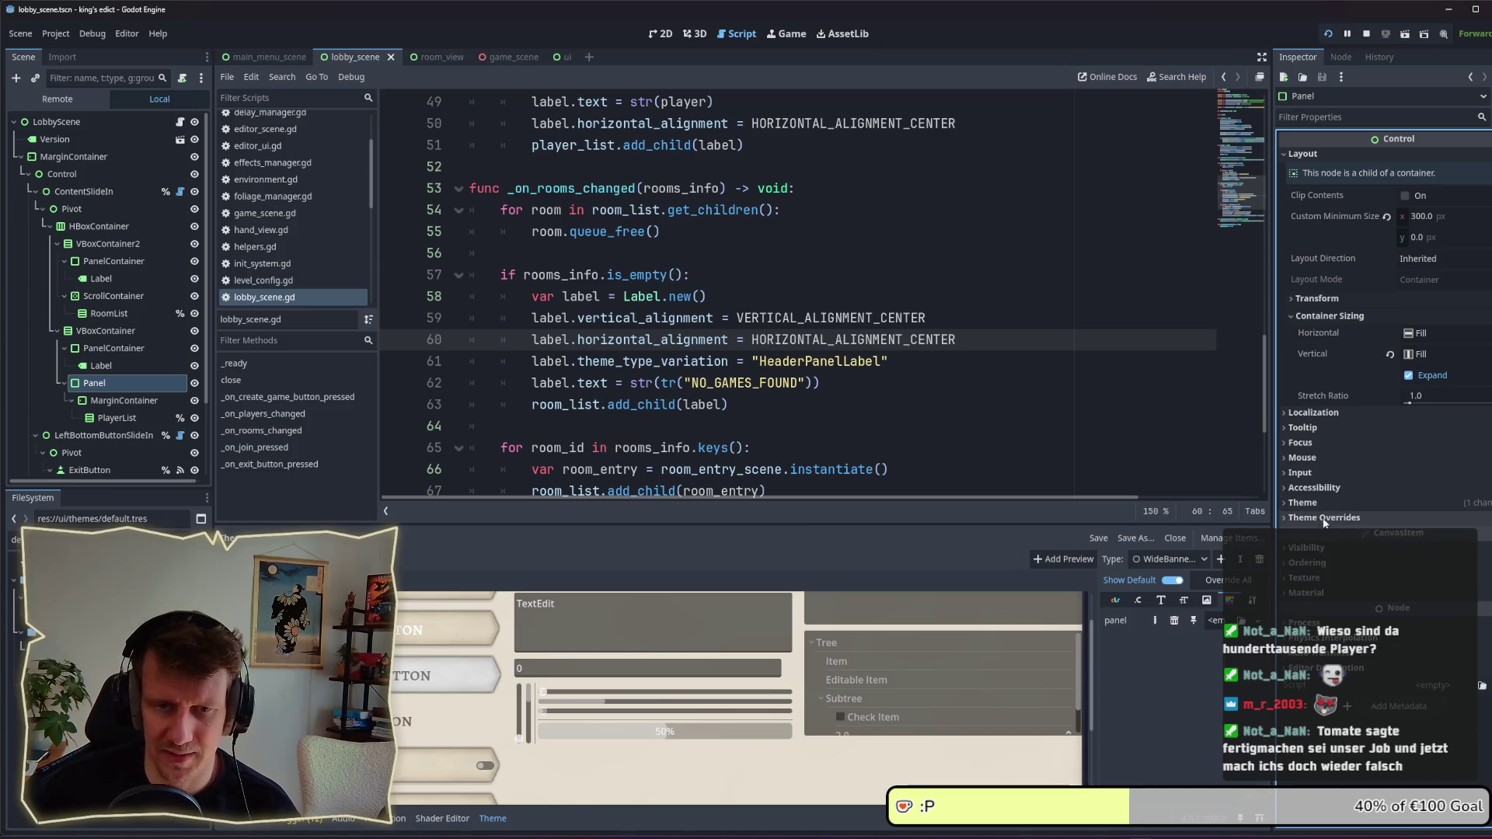
Step: In default.tres, reuse banner_style_box as WideBannerPanel's panel style
click(46, 631)
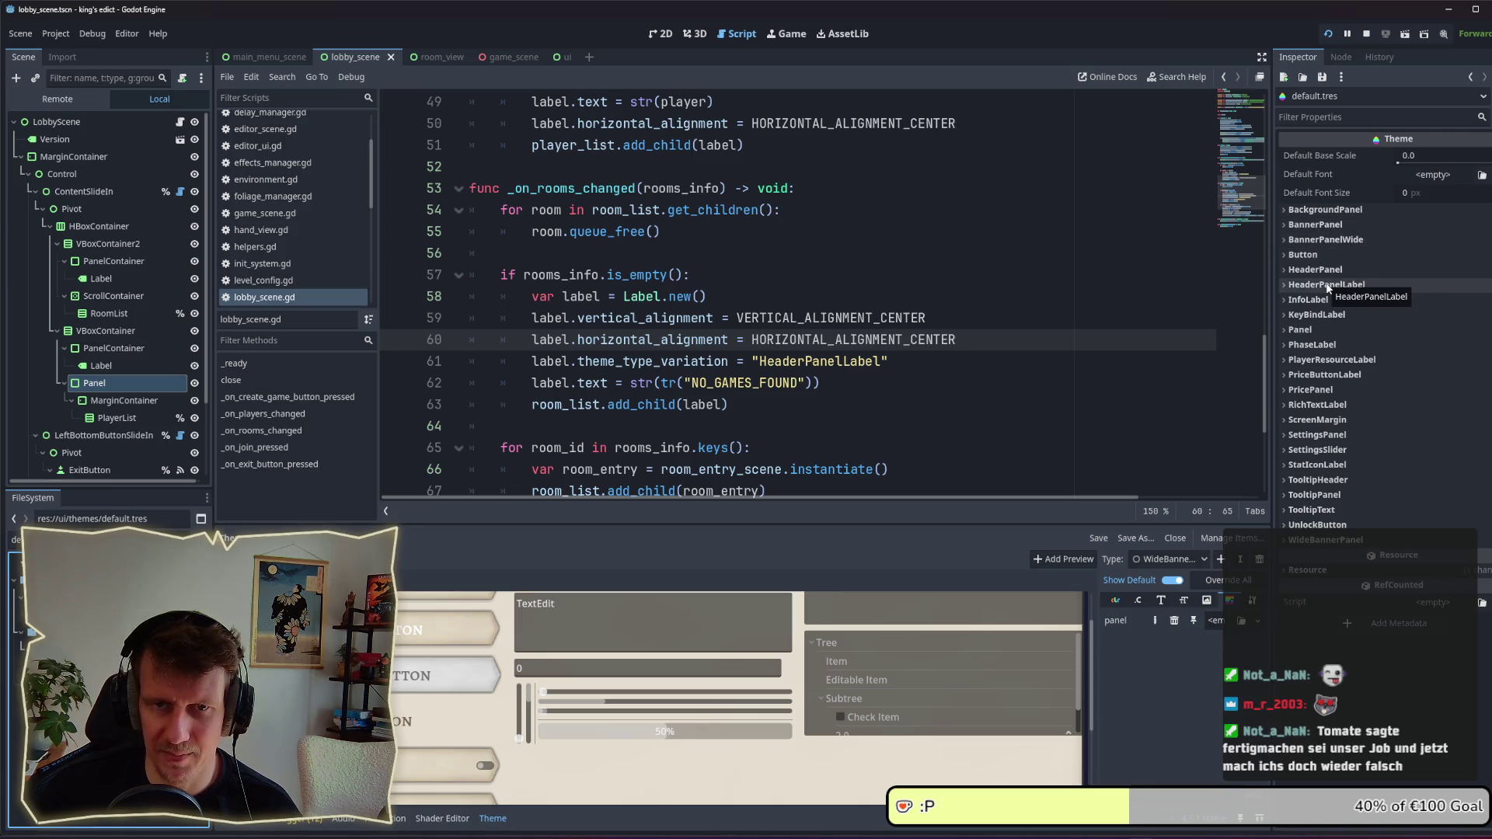
click(1344, 546)
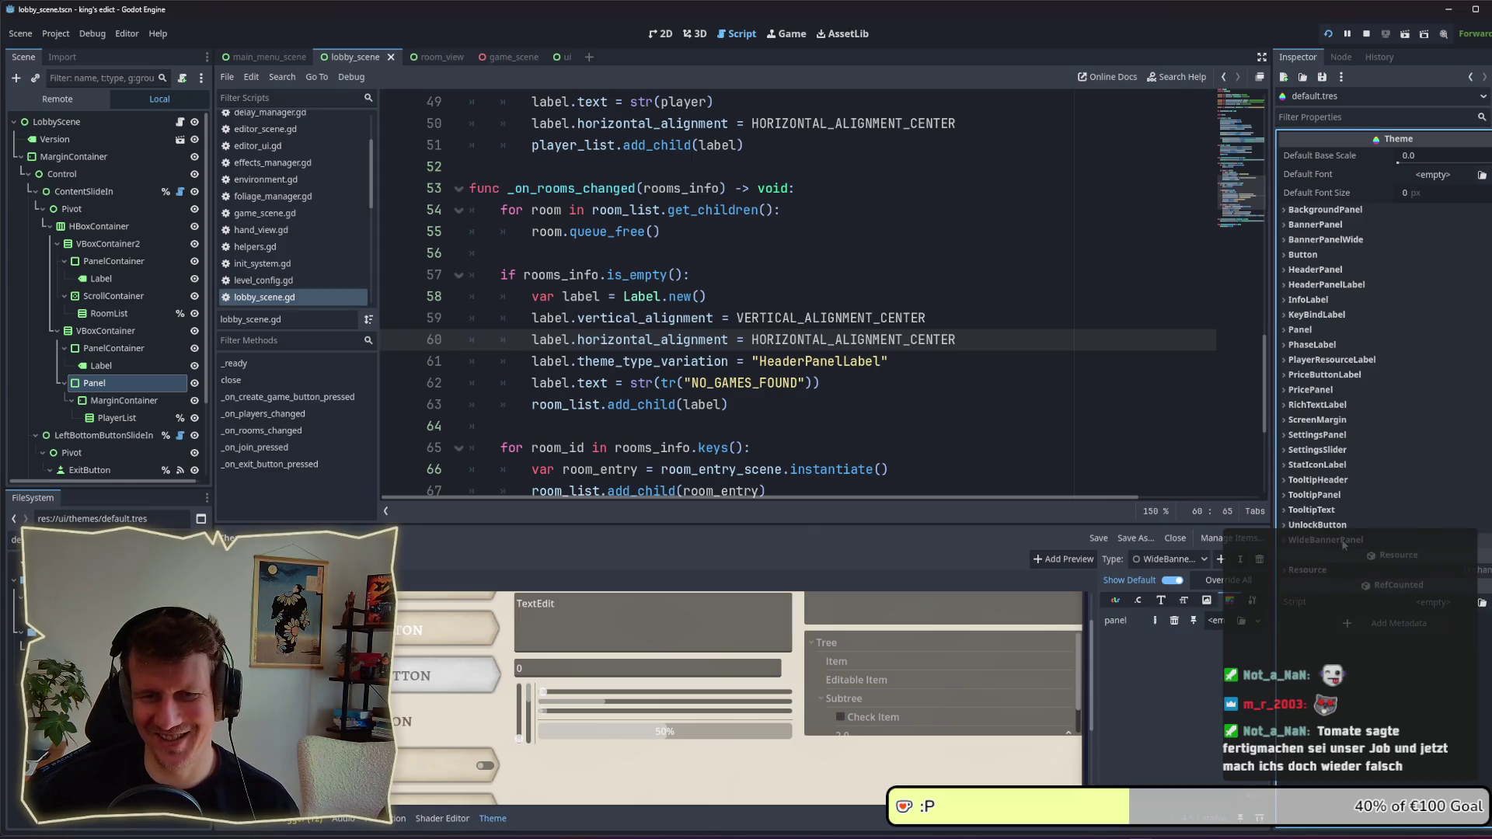
click(1325, 239)
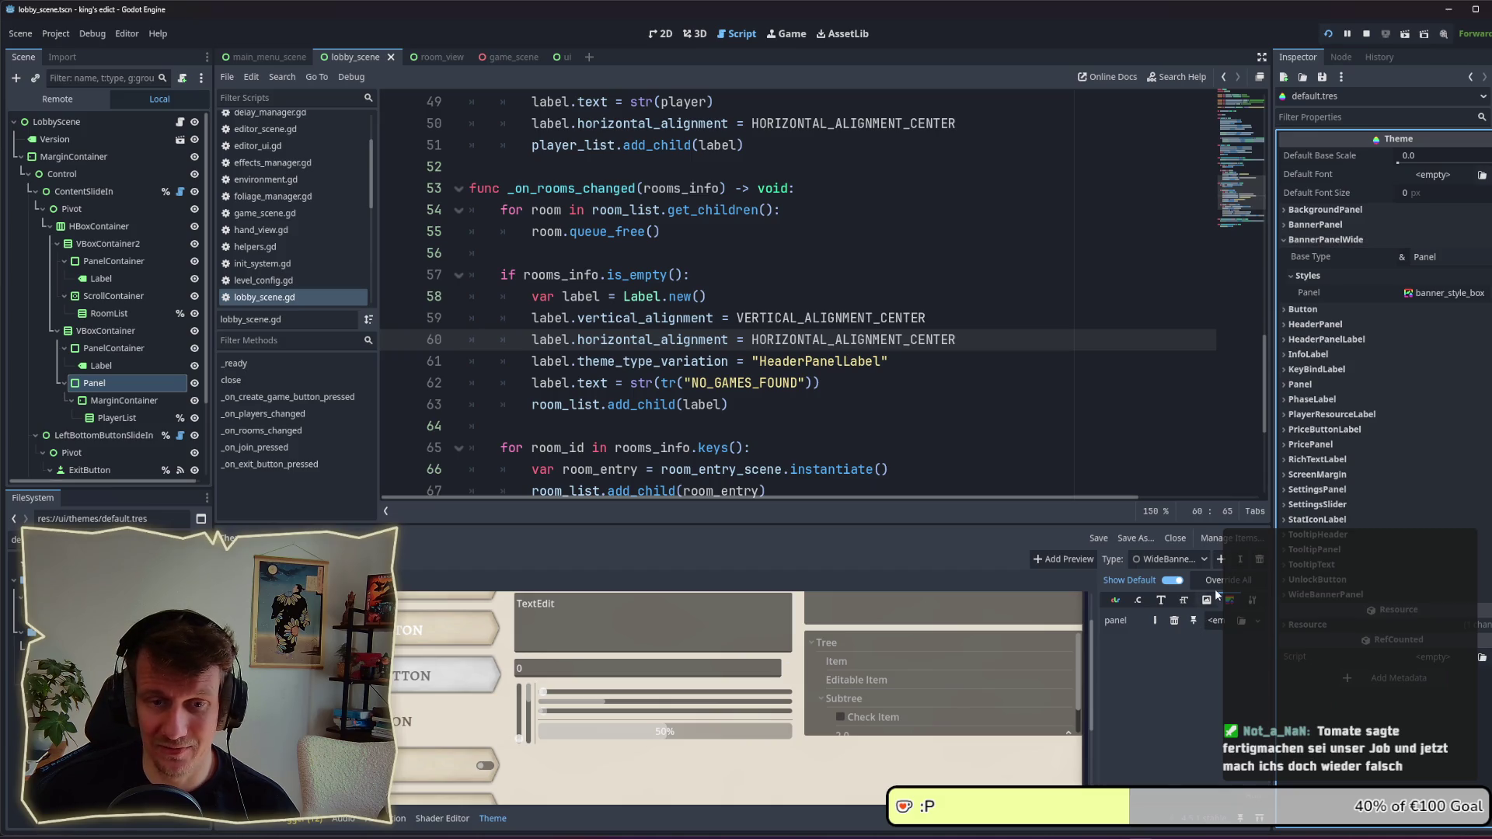
click(1333, 595)
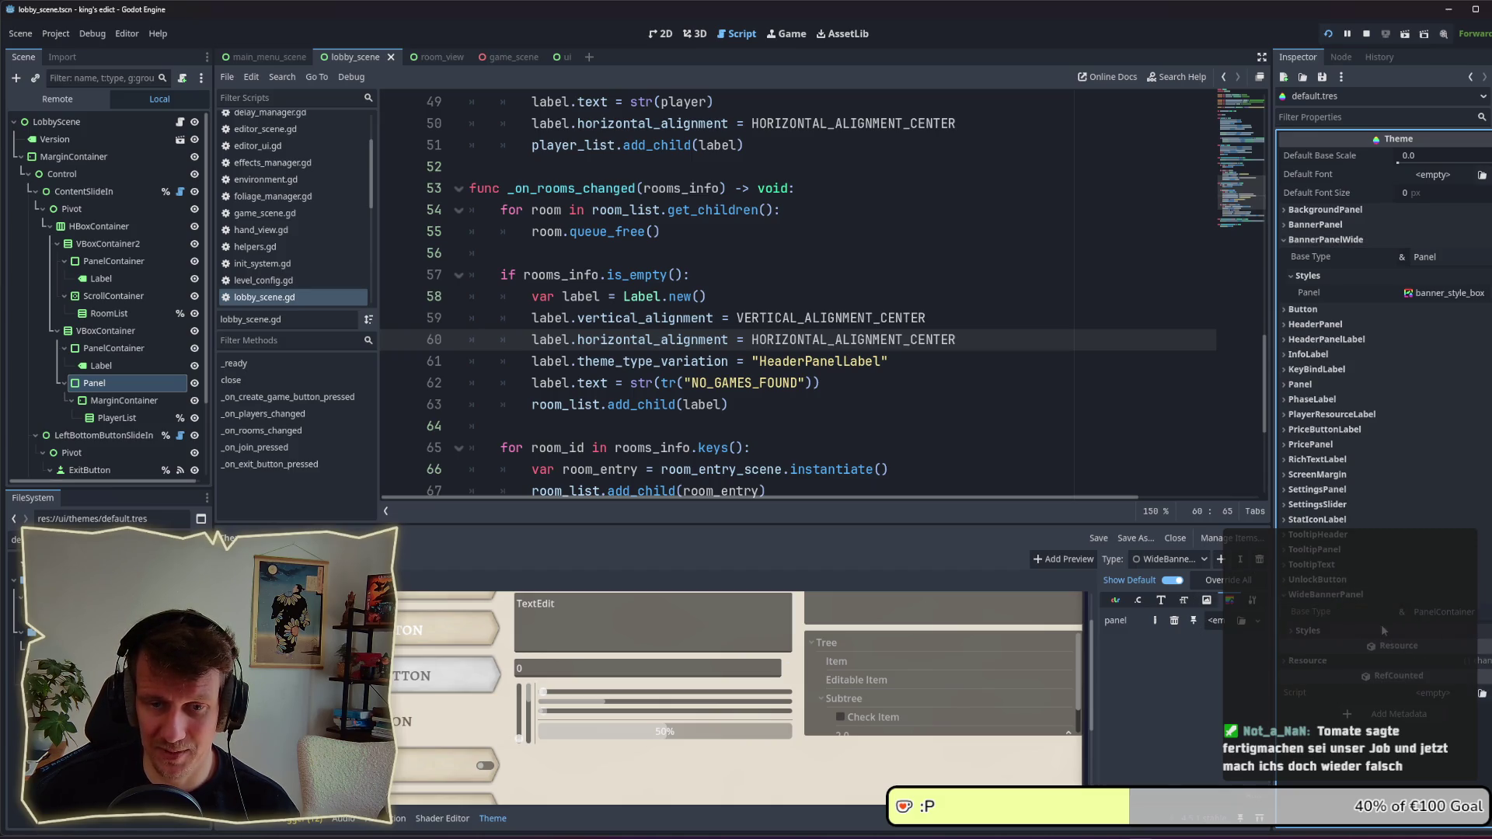
click(1327, 631)
drag(1471, 293, 1447, 648)
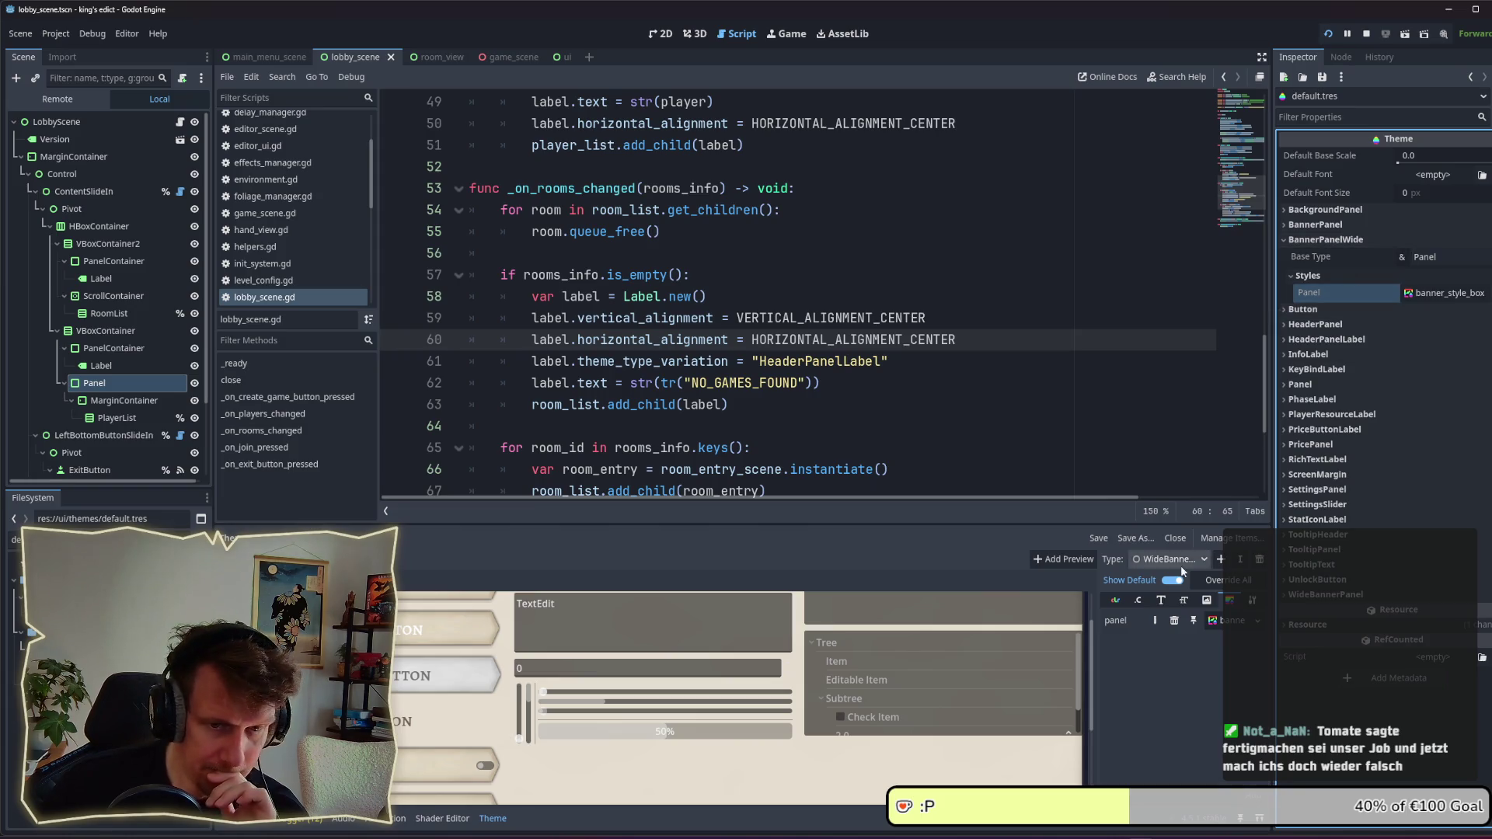
Step: Delete the redundant BannerPanelWide theme type
click(1203, 555)
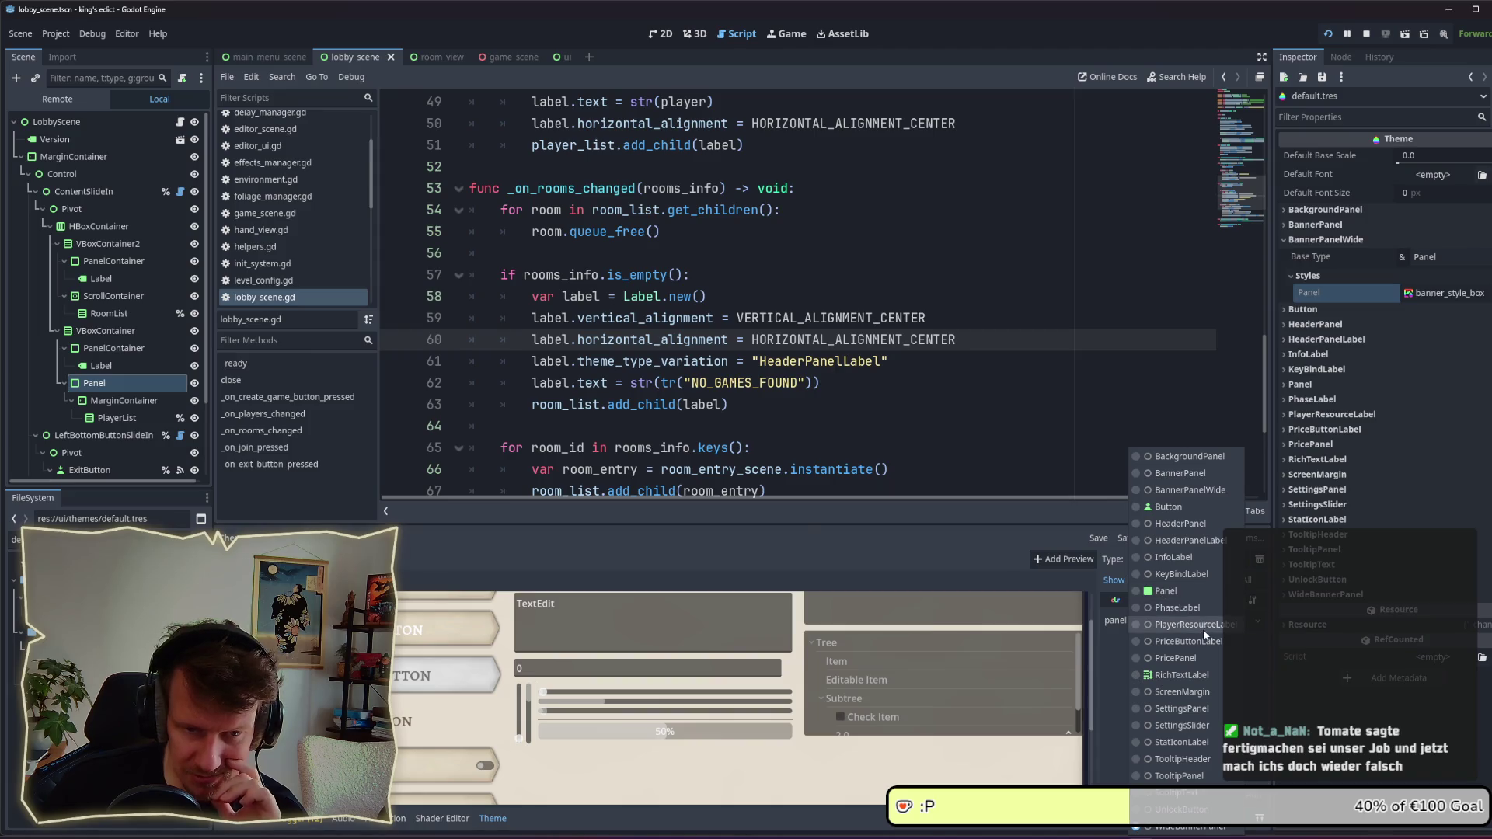
click(1198, 490)
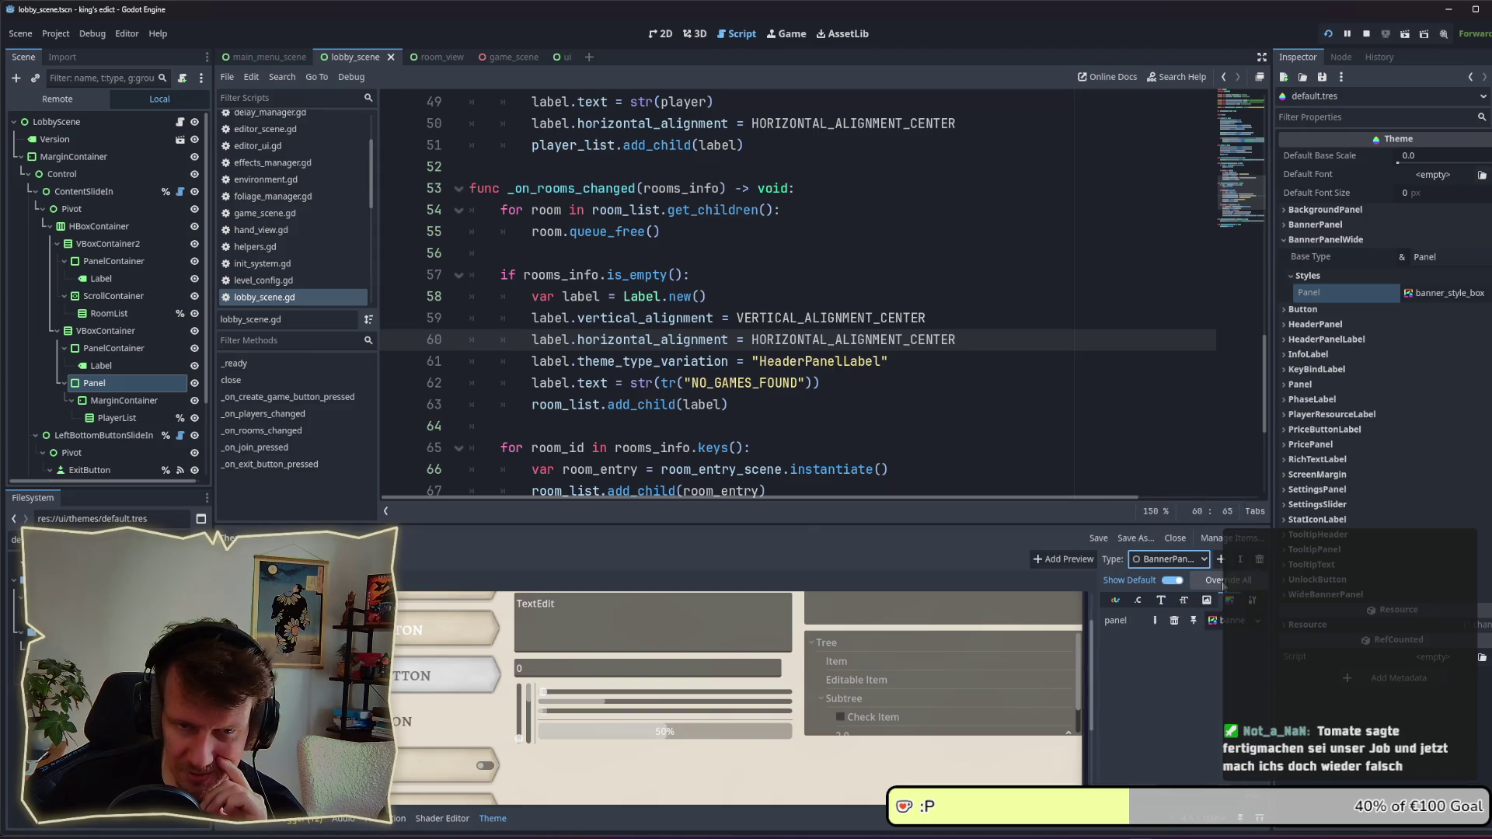
click(1260, 560)
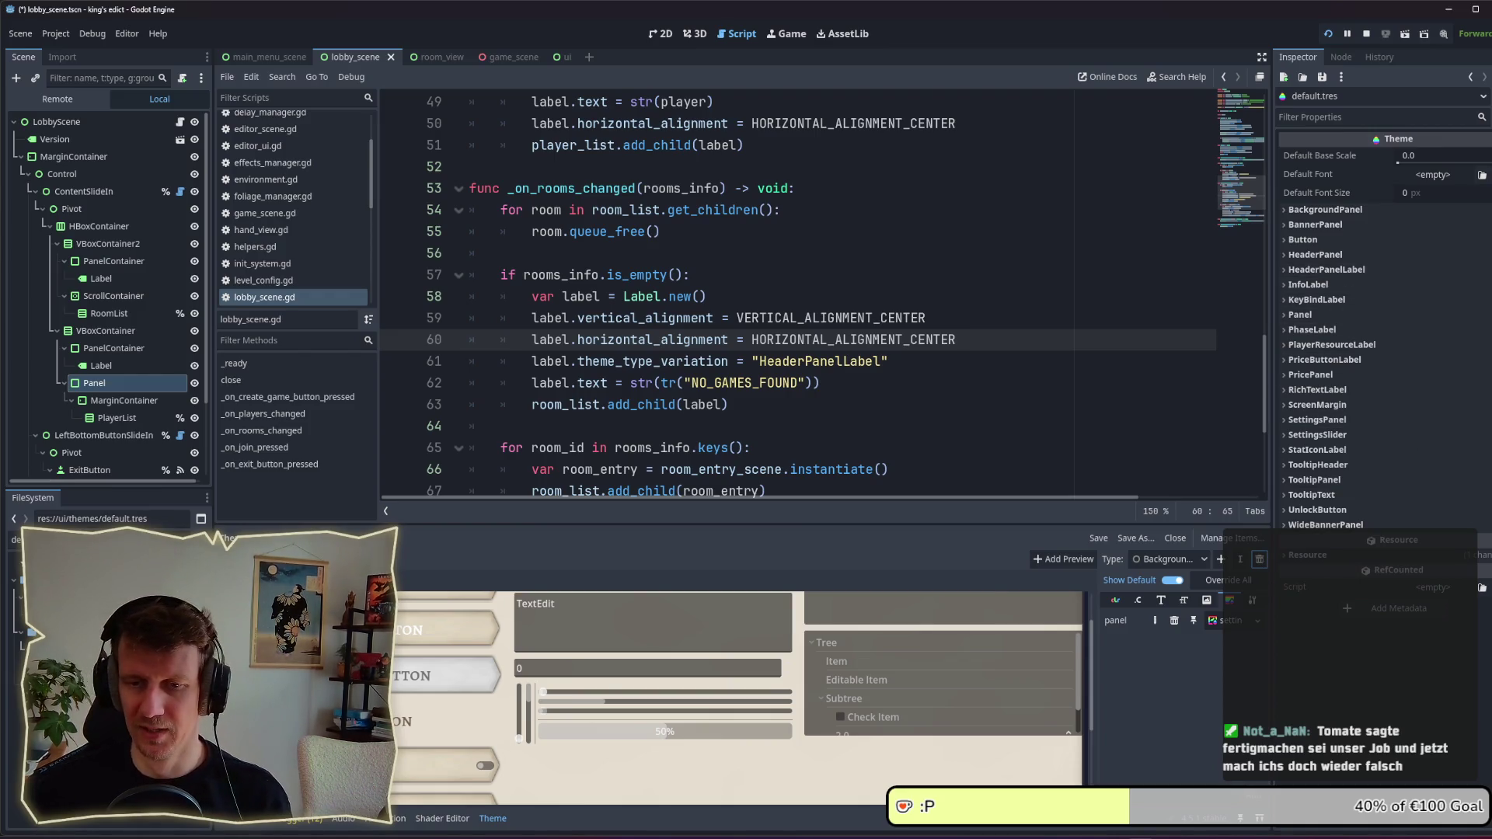
Step: Save the theme and script, then stop and relaunch the game
key(ctrl+s)
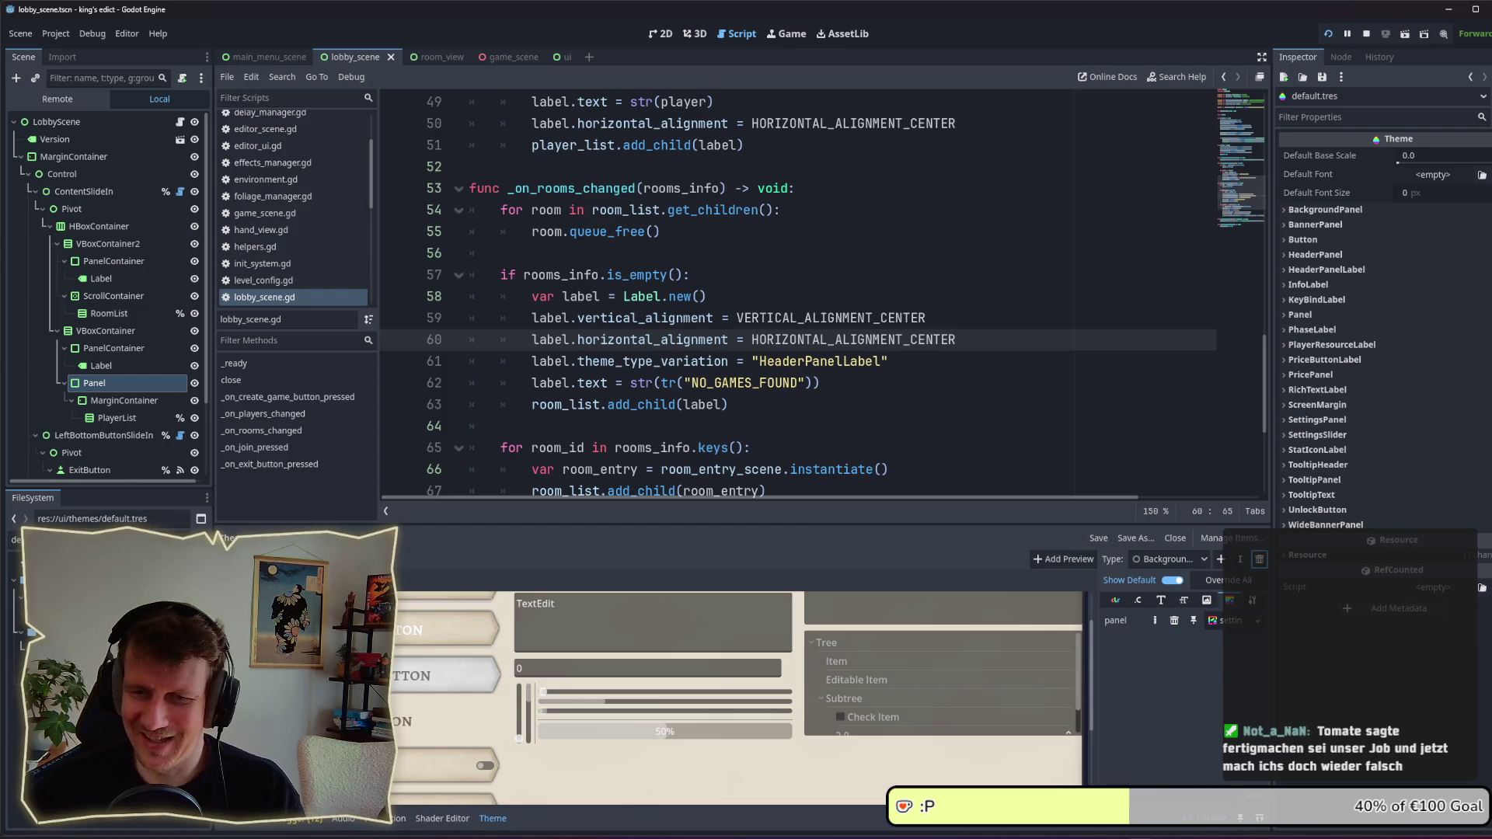
click(950, 359)
key(ctrl+s)
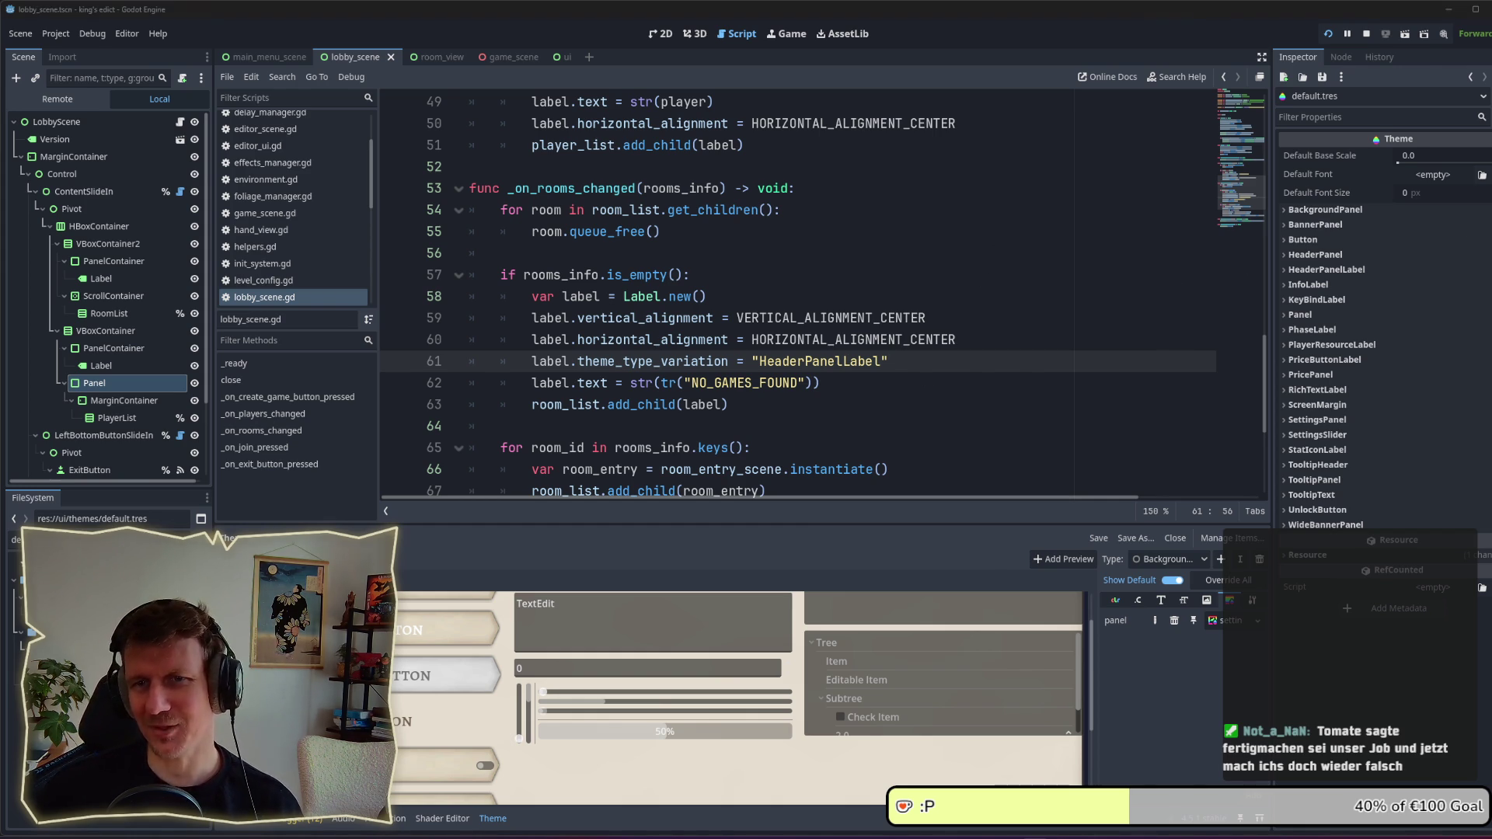
click(883, 405)
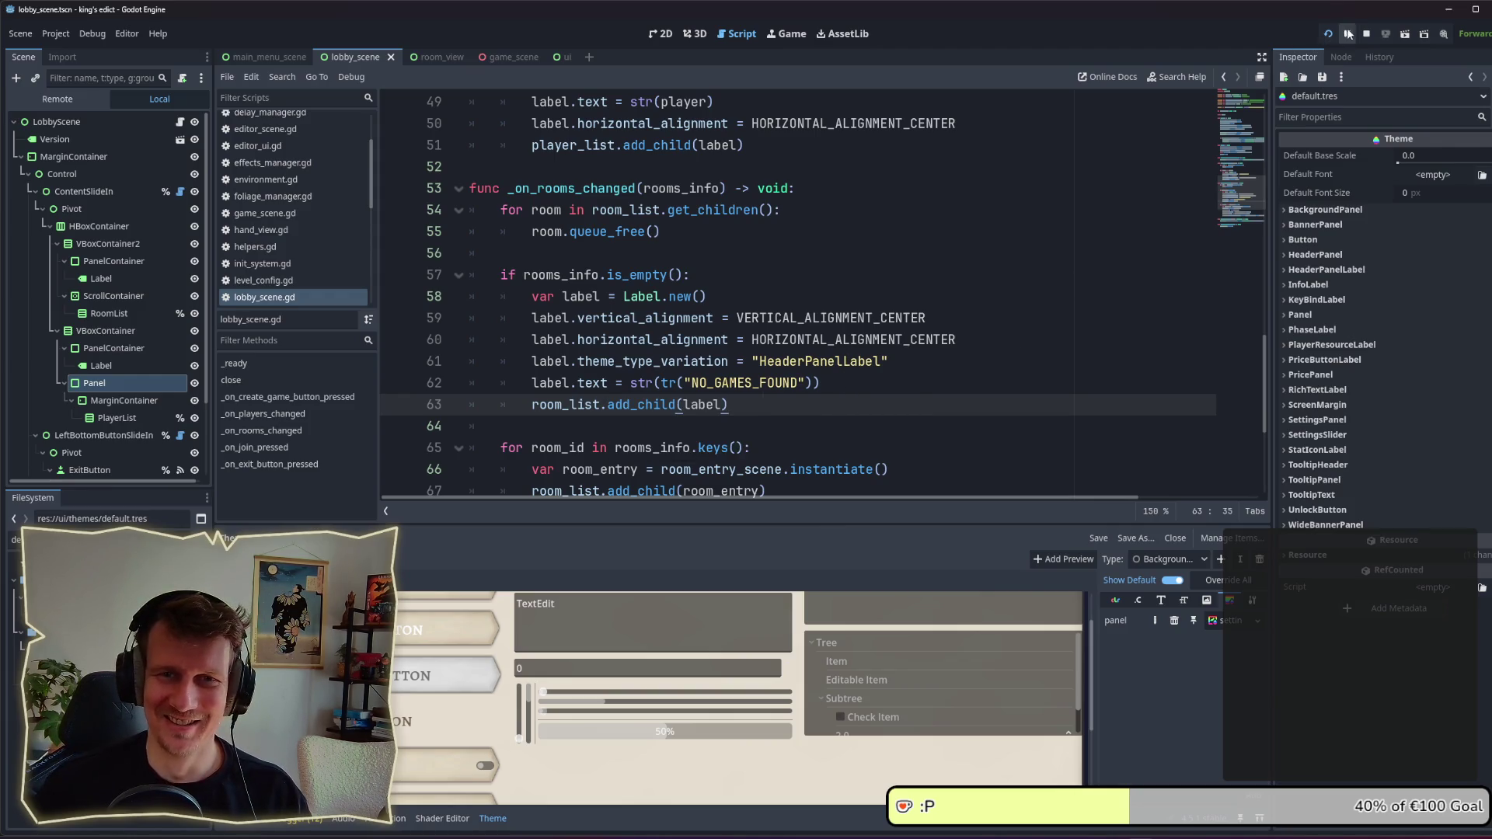
click(1367, 35)
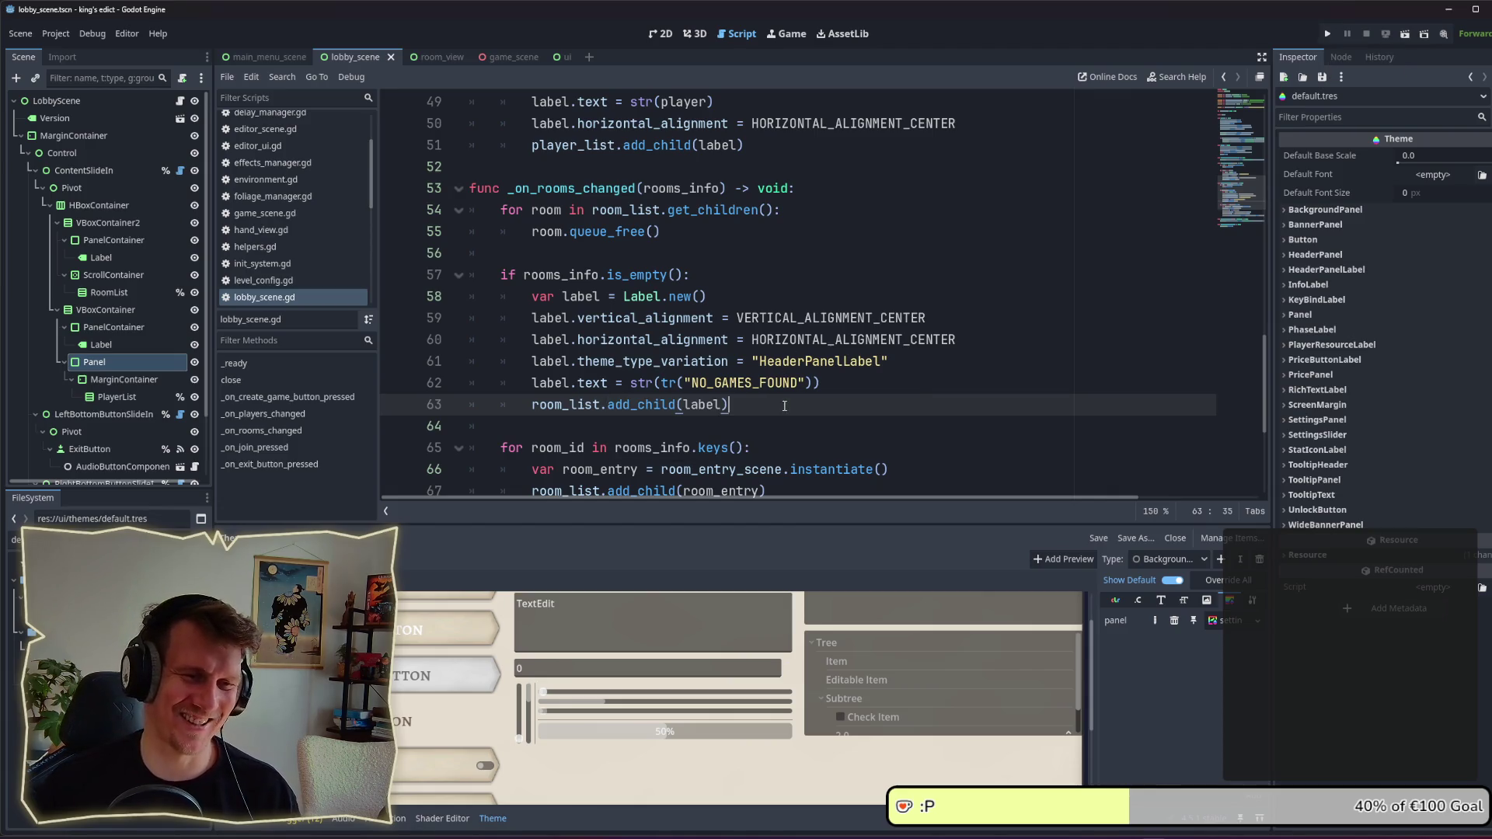
click(1327, 34)
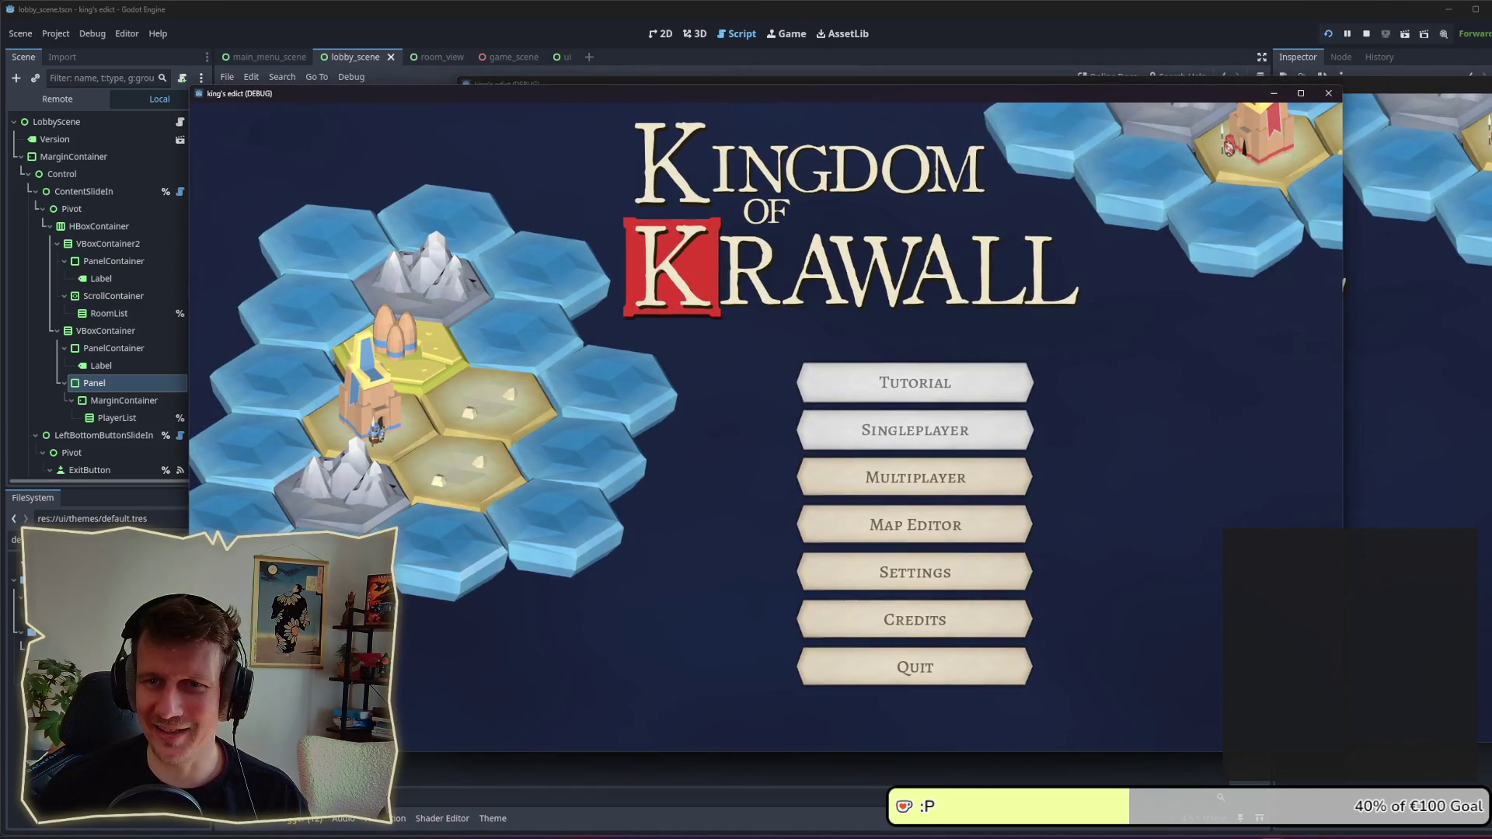
Step: Open the multiplayer lobby in the running game and create a game as host
click(917, 477)
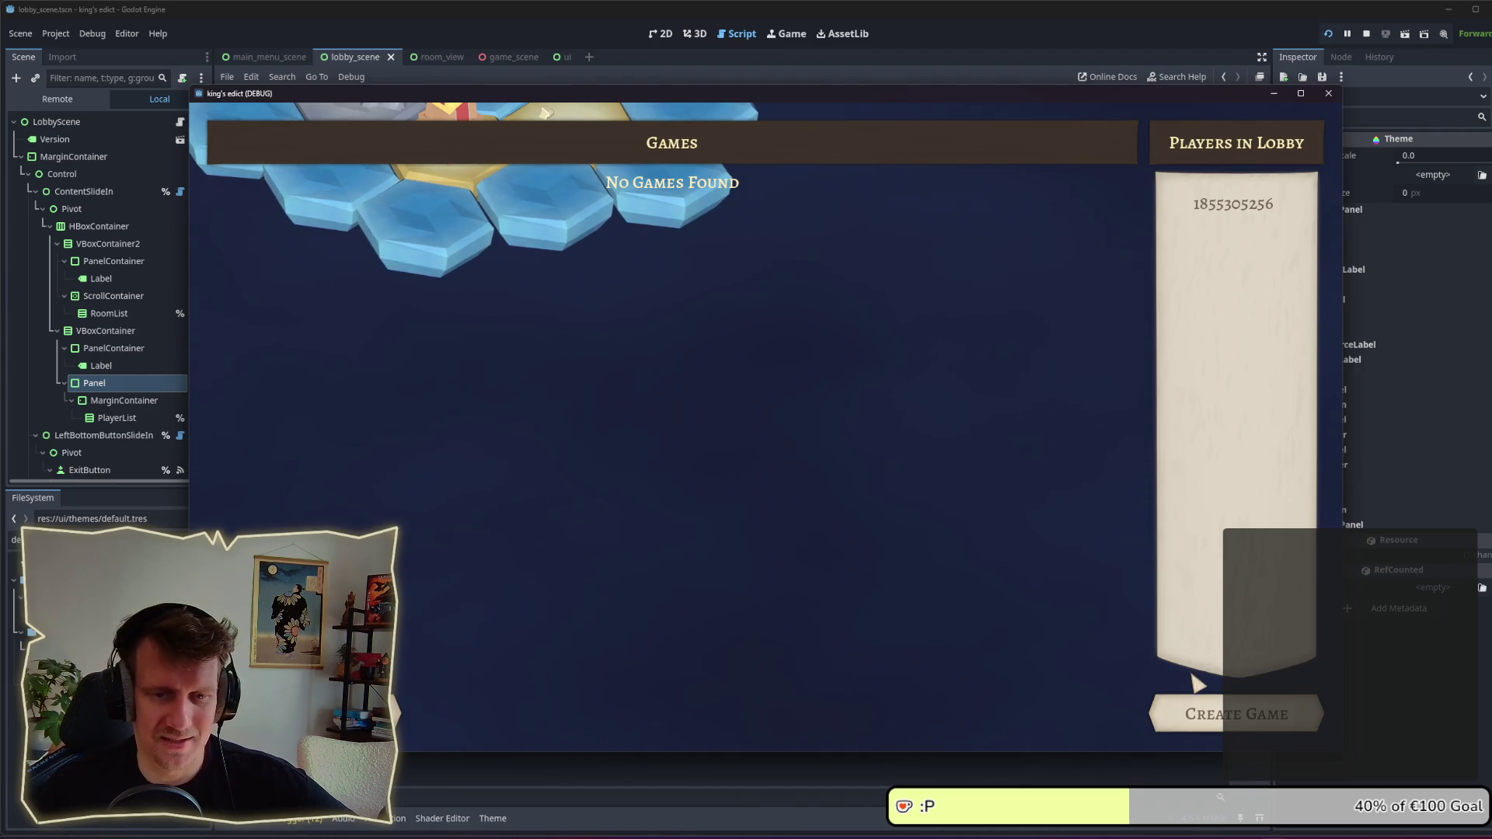
click(1189, 708)
key(alt+Tab)
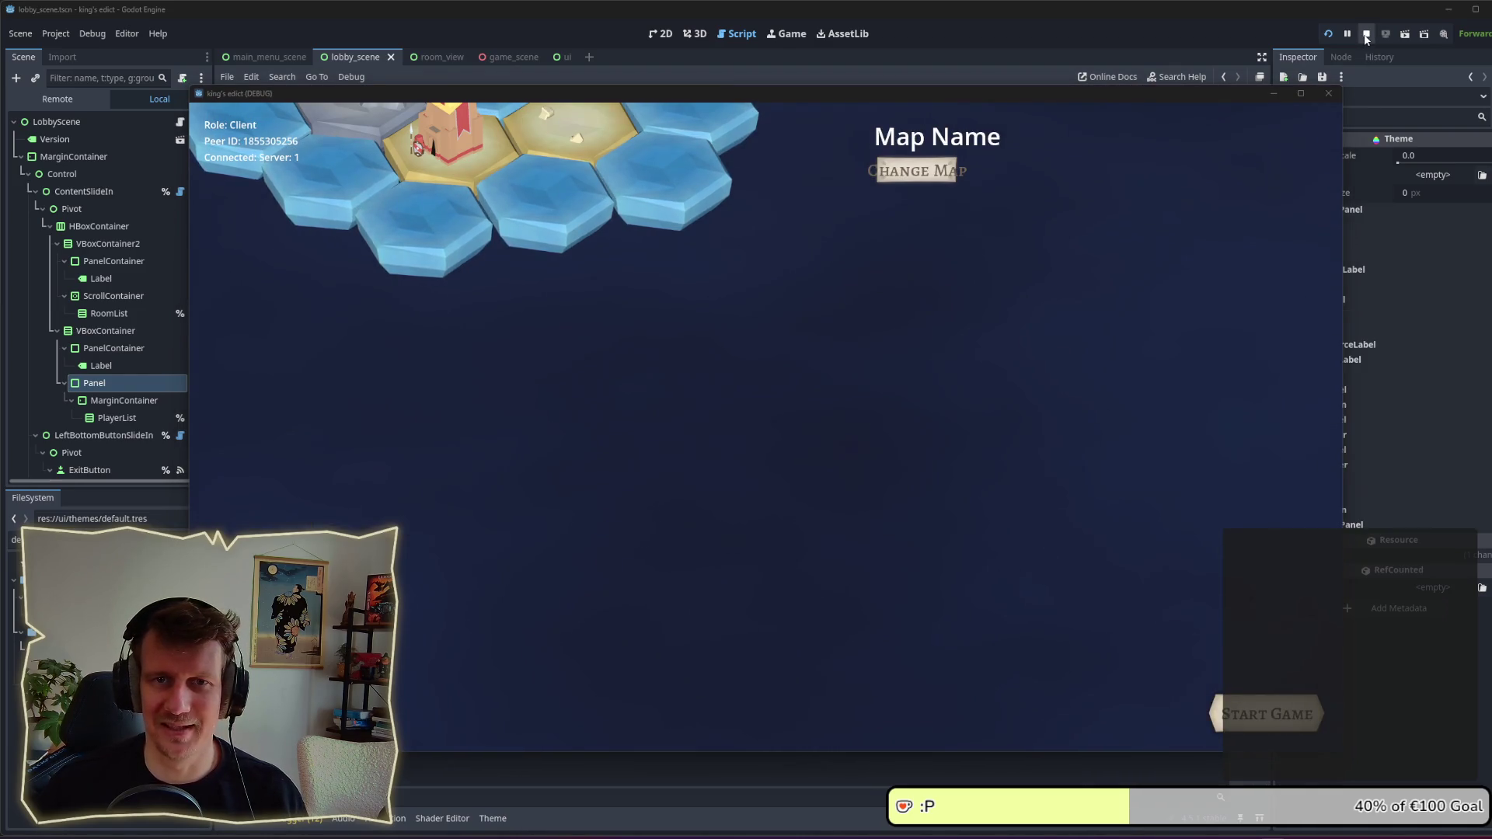
Step: Launch a second instance, open its lobby, and arrange windows to show the open room and both players
click(1328, 34)
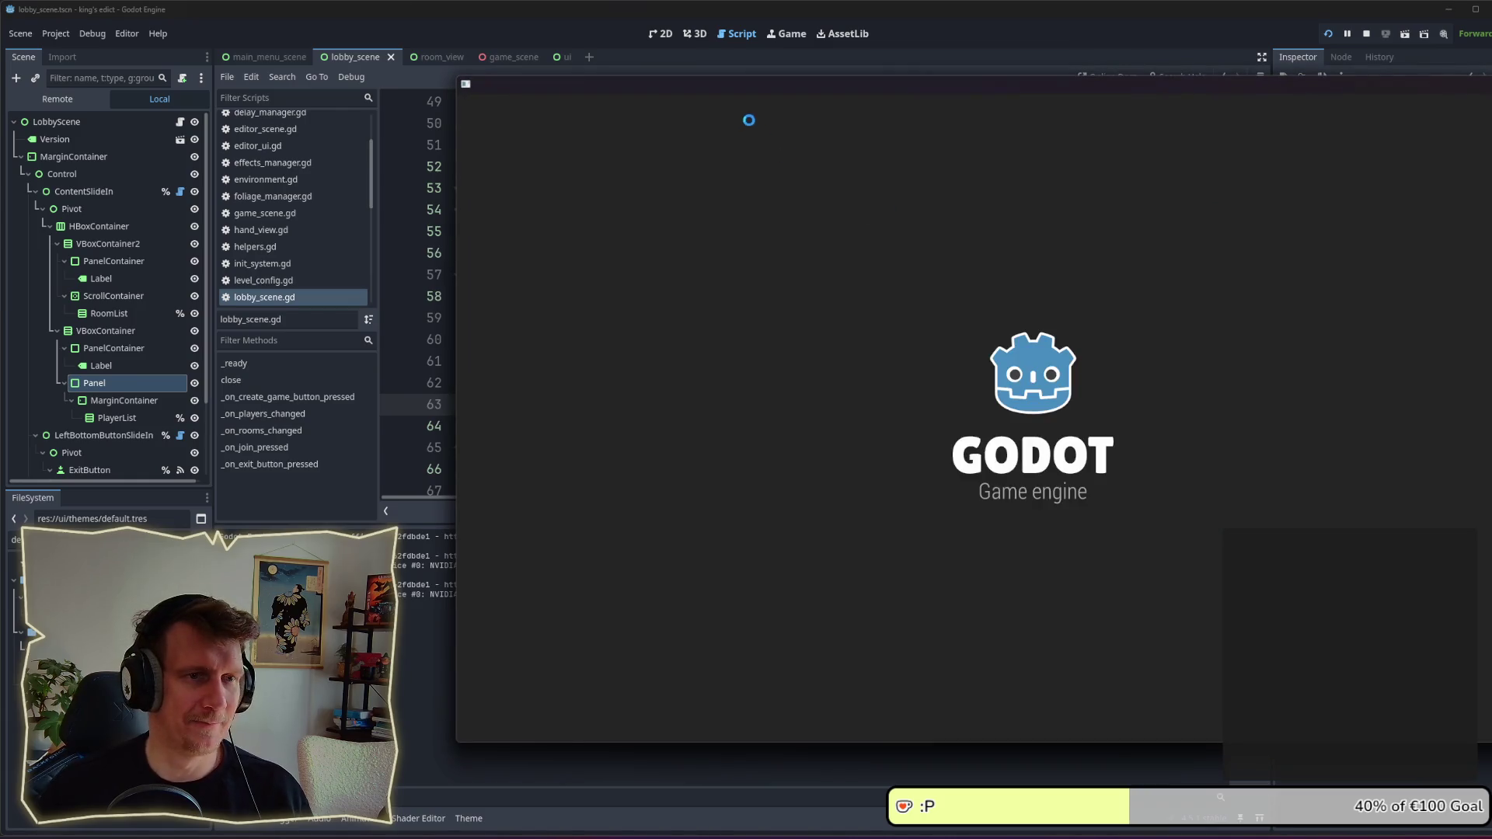
drag(743, 95, 433, 83)
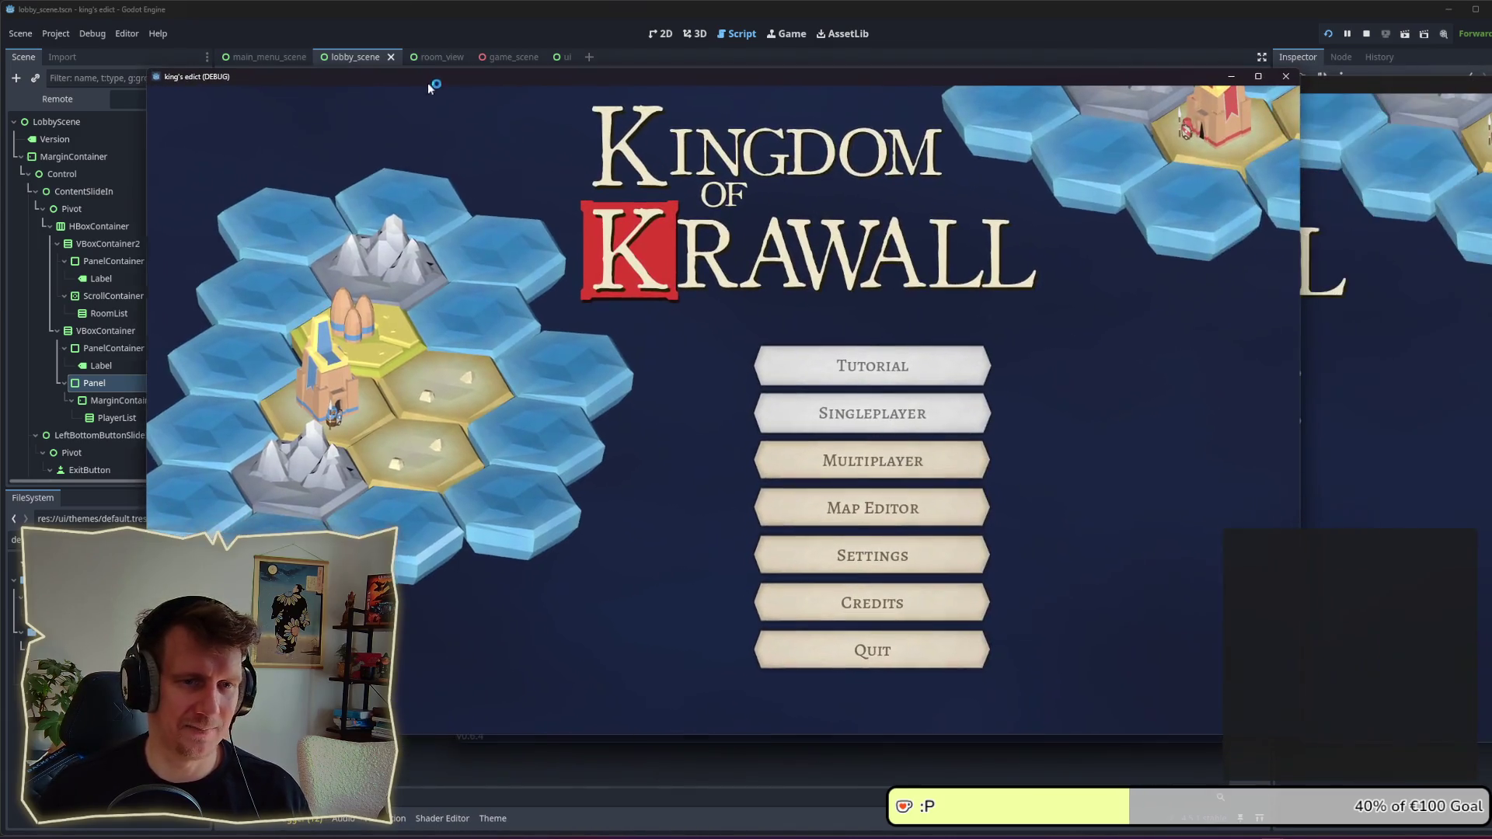
click(872, 457)
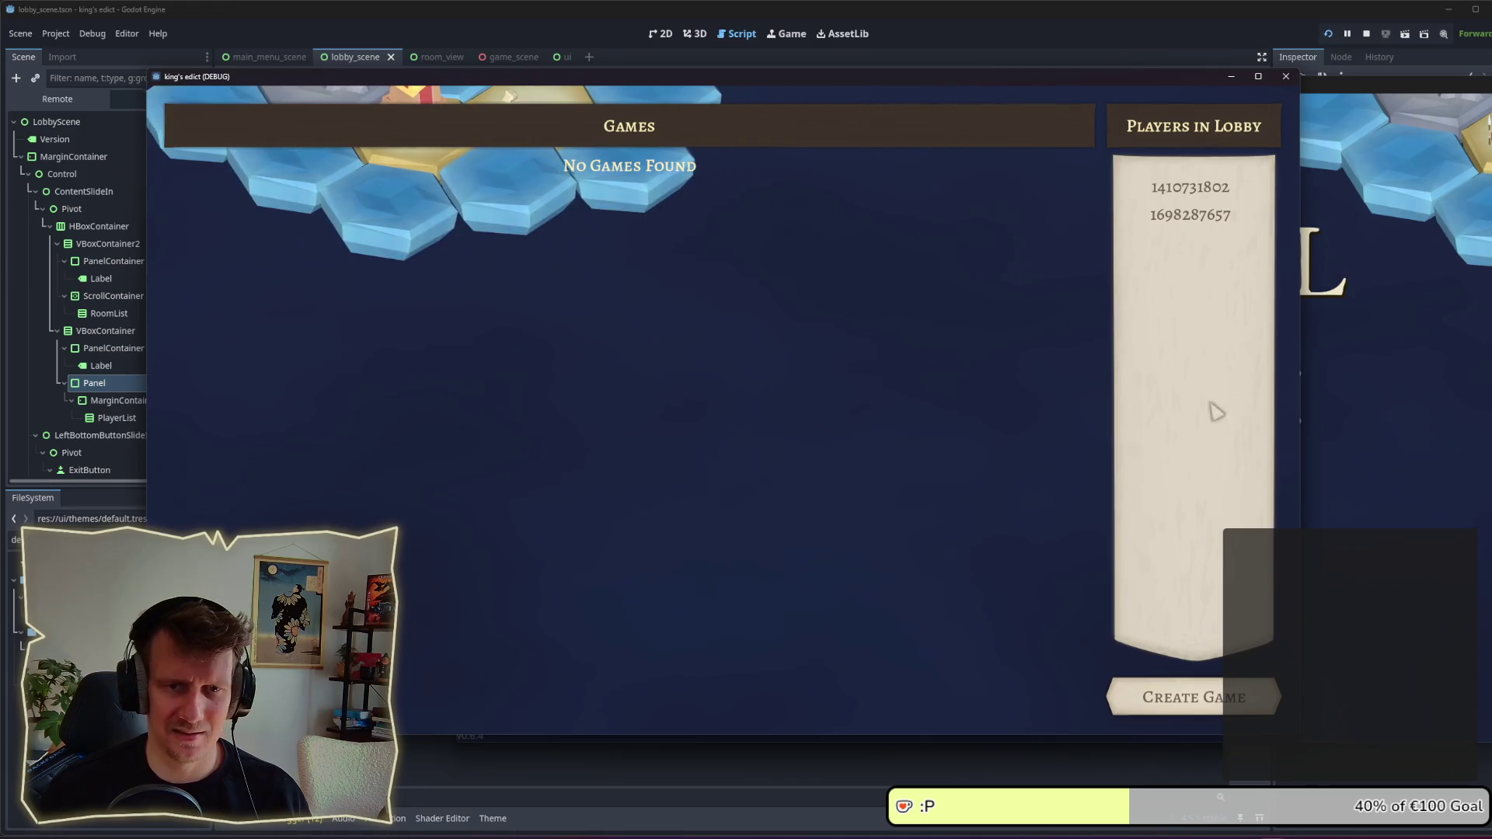
click(1193, 697)
click(1321, 350)
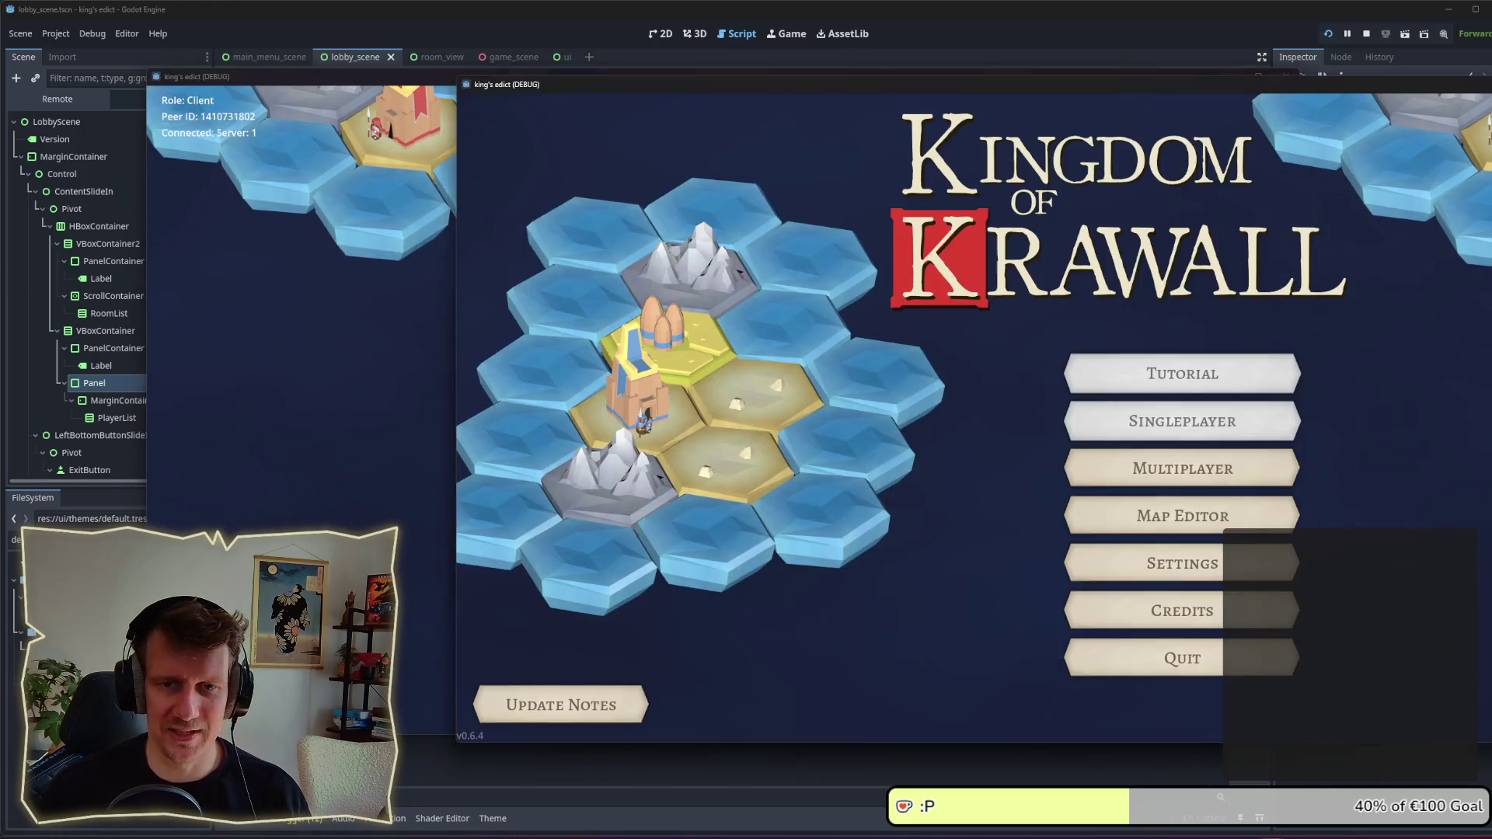
click(1162, 470)
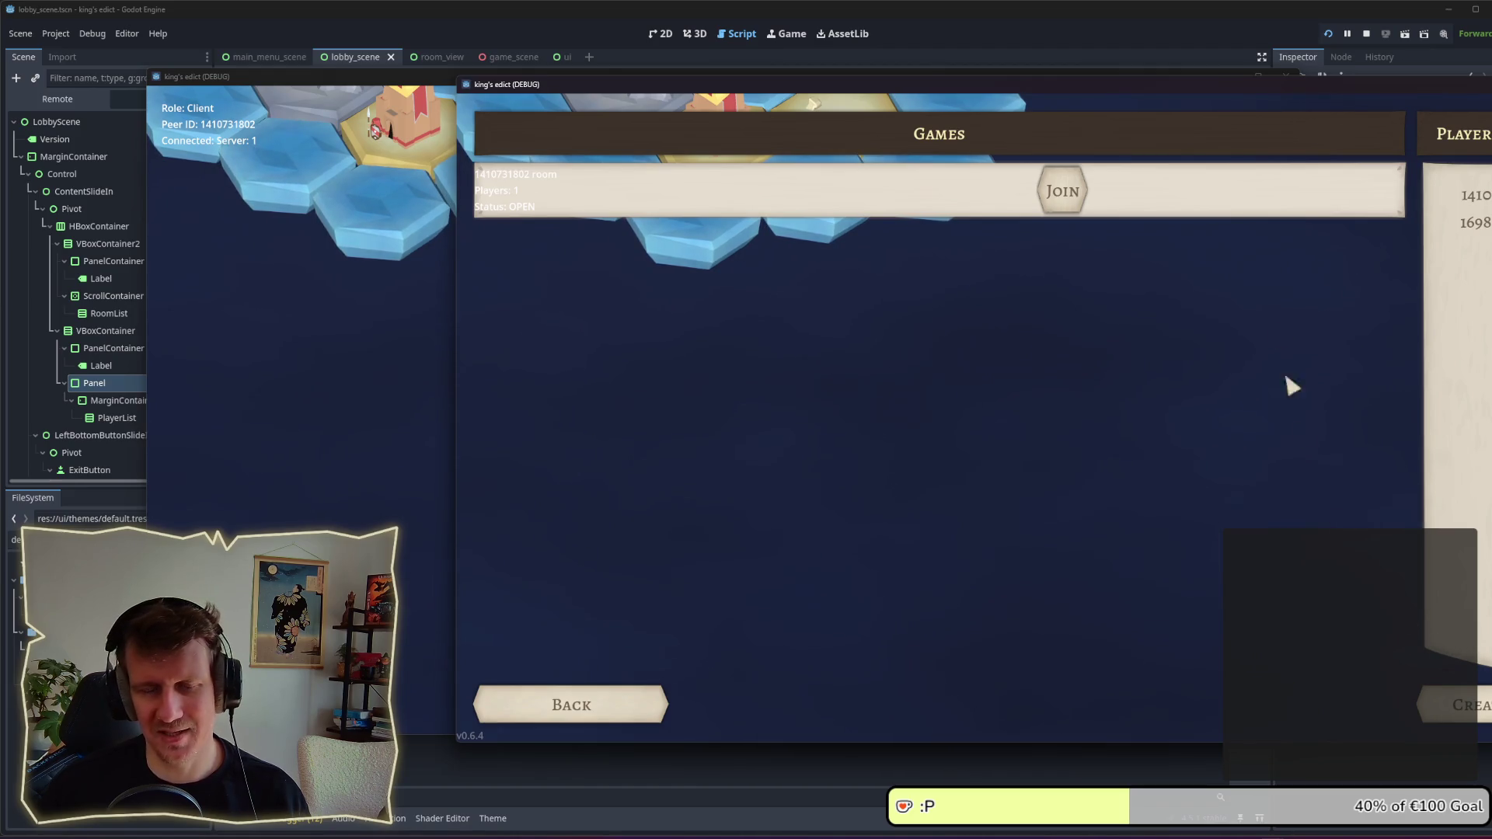
mouse_move(1201, 95)
mouse_down()
mouse_move(866, 91)
mouse_move(806, 75)
mouse_up()
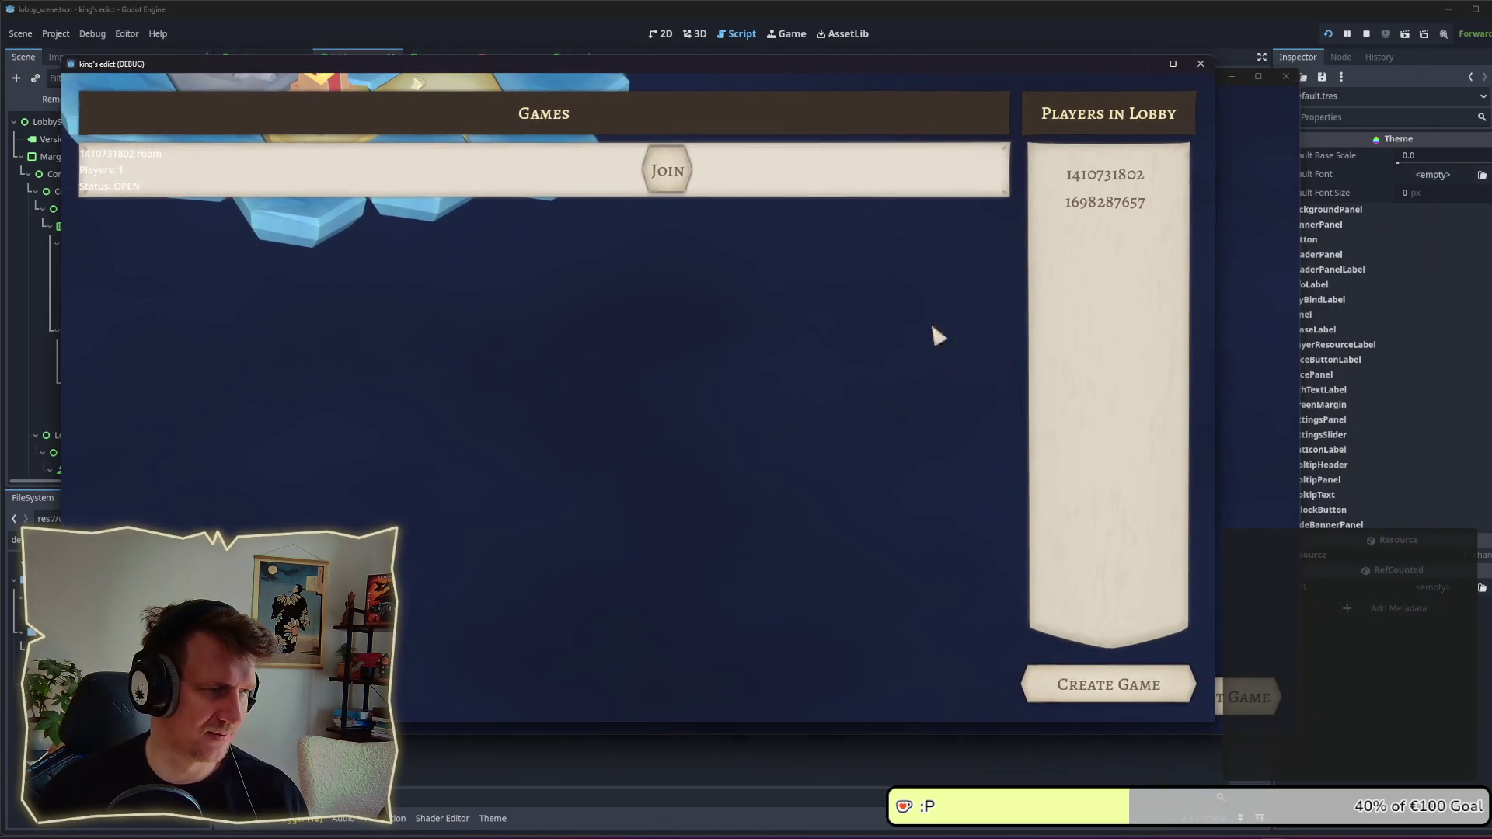
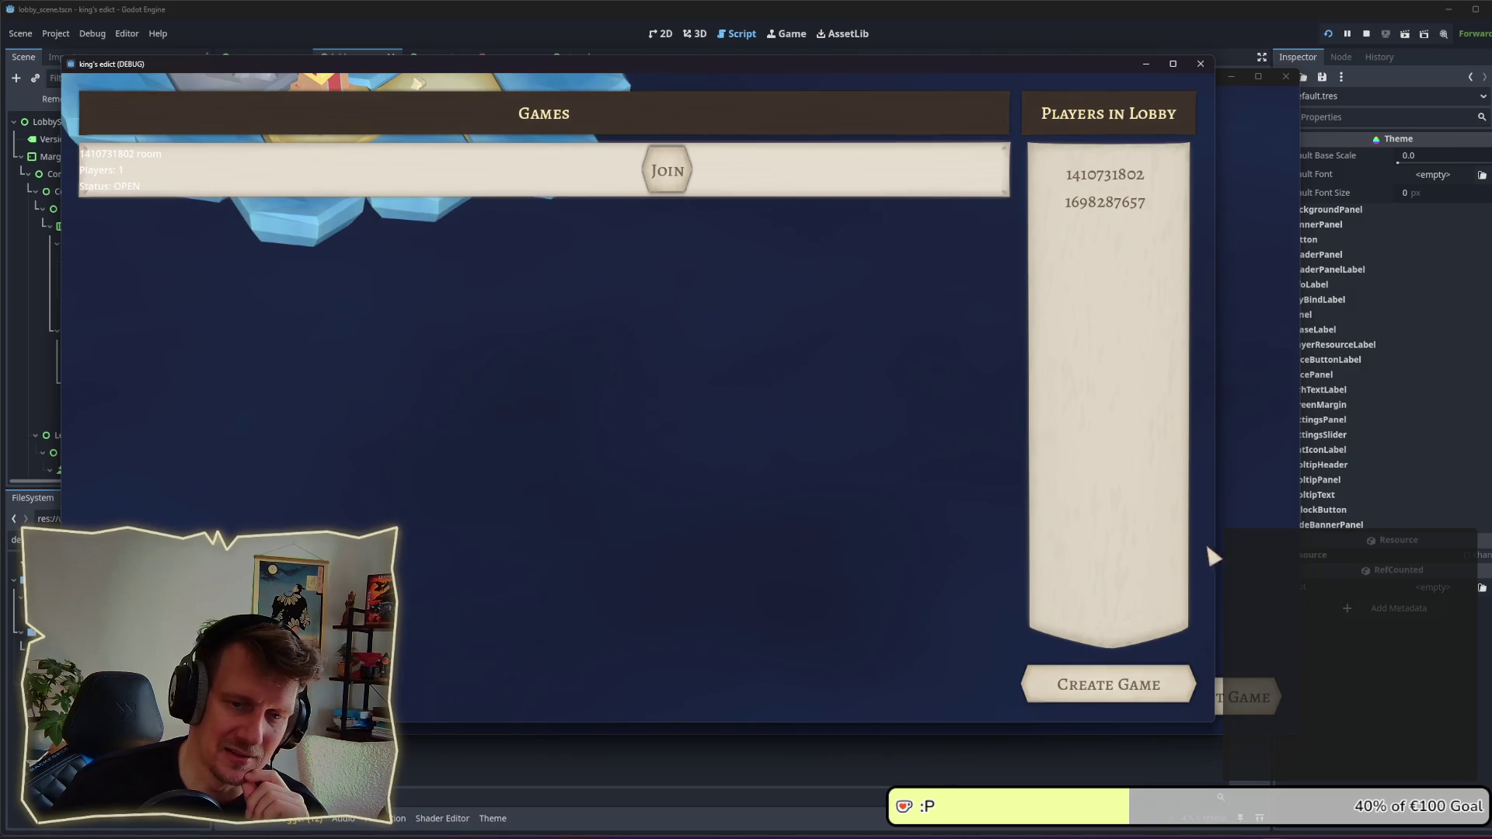
Step: Close the lobby test-run window showing one room and two players, then return to lobby_scene.gd
mouse_move(1214, 552)
mouse_down()
mouse_move(933, 519)
mouse_move(1158, 522)
mouse_up()
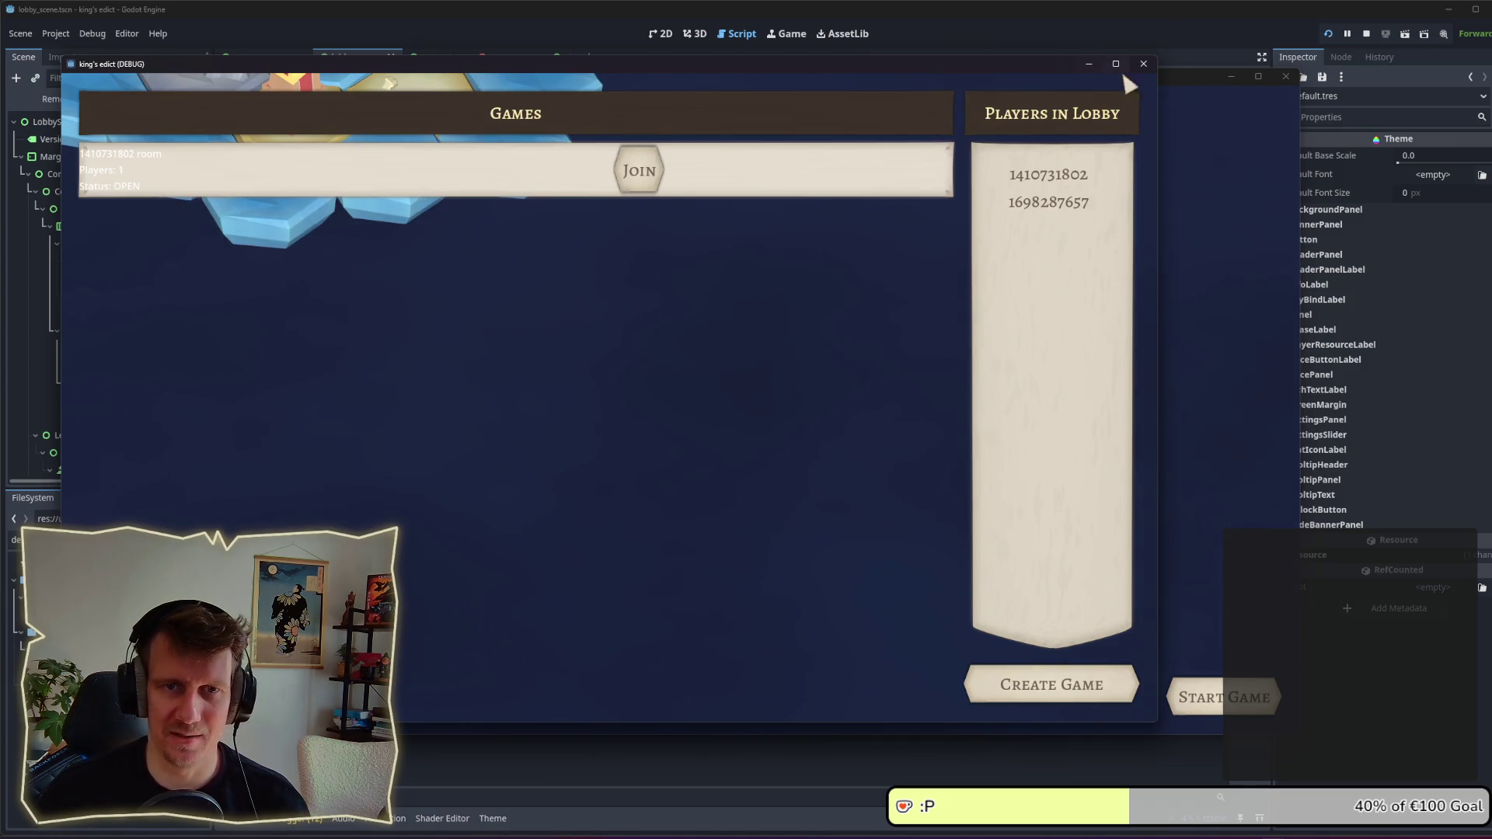
click(1368, 33)
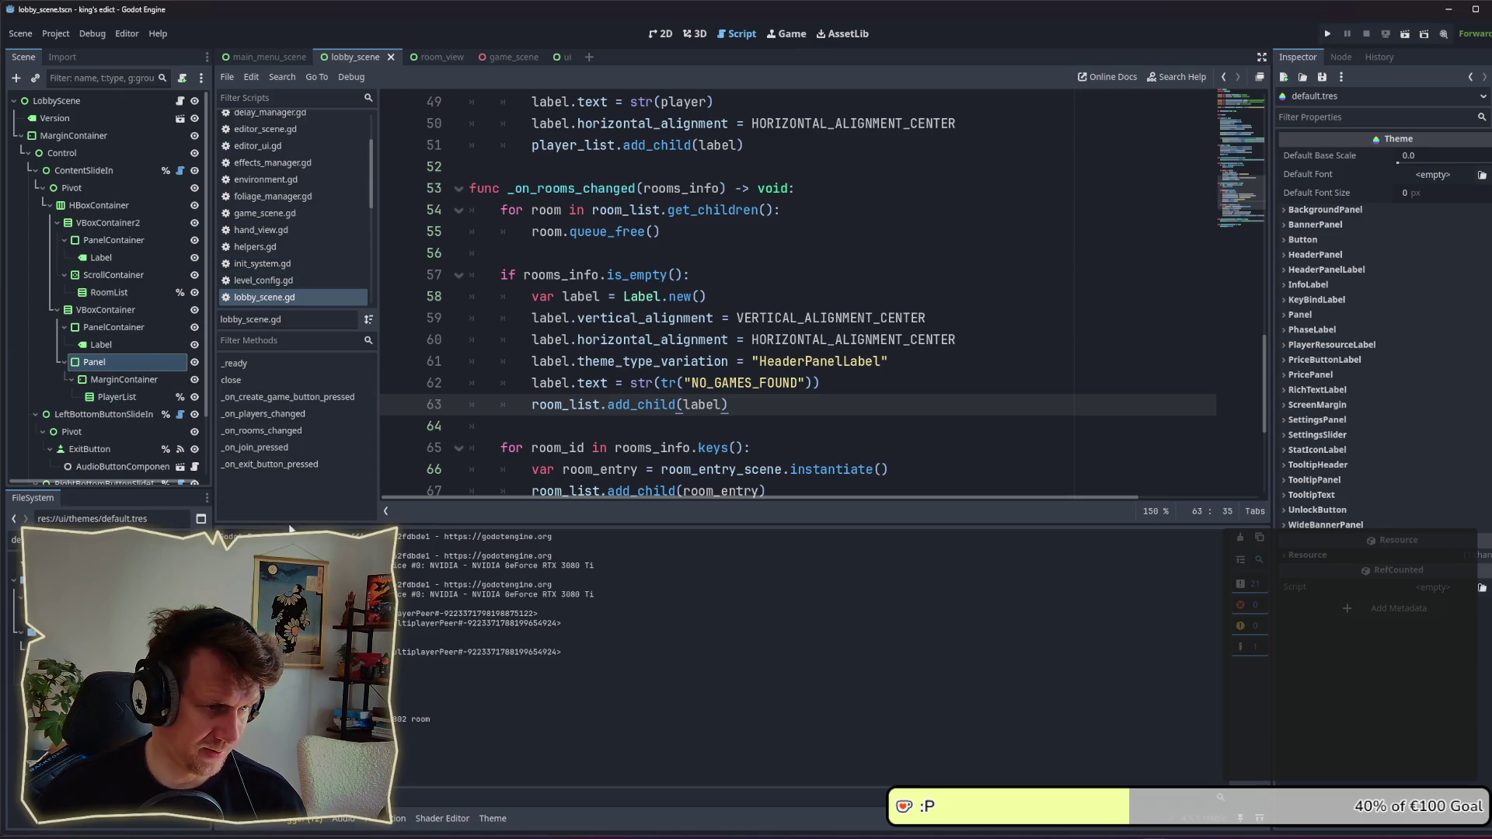
key(alt+Tab)
key(alt+Tab)
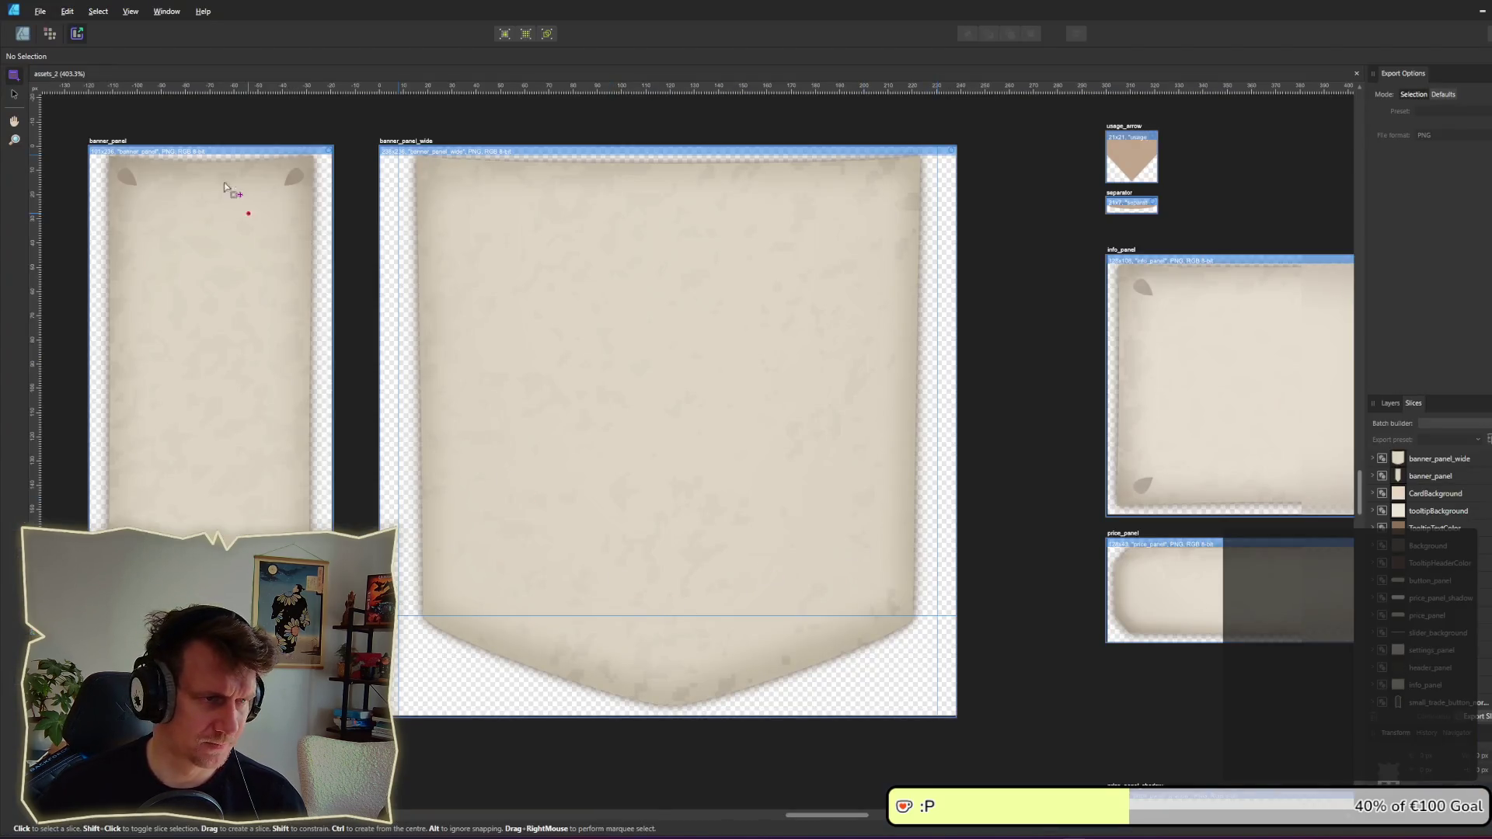
Step: Return to the Designer persona and select the wide banner's inner curve with the Node tool
click(24, 35)
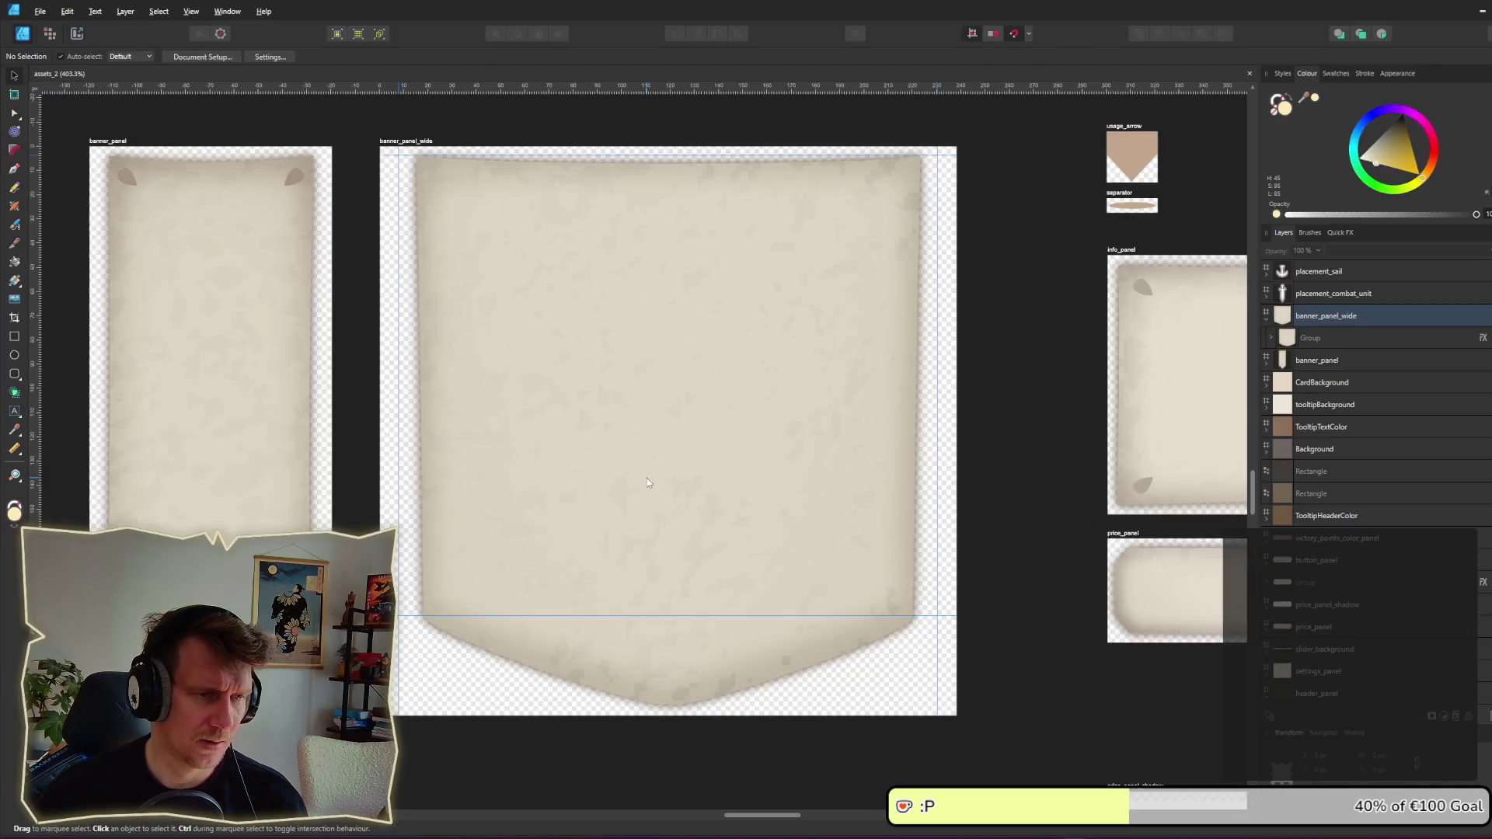
scroll(663, 618, up, 3)
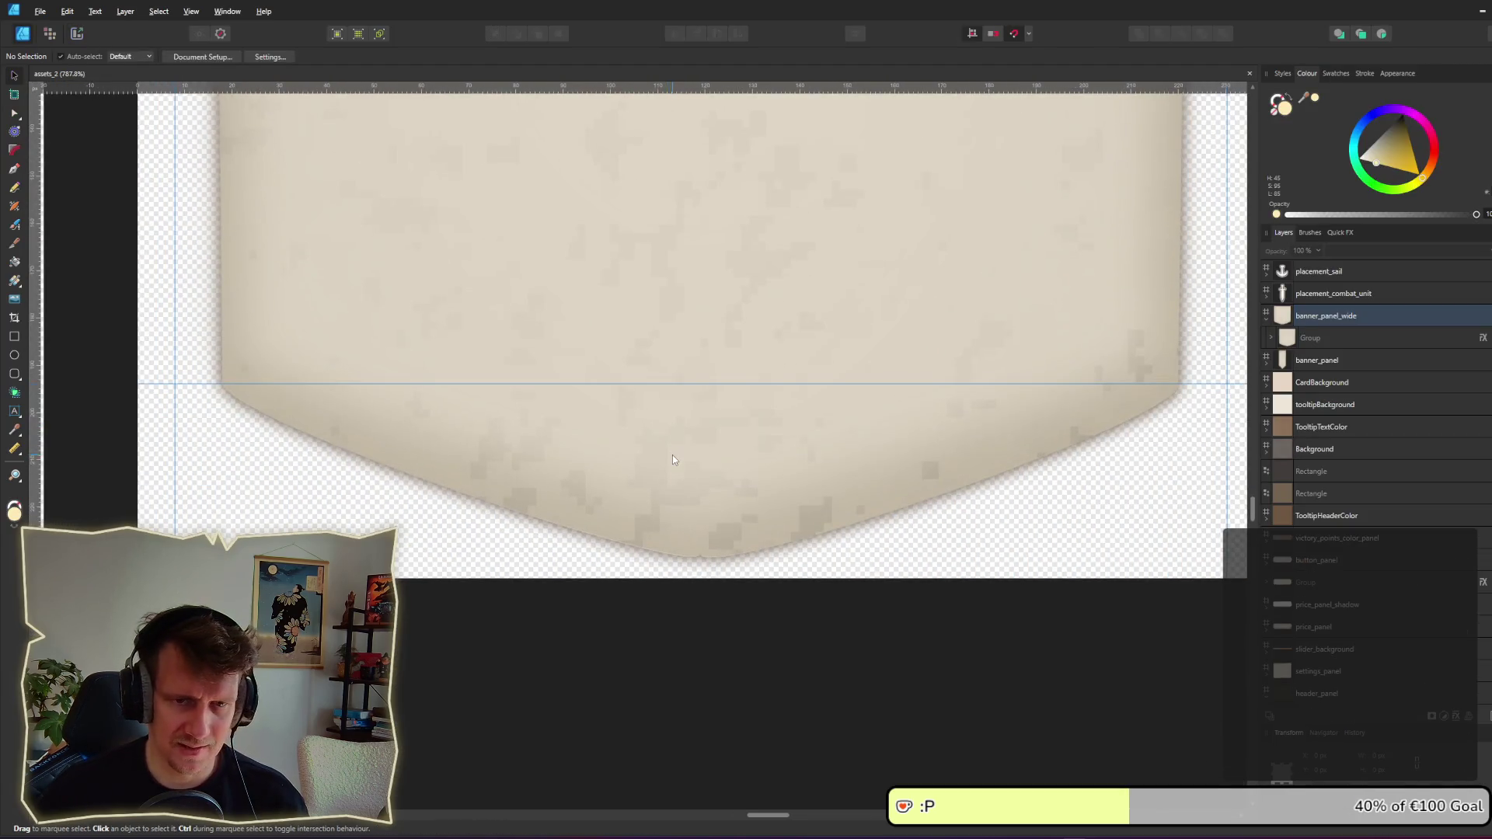
ctrl+click(879, 487)
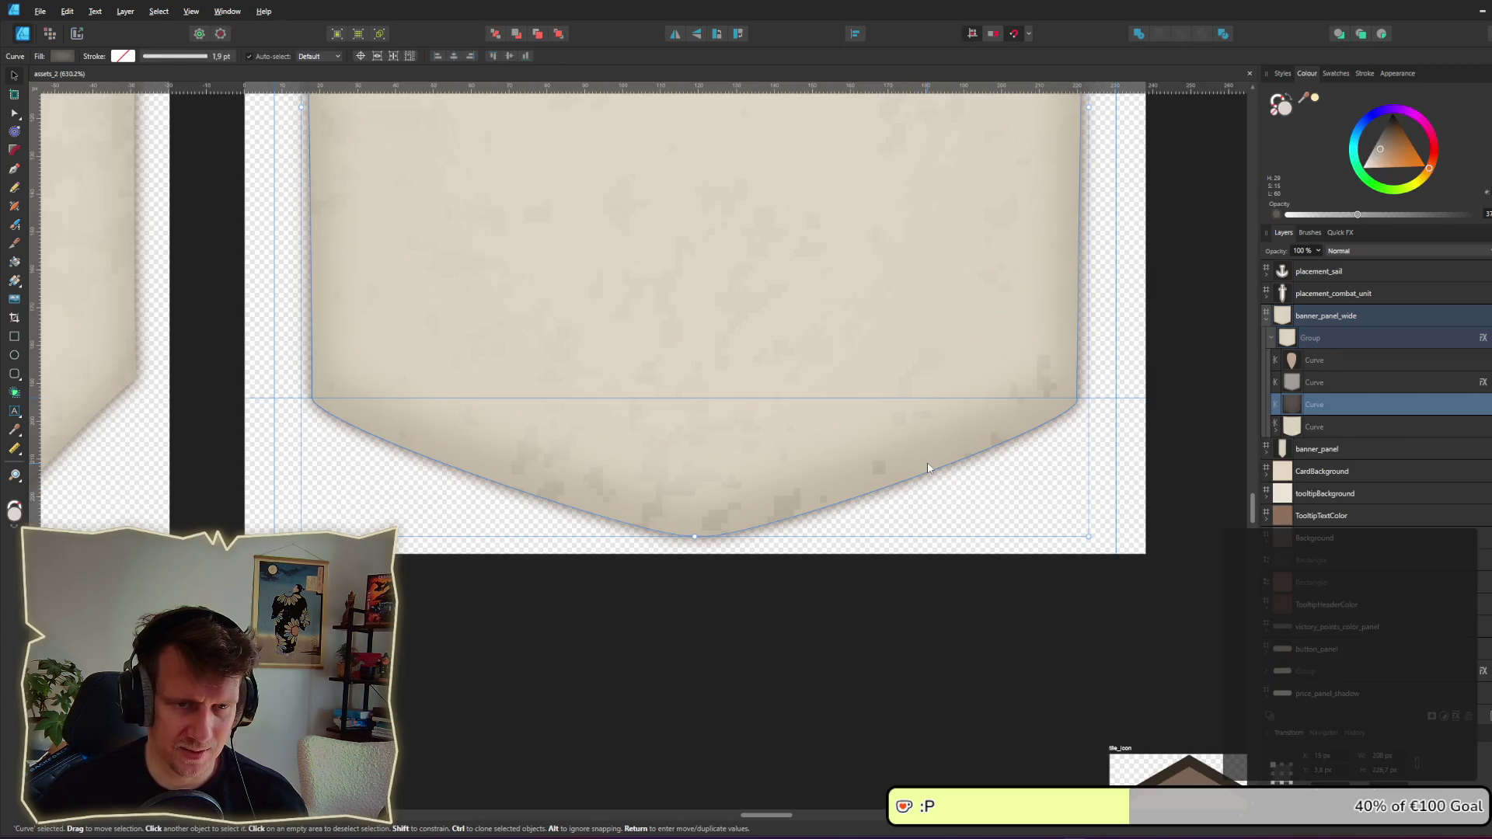
key(a)
click(1077, 400)
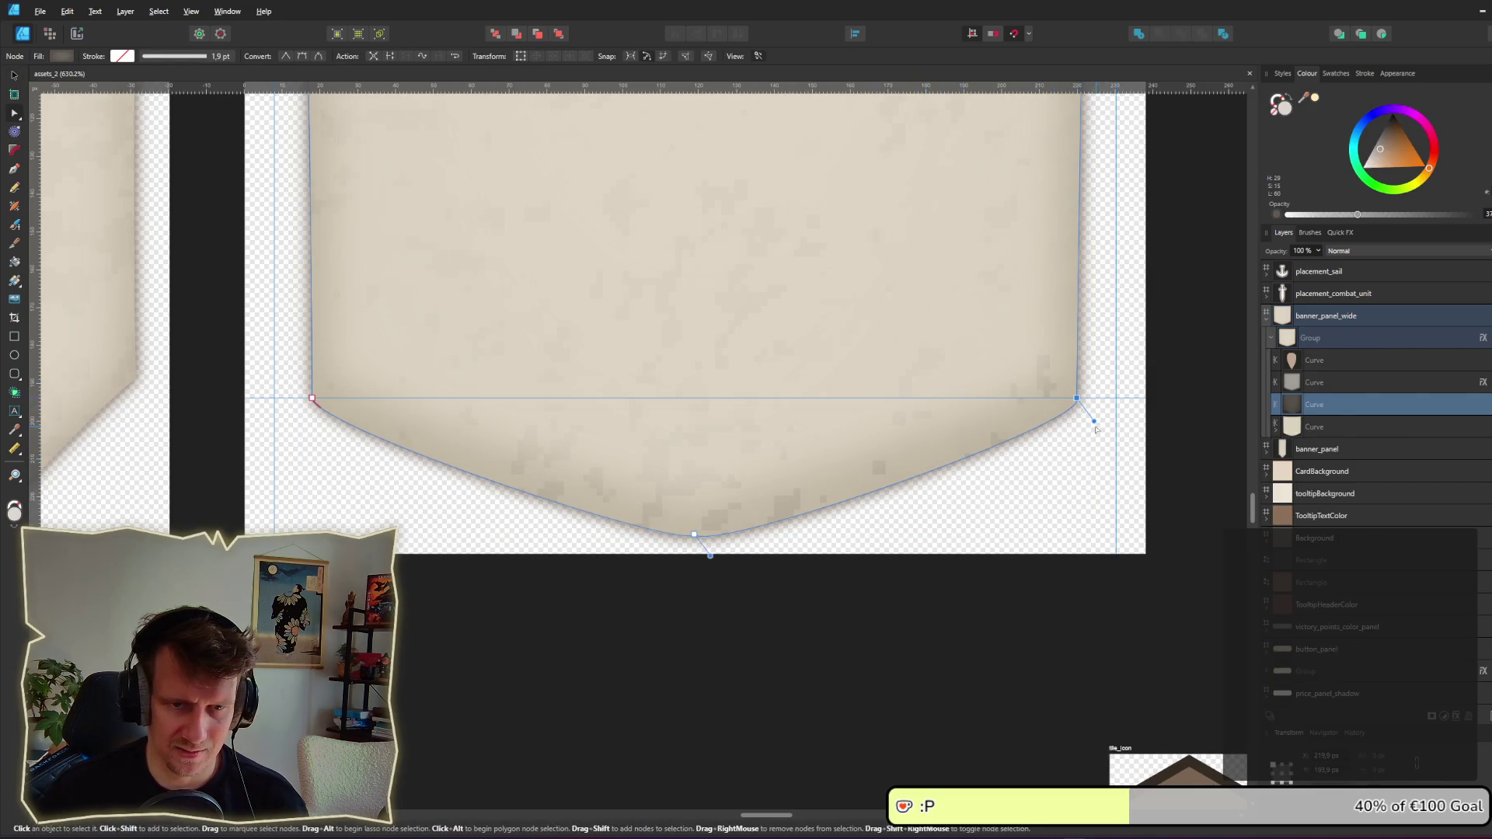
drag(1093, 419, 1075, 443)
key(ctrl+z)
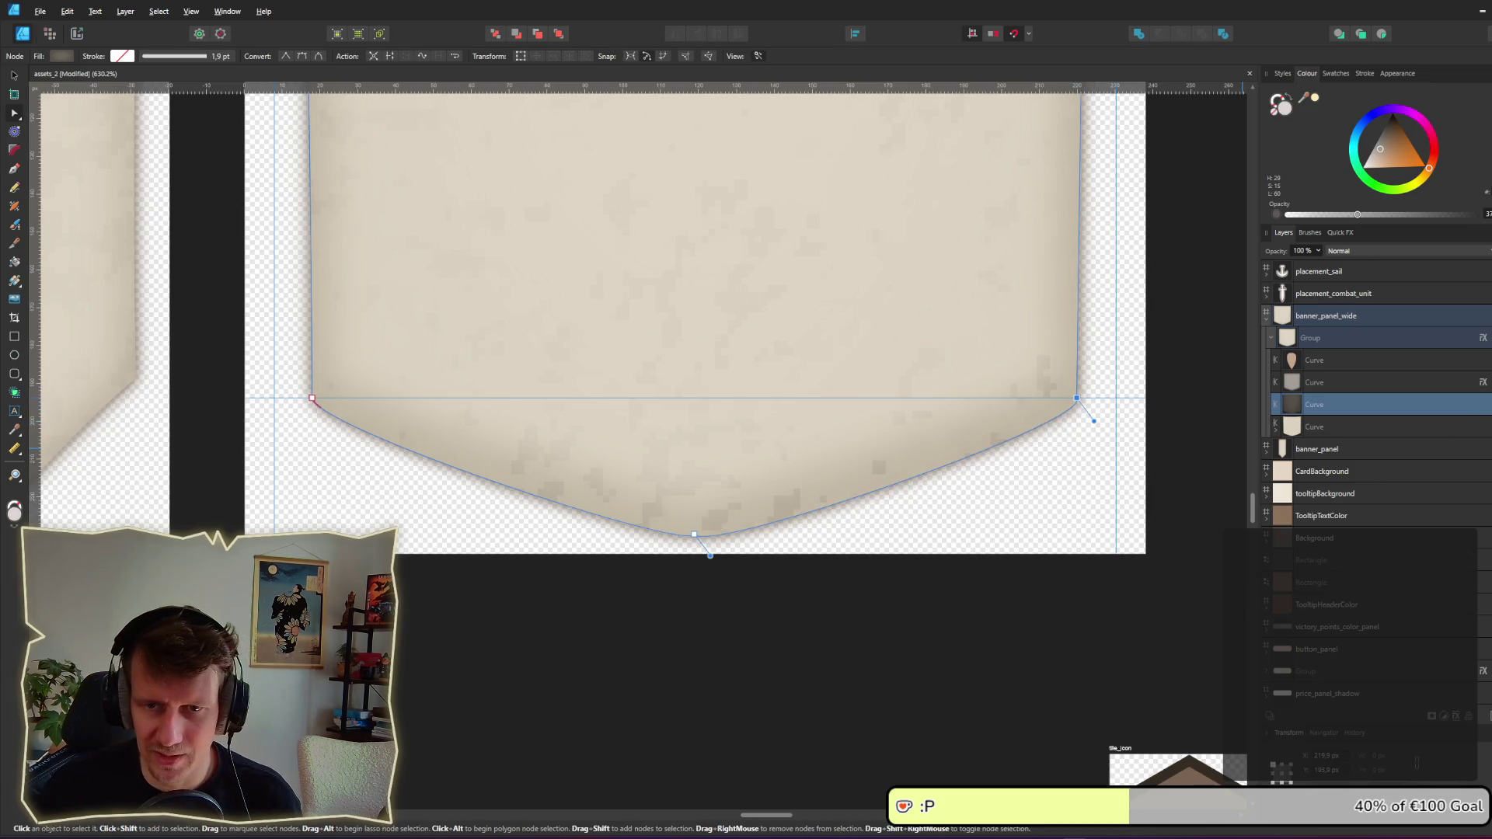
Step: Drag the right corner, bottom point and left corner nodes to make both bottom edges straight
click(1335, 427)
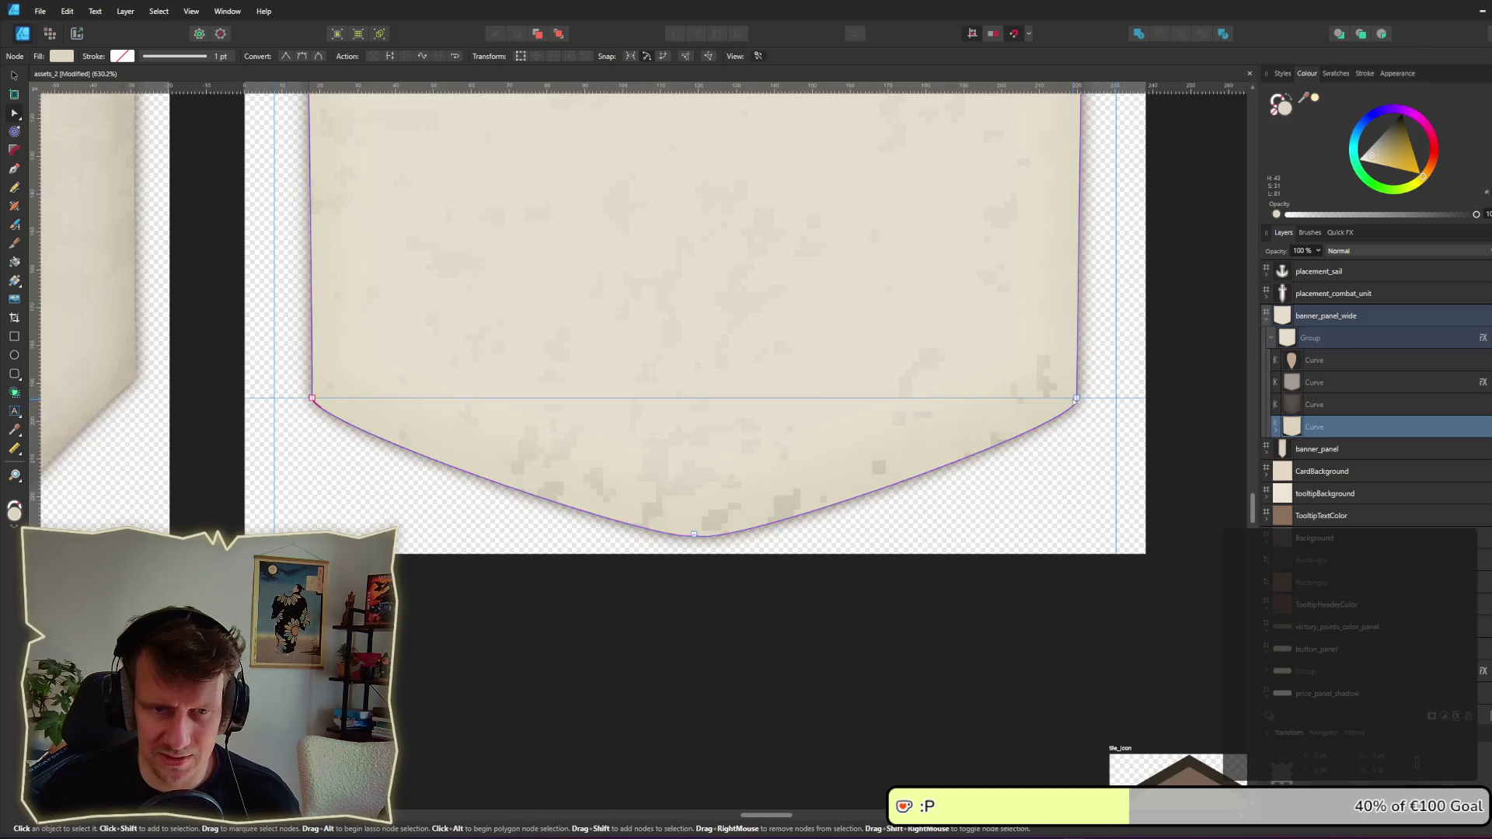
click(1075, 400)
mouse_move(1081, 433)
mouse_down()
mouse_move(1059, 440)
mouse_move(1051, 470)
mouse_move(1009, 444)
mouse_move(909, 460)
mouse_up()
click(705, 557)
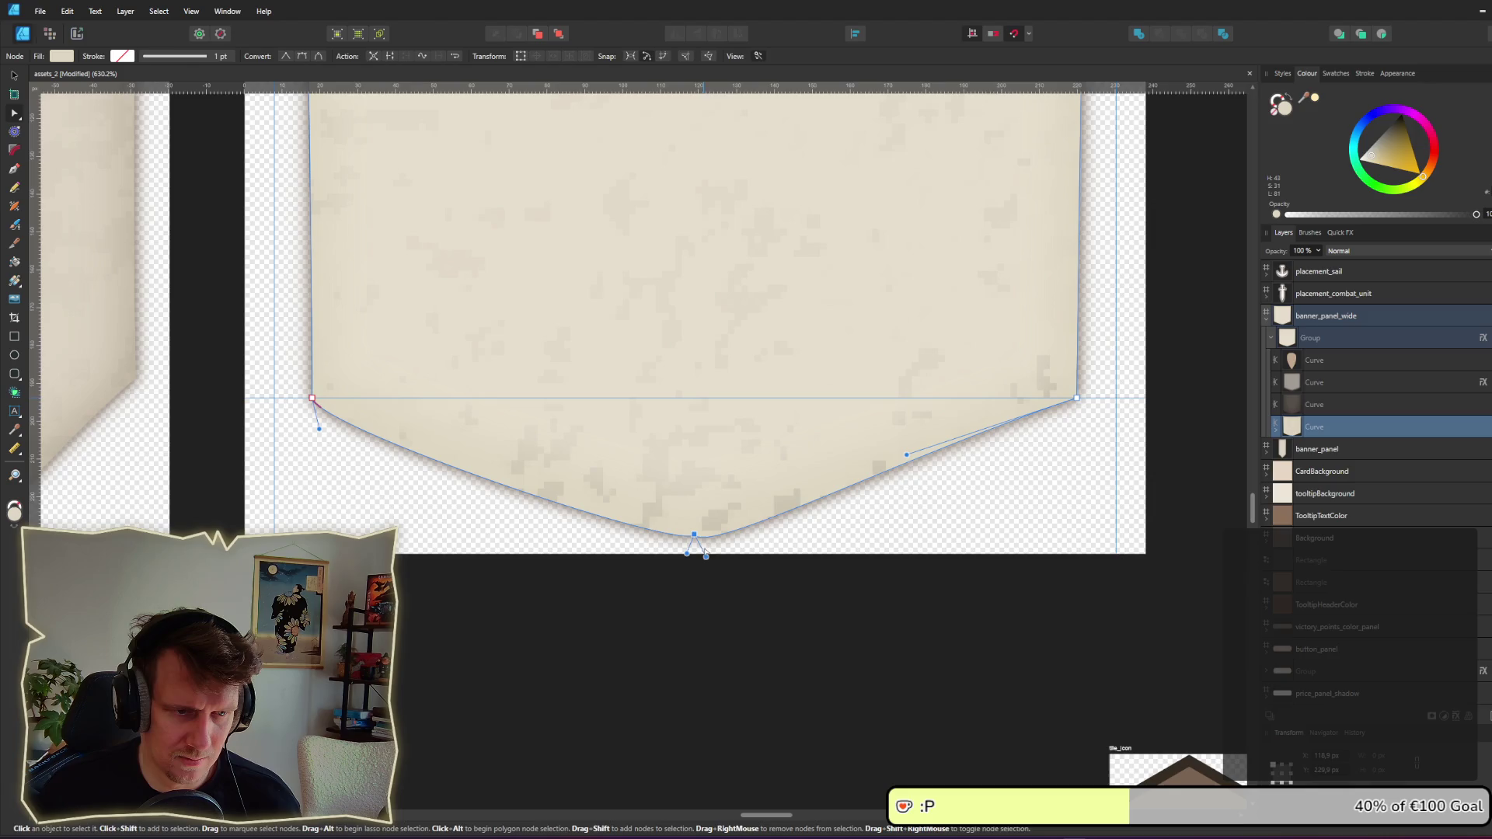
mouse_move(709, 556)
mouse_down()
mouse_move(748, 510)
mouse_move(668, 515)
mouse_up()
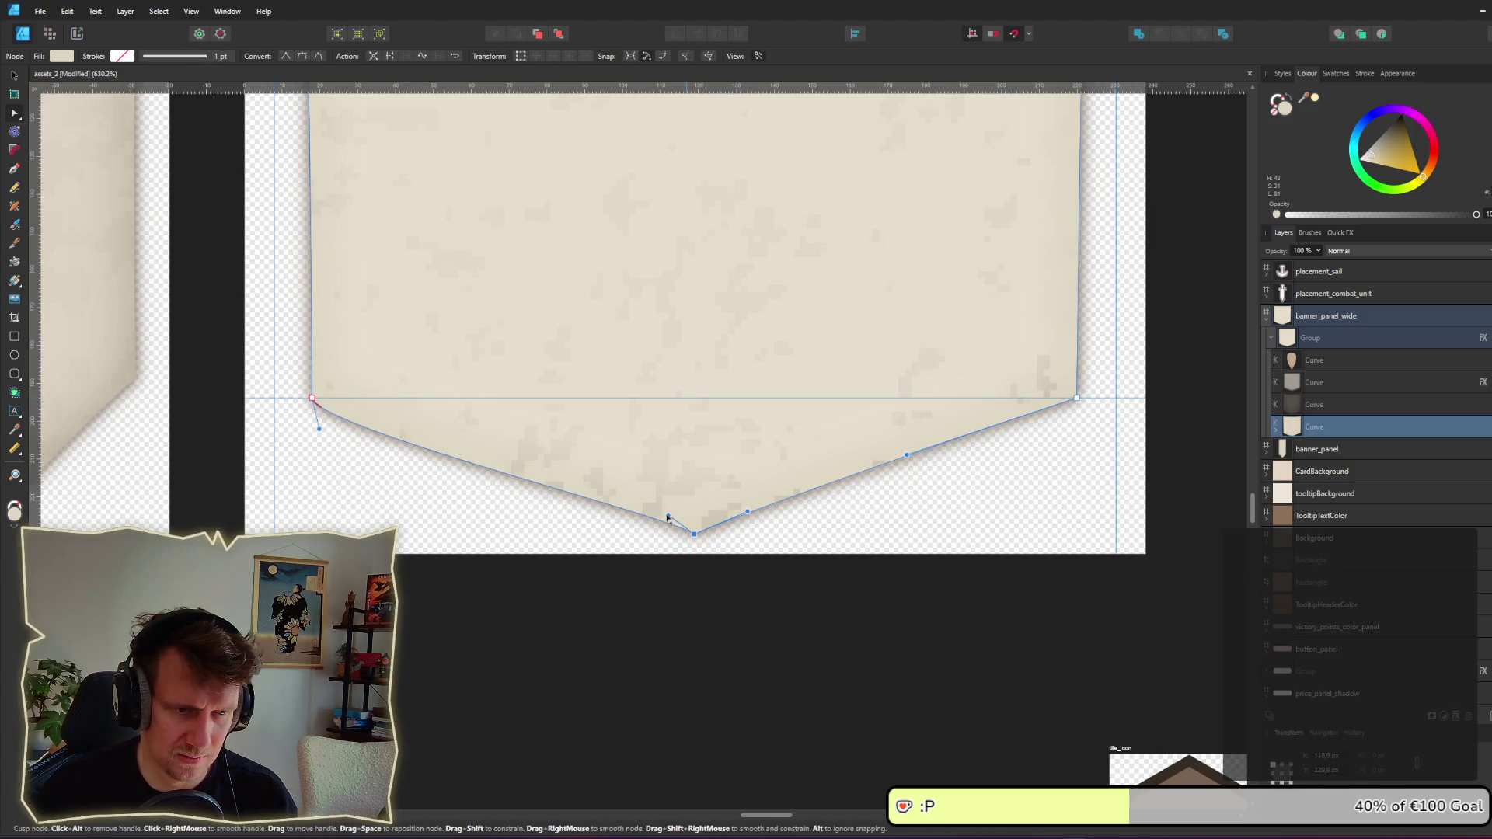
click(320, 420)
drag(320, 428, 365, 420)
scroll(725, 397, down, 5)
scroll(726, 440, up, 5)
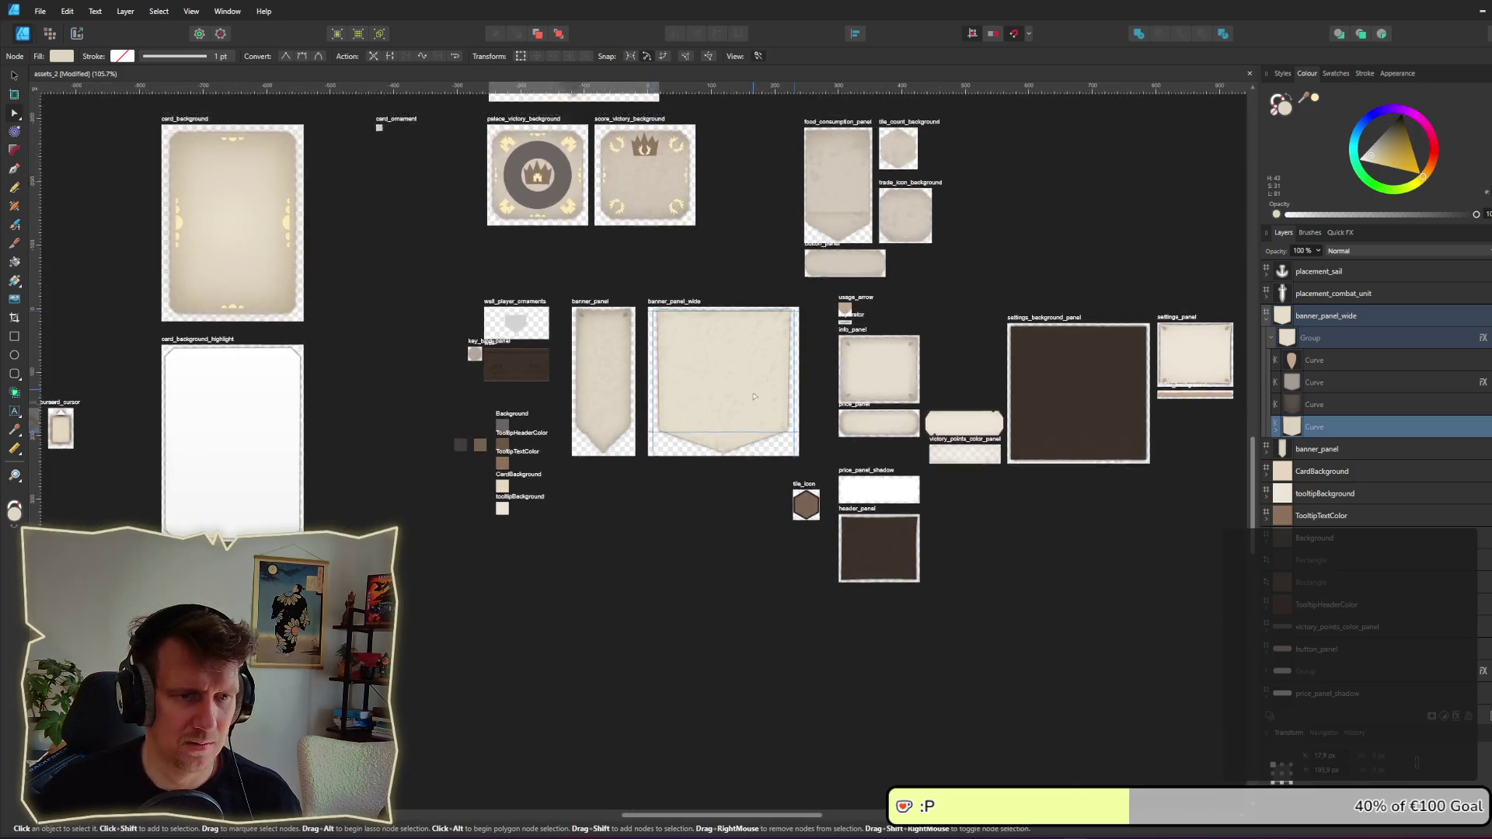
Step: Pull a node on the banner's left bottom edge up into a sharp spike
scroll(726, 441, down, 5)
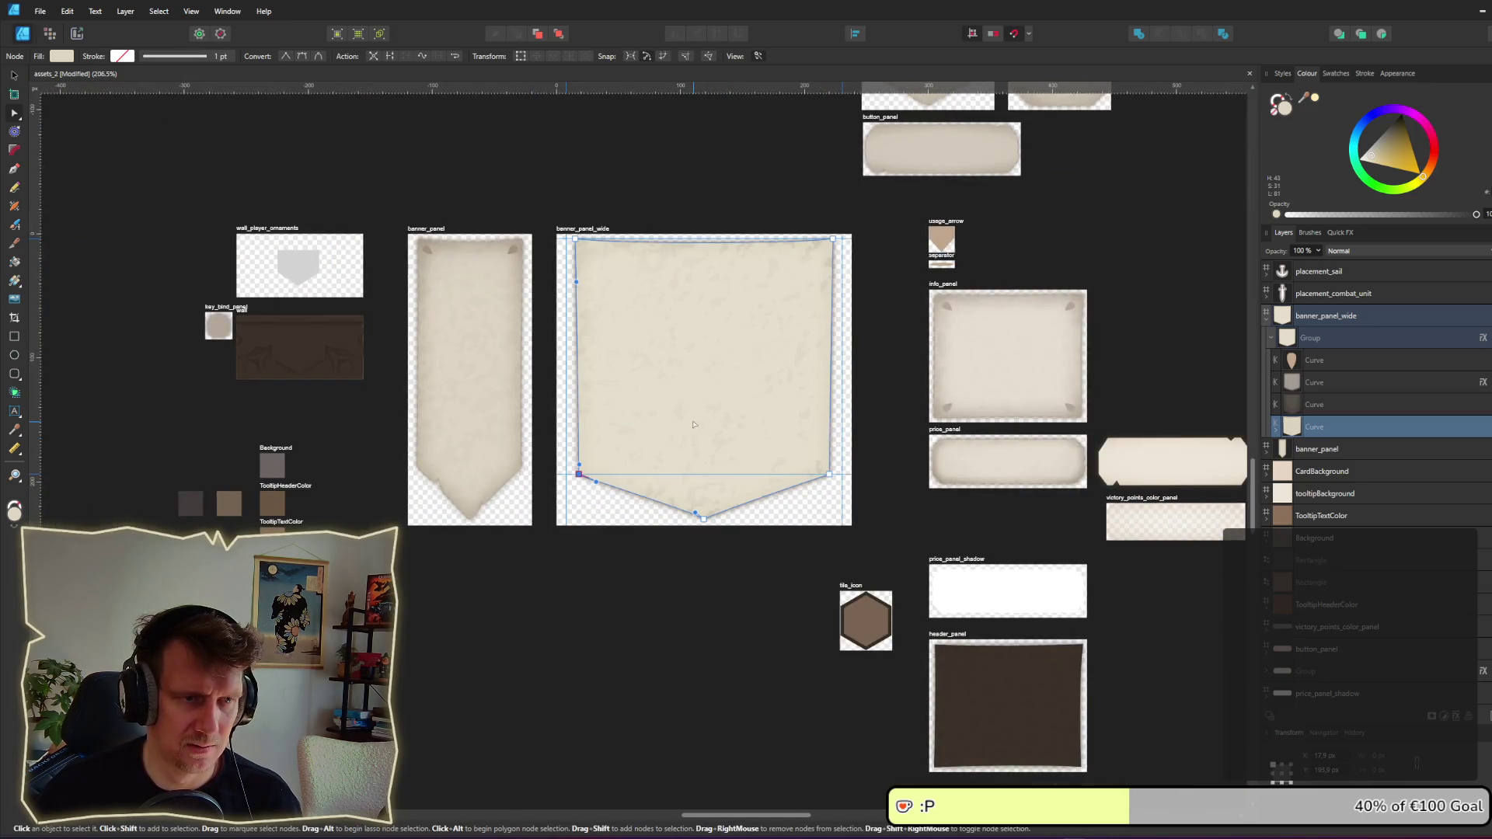
scroll(536, 588, up, 7)
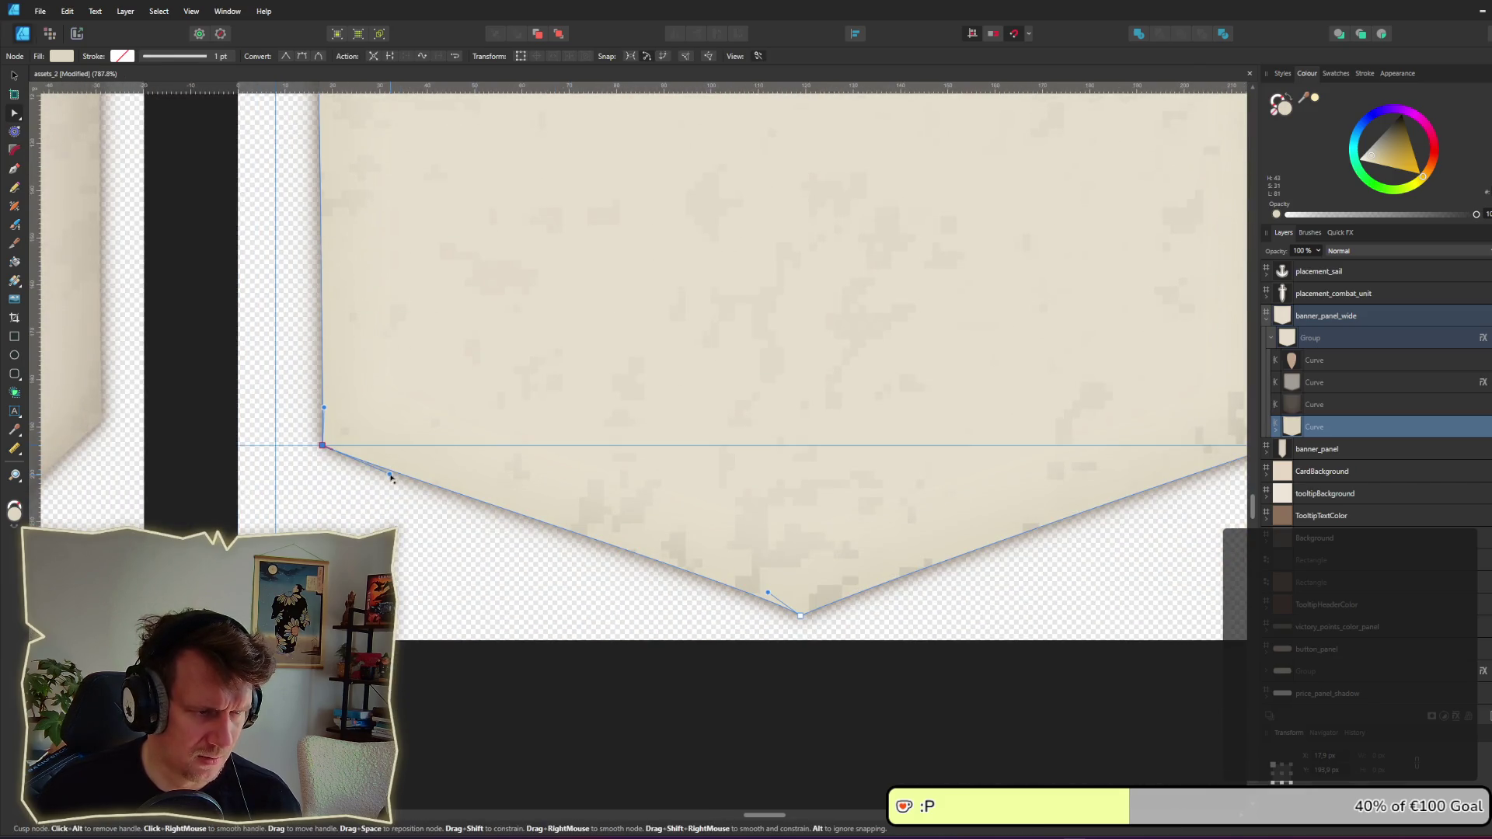
drag(390, 473, 394, 470)
scroll(470, 533, up, 4)
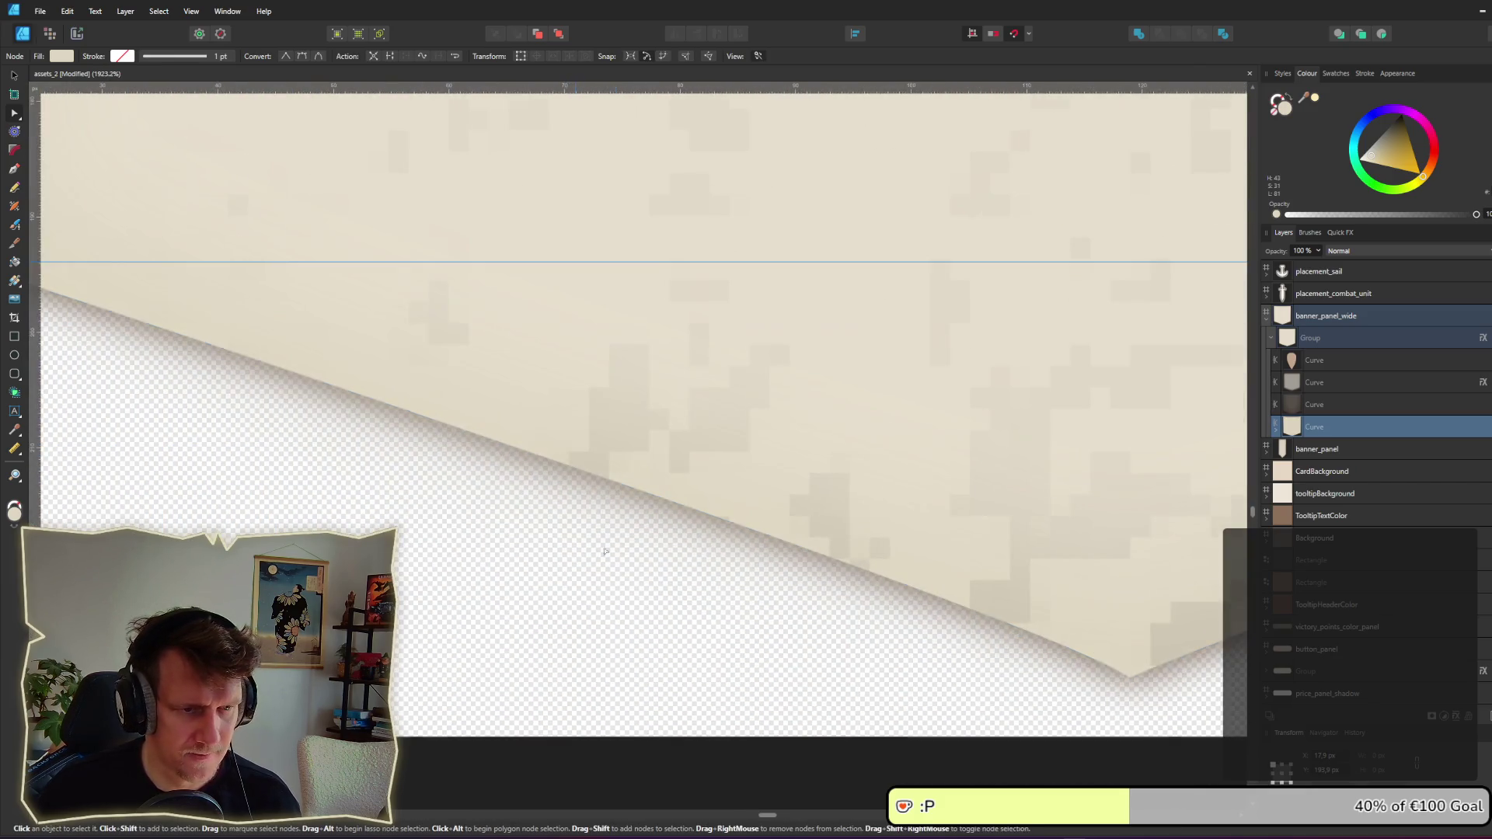
click(716, 517)
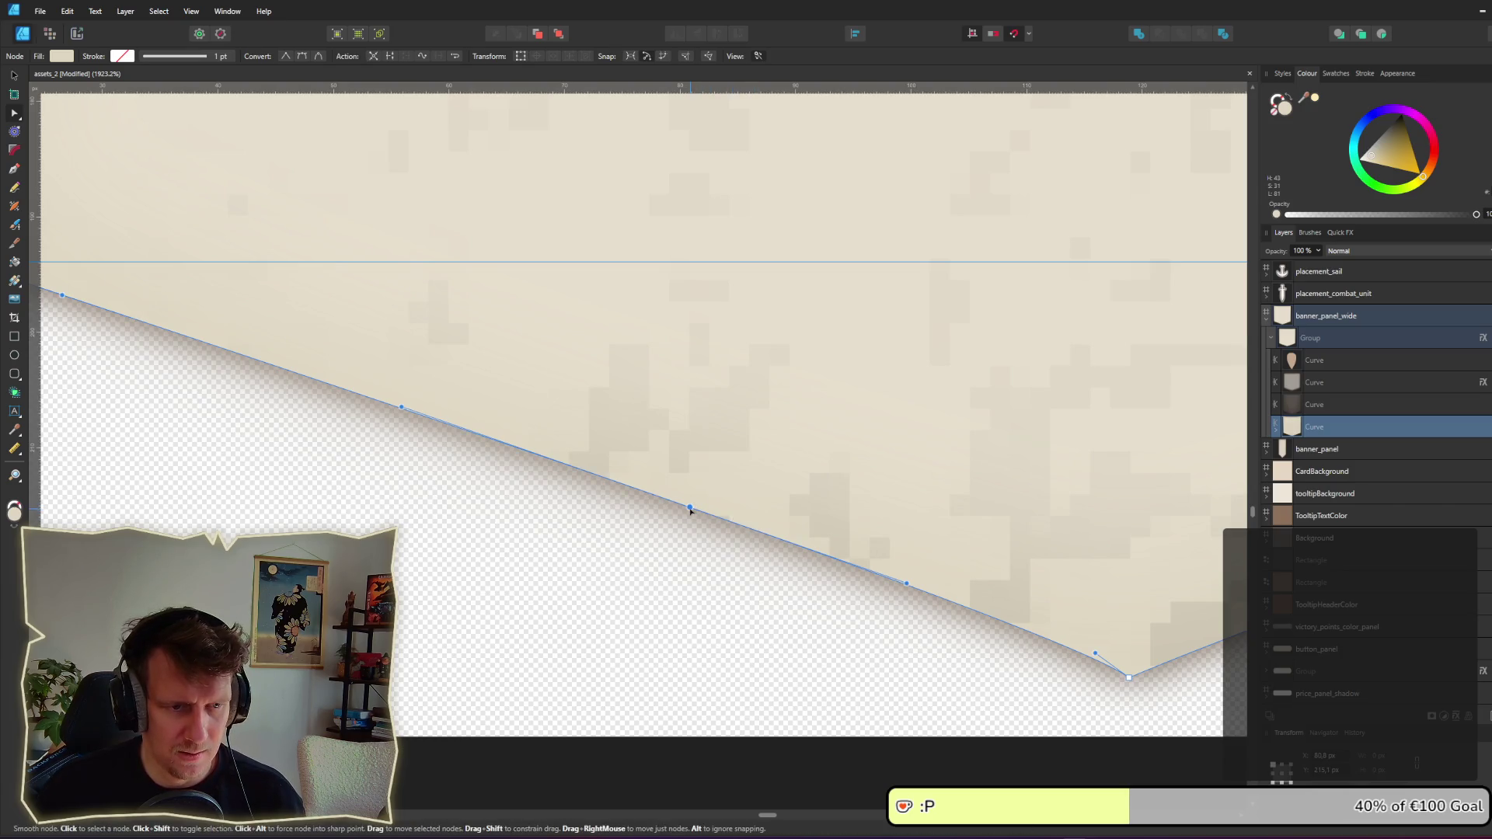
click(793, 546)
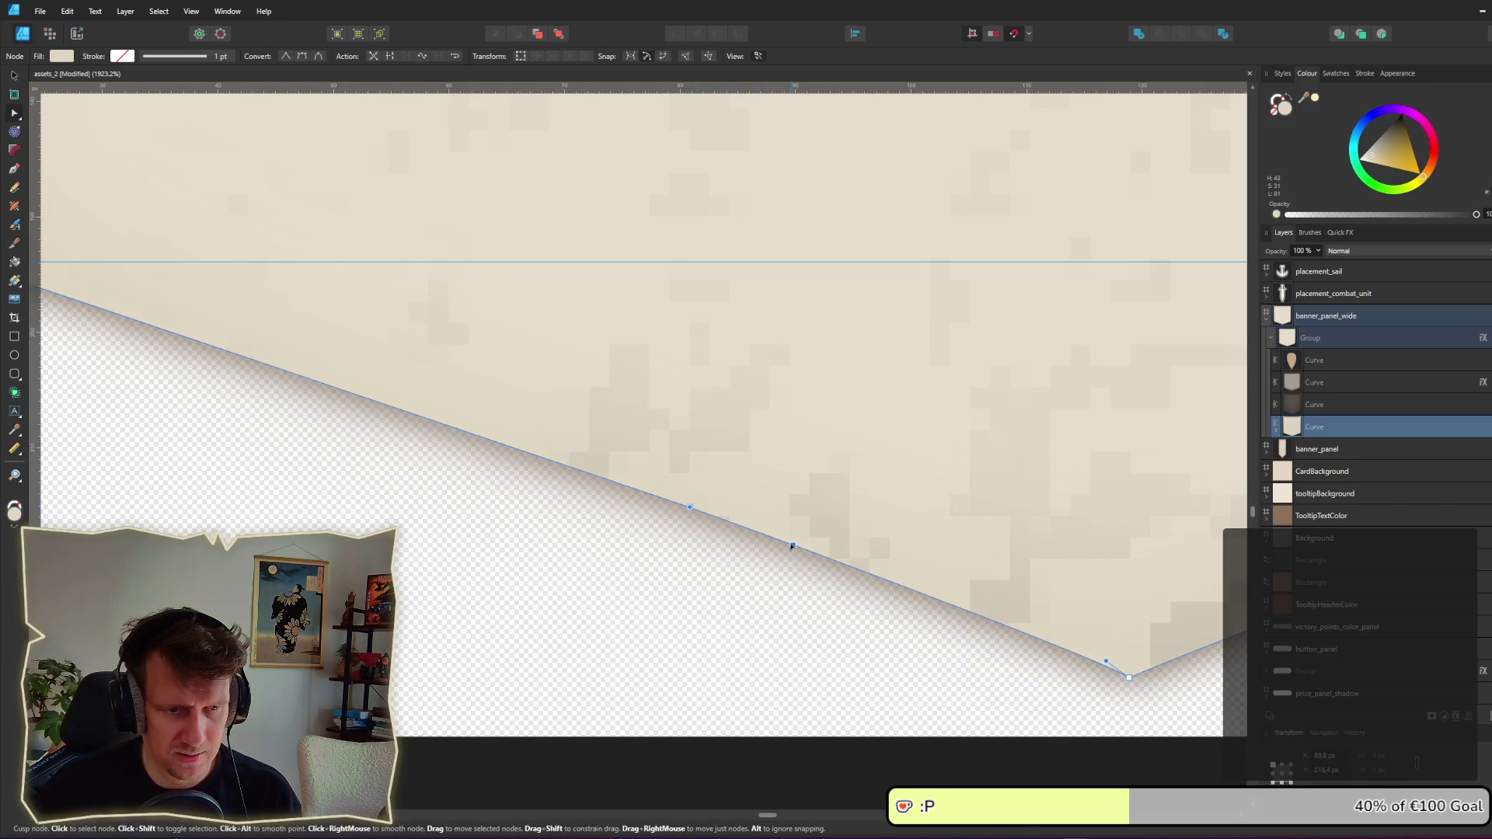
mouse_move(734, 523)
mouse_down()
mouse_move(746, 530)
mouse_move(752, 356)
mouse_up()
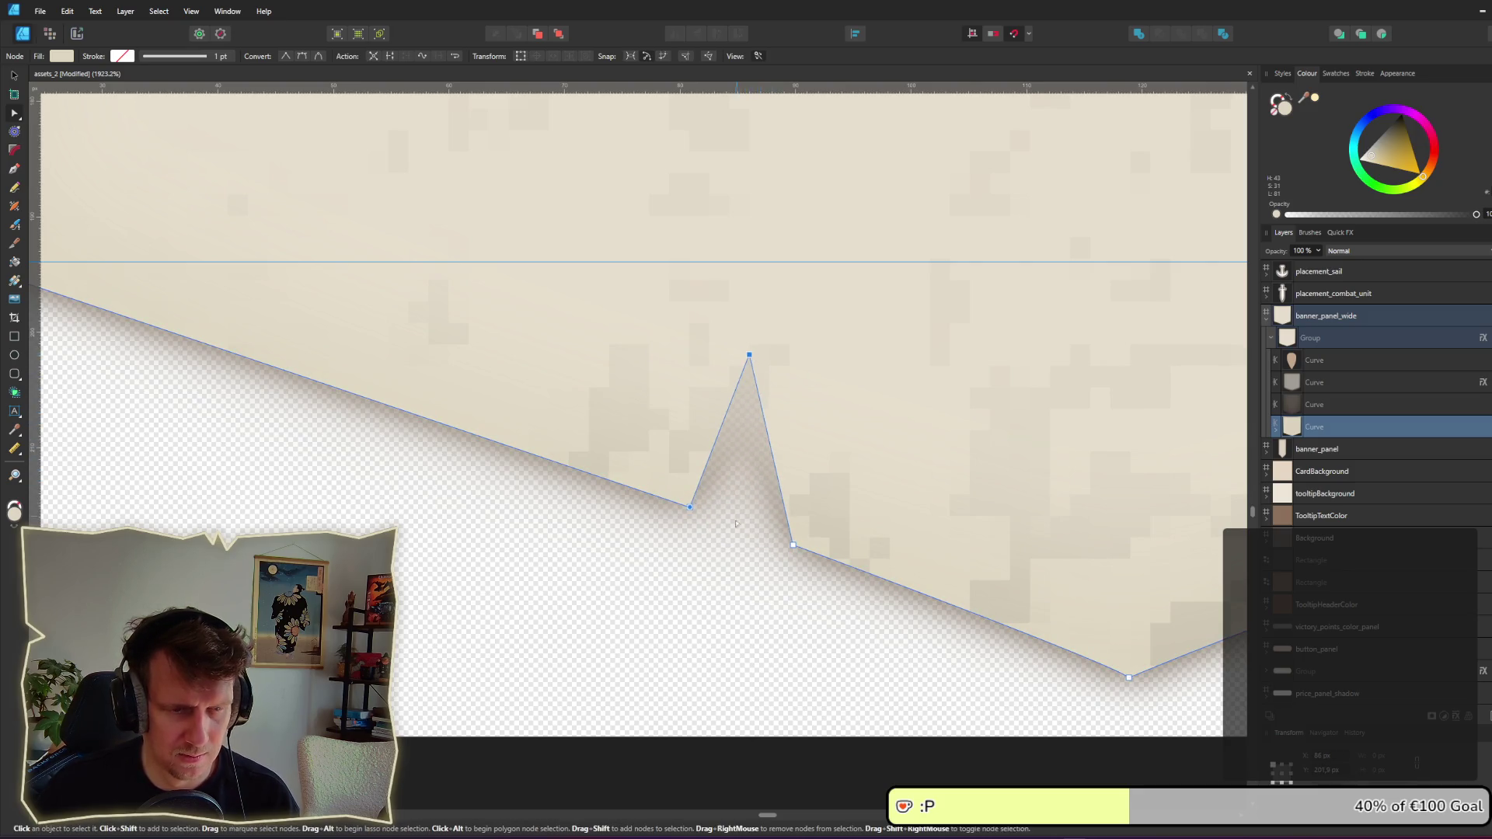
scroll(736, 534, down, 10)
click(738, 604)
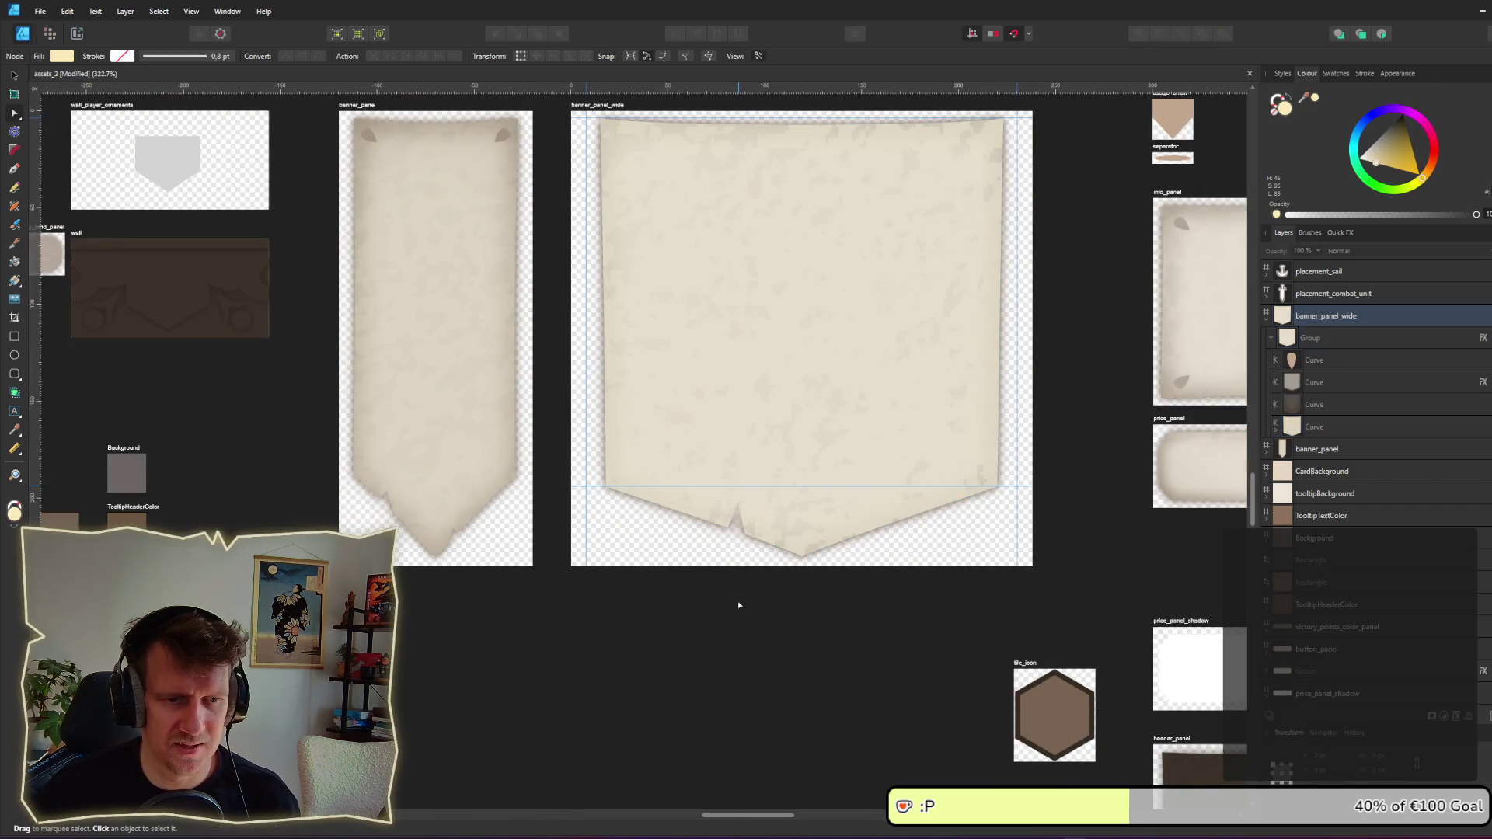
scroll(738, 600, up, 10)
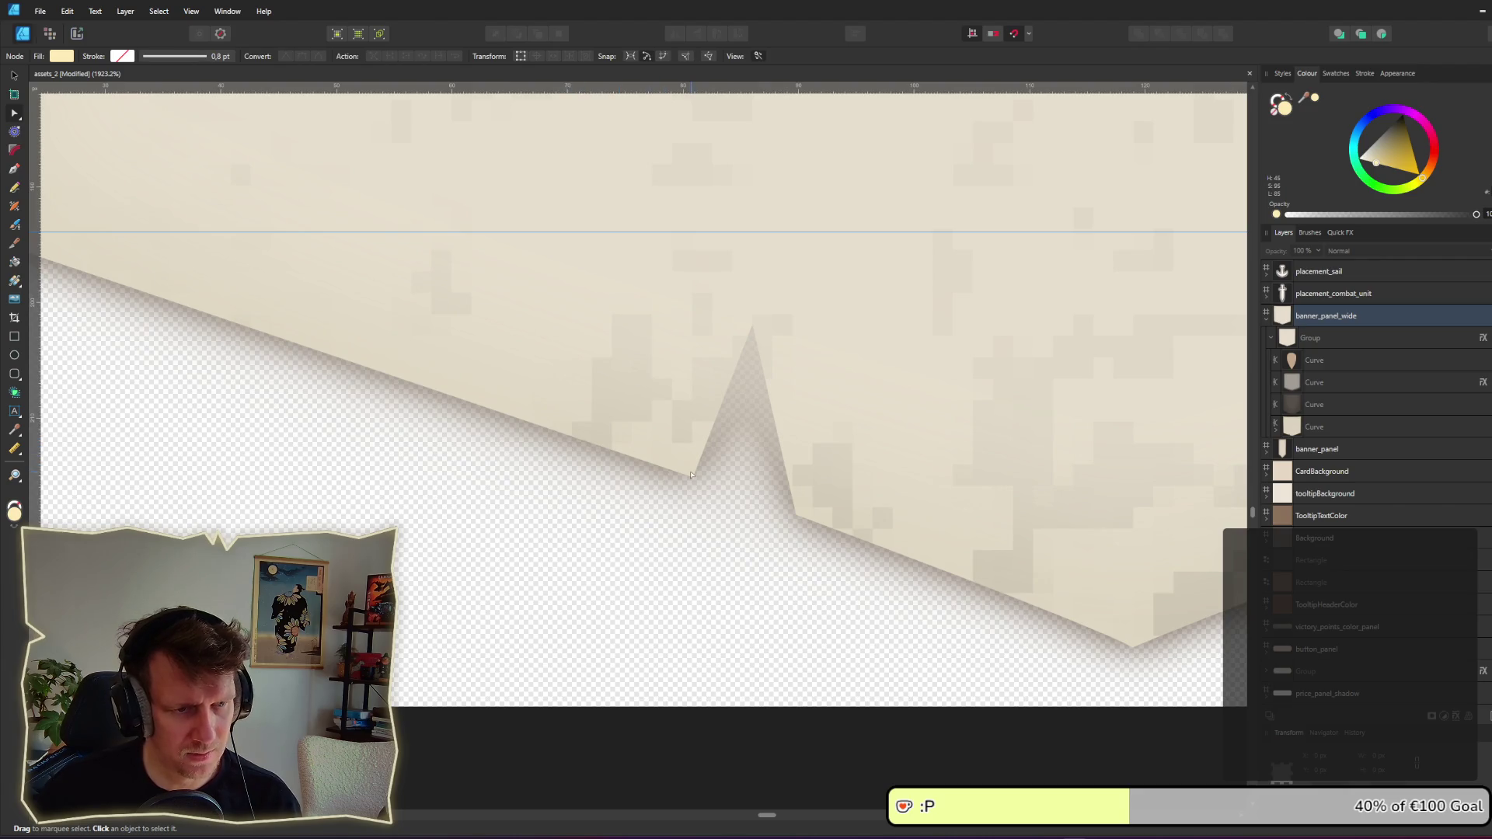
Step: Adjust the notch node and add a smaller second peak beside the spike
click(693, 478)
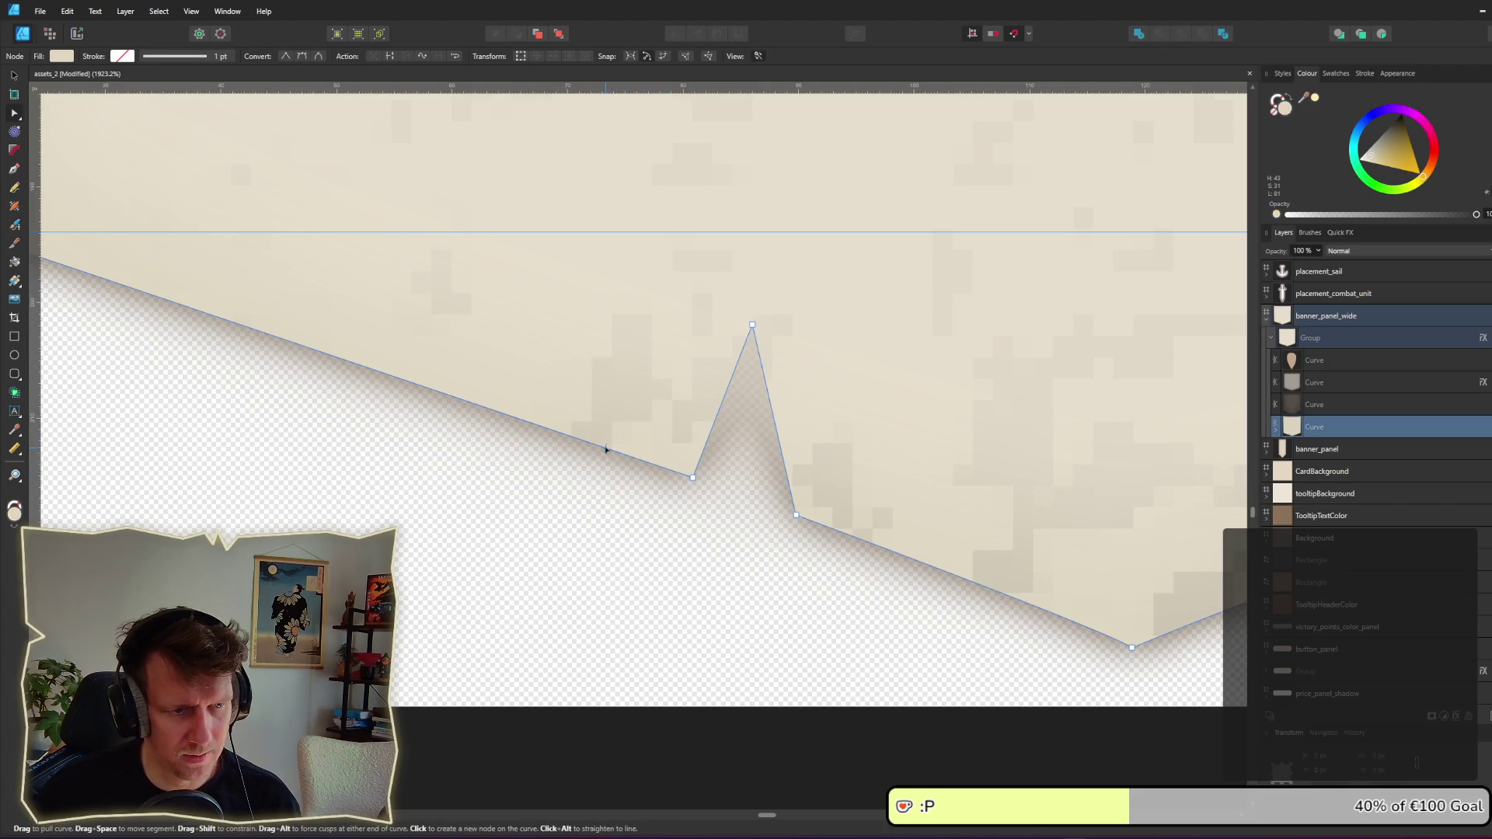
drag(661, 468, 671, 394)
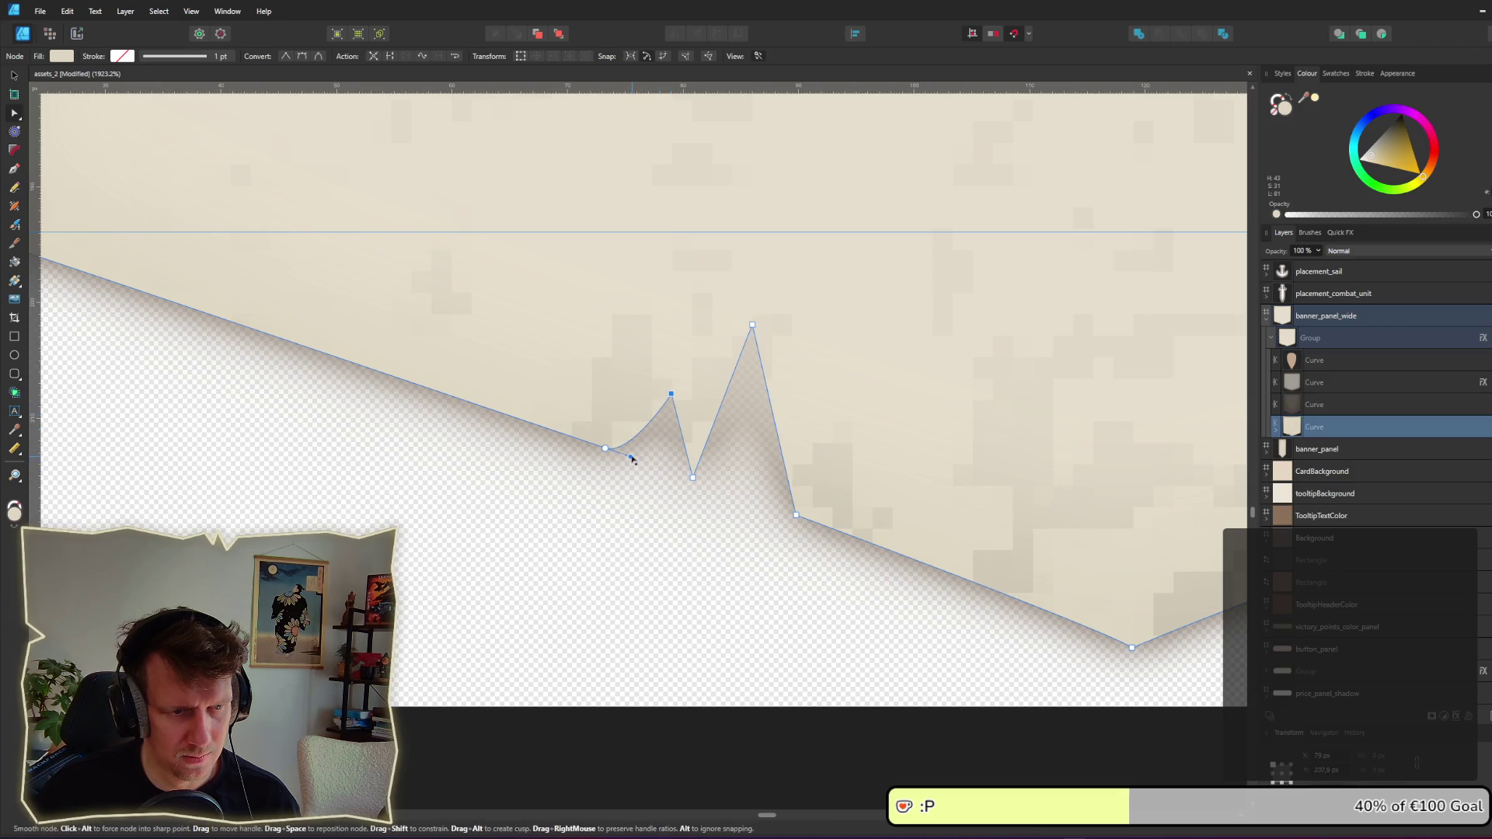
mouse_move(632, 459)
mouse_down()
mouse_move(631, 445)
mouse_move(633, 457)
mouse_move(694, 449)
mouse_up()
key(ctrl+z)
click(695, 522)
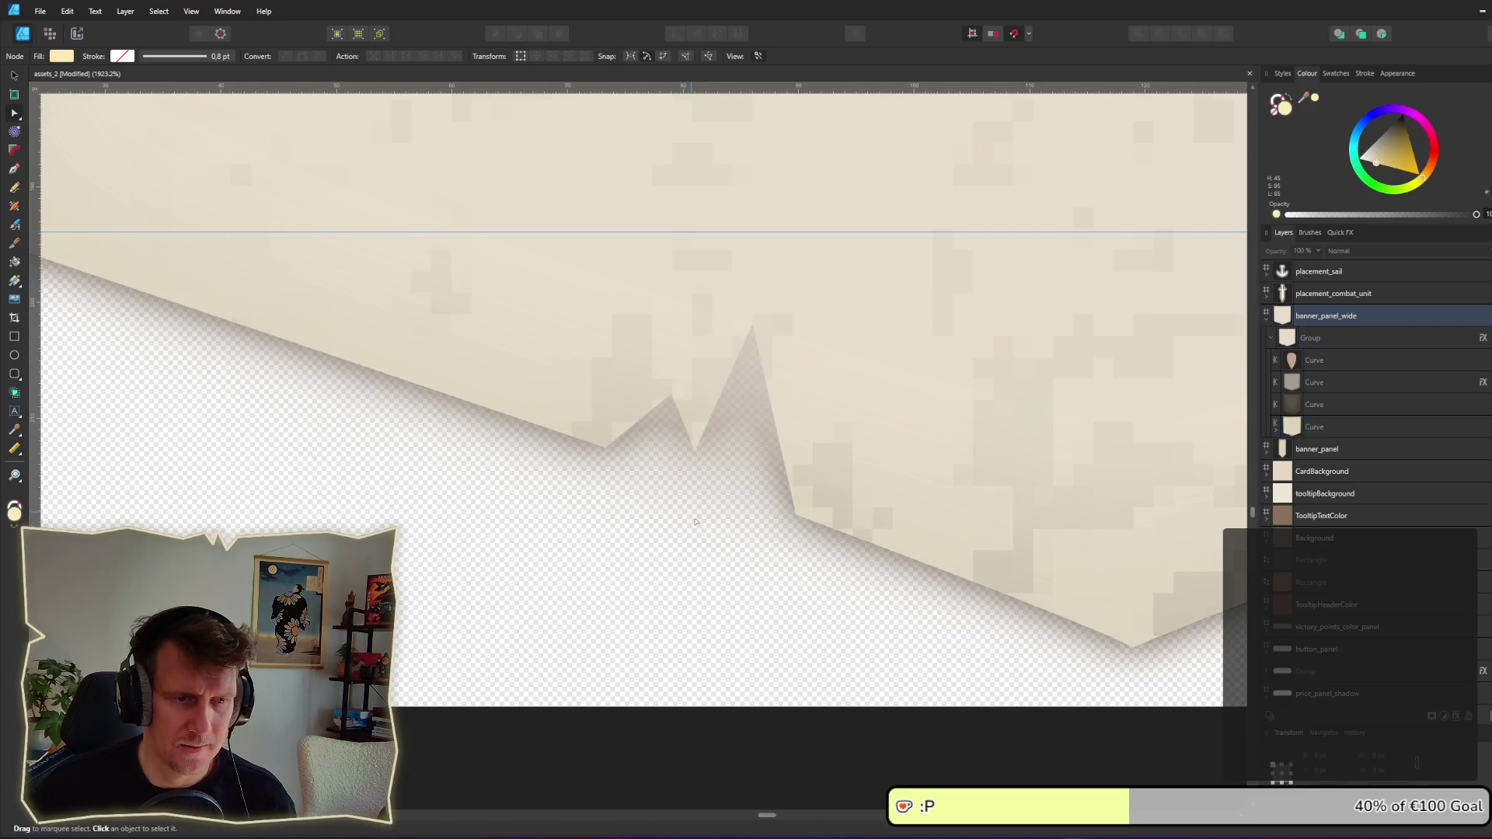
scroll(696, 522, down, 6)
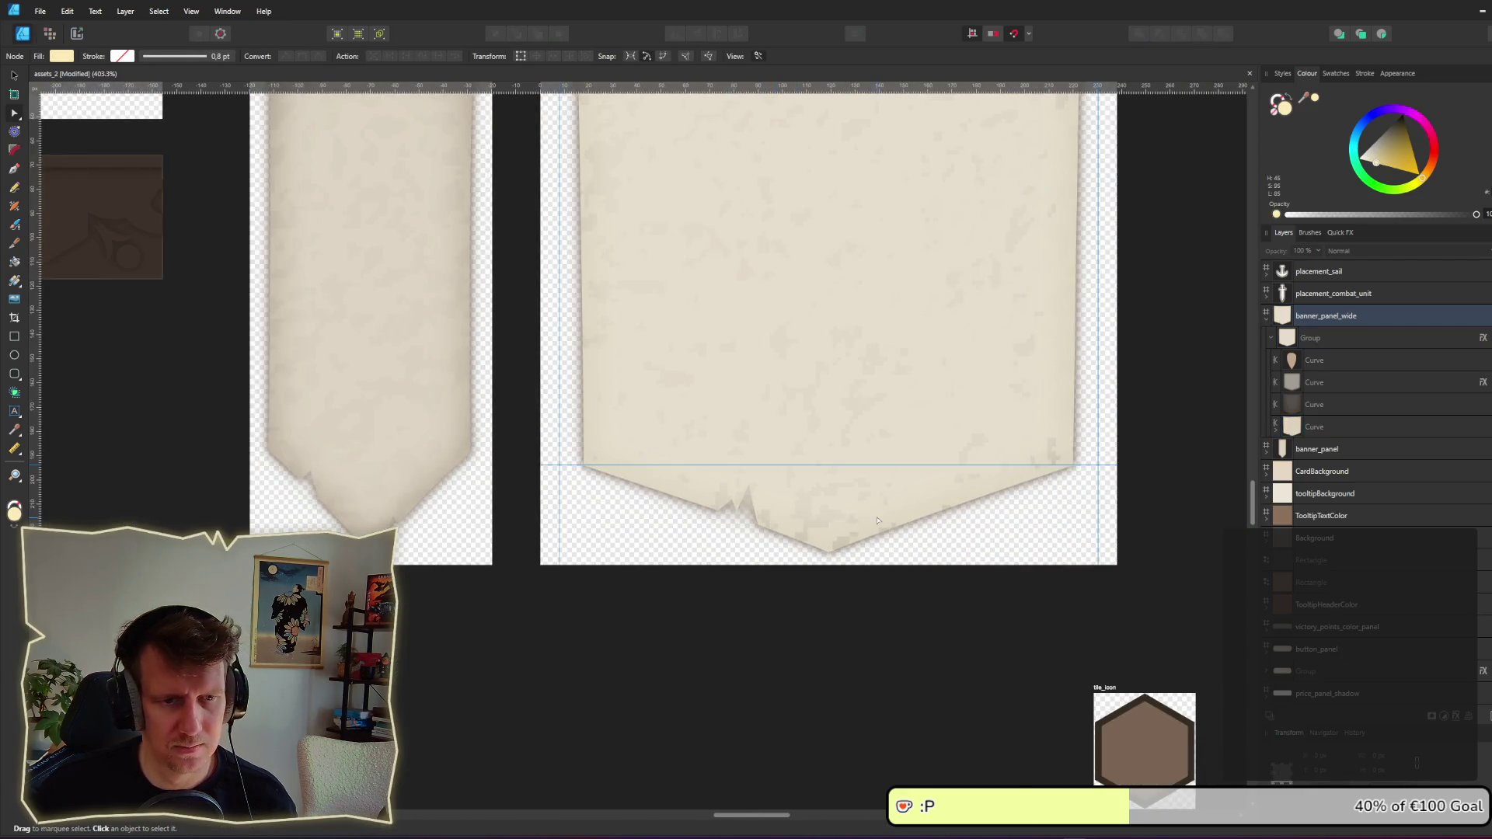
scroll(878, 520, up, 5)
Step: Add nodes on the bottom curve's right slope and raise two small sharp peaks
click(782, 522)
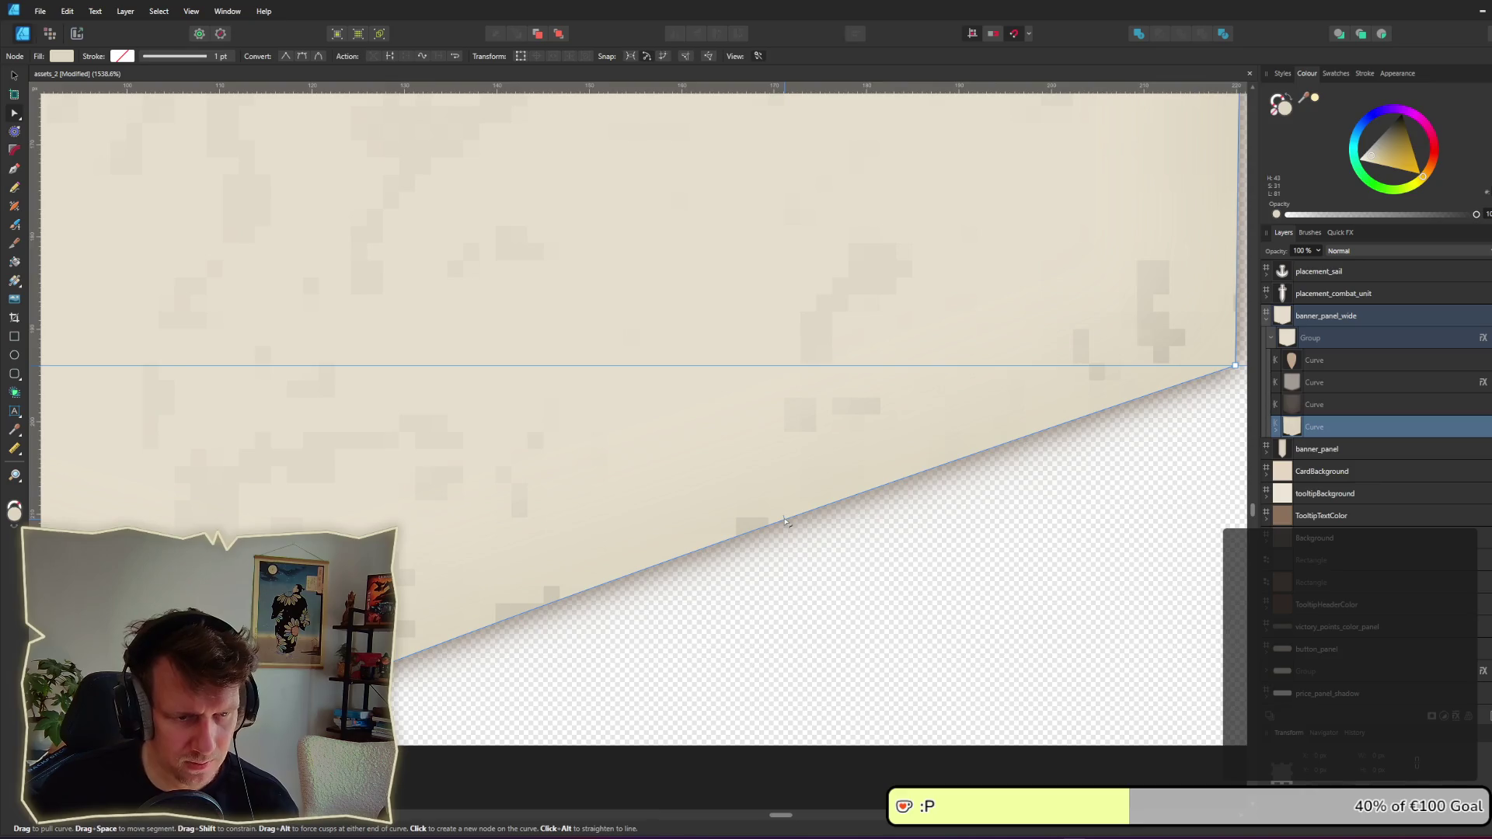
click(889, 483)
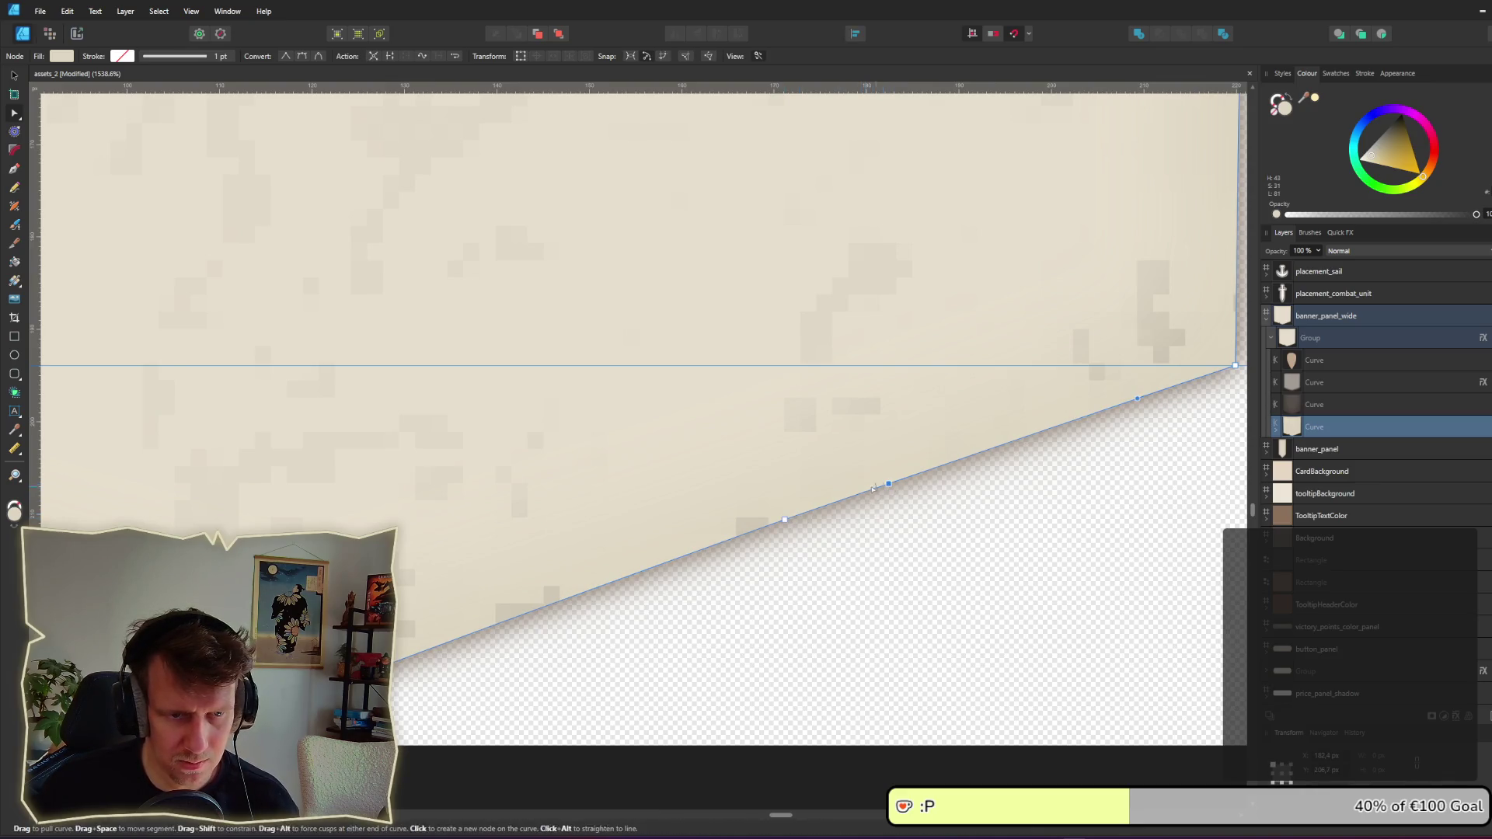
click(836, 501)
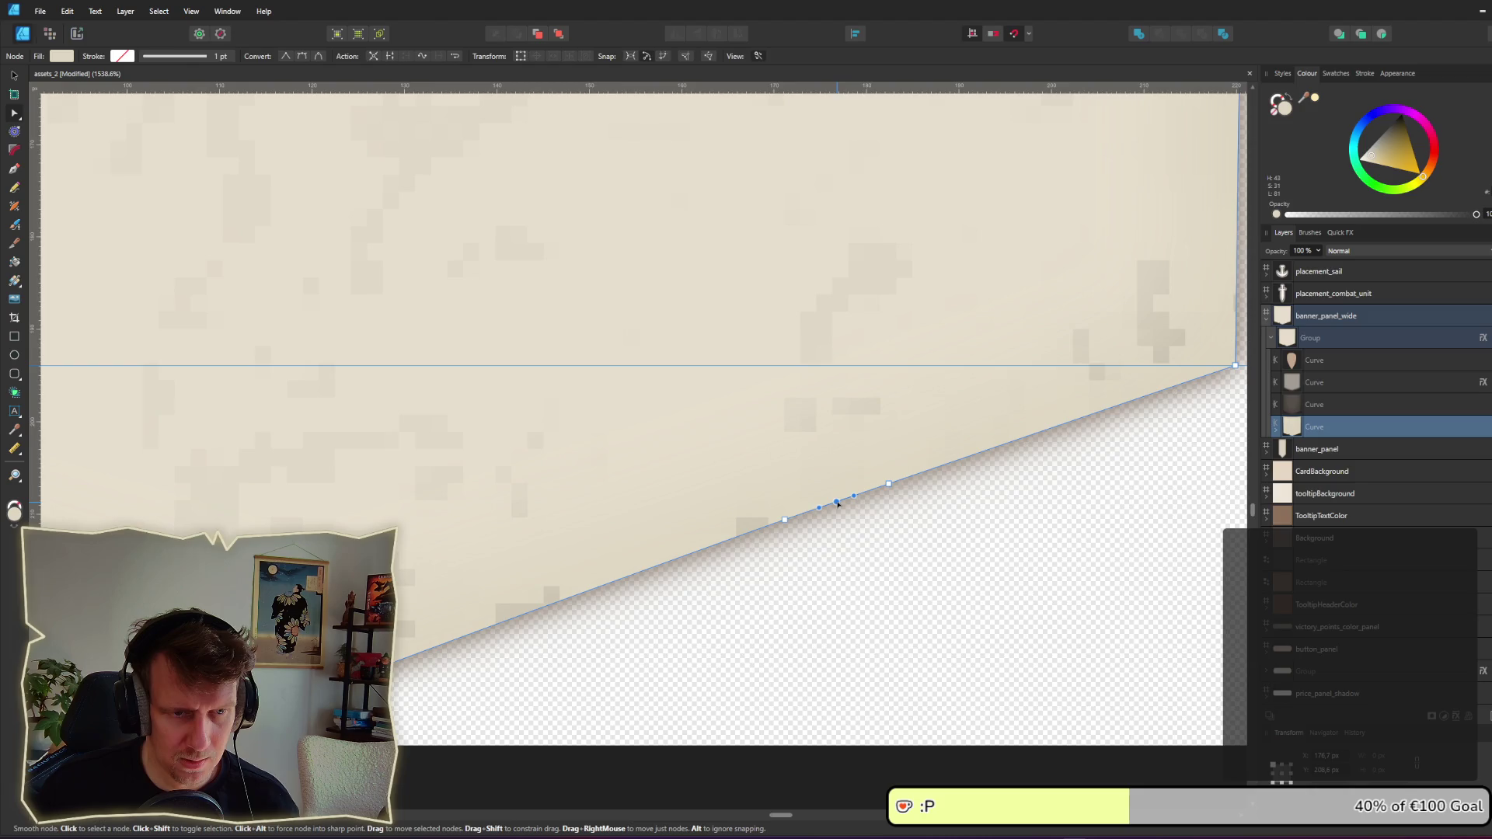
drag(837, 501, 830, 449)
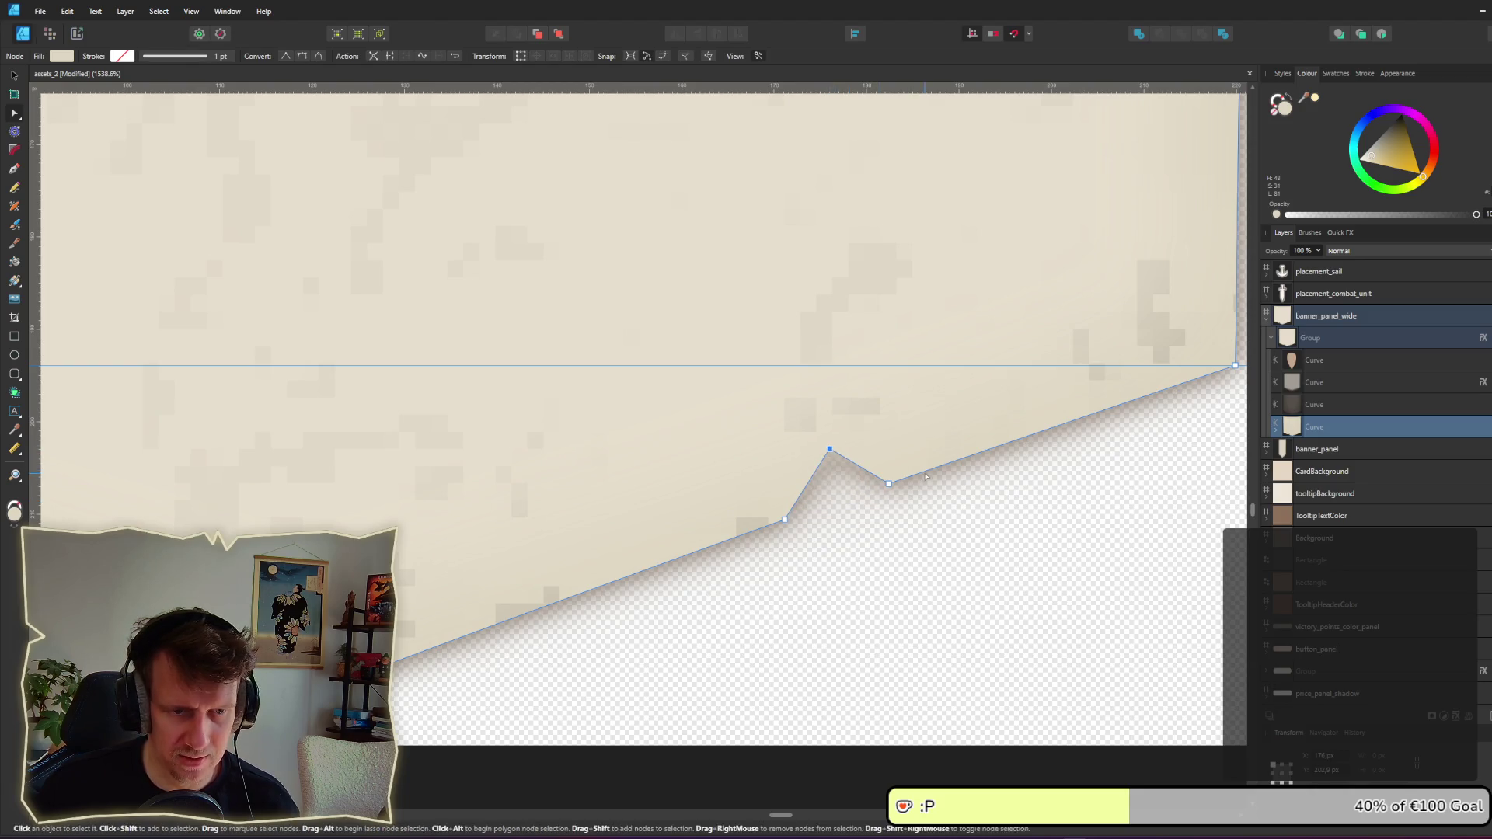
click(952, 463)
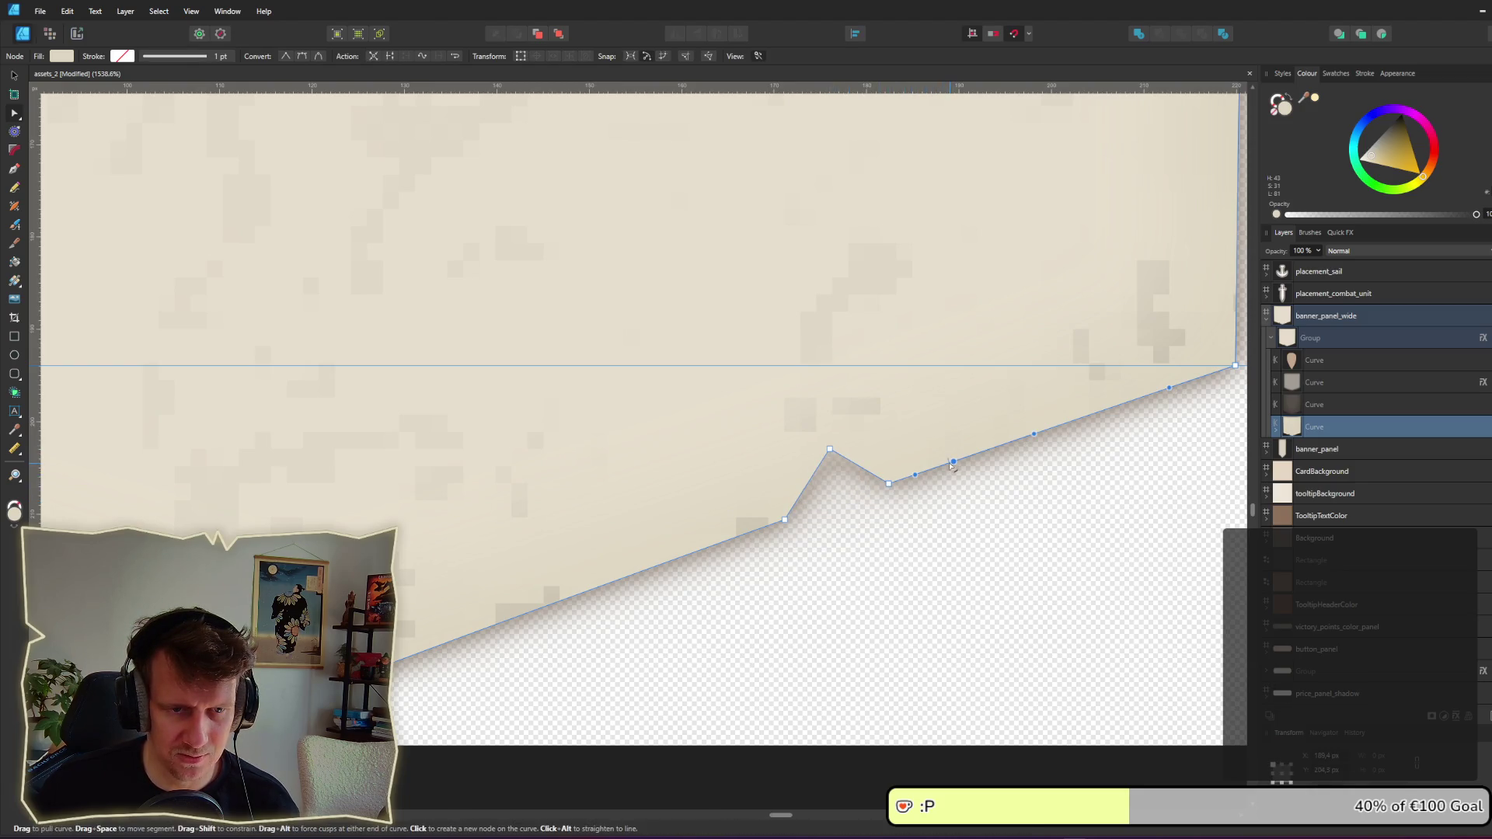
click(917, 474)
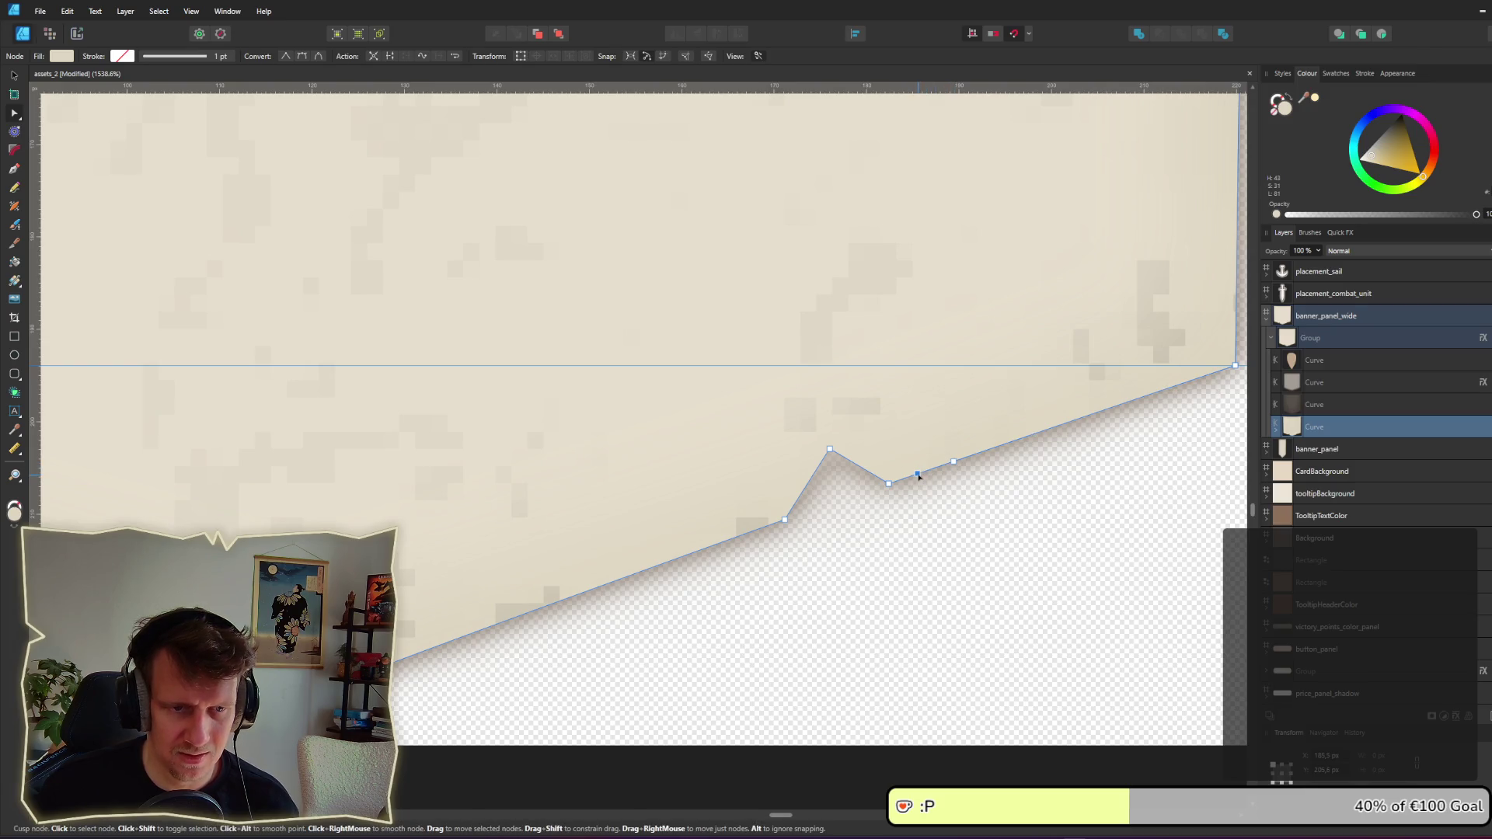
alt+click(918, 474)
drag(918, 474, 918, 454)
alt+click(916, 468)
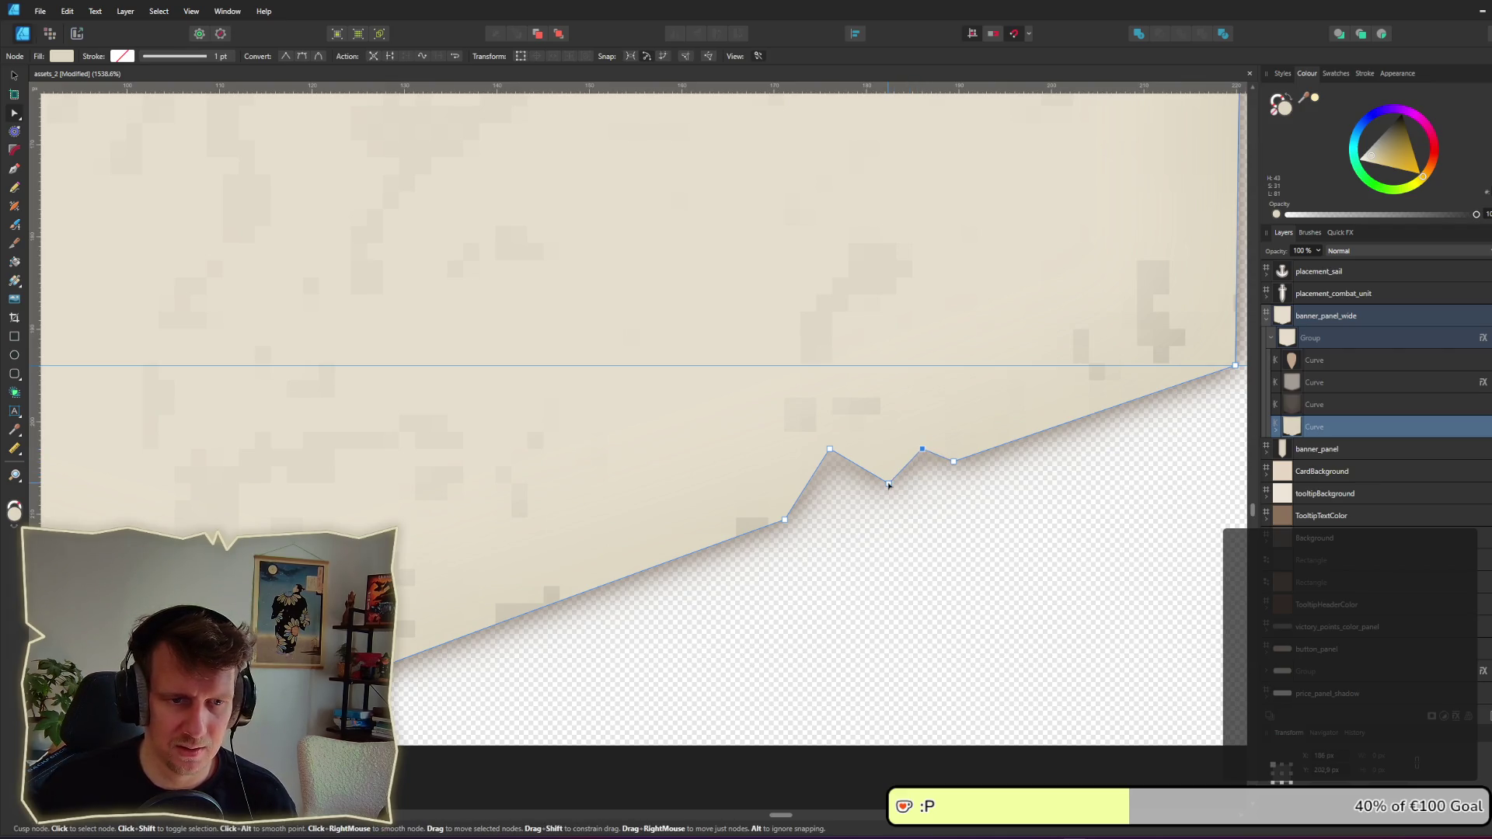
key(Escape)
Step: Reselect the bottom edge curve, add a node and pull it up into another sharp peak
scroll(909, 536, down, 10)
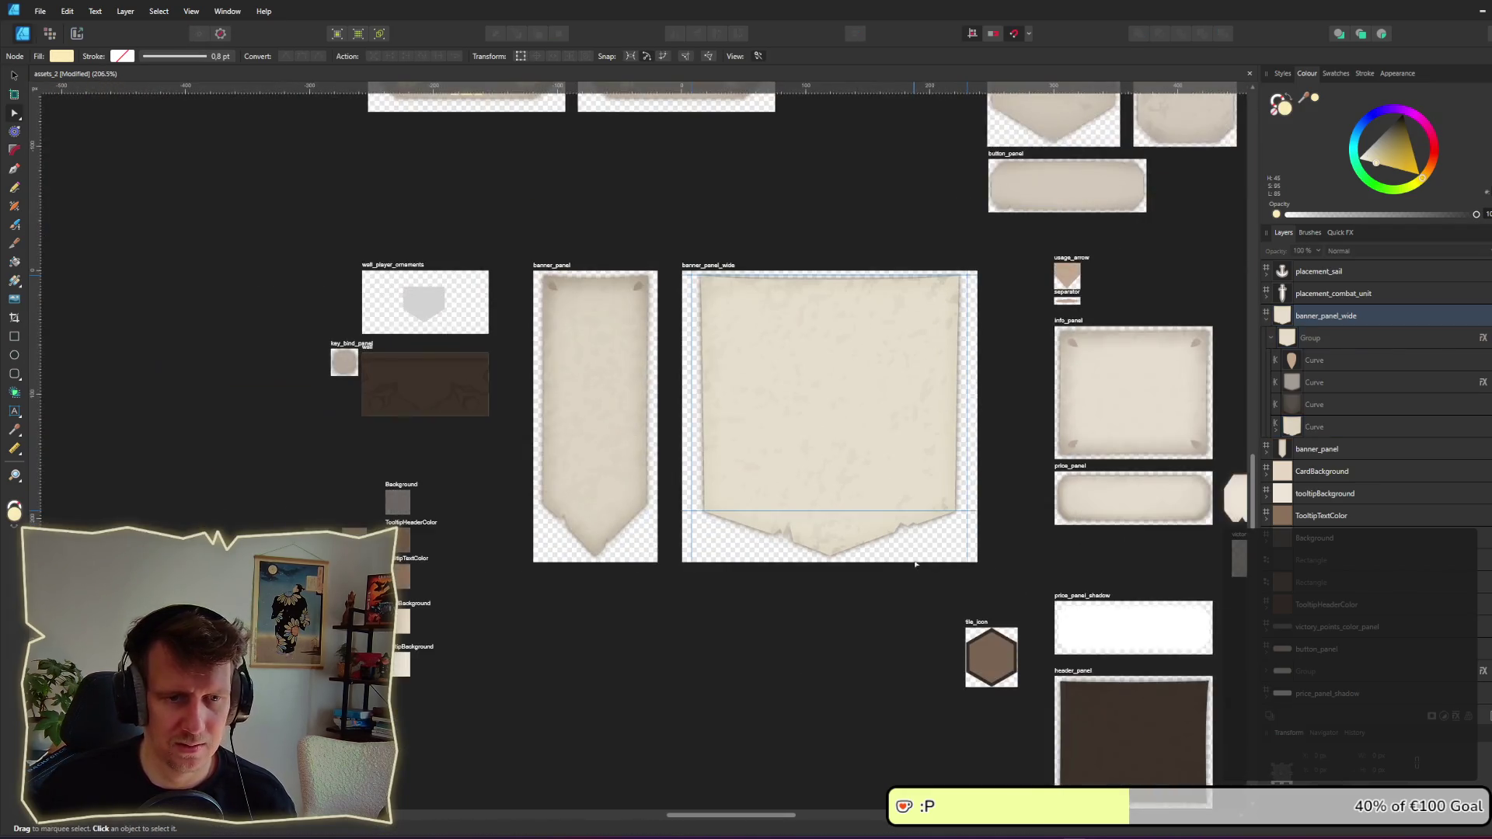
scroll(881, 605, down, 4)
scroll(879, 602, up, 8)
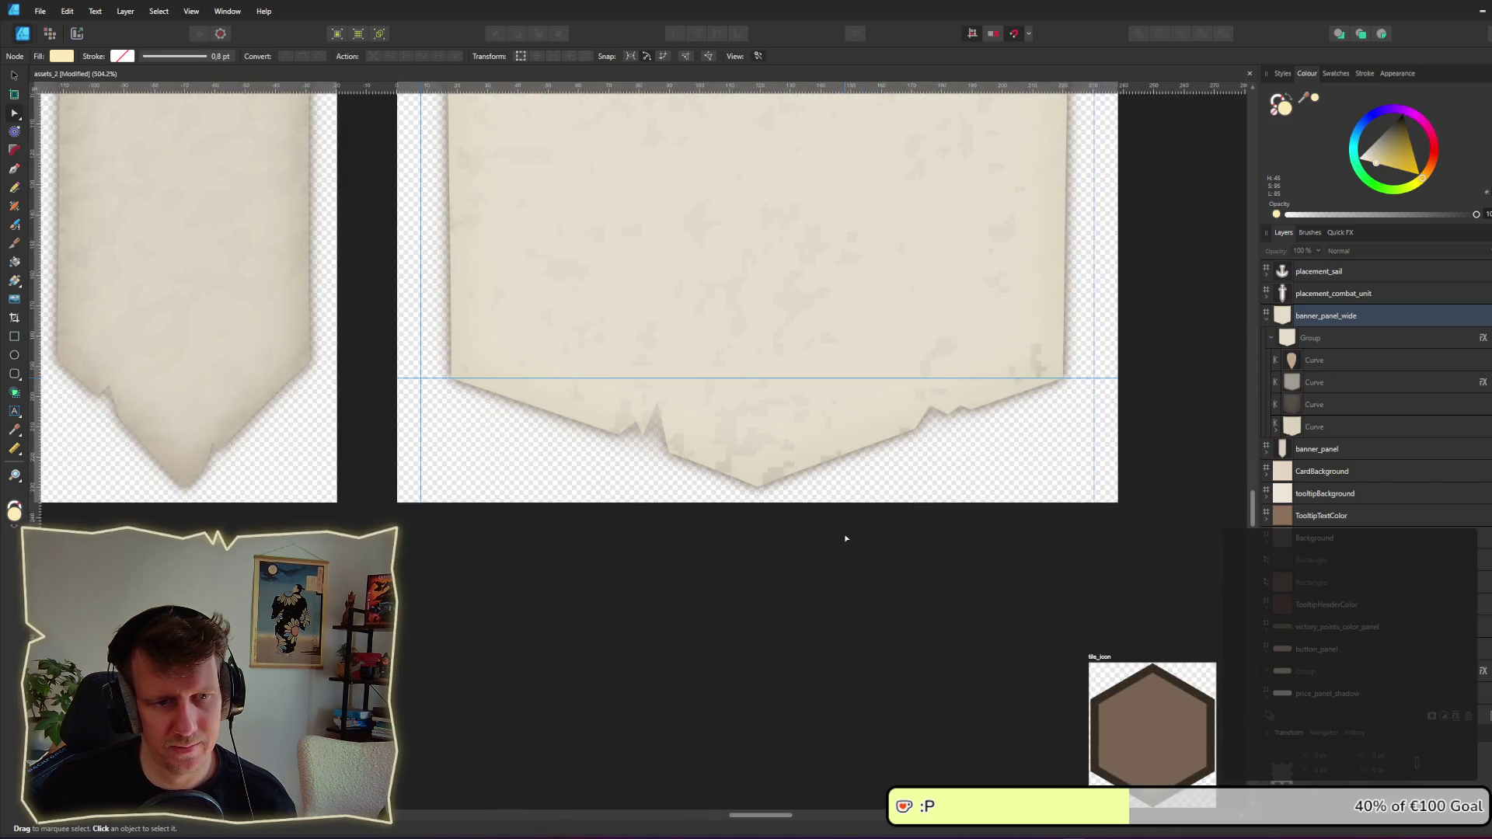
scroll(793, 470, up, 5)
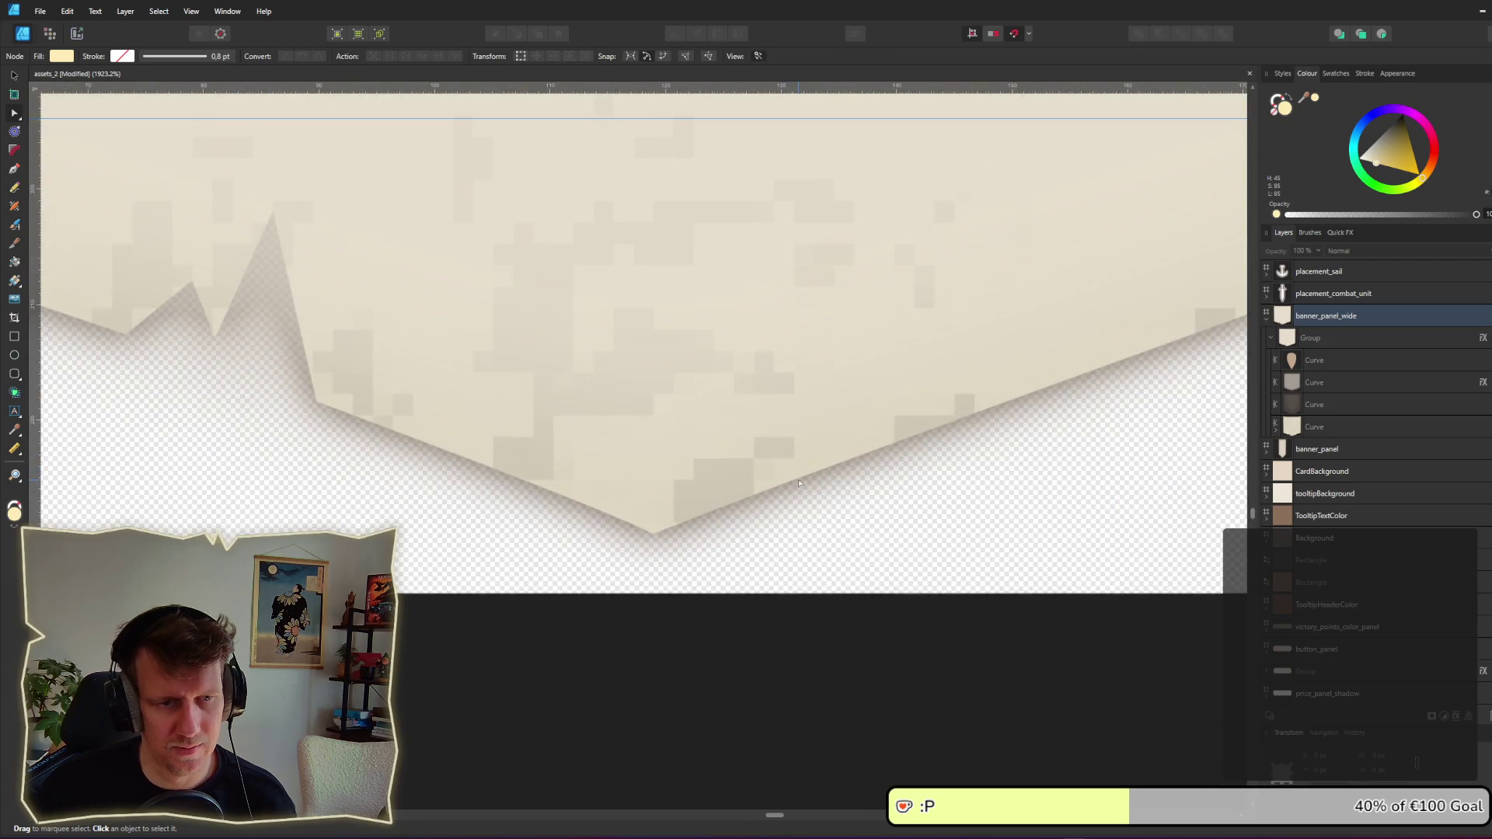
click(800, 478)
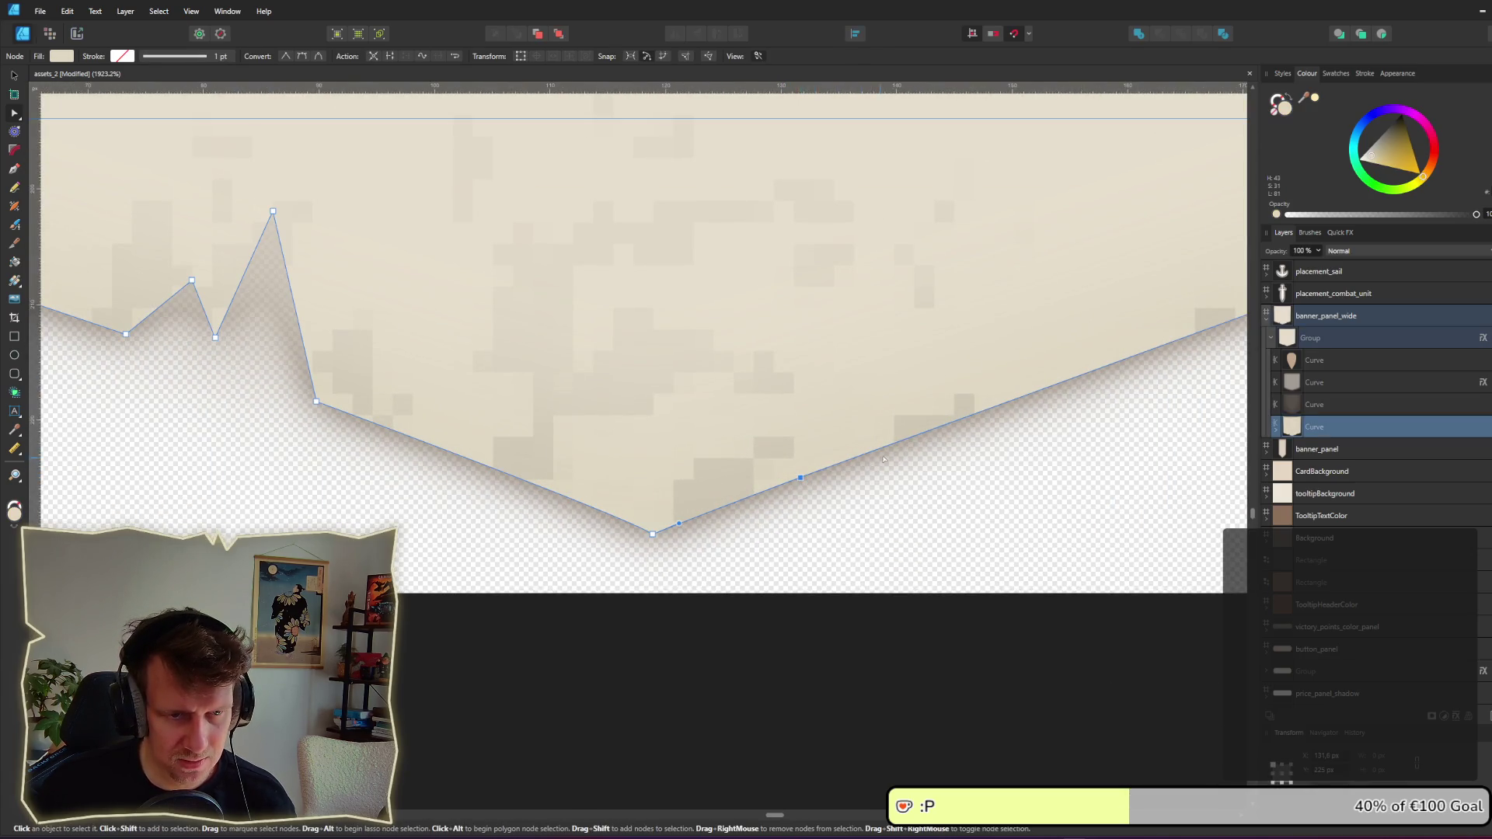
key(Escape)
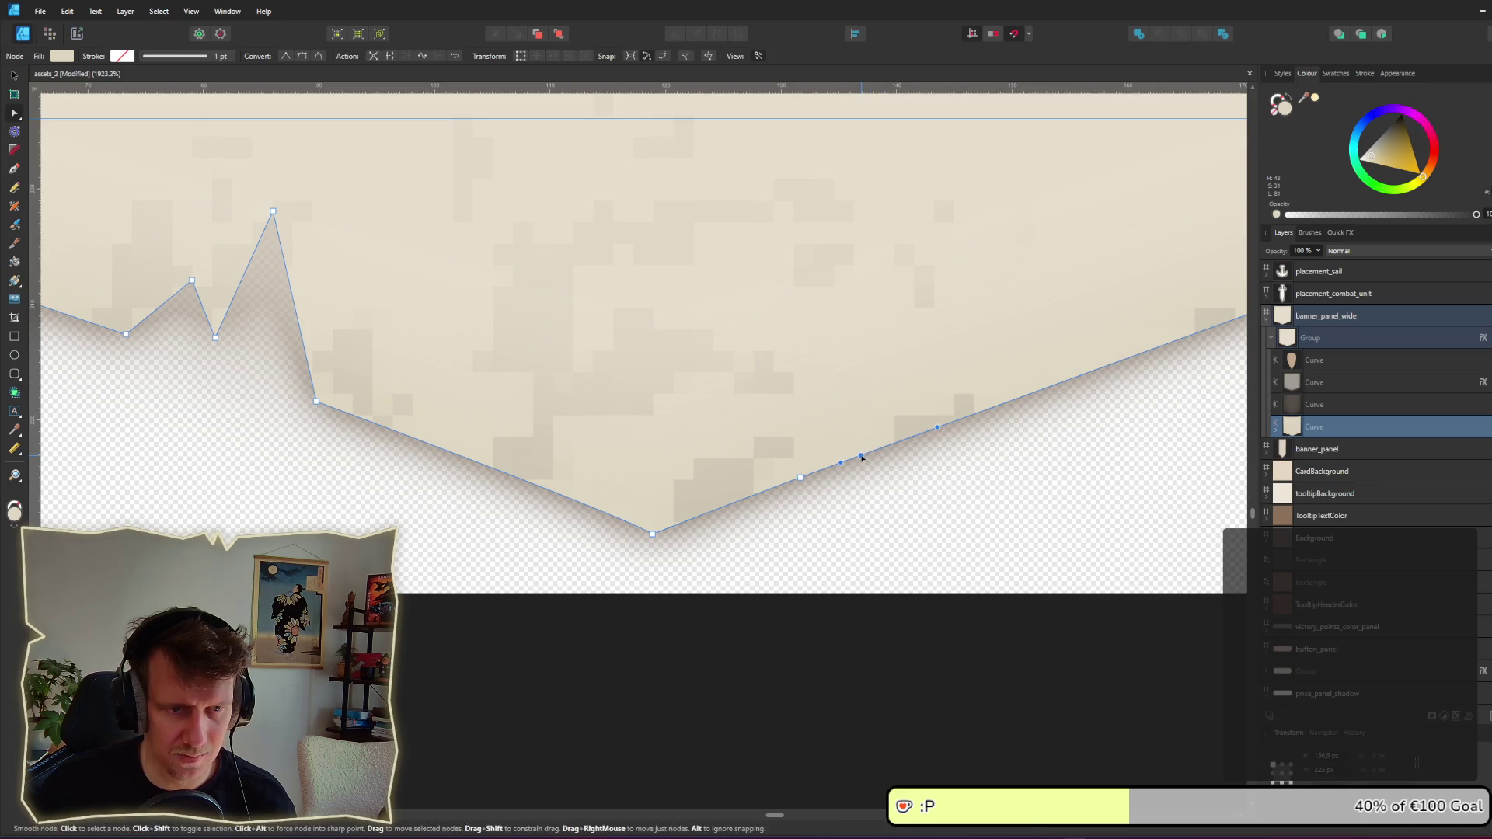
click(861, 456)
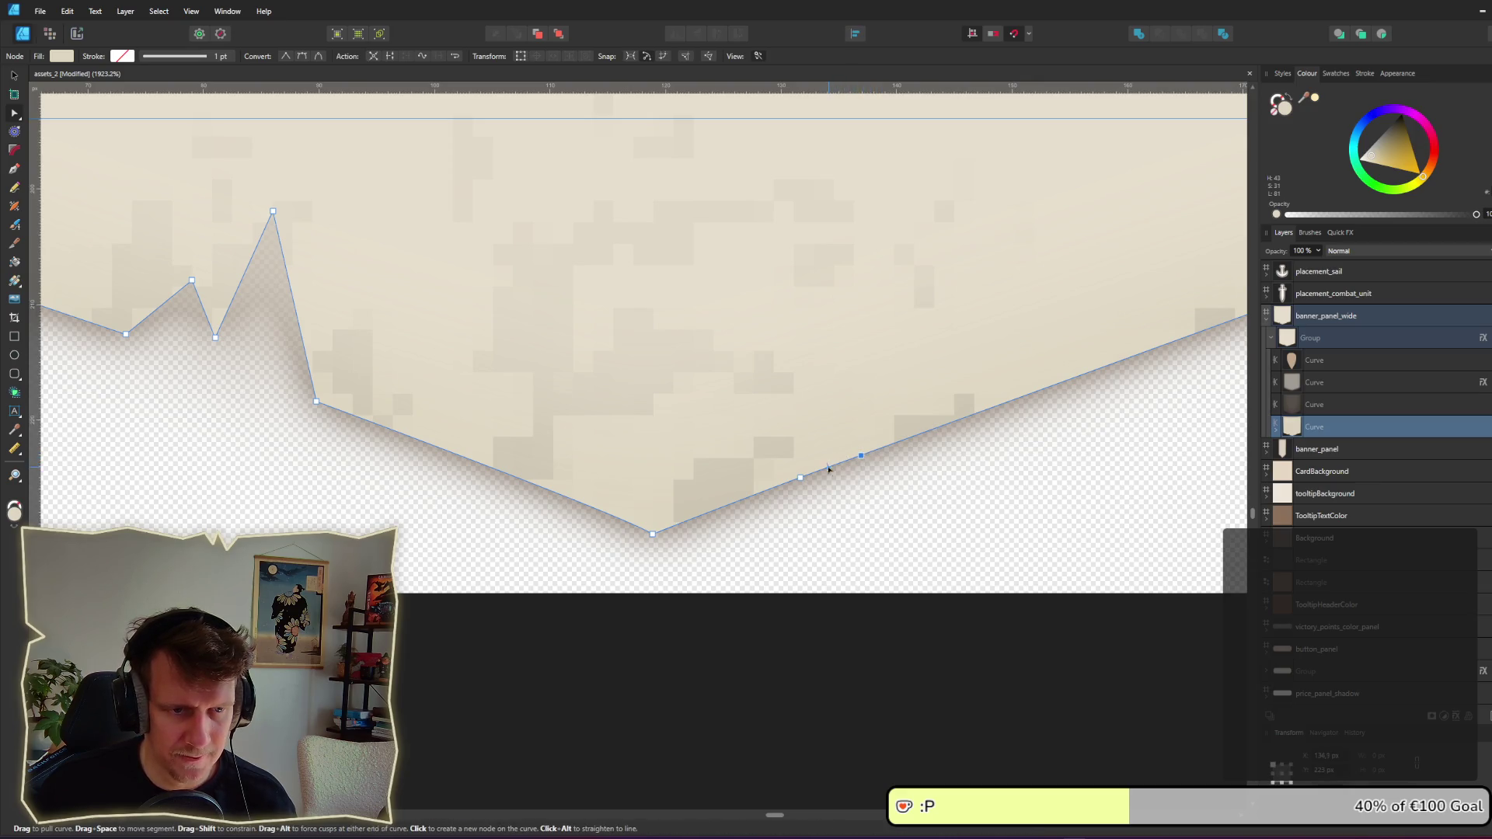
click(828, 469)
drag(829, 469, 828, 442)
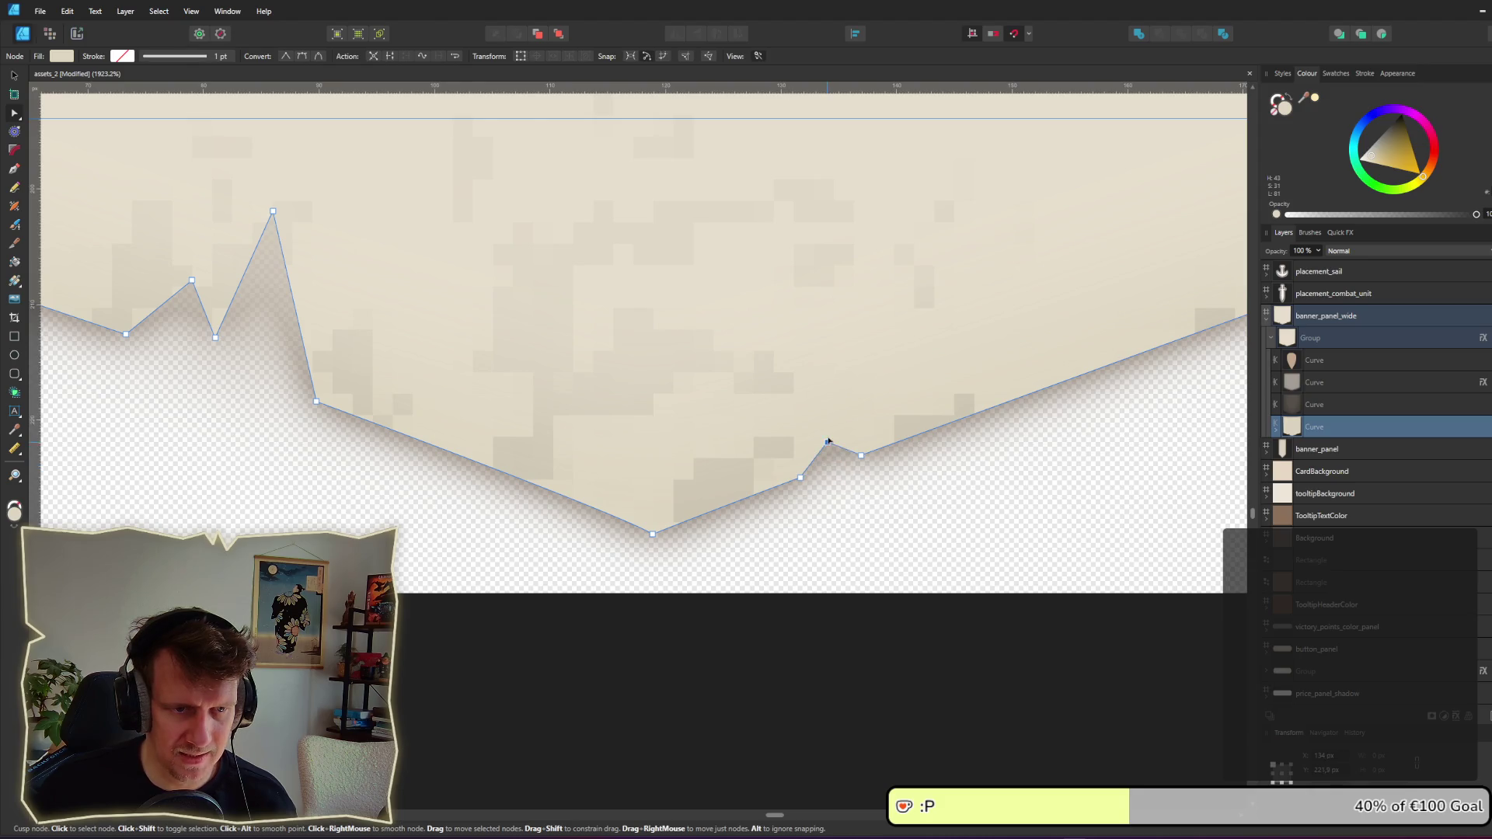
key(Escape)
scroll(854, 544, down, 8)
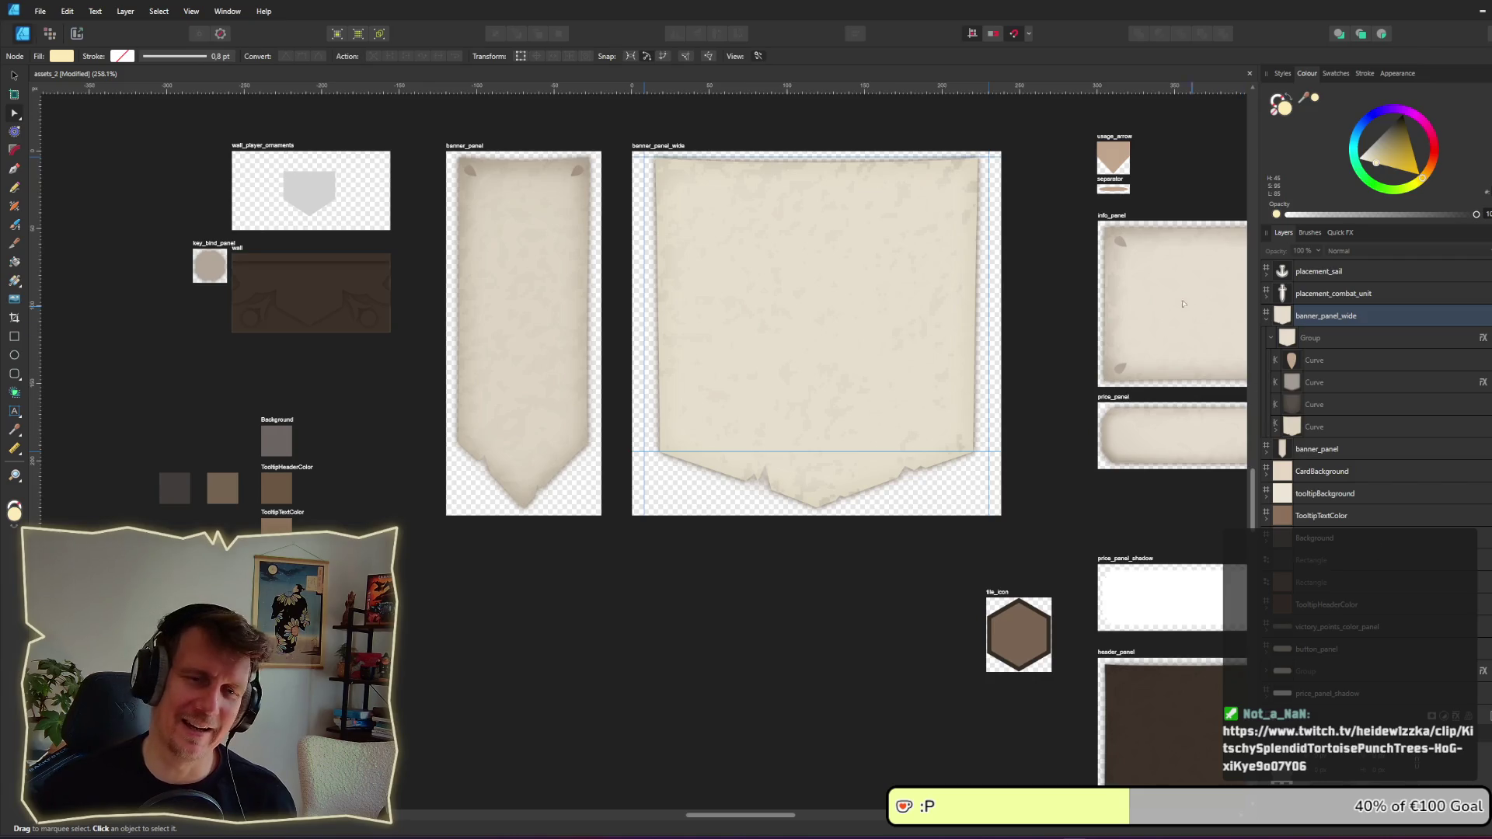
Step: Pan the canvas toward banner_panel_wide
drag(874, 459, 766, 445)
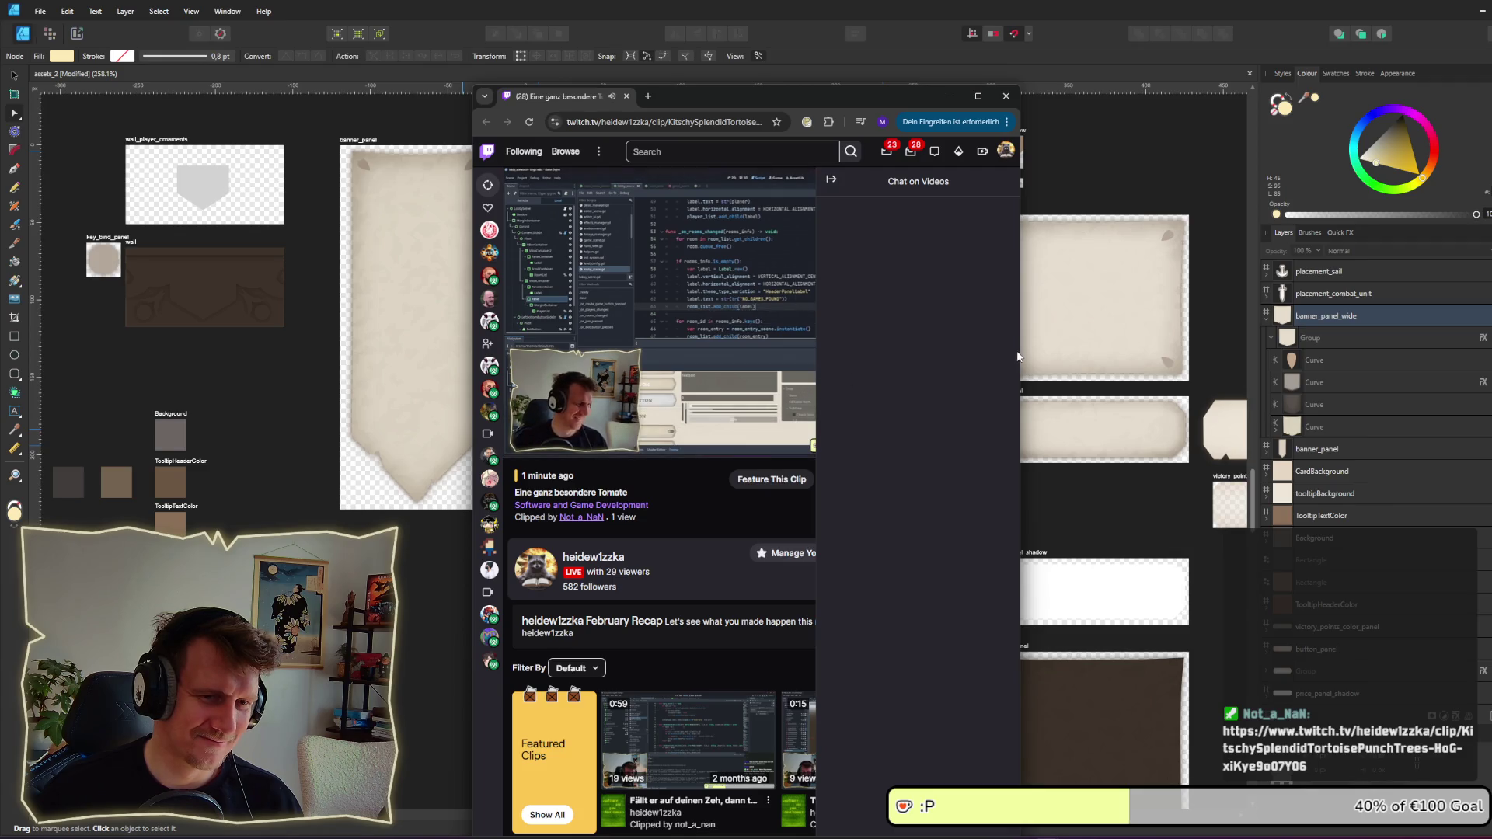
Step: Widen the Twitch clip's browser window, then close it after the clip plays
drag(1020, 354, 1114, 350)
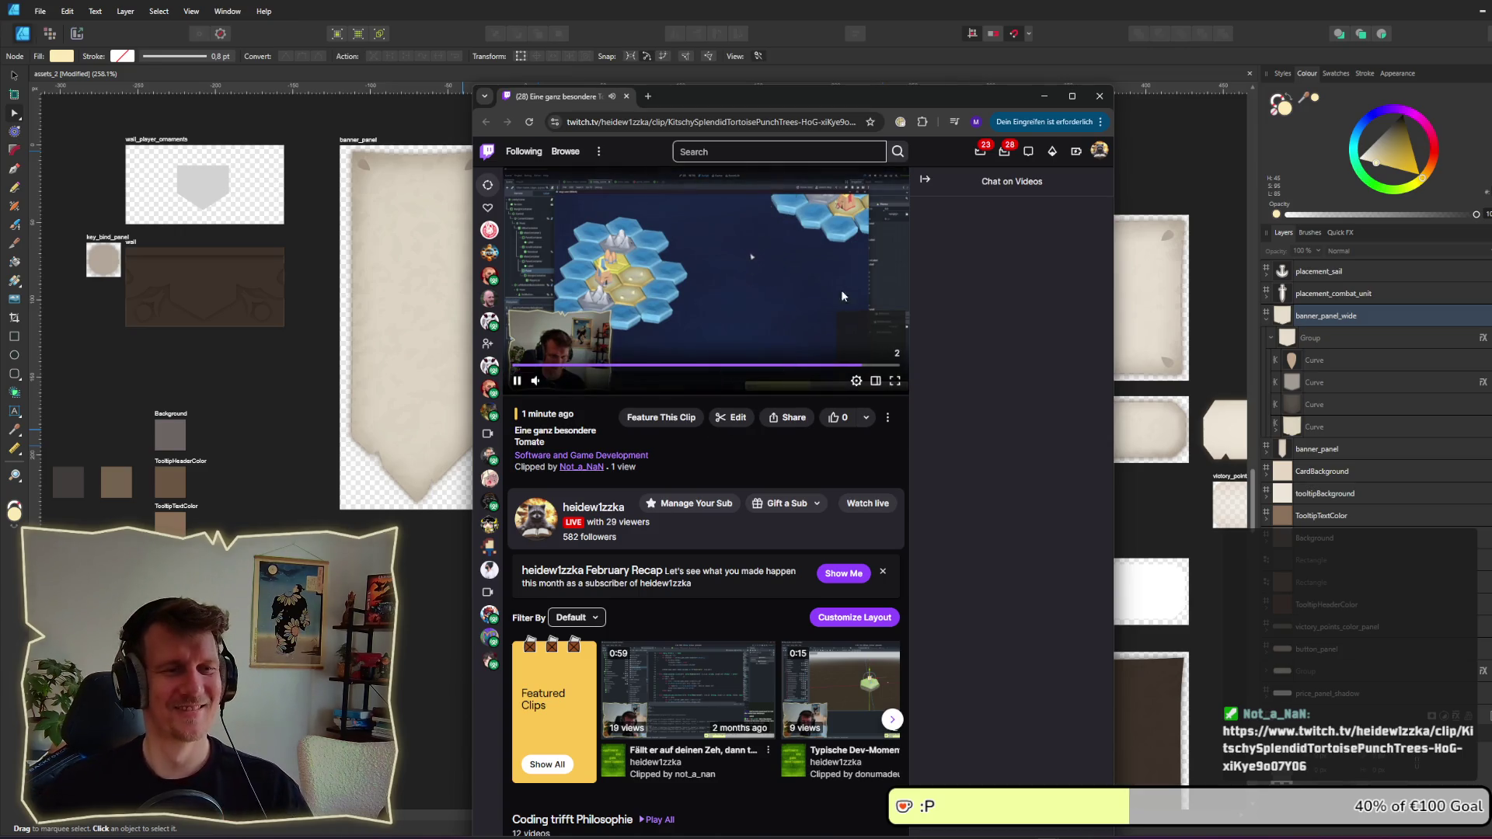
click(1099, 95)
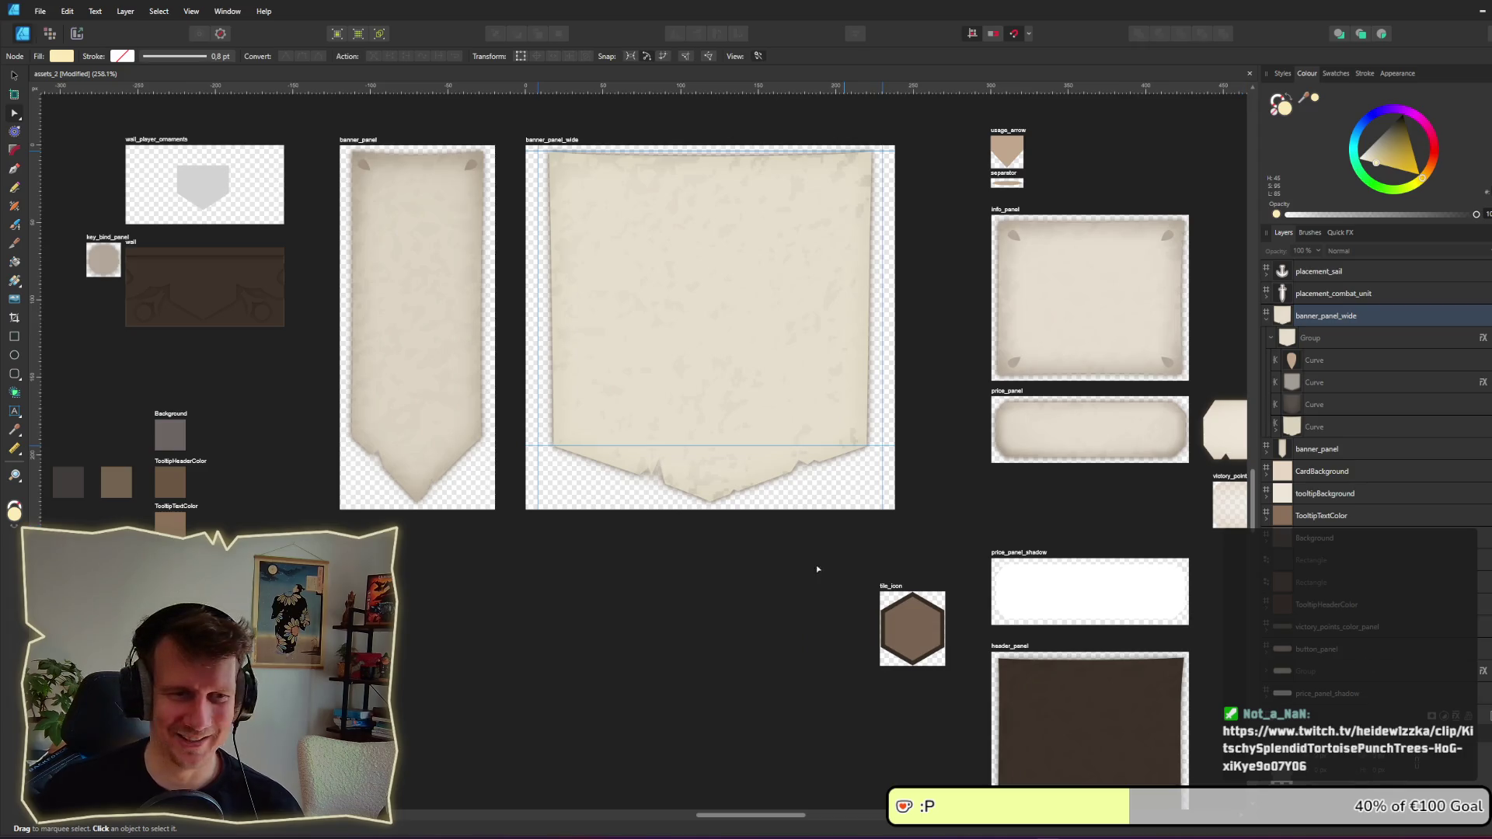
Step: Using the Move tool, select the small orange curve in the banner_panel_wide group and delete it
scroll(674, 464, up, 1)
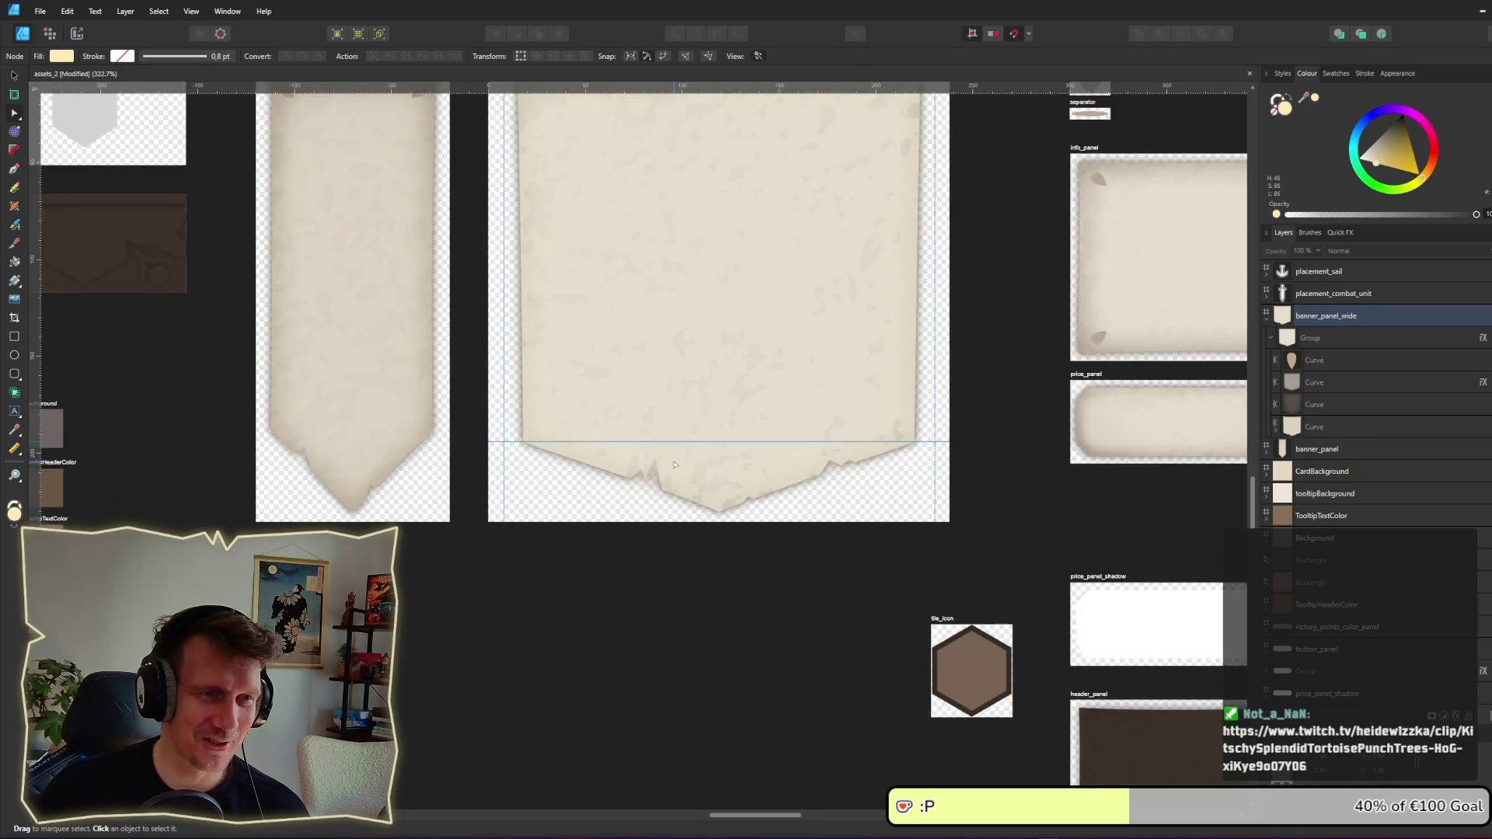
key(v)
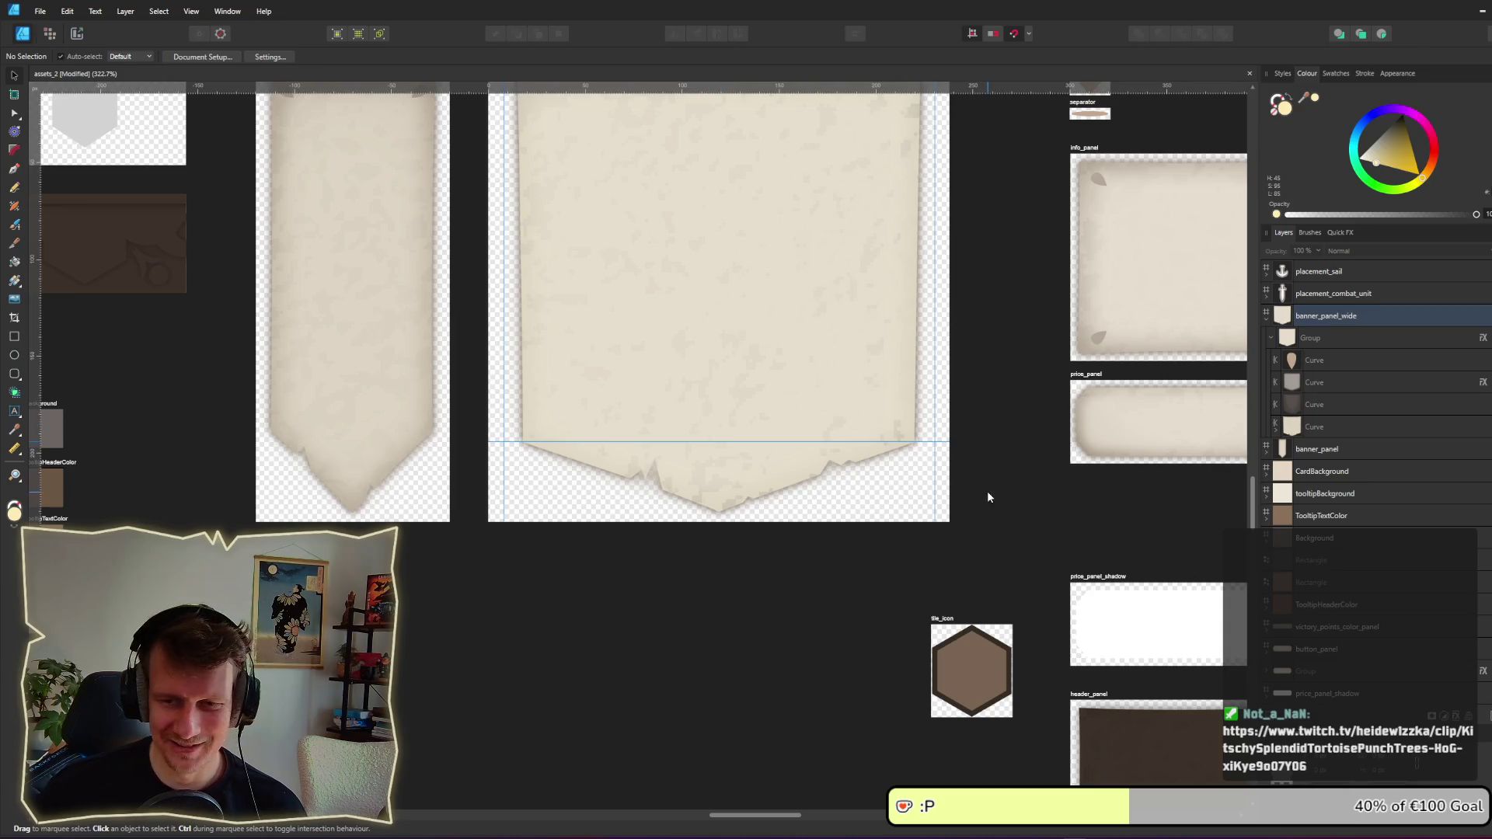
scroll(885, 429, up, 2)
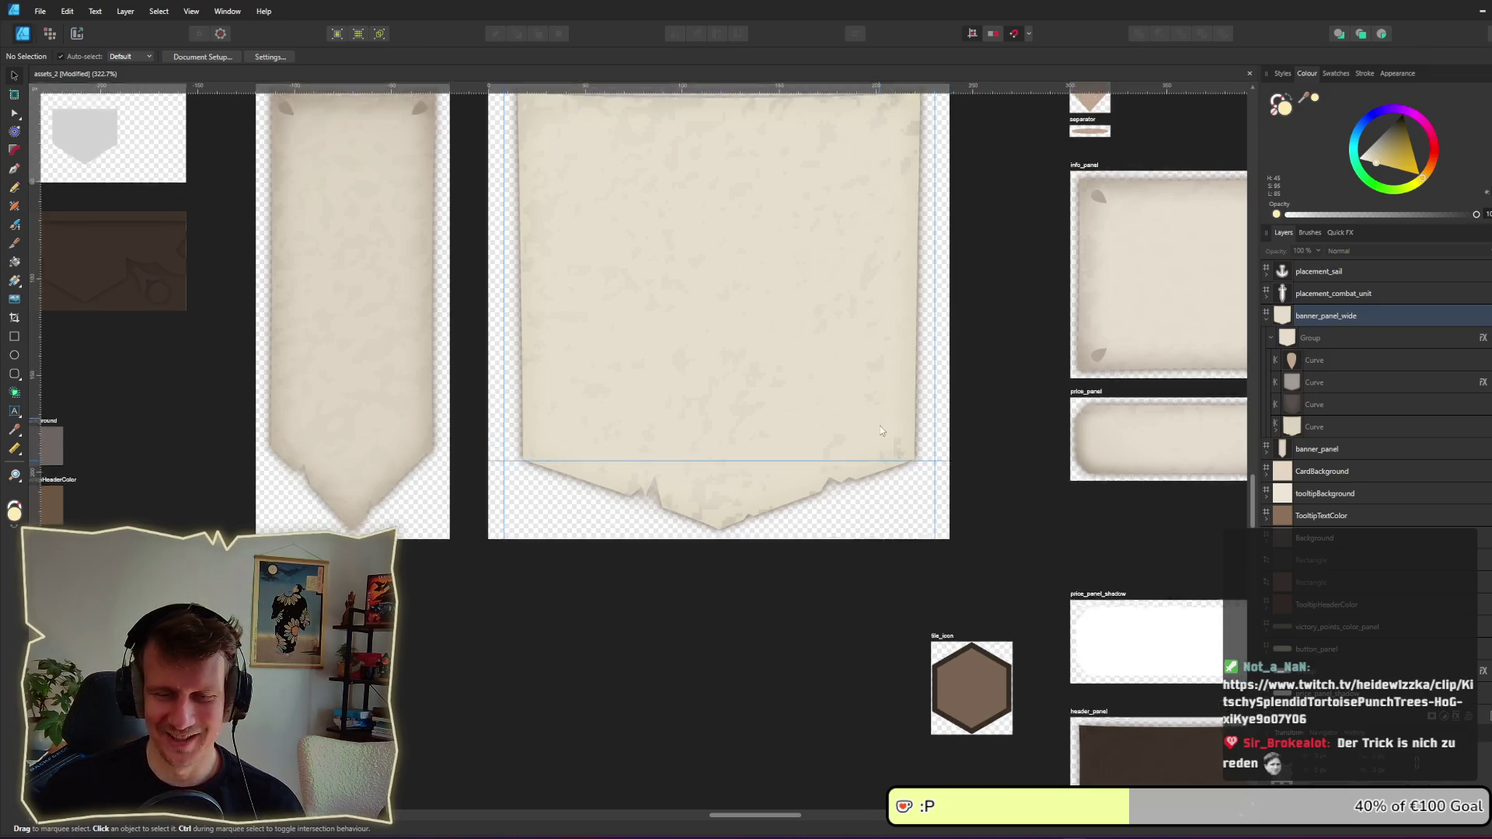
scroll(780, 506, up, 1)
scroll(771, 471, up, 1)
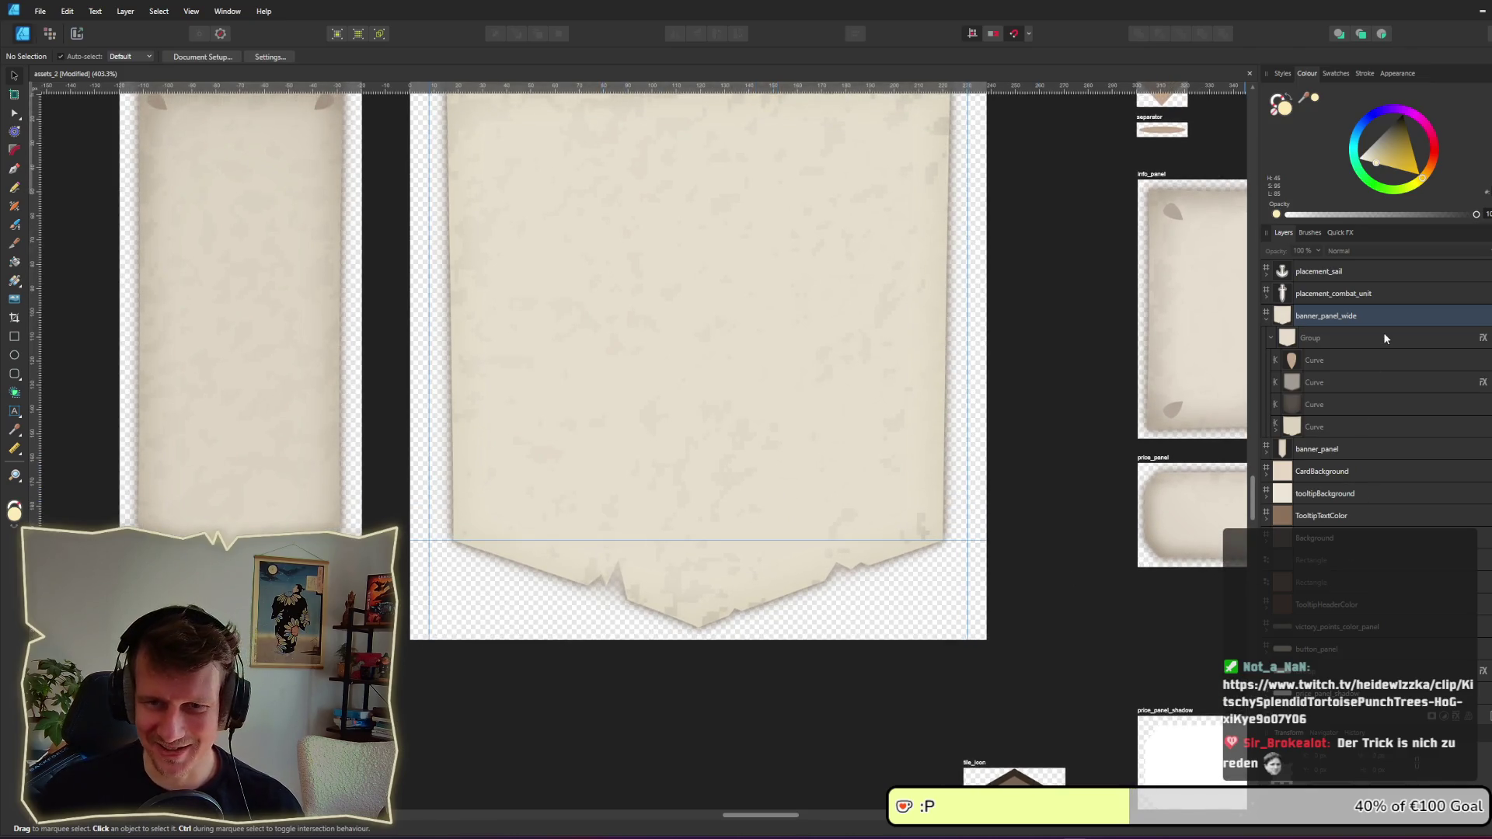
click(1333, 359)
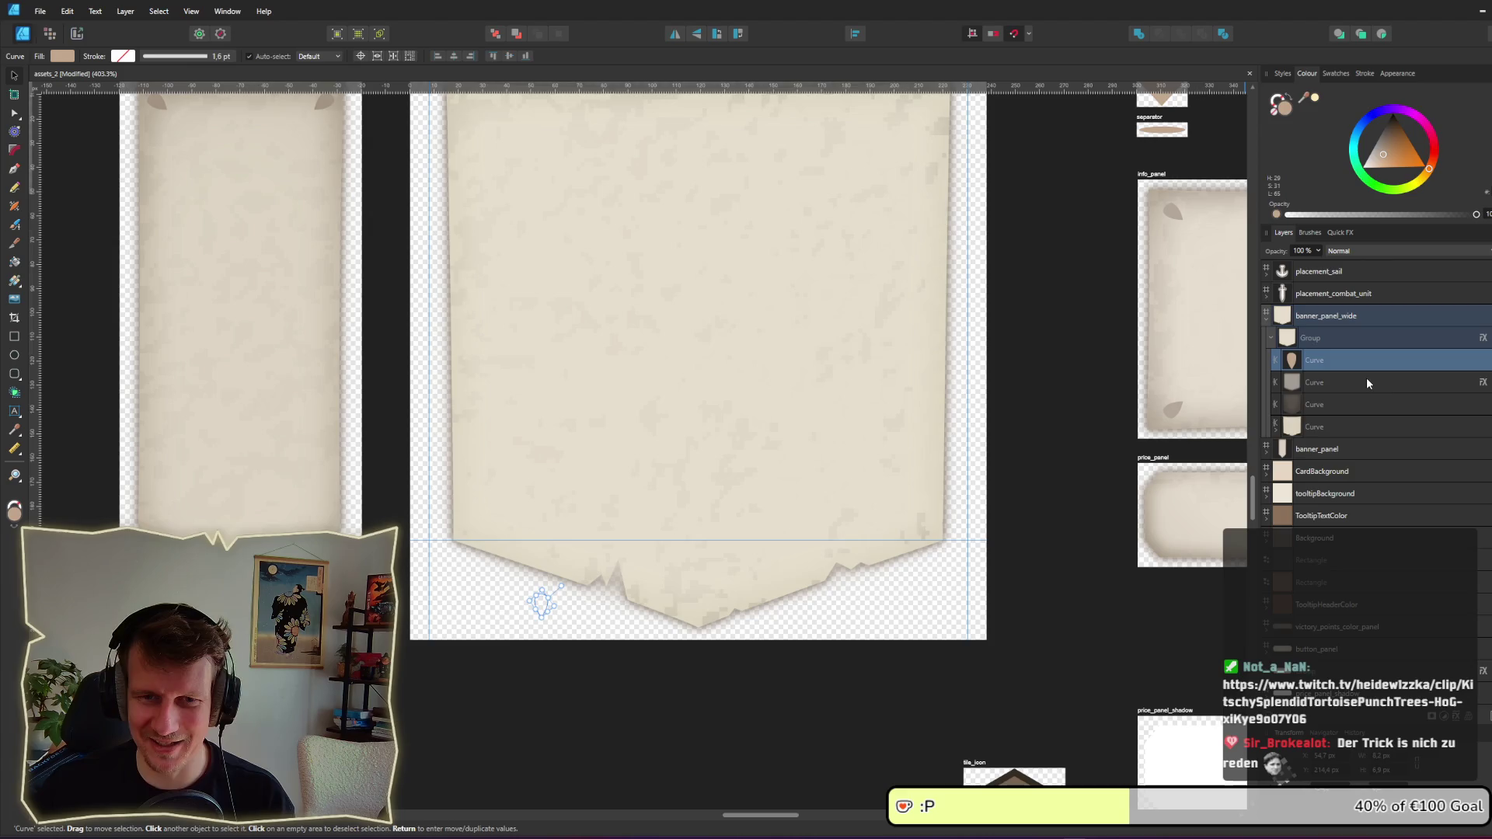
key(Delete)
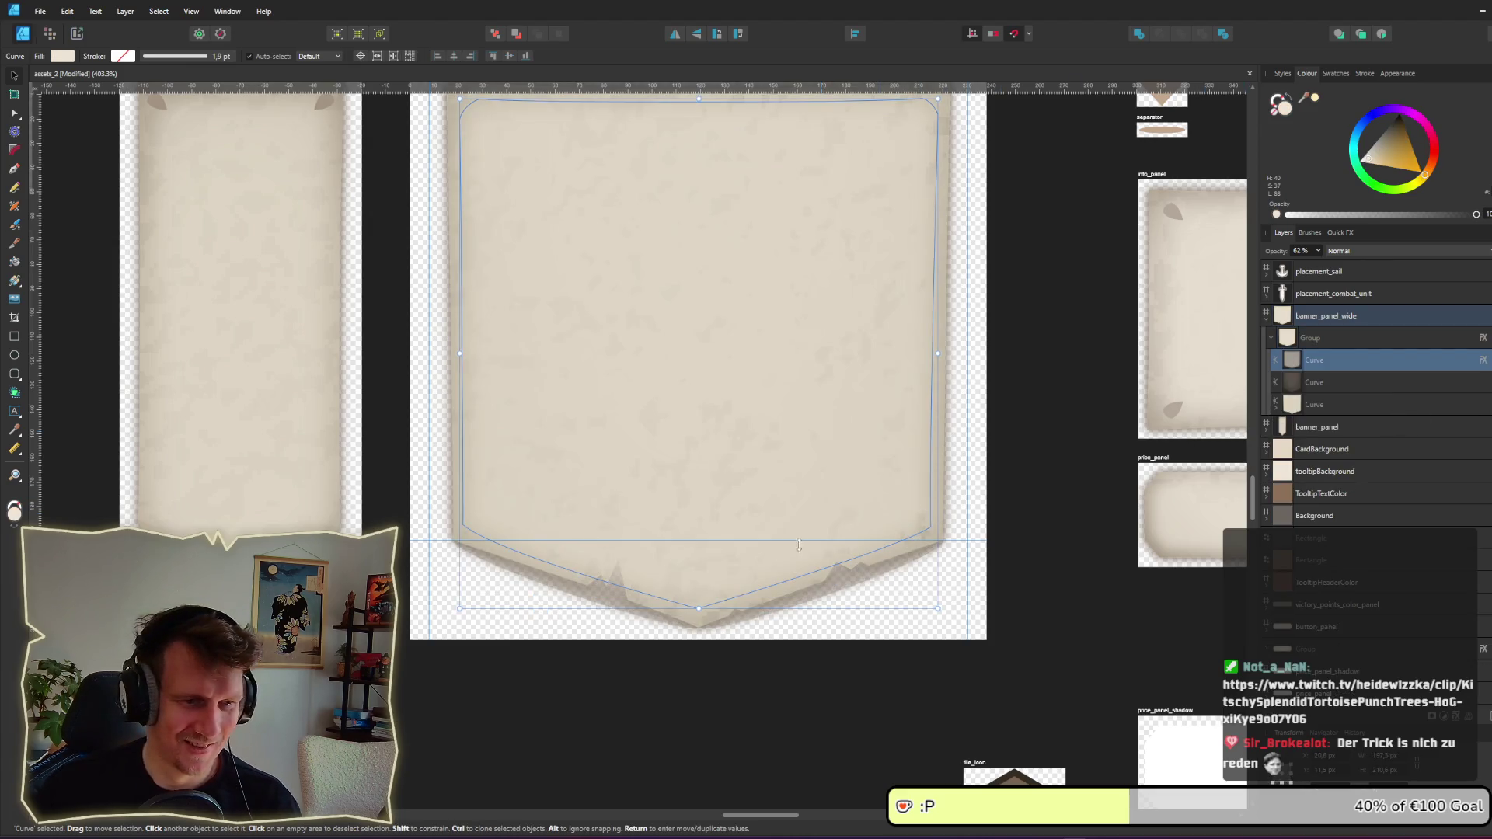
Step: Select the banner's grey shadow curve and create a new style from it in the Styles panel
scroll(627, 575, up, 3)
key(a)
click(609, 635)
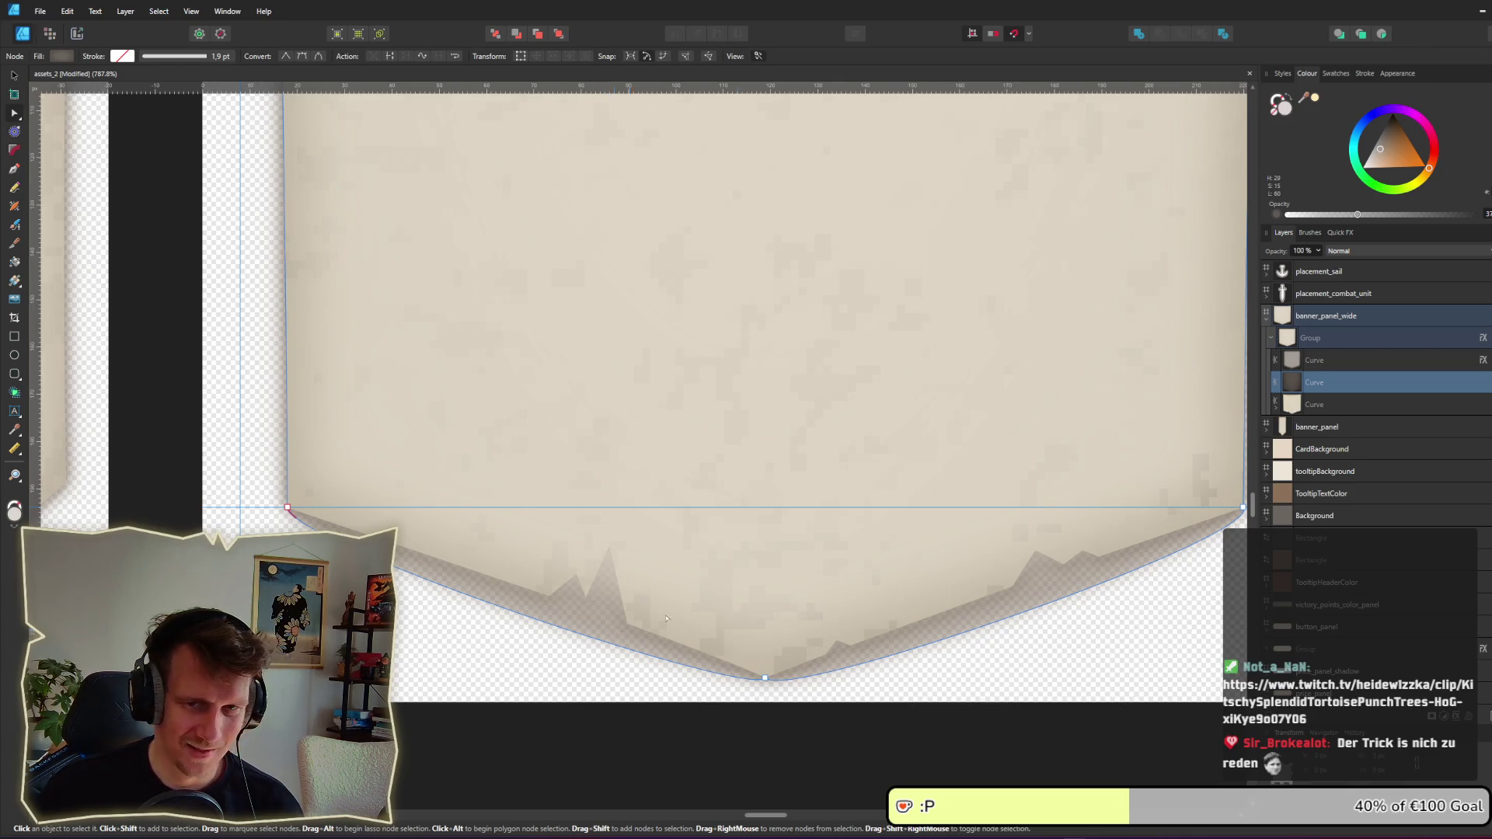
click(1334, 74)
click(1282, 73)
scroll(1454, 351, down, 2)
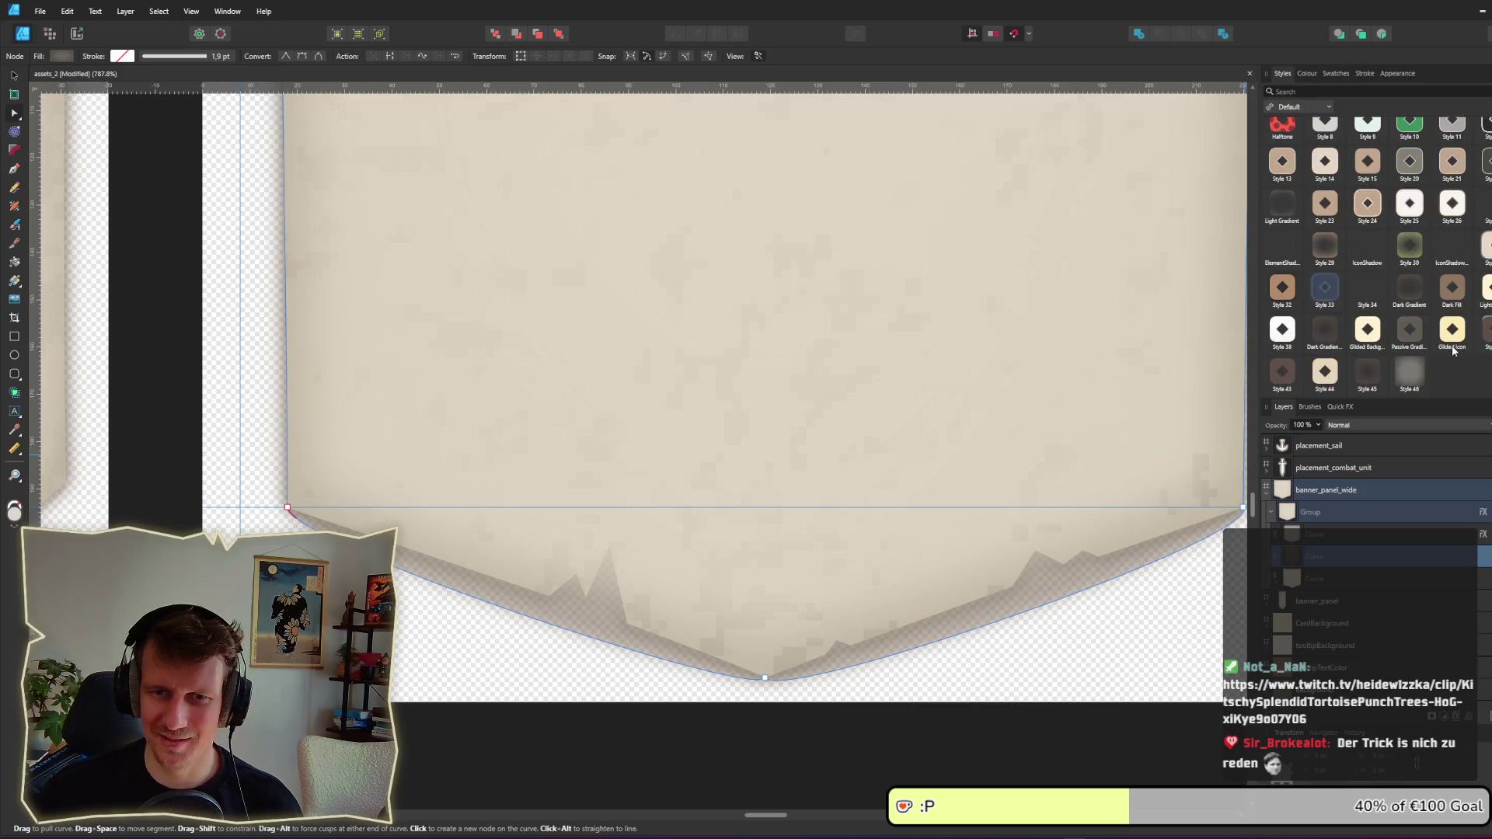
right_click(906, 201)
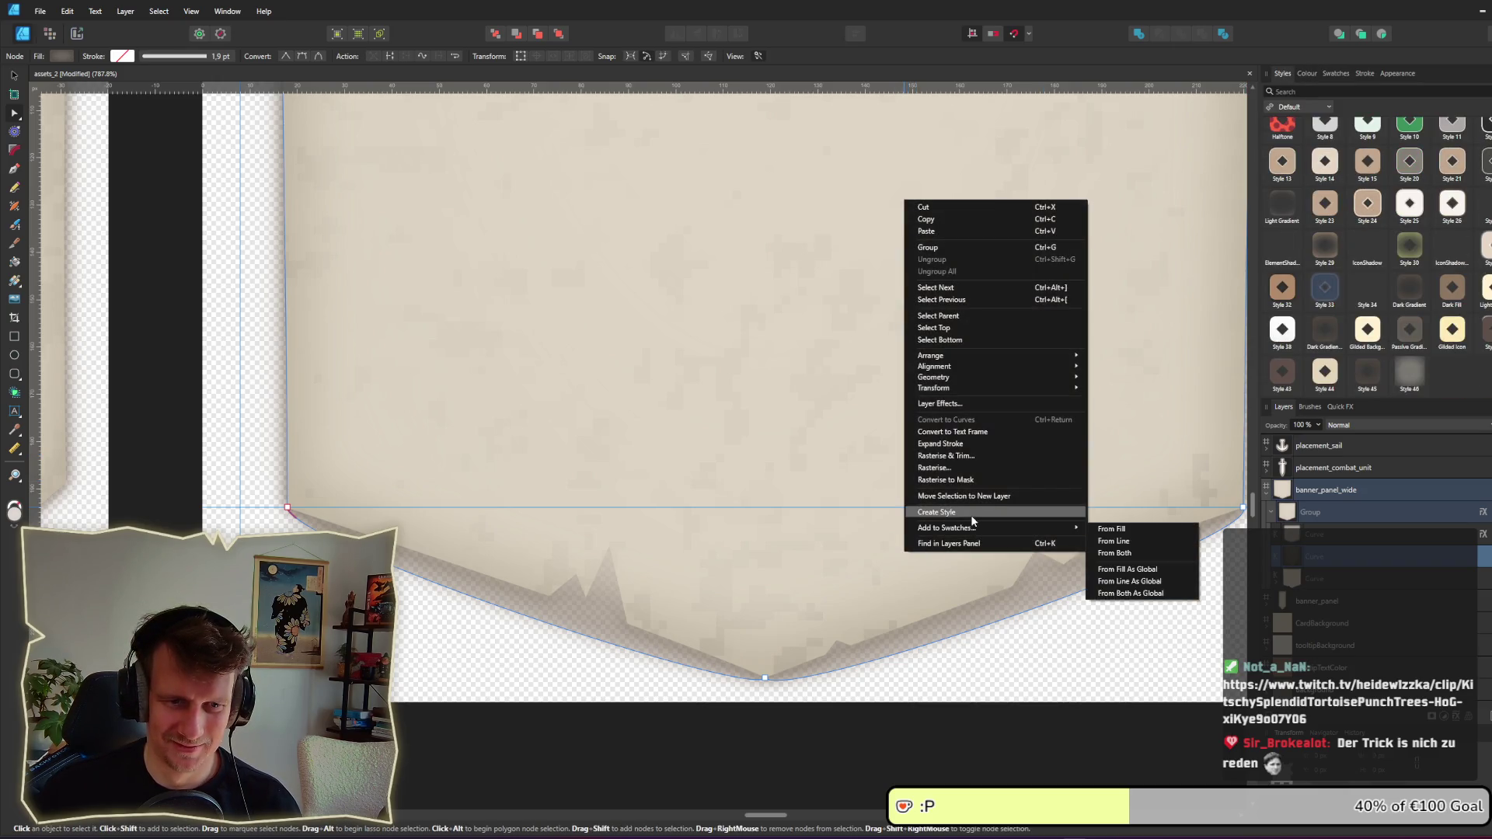
click(972, 513)
Step: Select the new Style 47, then delete the shadow curve
scroll(1421, 297, down, 2)
scroll(1422, 303, up, 2)
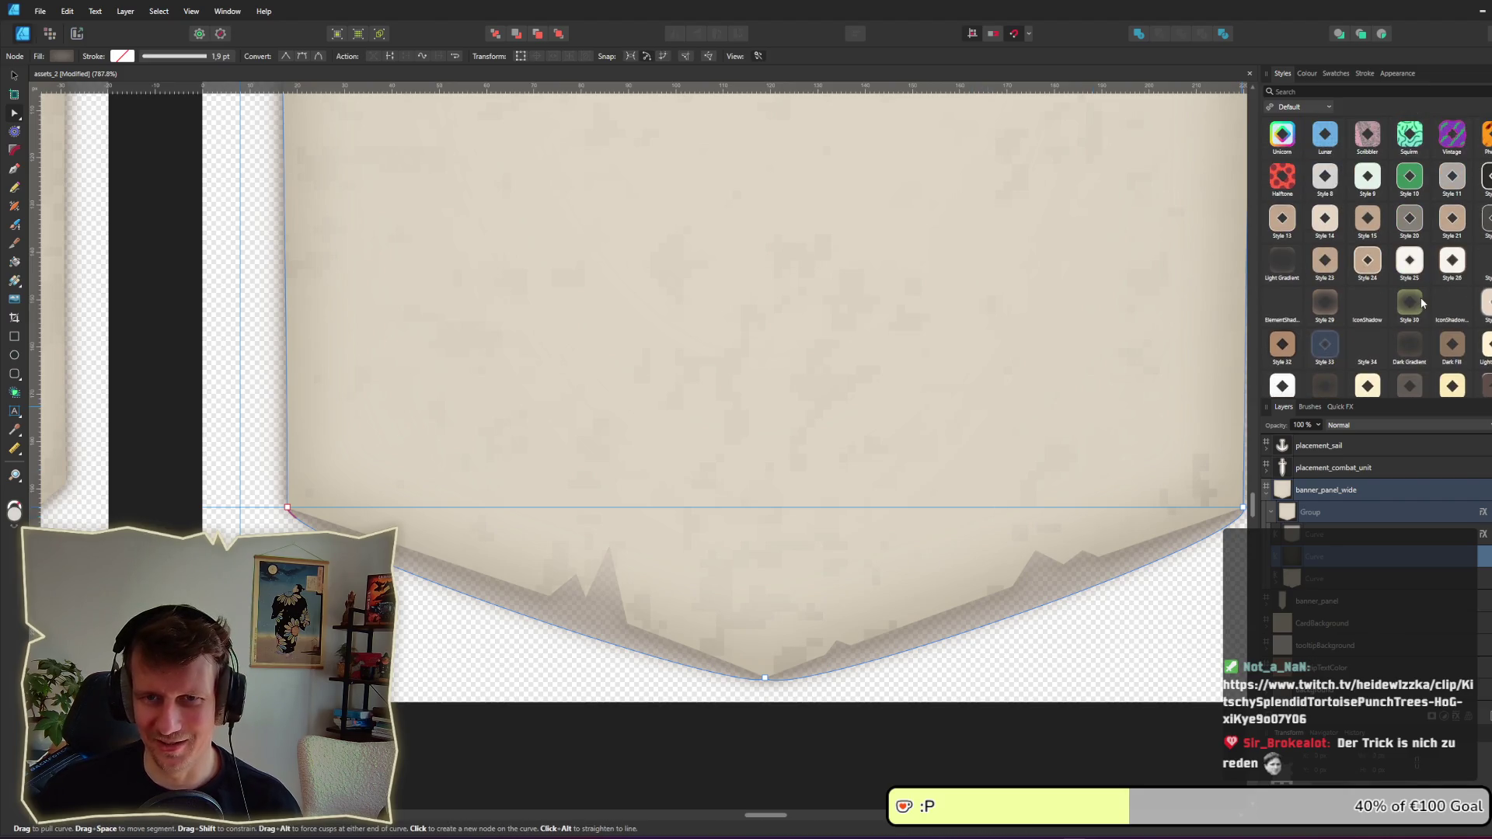
scroll(1422, 303, down, 2)
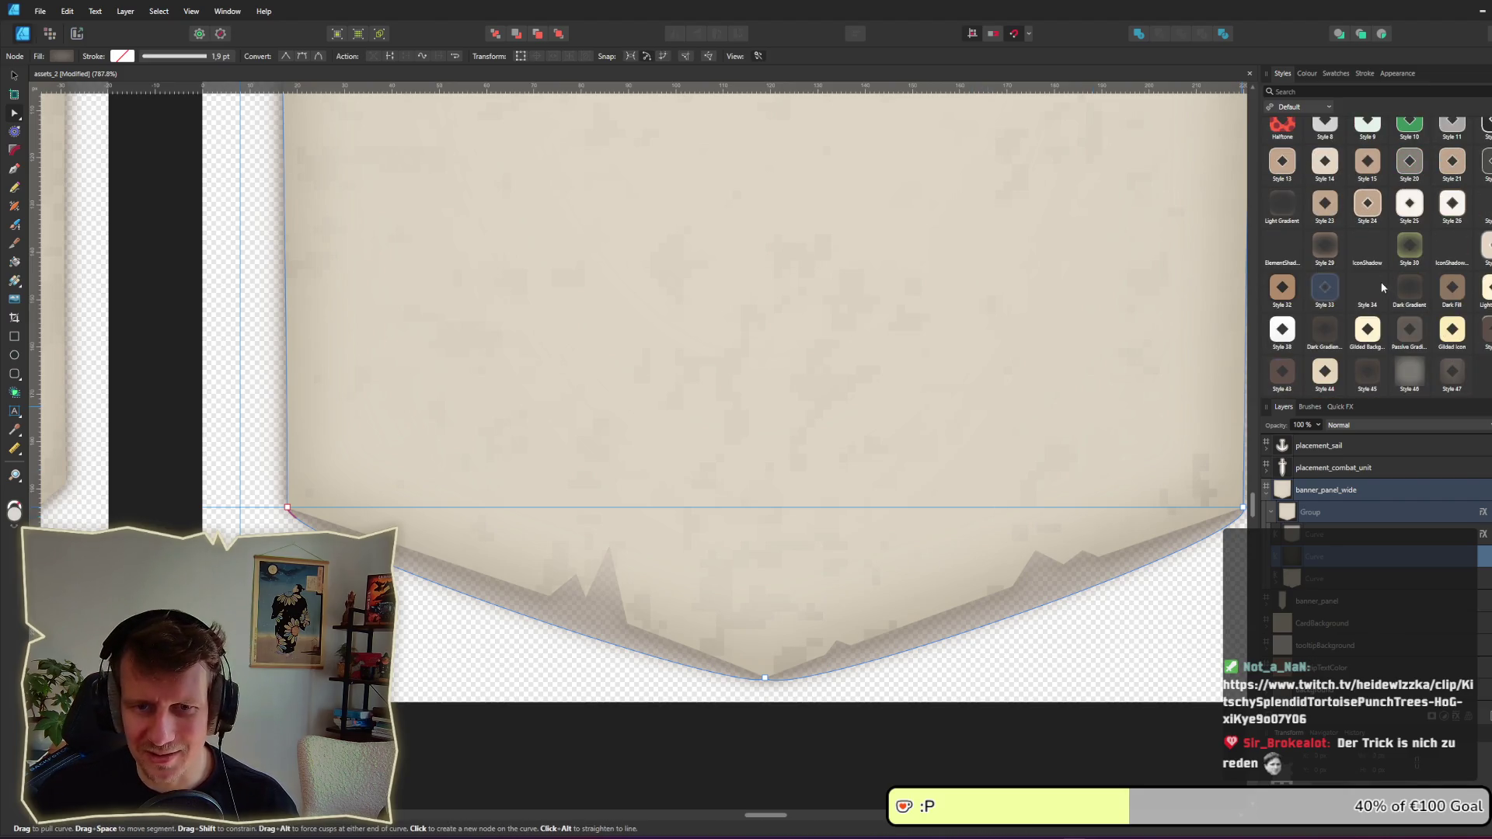
scroll(1471, 376, up, 2)
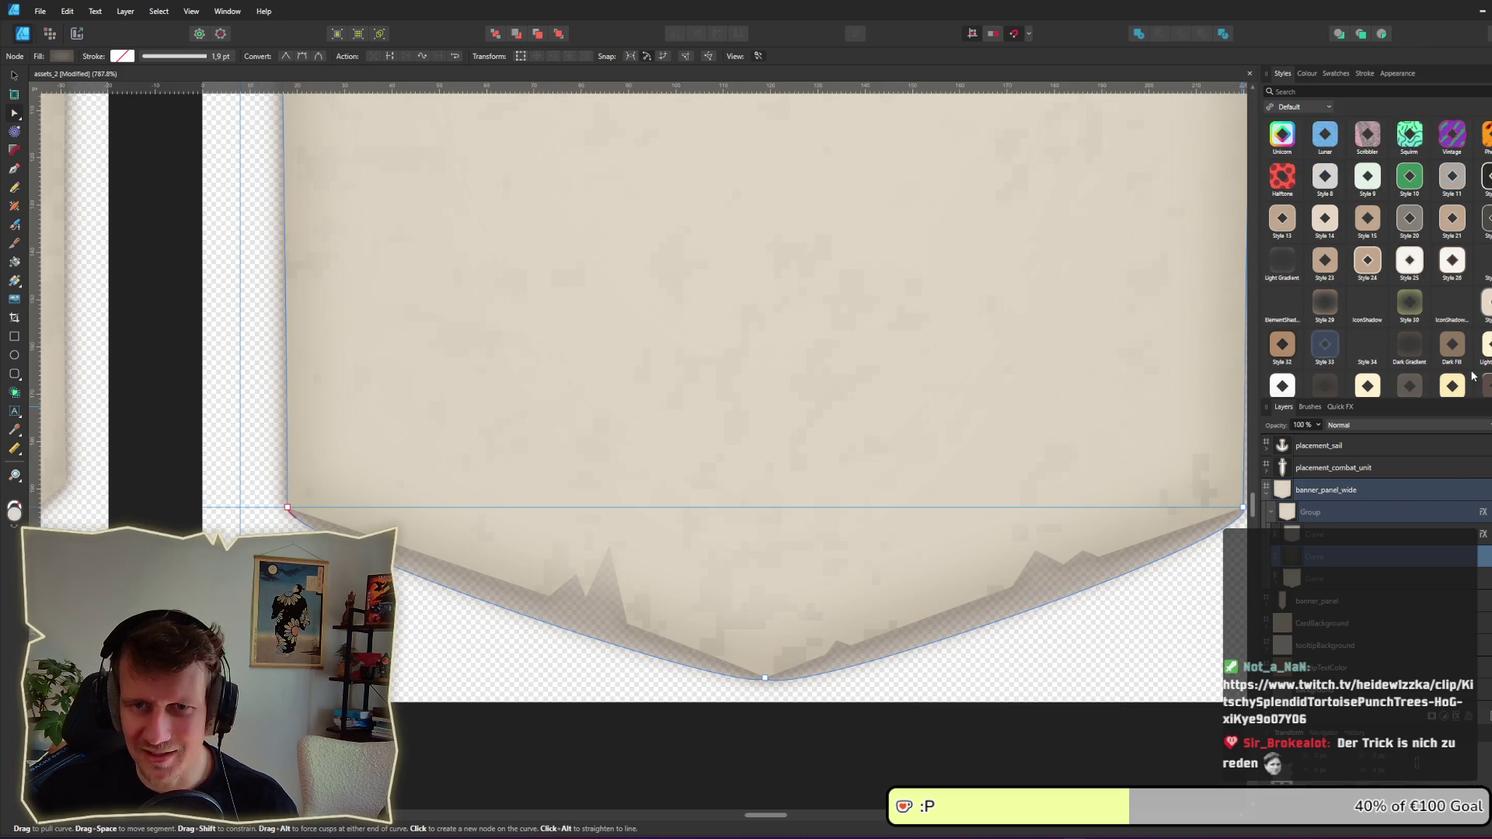
scroll(1473, 376, down, 2)
click(1486, 204)
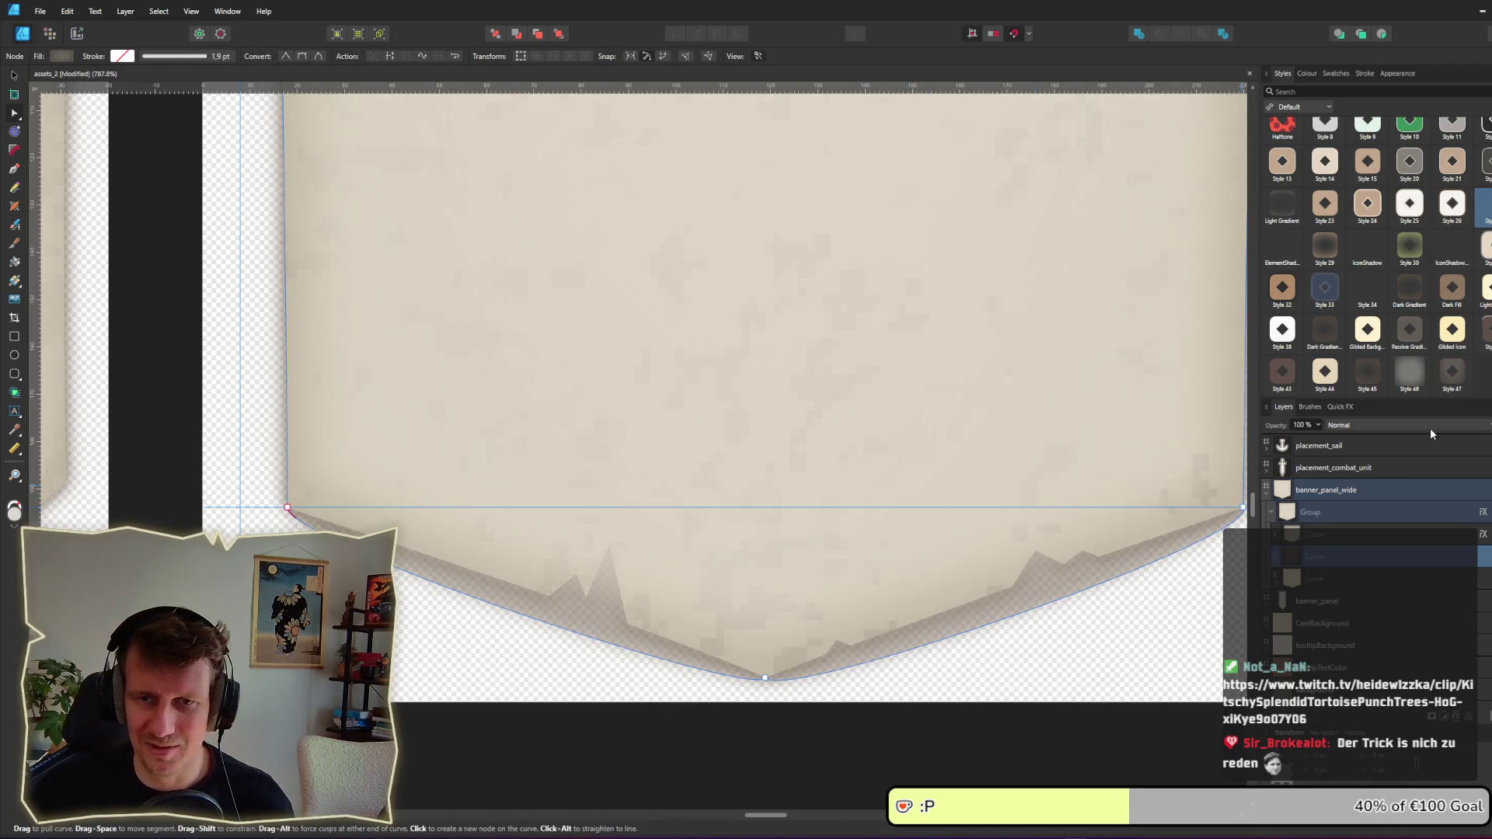
right_click(910, 457)
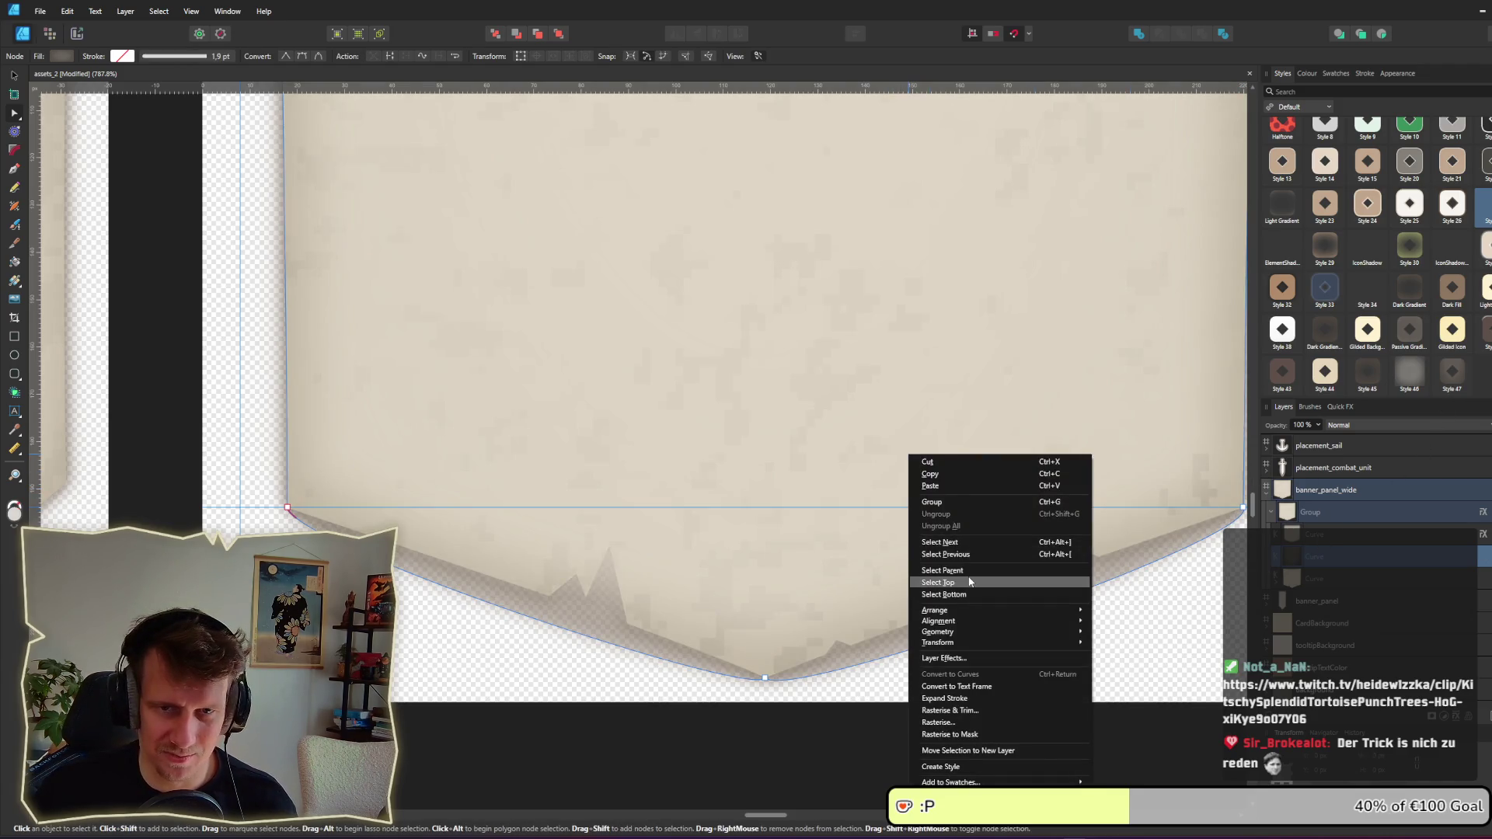
click(1321, 106)
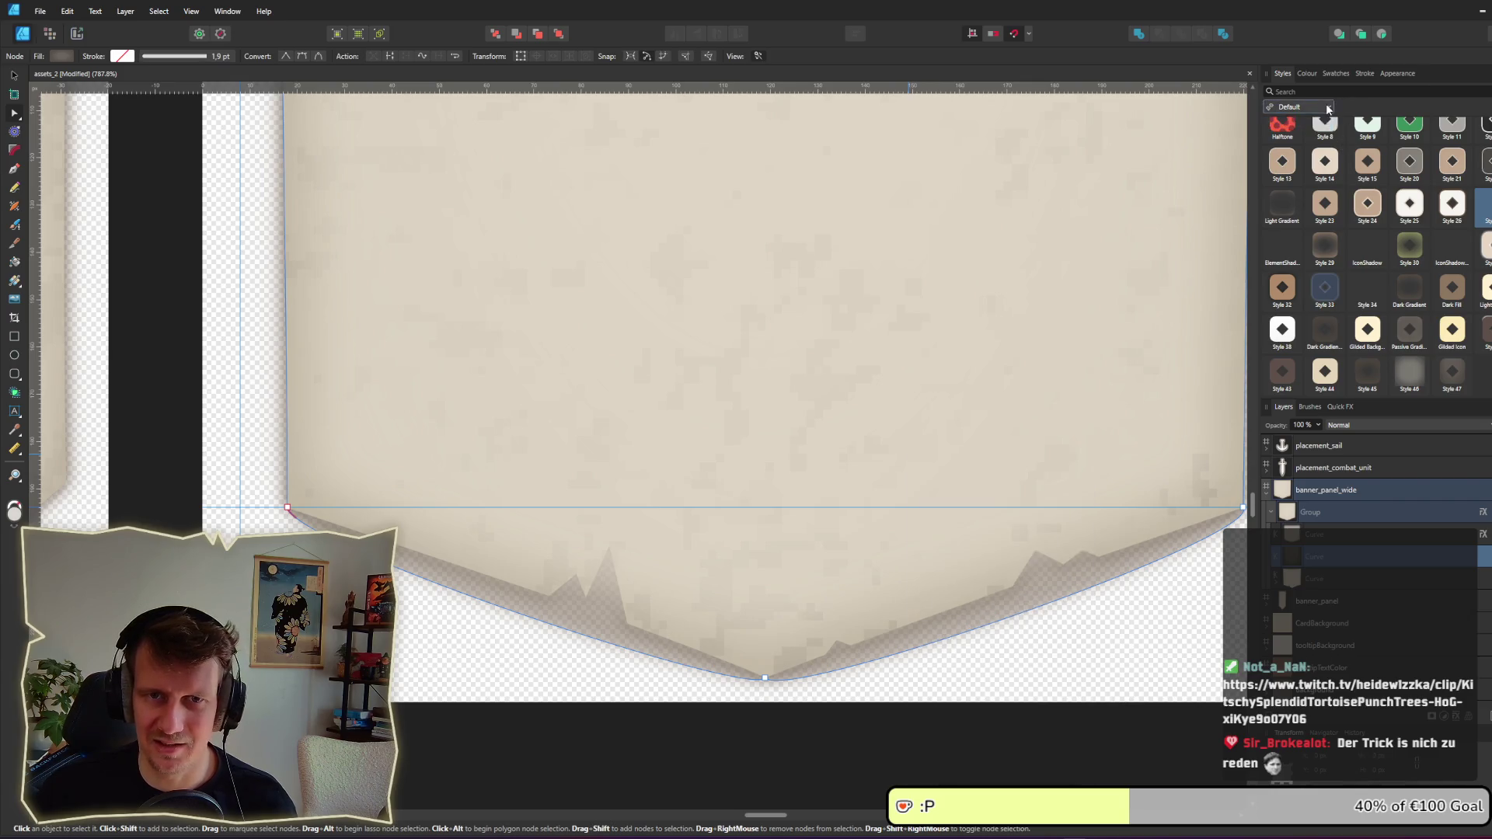
key(Escape)
click(1459, 384)
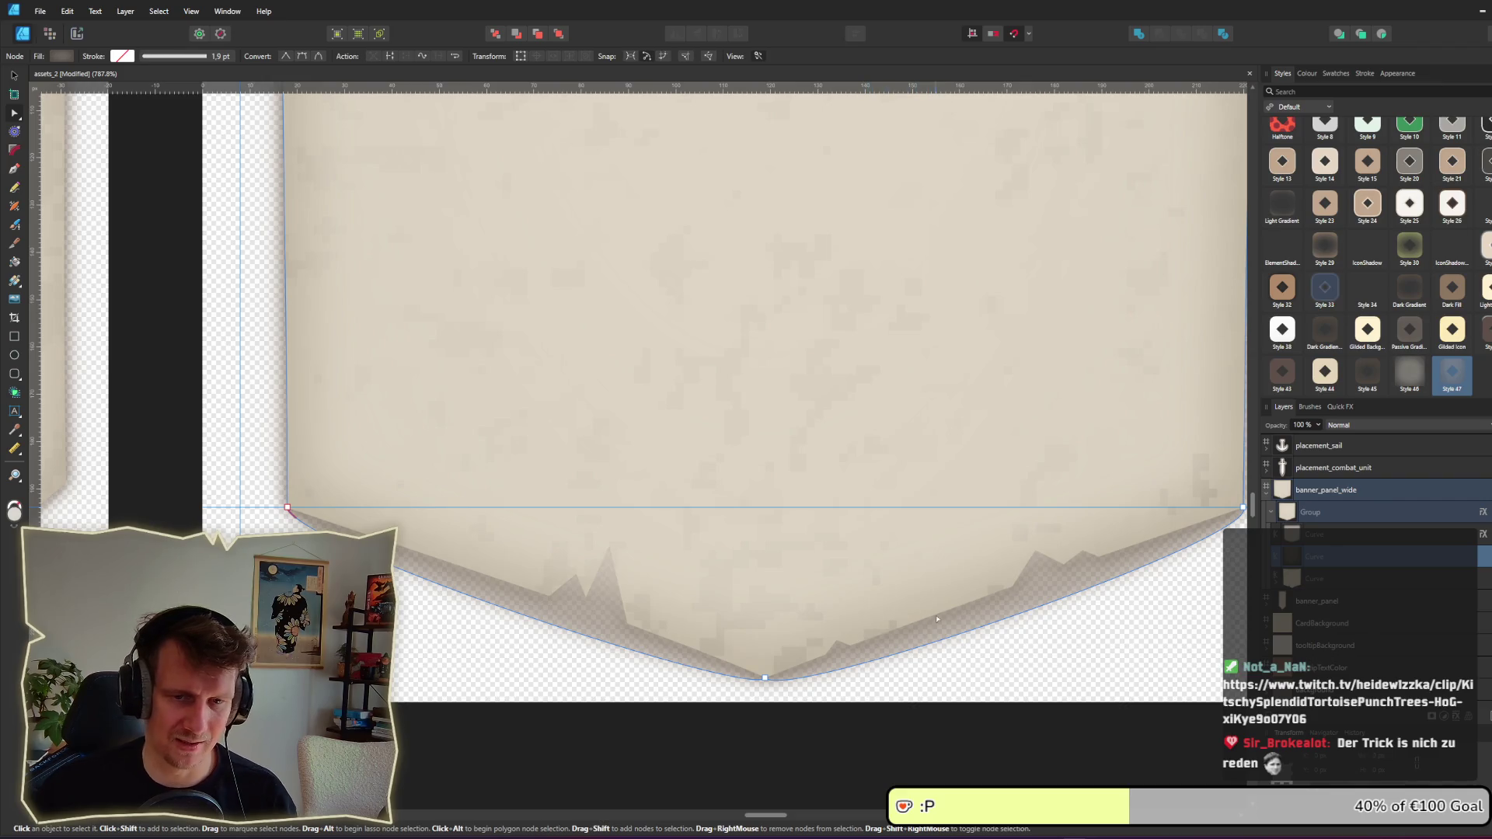
key(Delete)
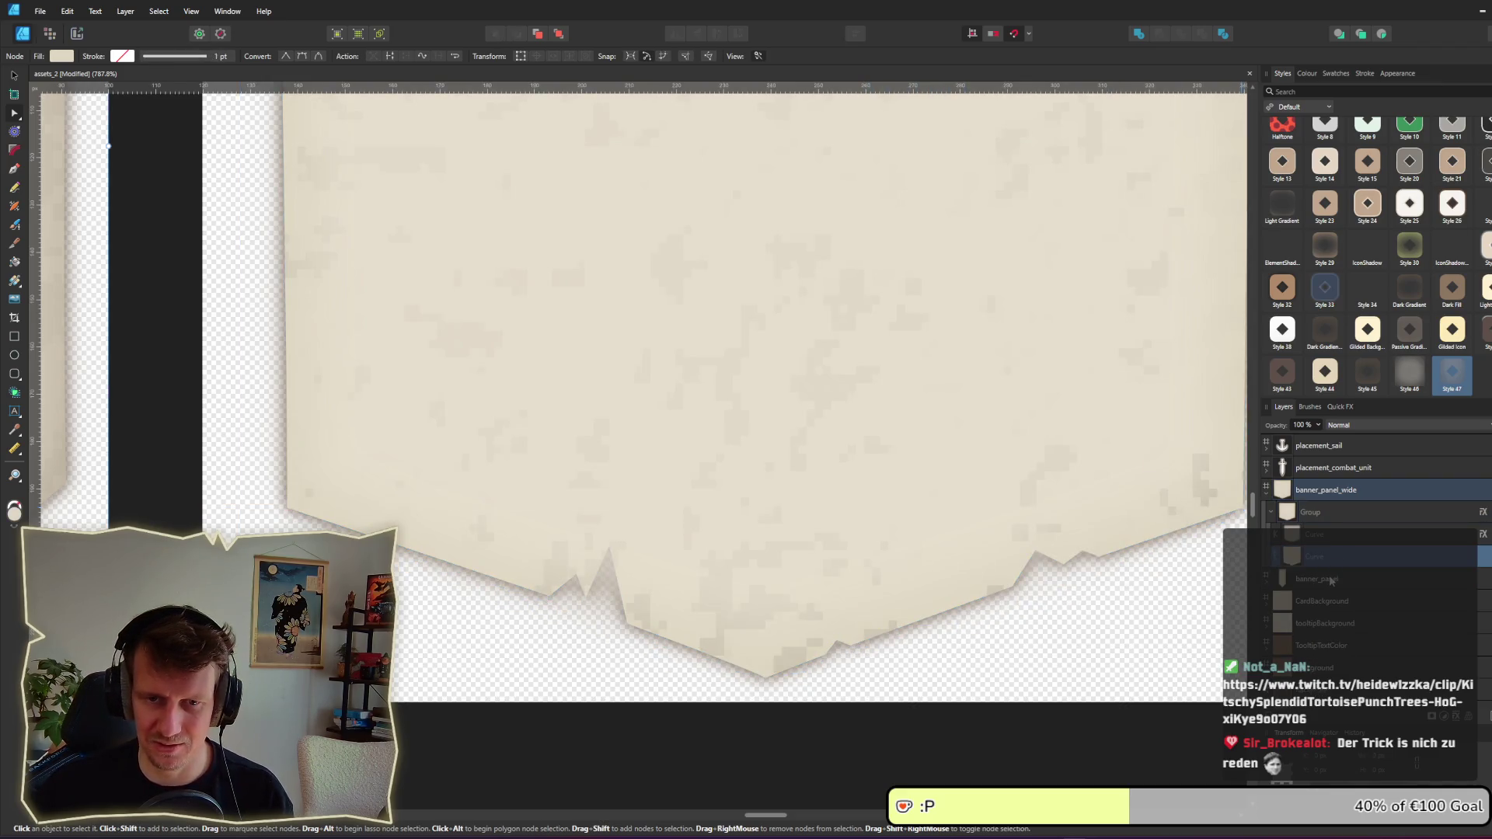
Step: Undo the curve deletion and apply Style 47 to give the curve a parchment texture
key(ctrl+z)
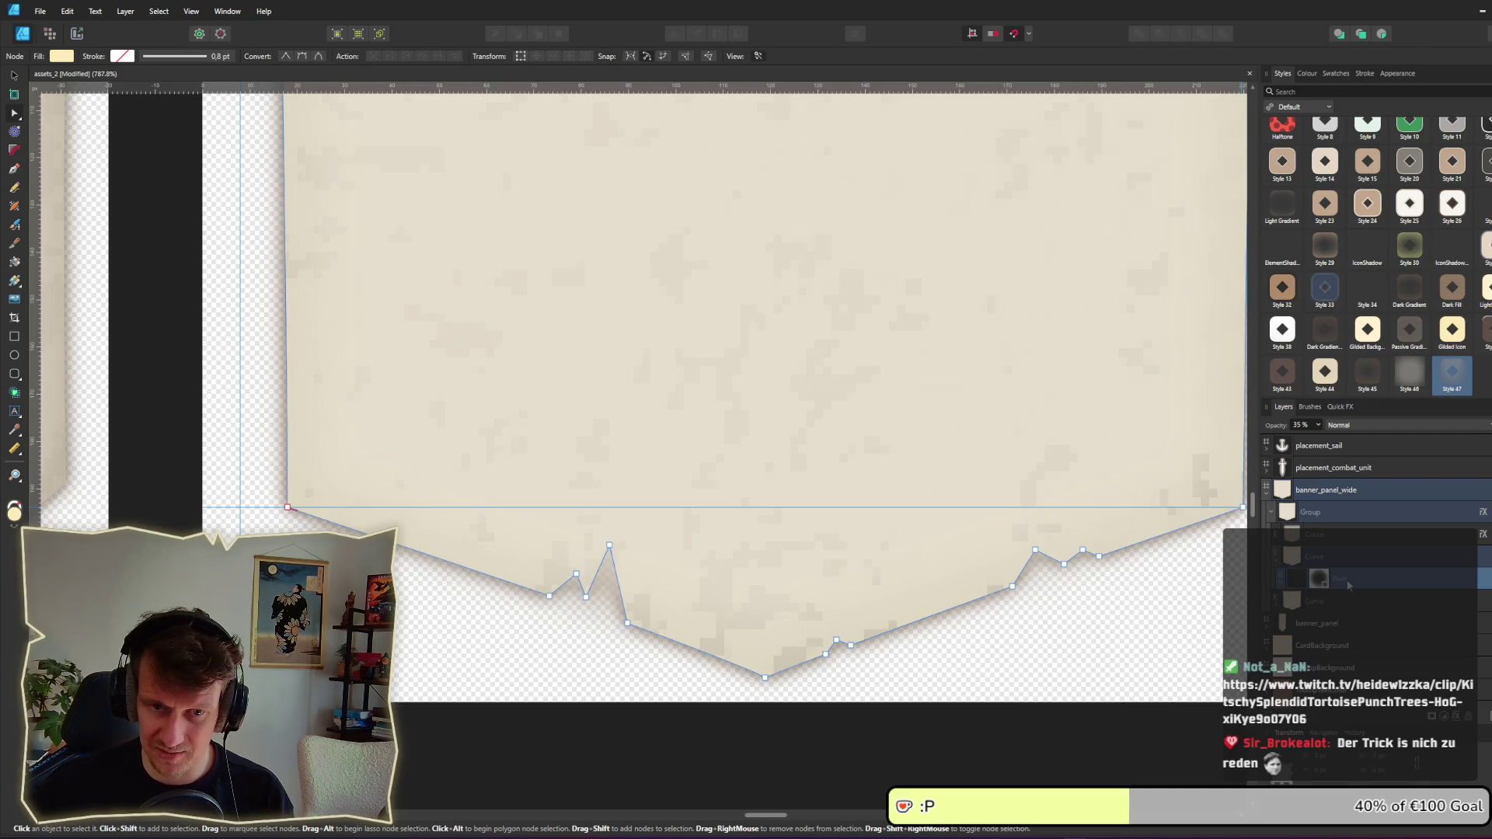
click(1446, 377)
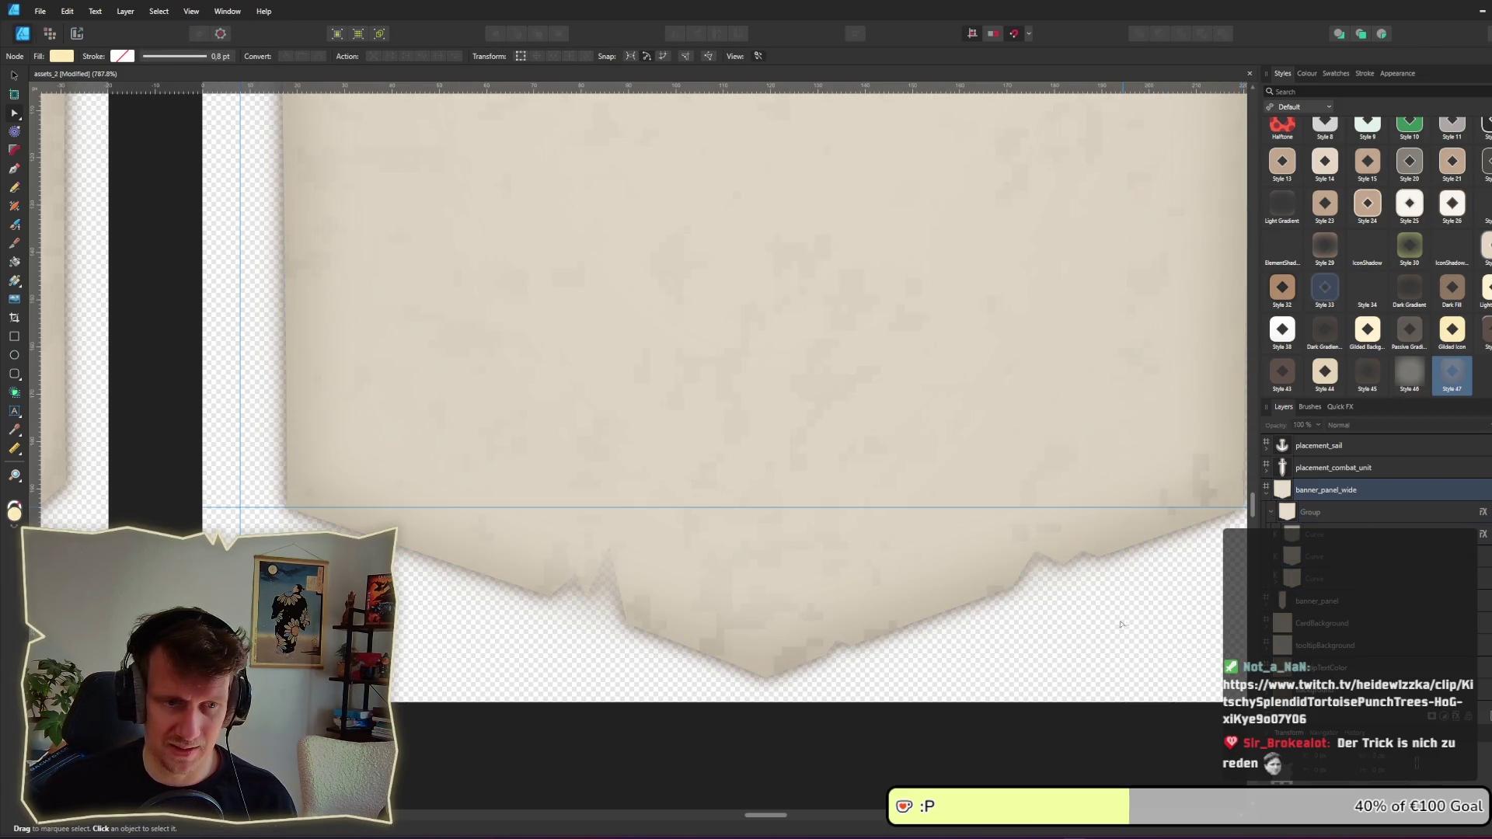
scroll(1004, 299, down, 4)
scroll(1004, 413, up, 2)
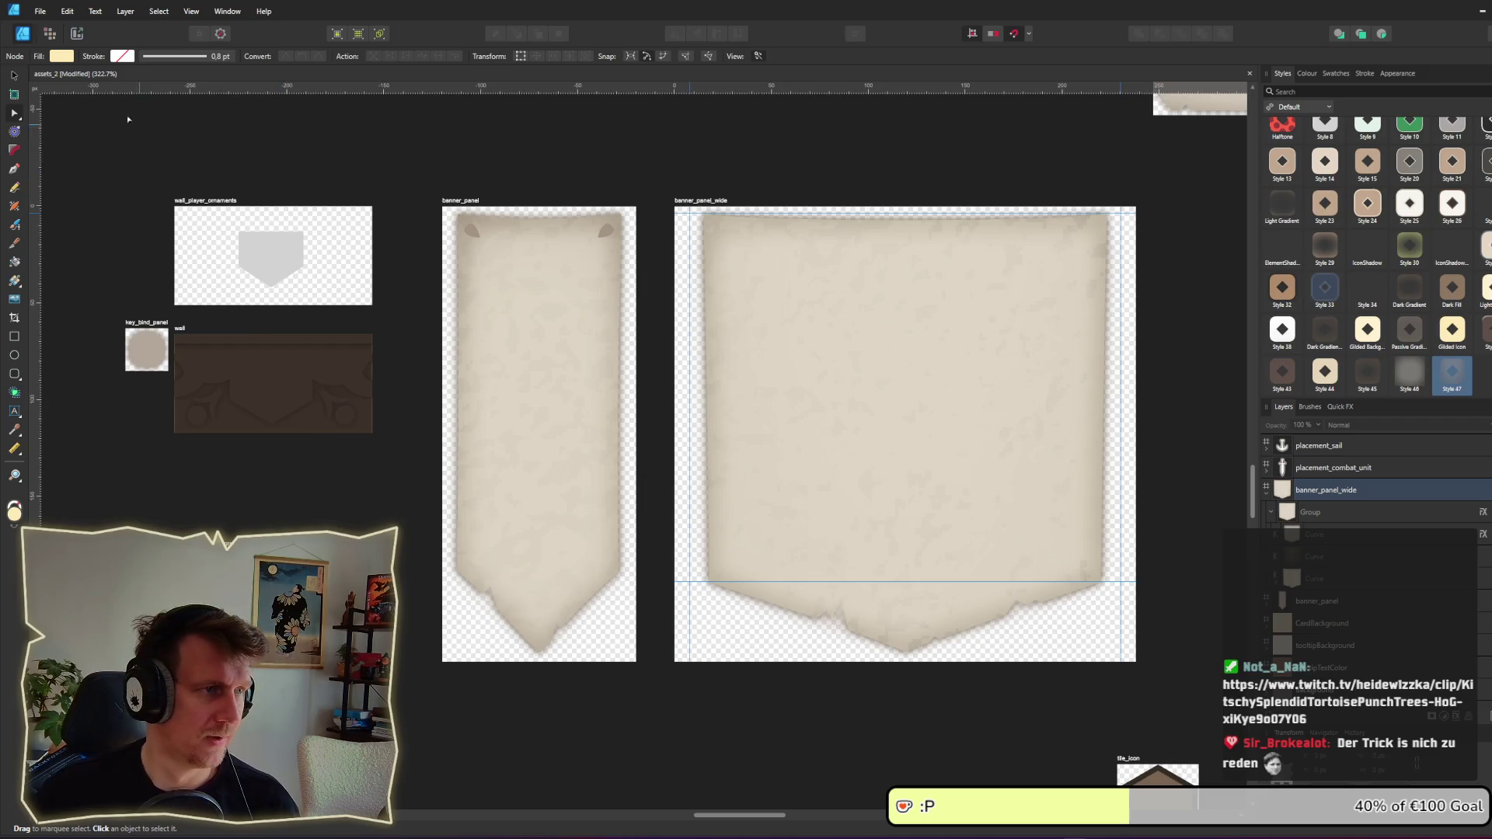
Step: Export the slice over the existing banner_panel_wide.png, then switch to the Godot editor
key(ctrl+3)
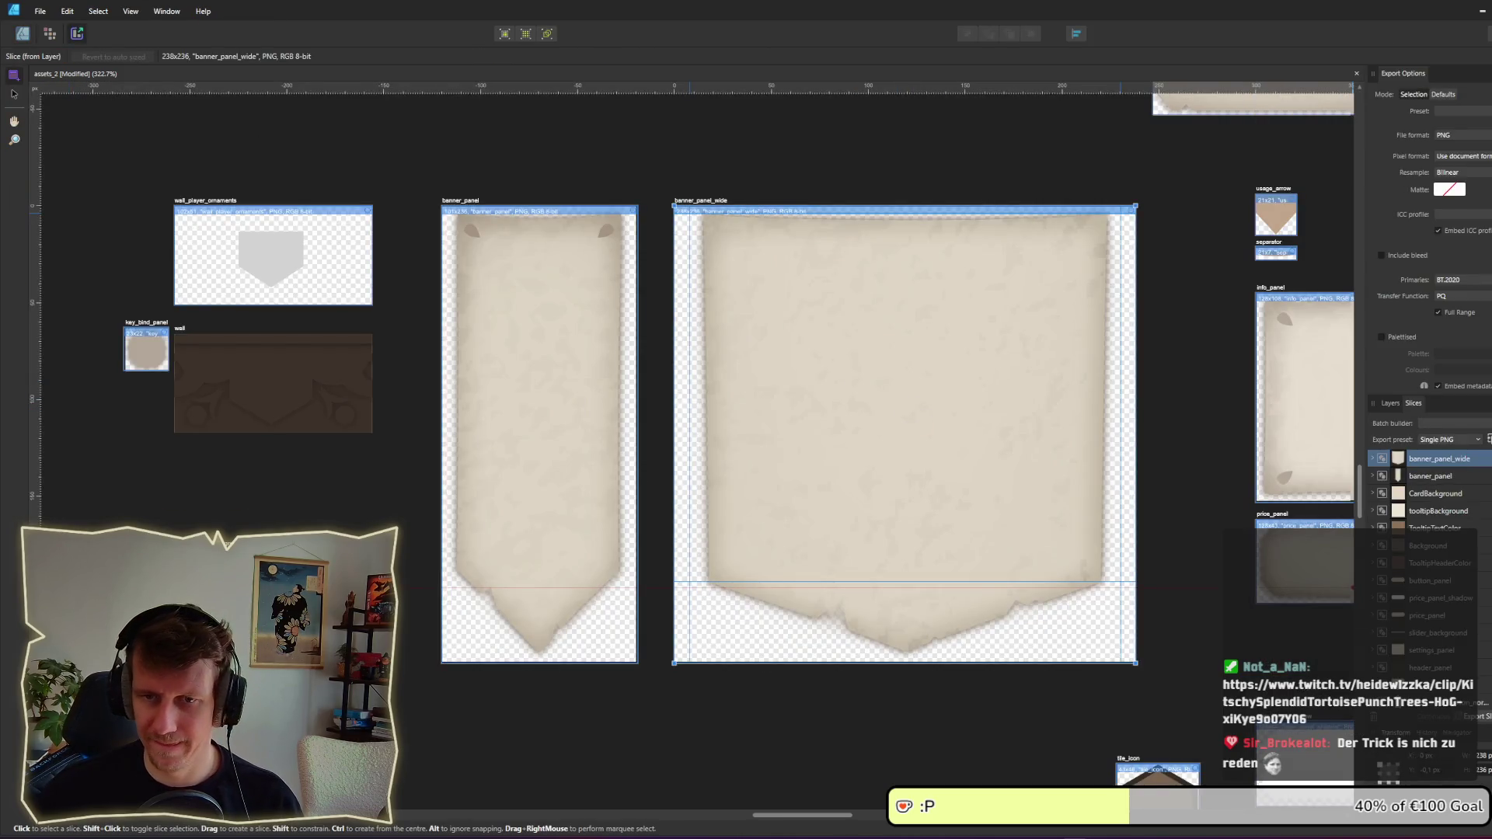
key(ctrl+s)
key(Return)
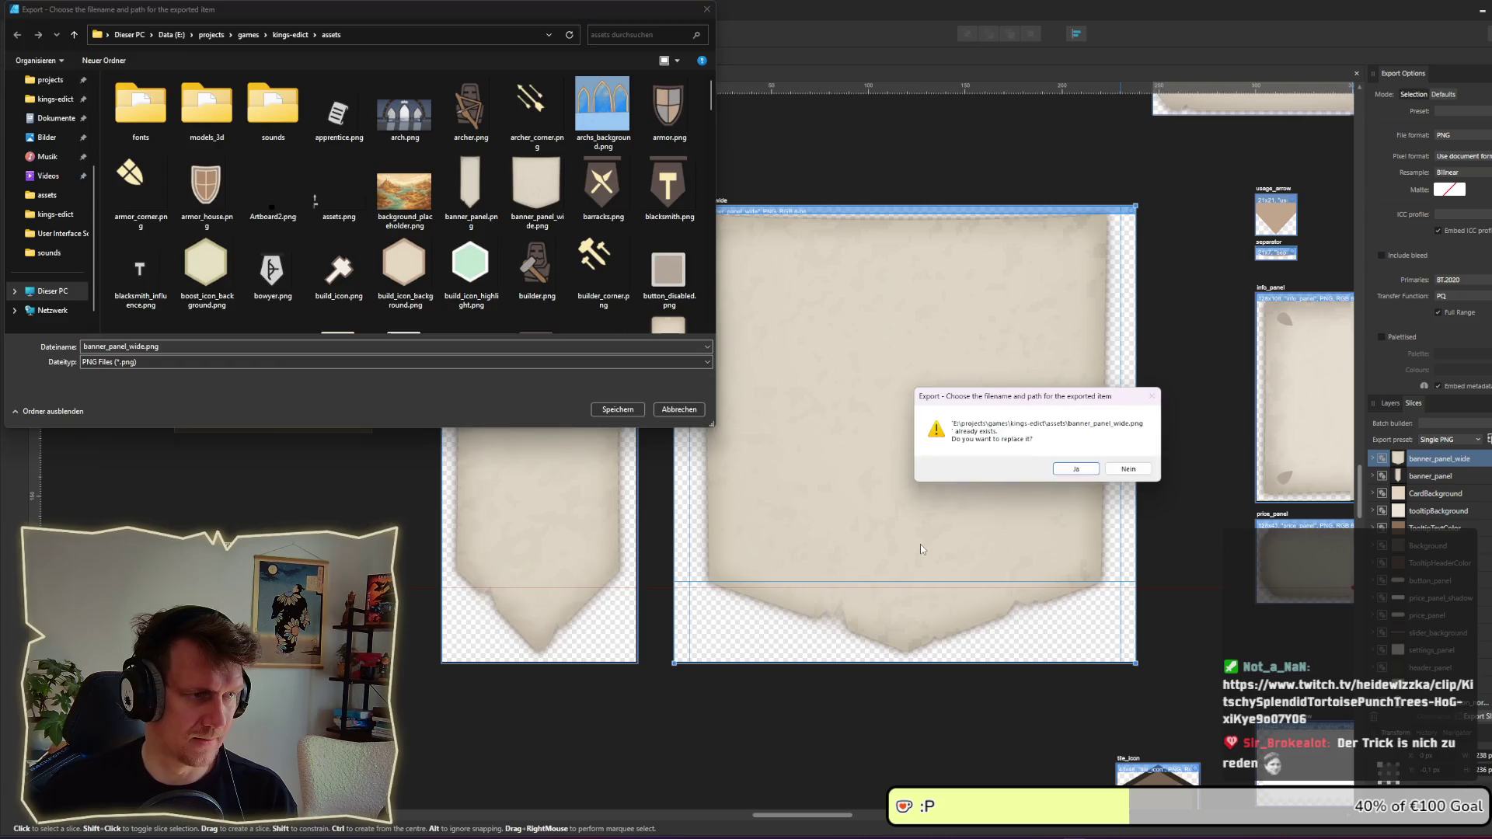
key(Return)
key(alt+Tab)
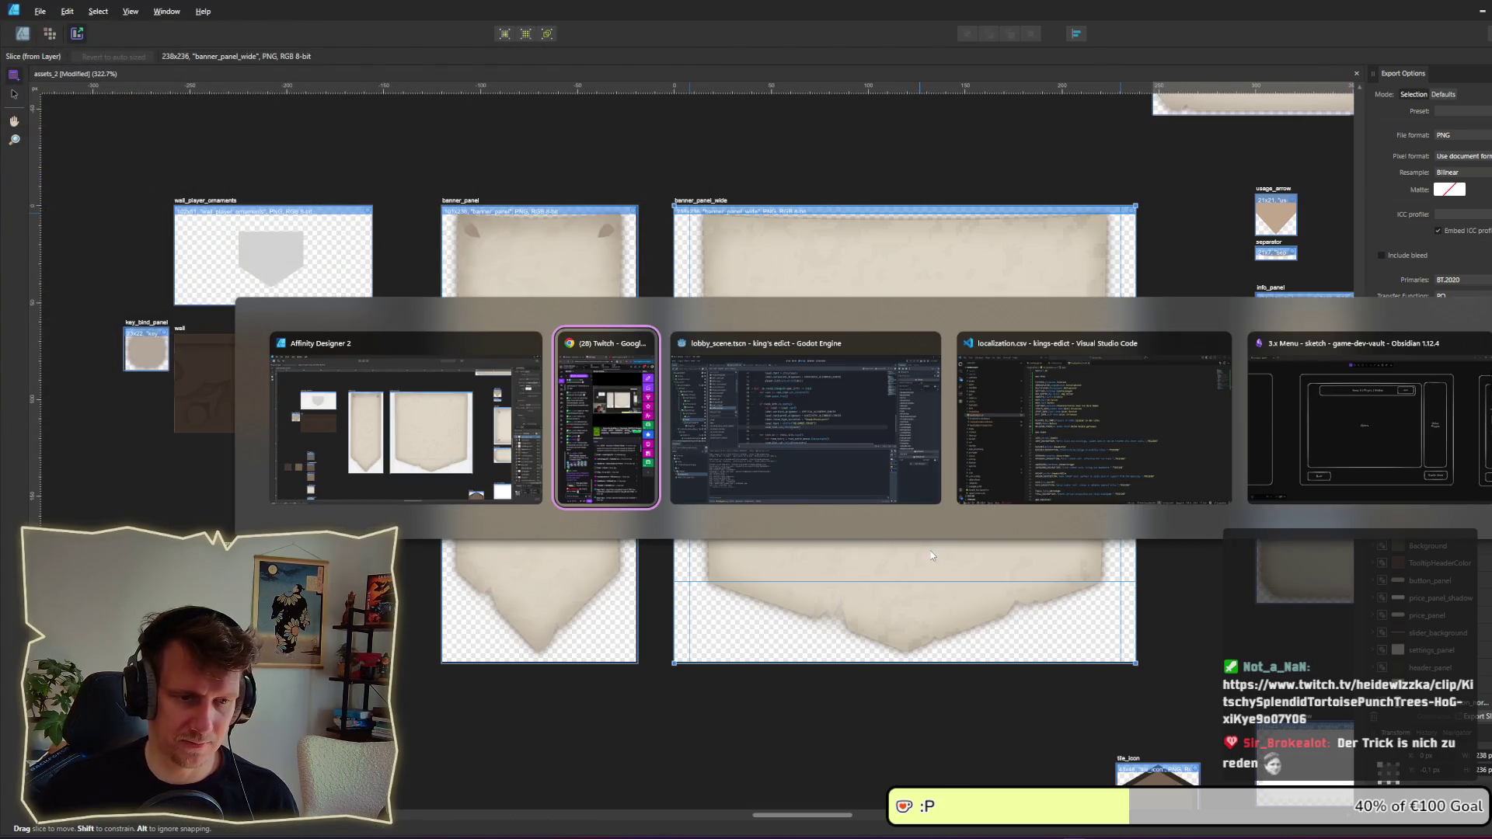
key(alt+Tab)
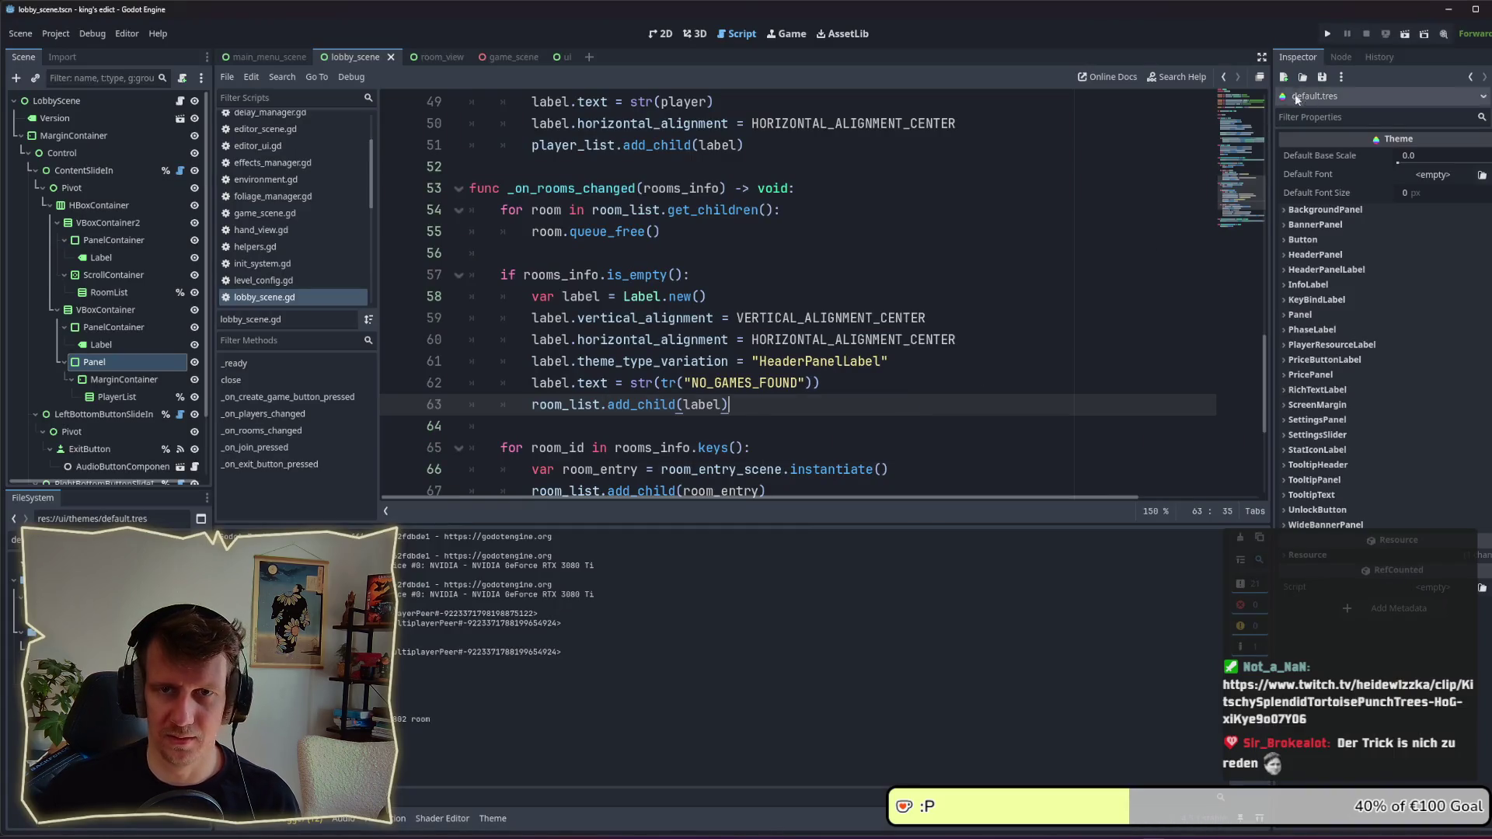
Step: Run the Godot project, check the new banner under Players in Lobby, then return to Affinity Designer
click(1327, 34)
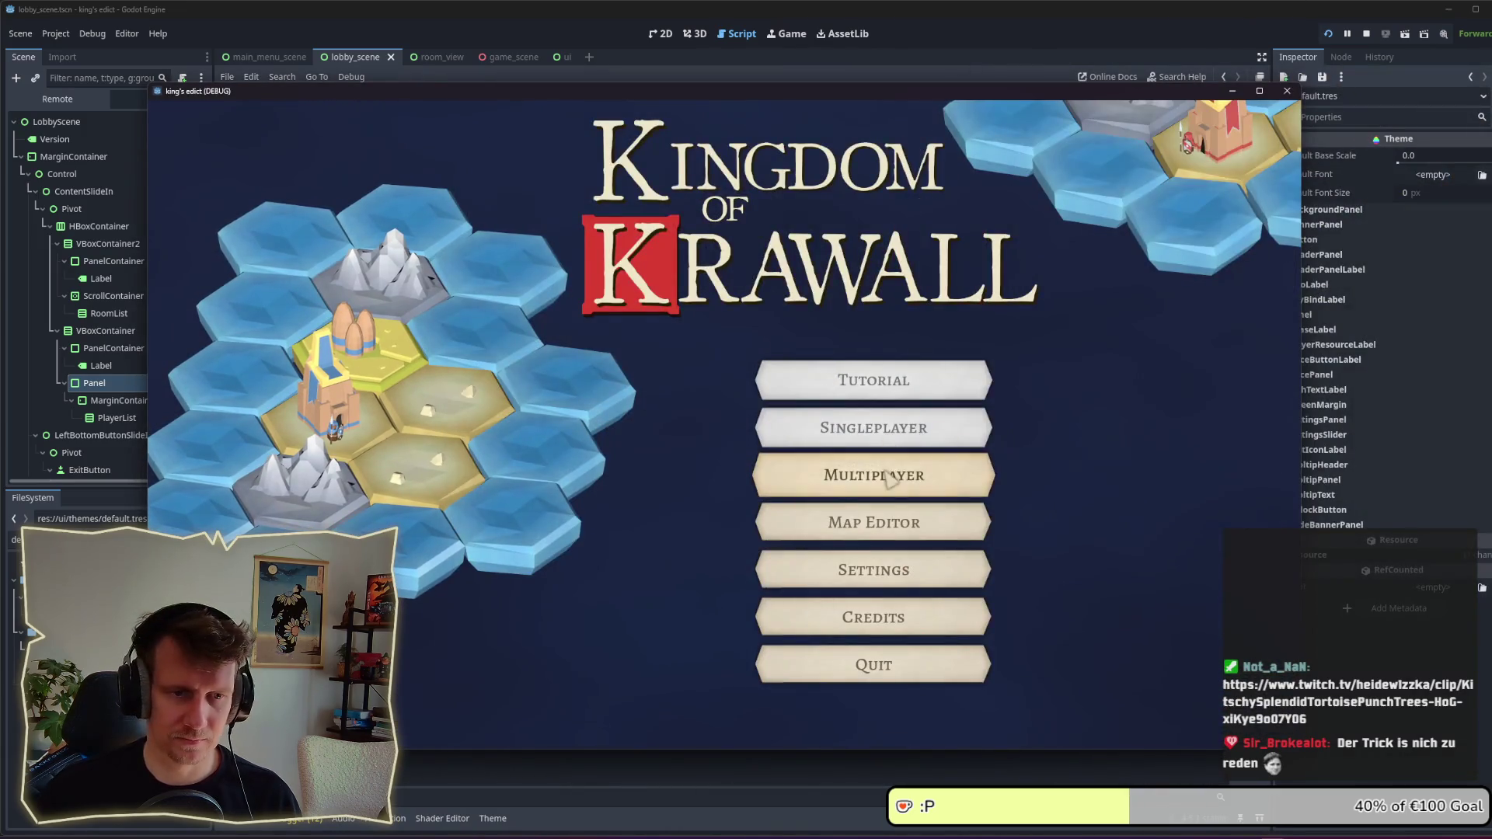
click(870, 474)
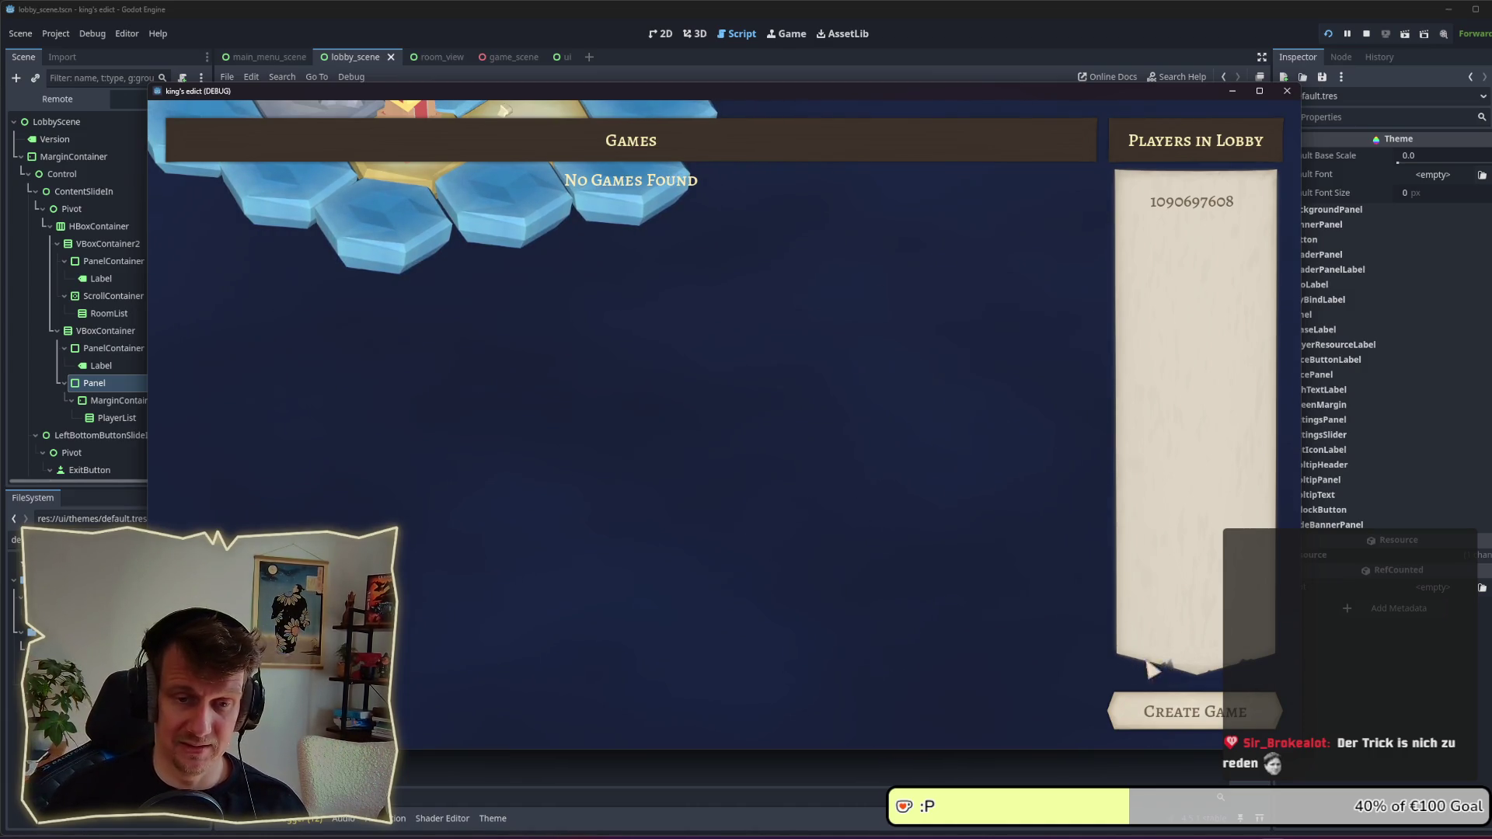
key(alt+Tab)
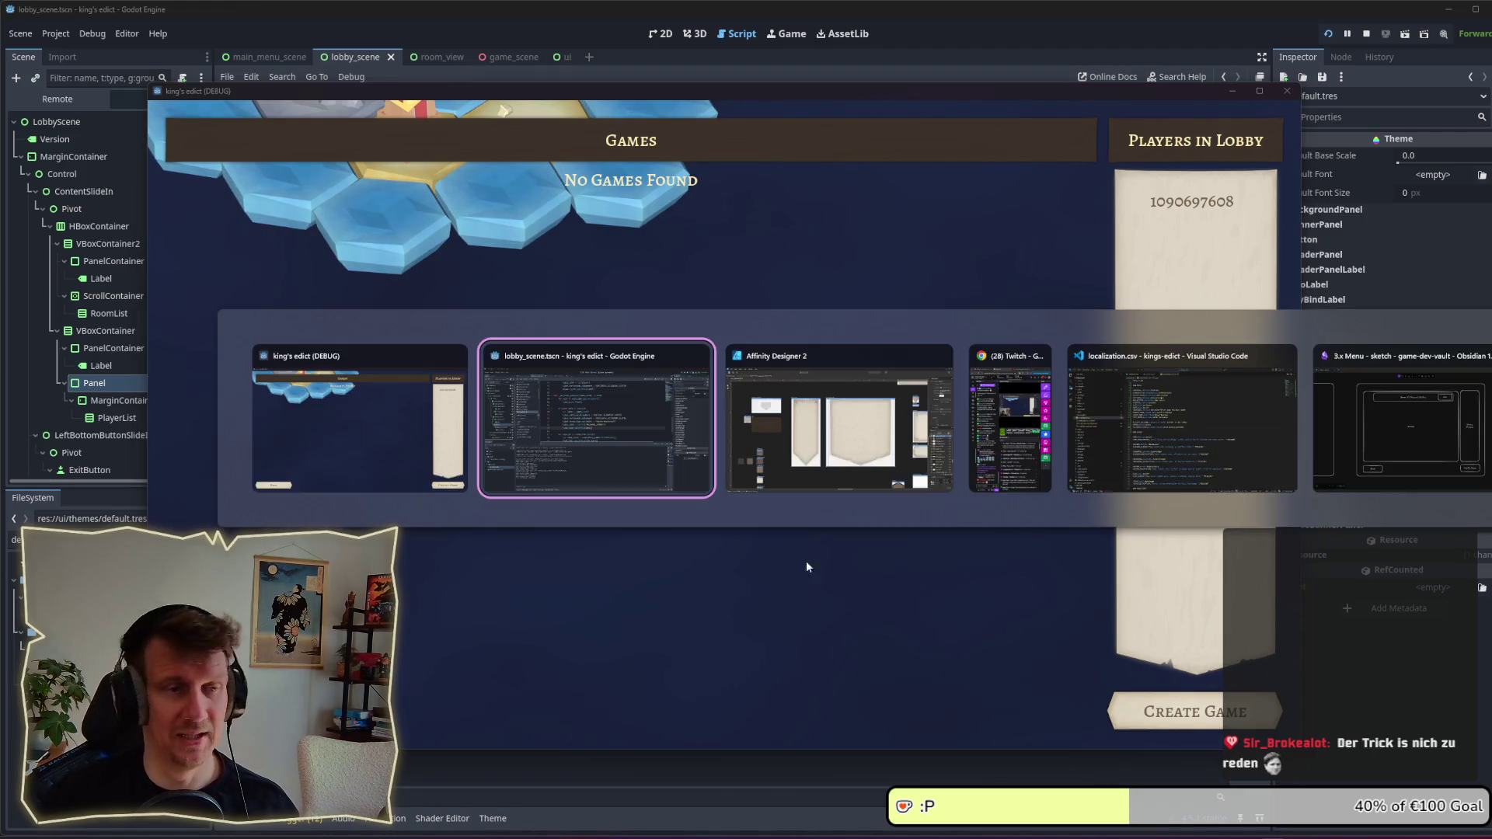
key(alt+Tab)
scroll(816, 533, up, 5)
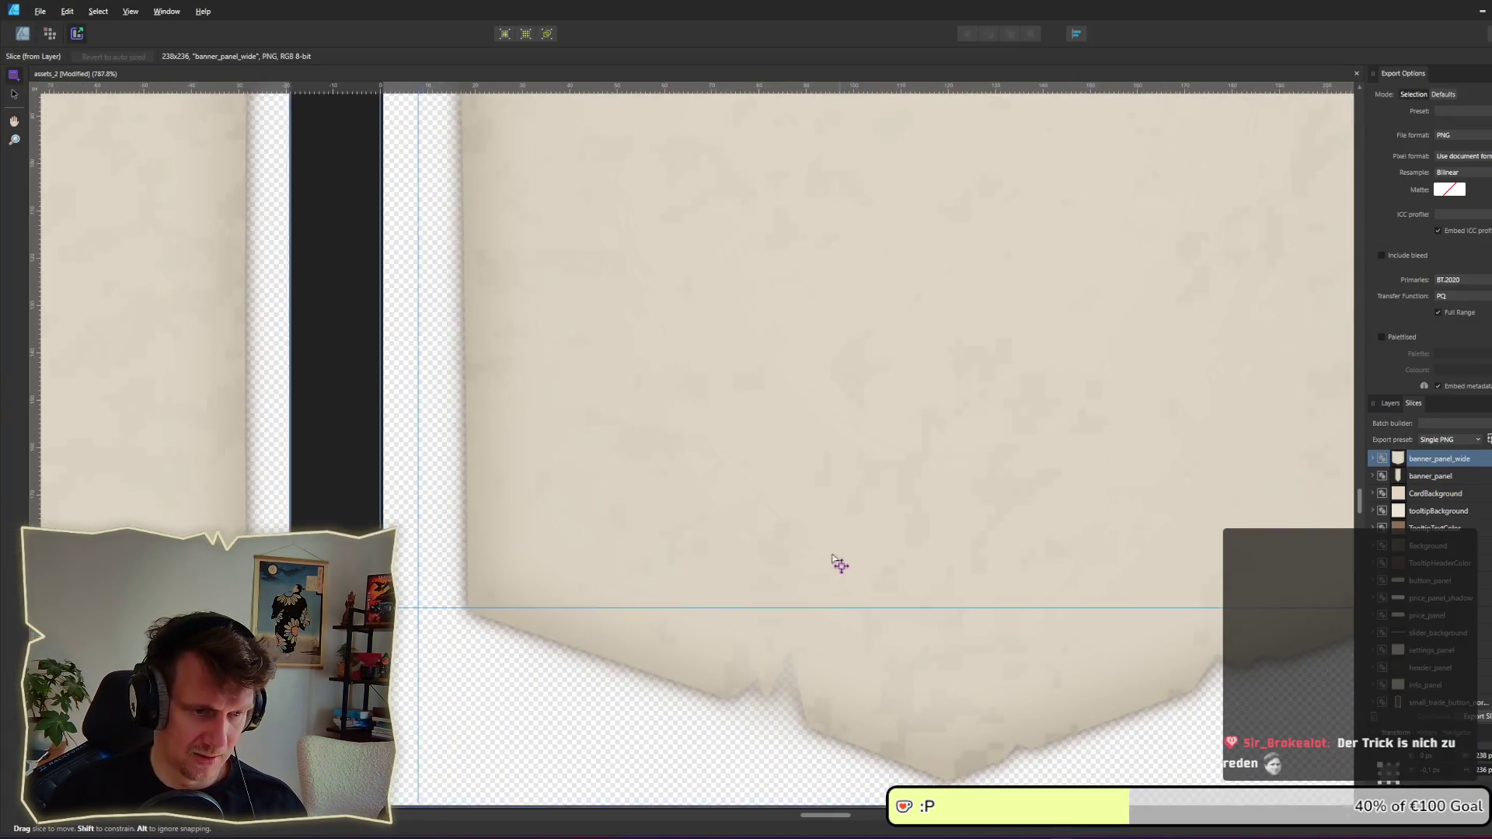
Step: Compare the banner with the running game, then go from the Export persona back to the Designer persona
scroll(537, 517, down, 4)
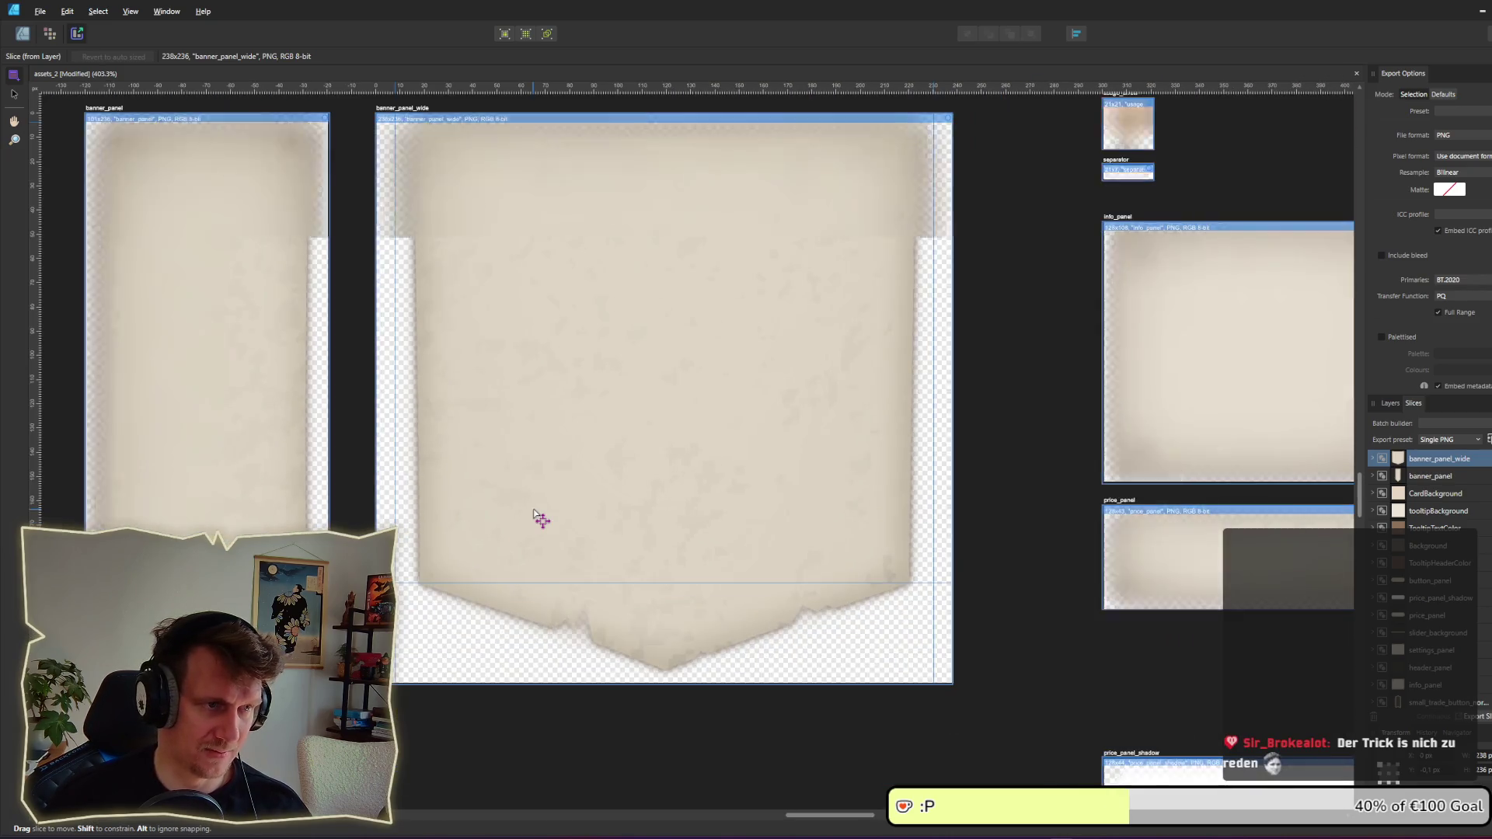
scroll(544, 536, up, 3)
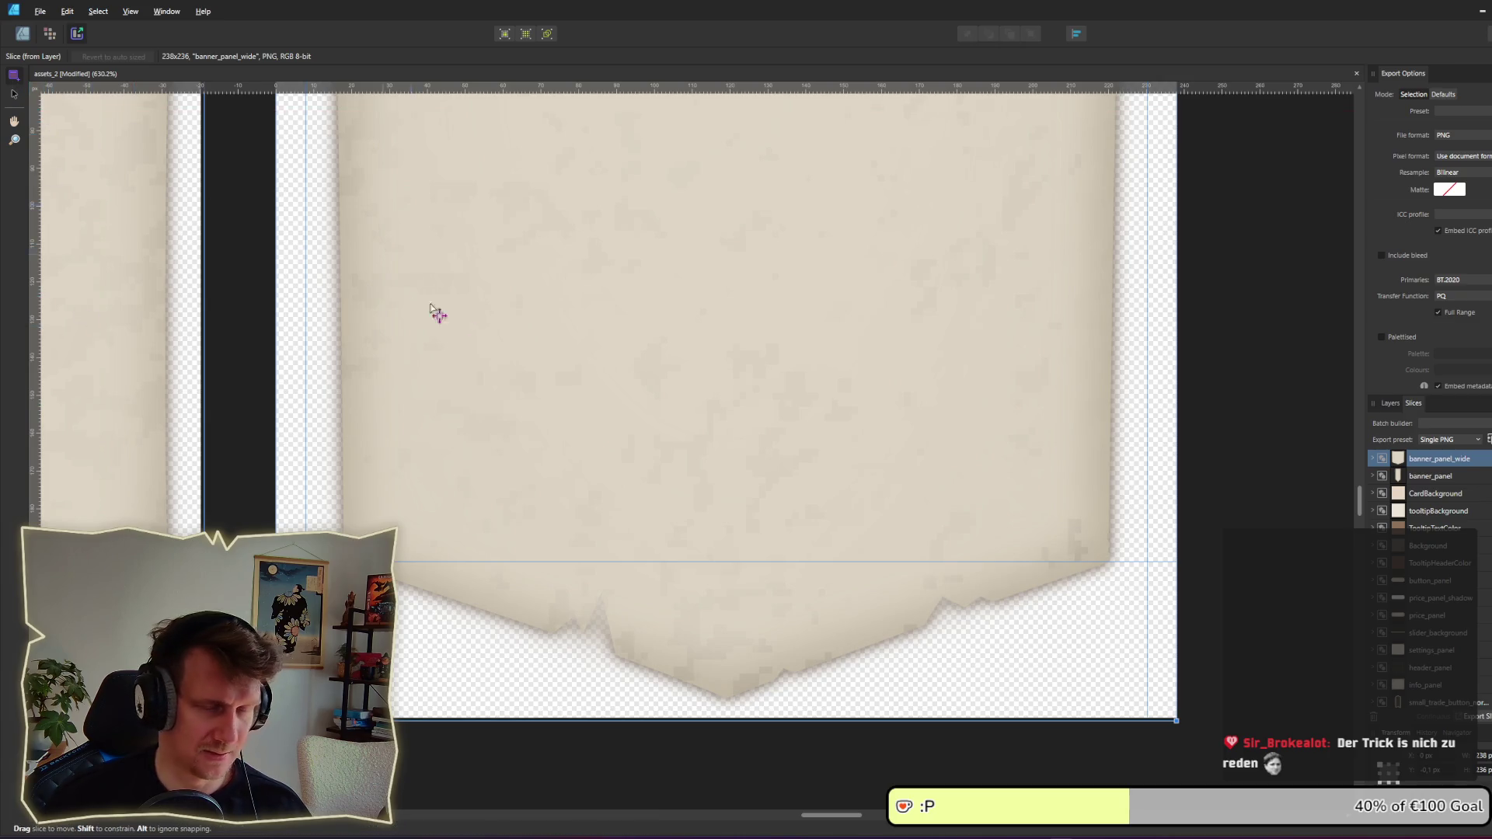
key(alt+Tab)
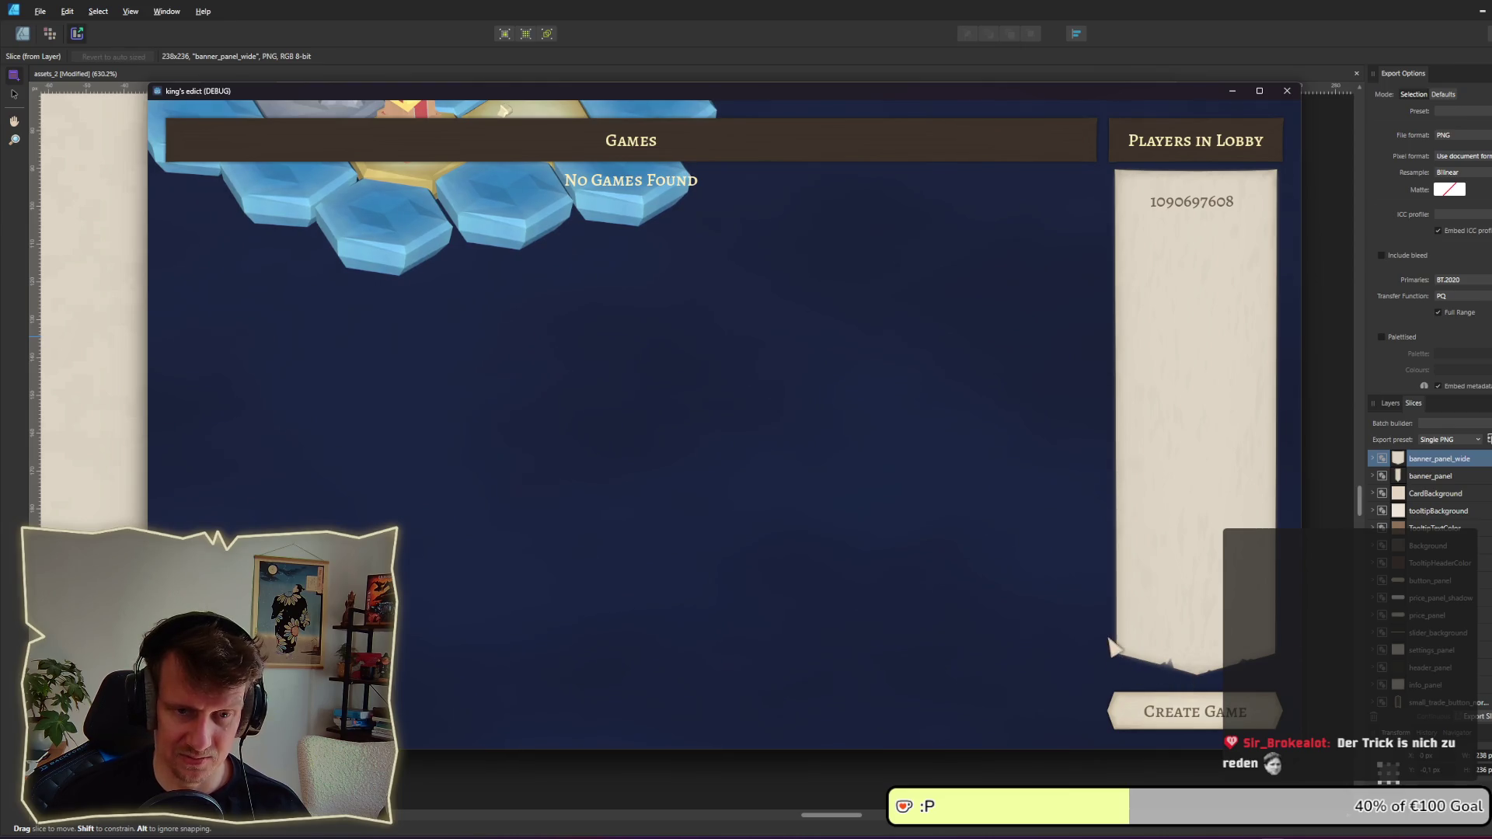
key(alt+Tab)
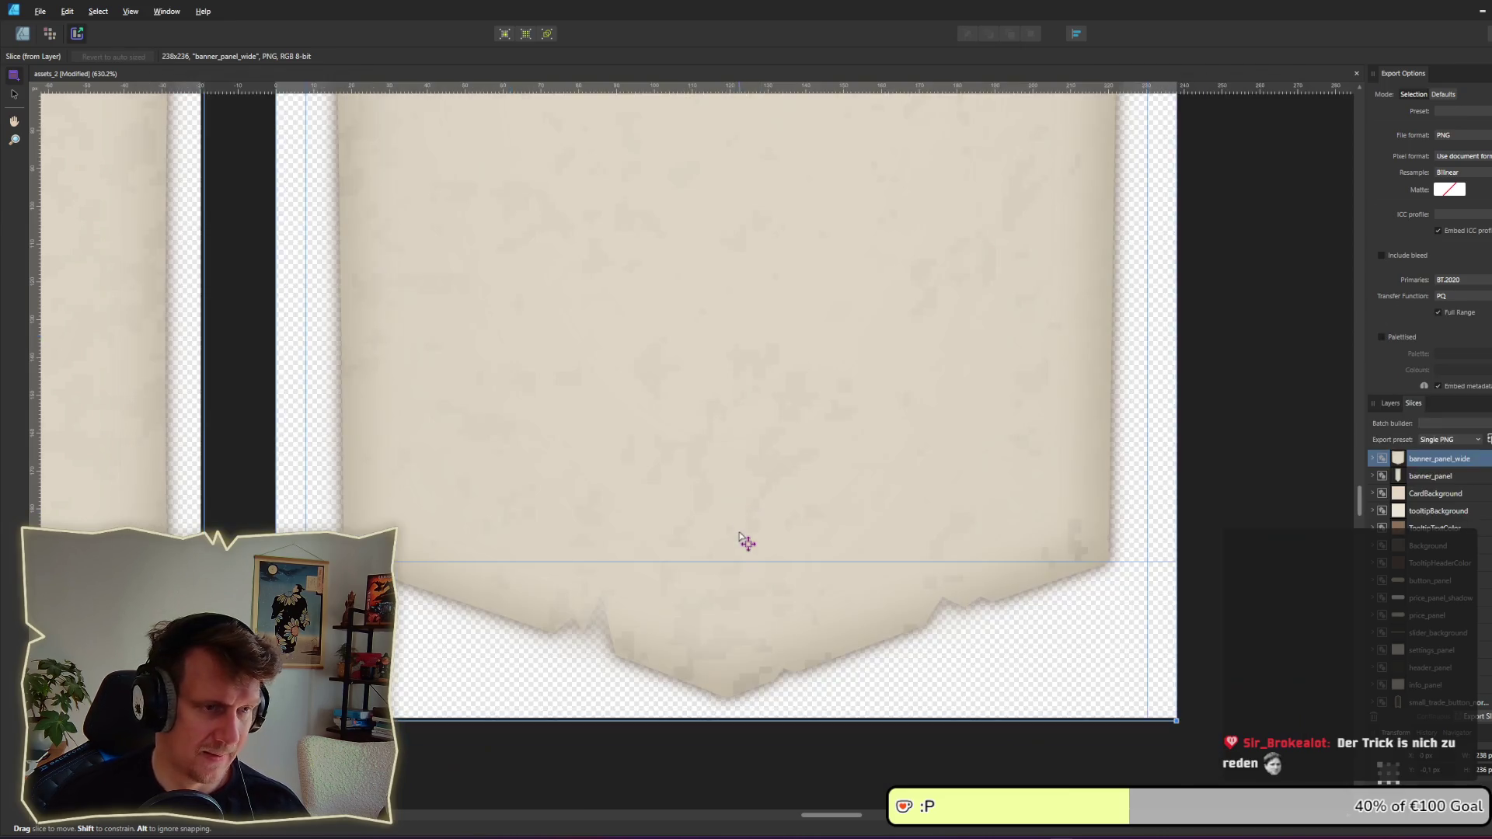
key(ctrl+r)
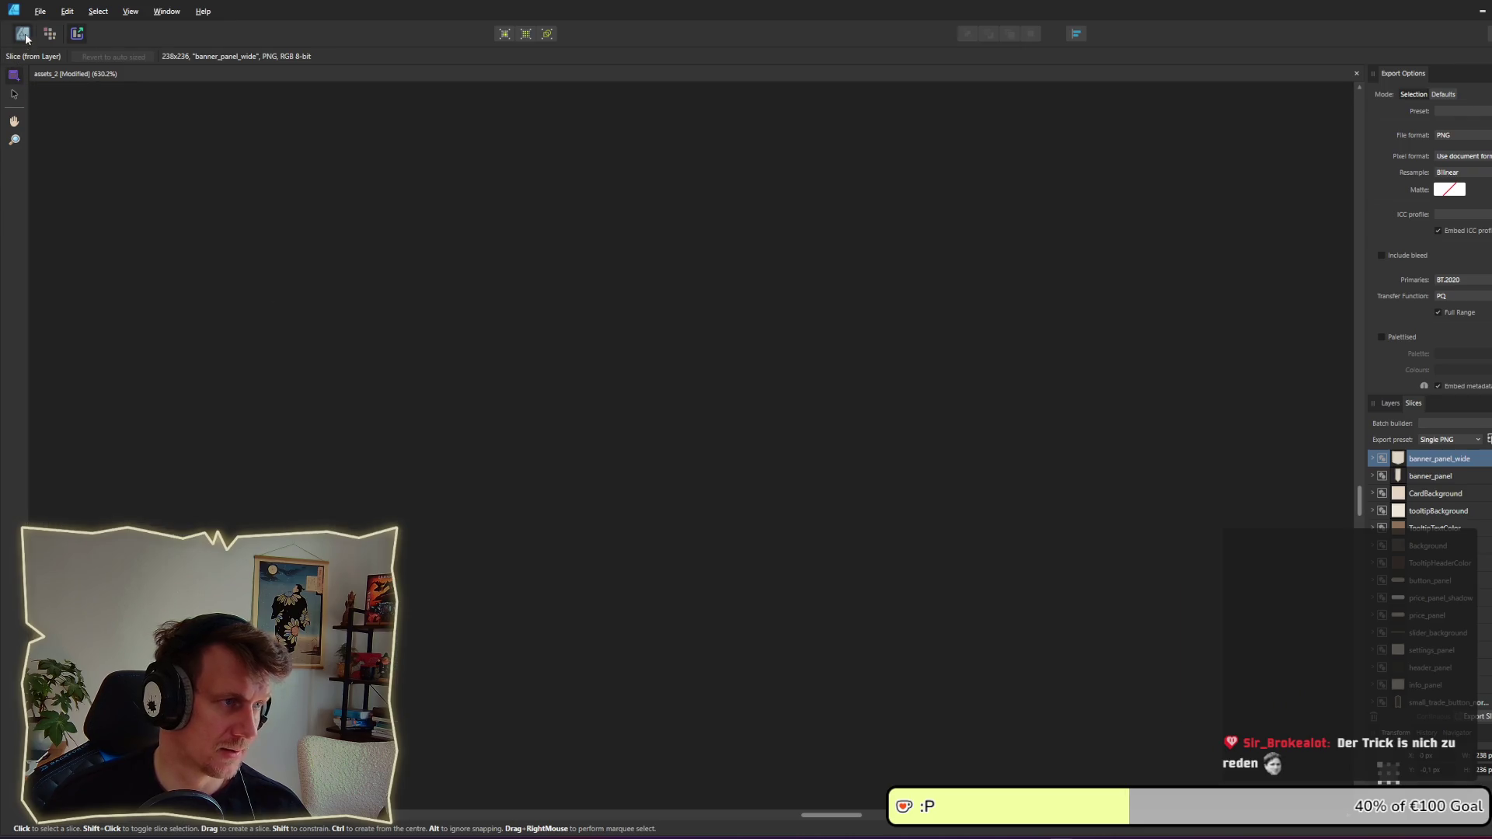
key(ctrl+1)
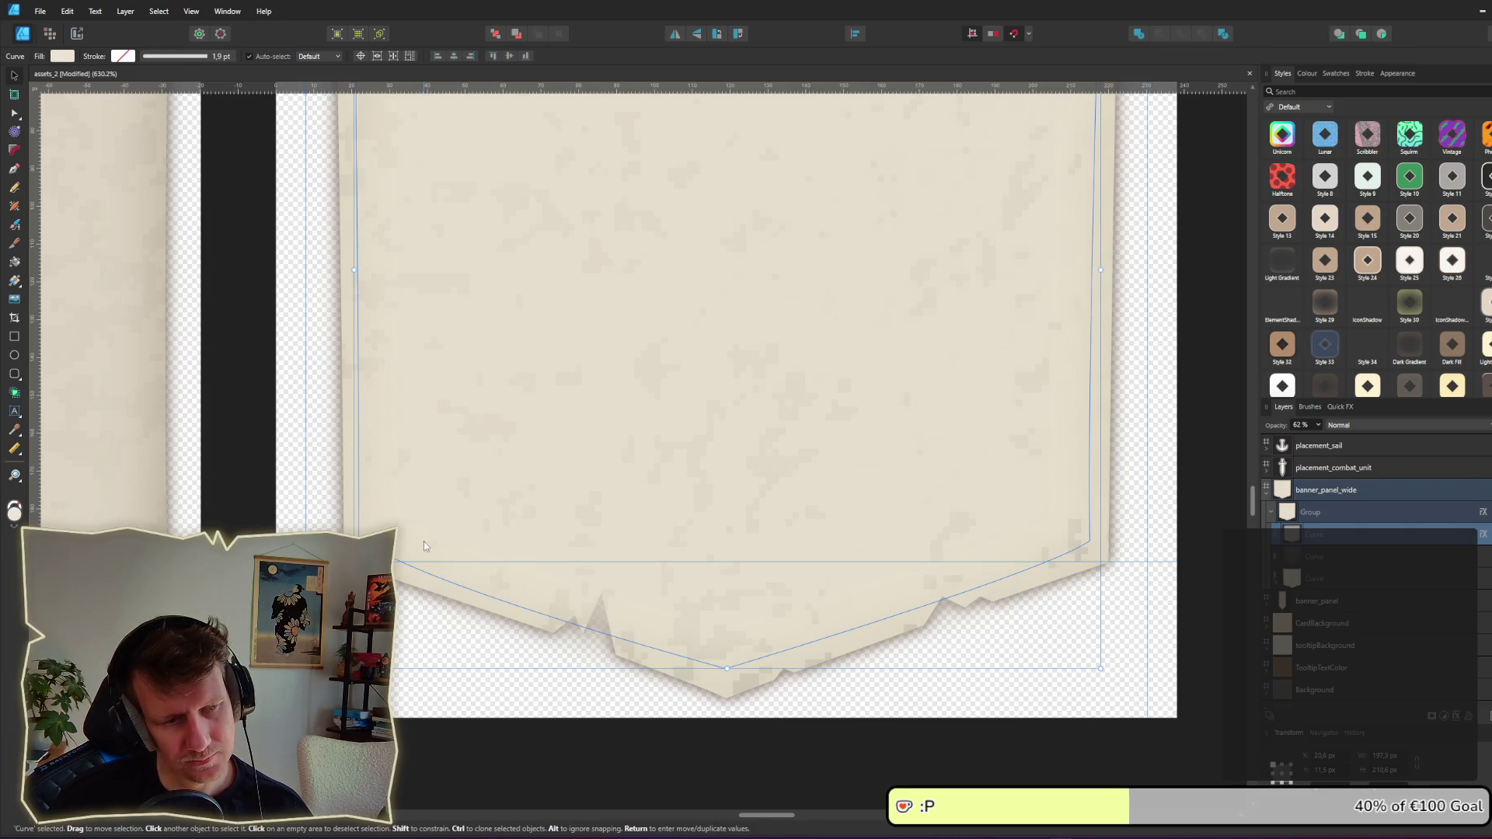
Step: Select the banner group's two Curve layers and marquee their bottom-edge nodes with the Node Tool
click(1321, 556)
click(1324, 580)
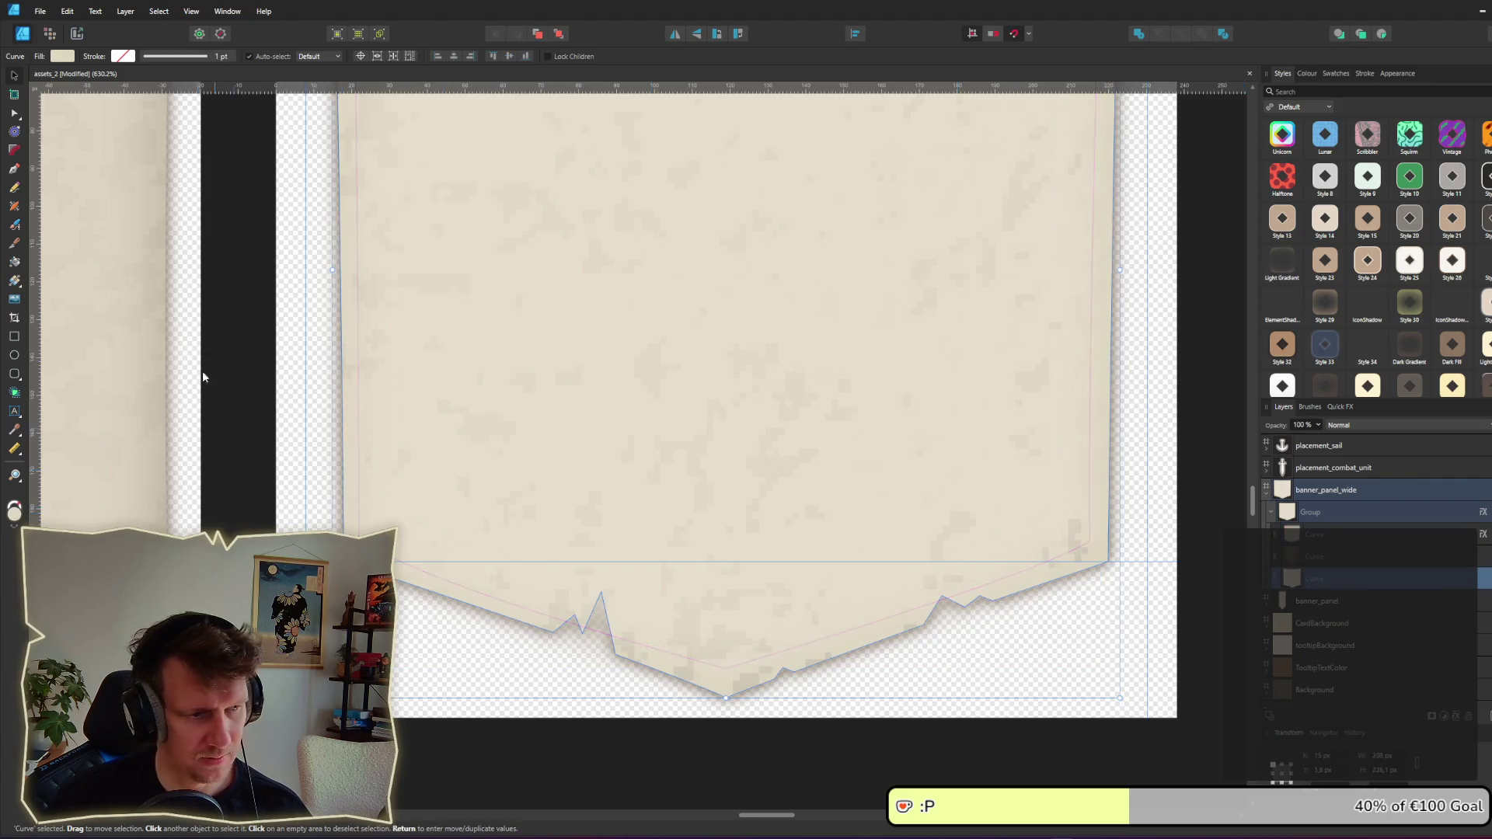
click(17, 118)
click(66, 113)
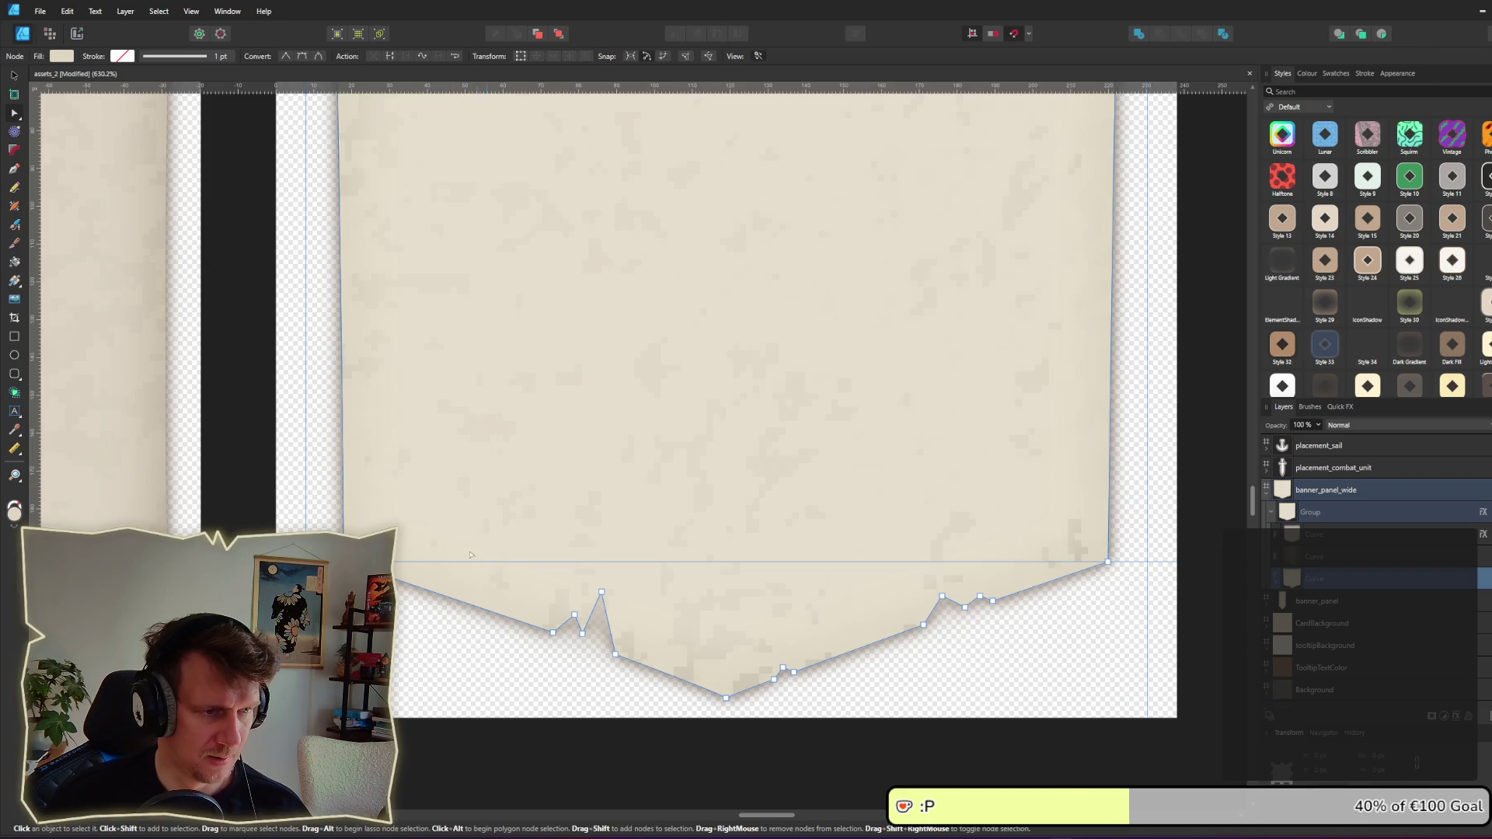
mouse_move(283, 492)
mouse_down()
mouse_move(382, 531)
mouse_move(1206, 584)
mouse_move(1186, 574)
mouse_move(1189, 708)
mouse_up()
Step: Undo and redo the last bottom-edge edit, deselect the curve, and compare with the running game
click(13, 75)
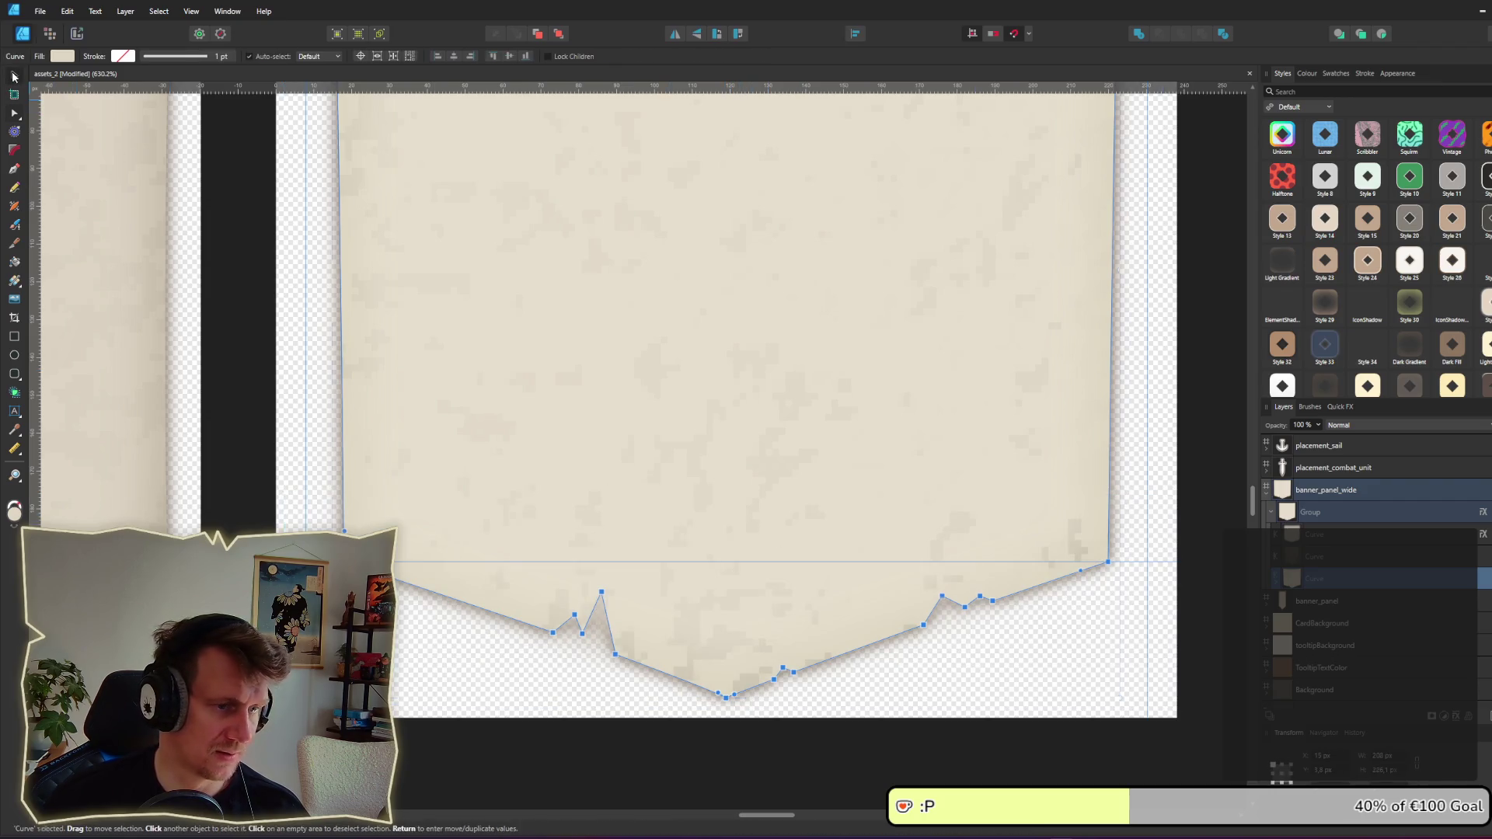
click(21, 114)
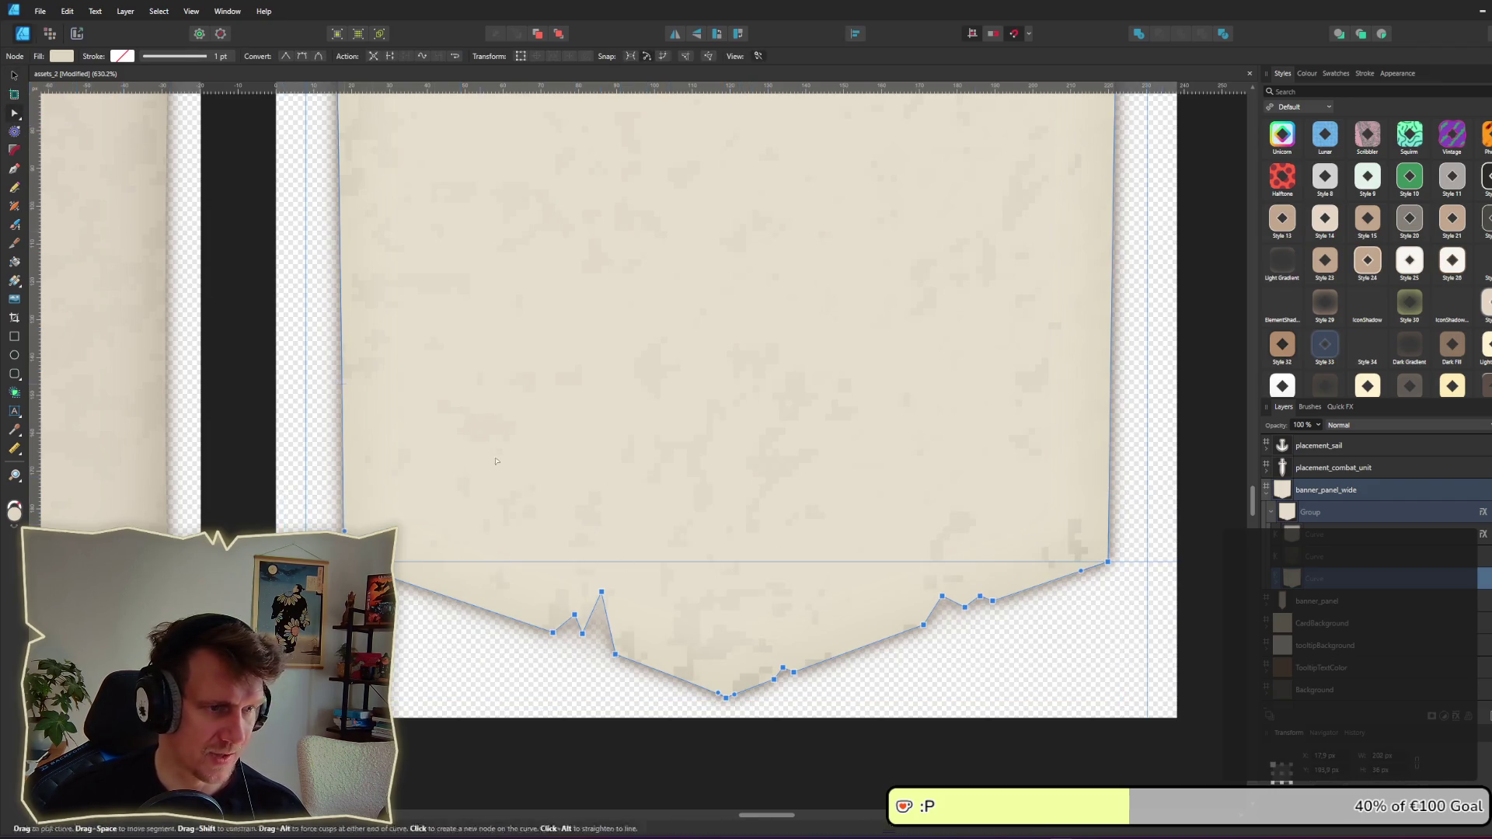
key(ctrl+z)
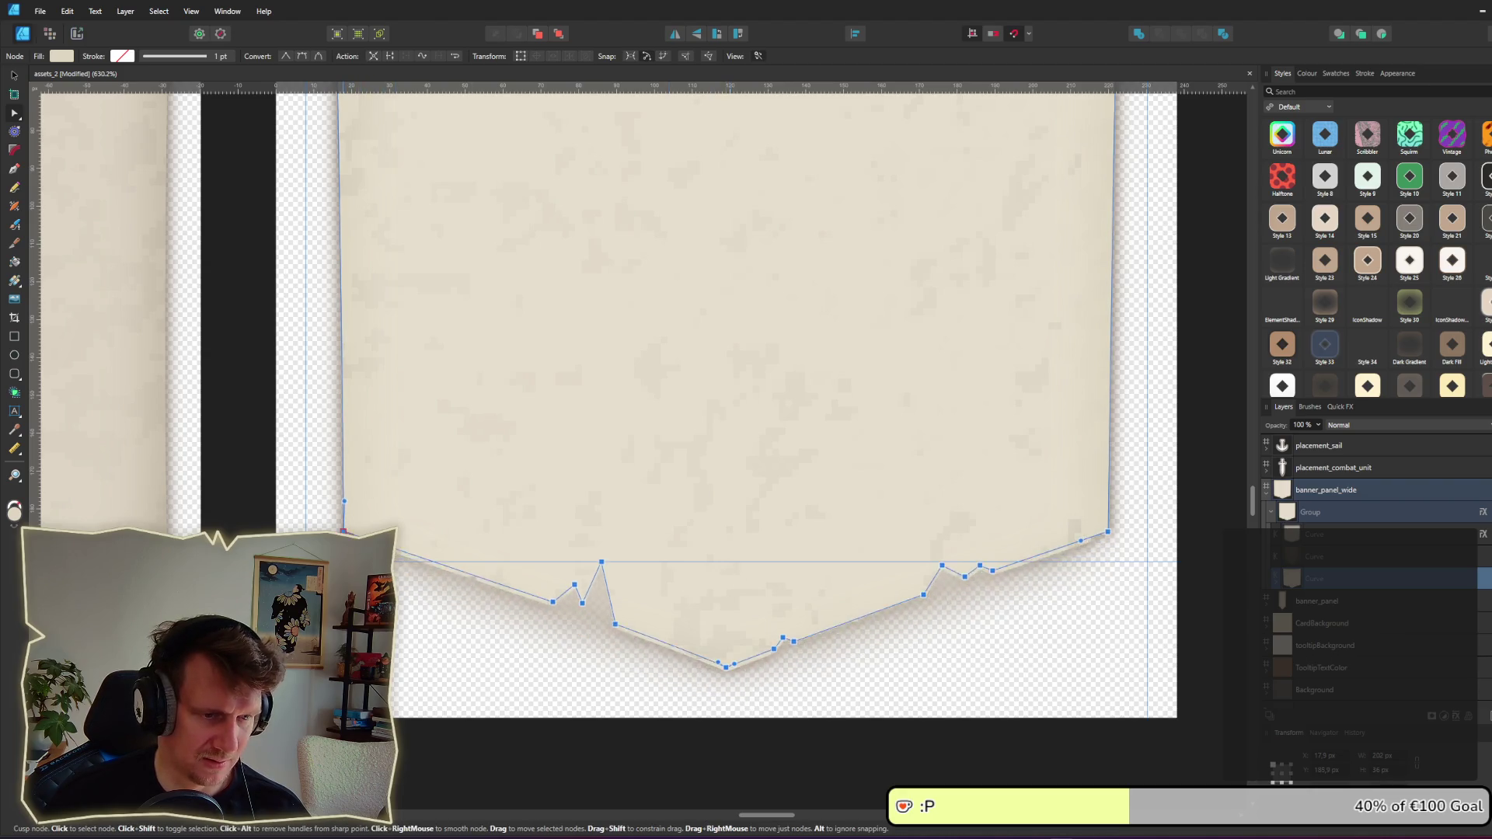
key(ctrl+shift+z)
click(1084, 603)
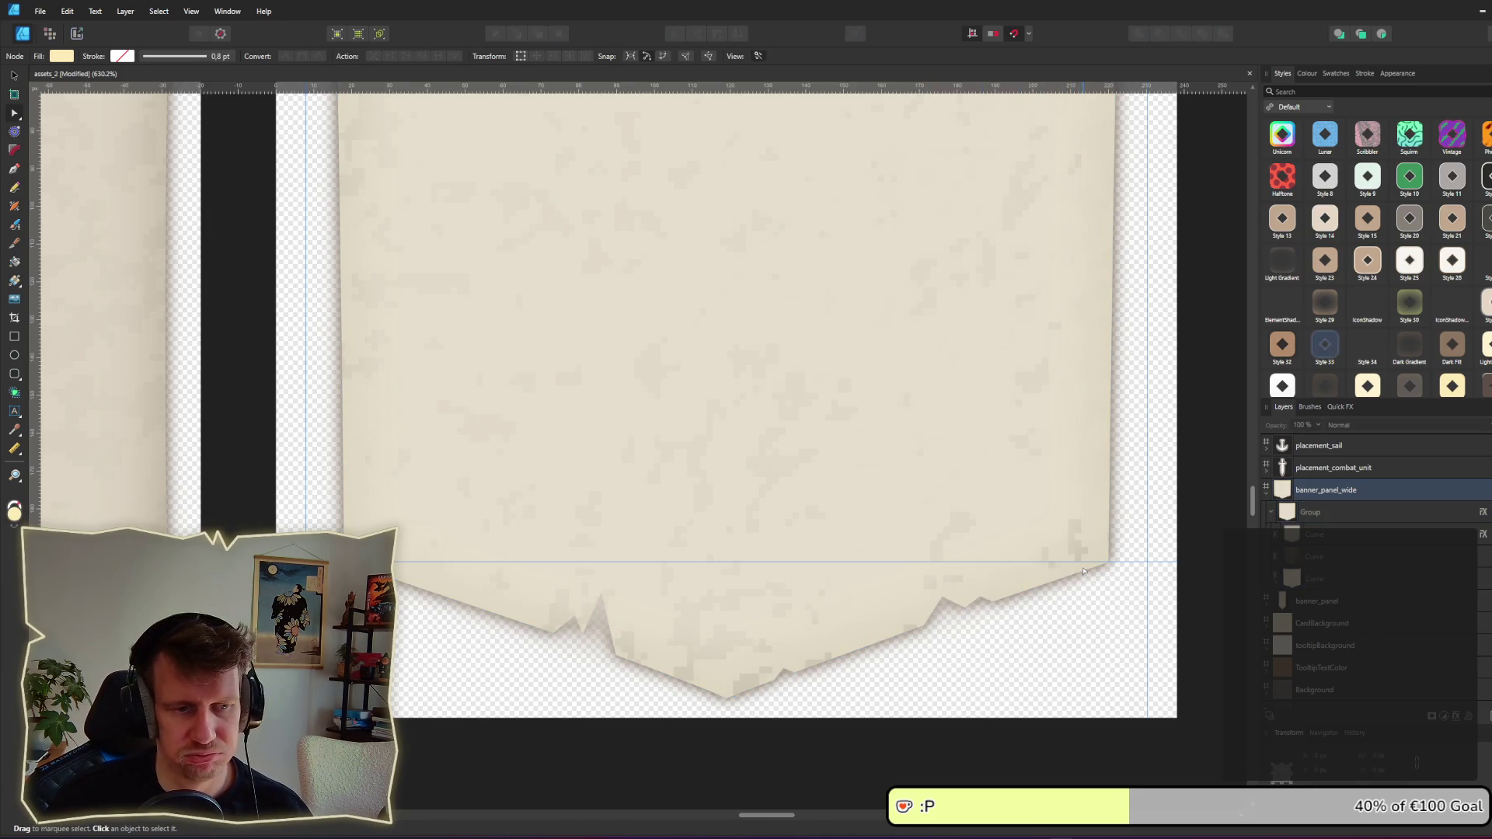
key(alt+Tab)
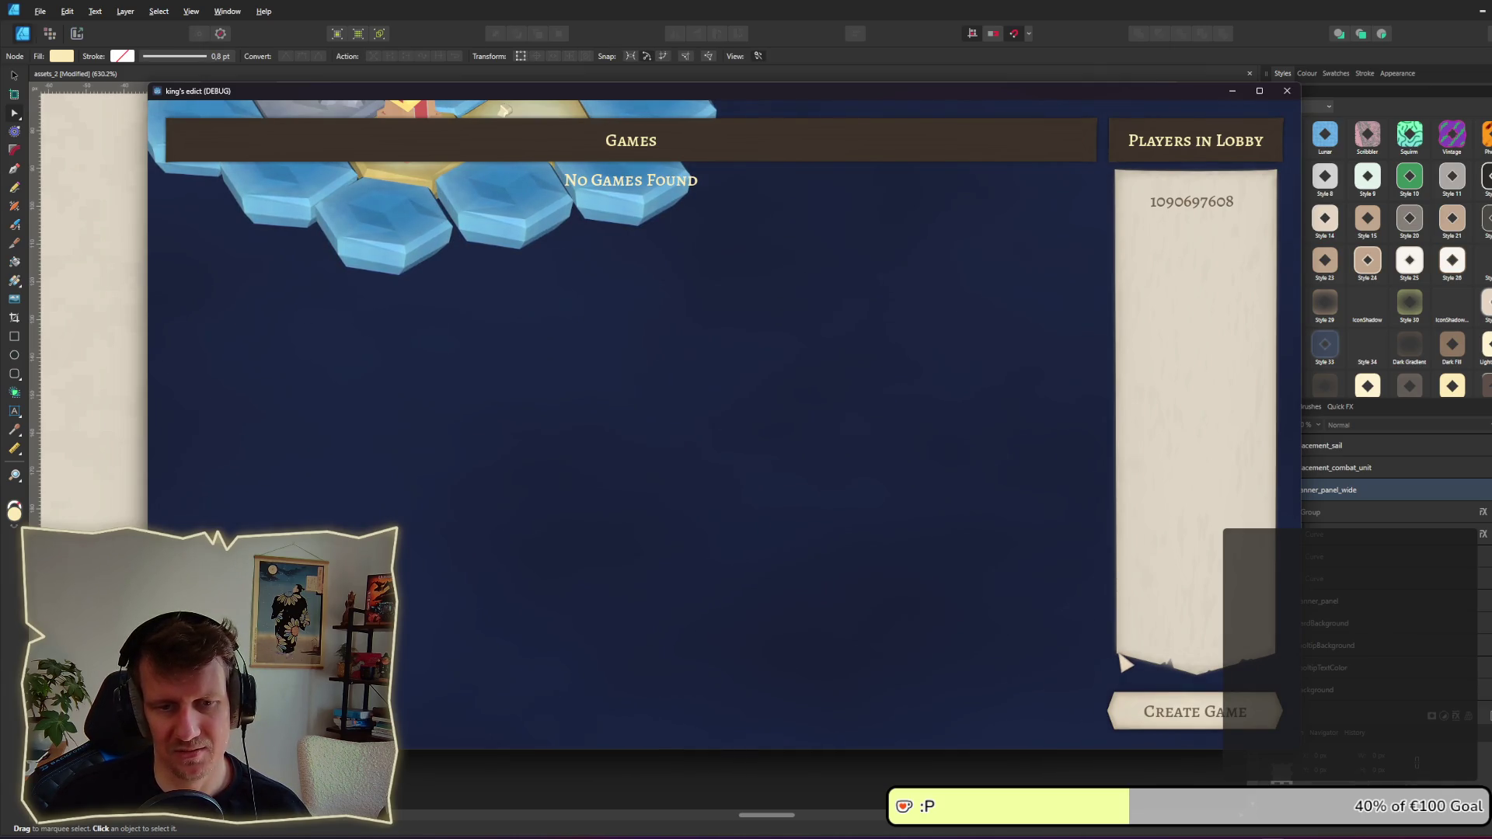
key(alt+Tab)
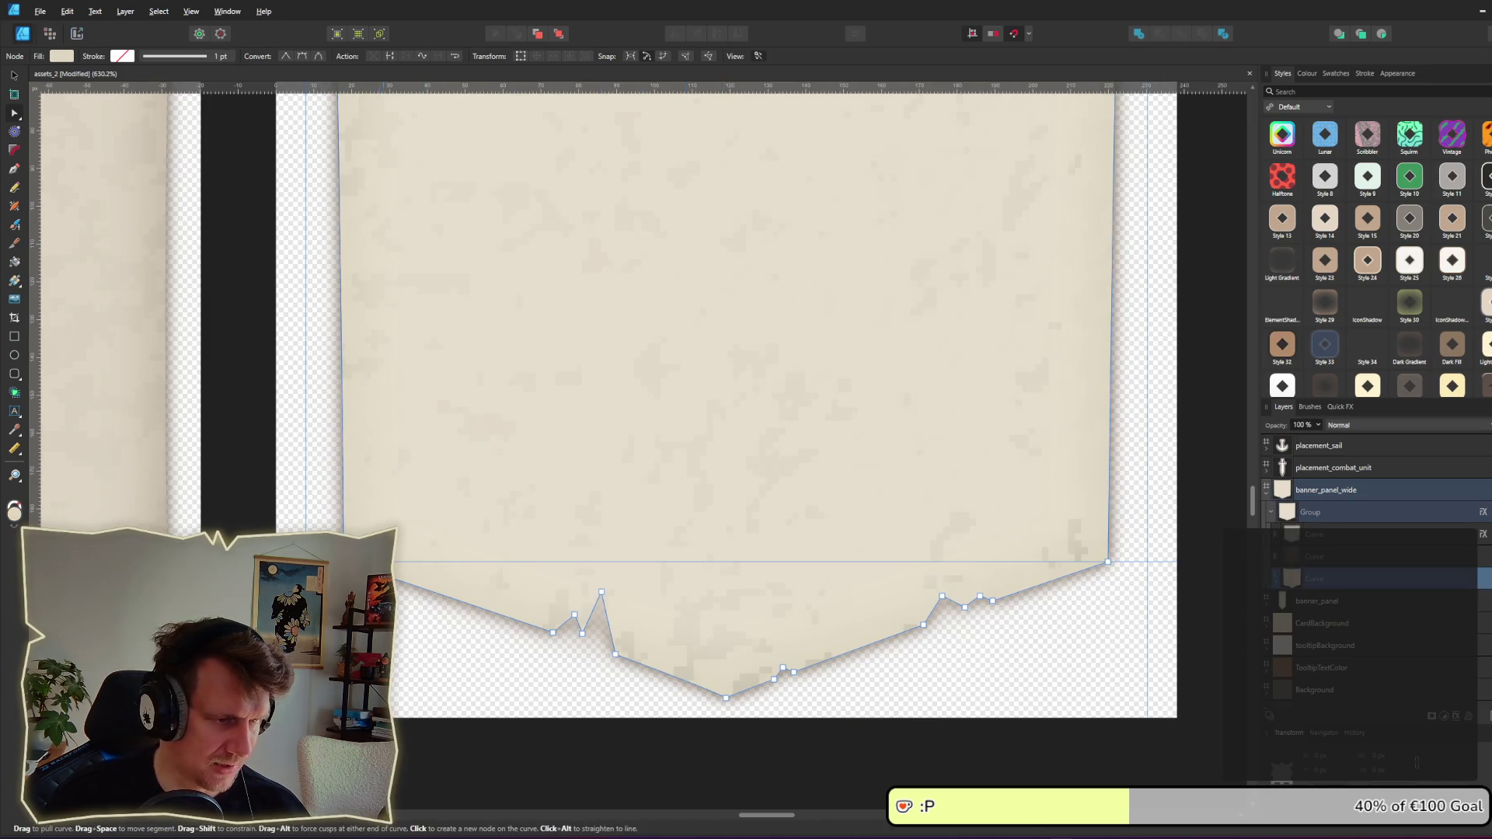
Step: Drag the curve's lower-left corner node onto the guide, raise a small peak, and delete an extra node
scroll(346, 564, up, 2)
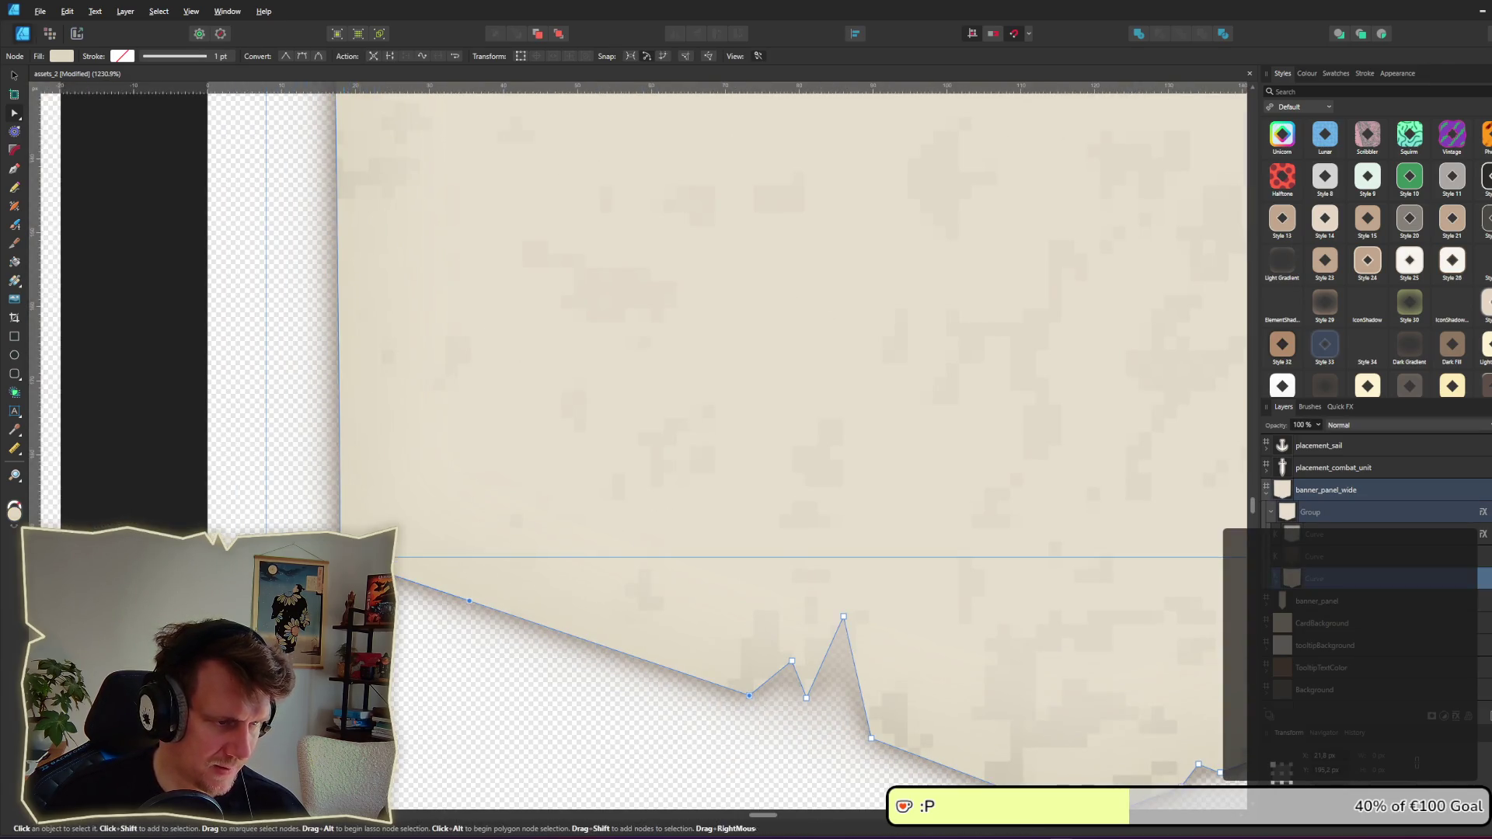
key(Escape)
scroll(455, 557, down, 3)
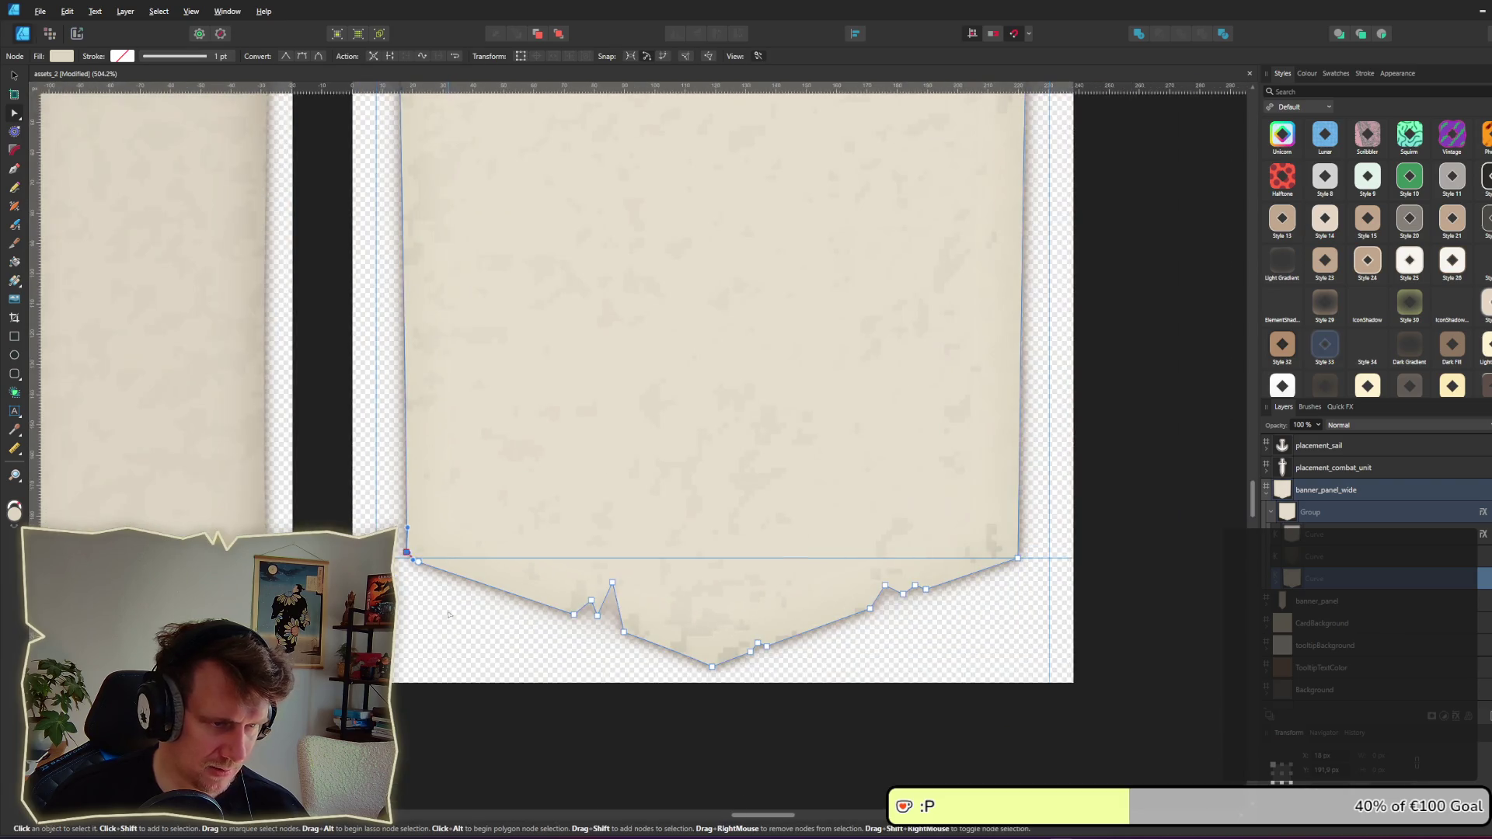
scroll(428, 629, up, 3)
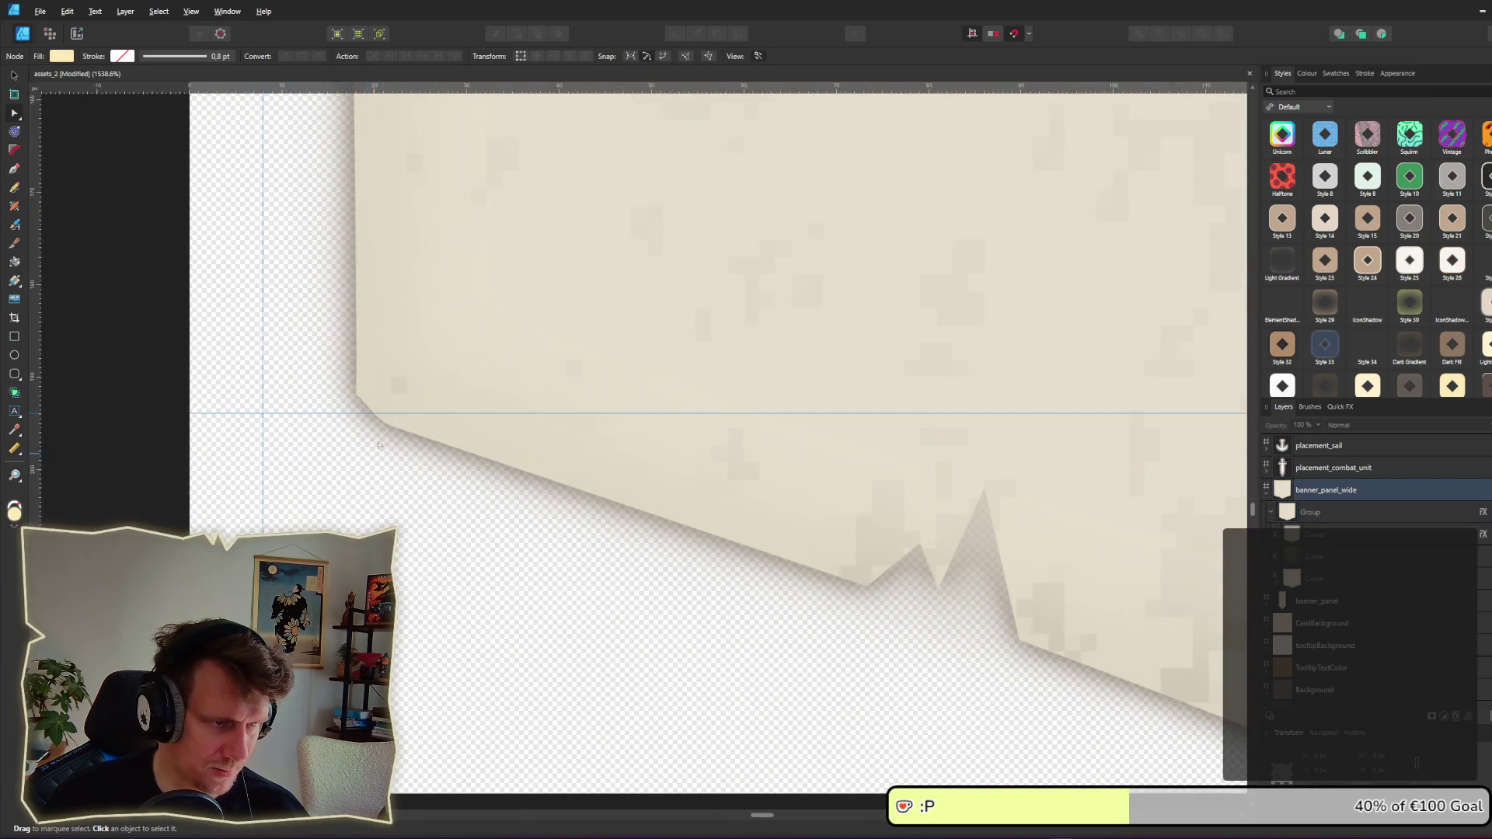
click(414, 441)
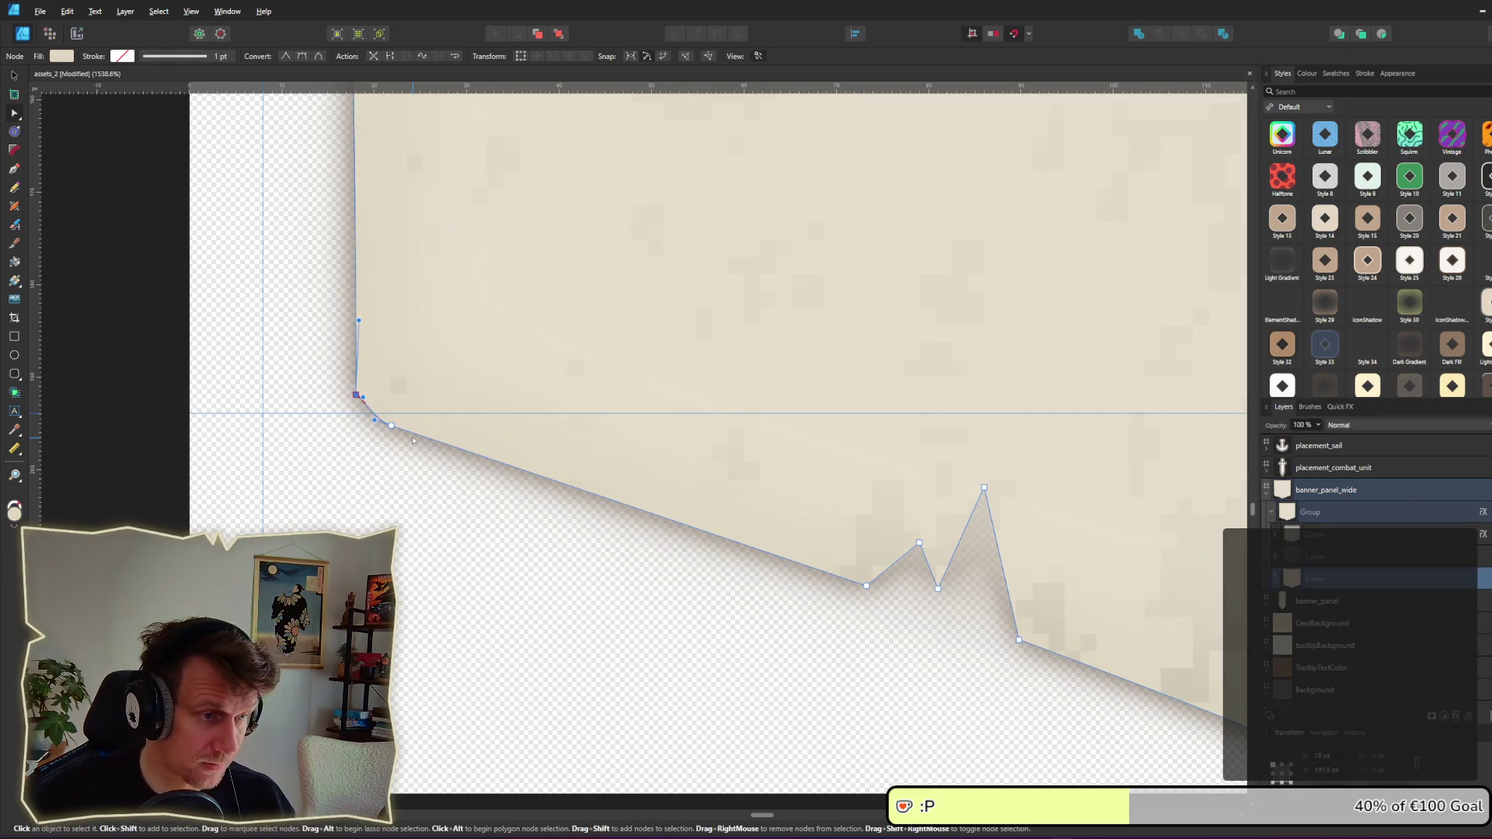
drag(356, 395, 354, 414)
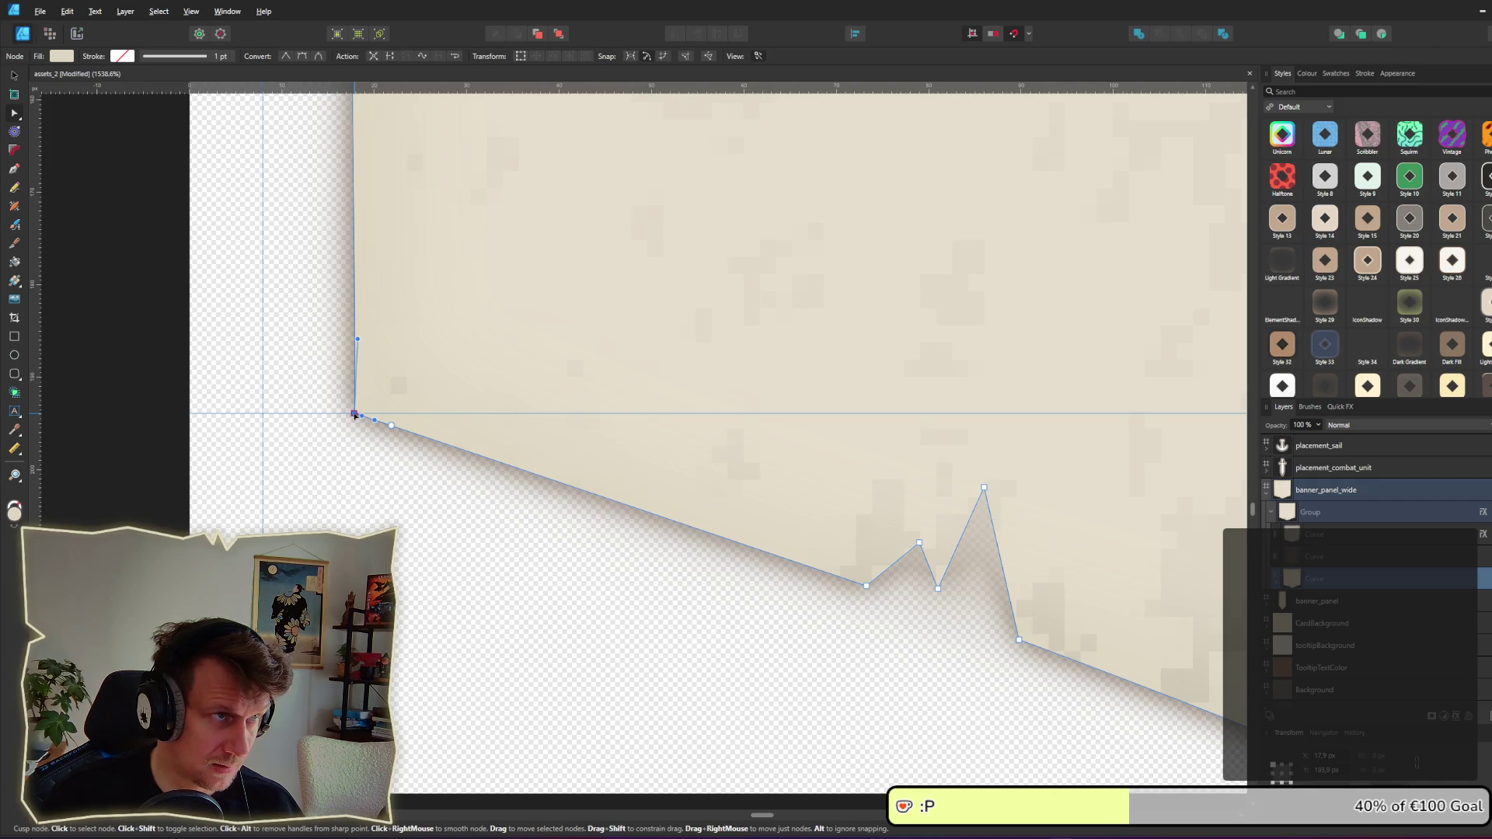
click(392, 427)
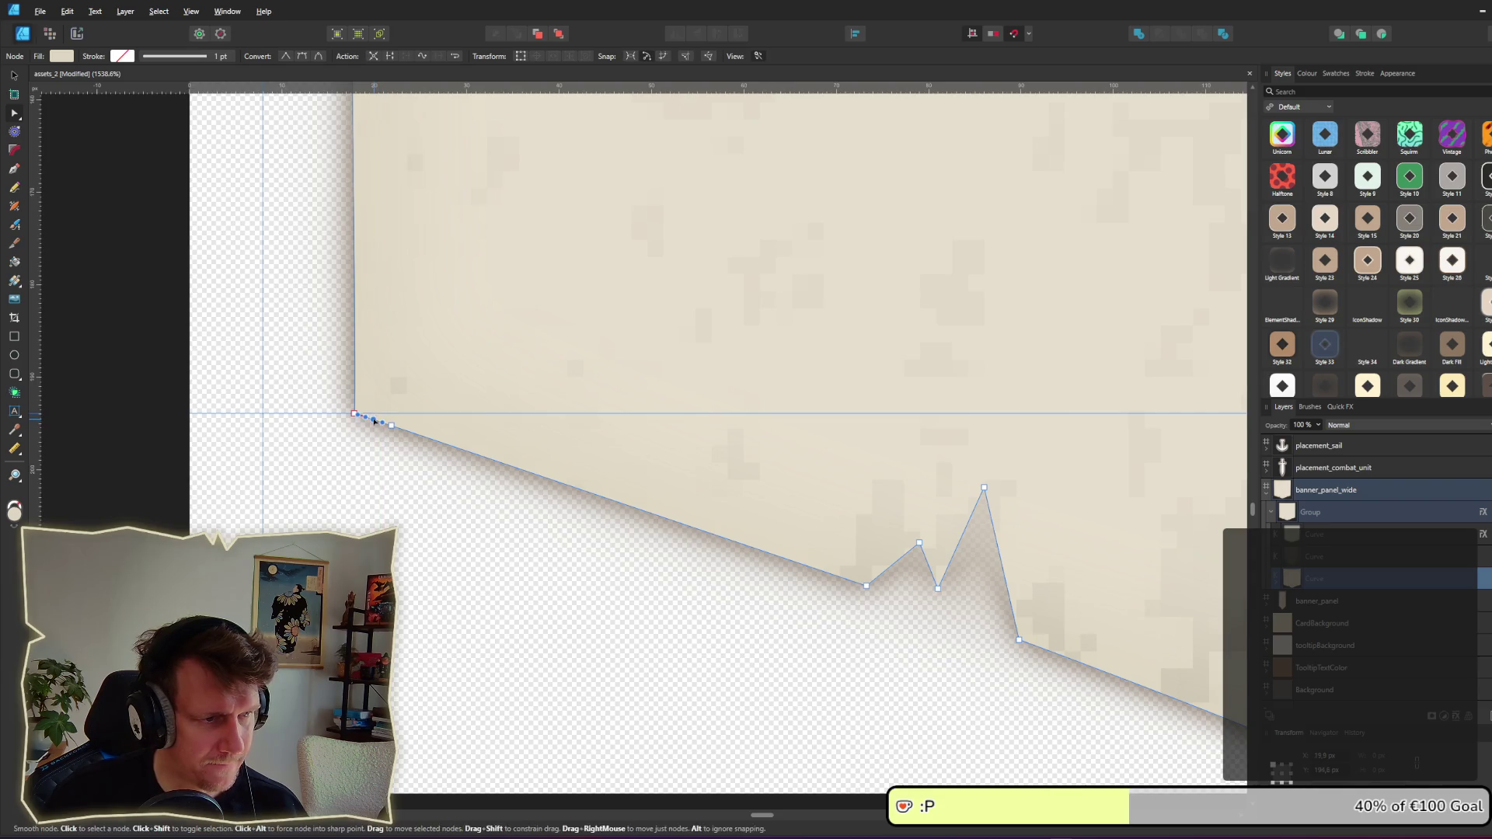
mouse_move(374, 422)
mouse_down()
mouse_move(380, 404)
mouse_move(355, 390)
mouse_up()
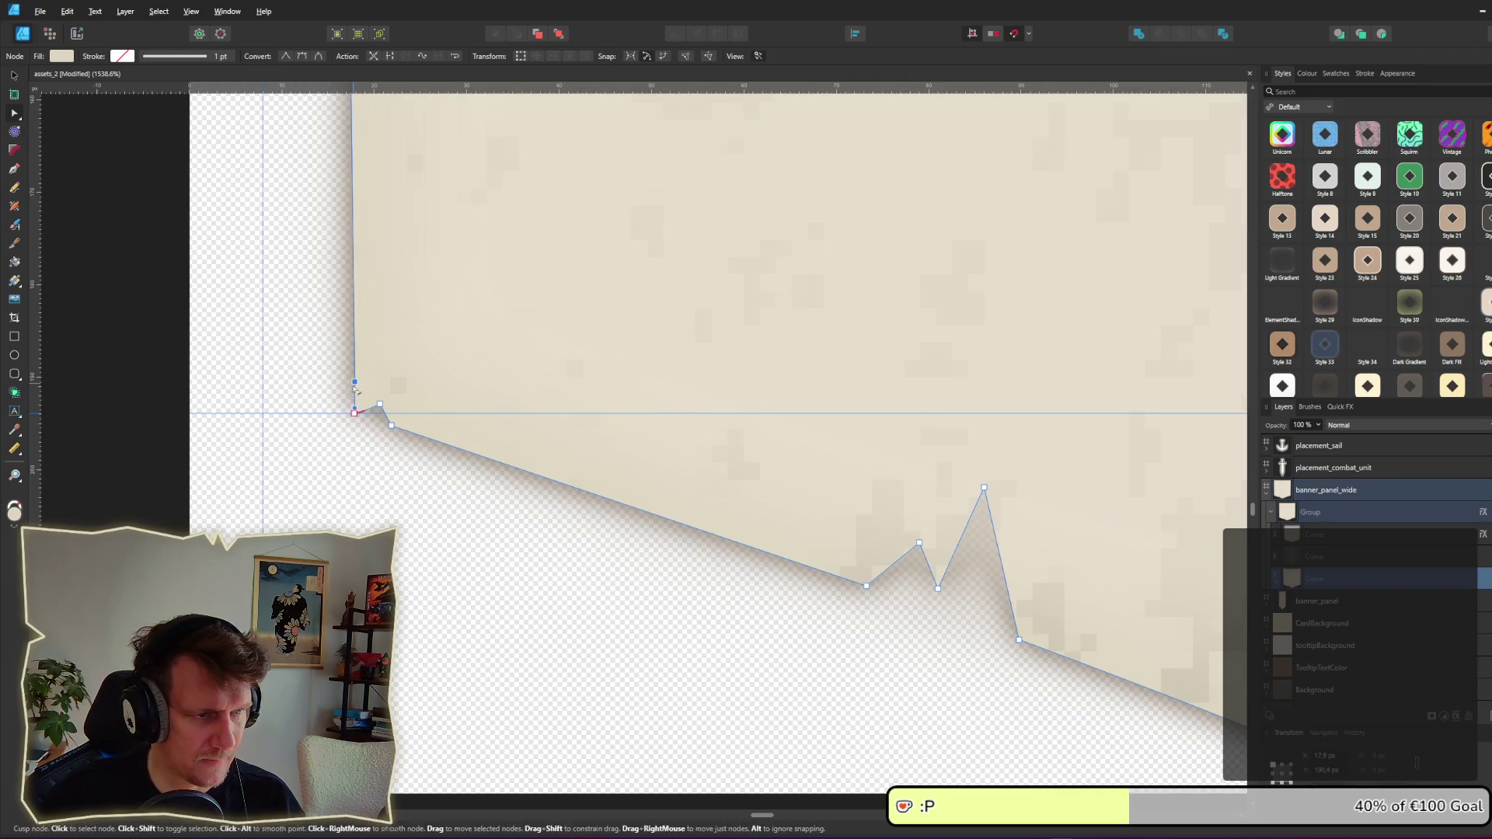
key(Delete)
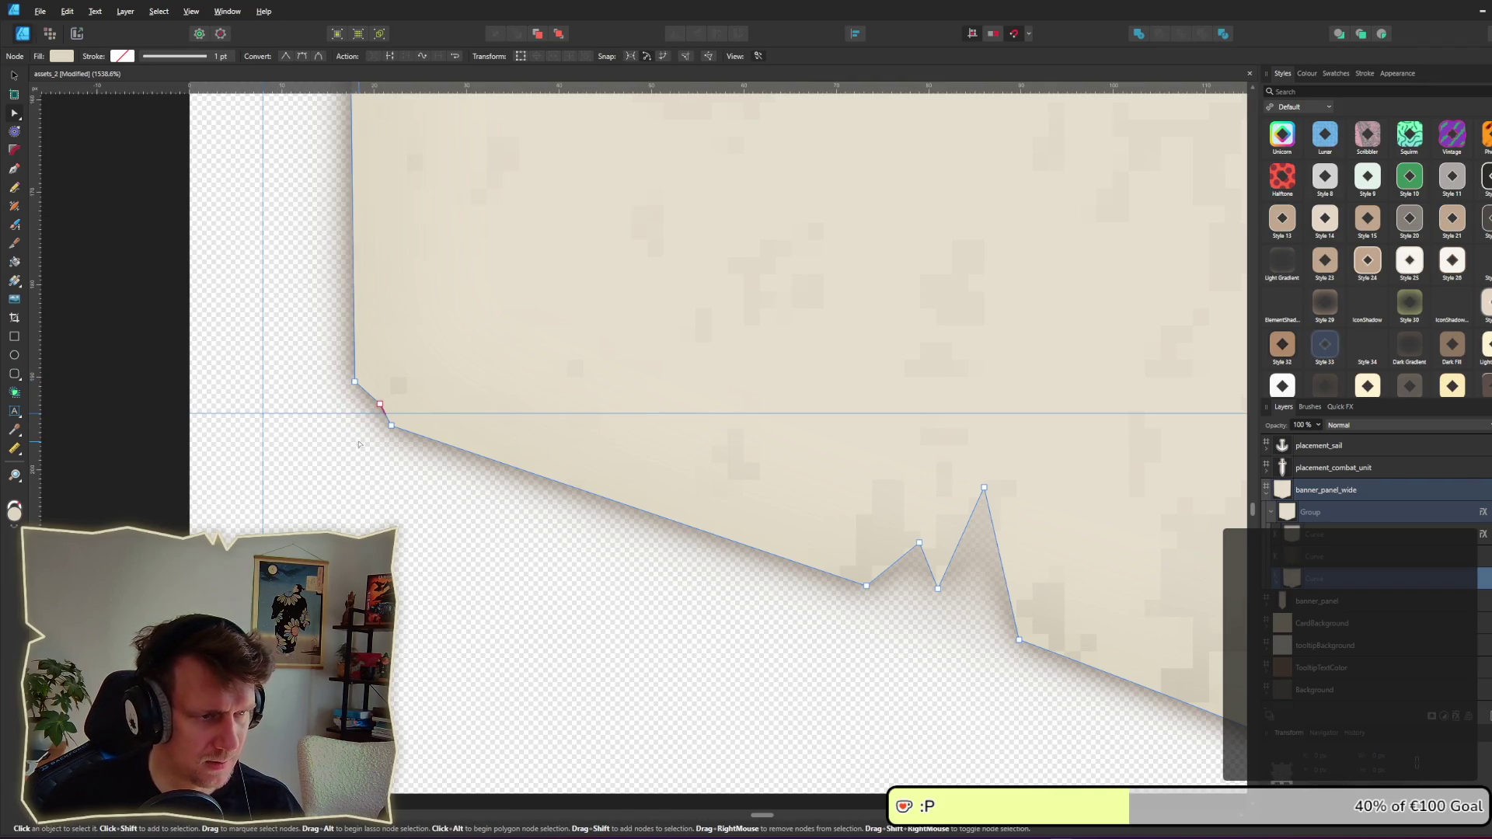
Step: Move the curve's upper-left corner node down onto the guide, then deselect the jagged curve
scroll(359, 443, down, 10)
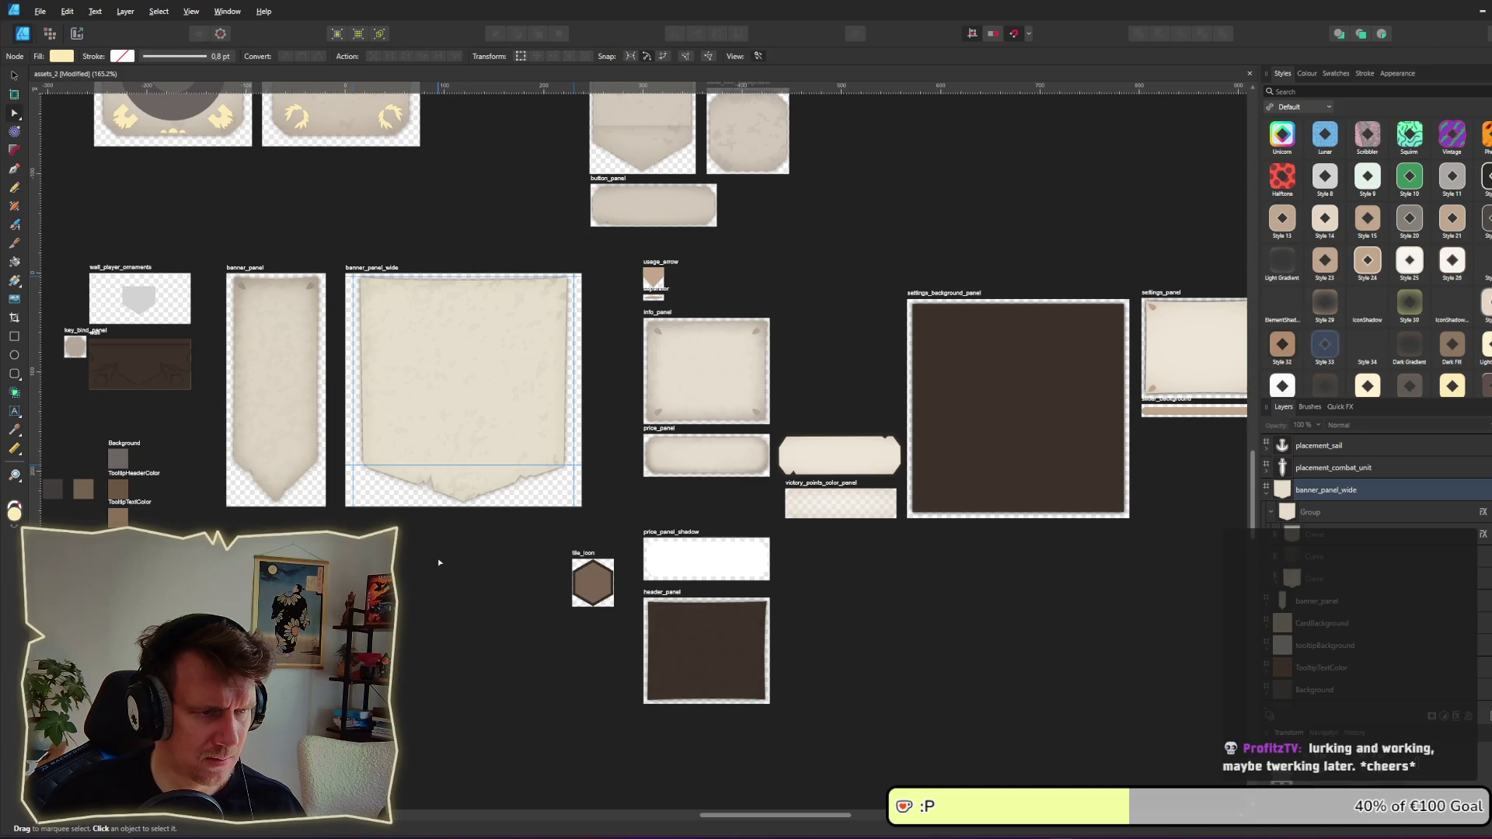
scroll(411, 505, up, 10)
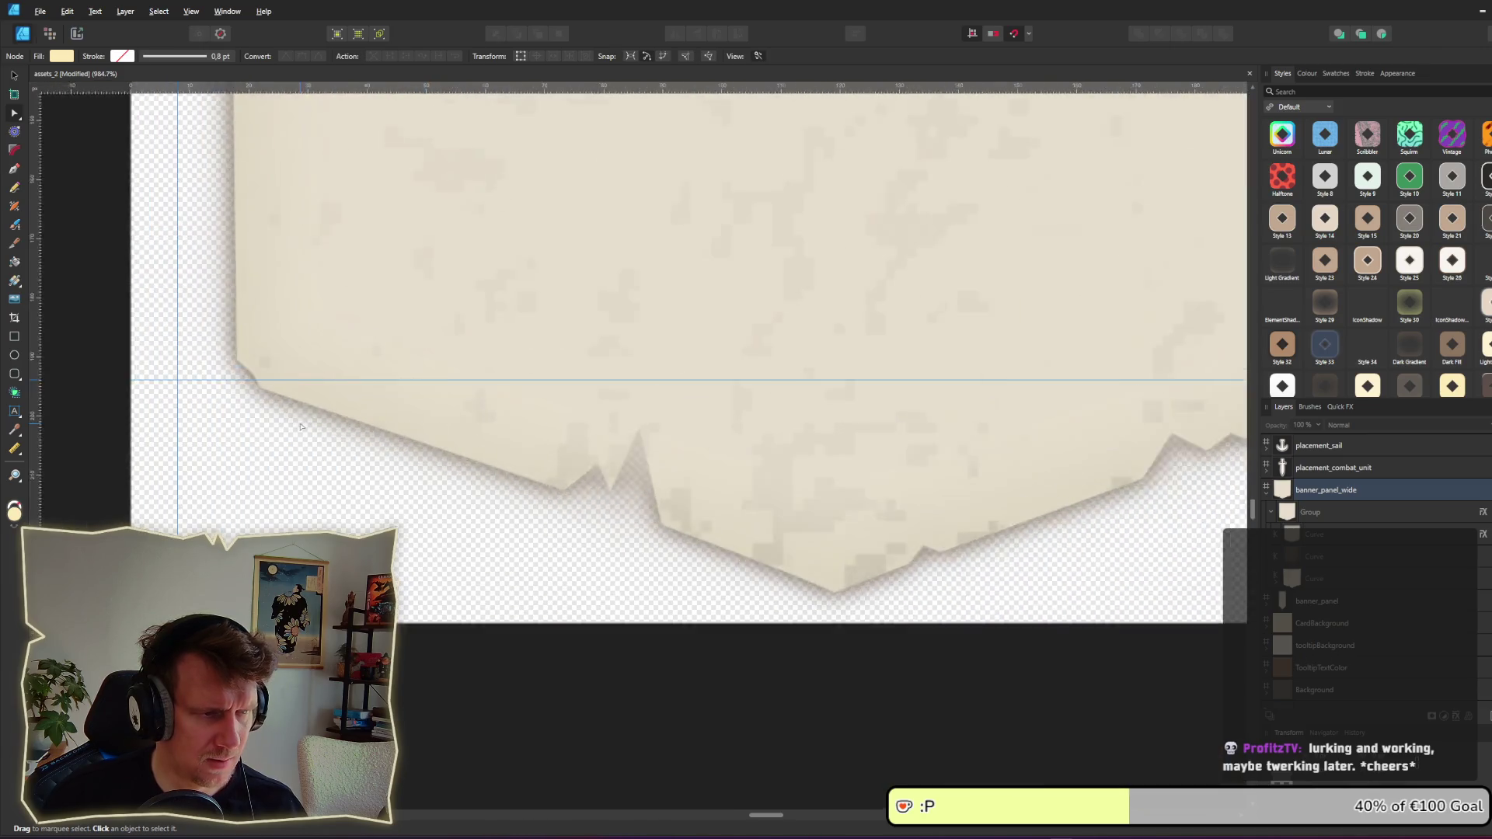
scroll(301, 427, up, 4)
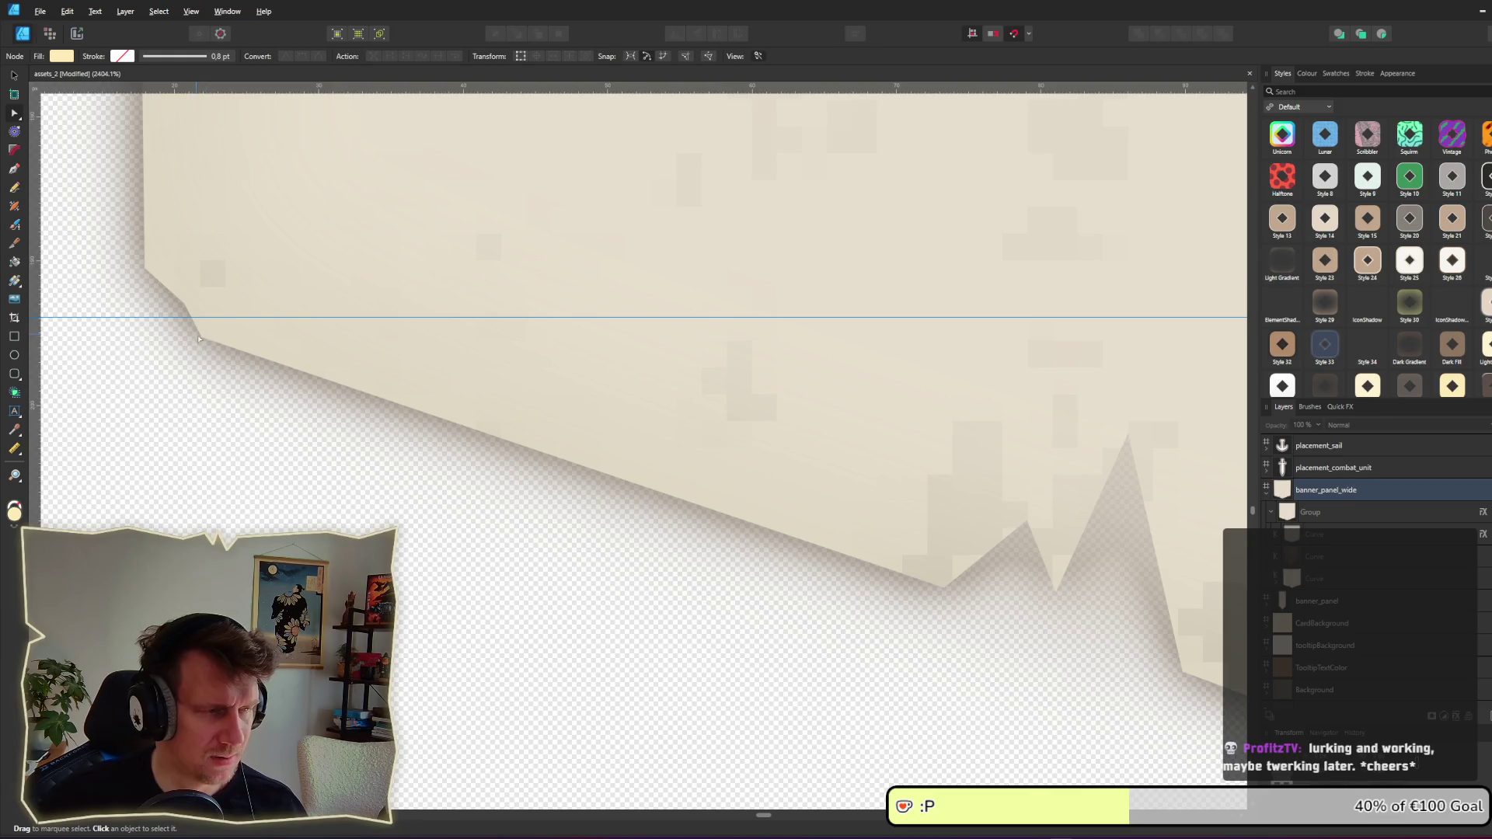
click(198, 338)
mouse_move(144, 268)
mouse_down()
mouse_move(144, 317)
mouse_move(173, 326)
mouse_up()
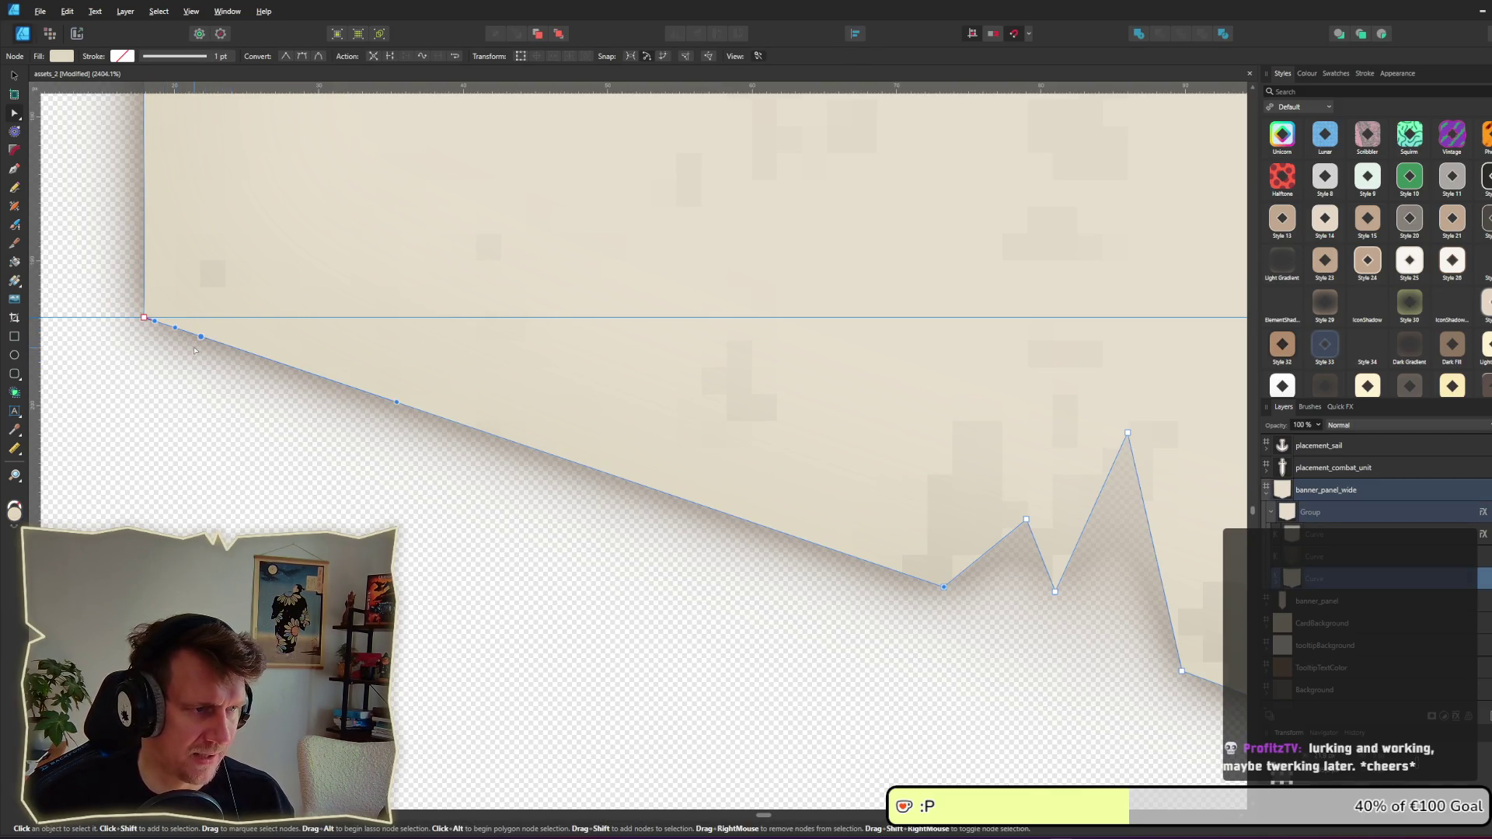
scroll(219, 373, down, 5)
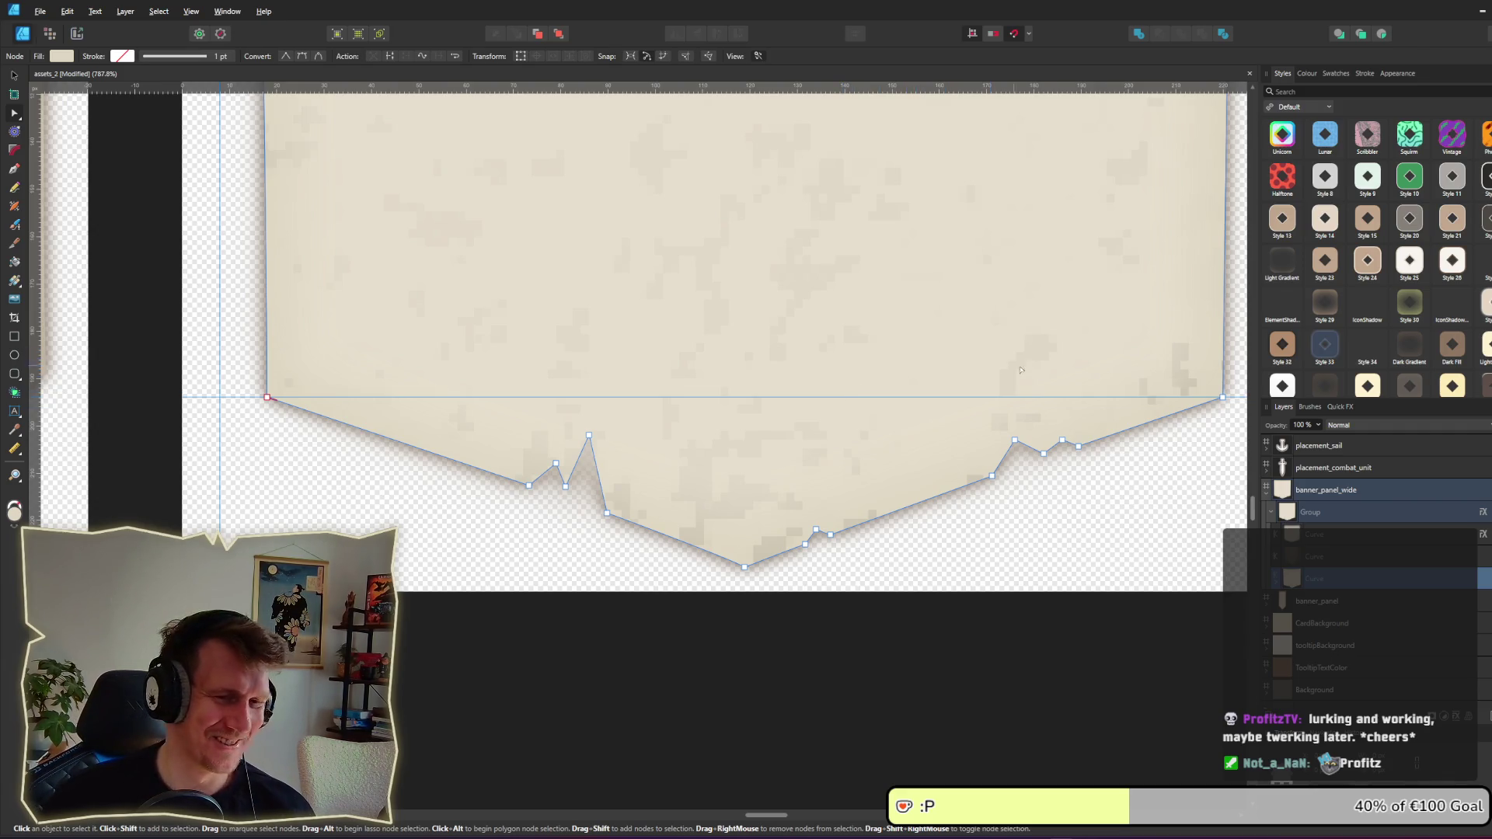
scroll(1020, 370, right, 3)
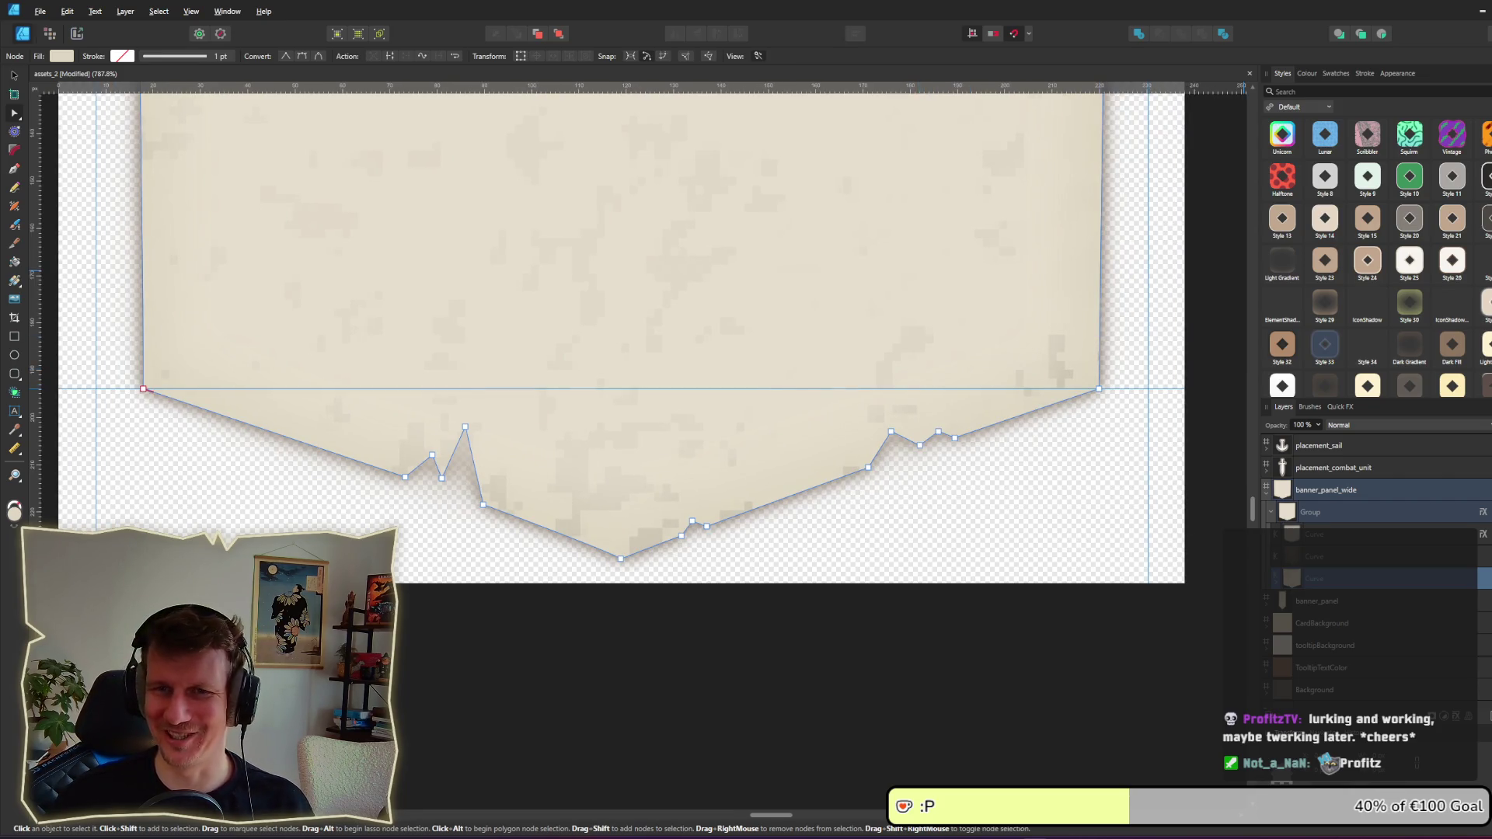
click(736, 596)
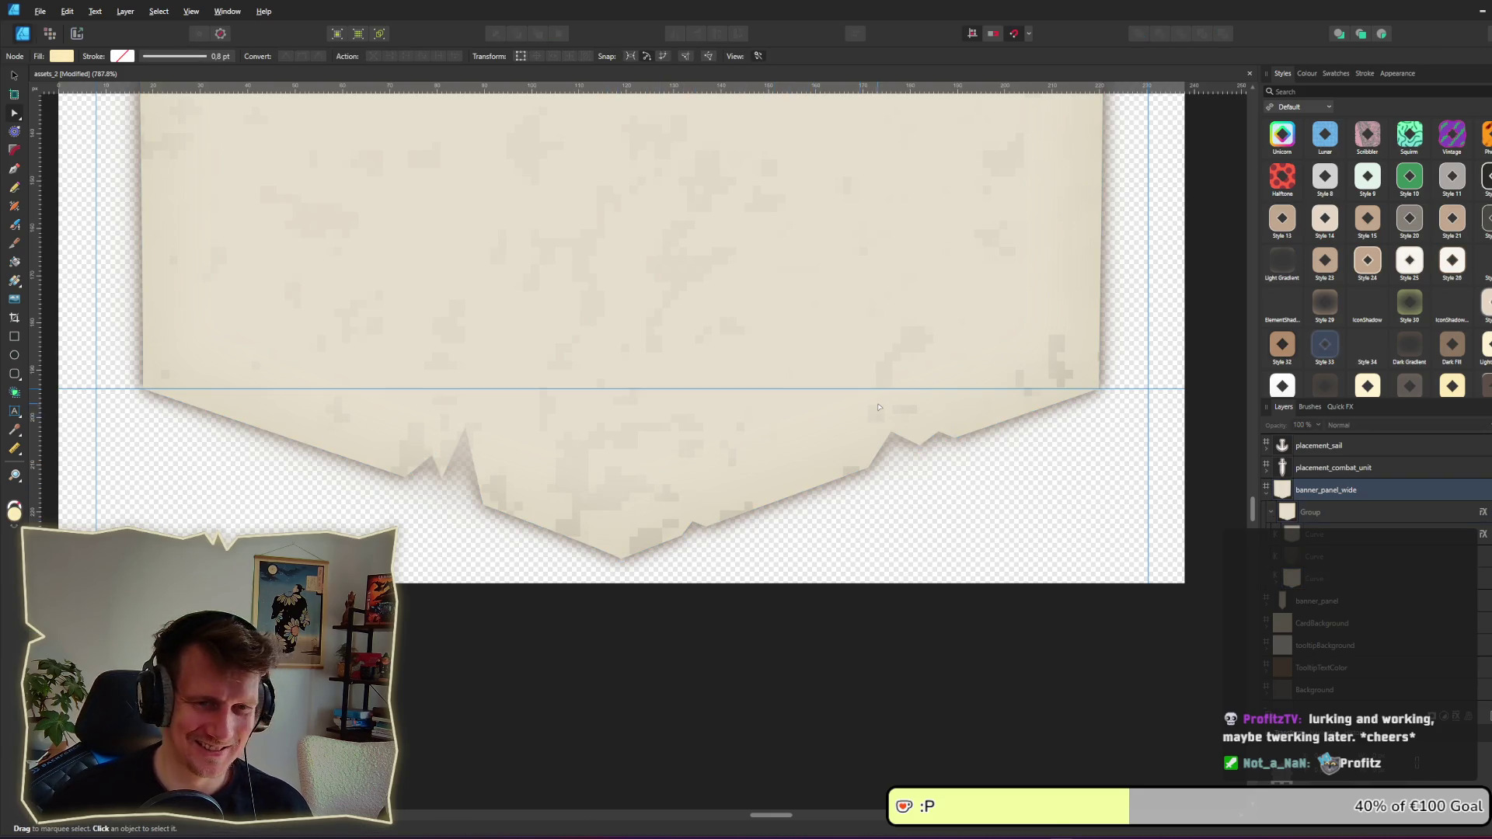
scroll(867, 402, down, 5)
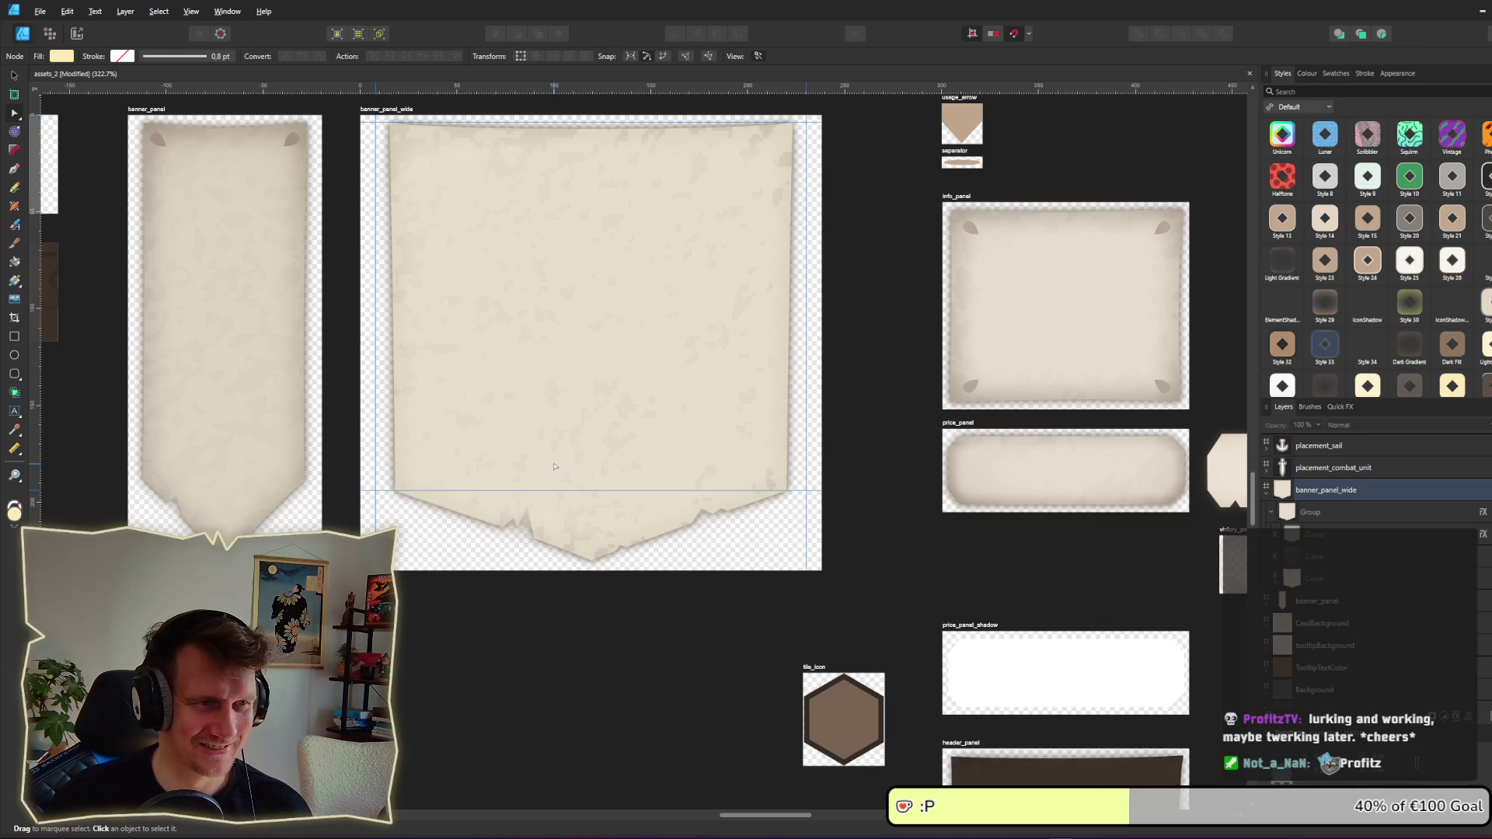
Step: Pull the jagged curve's bottom-right corner node left and down onto the guide
scroll(554, 467, up, 5)
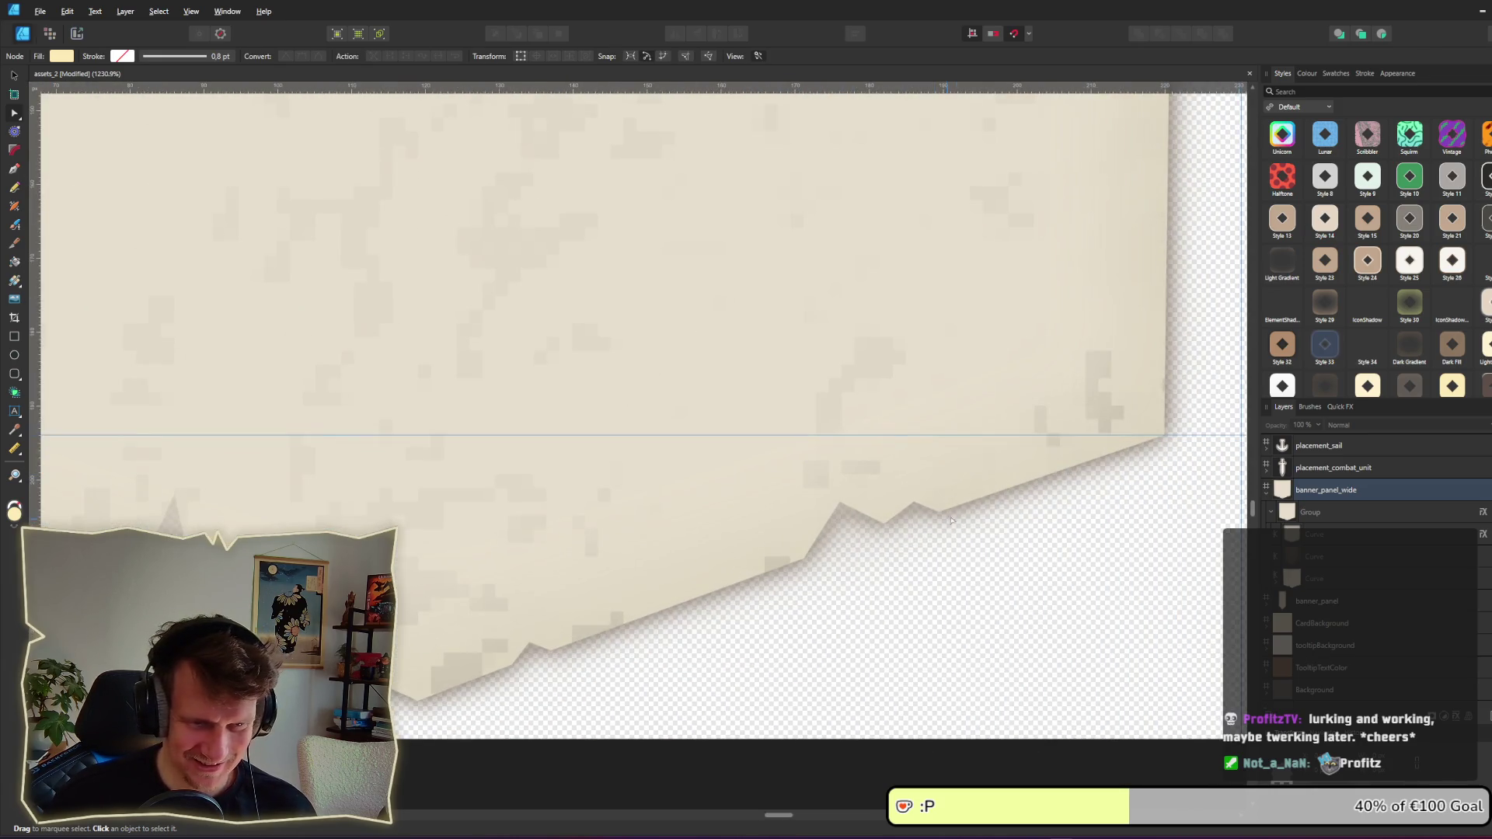
scroll(764, 517, right, 3)
click(775, 478)
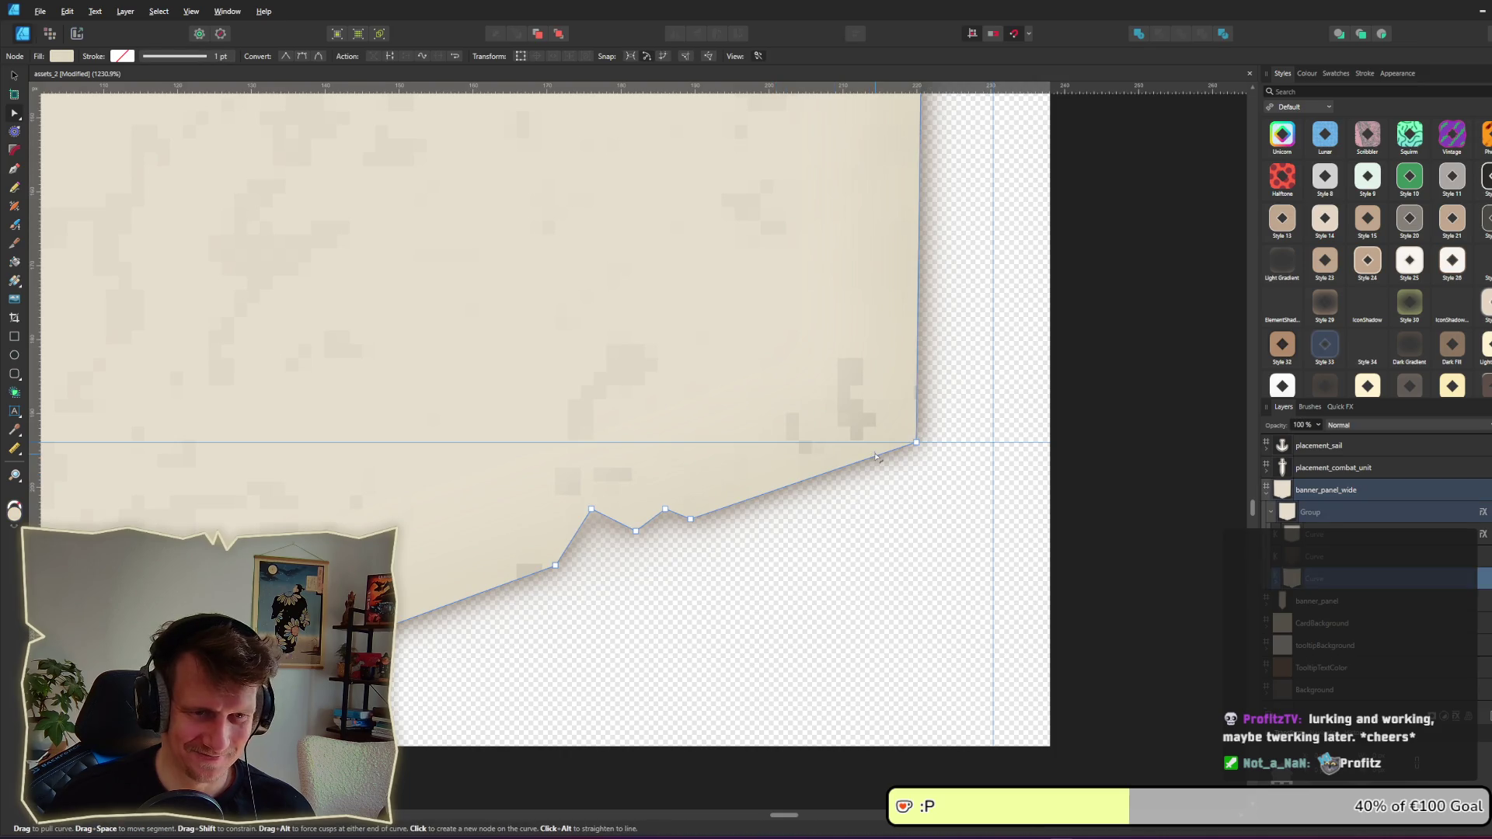
mouse_move(859, 479)
mouse_down()
mouse_move(944, 411)
mouse_move(886, 457)
mouse_up()
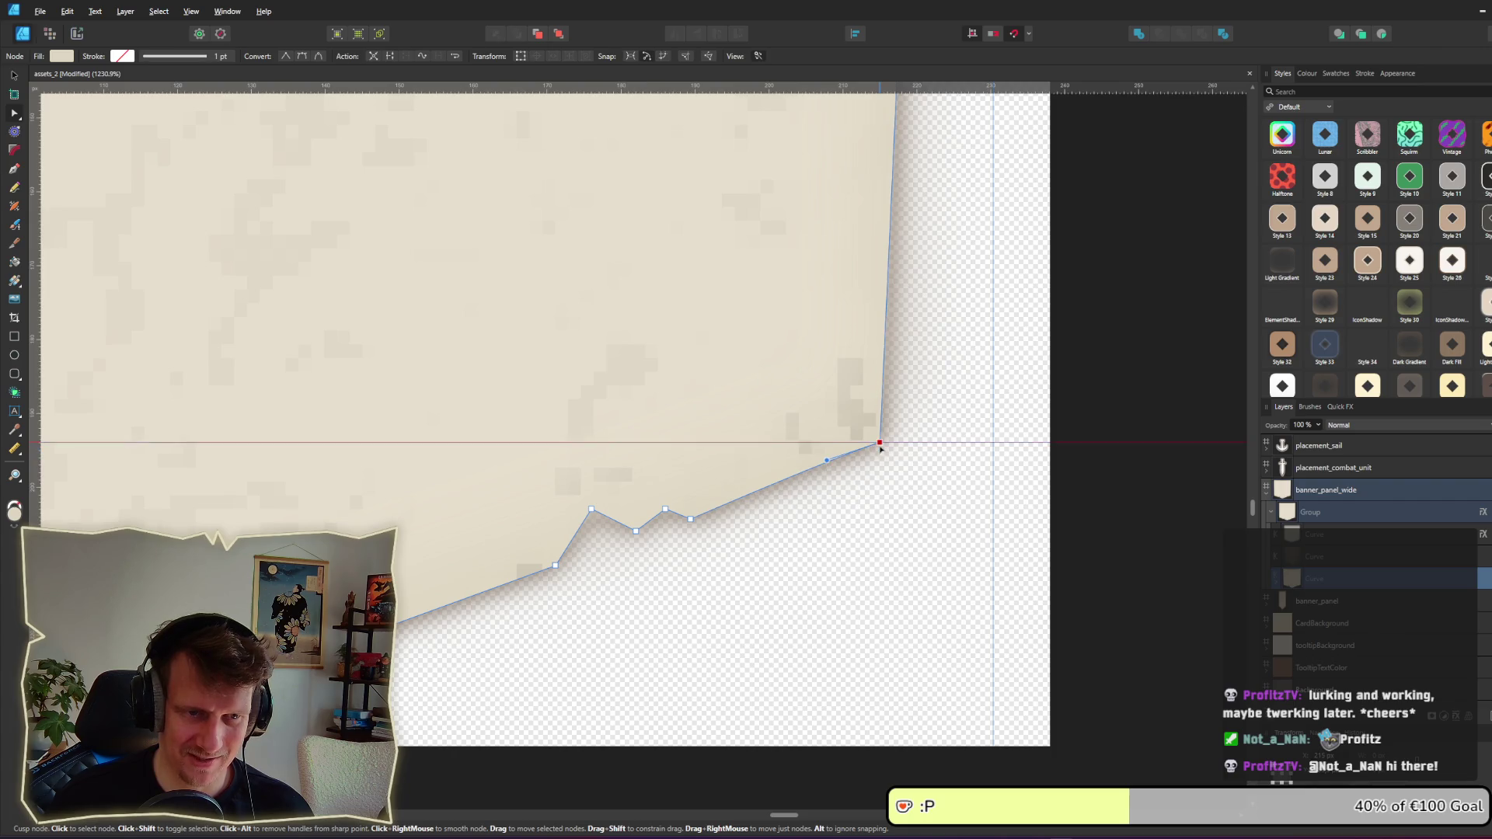
scroll(886, 516, down, 5)
click(937, 599)
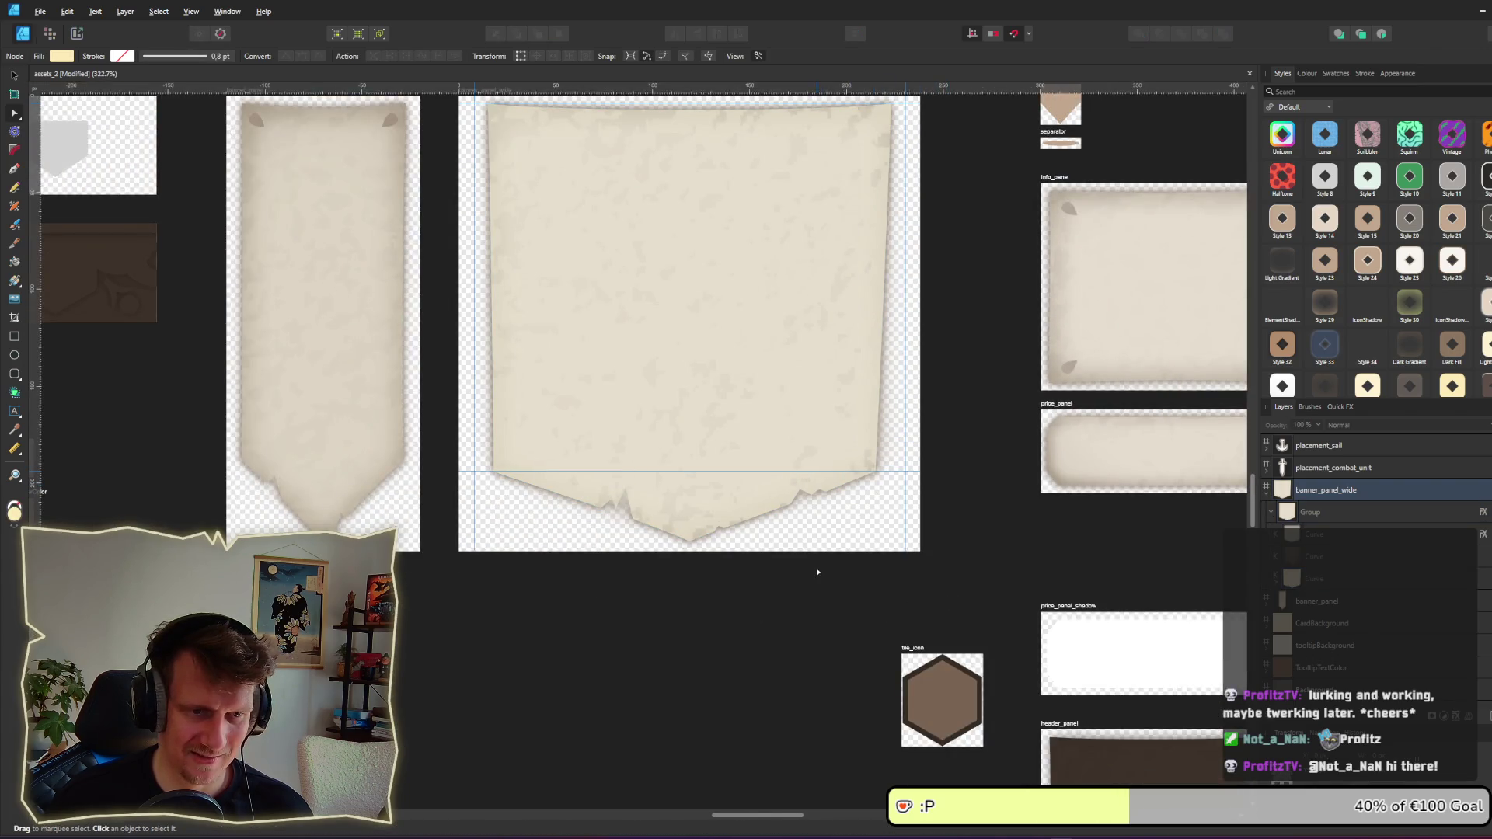
Step: Inspect the curve near the lower-left corner, then reselect the jagged curve for node editing
scroll(539, 489, up, 5)
click(385, 432)
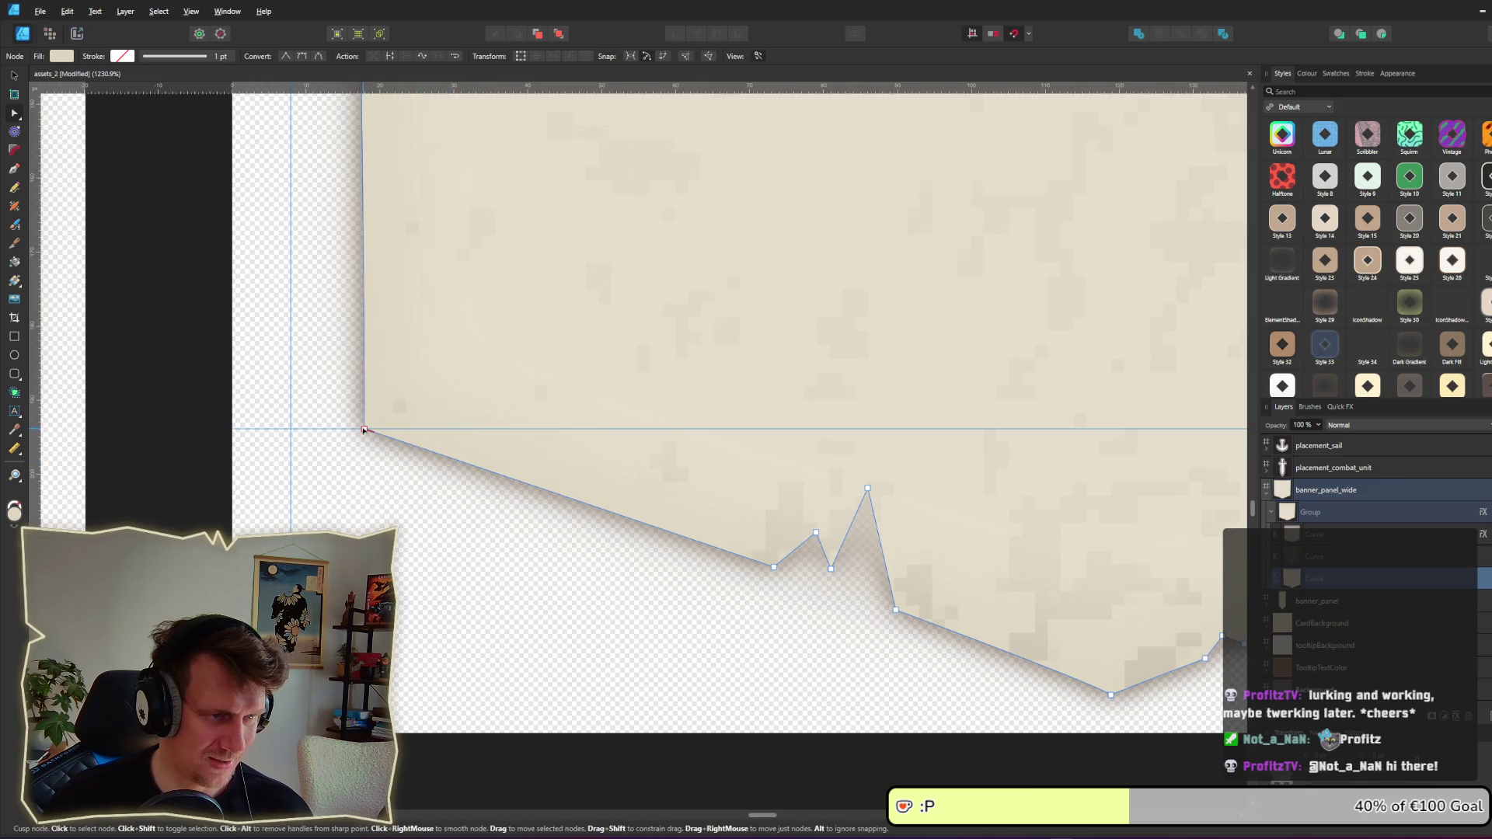
click(449, 522)
scroll(449, 522, down, 5)
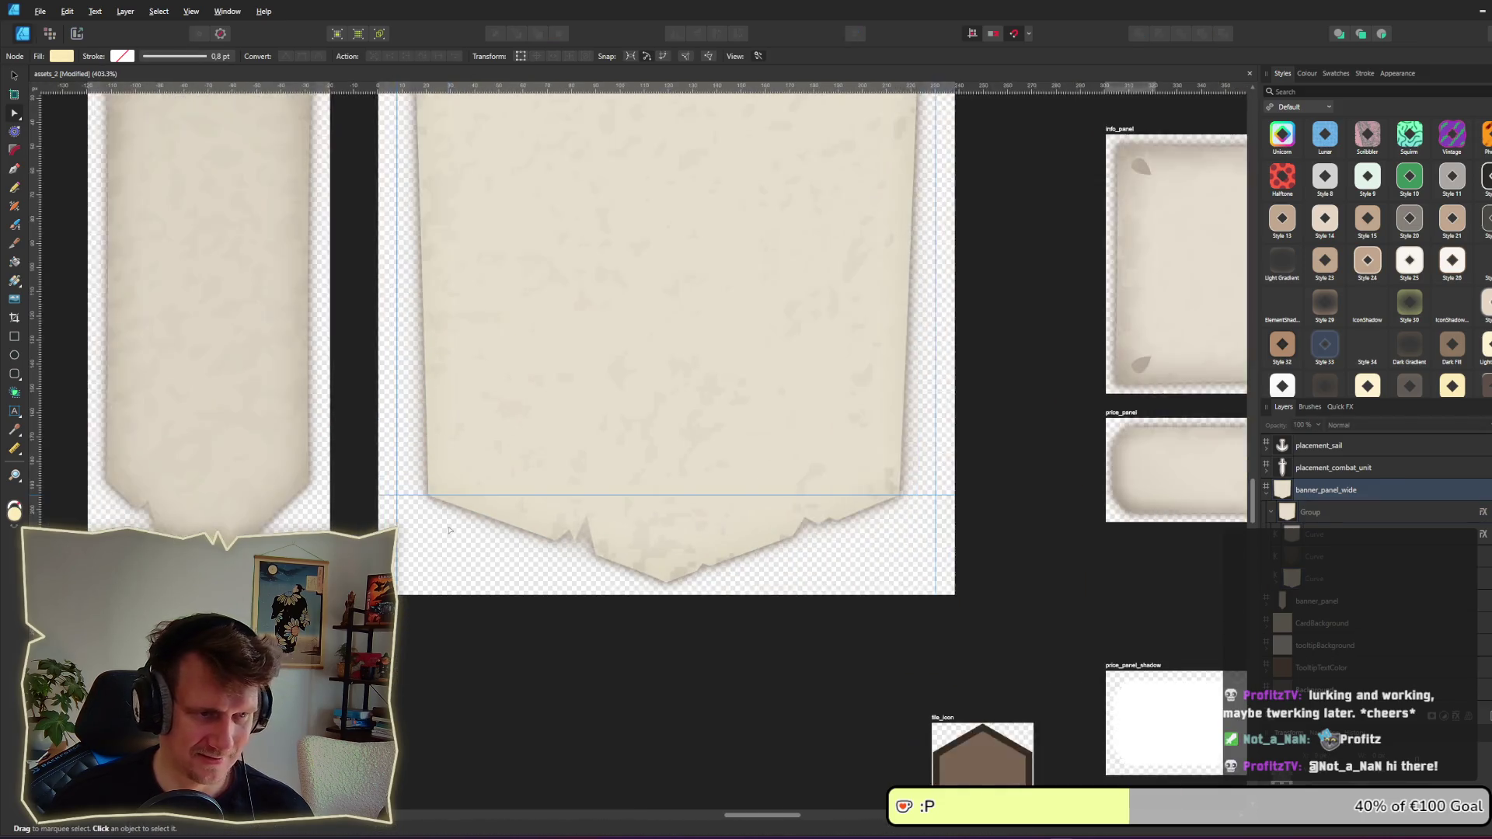
scroll(540, 539, up, 3)
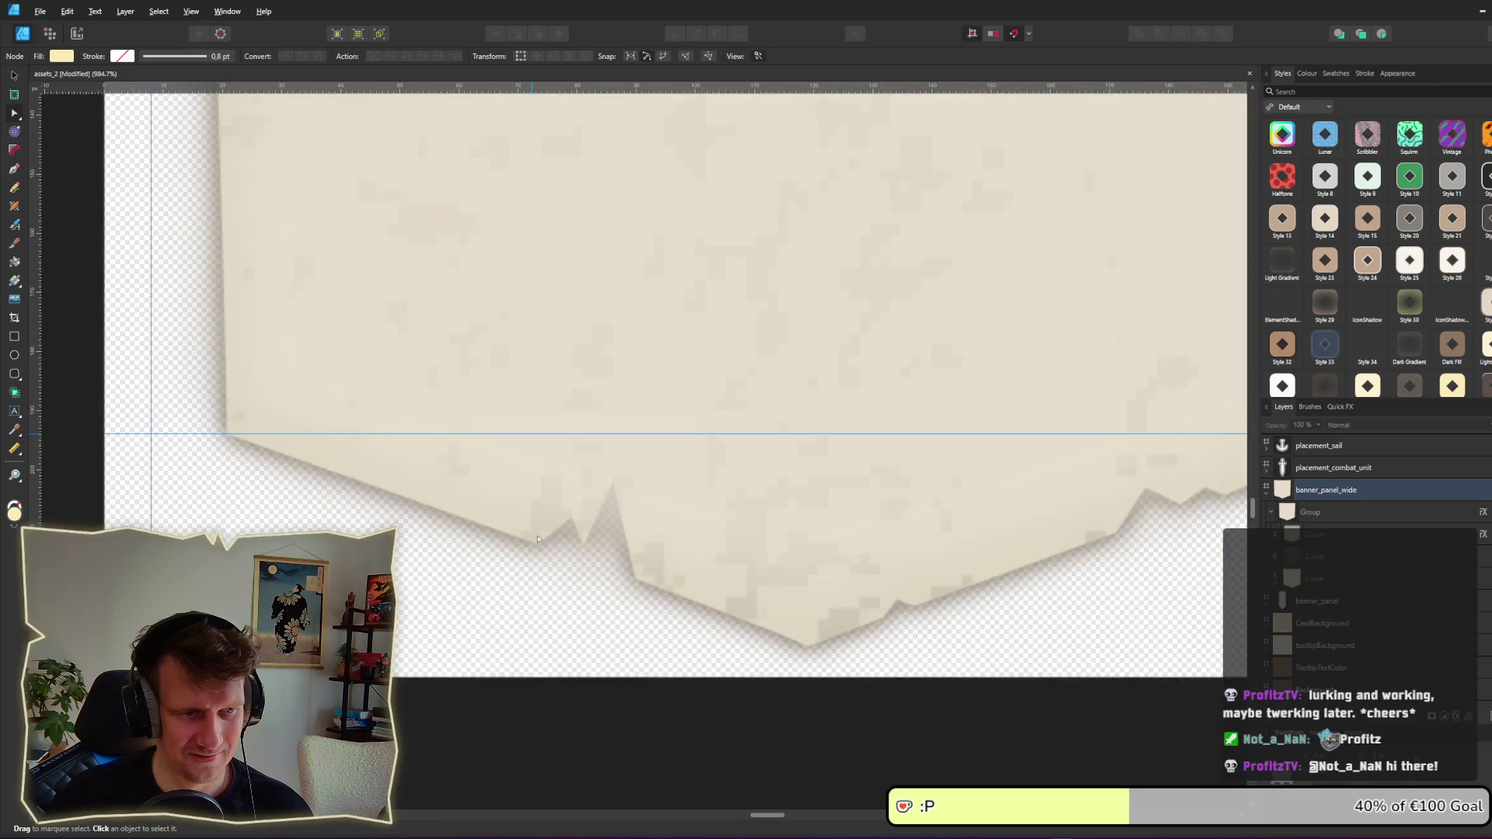
scroll(540, 539, down, 3)
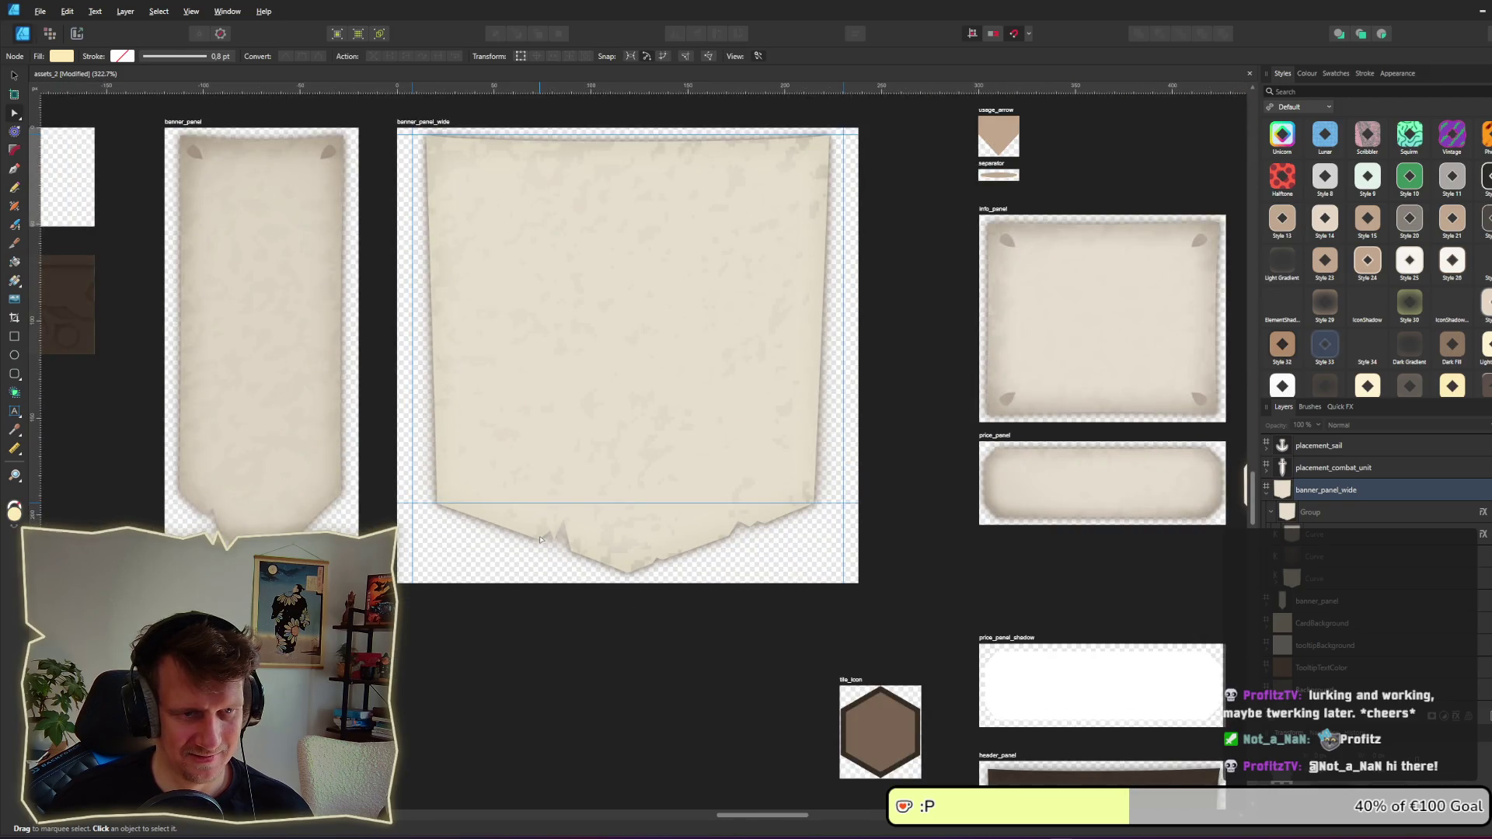
scroll(540, 539, up, 8)
click(746, 493)
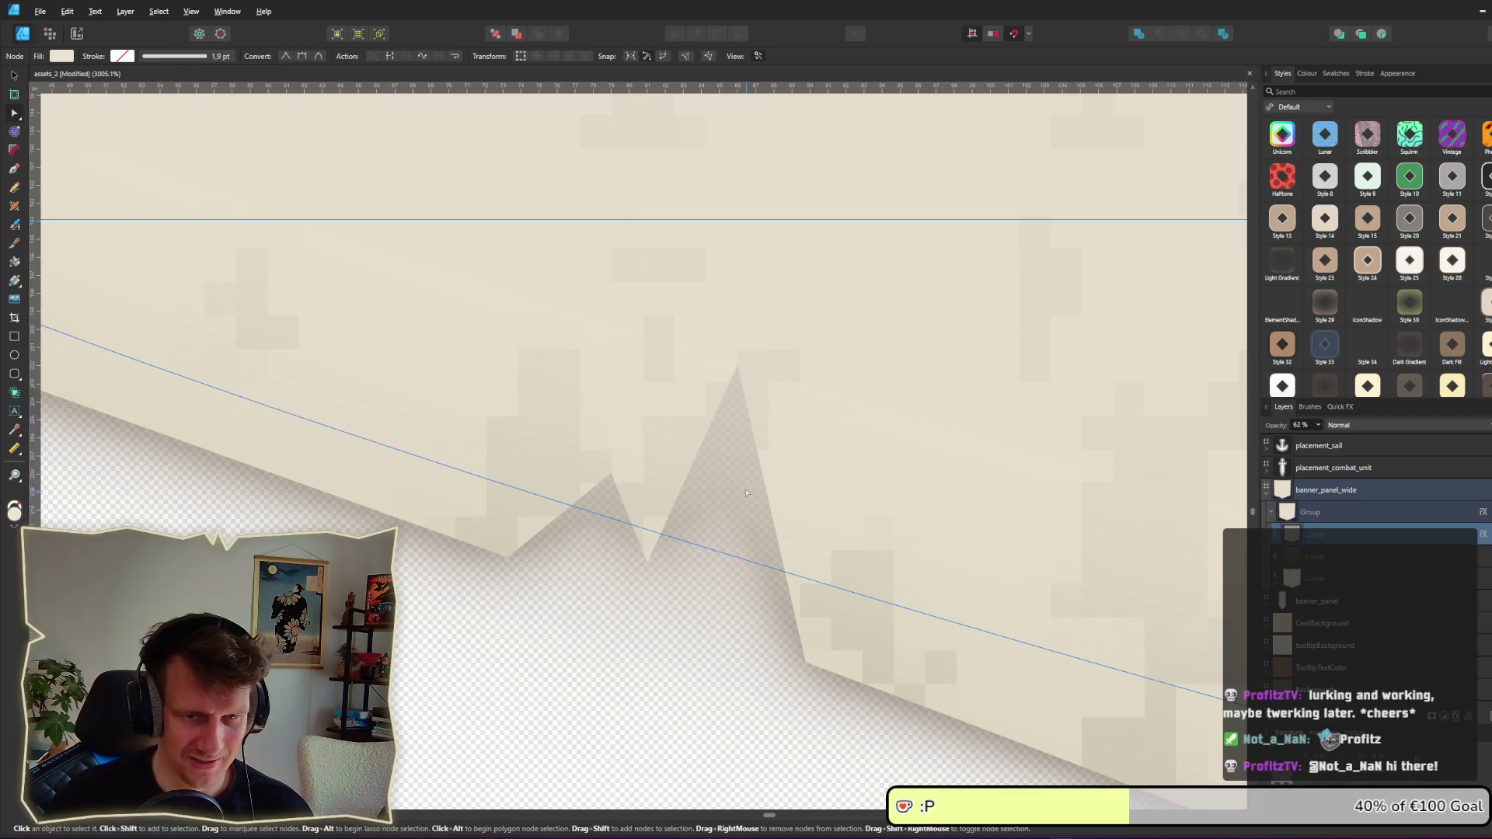
Step: Add a node on the bottom-edge segment and raise it into a small peak
scroll(746, 492, down, 4)
click(769, 520)
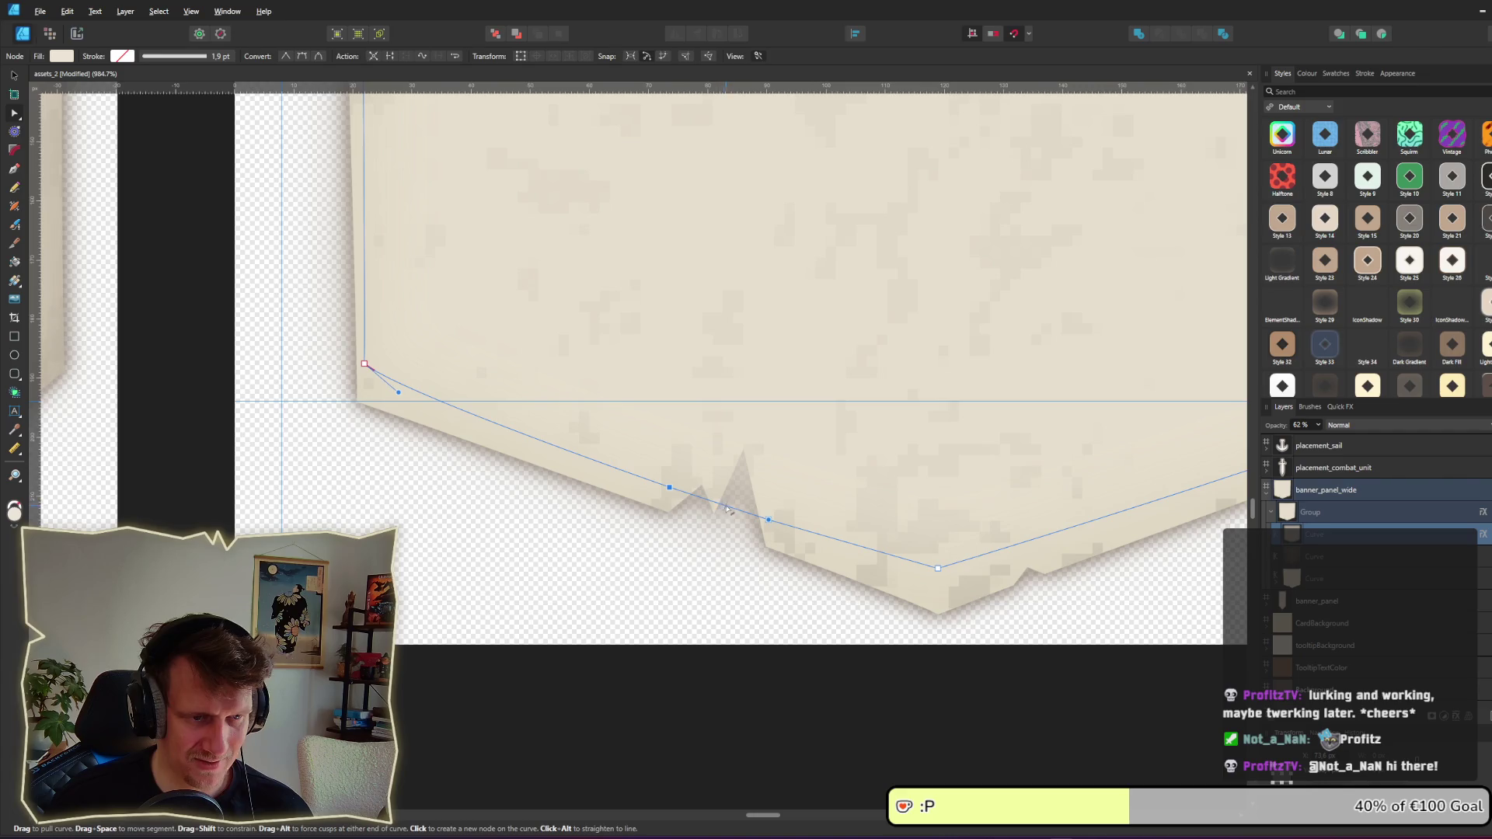
click(730, 508)
drag(730, 510, 743, 431)
key(Escape)
Step: Add a node to the lower segment and bend it into a smooth curve
scroll(741, 537, down, 5)
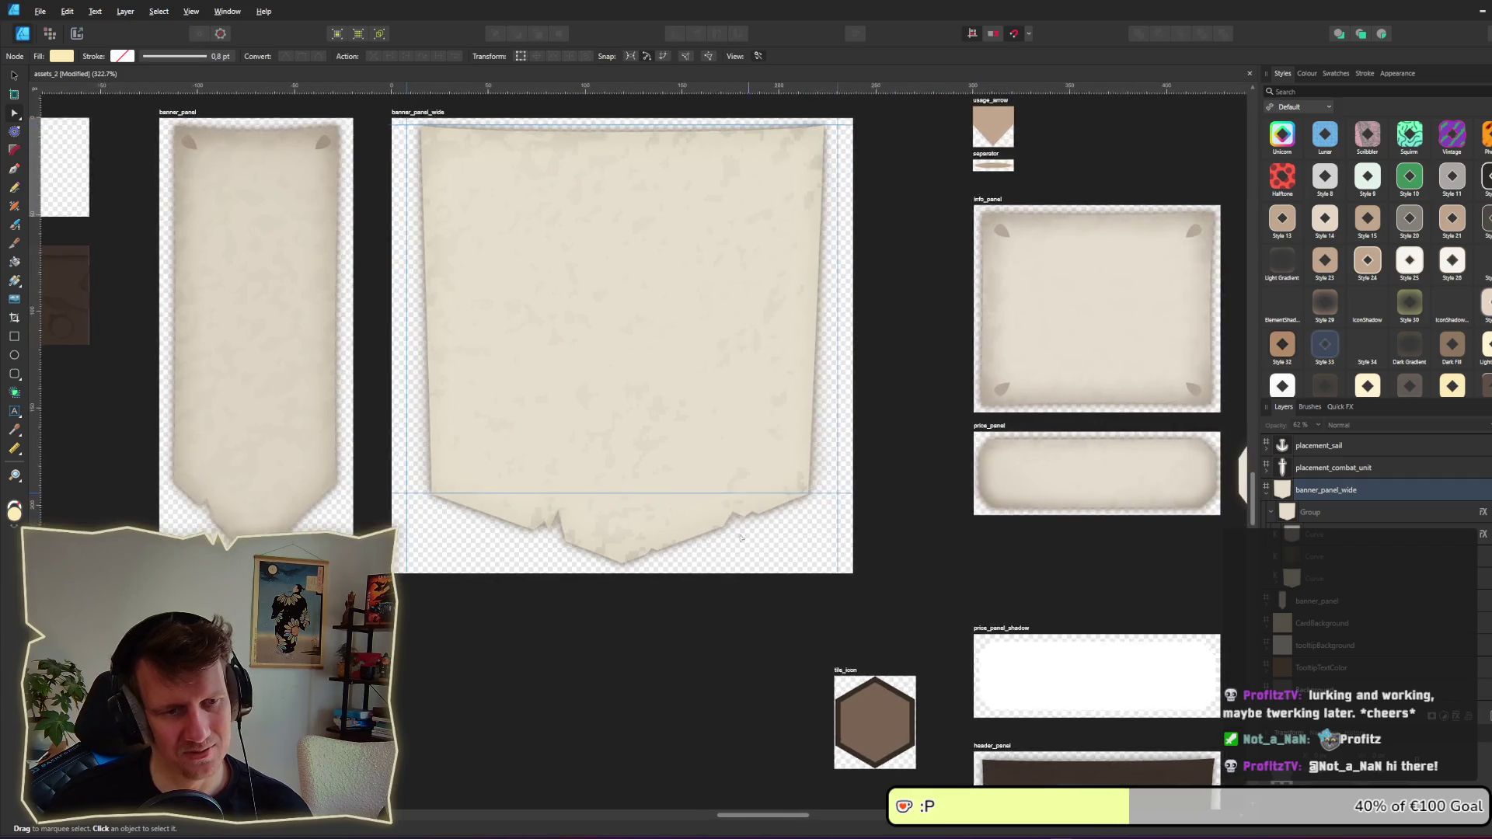
scroll(741, 537, up, 5)
click(649, 510)
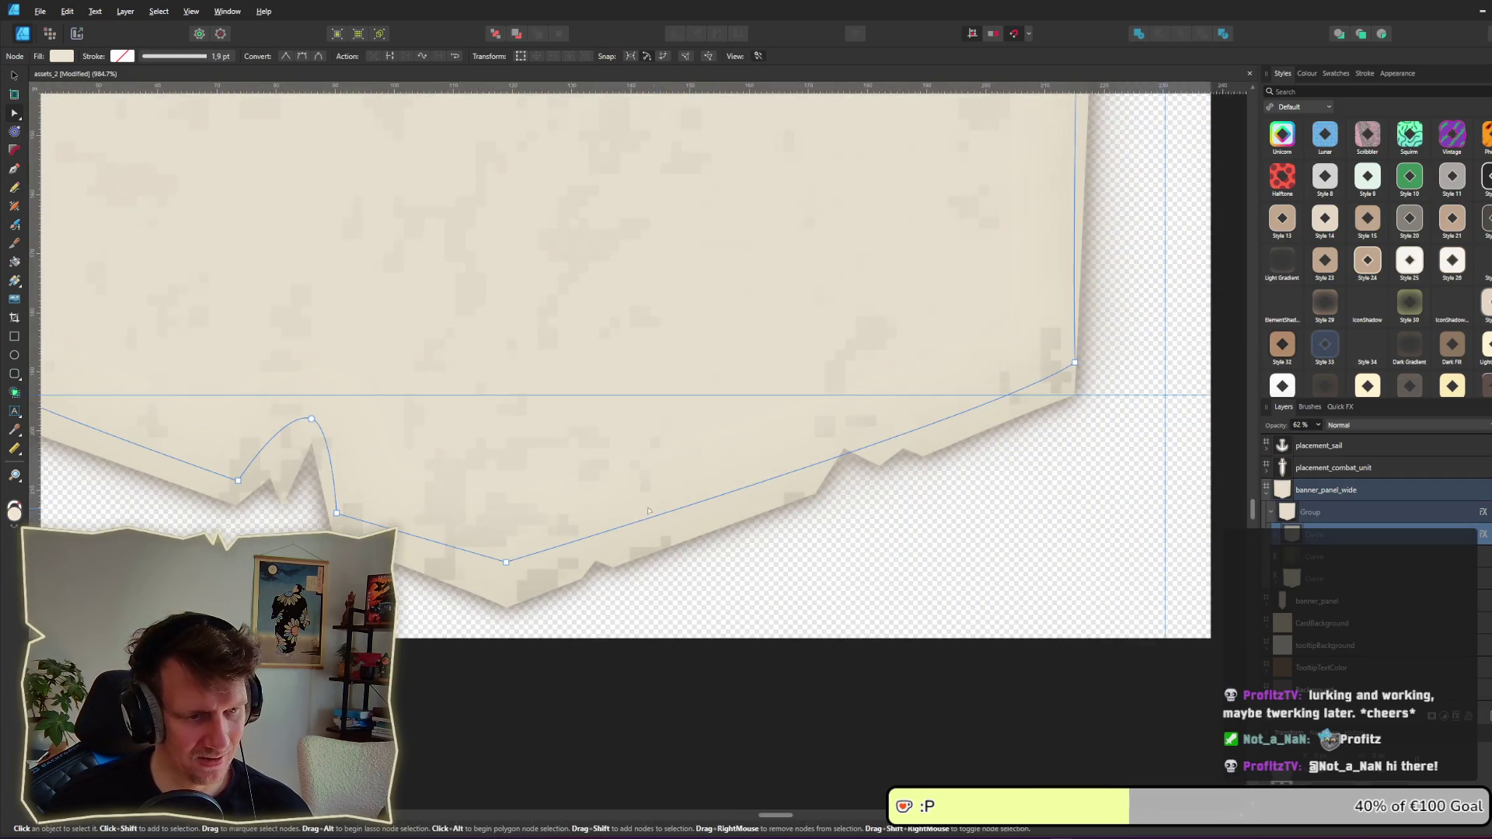
click(576, 541)
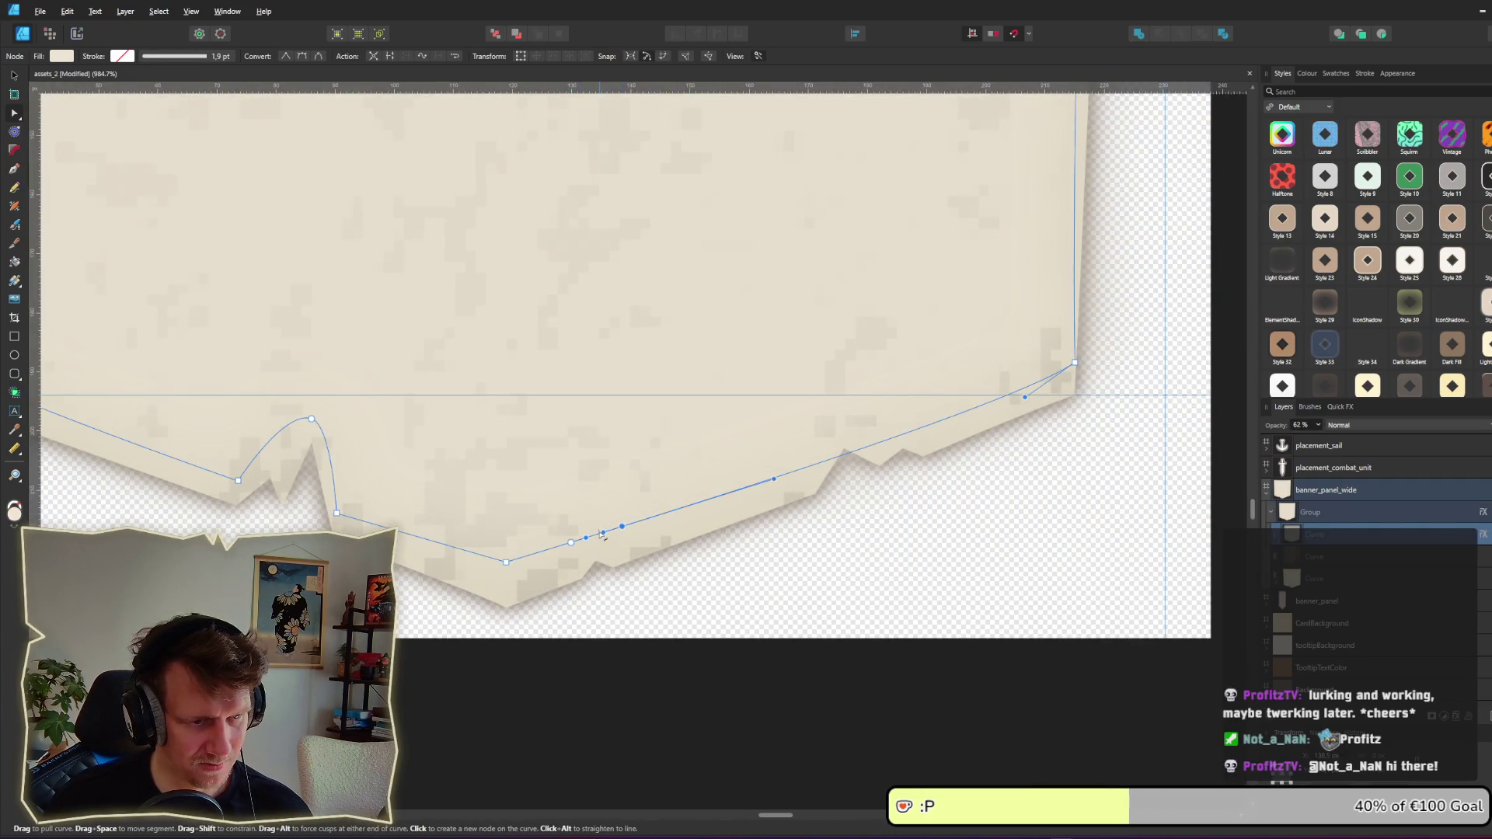
drag(622, 529, 601, 528)
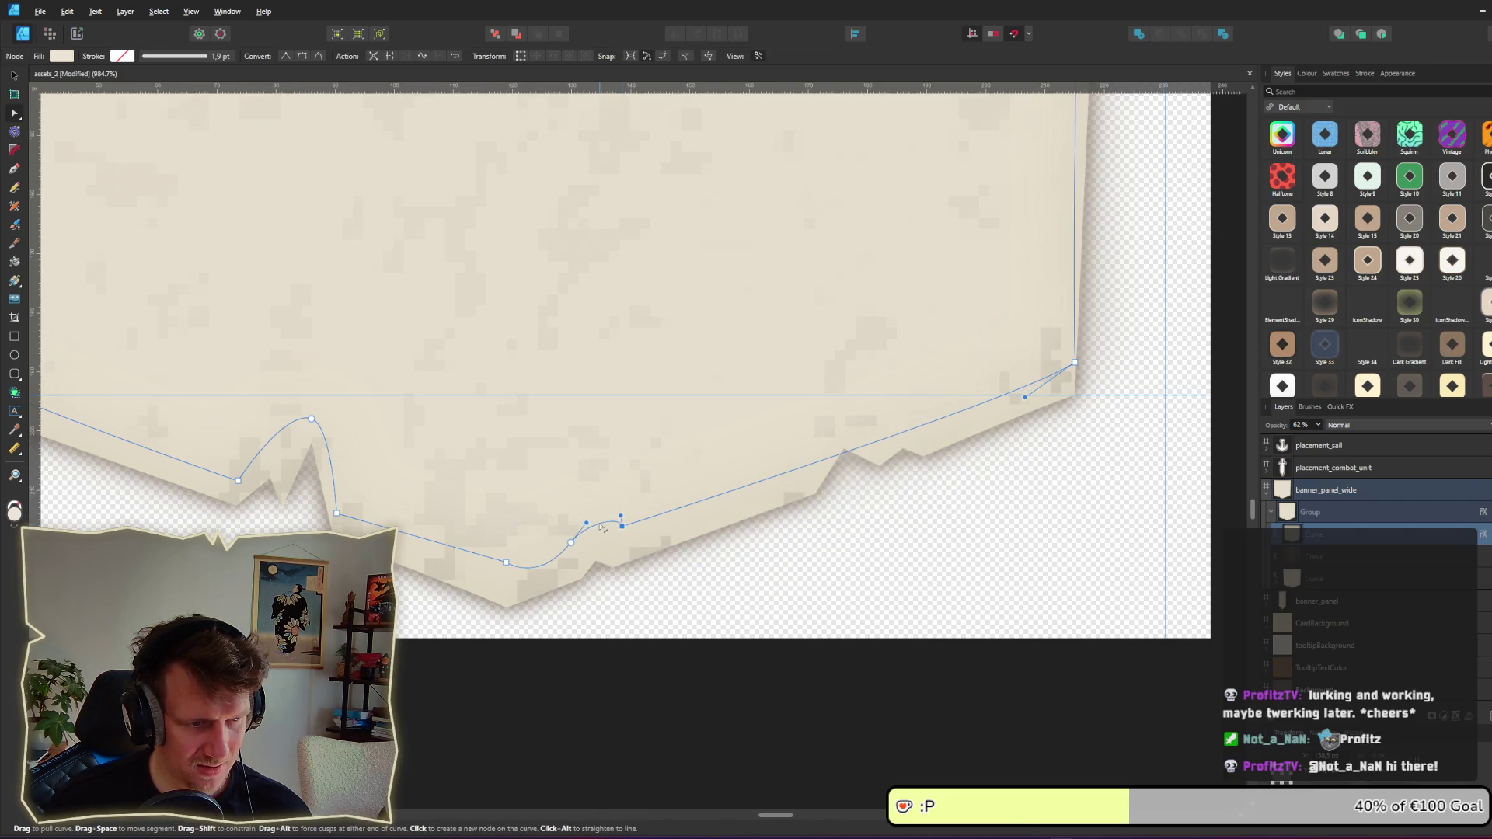
key(Escape)
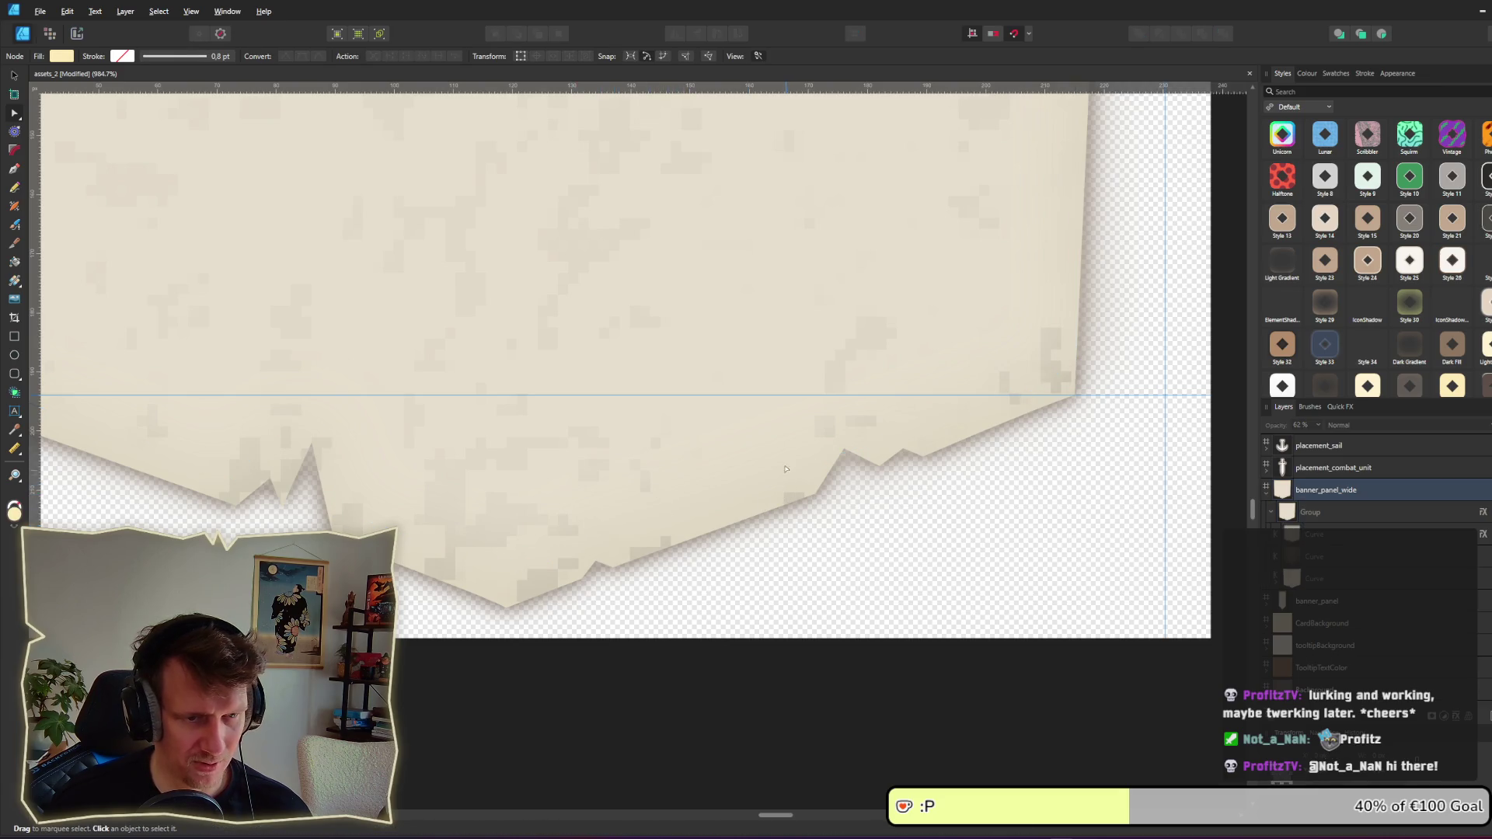
Step: Add a node near the right end and pull the right segment up into a curve
click(786, 469)
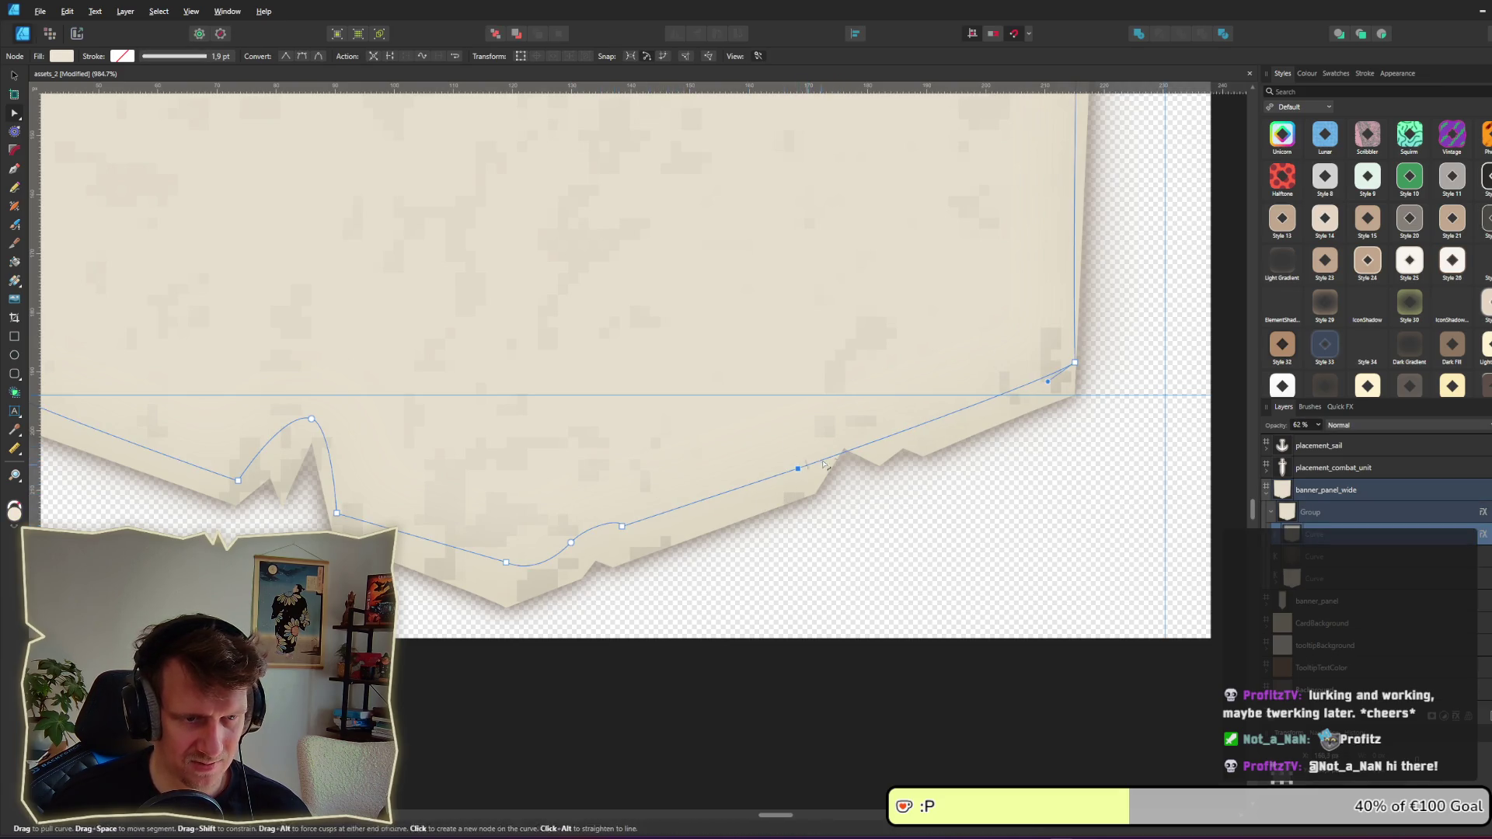
click(929, 421)
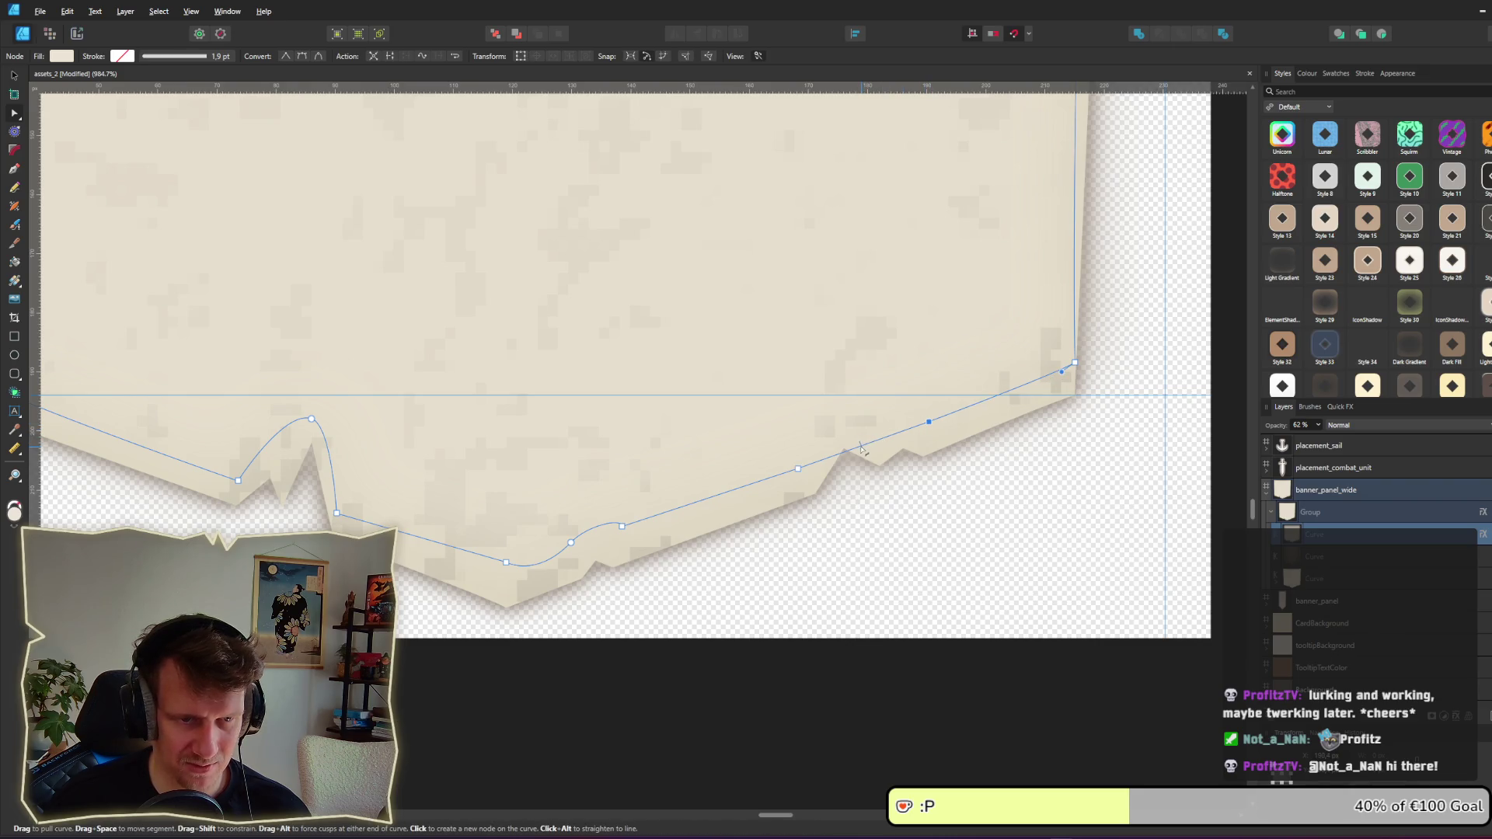
drag(861, 449, 835, 425)
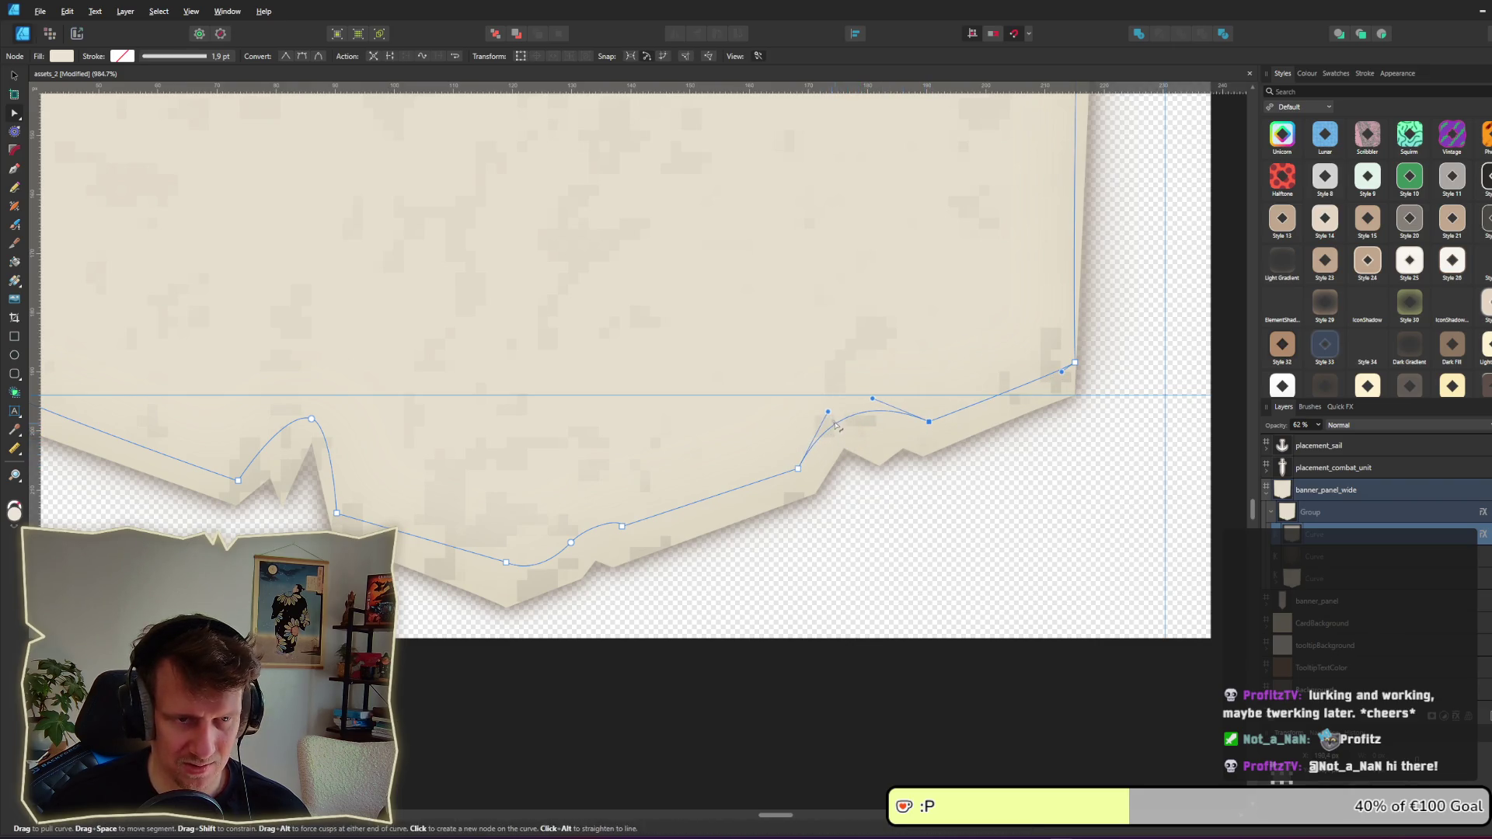
key(Escape)
scroll(904, 513, down, 10)
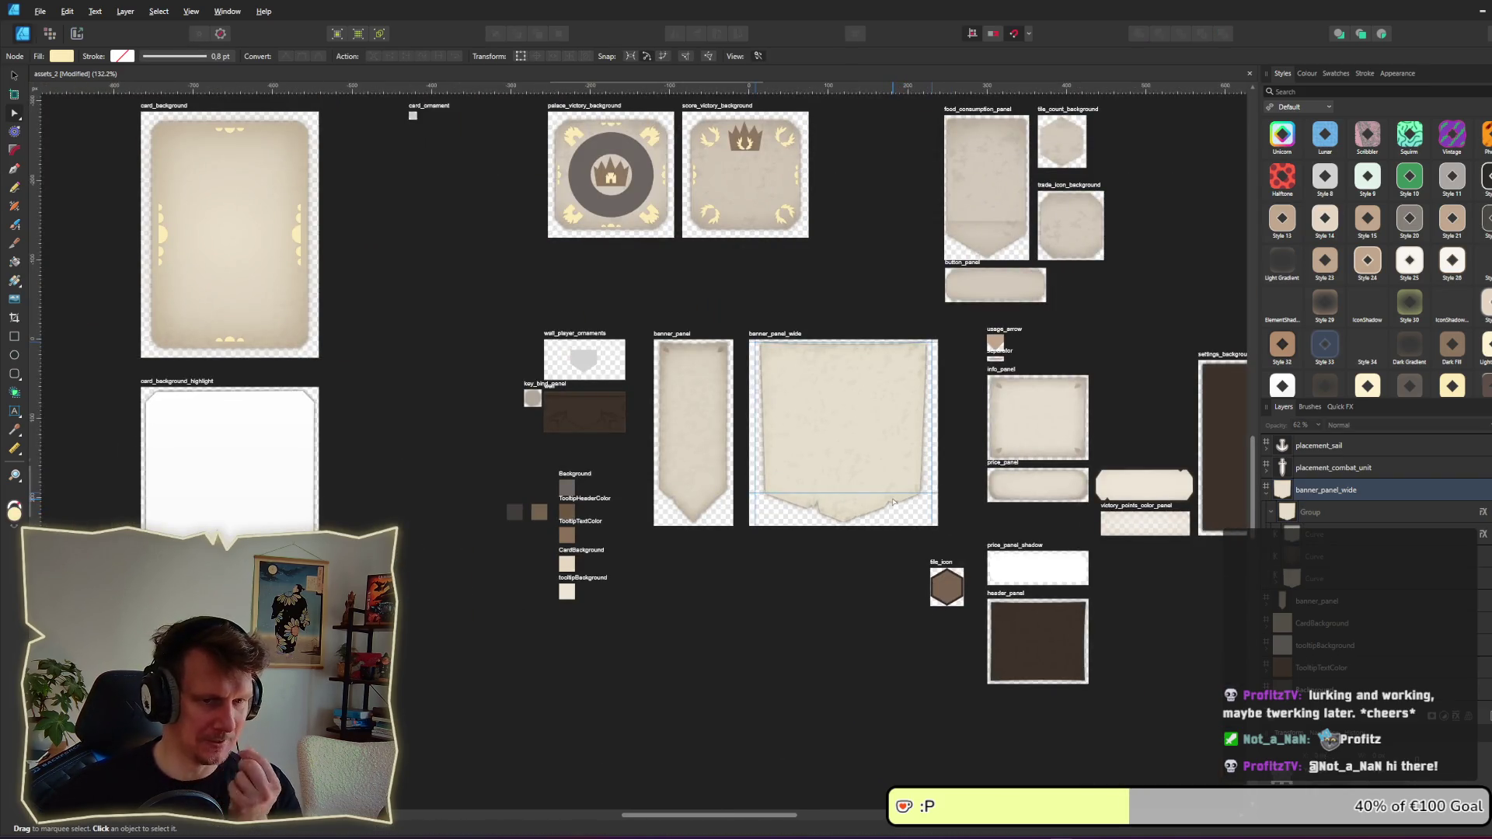
Step: Re-export the banner_panel_wide slice as banner_panel_wide.png, overwriting the old file, then switch toward Godot
scroll(892, 503, up, 12)
click(884, 449)
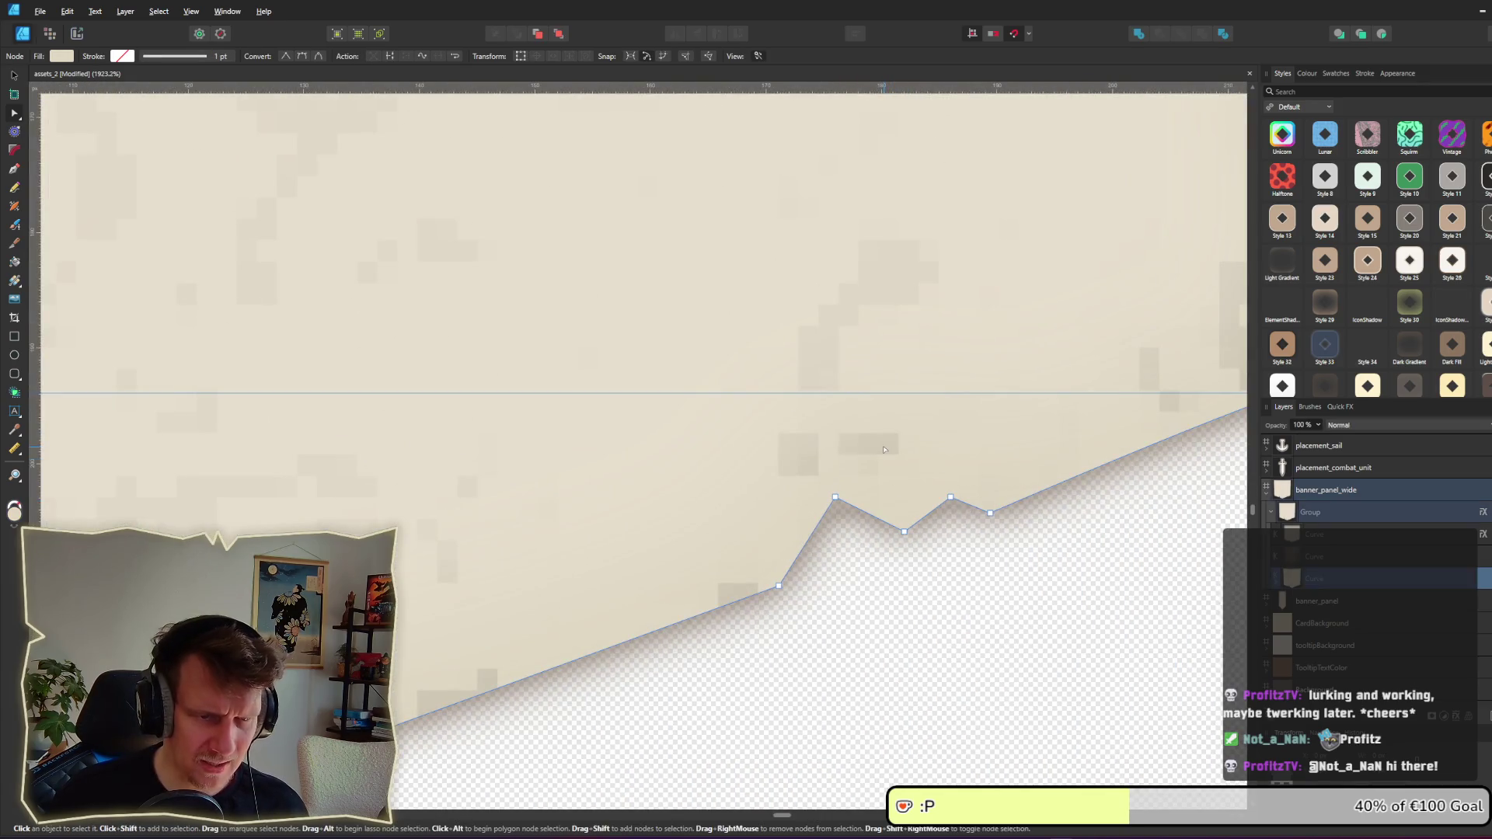
scroll(893, 483, down, 3)
scroll(893, 482, down, 5)
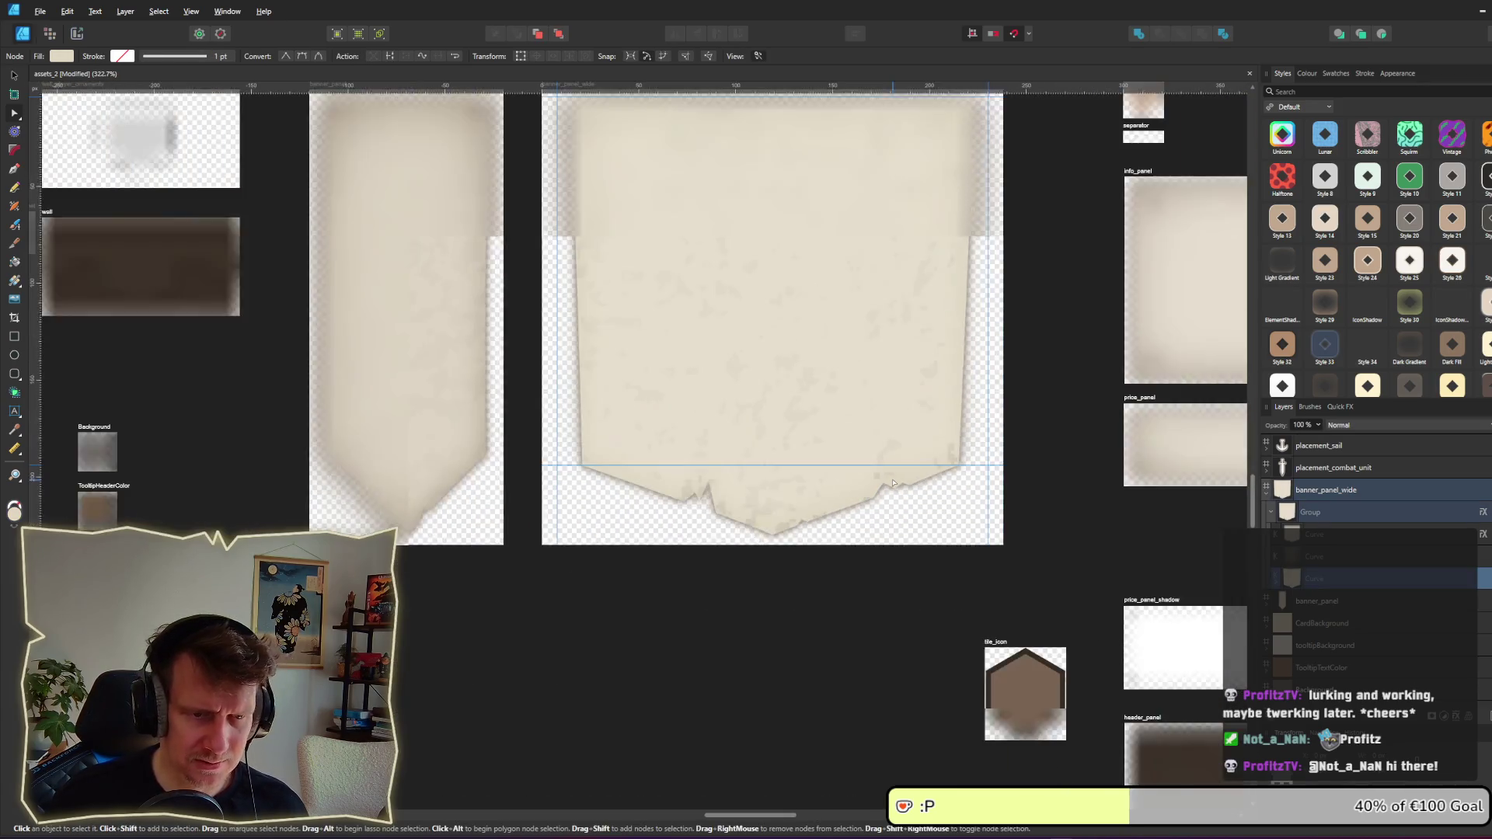
click(76, 33)
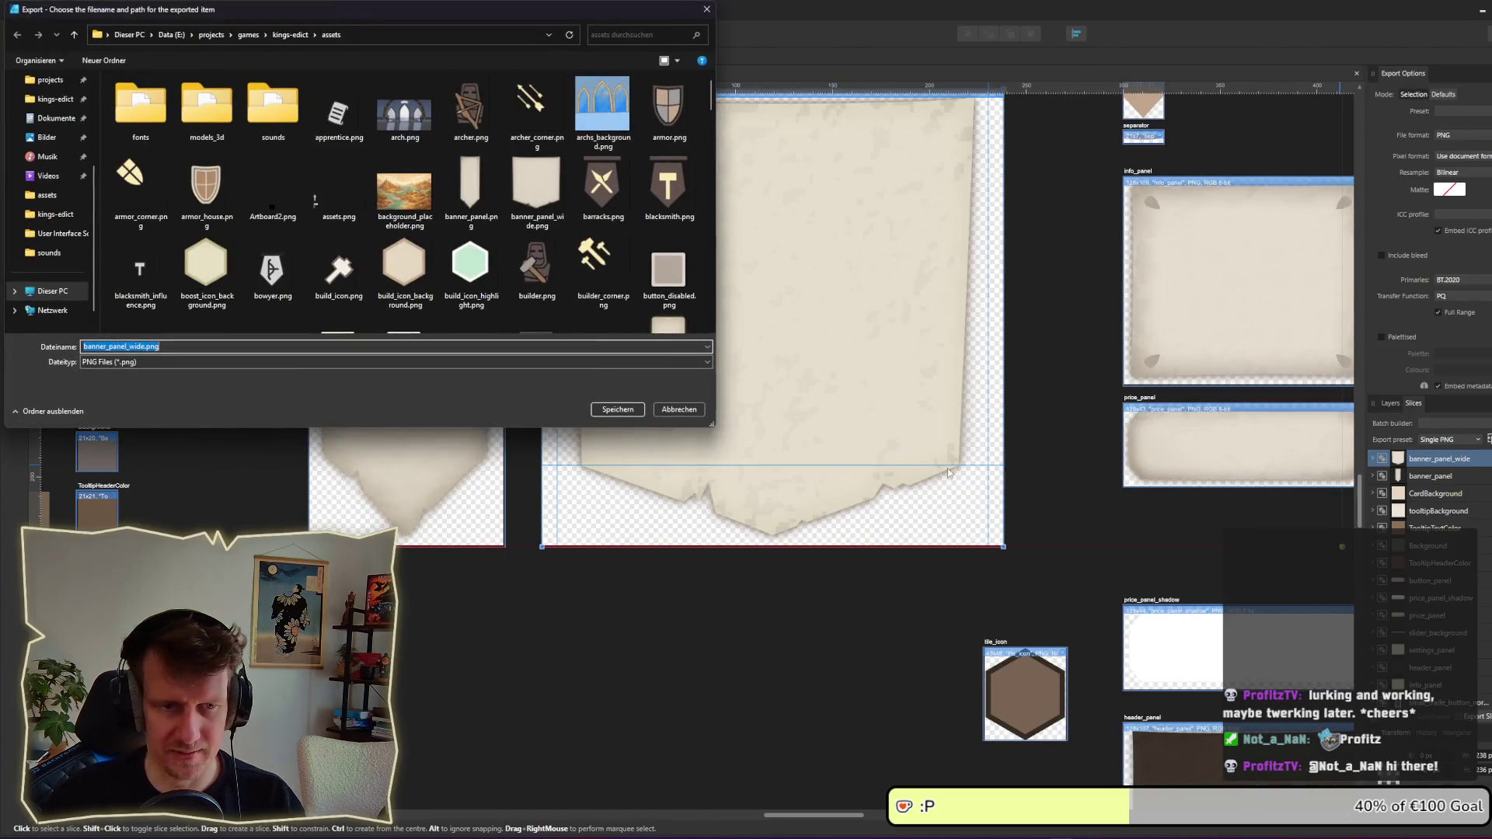
key(Return)
key(Return)
key(alt+Tab)
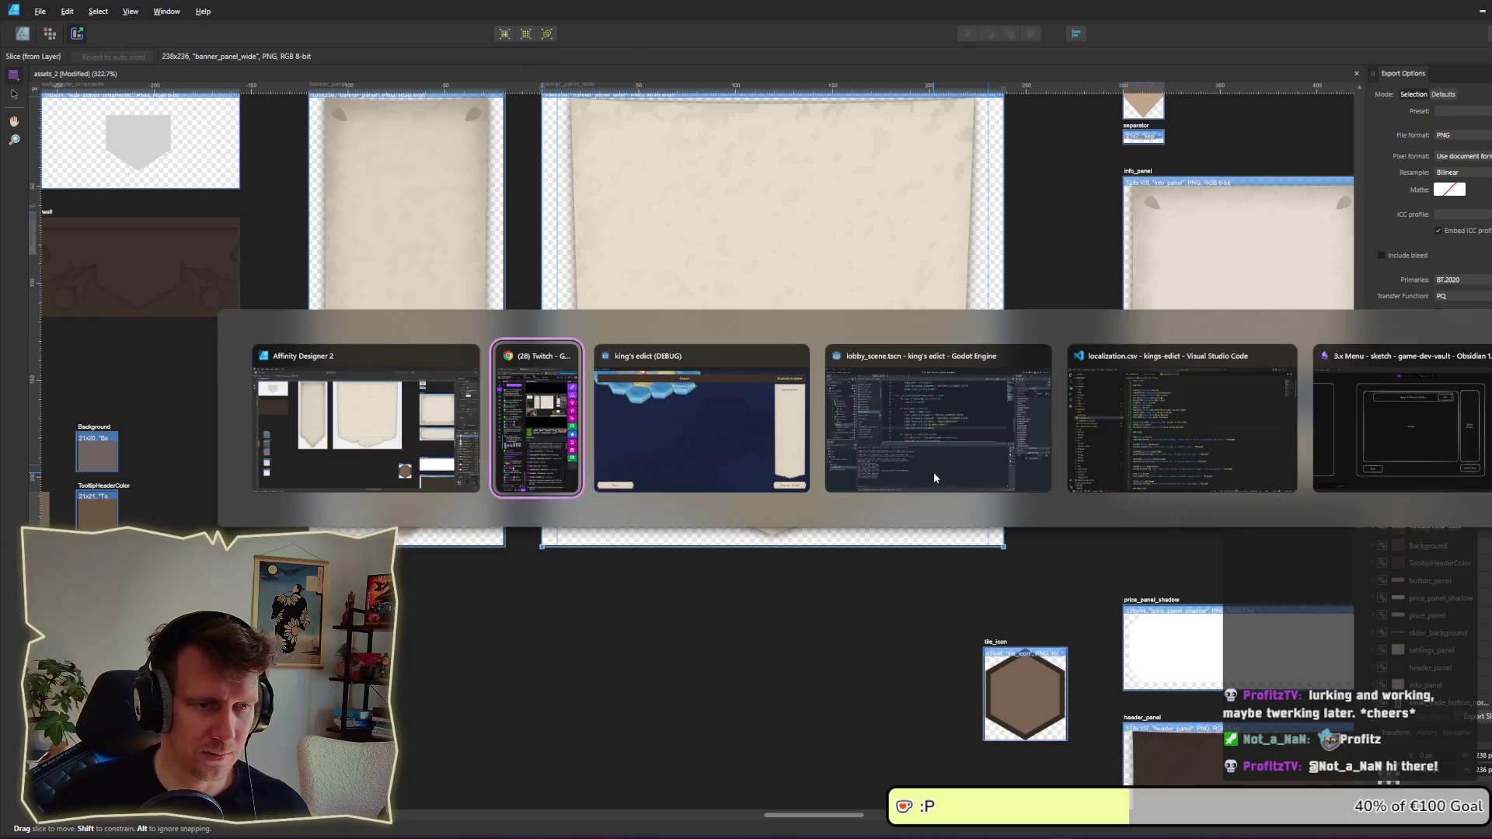
key(alt+Tab)
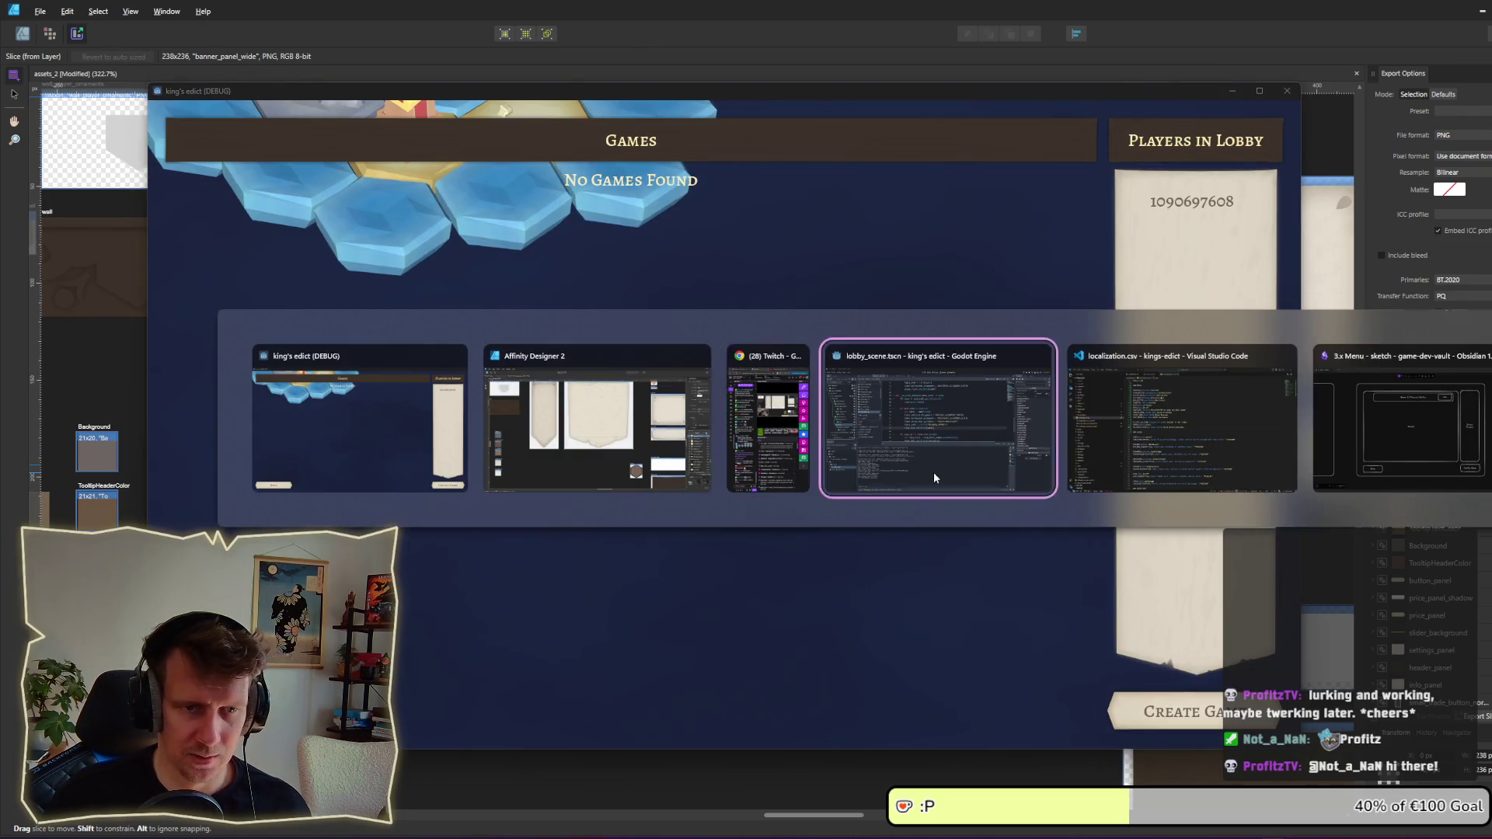
Step: Bring the Godot editor forward and stop the running game with F8
click(934, 472)
key(alt+Tab)
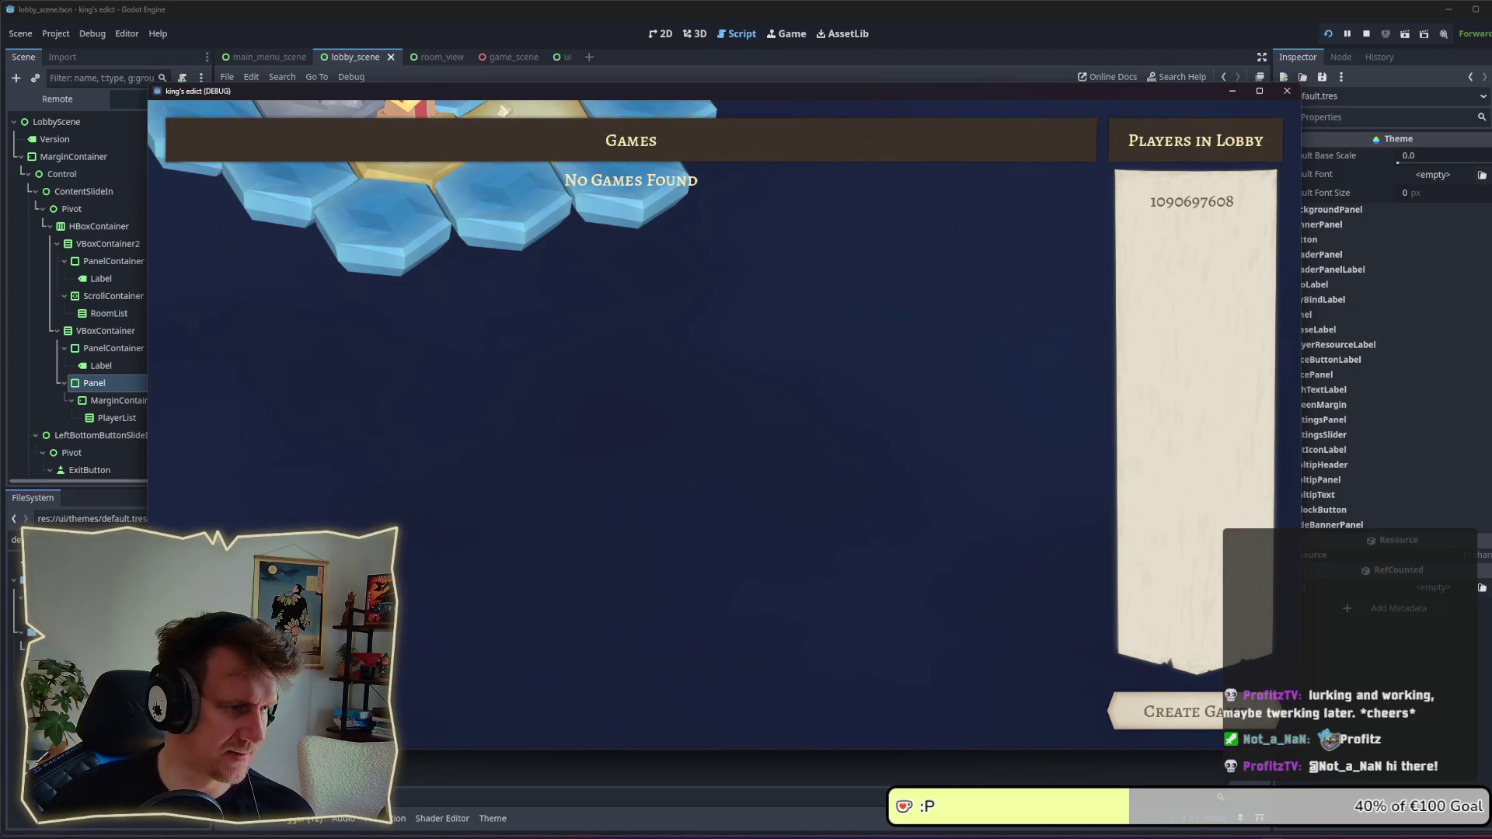
key(F8)
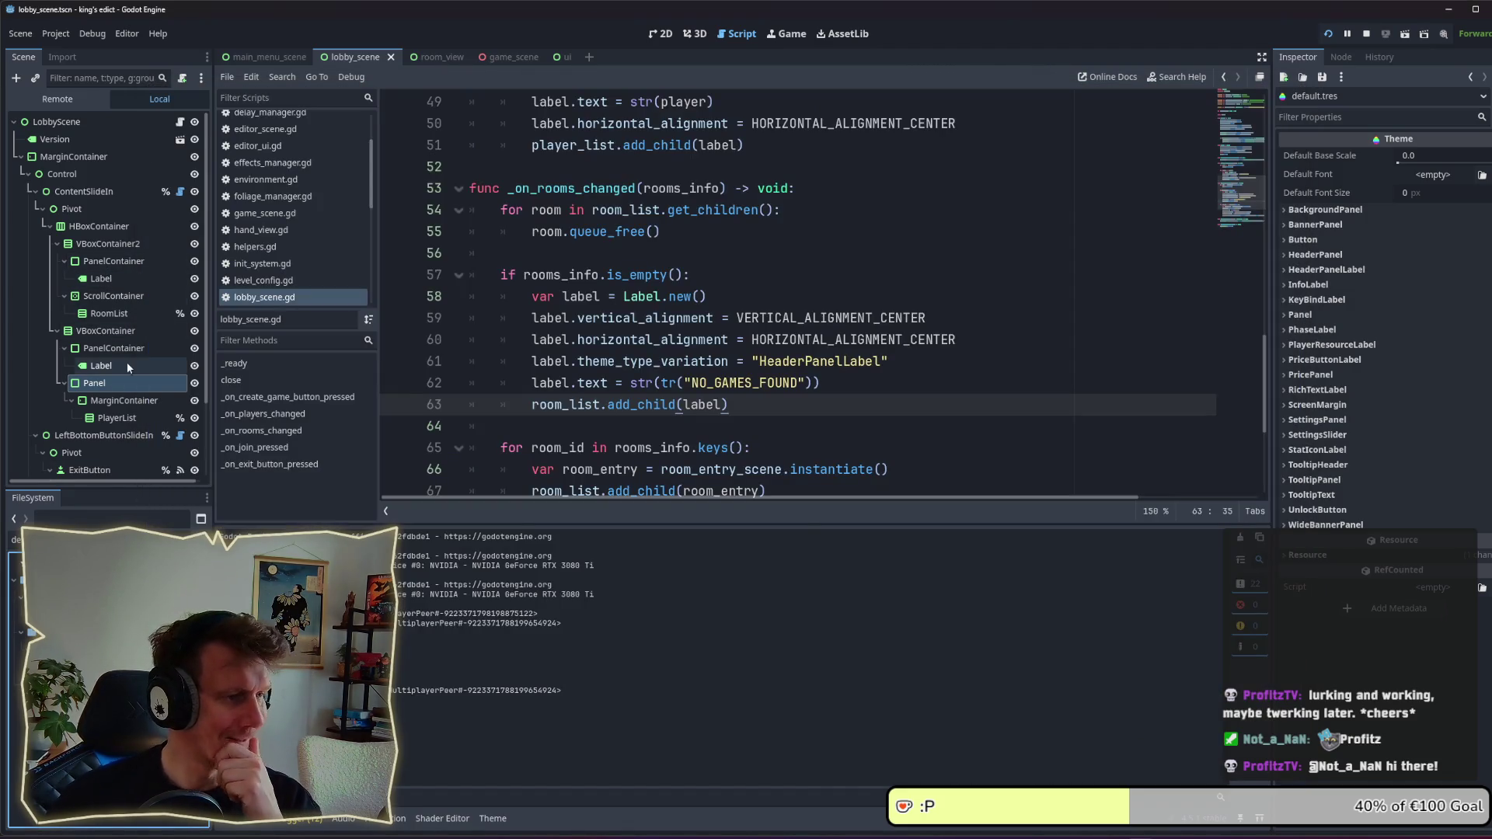
Step: Inspect the Label and Panel nodes, briefly expanding the Panel's theme override styles
click(124, 366)
click(115, 348)
click(118, 382)
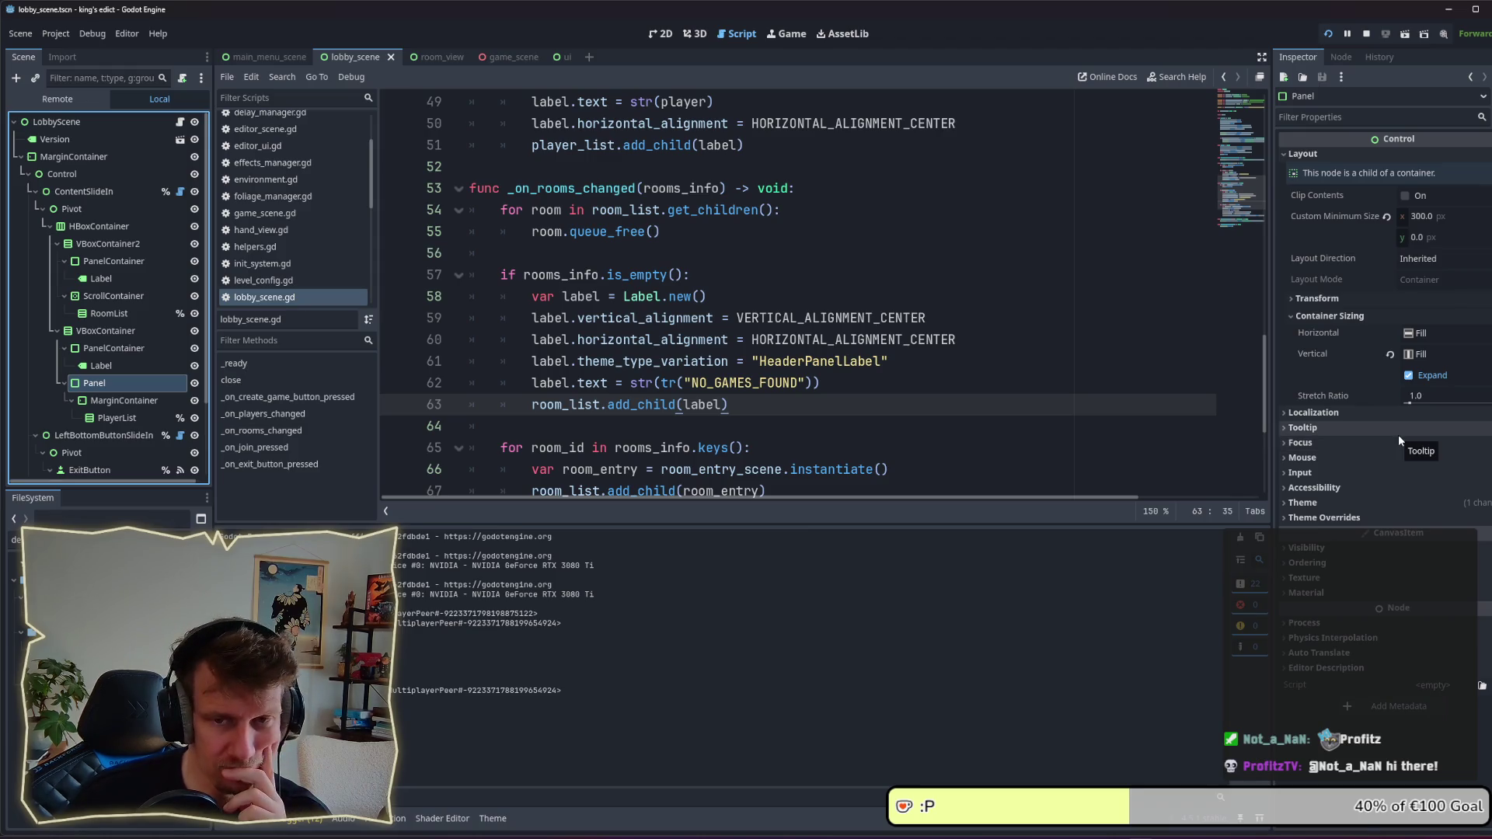
click(1359, 517)
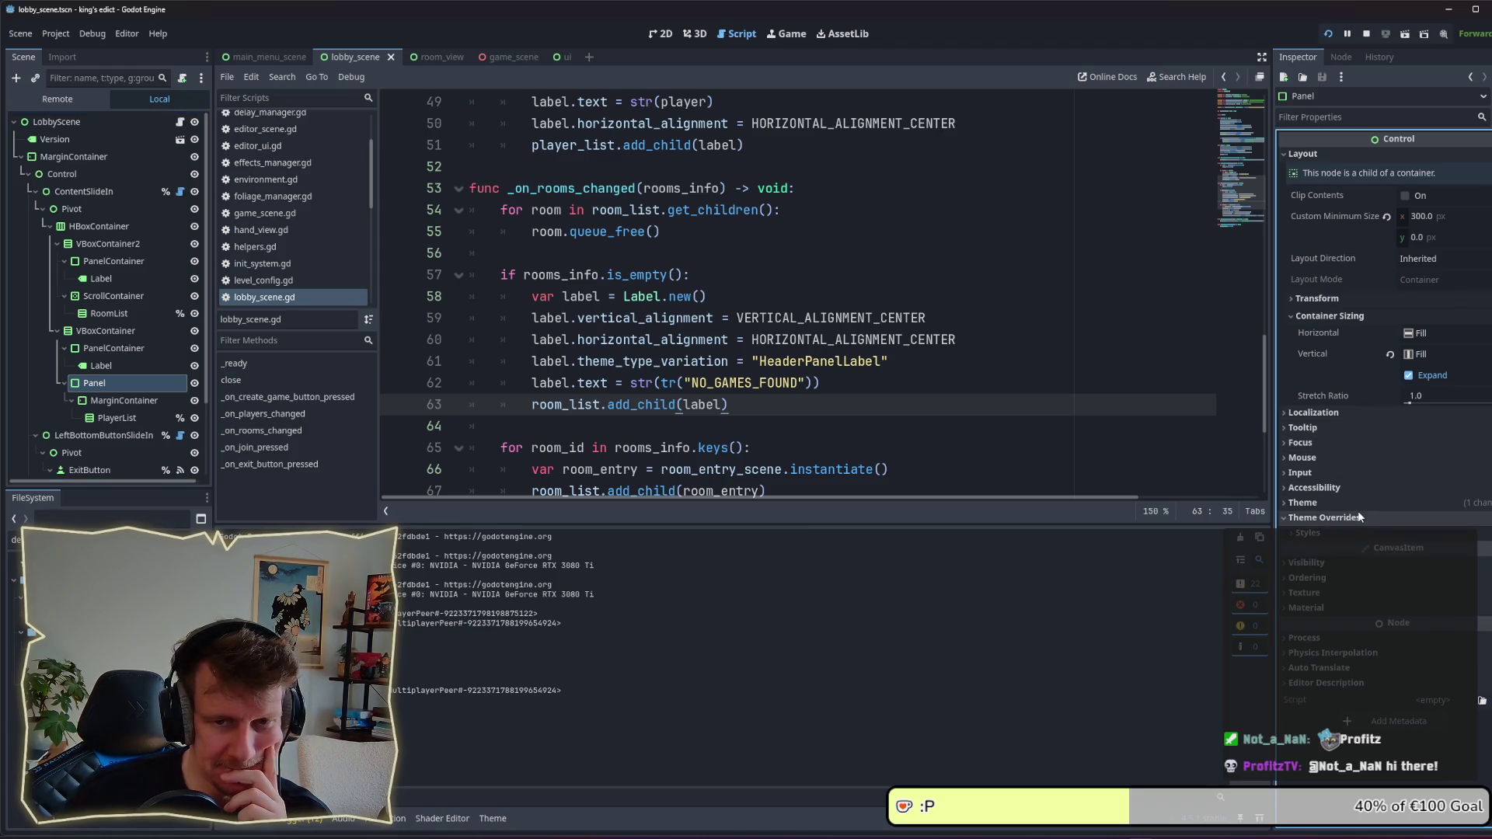
click(1359, 517)
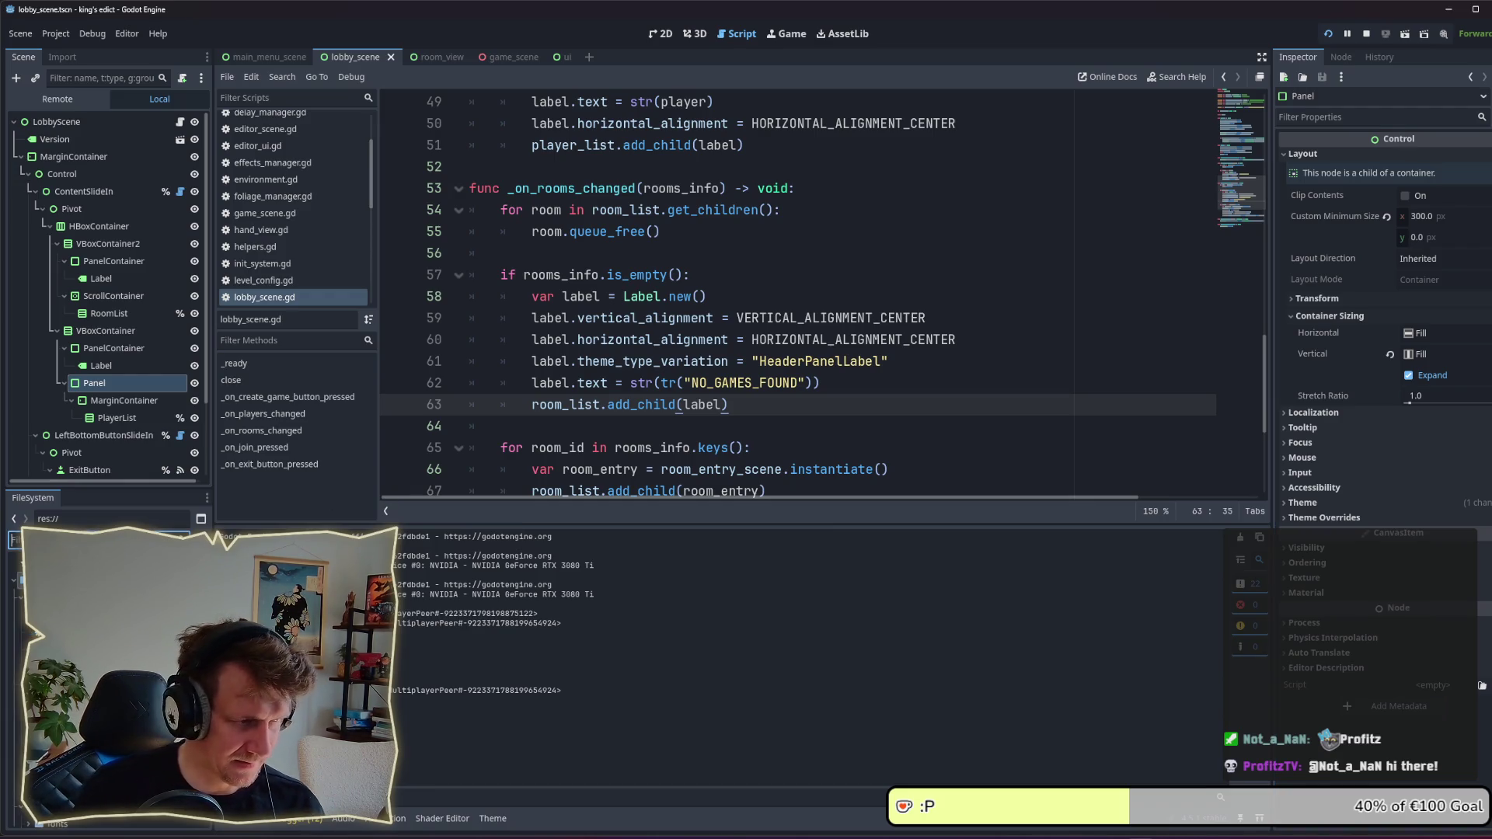
Step: Filter the FileSystem by 'wi' and open banner_style_box_wide.tres
text(pa)
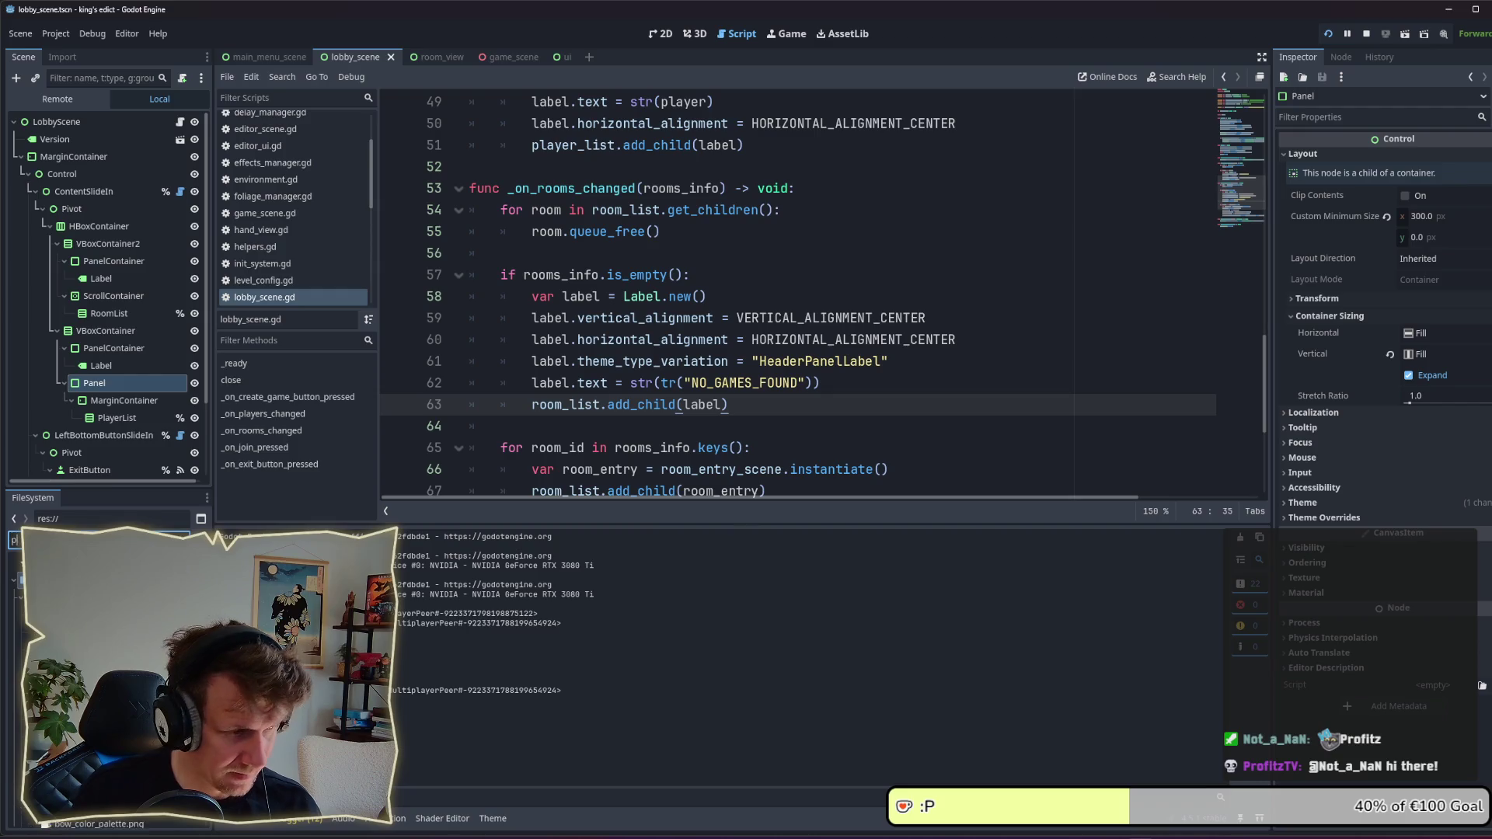
key(BackSpace)
key(BackSpace)
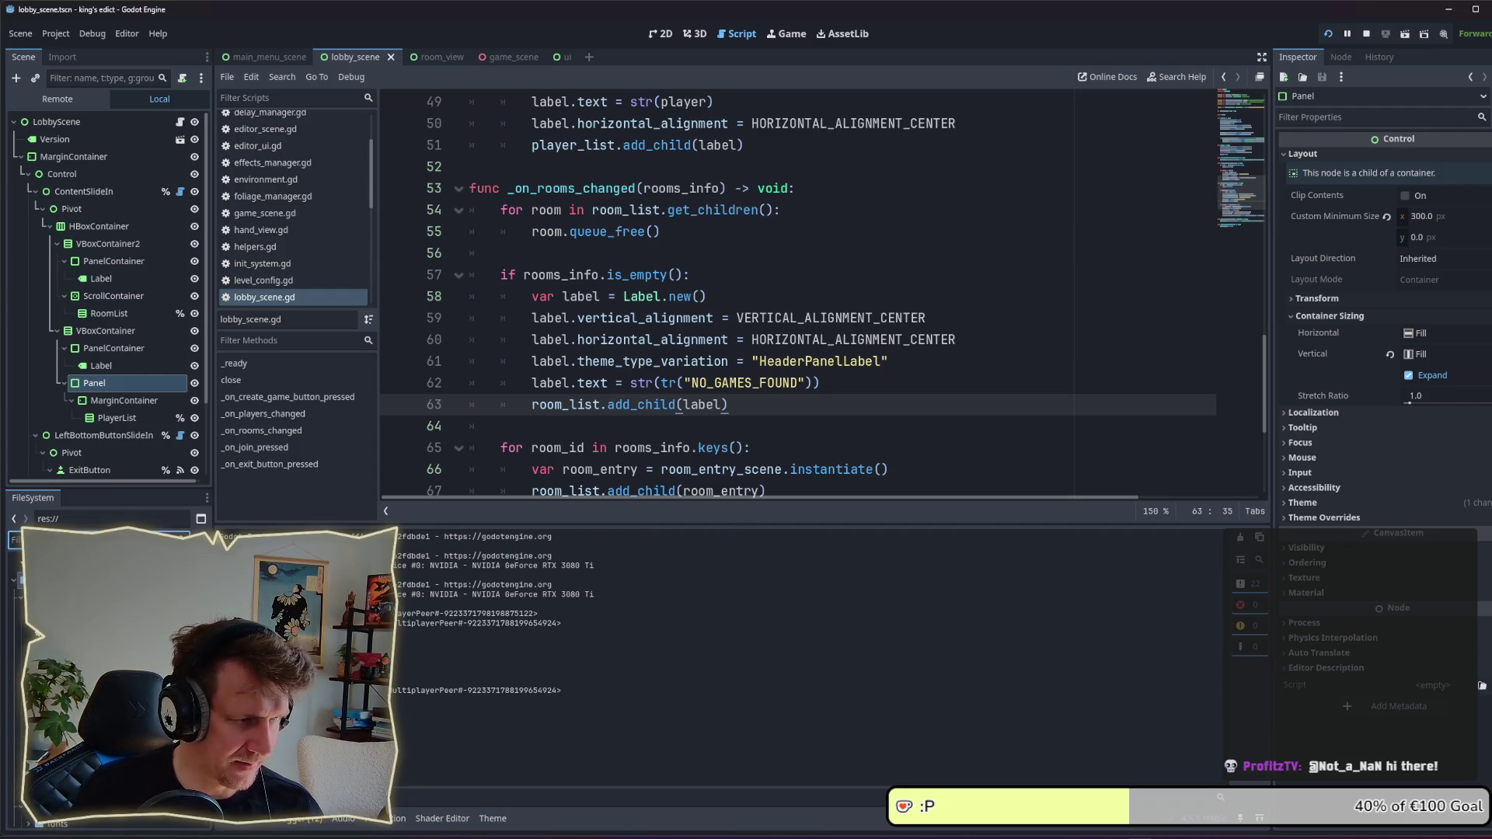
text(wi)
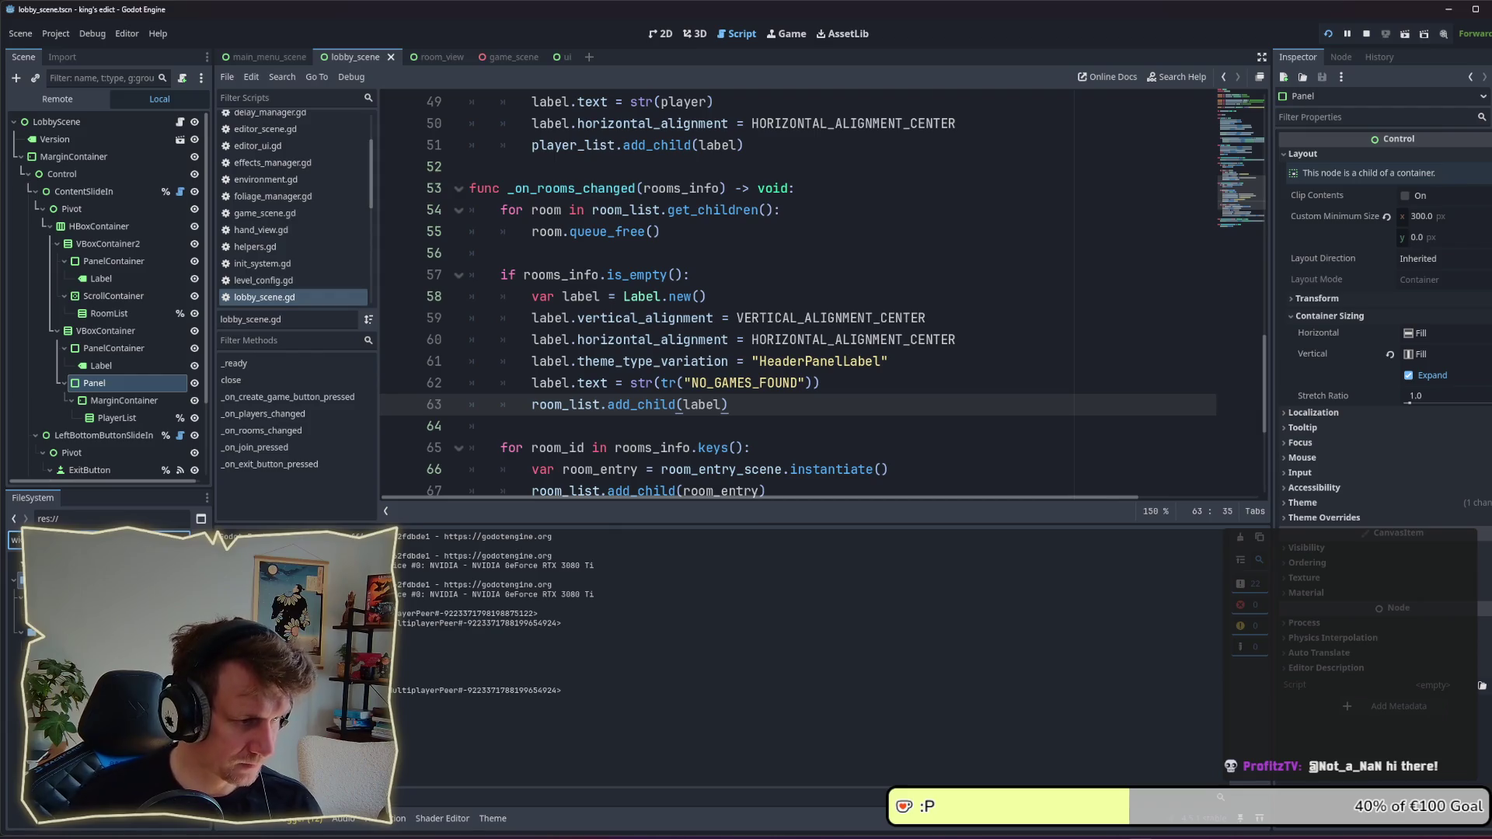
click(70, 632)
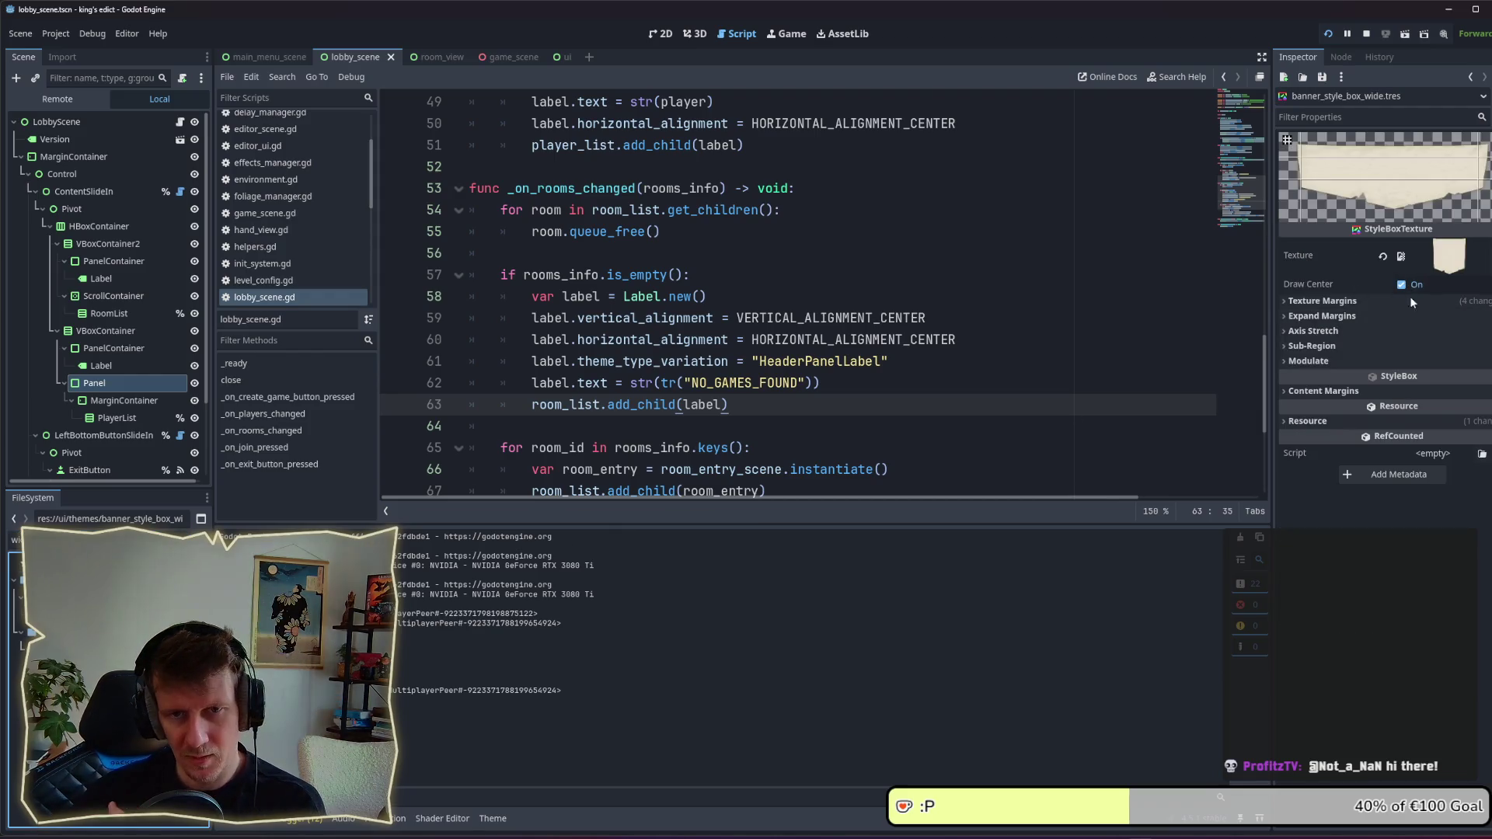
Step: Set the style box's top expand margin to 20 with left at 0, save, and view the game
click(1397, 316)
click(1430, 334)
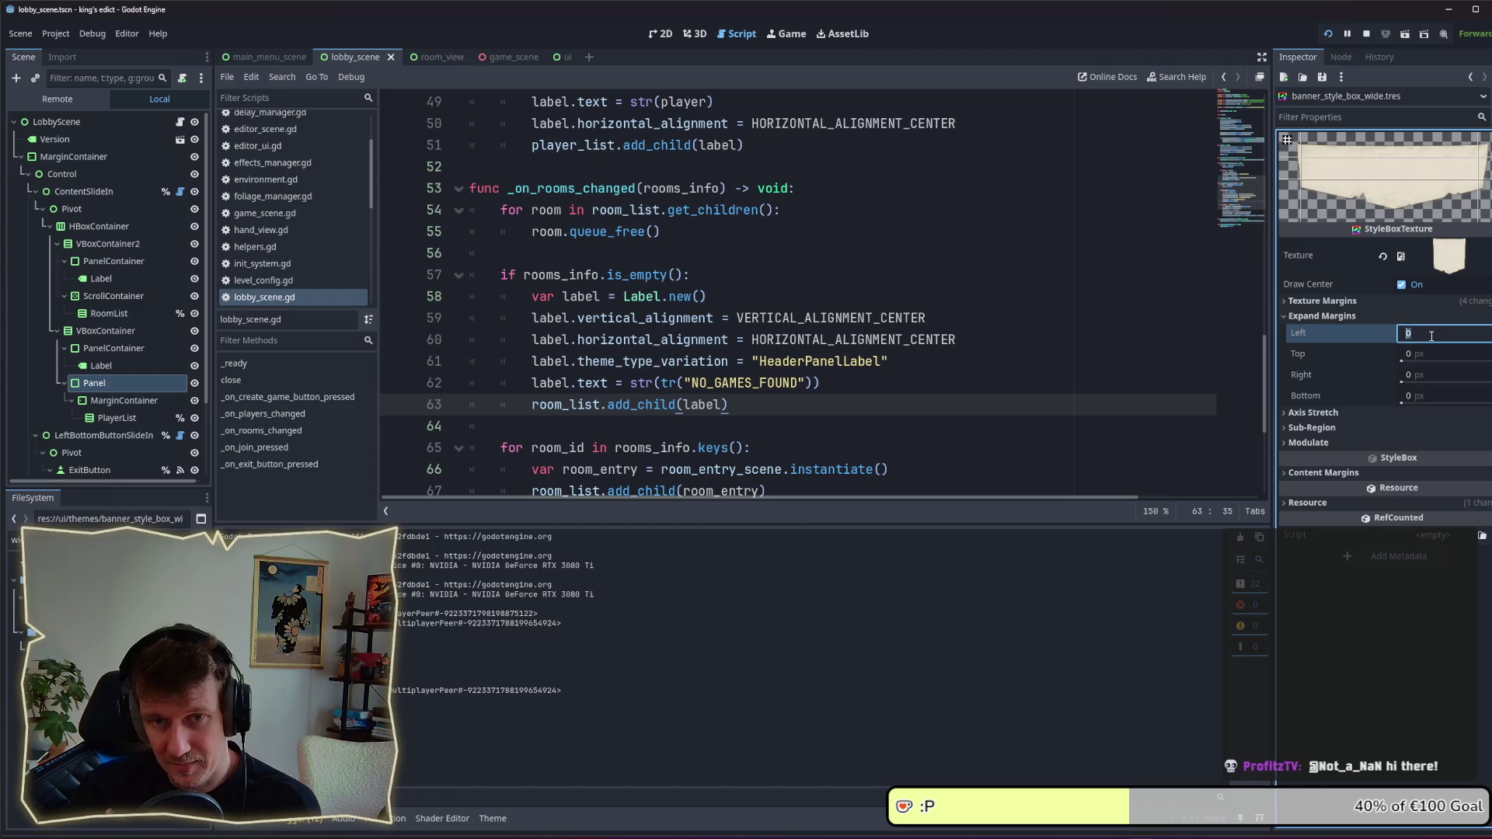
text(0)
key(Return)
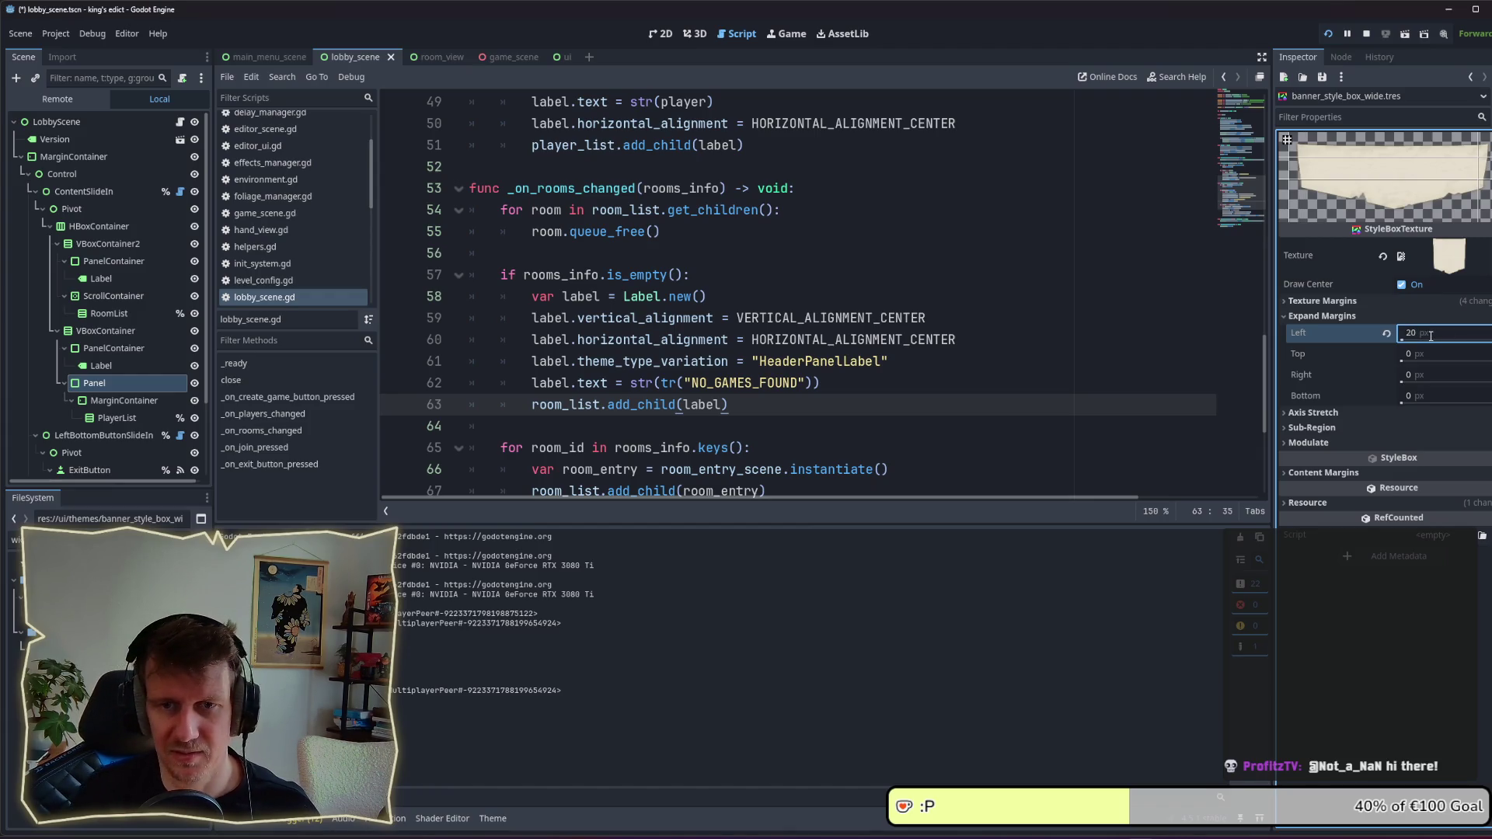
click(1431, 336)
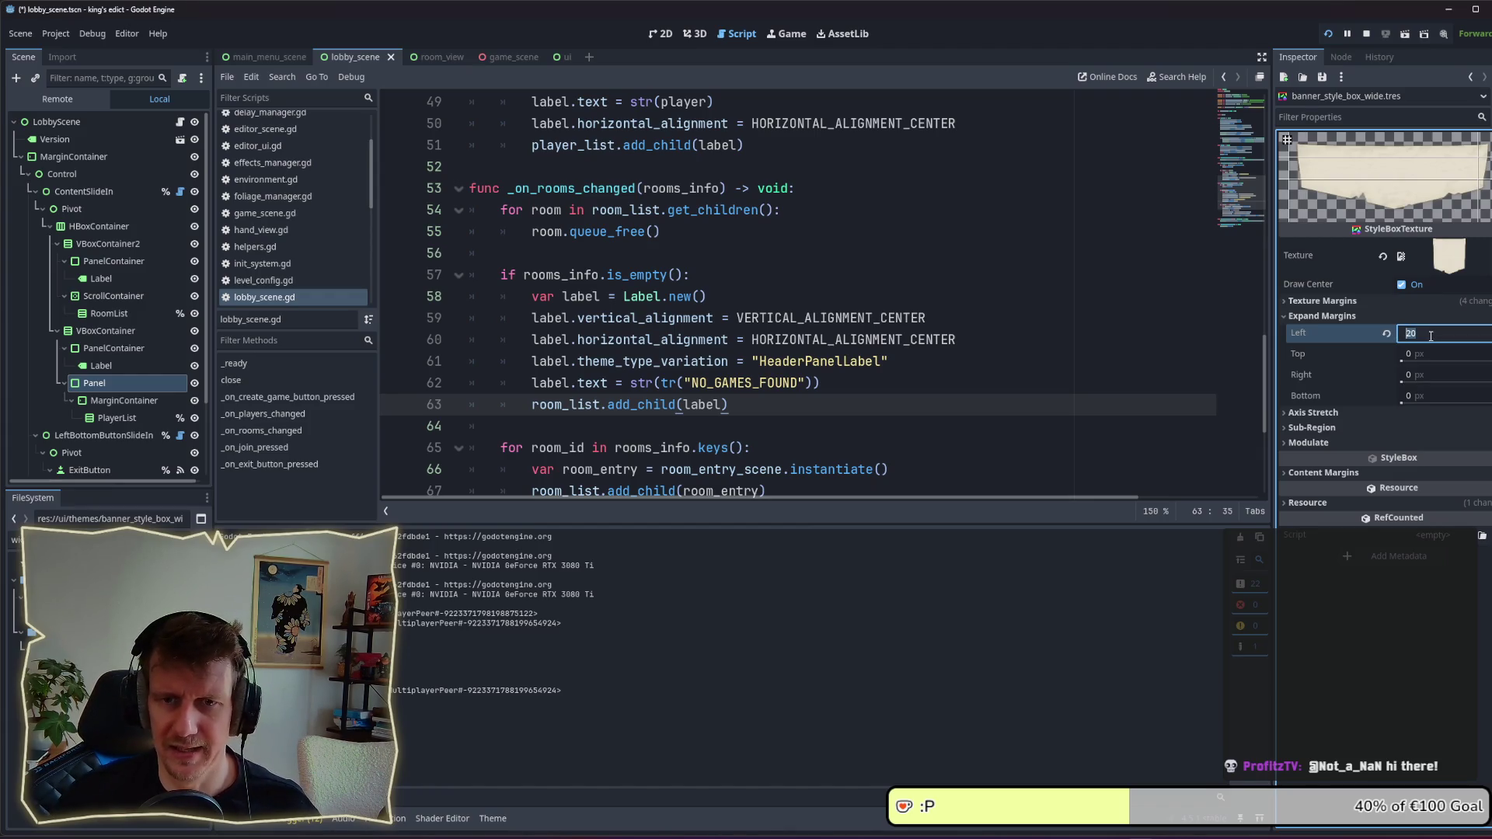
text(0)
click(1429, 354)
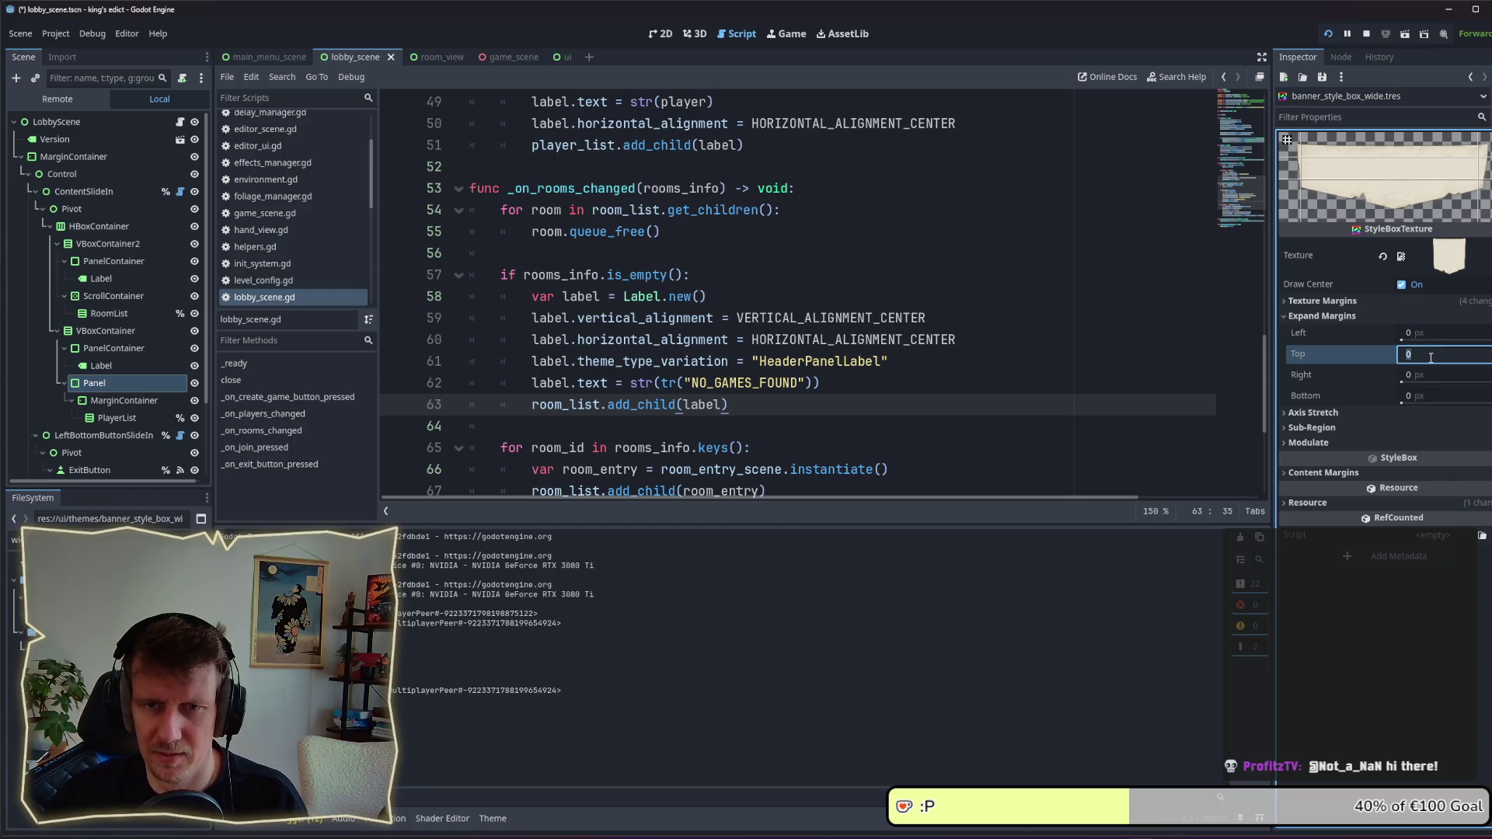
text(20)
key(Return)
key(ctrl+s)
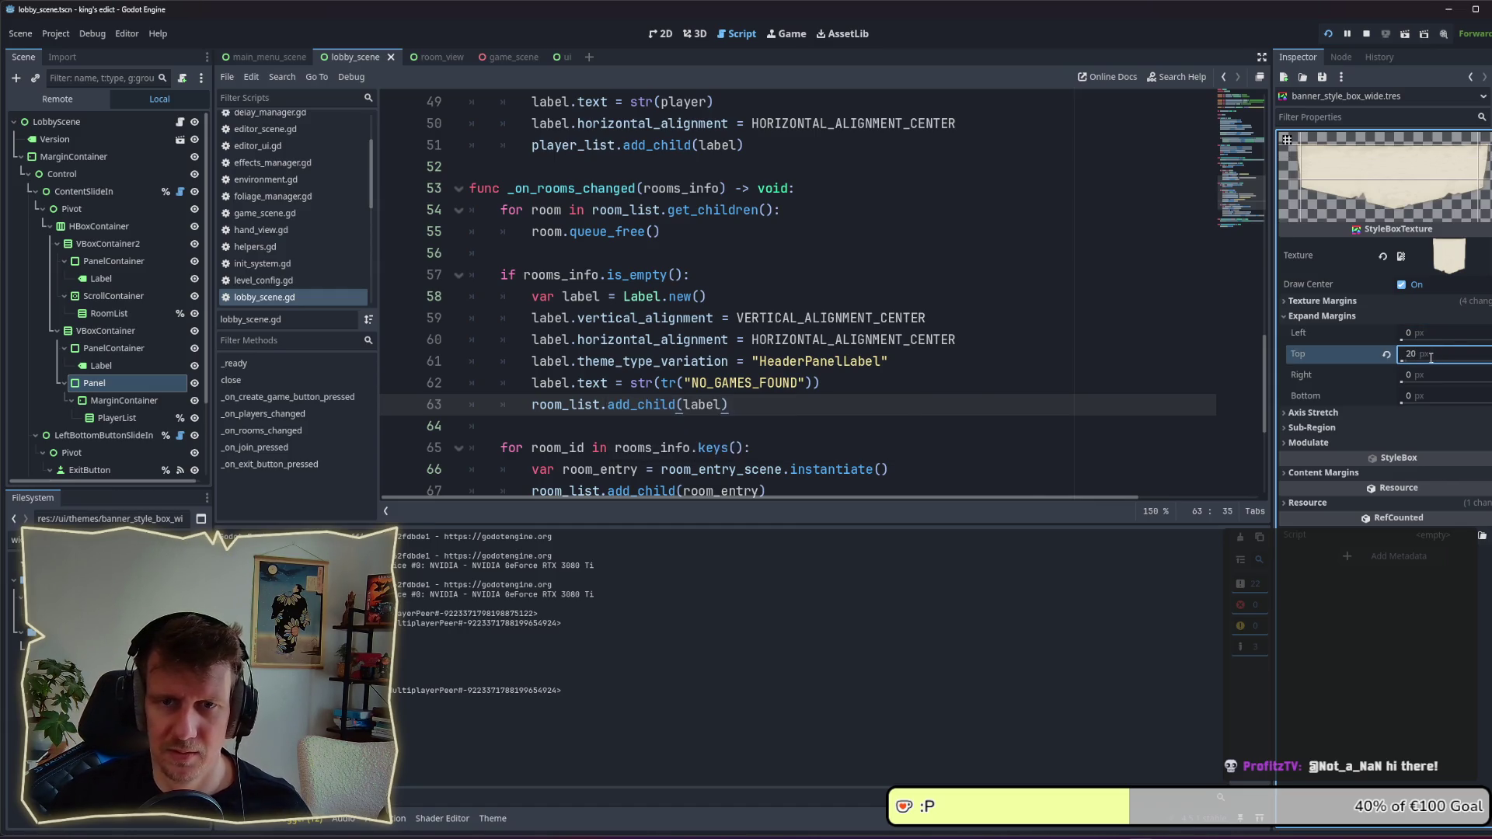
key(alt+Tab)
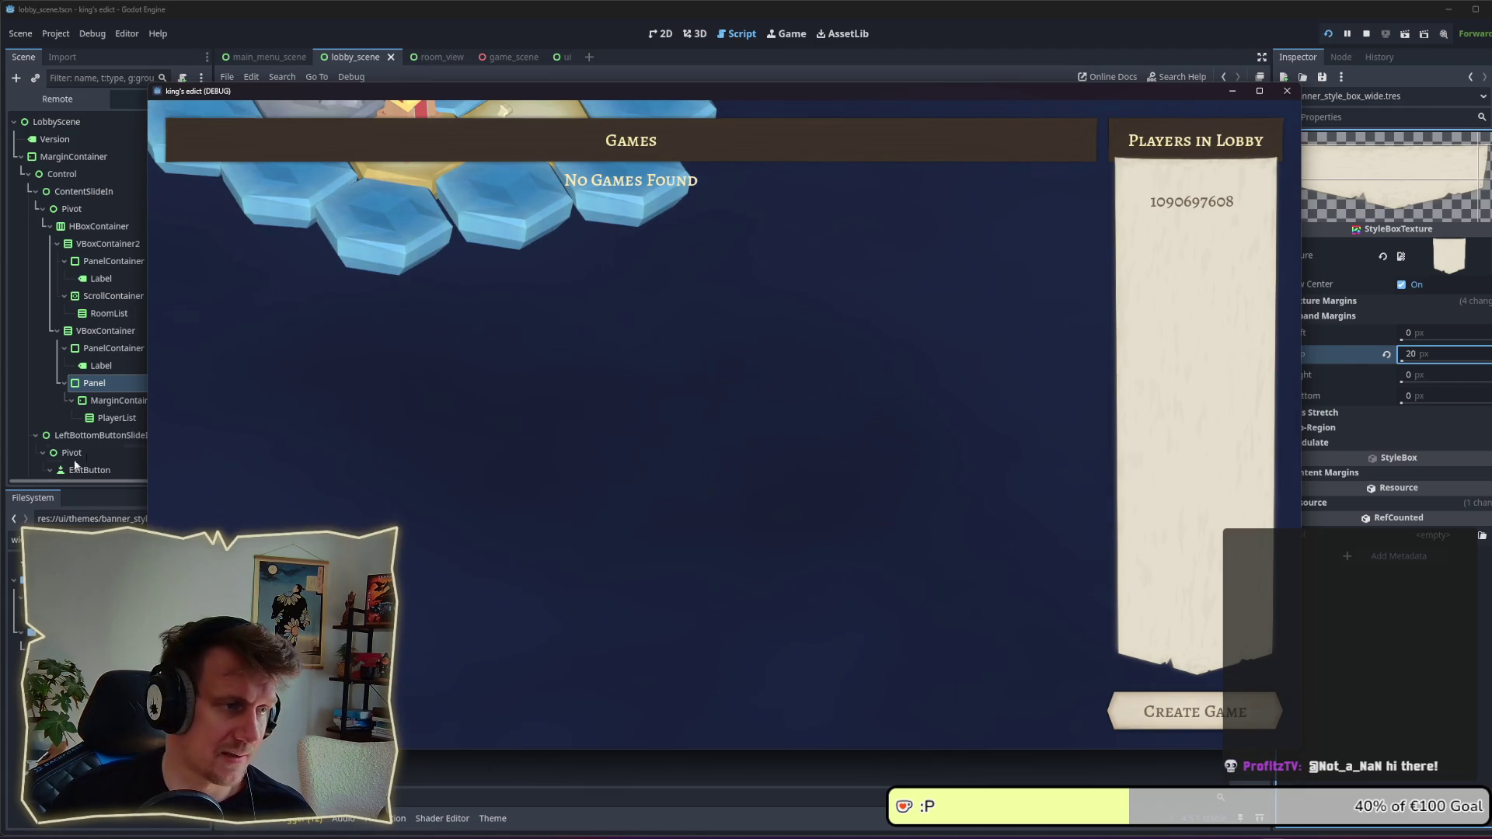
Step: Enable Show Behind Parent in the Panel's CanvasItem Visibility settings
click(83, 391)
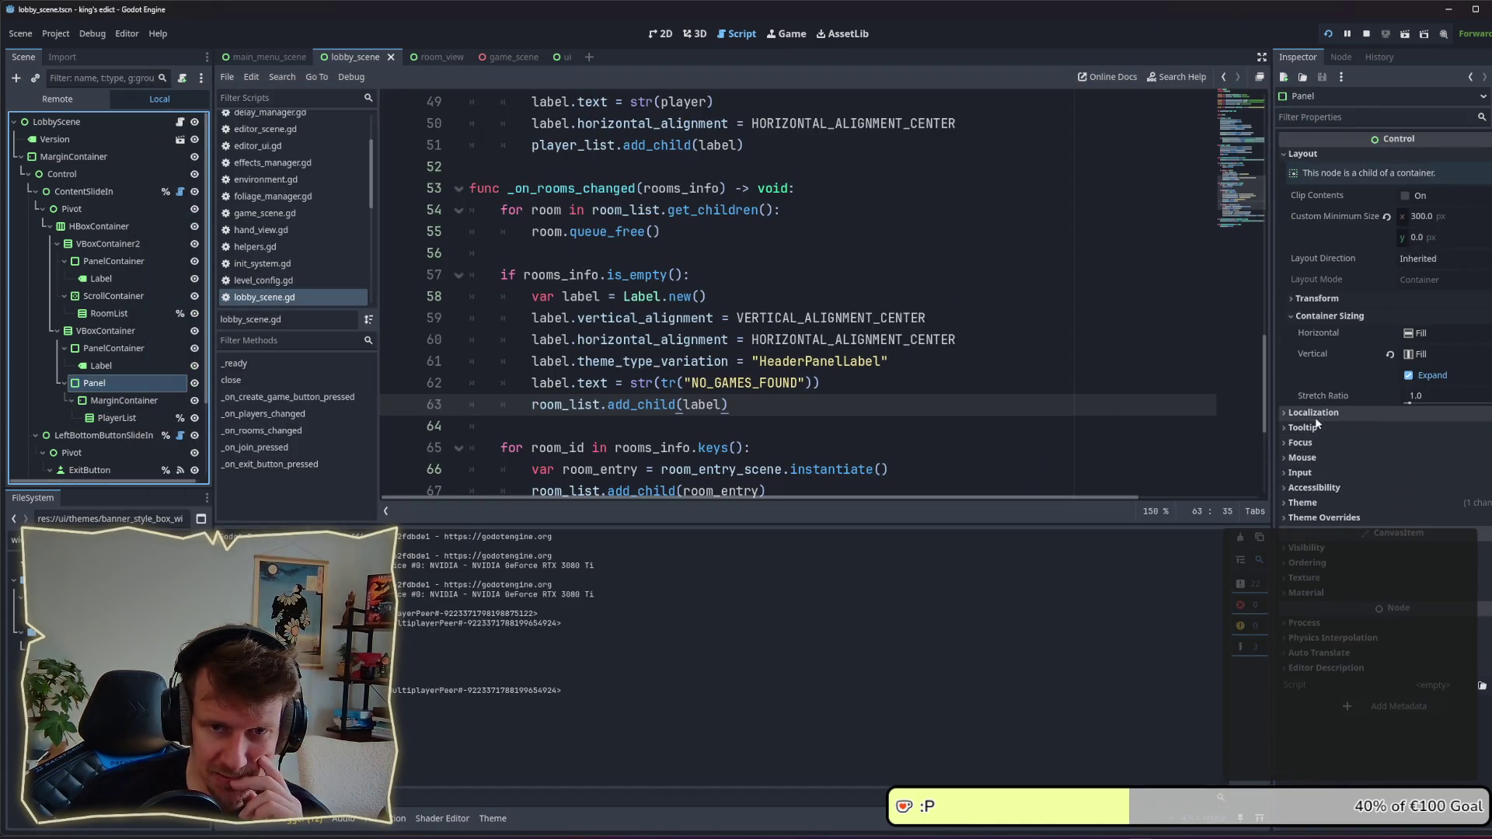
click(1321, 551)
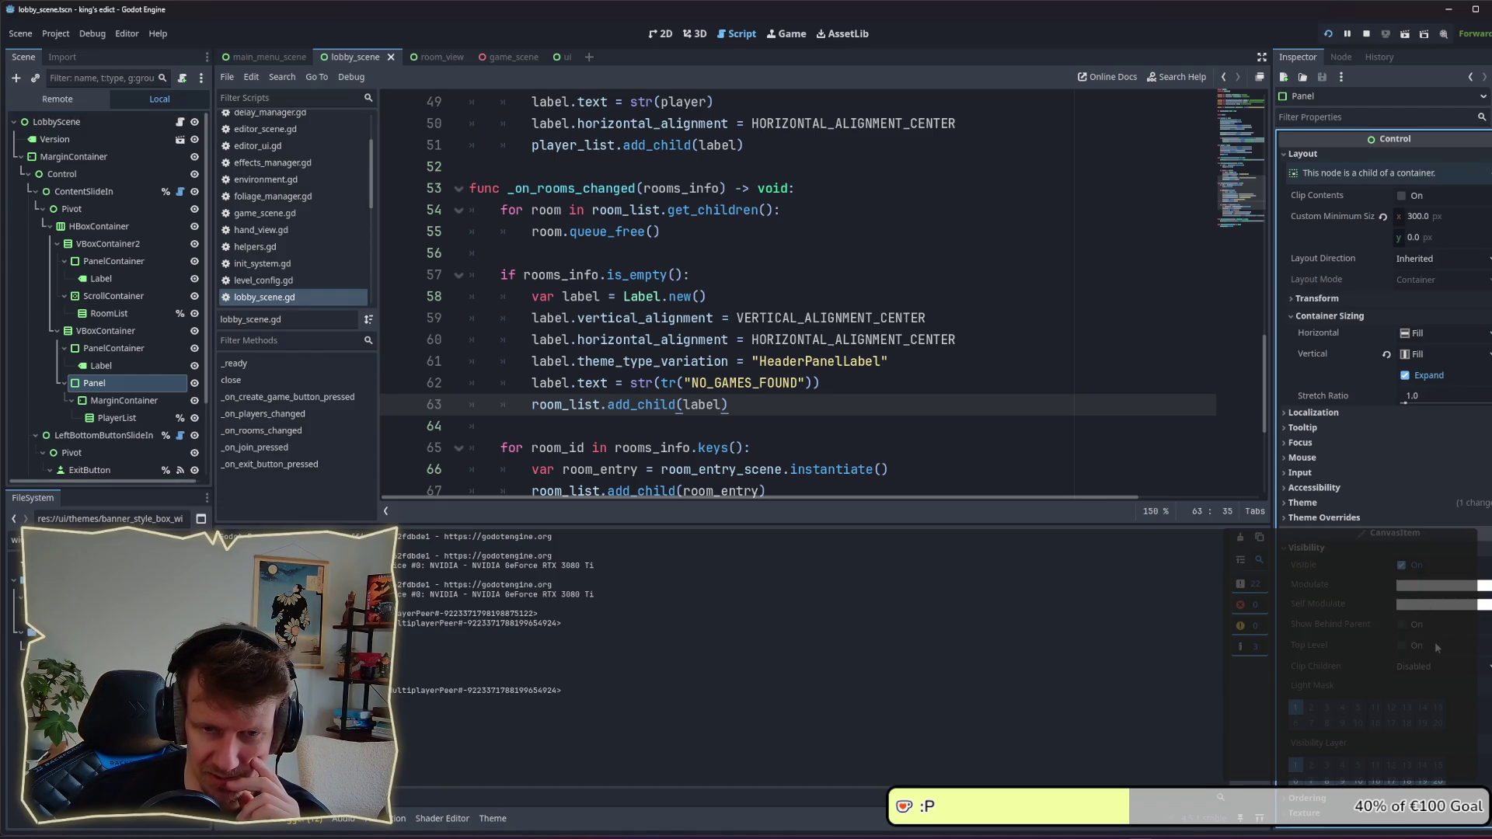
click(1401, 624)
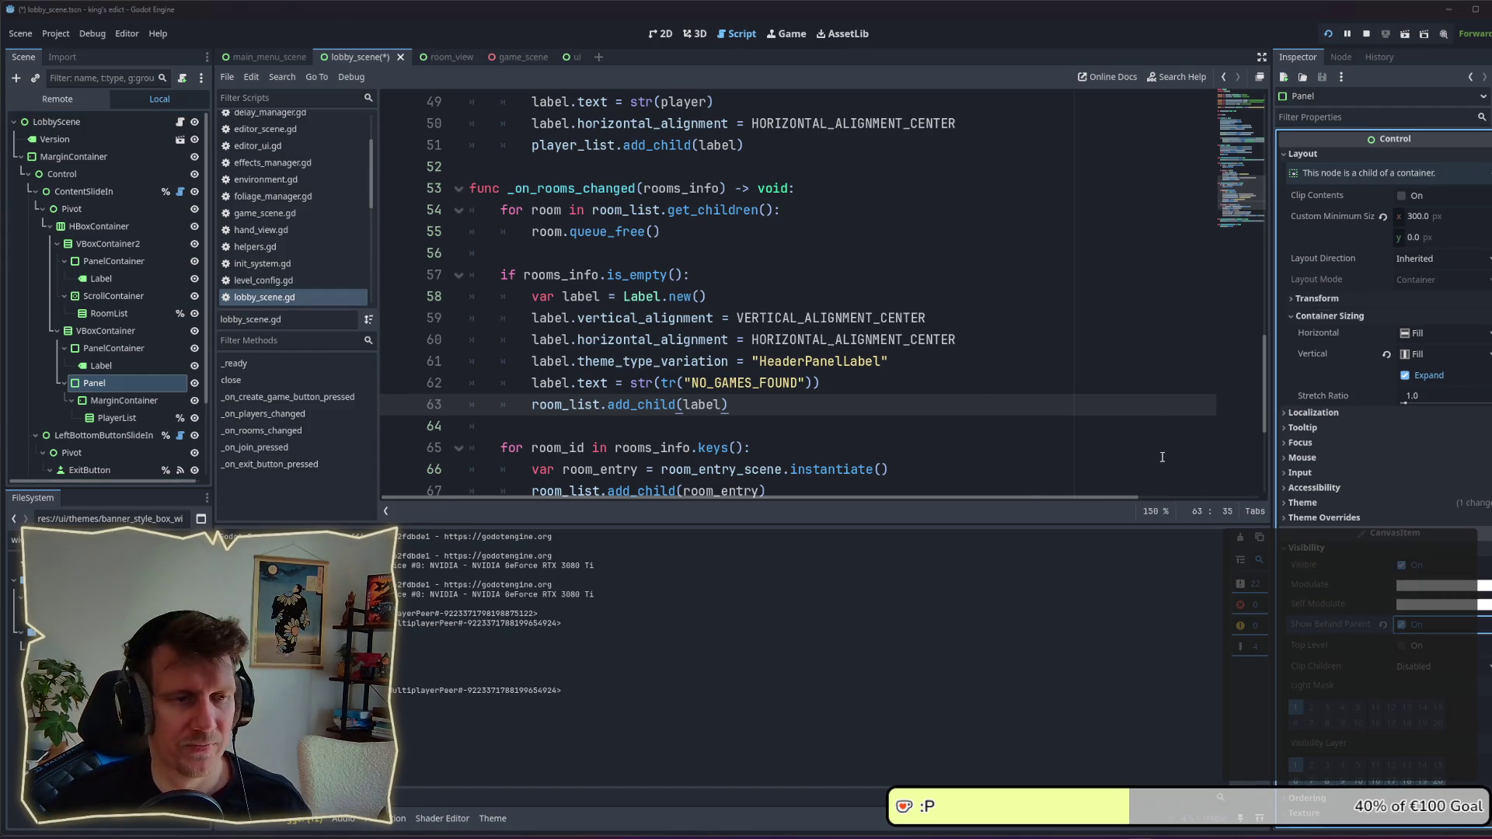
Step: Check the lobby in the game window, moving it left, then reopen banner_style_box_wide.tres
key(alt+Tab)
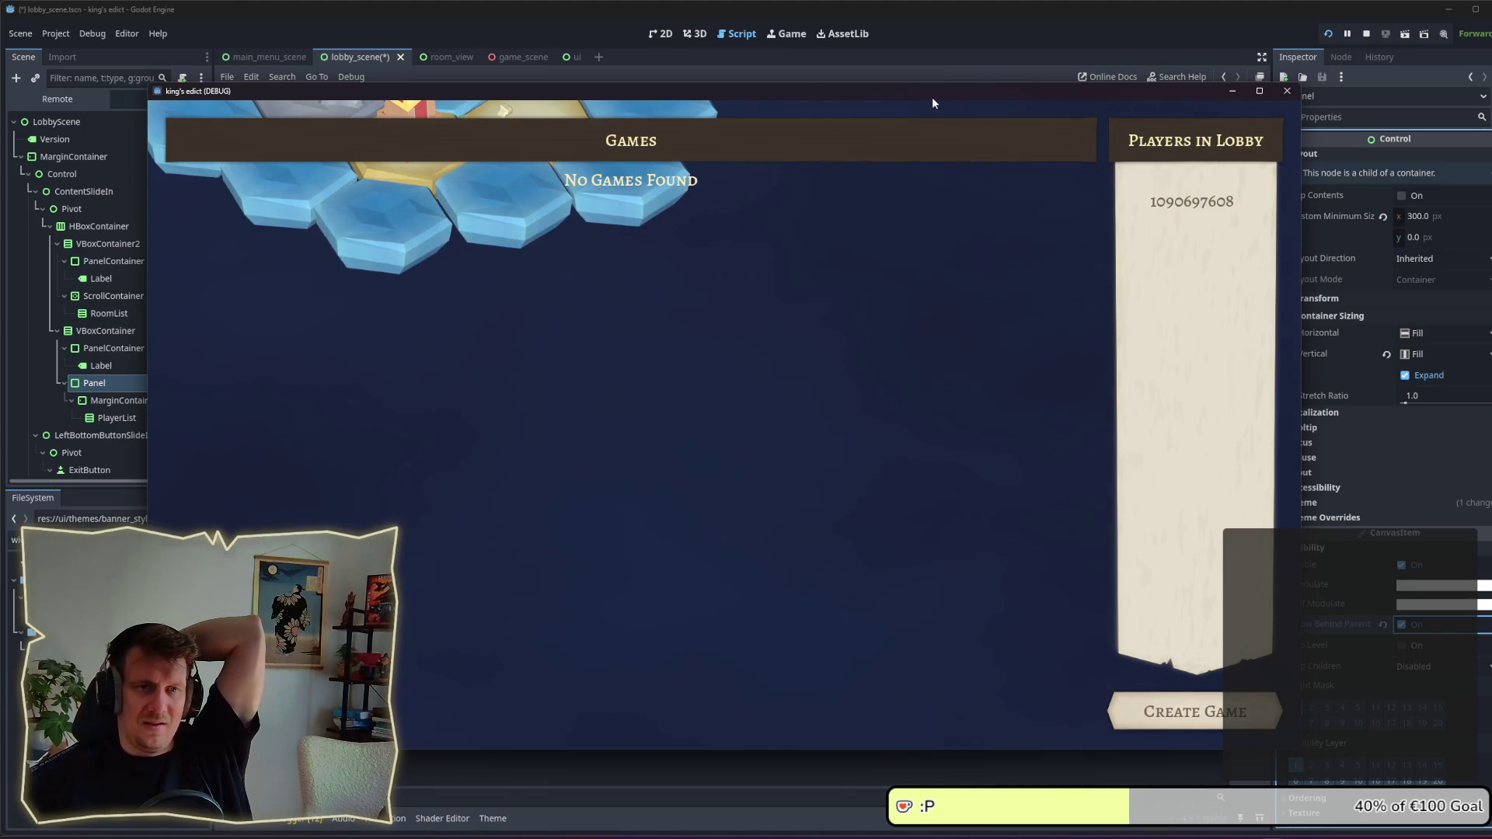
drag(933, 102, 839, 100)
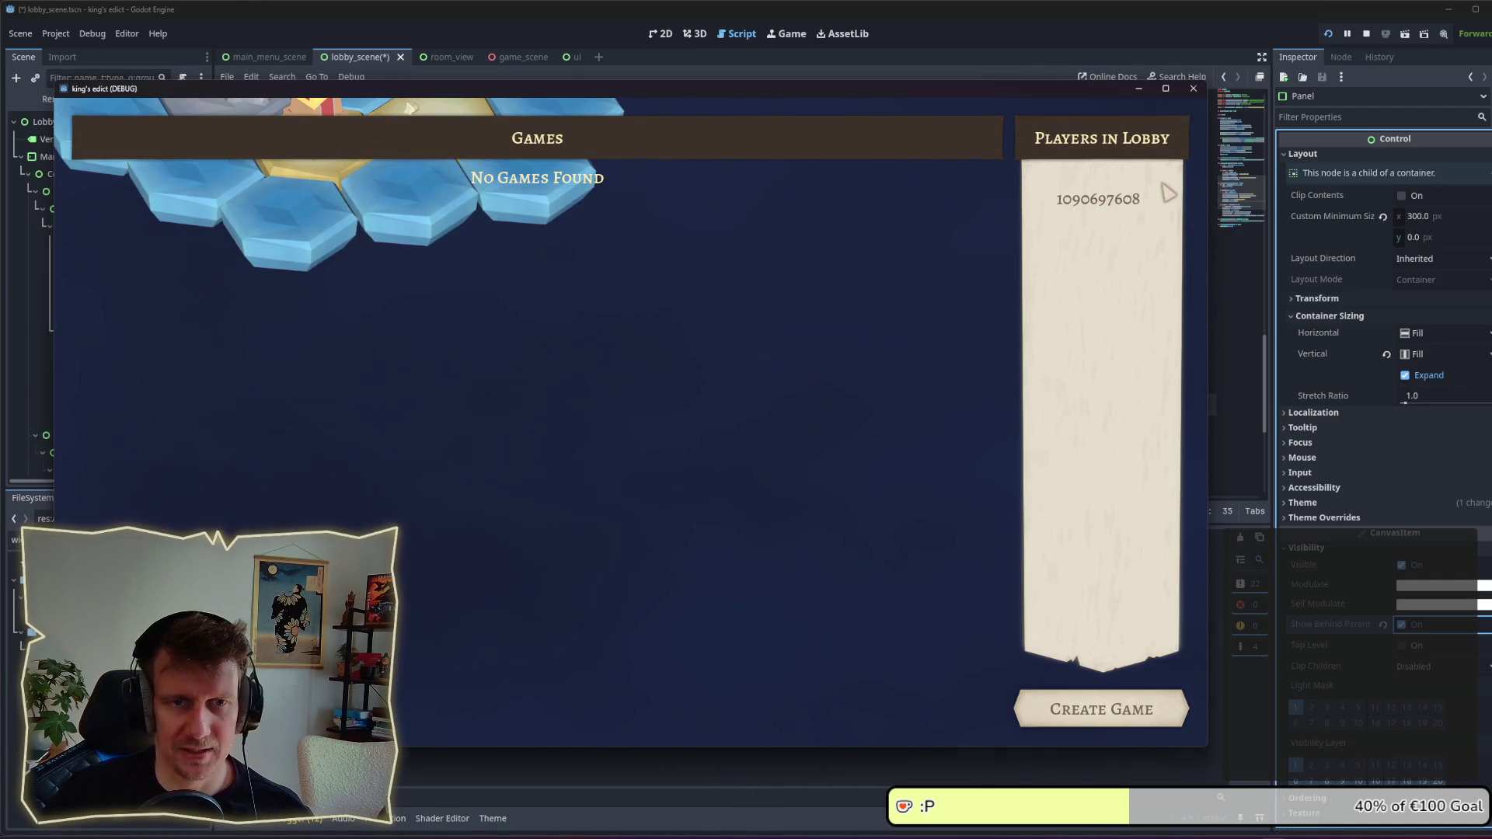
key(alt+Tab)
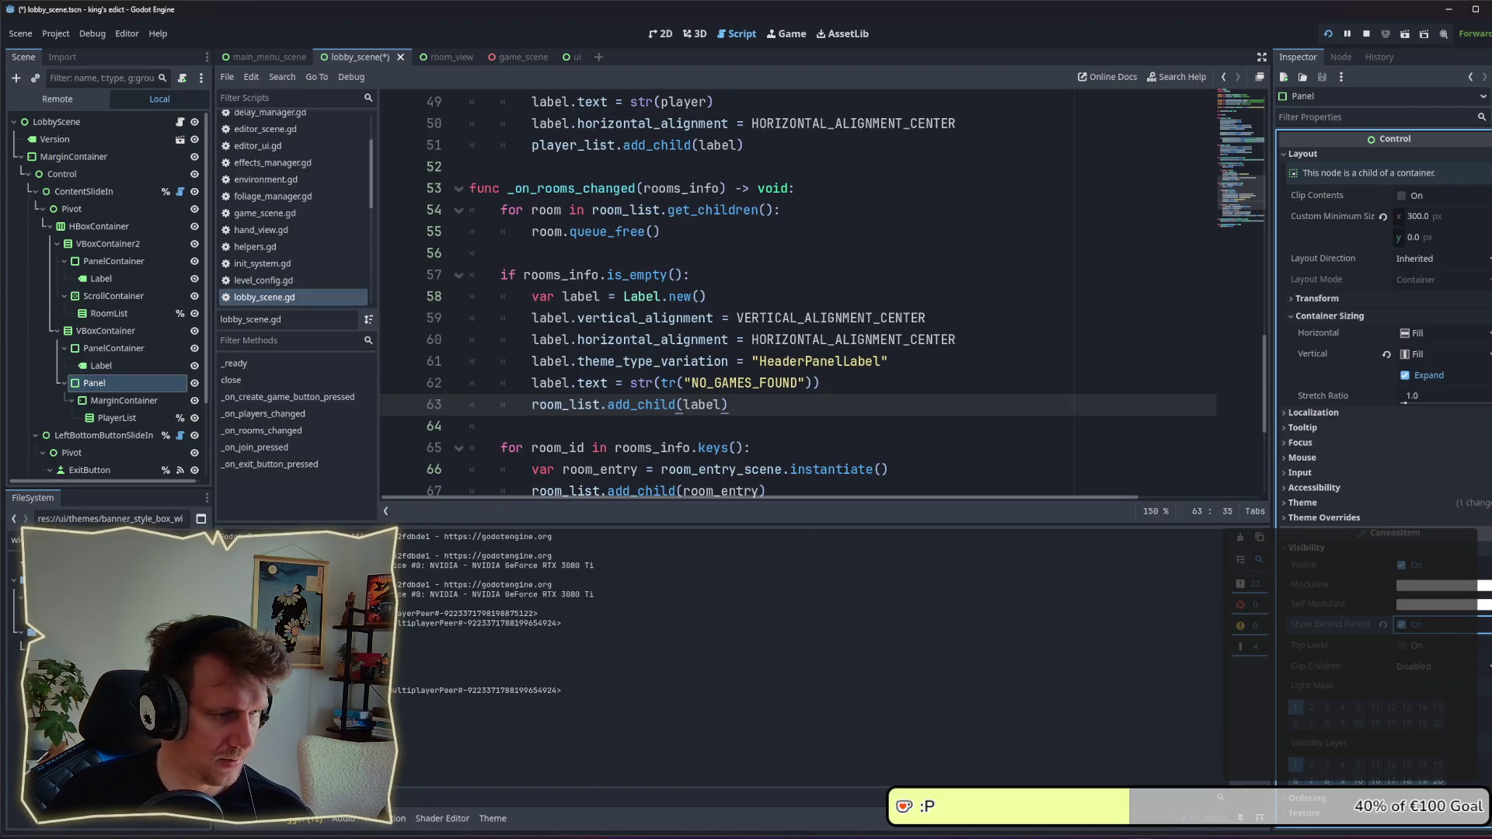
click(93, 631)
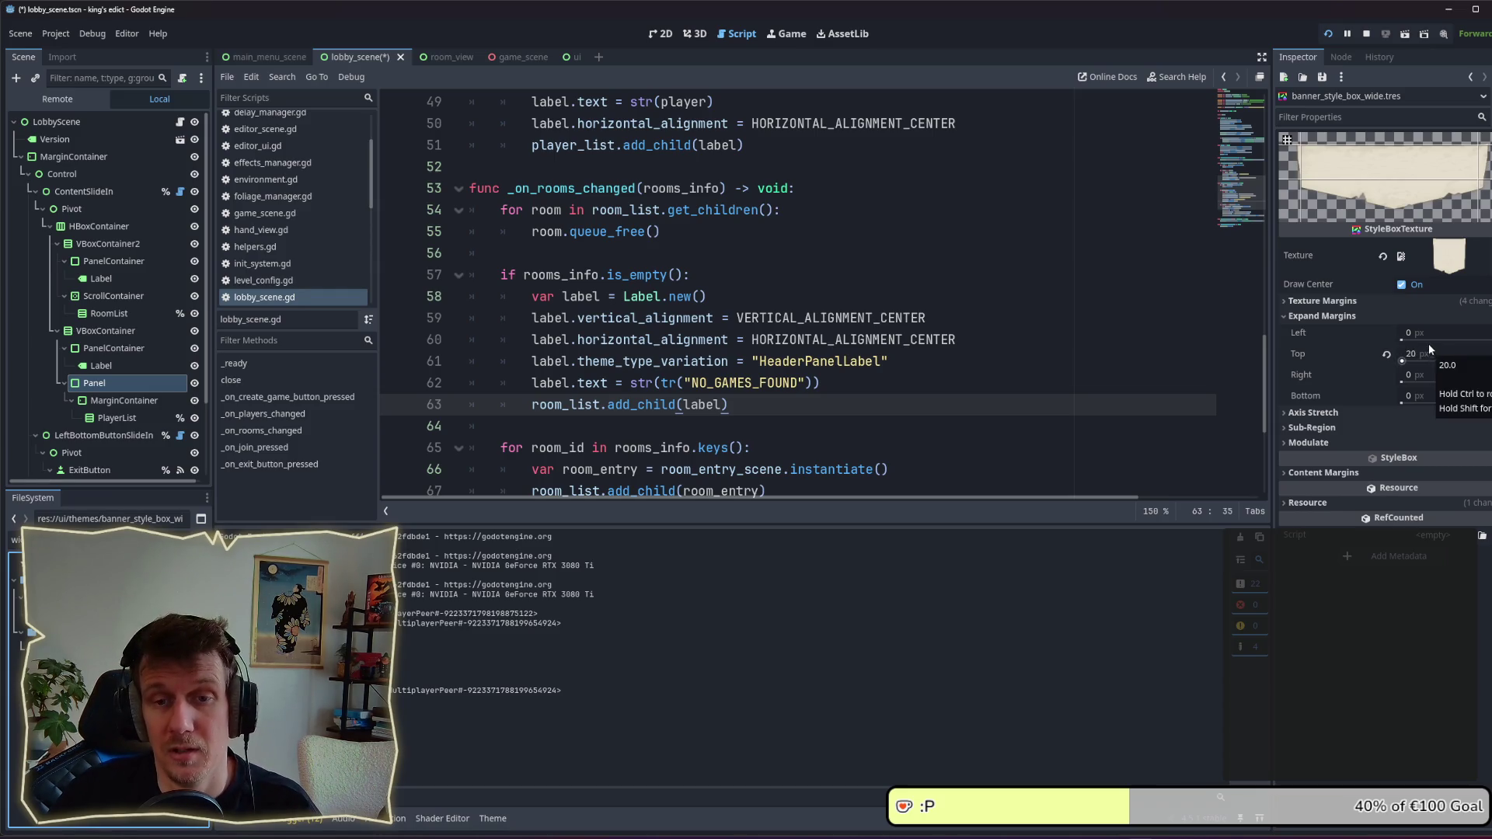
Step: Set the wide banner style box's left texture margin to 30 px, then back to 20 px
click(1362, 315)
click(1358, 303)
mouse_move(1423, 347)
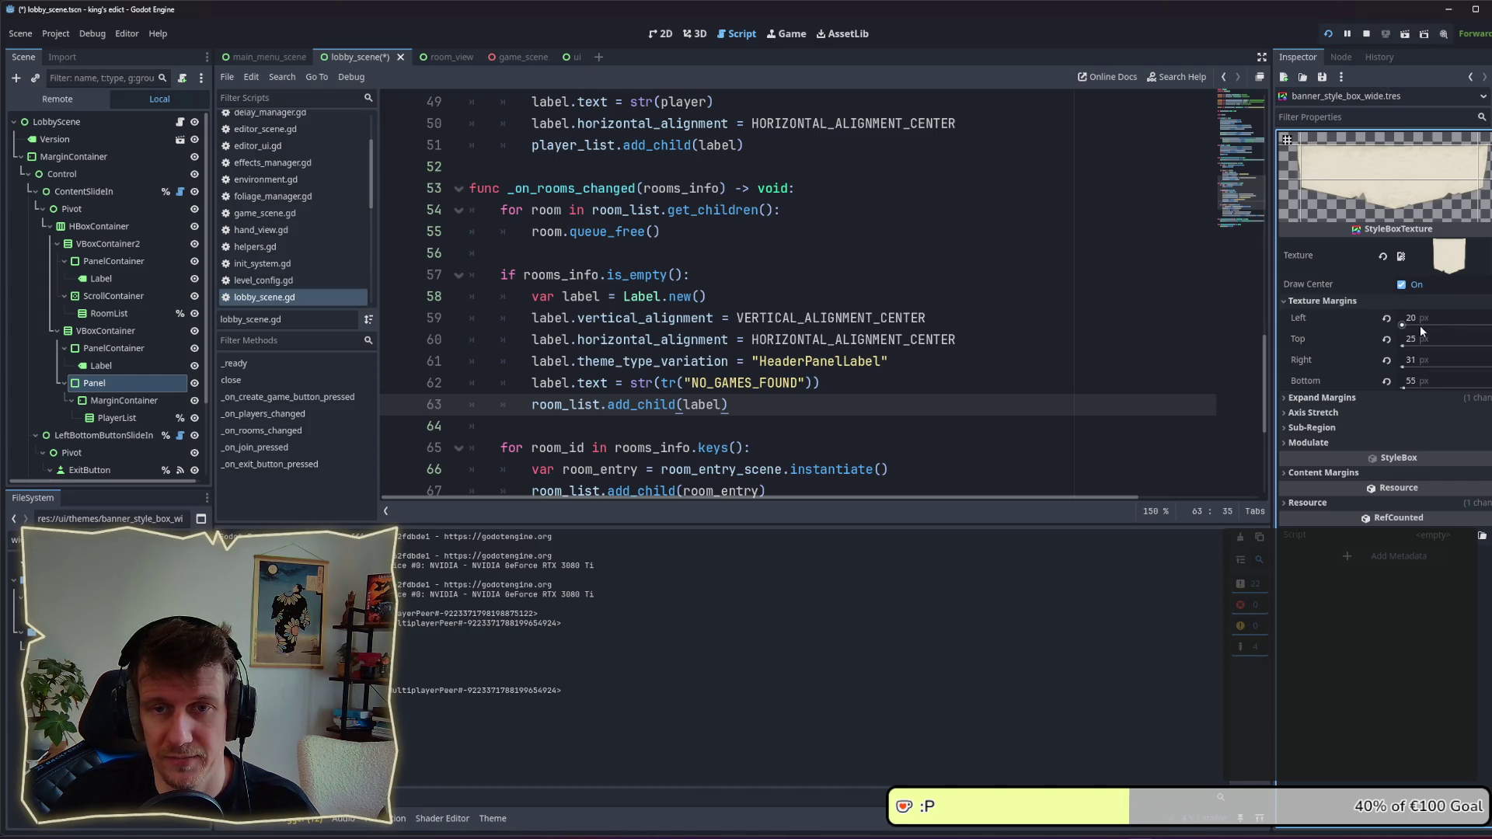
click(1421, 320)
text(30)
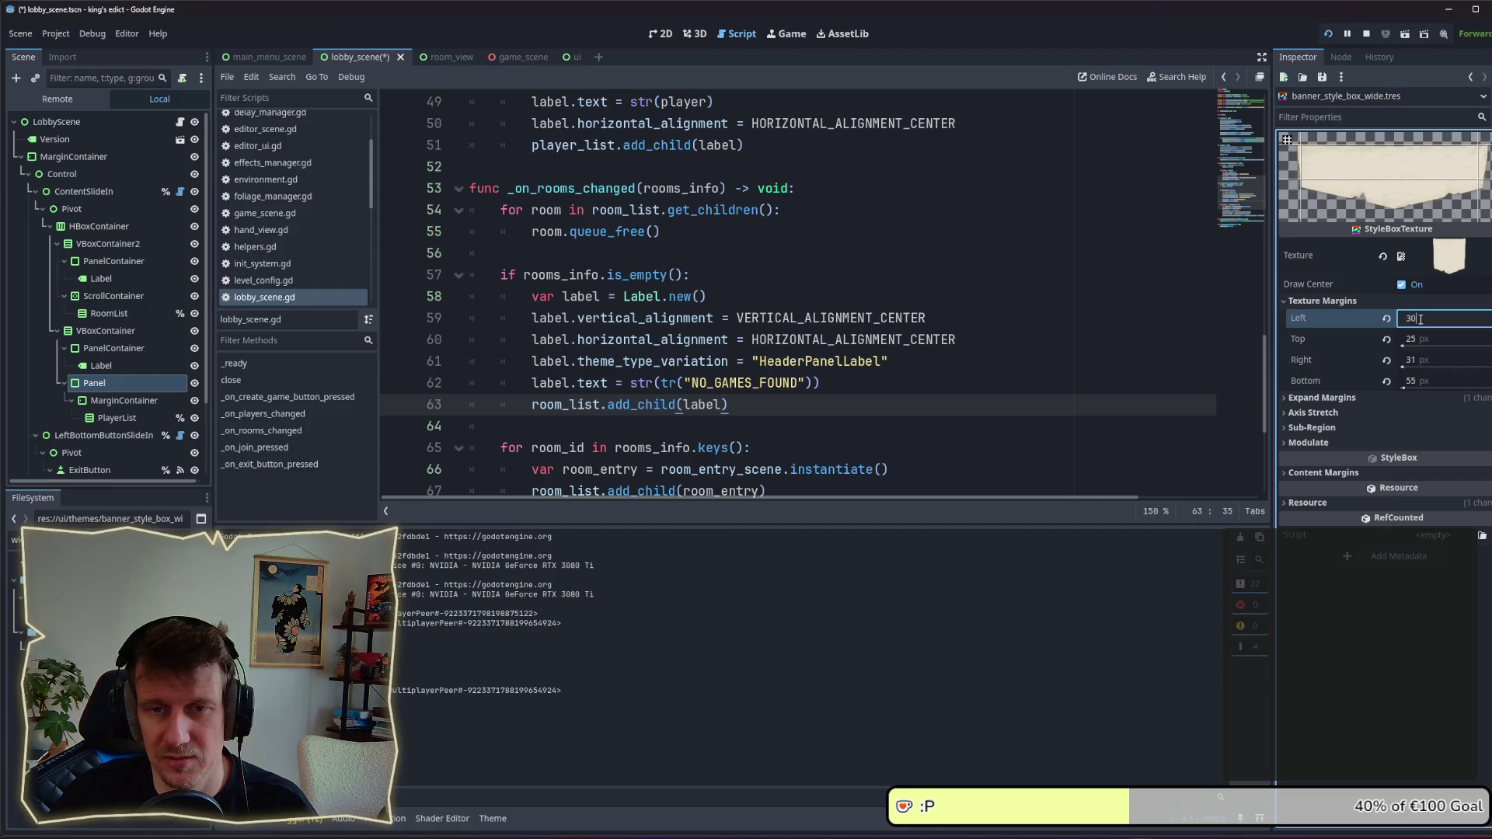
key(Return)
click(1420, 320)
text(20)
key(Return)
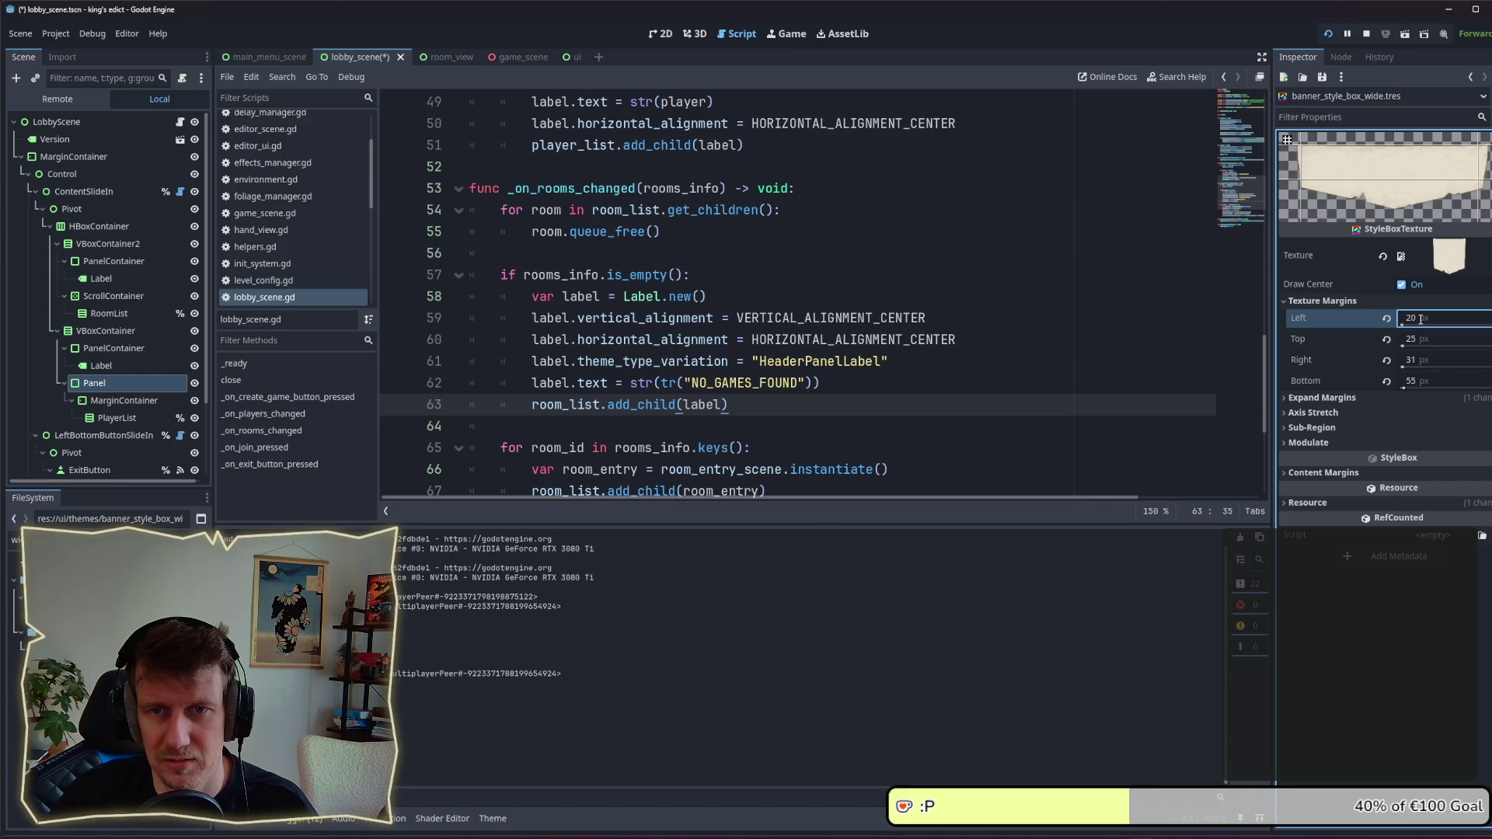
Step: Set the right texture margin to 20 px, save, and switch to the running game
click(1422, 361)
text(20)
key(Return)
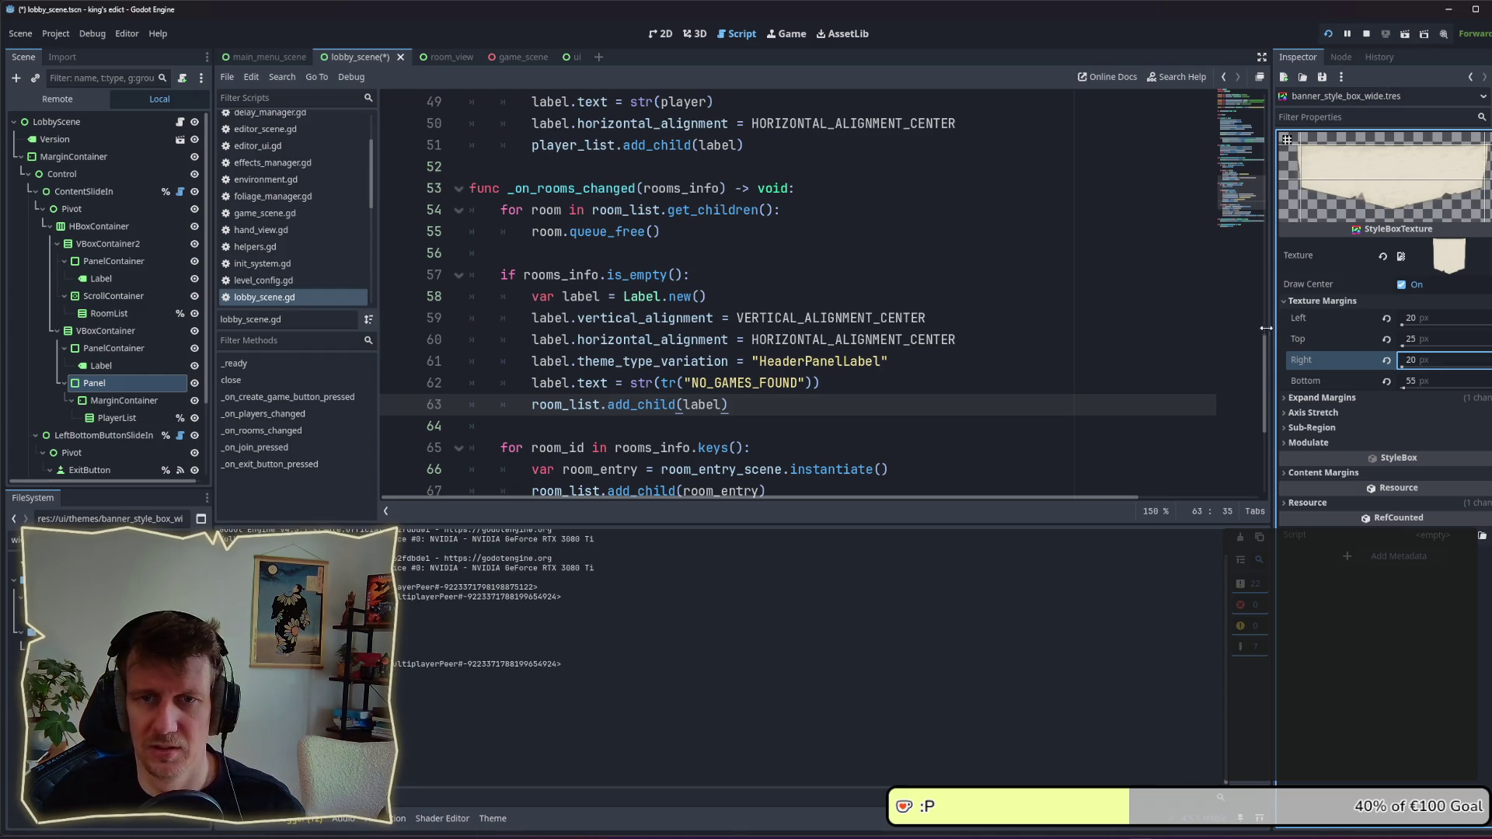
key(ctrl+s)
key(alt+Tab)
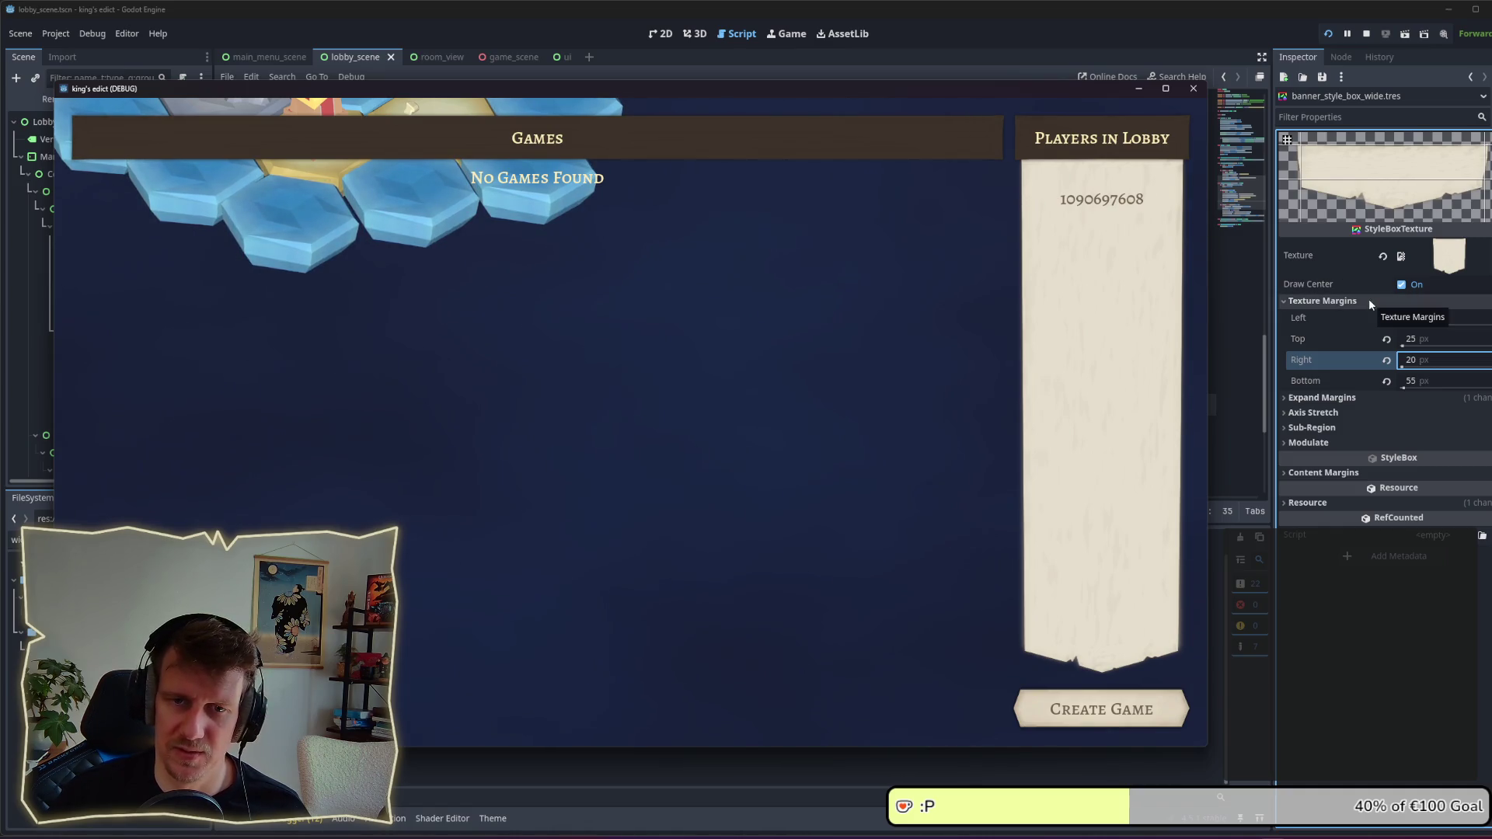
Step: Clear the style box's right expand margin value and return to the running game
click(1371, 396)
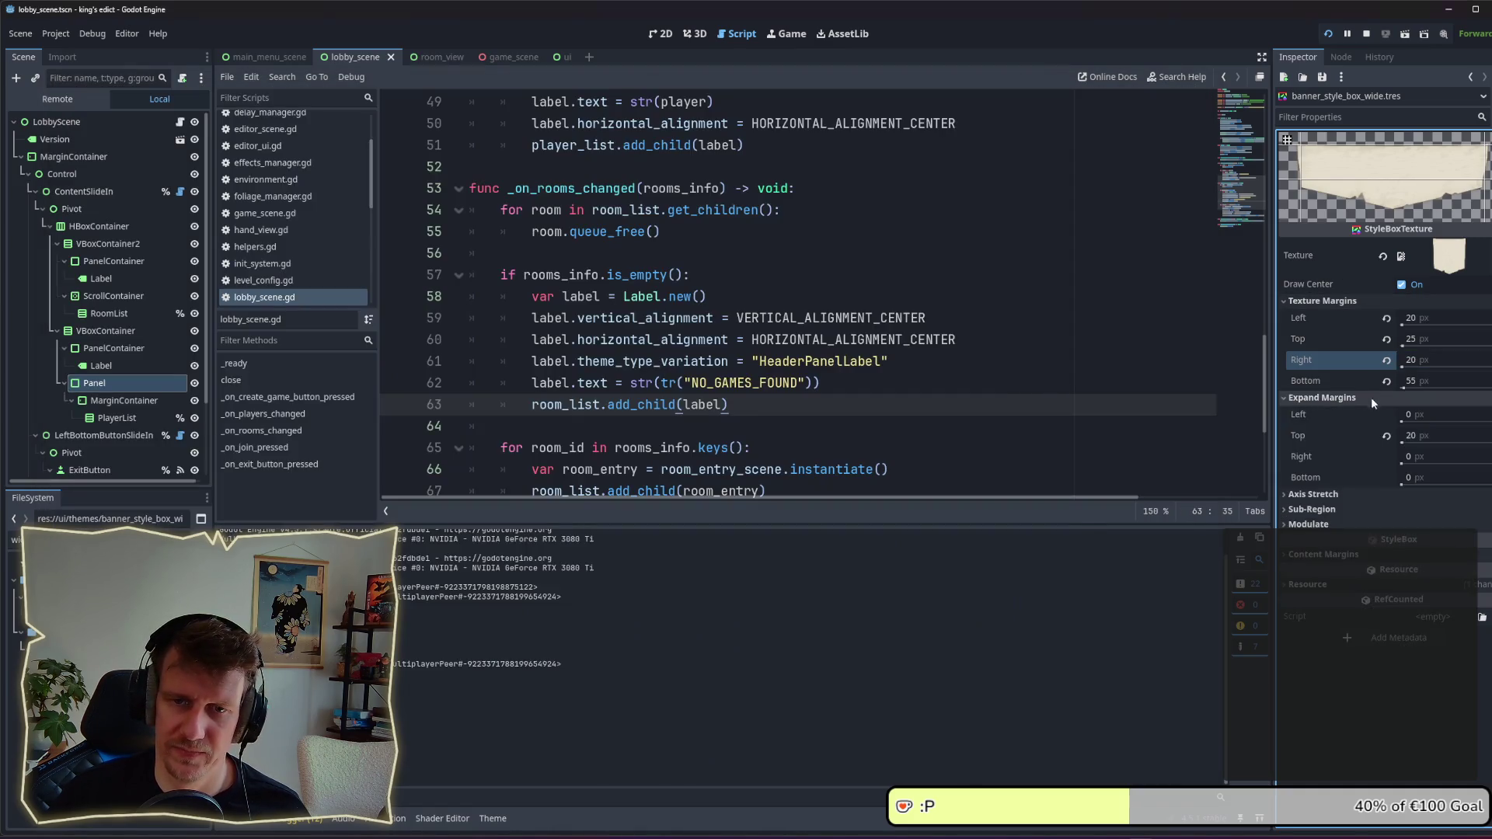
click(1422, 456)
key(BackSpace)
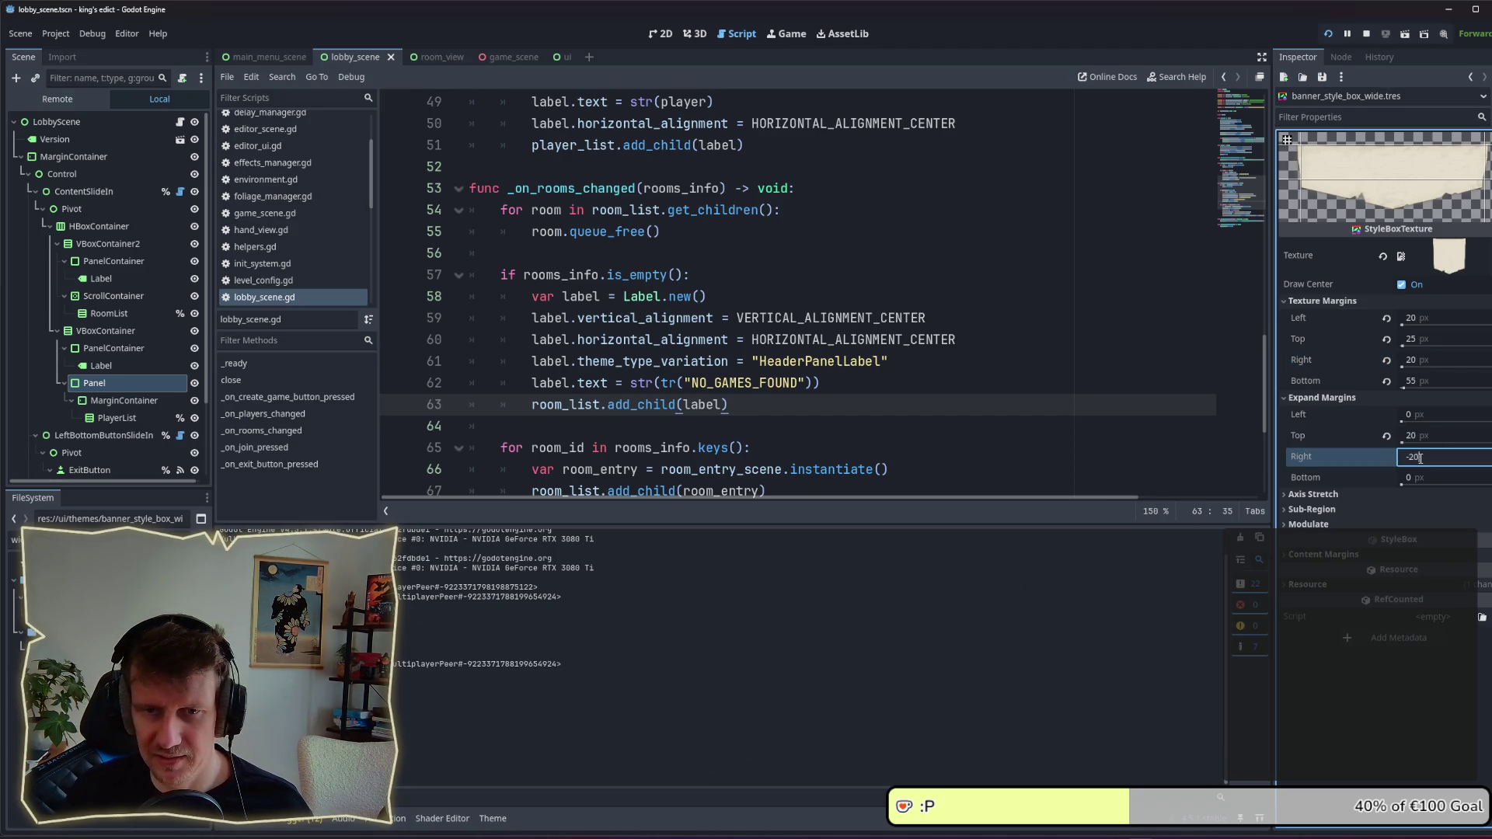
key(alt+Tab)
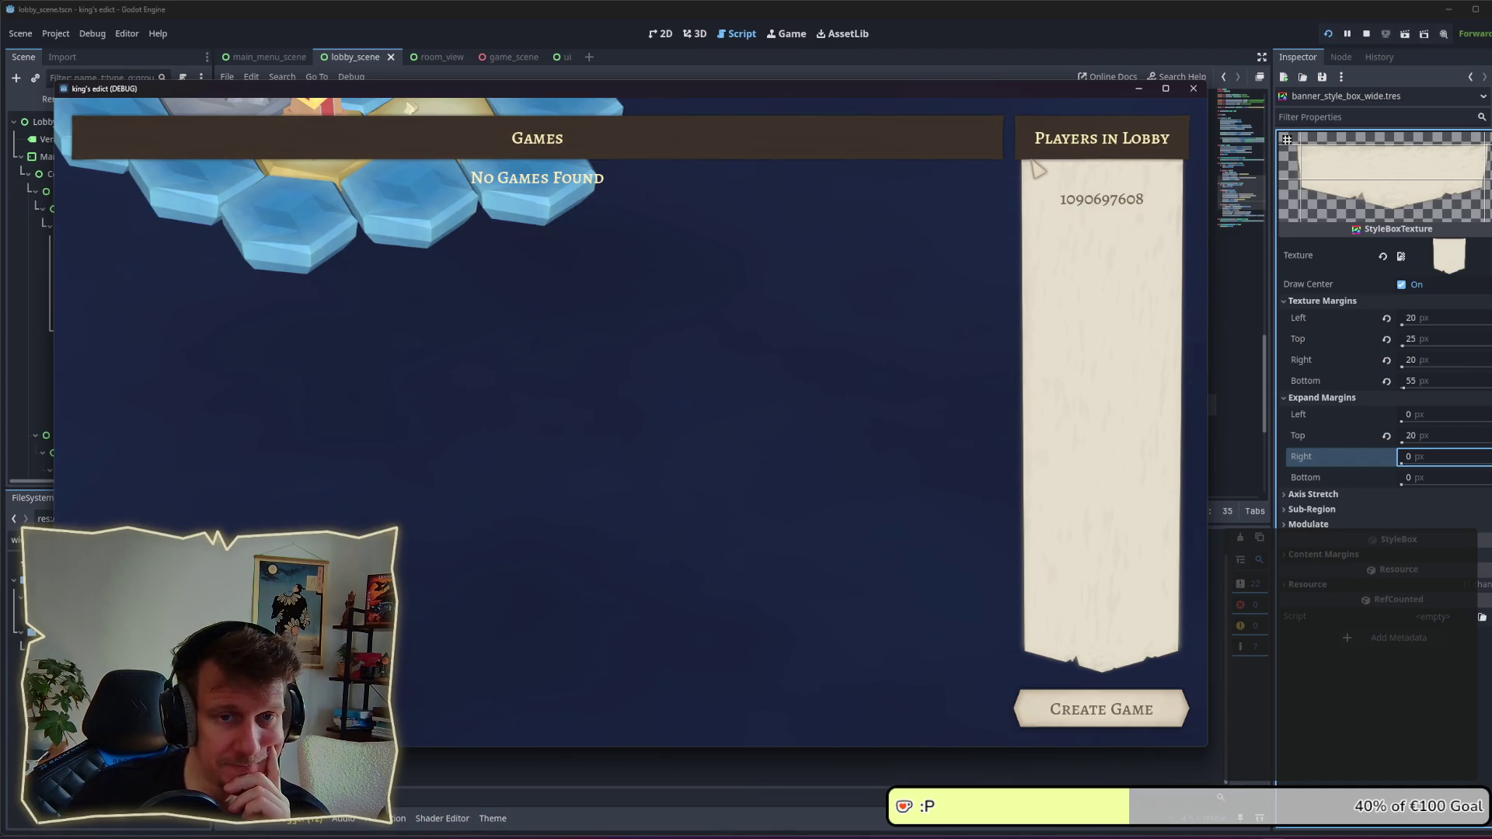
Step: Cycle windows from the game preview over to Affinity Designer's assets document
key(alt+Tab)
key(alt+Tab)
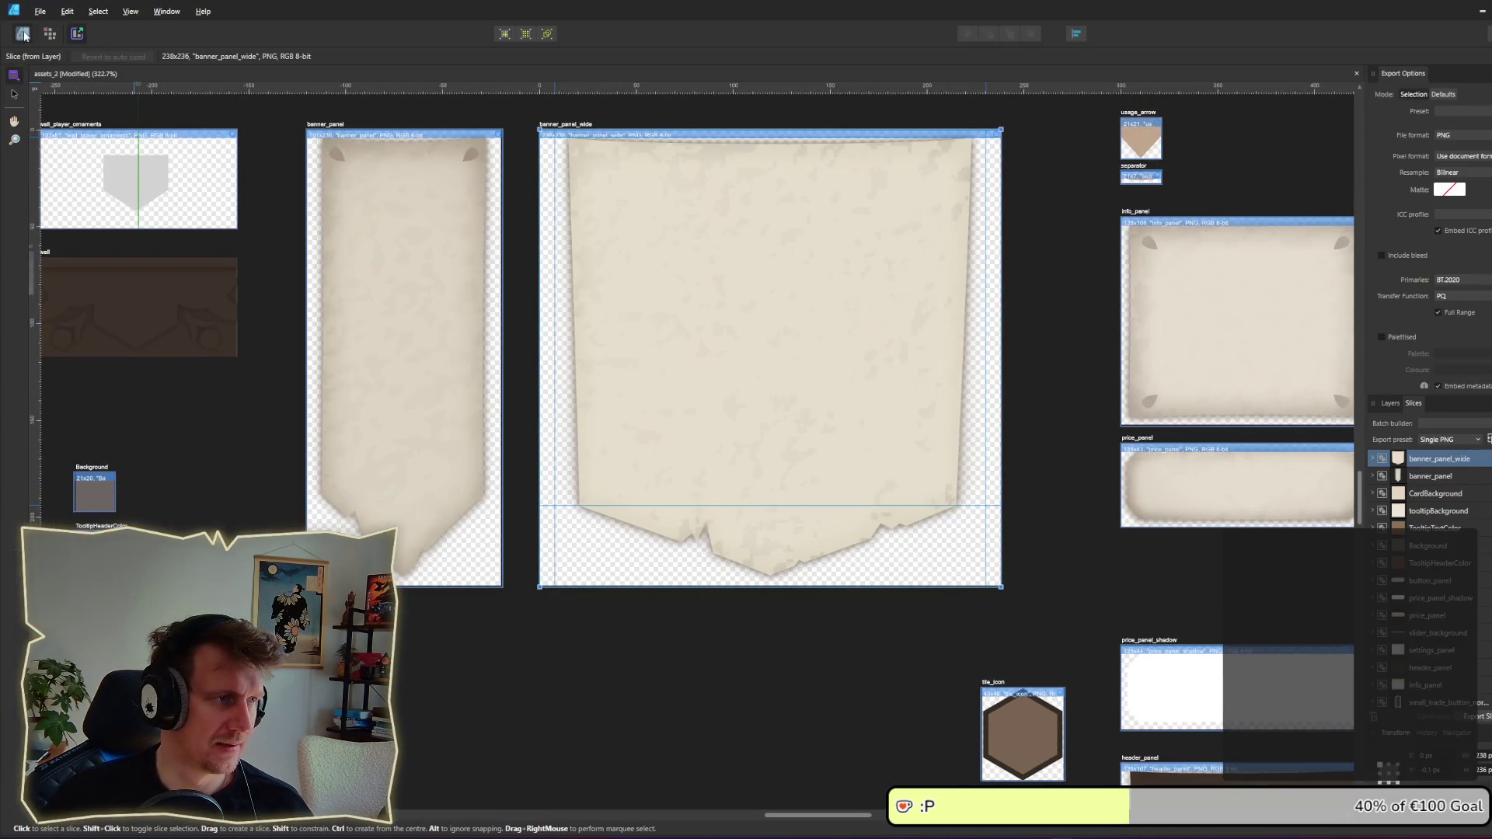
click(23, 35)
key(alt+Tab)
key(alt+Tab)
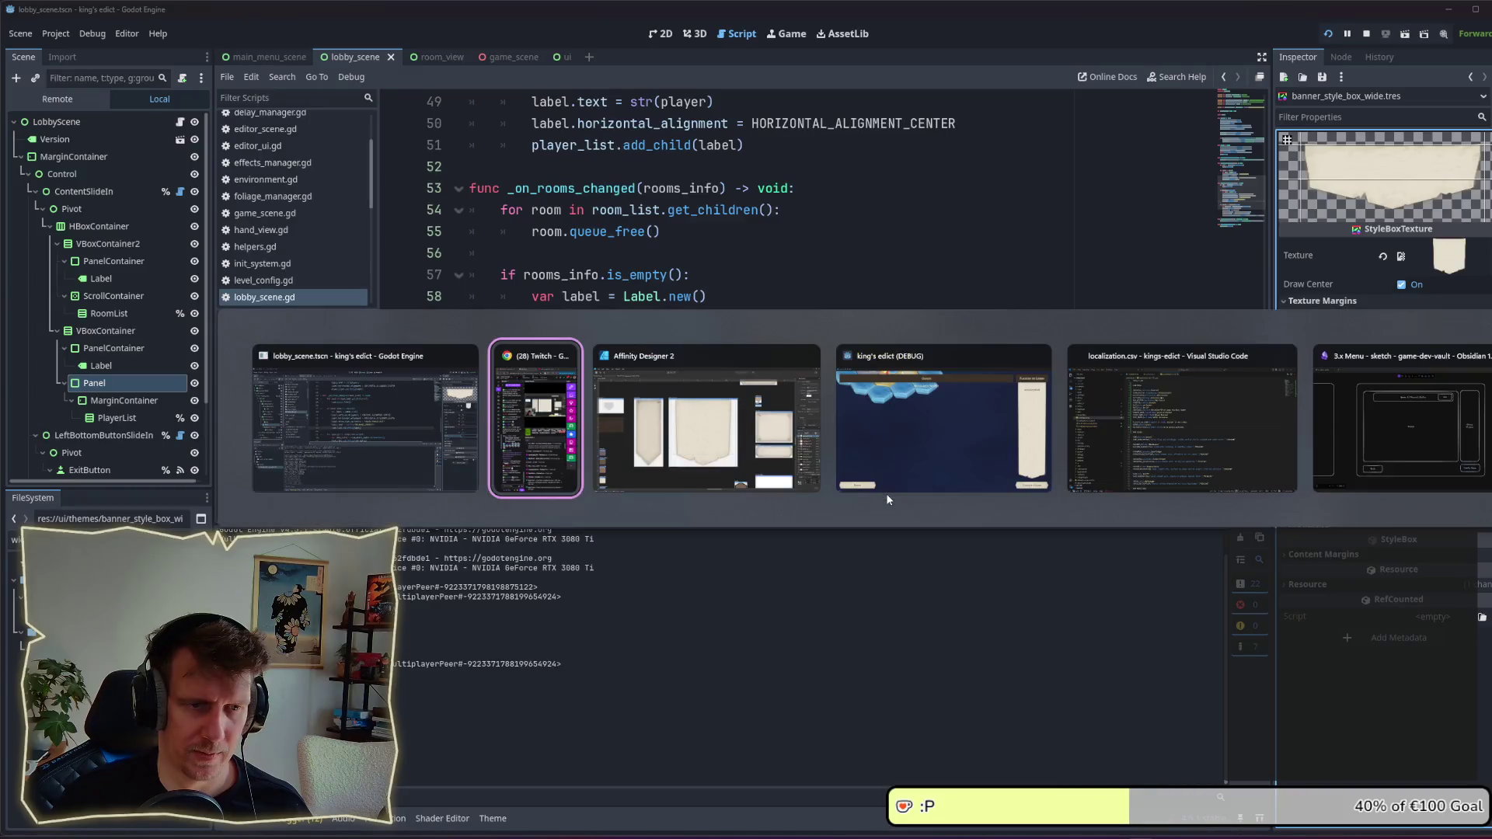
key(alt+Tab)
key(alt+Tab)
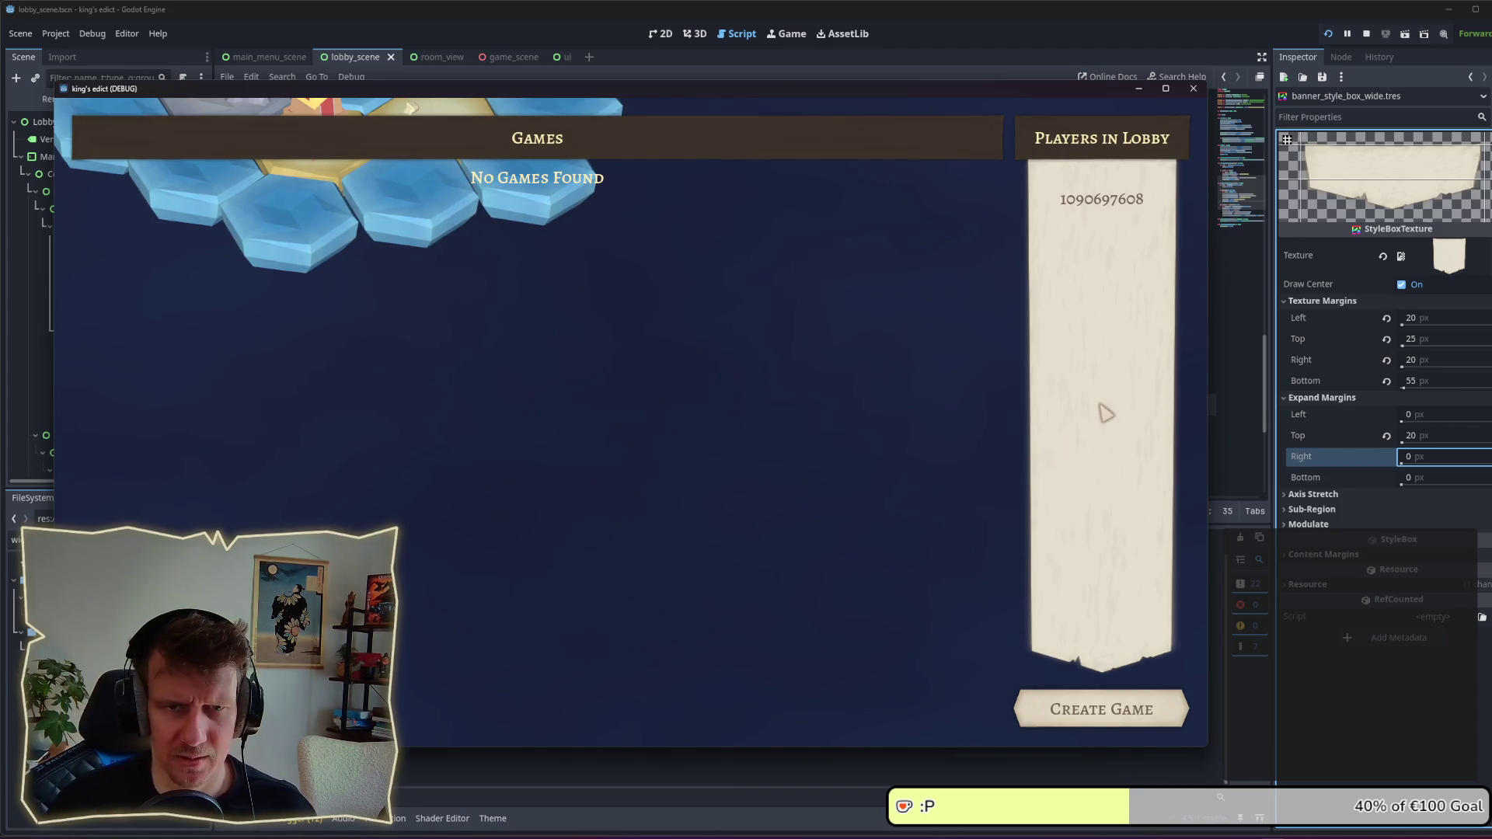
key(alt+Tab)
key(alt+Tab)
key(alt+Tab)
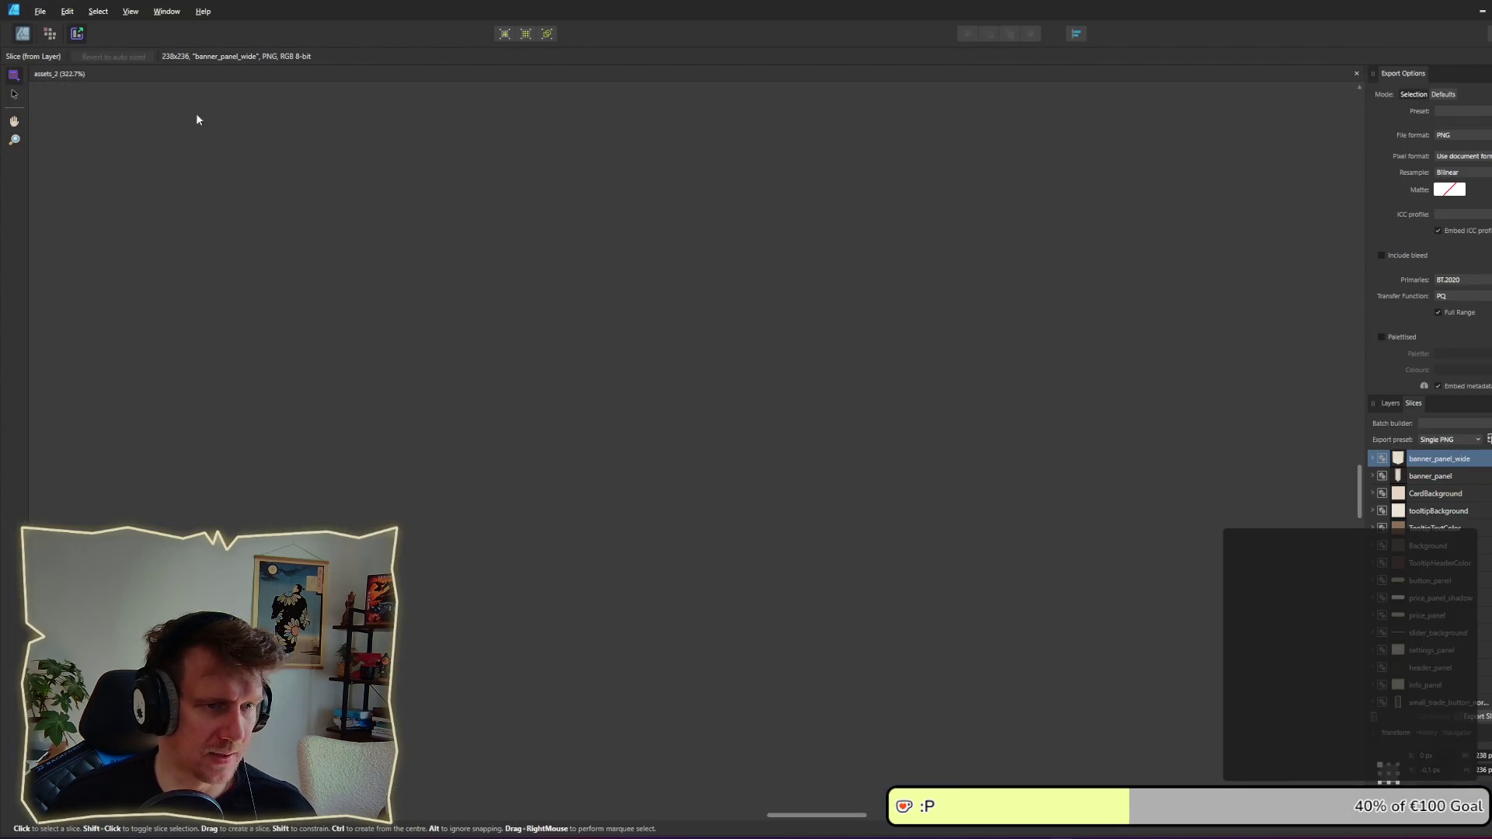
Step: Turn off the Outer Shadow layer effect on the banner_panel_wide group and save
key(ctrl+1)
click(774, 446)
scroll(786, 493, up, 3)
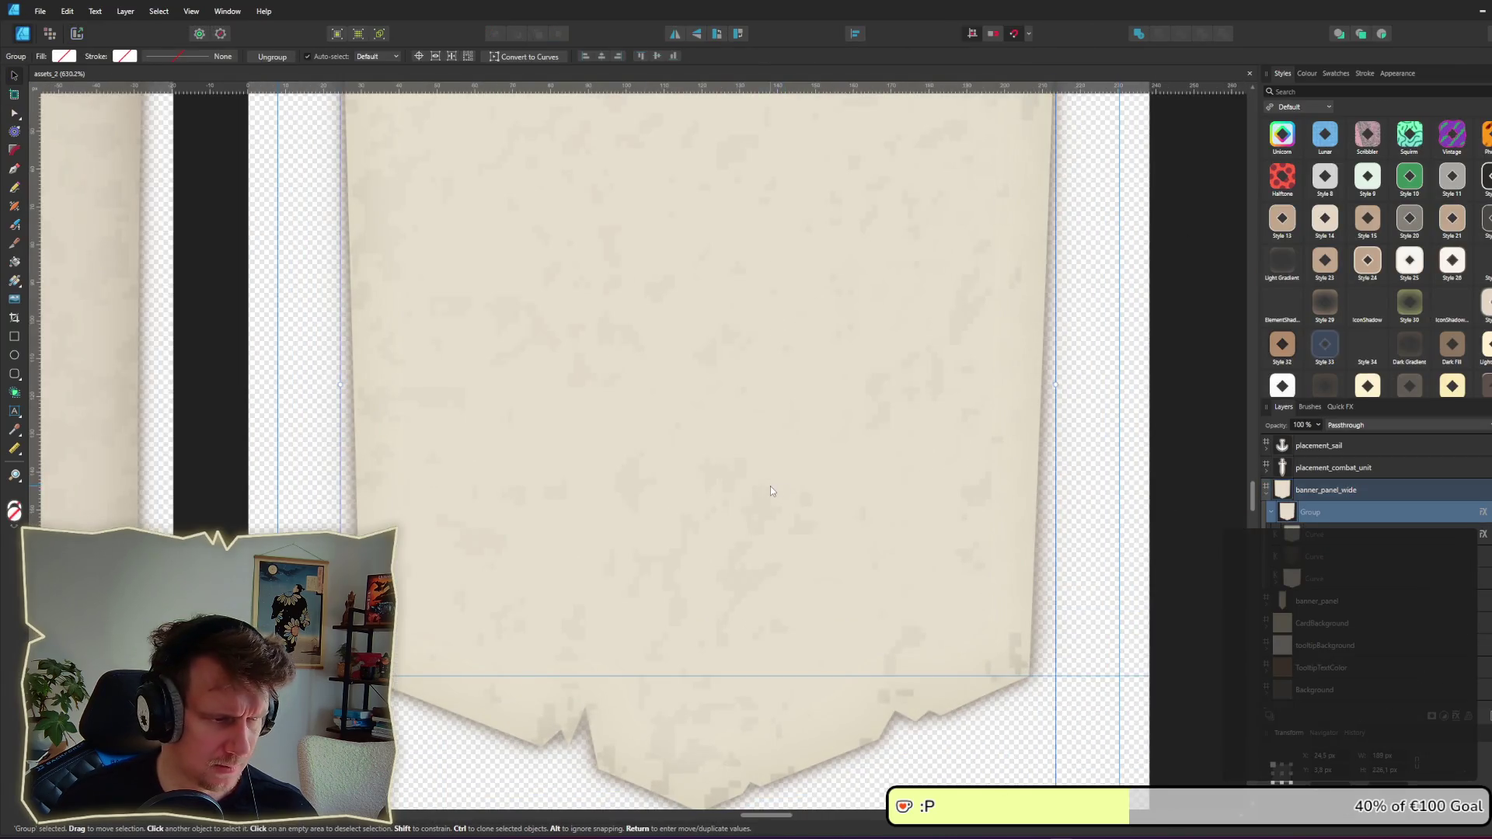
scroll(771, 486, down, 2)
double_click(767, 408)
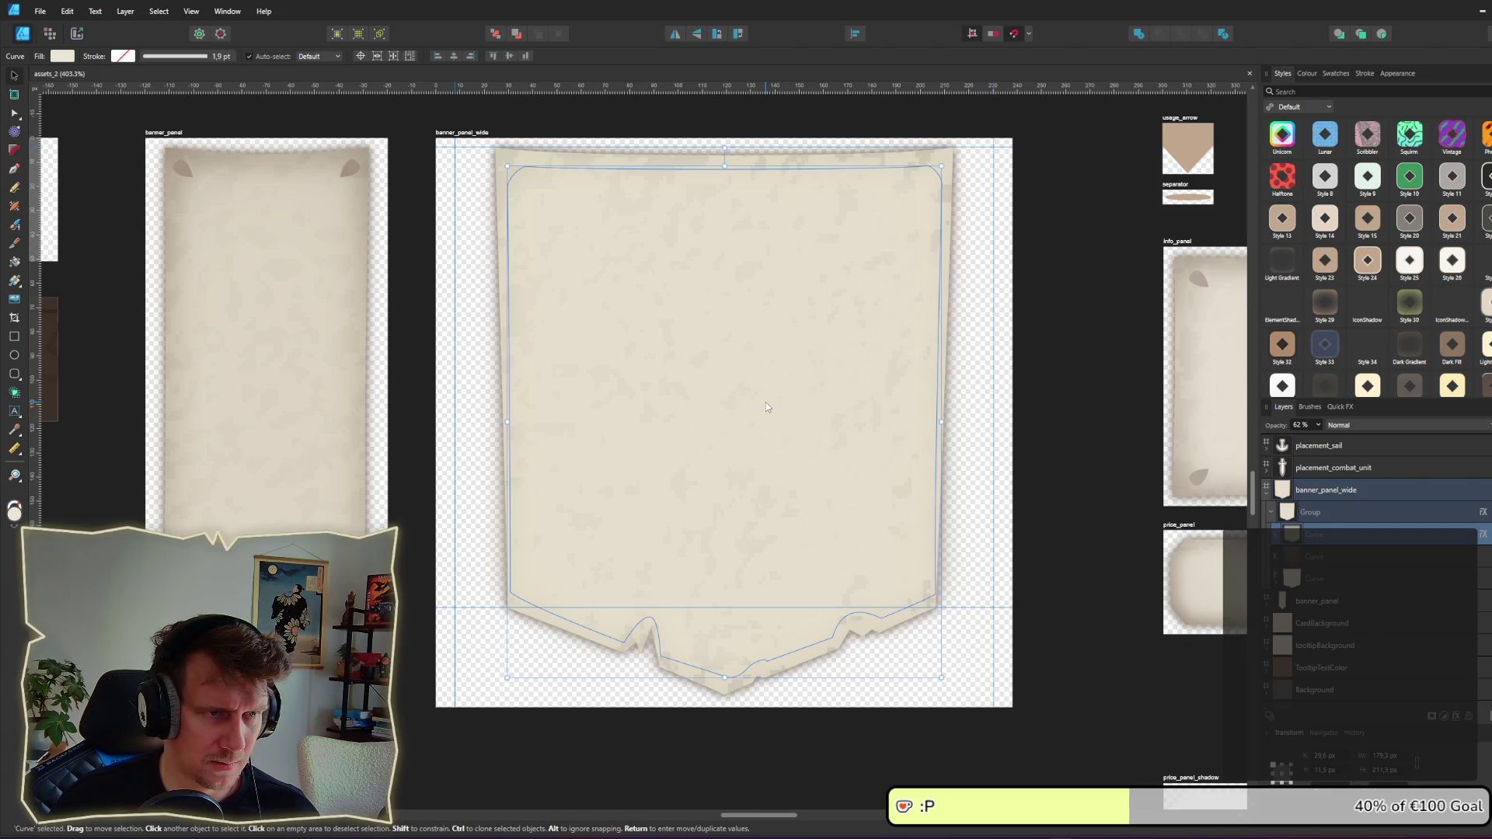
key(alt)
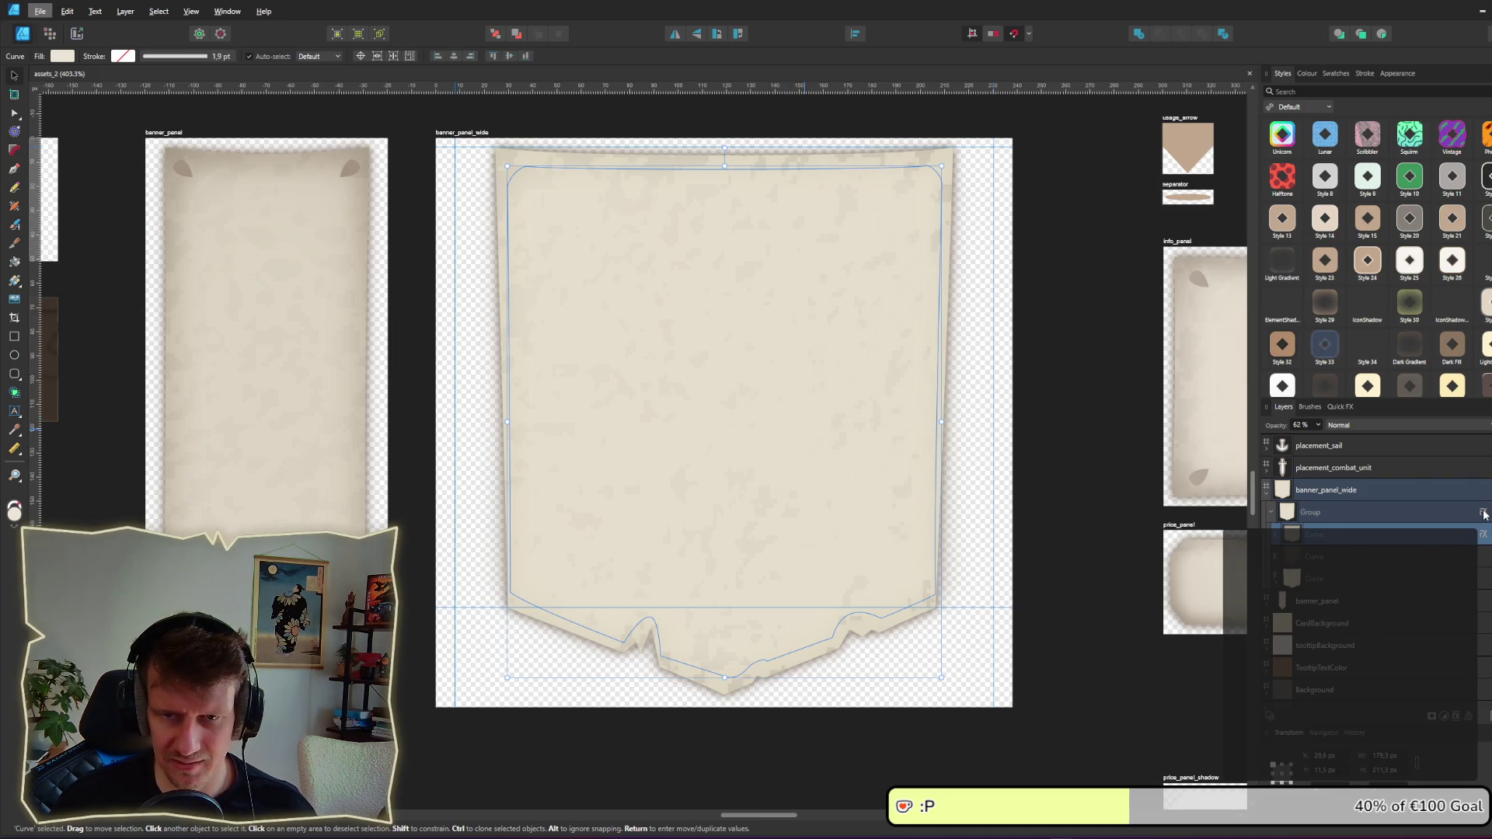
click(1483, 513)
click(794, 428)
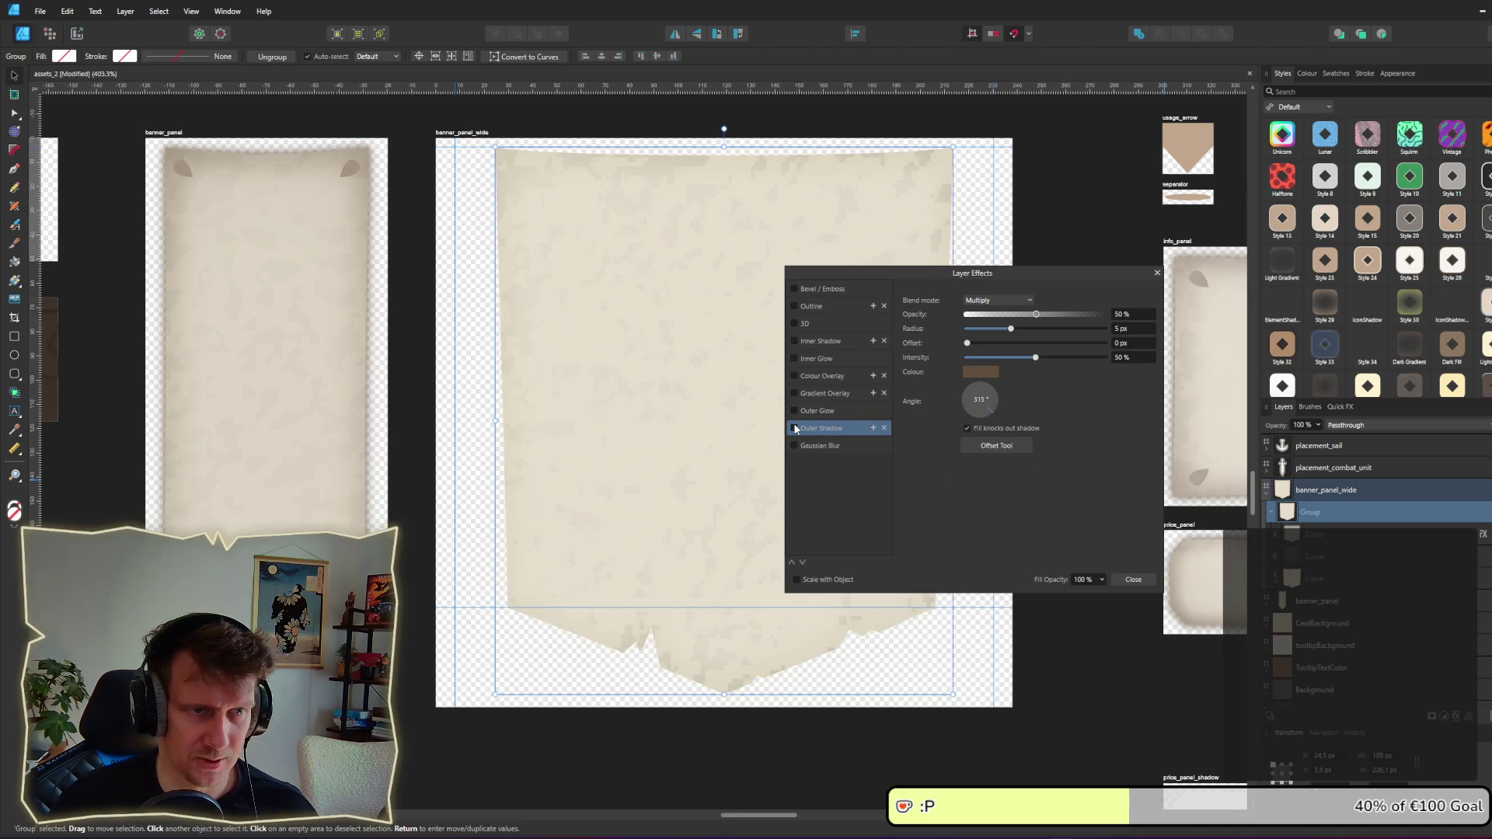
key(ctrl+s)
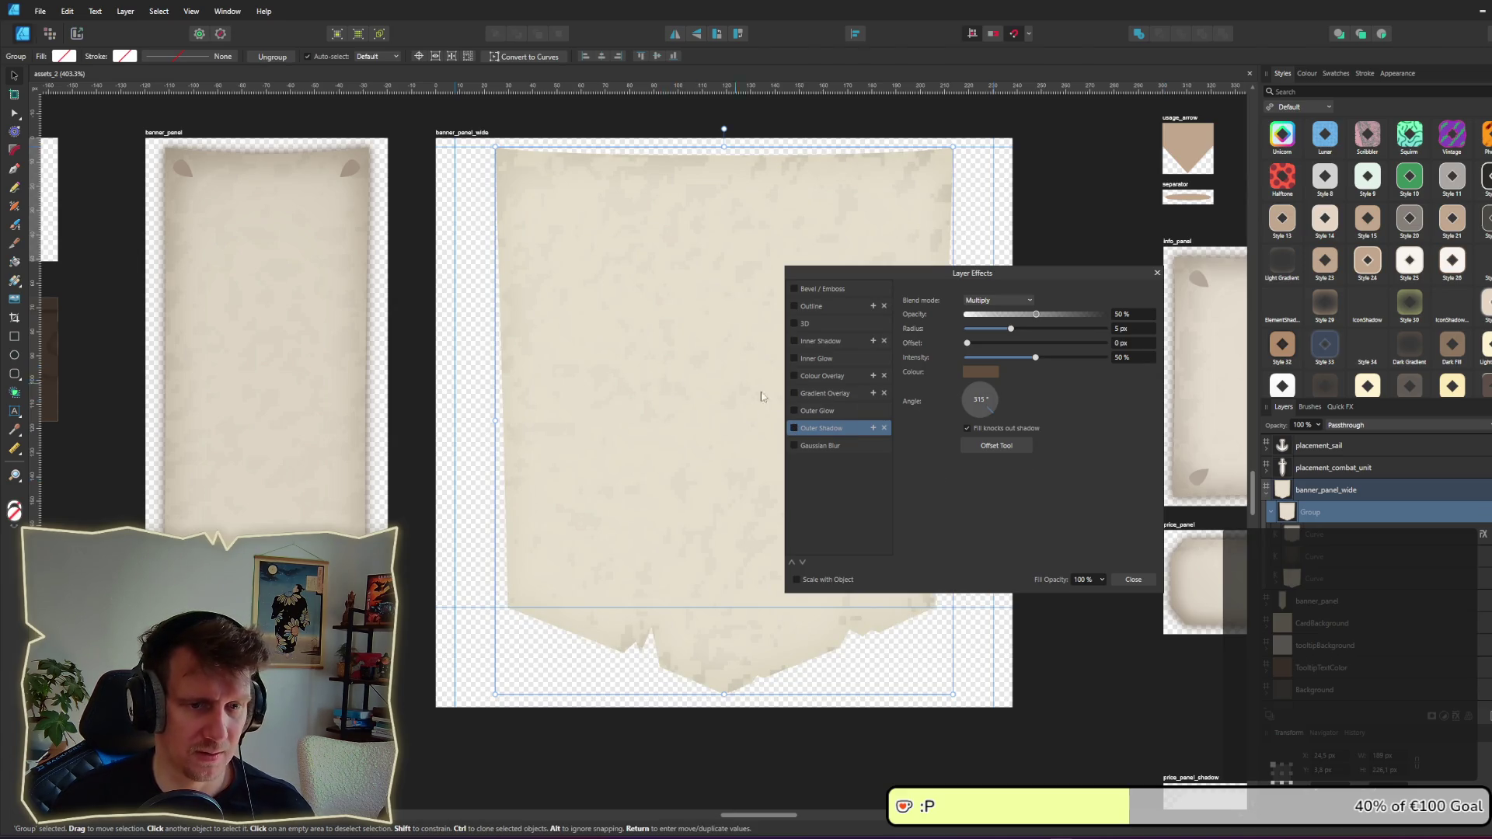
click(1128, 580)
Step: Re-export the banner_panel_wide slice as banner_panel_wide.png from the Export persona
key(ctrl+3)
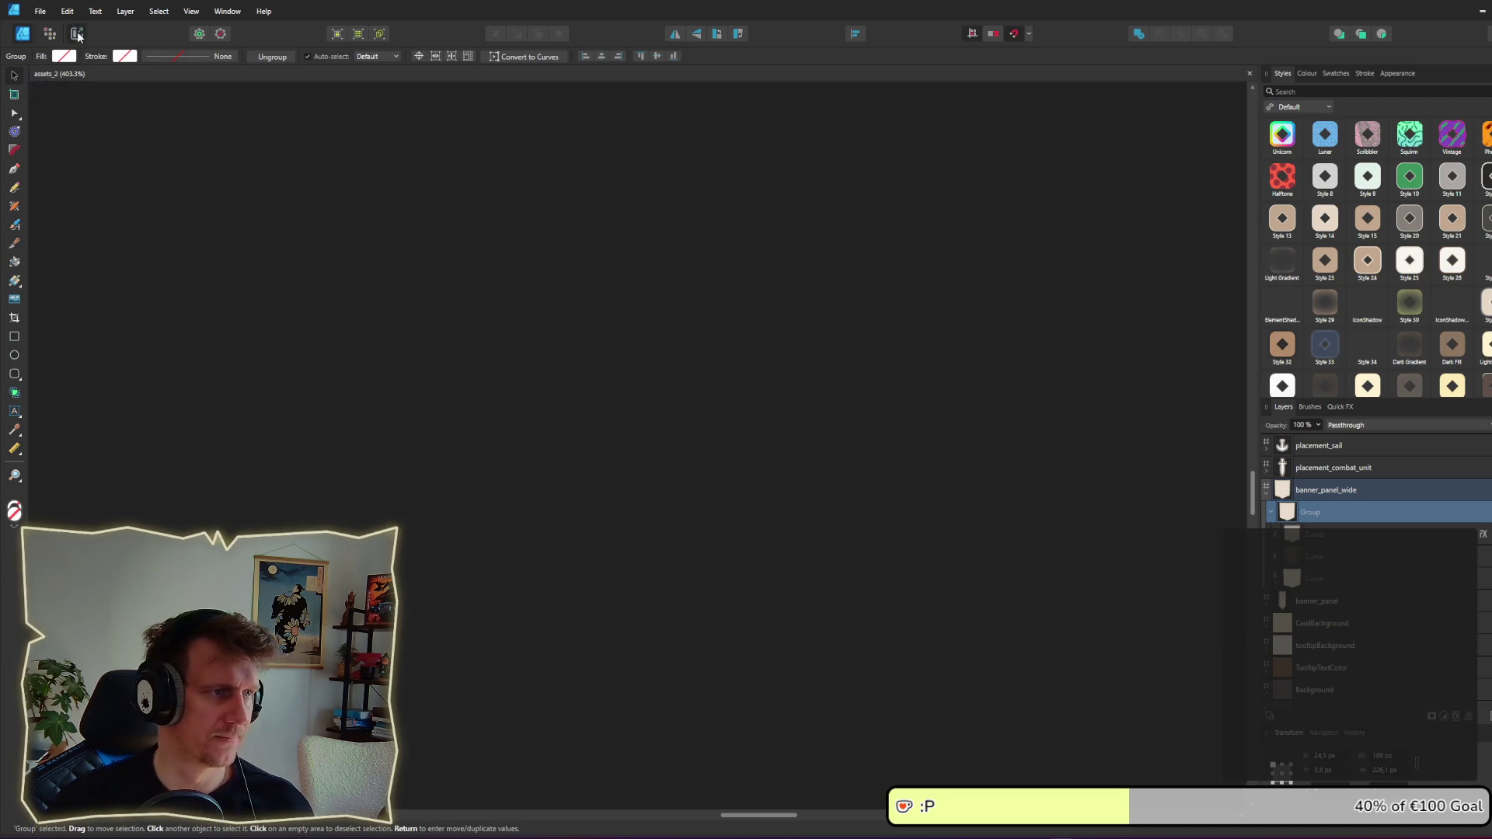
click(746, 443)
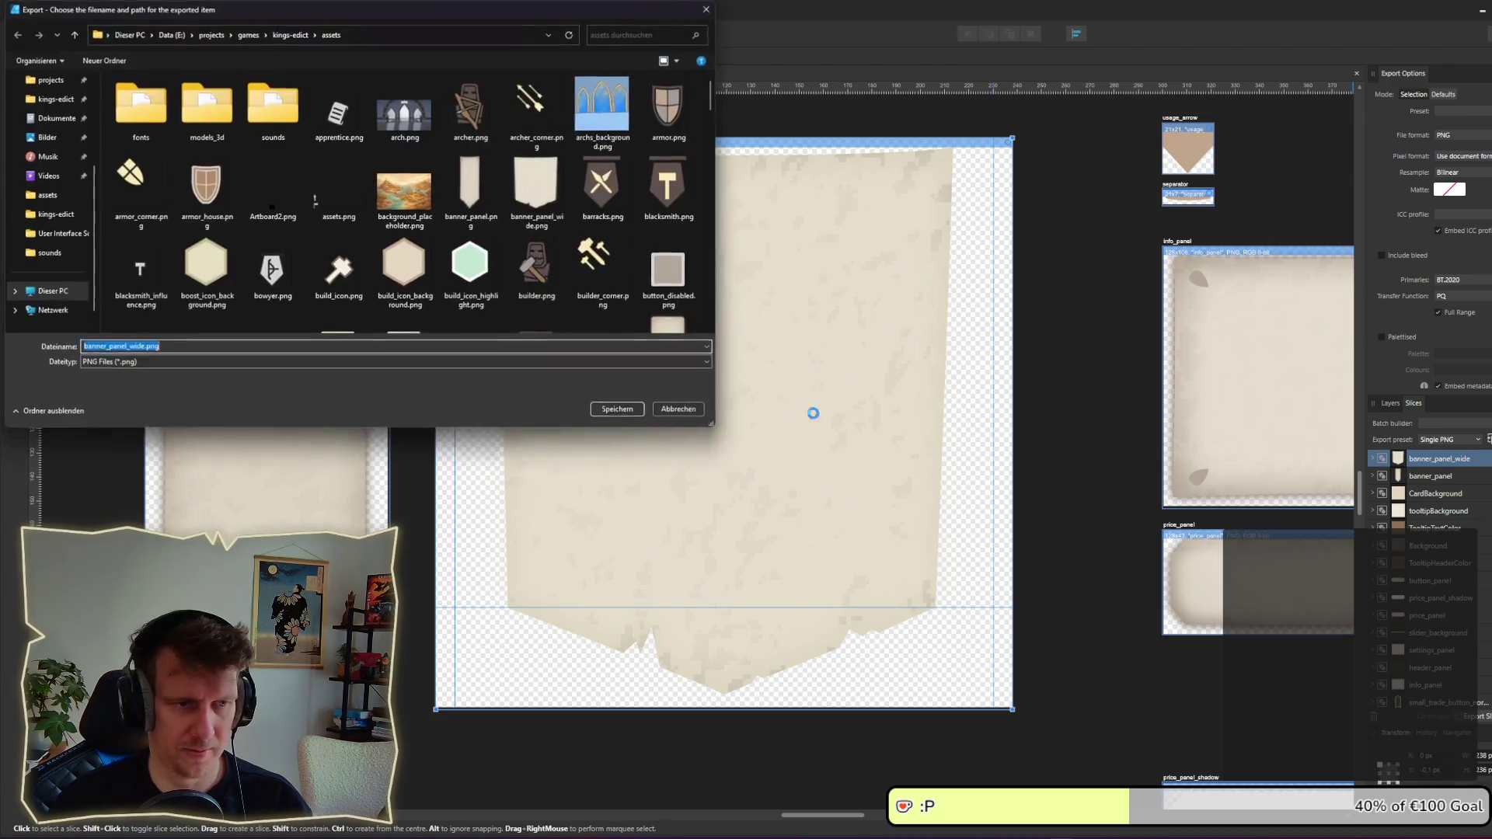
key(alt+Tab)
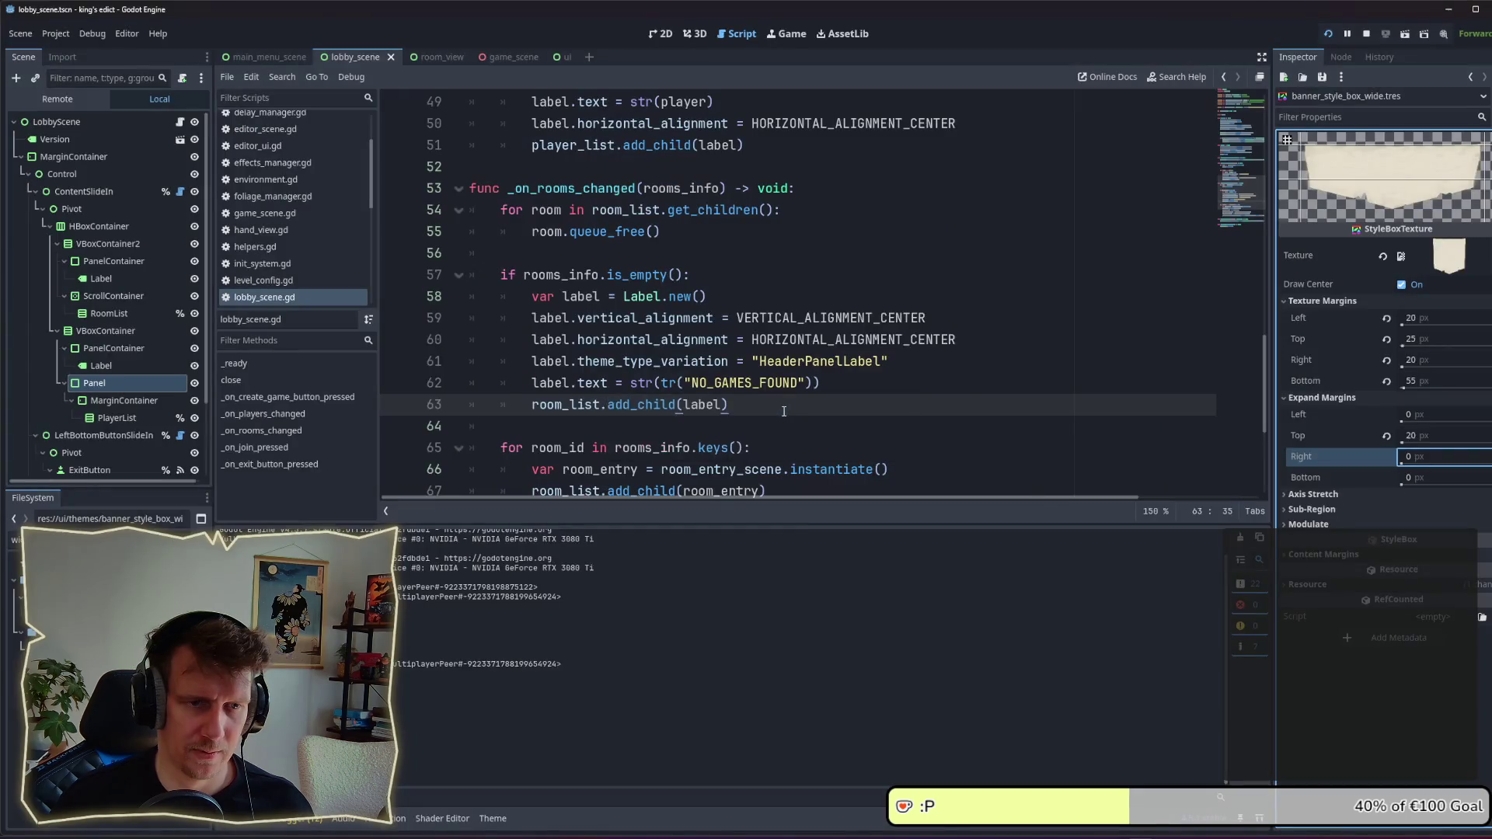
Step: Check the game's Players in Lobby banner, then return to Affinity's drawing workspace
key(alt+Tab)
key(alt+Tab)
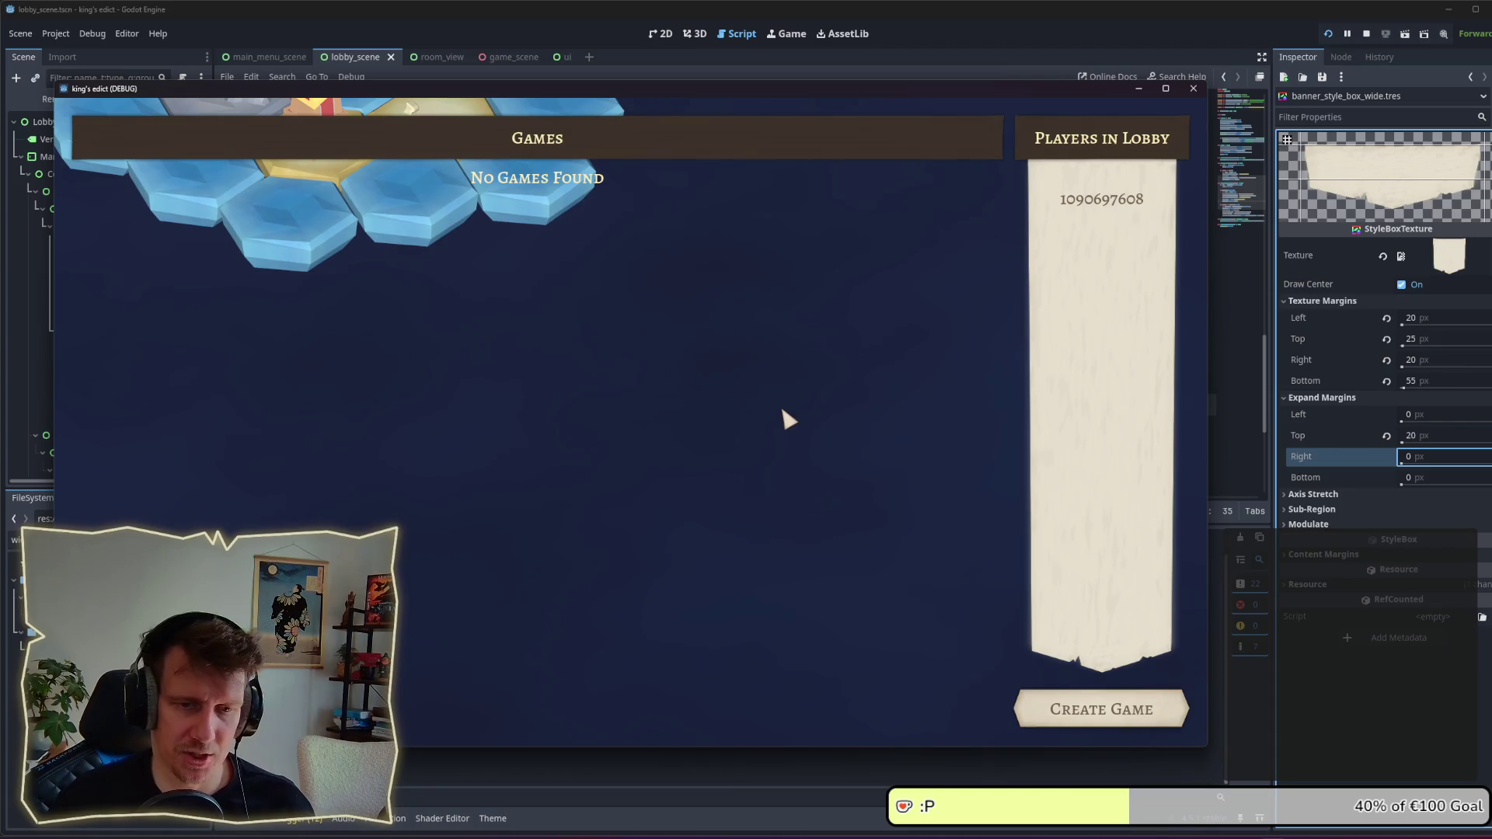
key(alt+Tab)
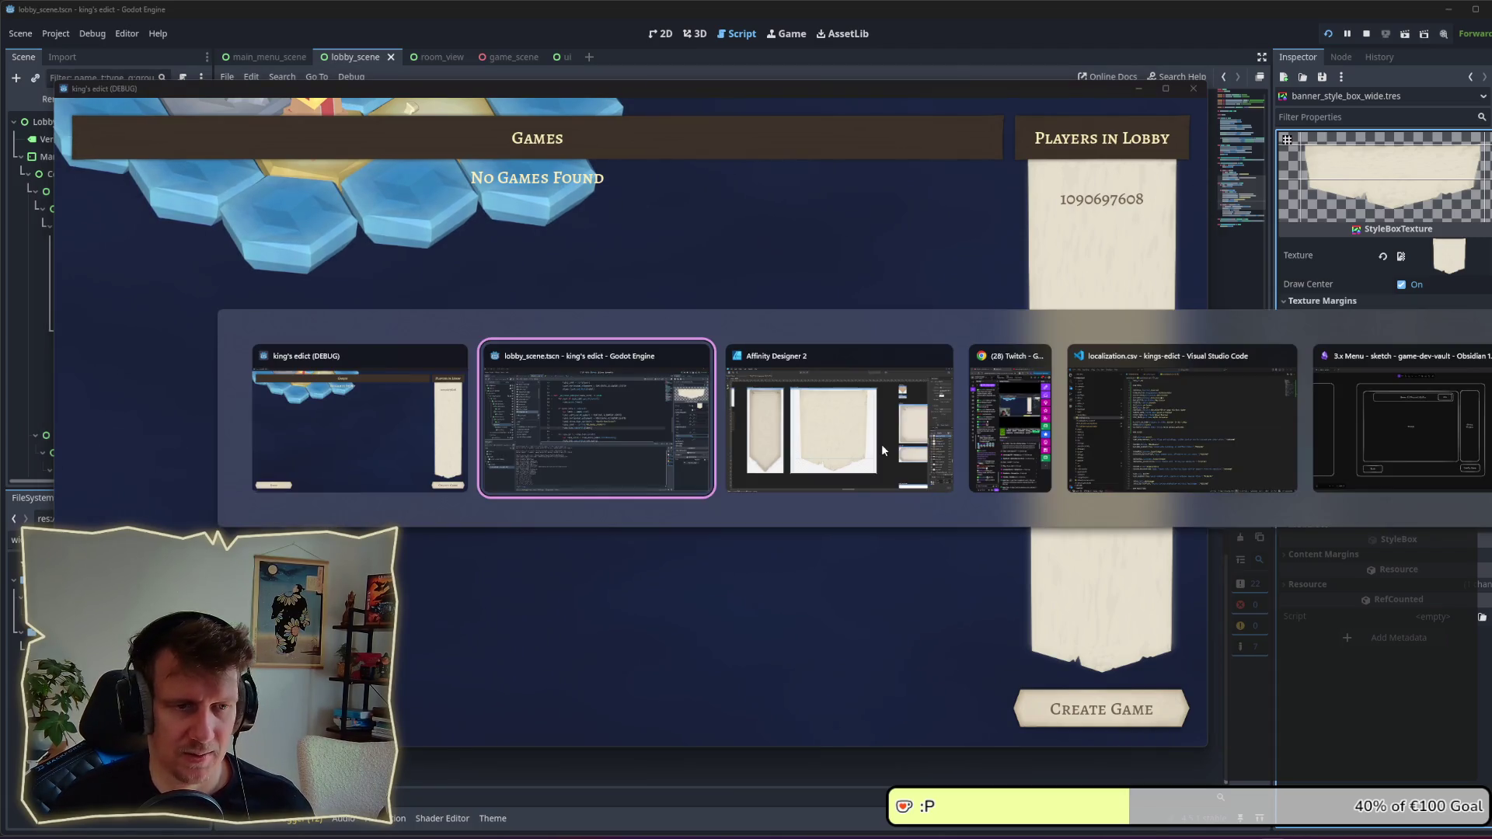
click(23, 34)
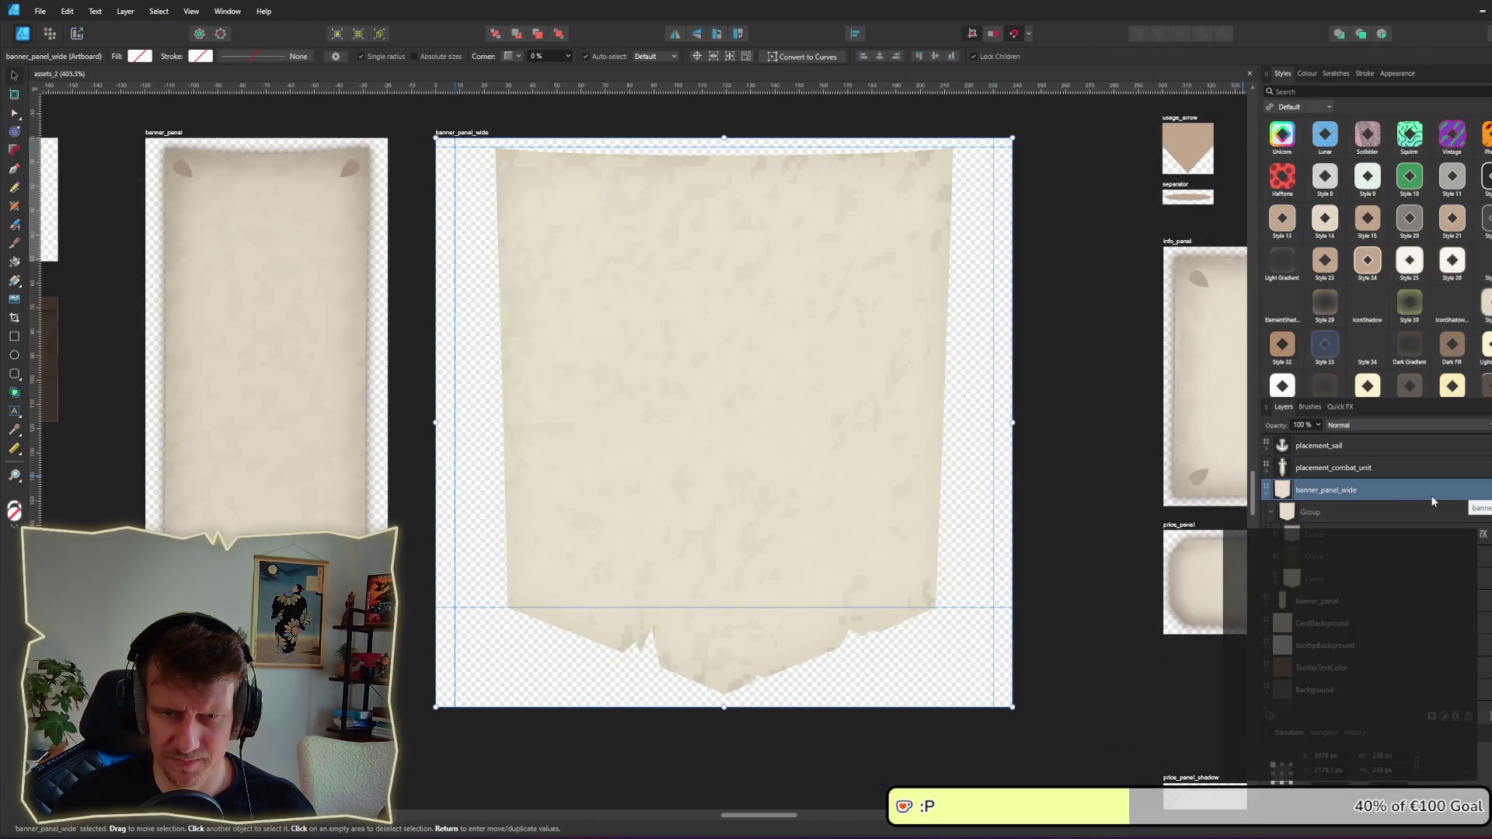
Step: Make the banner's inner curve narrower and taller, and delete two bottom nodes
click(1014, 588)
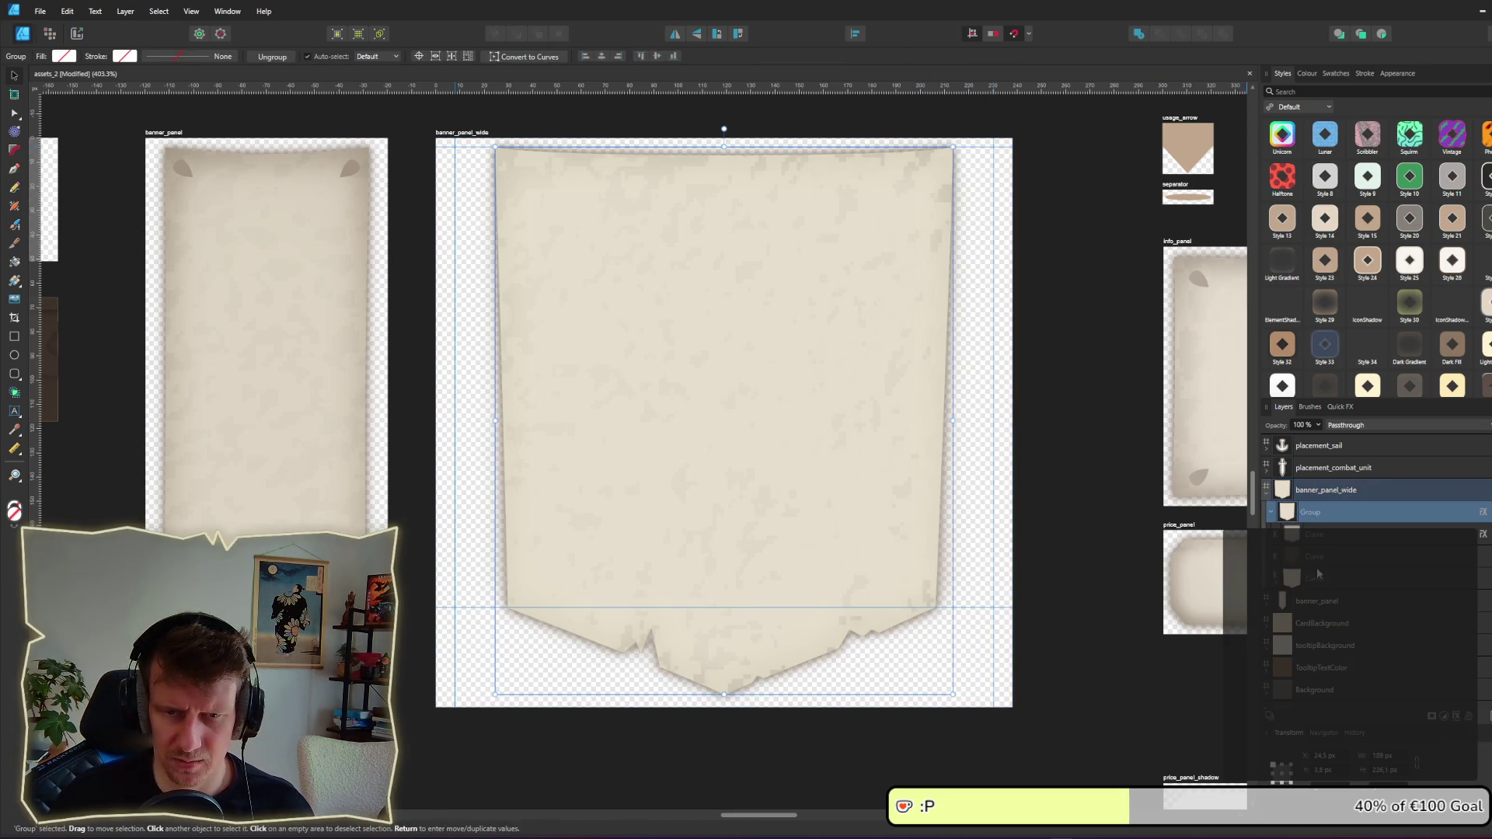
click(1319, 575)
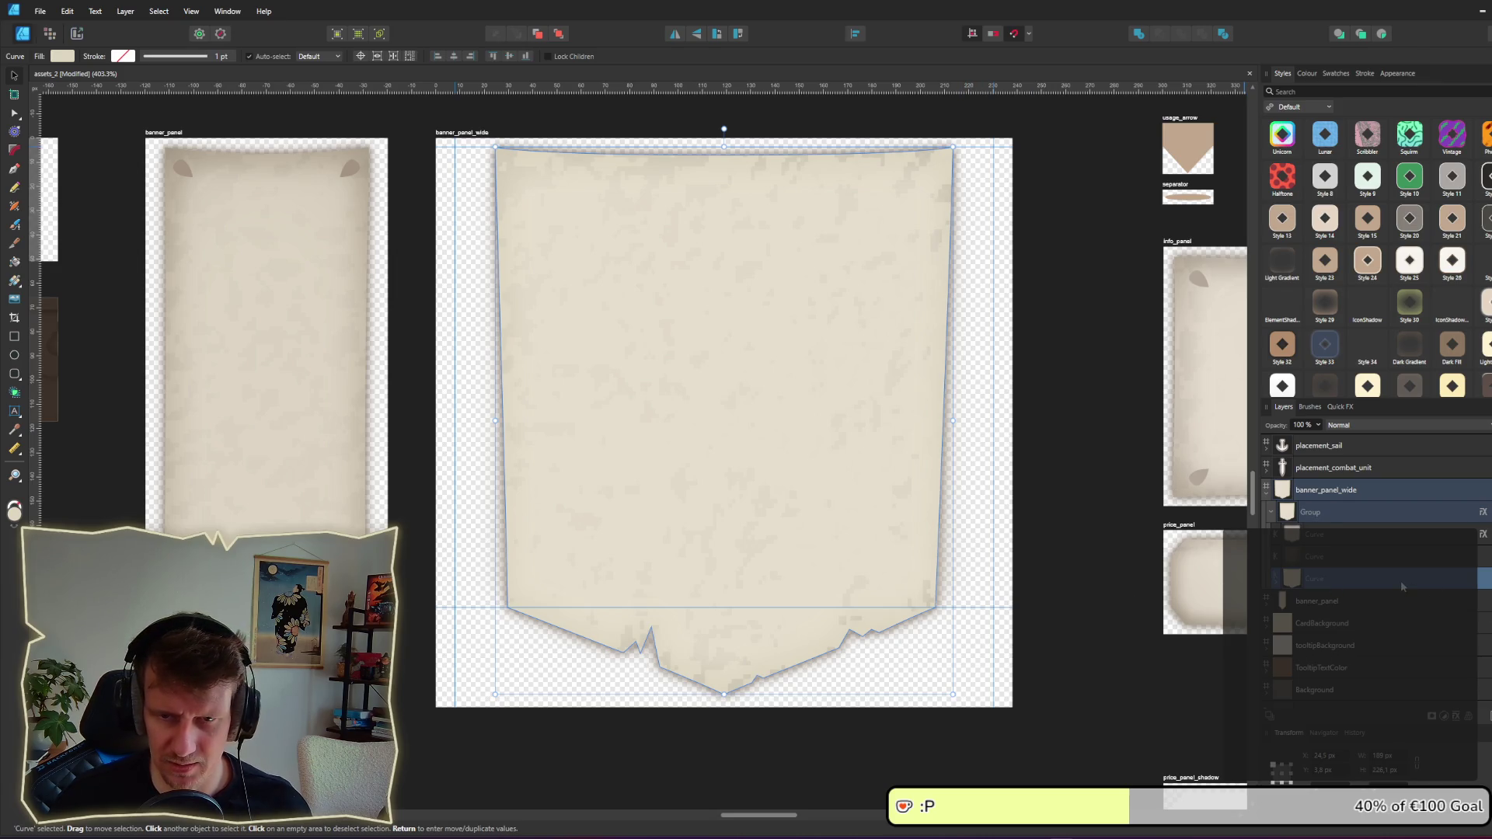
click(1368, 535)
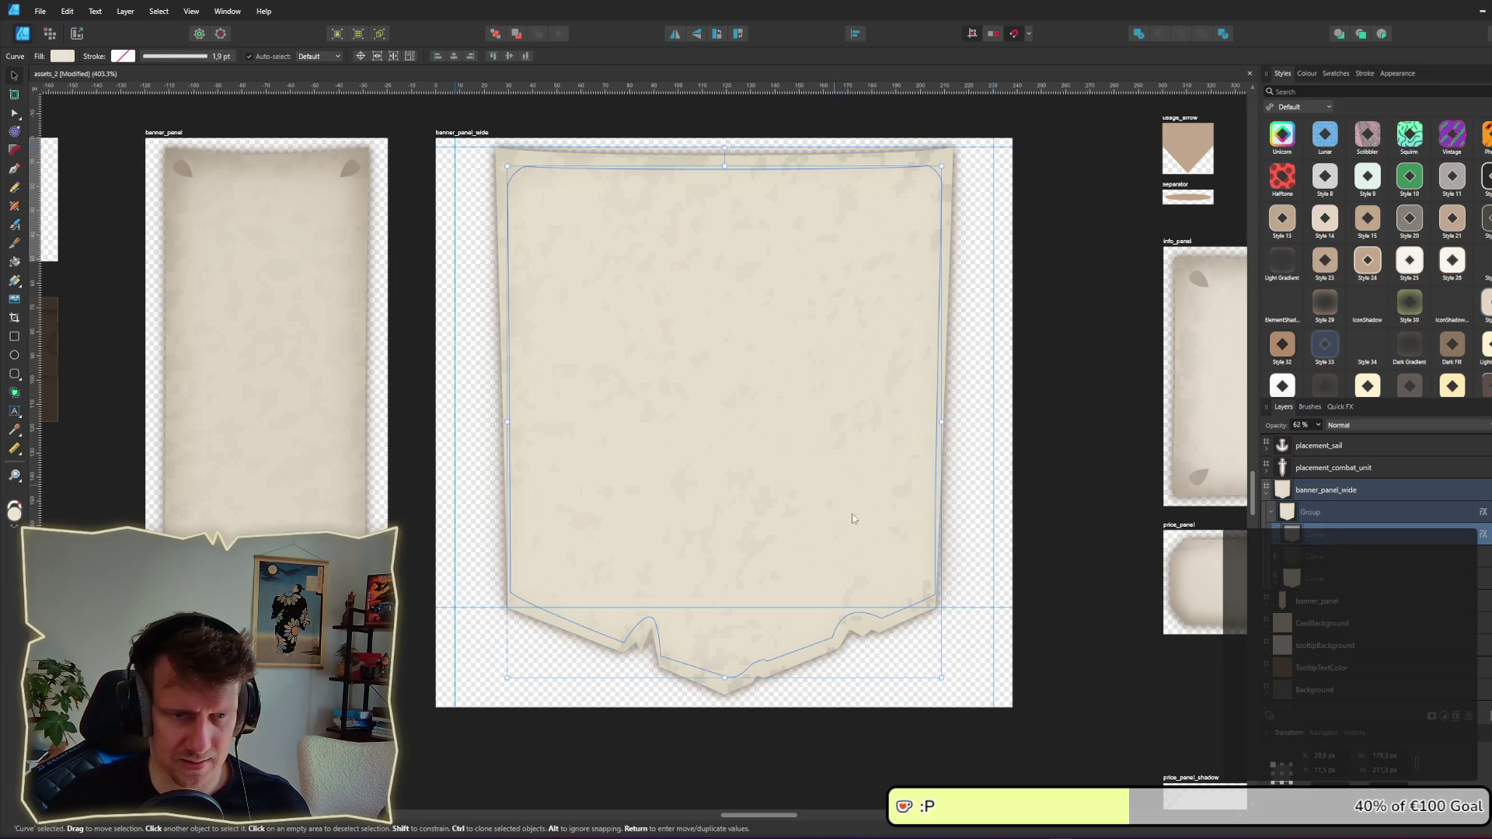
drag(942, 675, 907, 659)
drag(724, 651, 770, 676)
key(a)
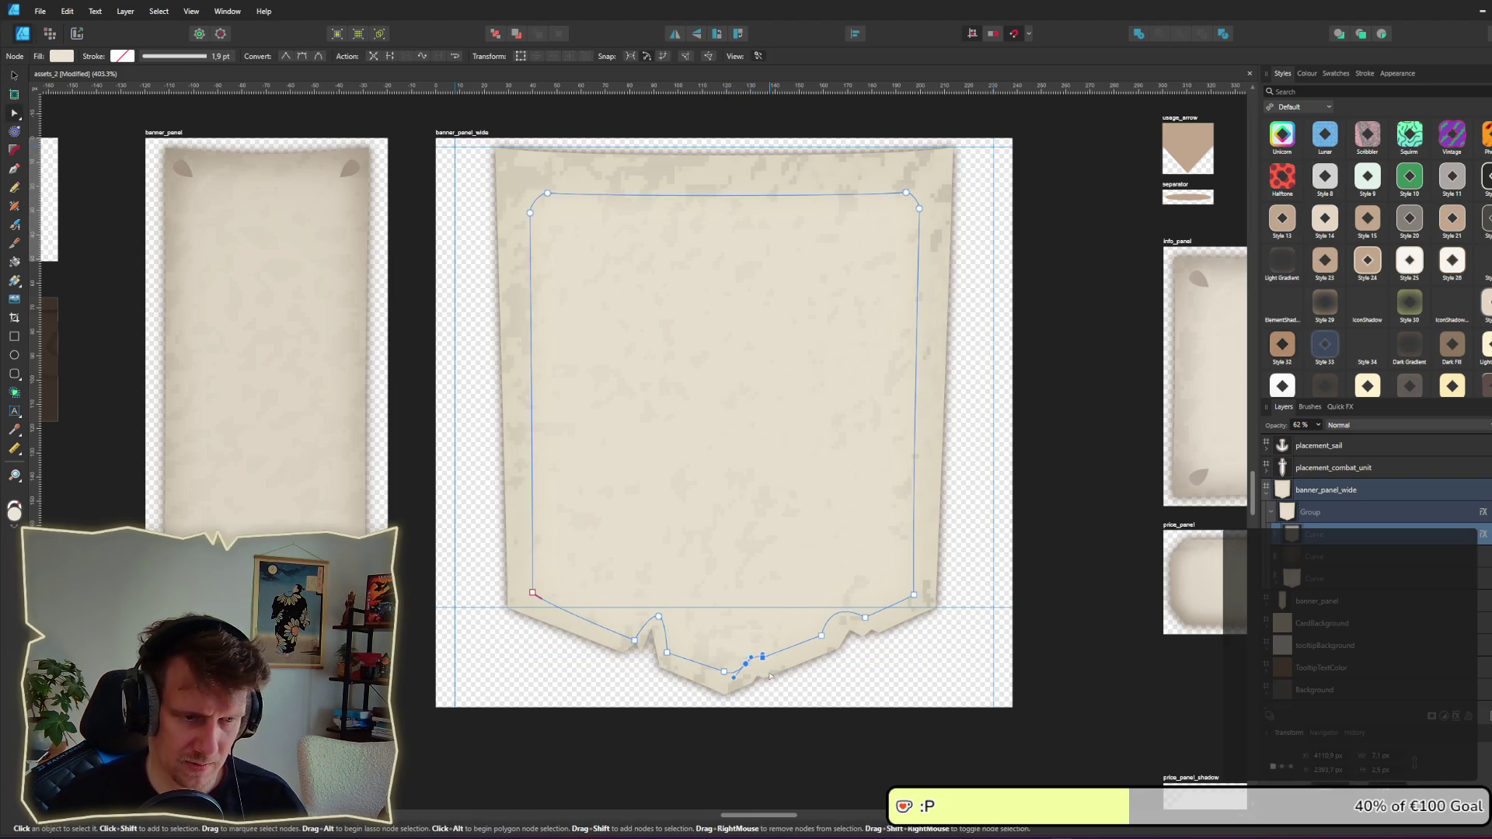
key(Delete)
Step: Select the inner curve's top nodes and raise its top edge higher
click(637, 650)
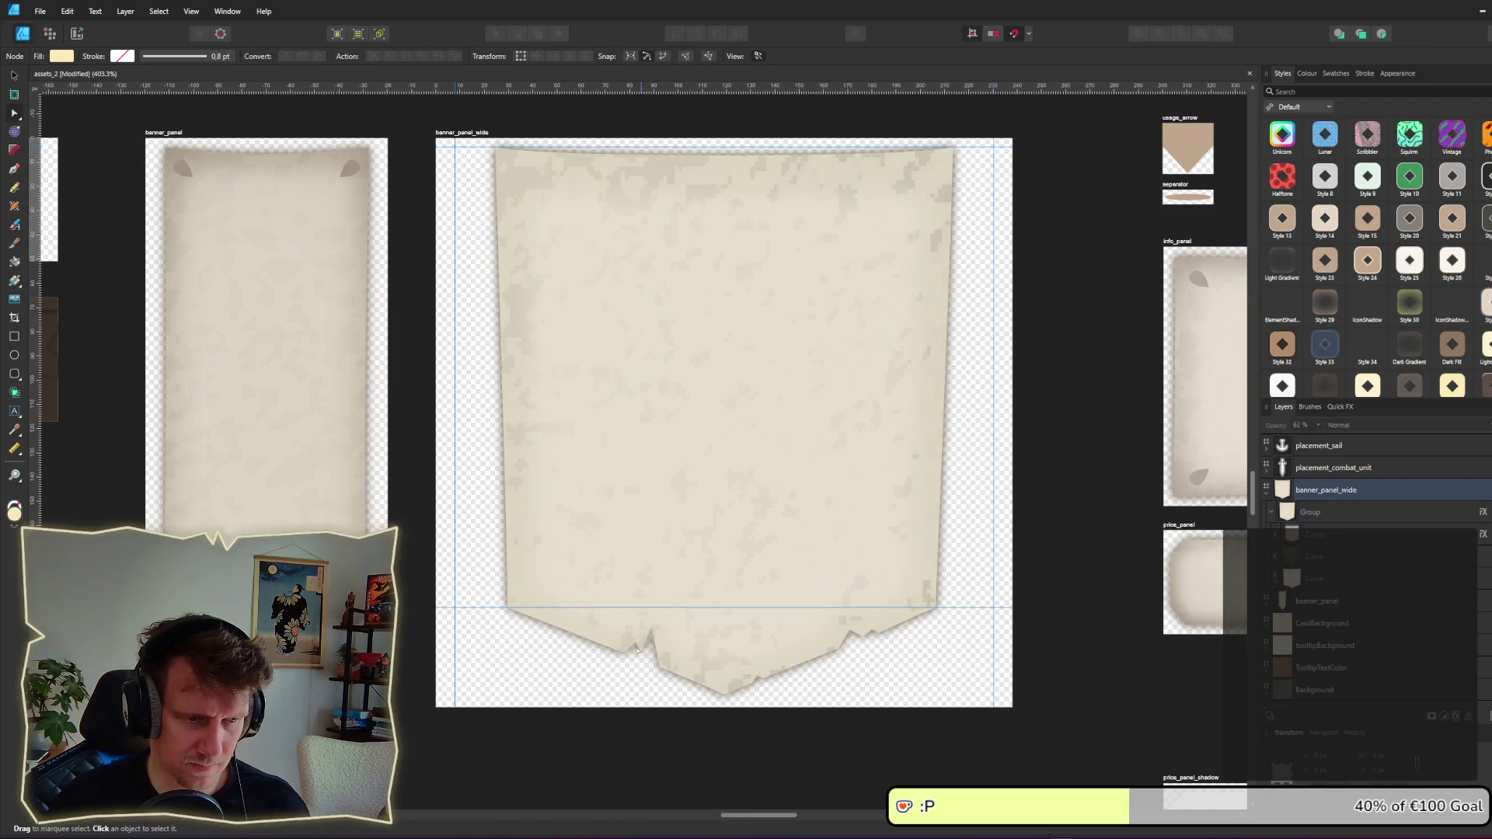
click(691, 613)
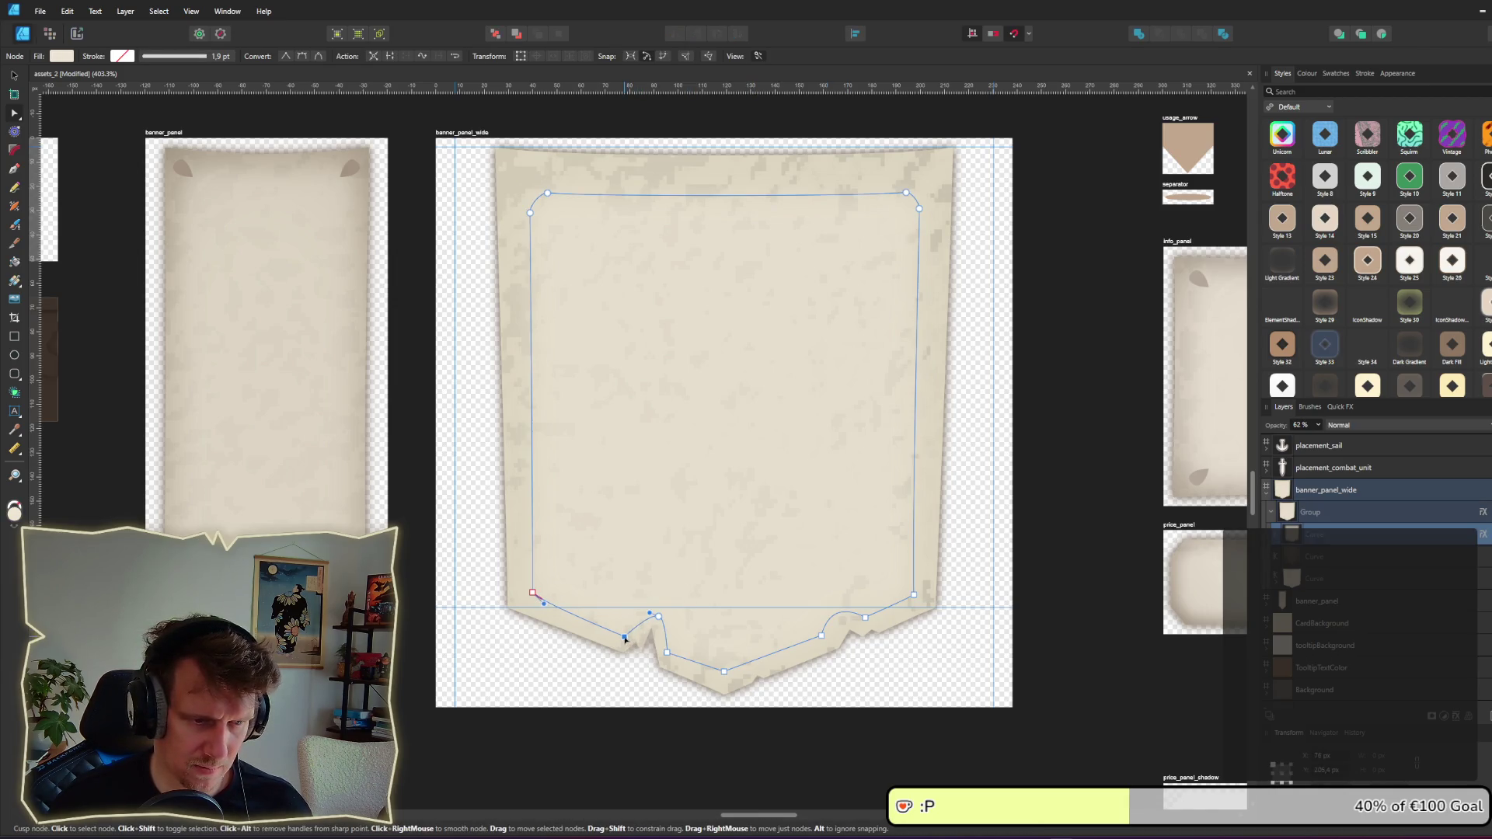
click(849, 666)
scroll(894, 614, down, 5)
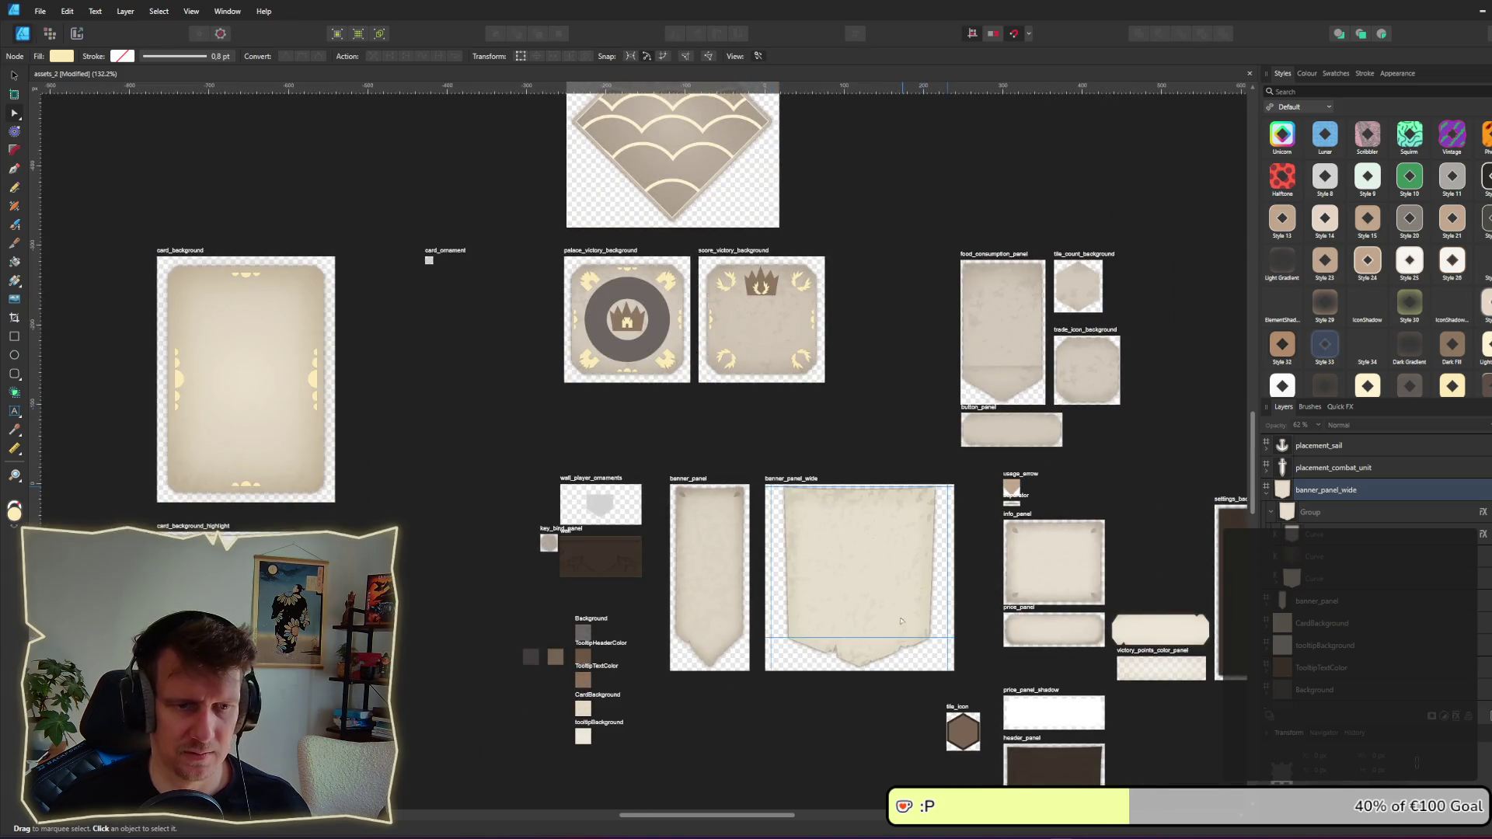
scroll(895, 613, up, 4)
click(853, 548)
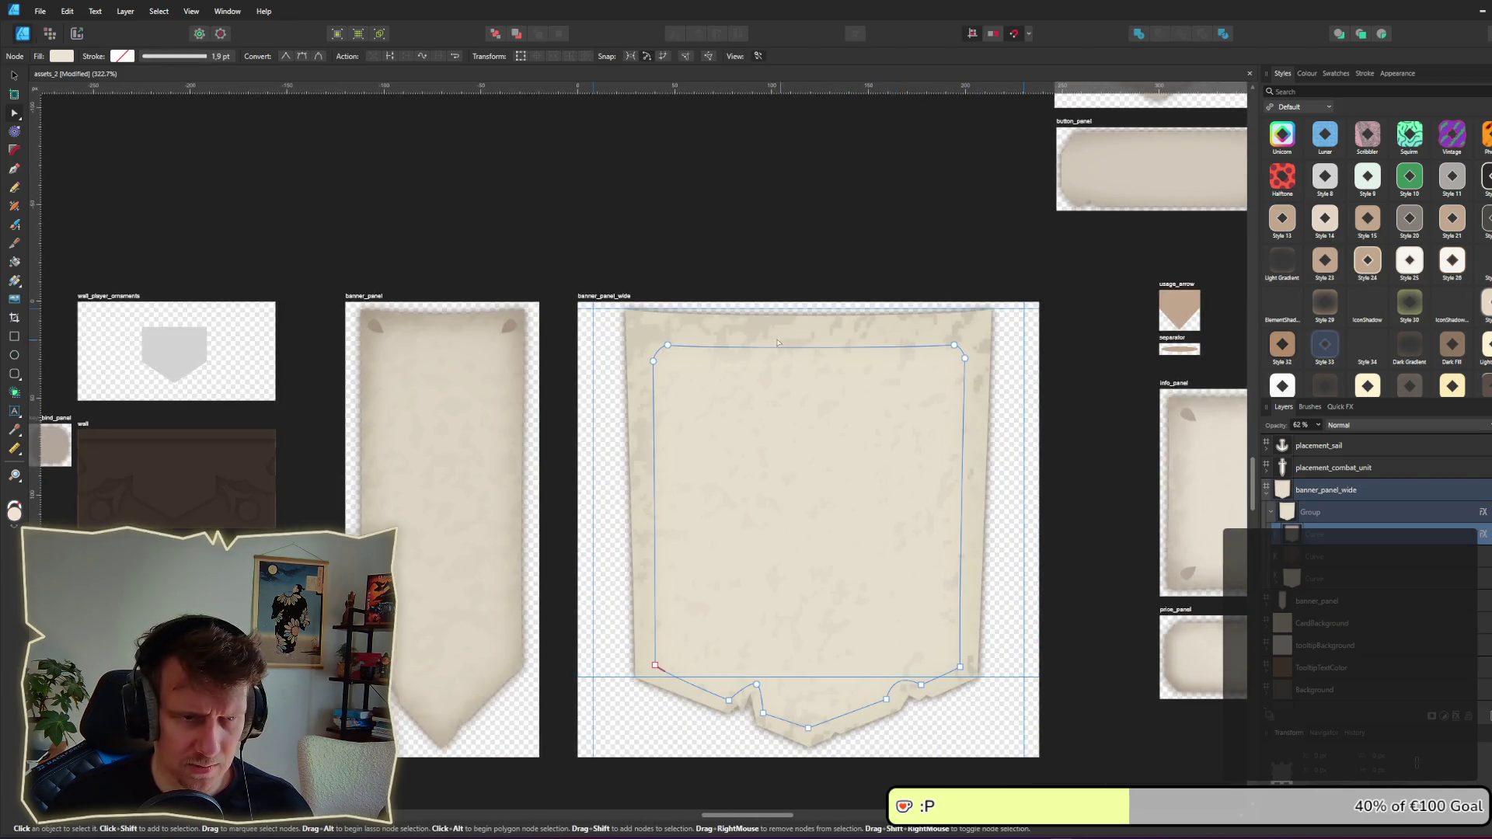
mouse_move(637, 310)
mouse_down()
mouse_move(933, 366)
mouse_move(1017, 415)
mouse_up()
drag(954, 345, 953, 334)
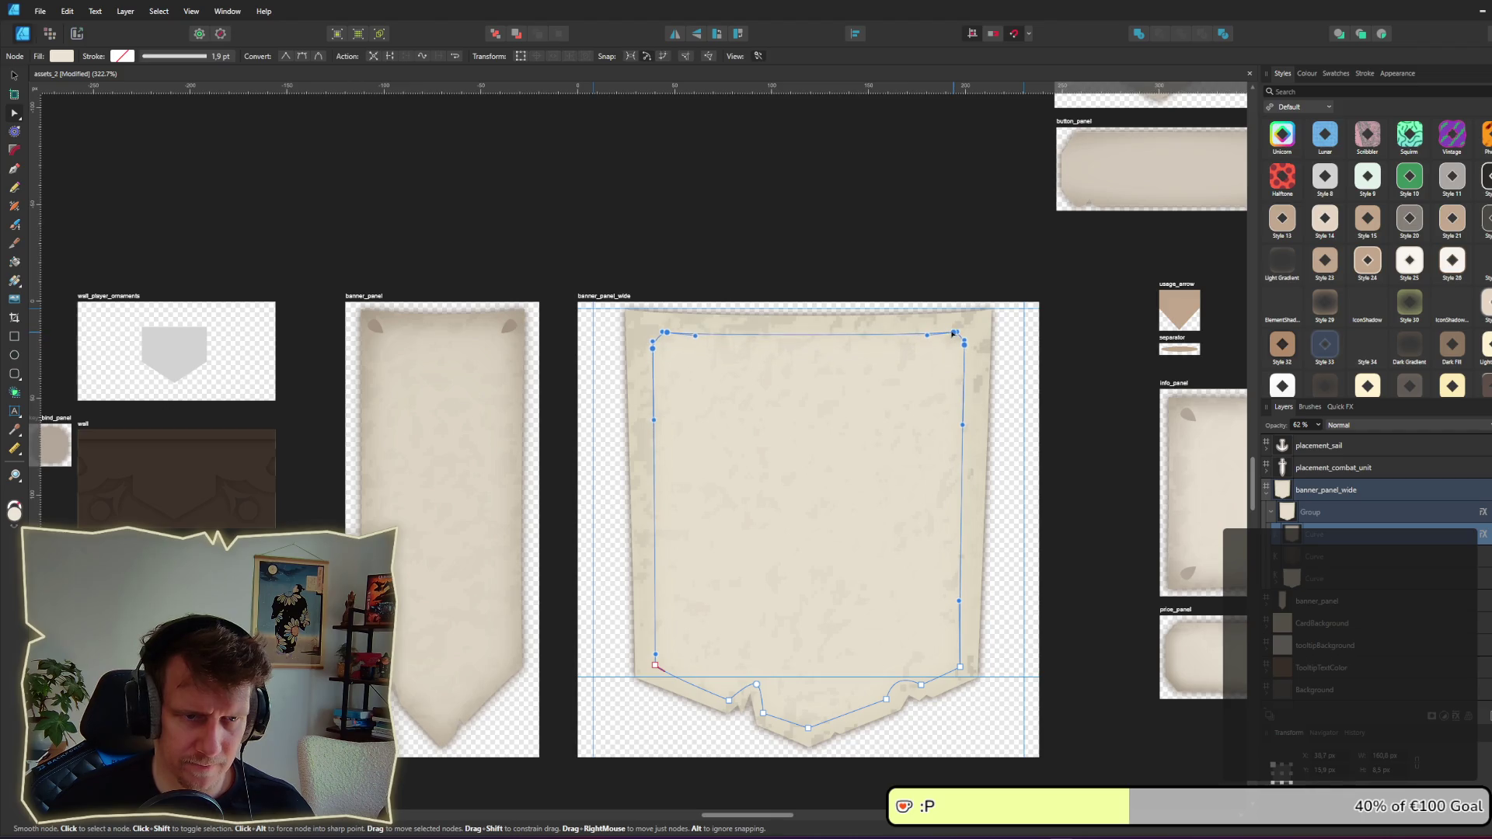
click(1028, 485)
Step: Save and re-export the banner_panel_wide slice as banner_panel_wide.png
key(ctrl+s)
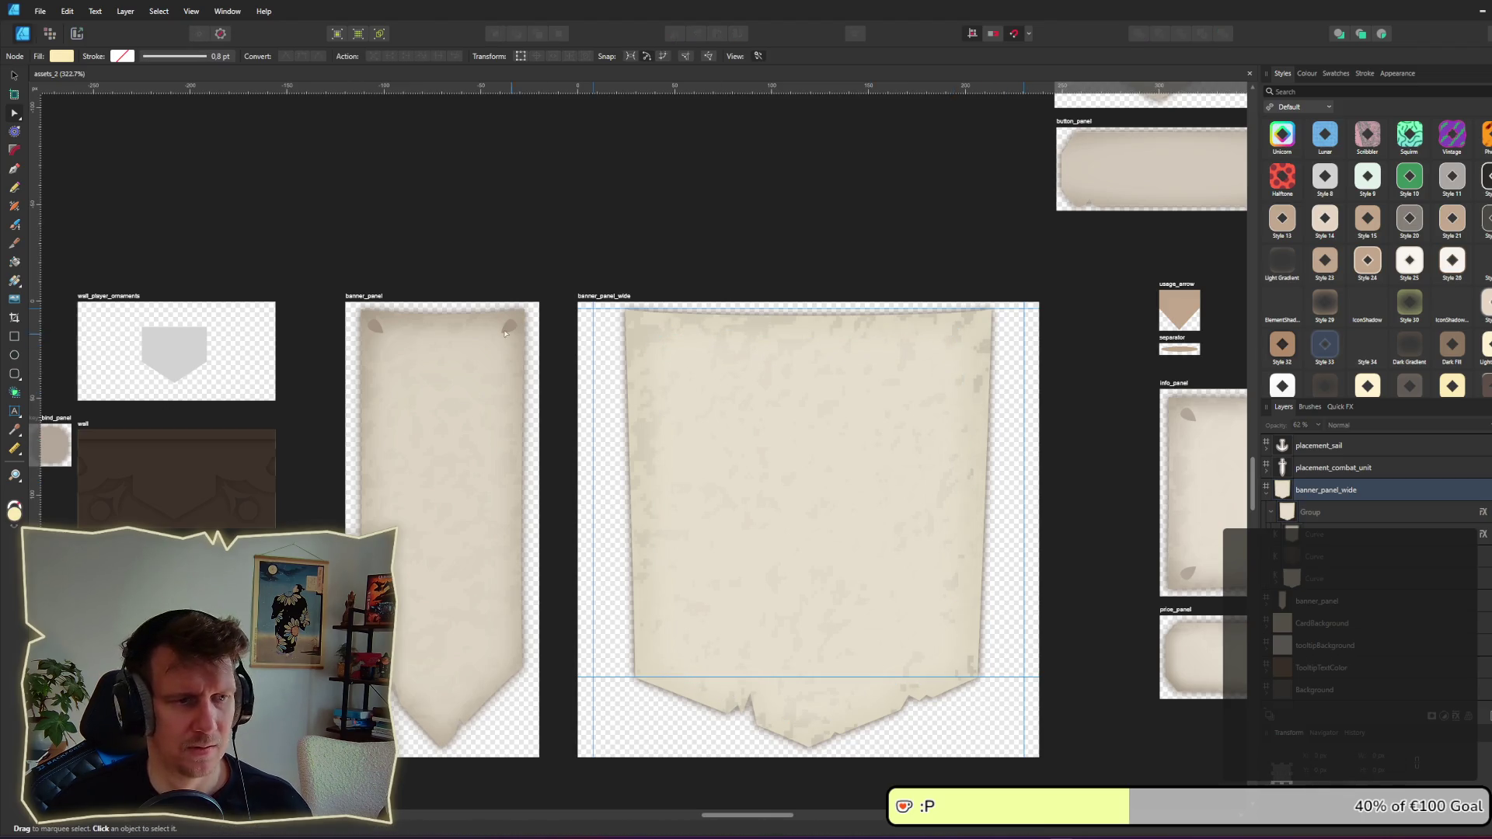
key(ctrl+3)
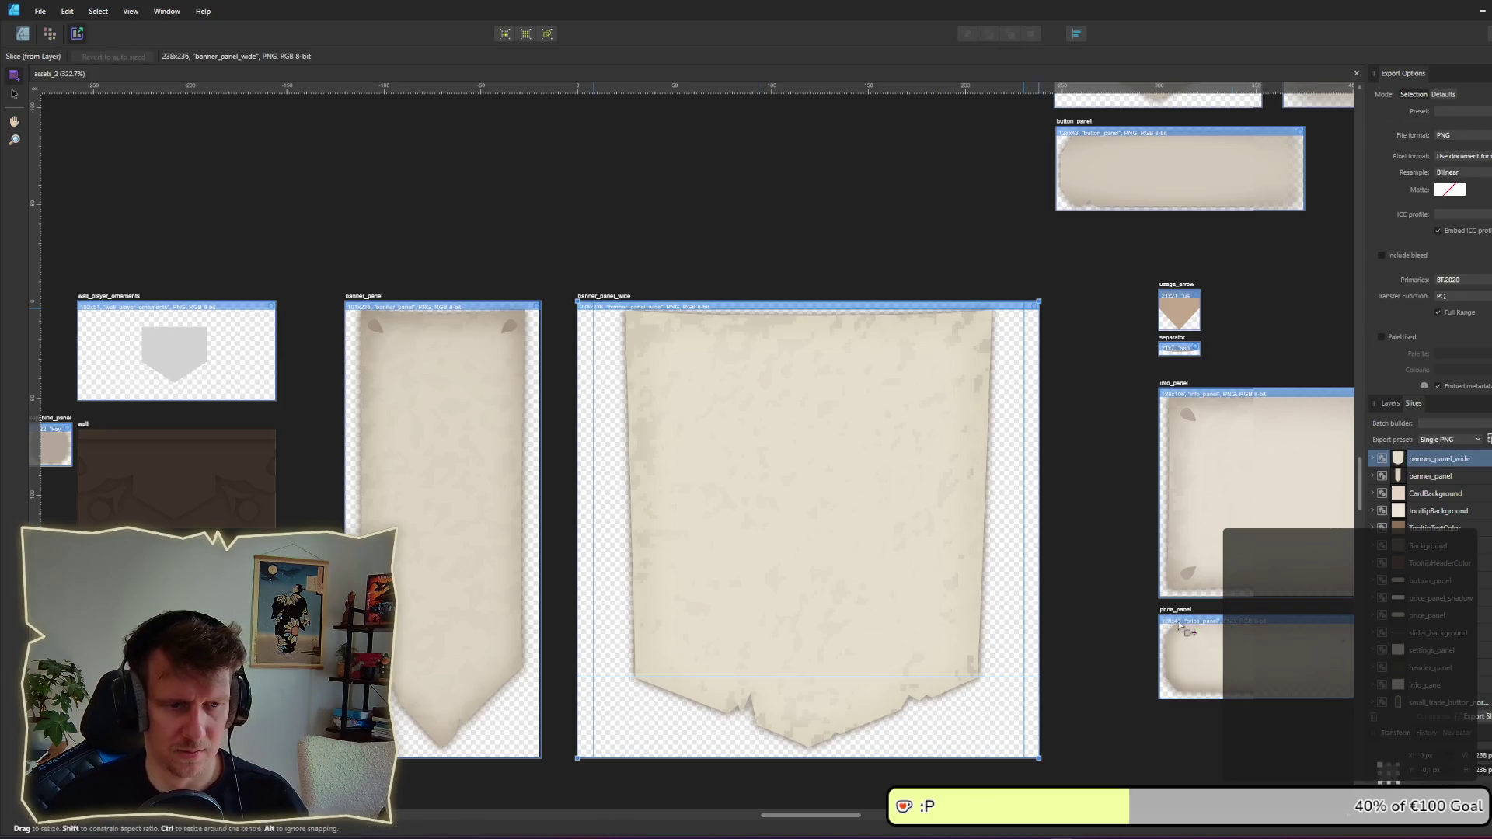
click(1471, 717)
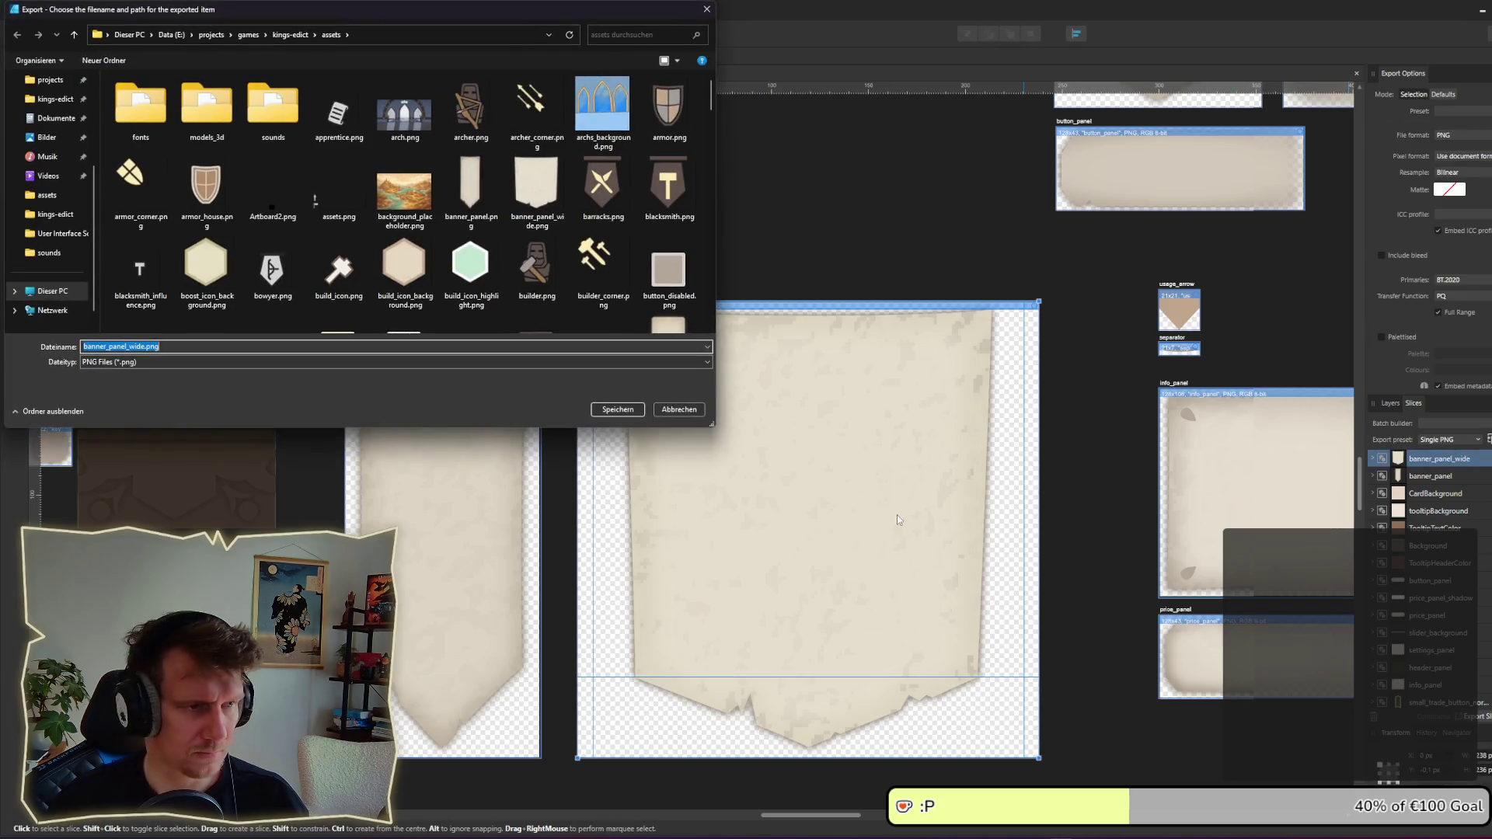
key(Escape)
key(alt+Tab)
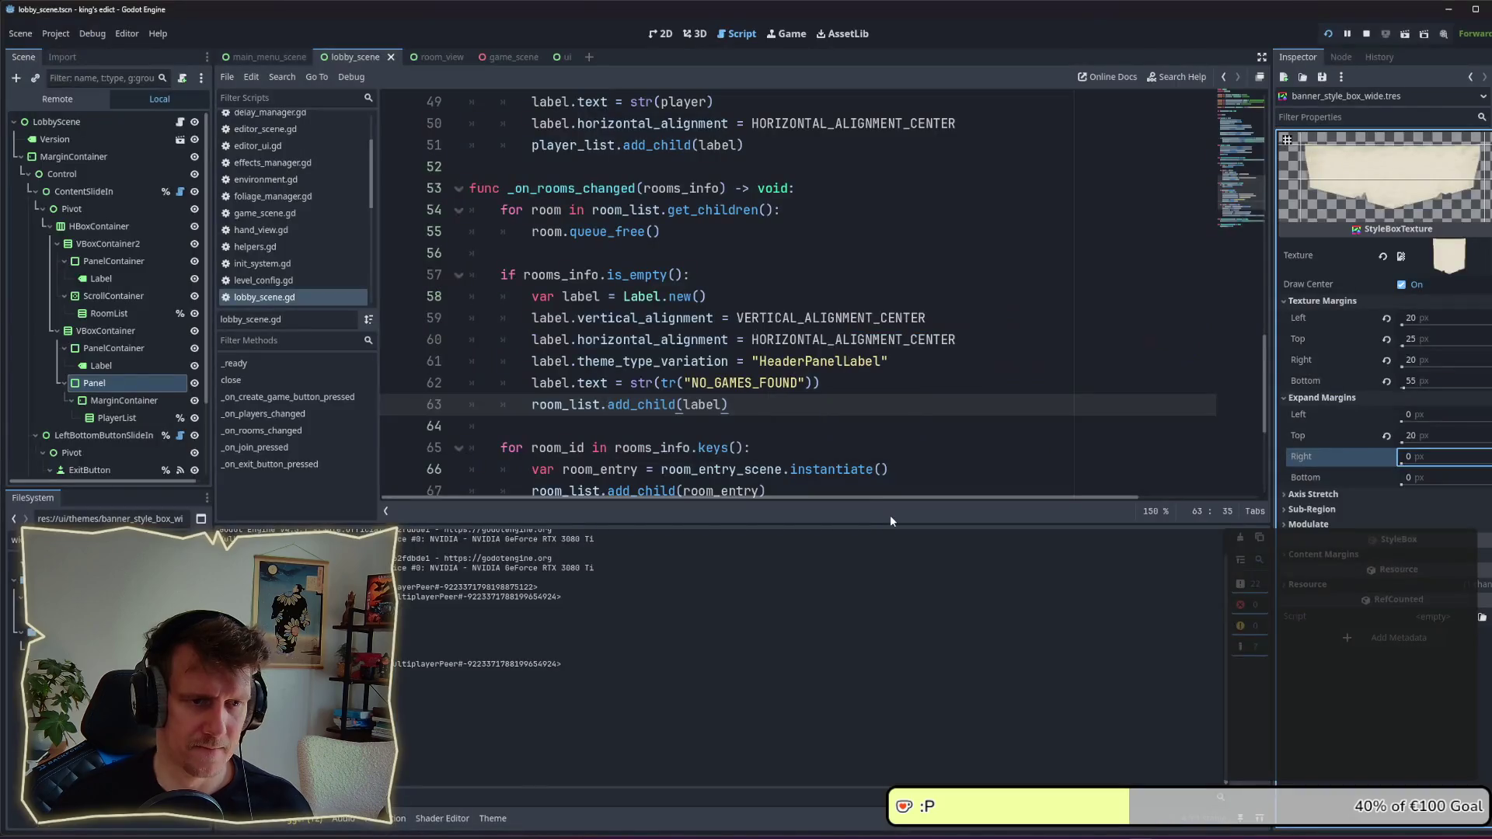
Step: In the running game, go back to the main menu and reopen the multiplayer lobby
key(alt+Tab)
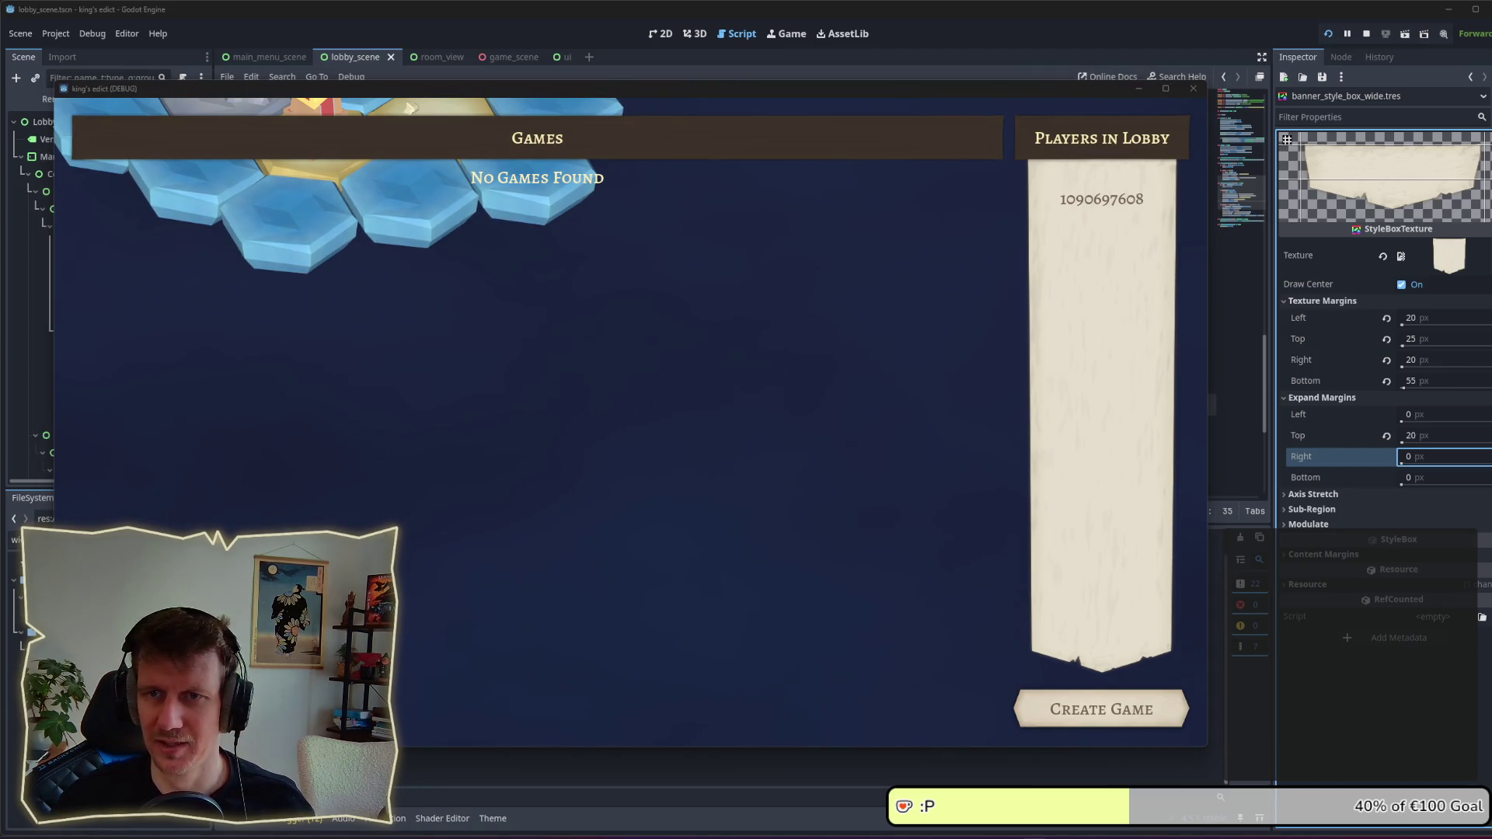
click(772, 423)
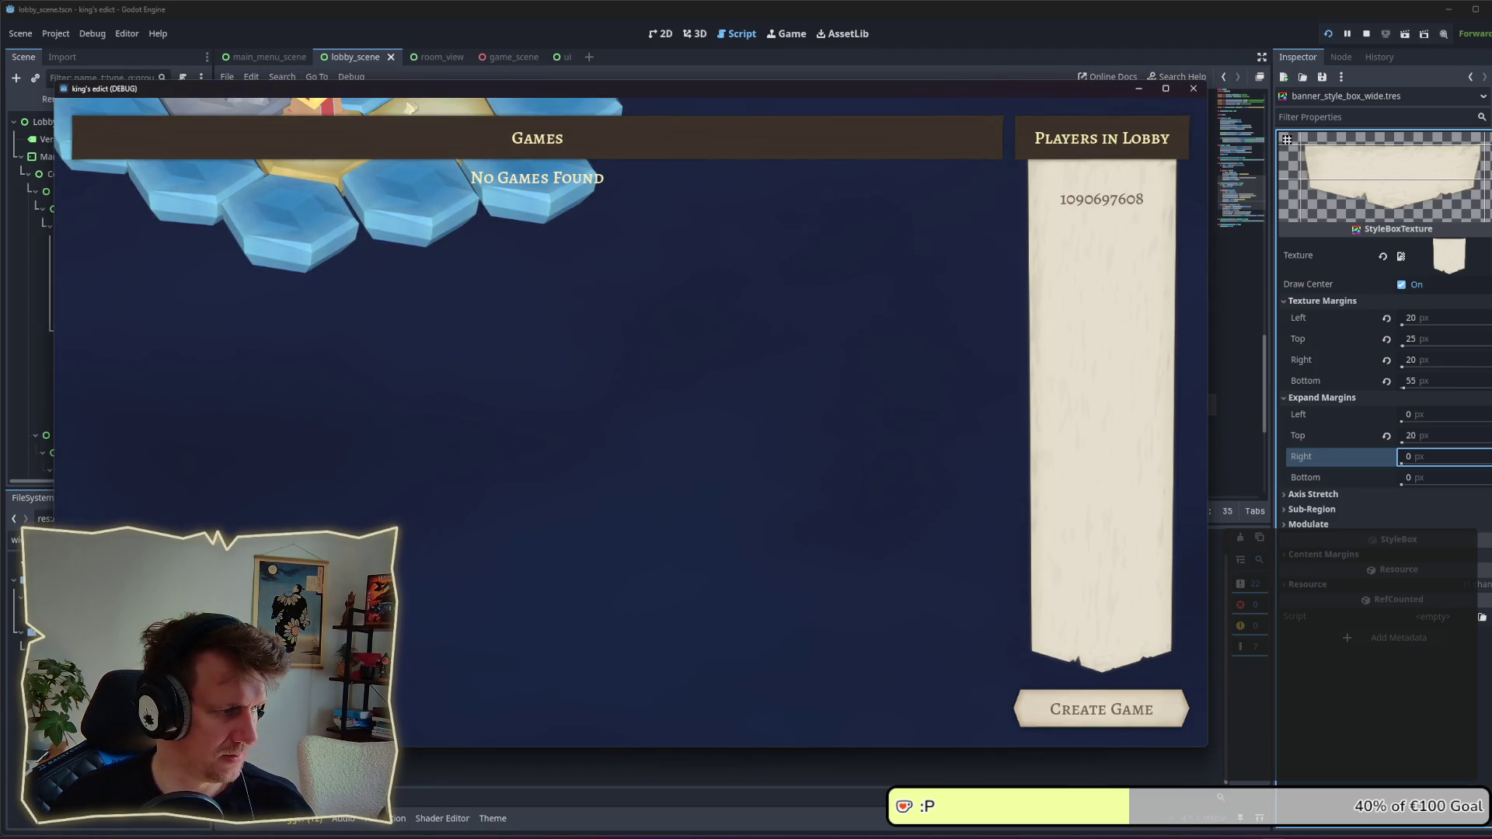
key(Escape)
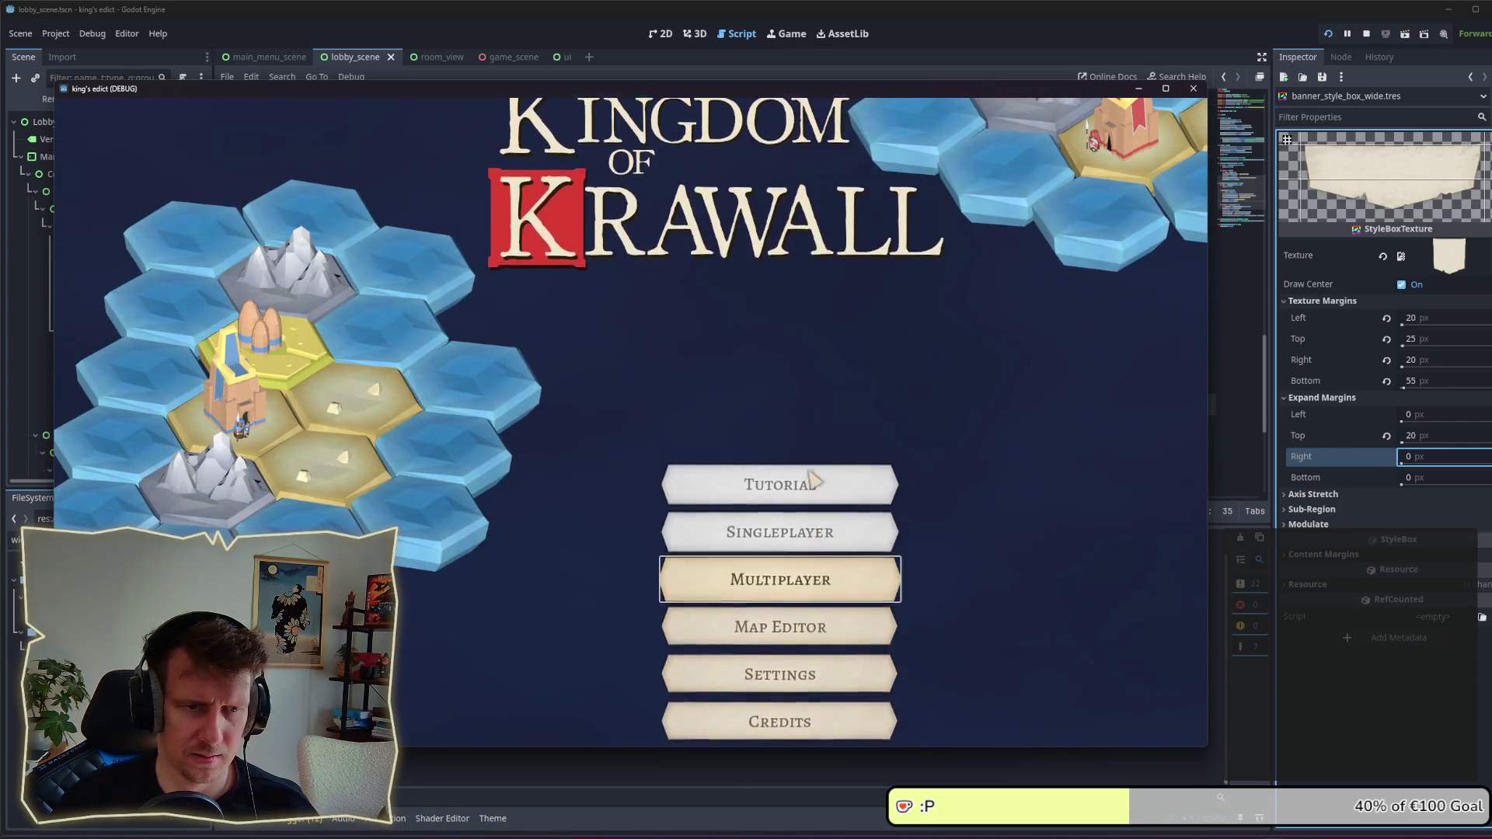
key(Return)
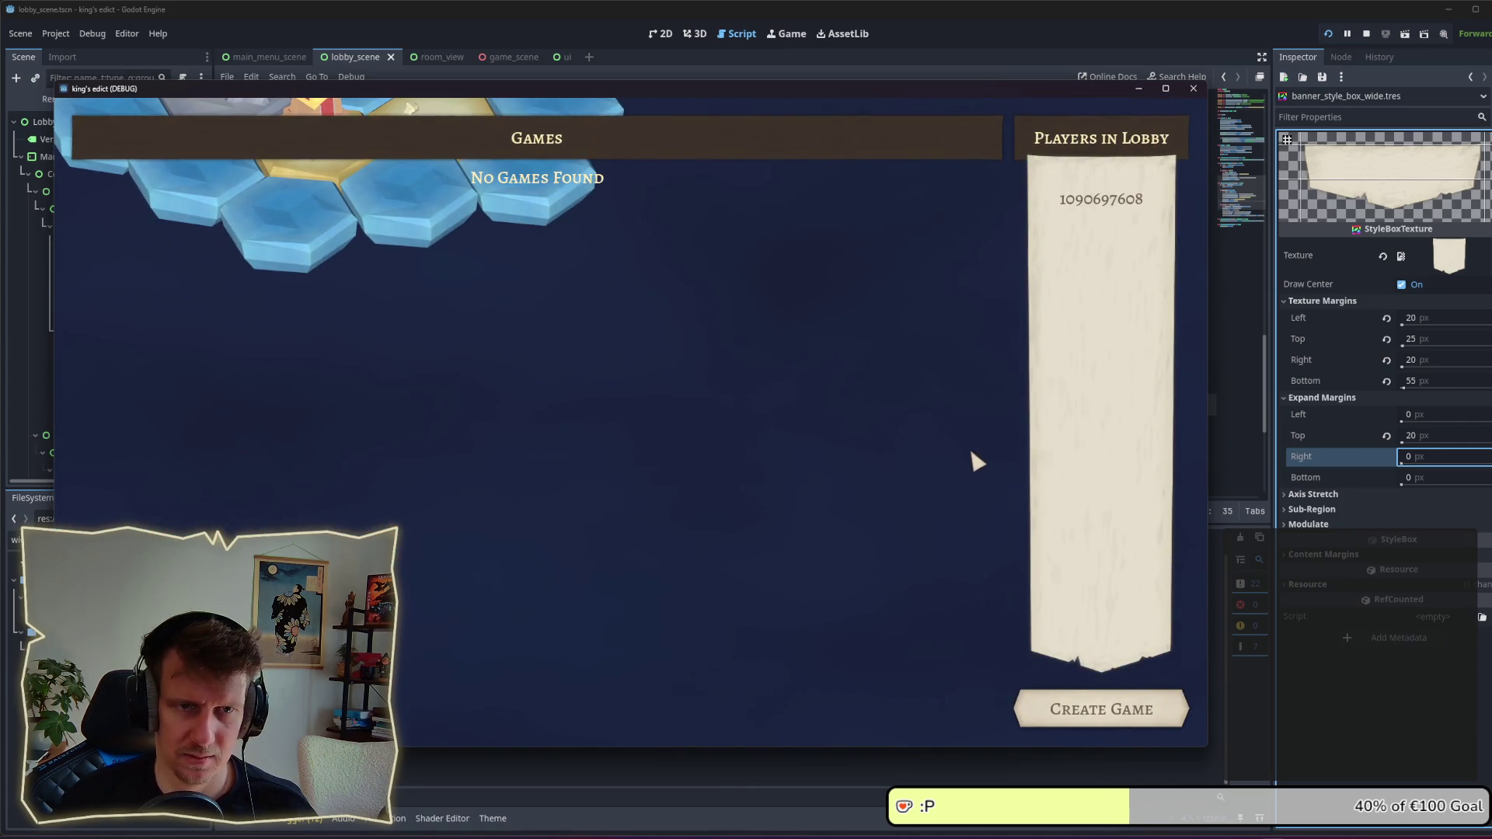
Step: Restart the game to load the new banner texture and re-enter the multiplayer lobby
click(1366, 35)
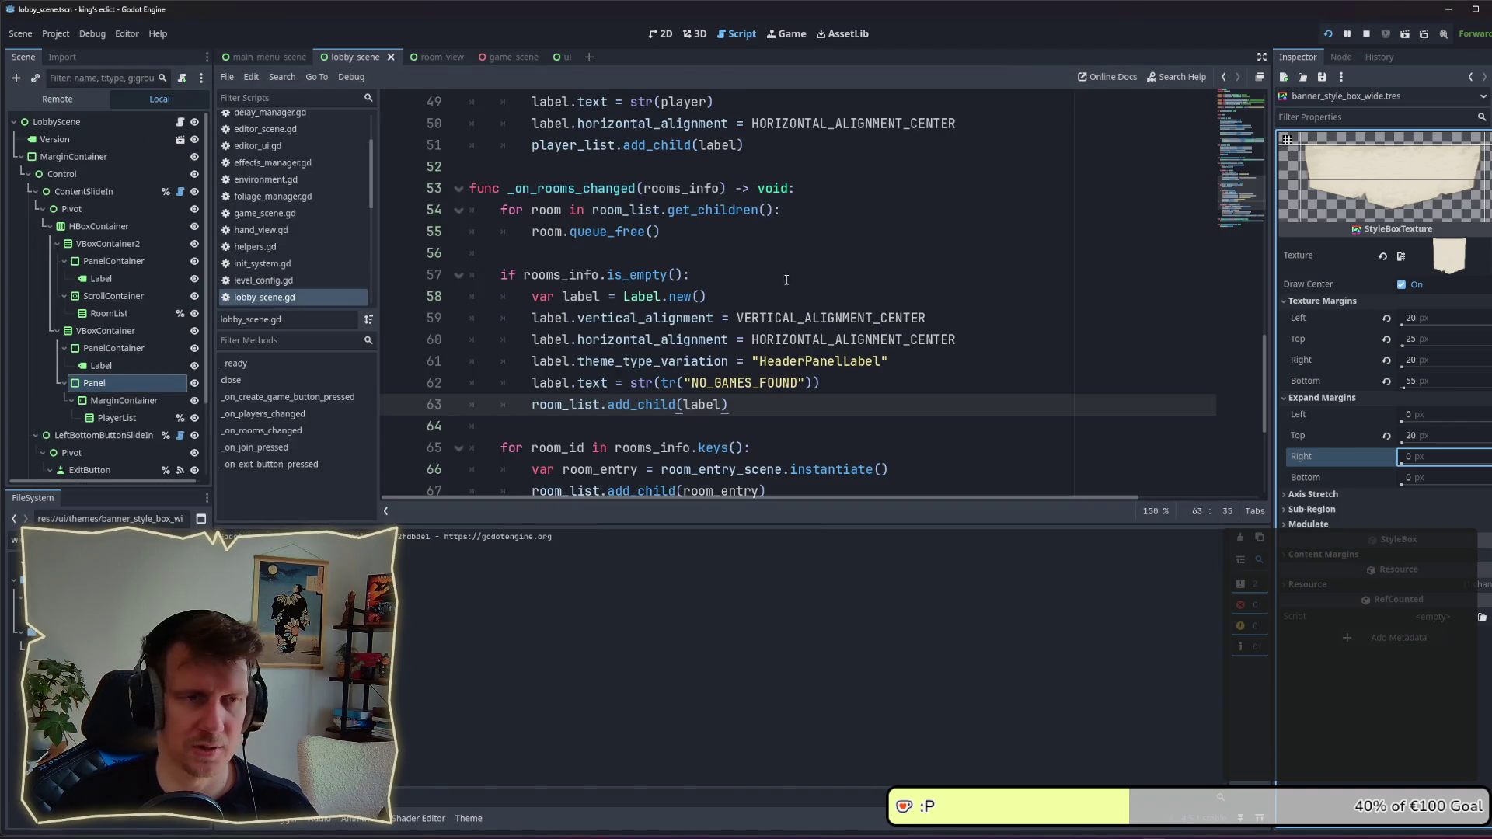
key(F5)
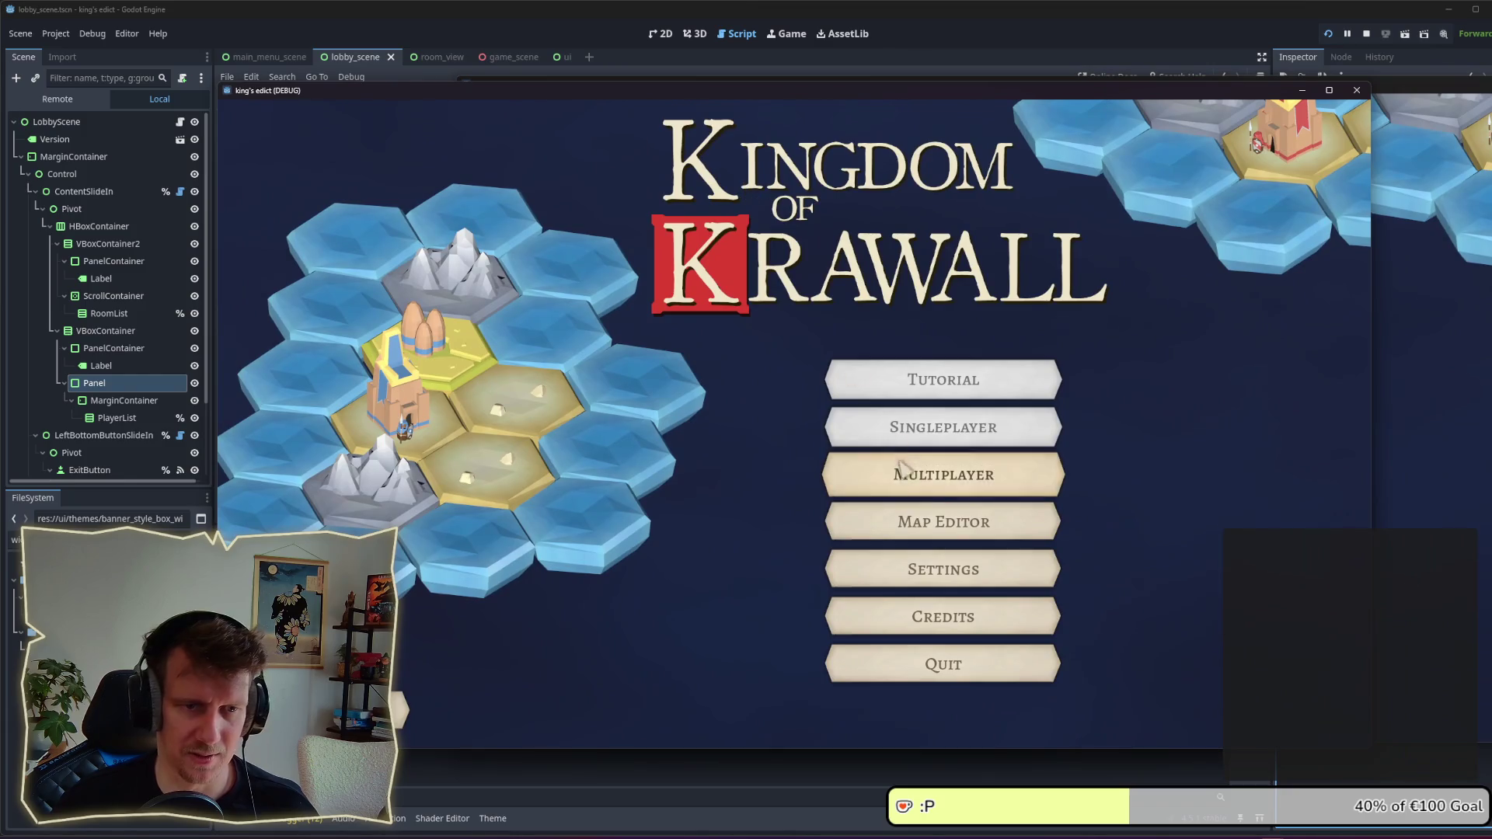
click(901, 464)
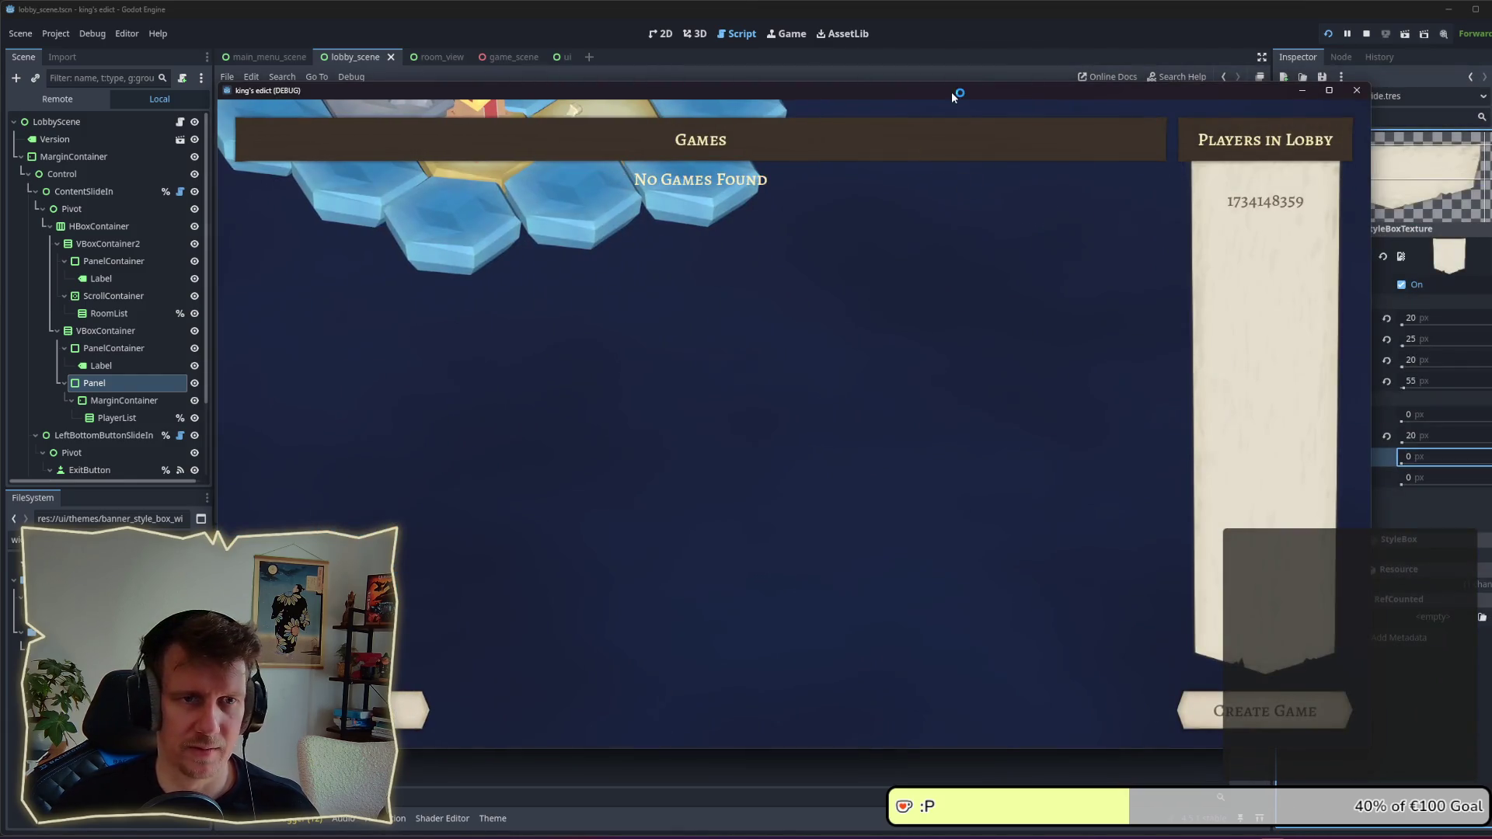
drag(951, 92, 869, 93)
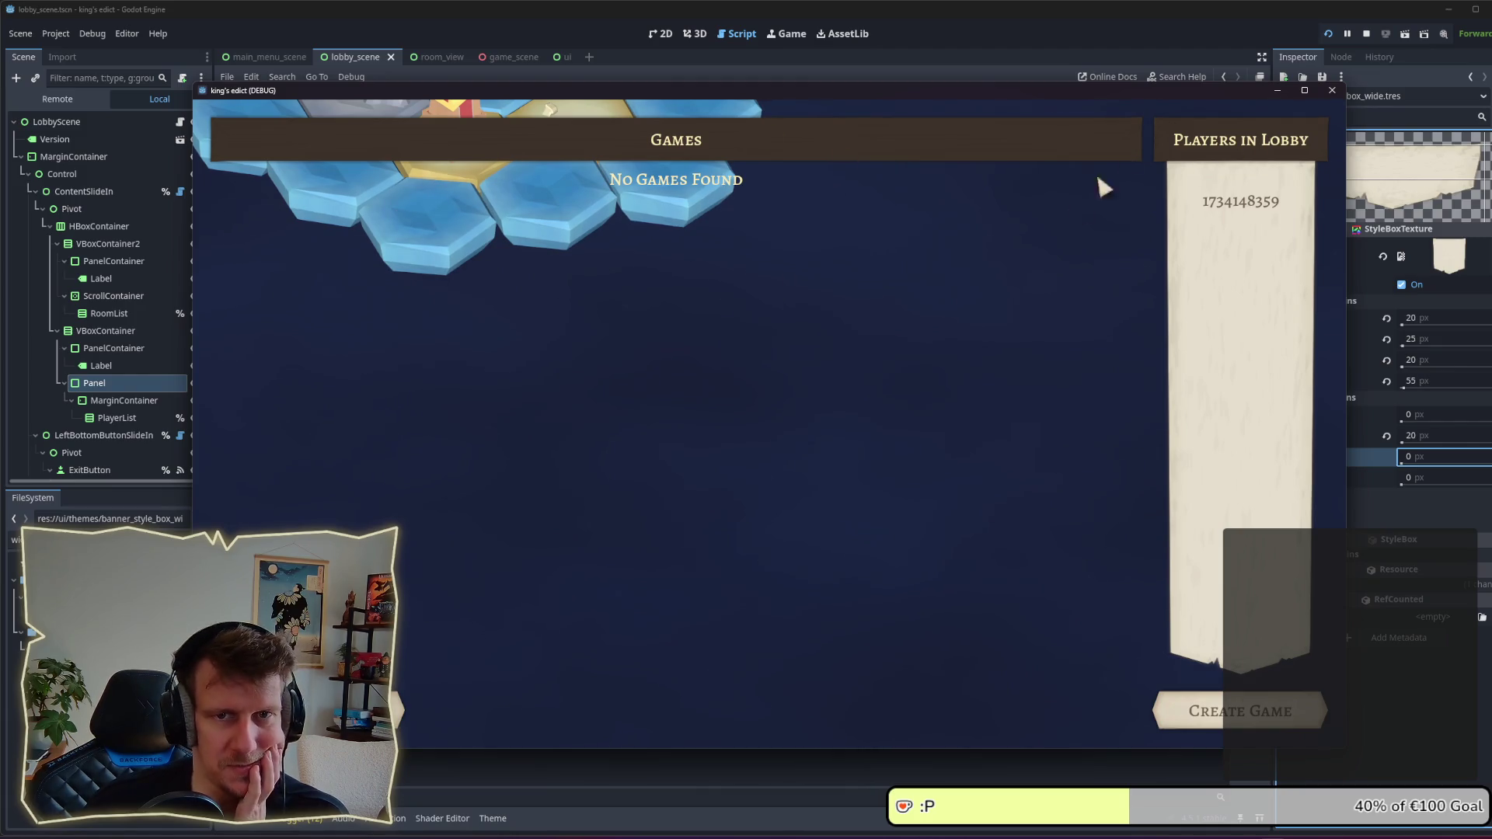
click(373, 712)
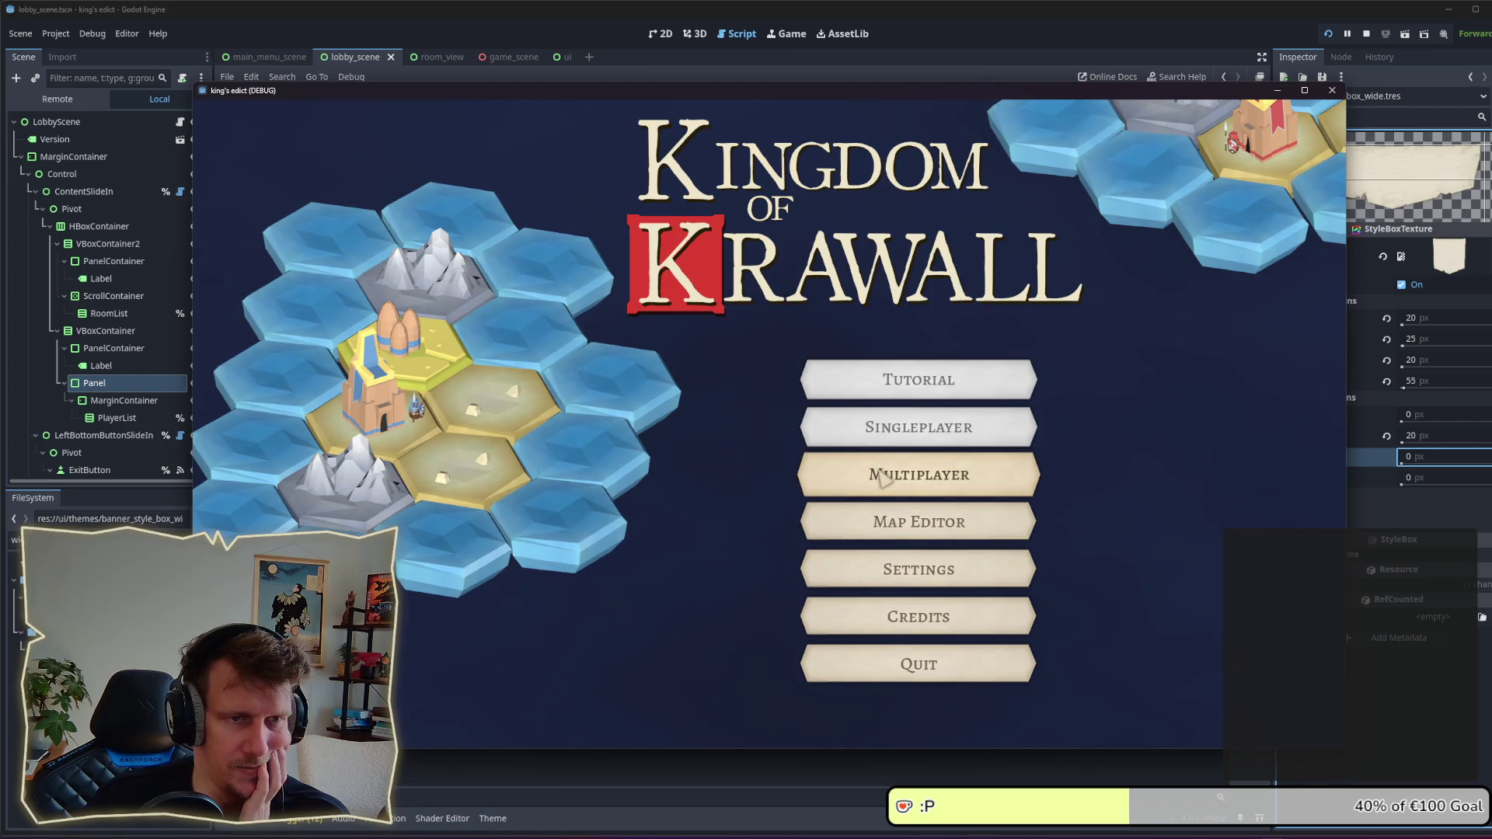
click(878, 478)
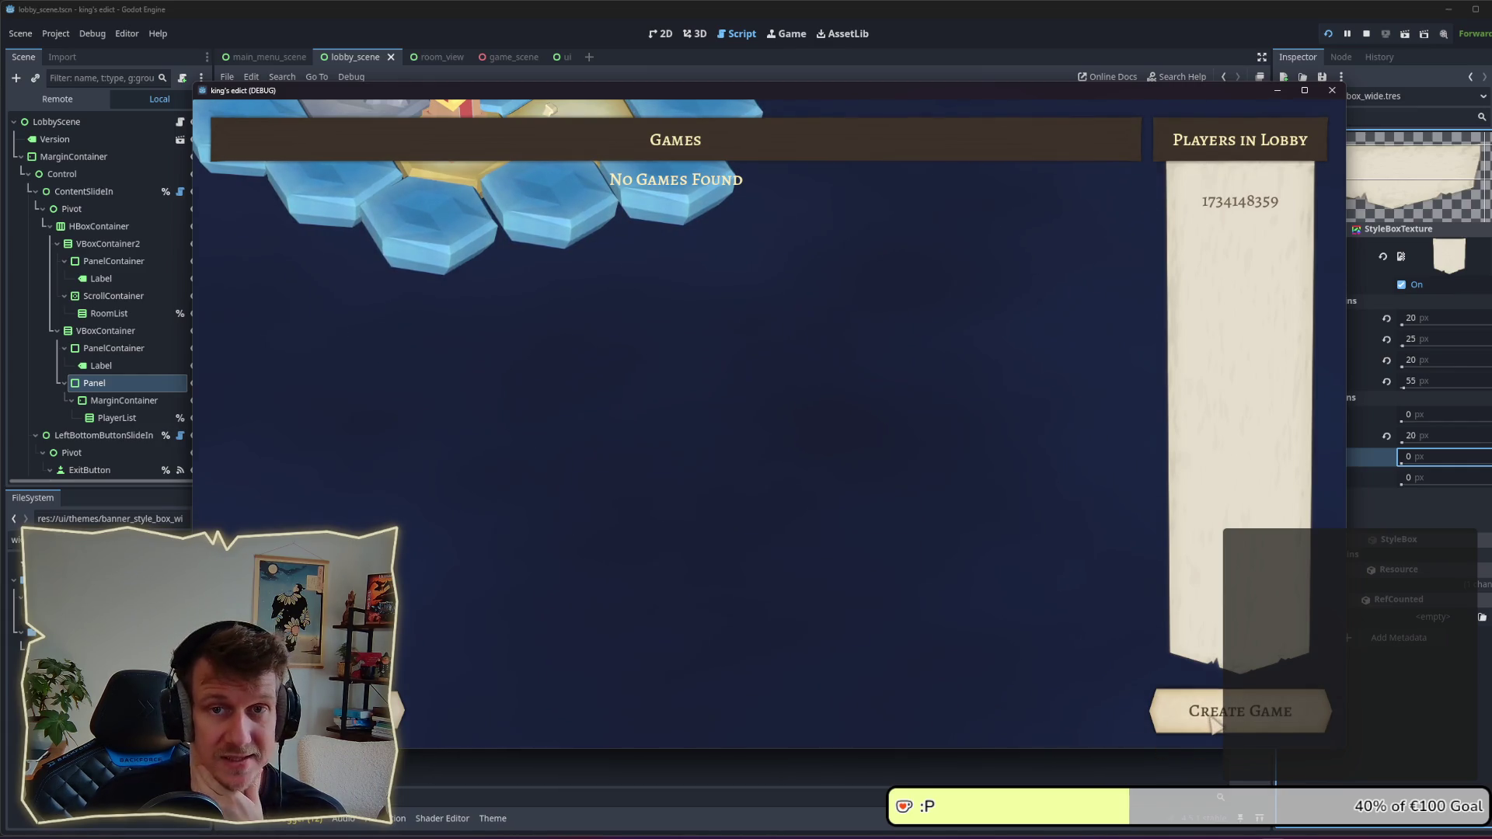
Step: Rerun the project as two instances, move them apart, and open Multiplayer in the second
click(1363, 36)
key(F5)
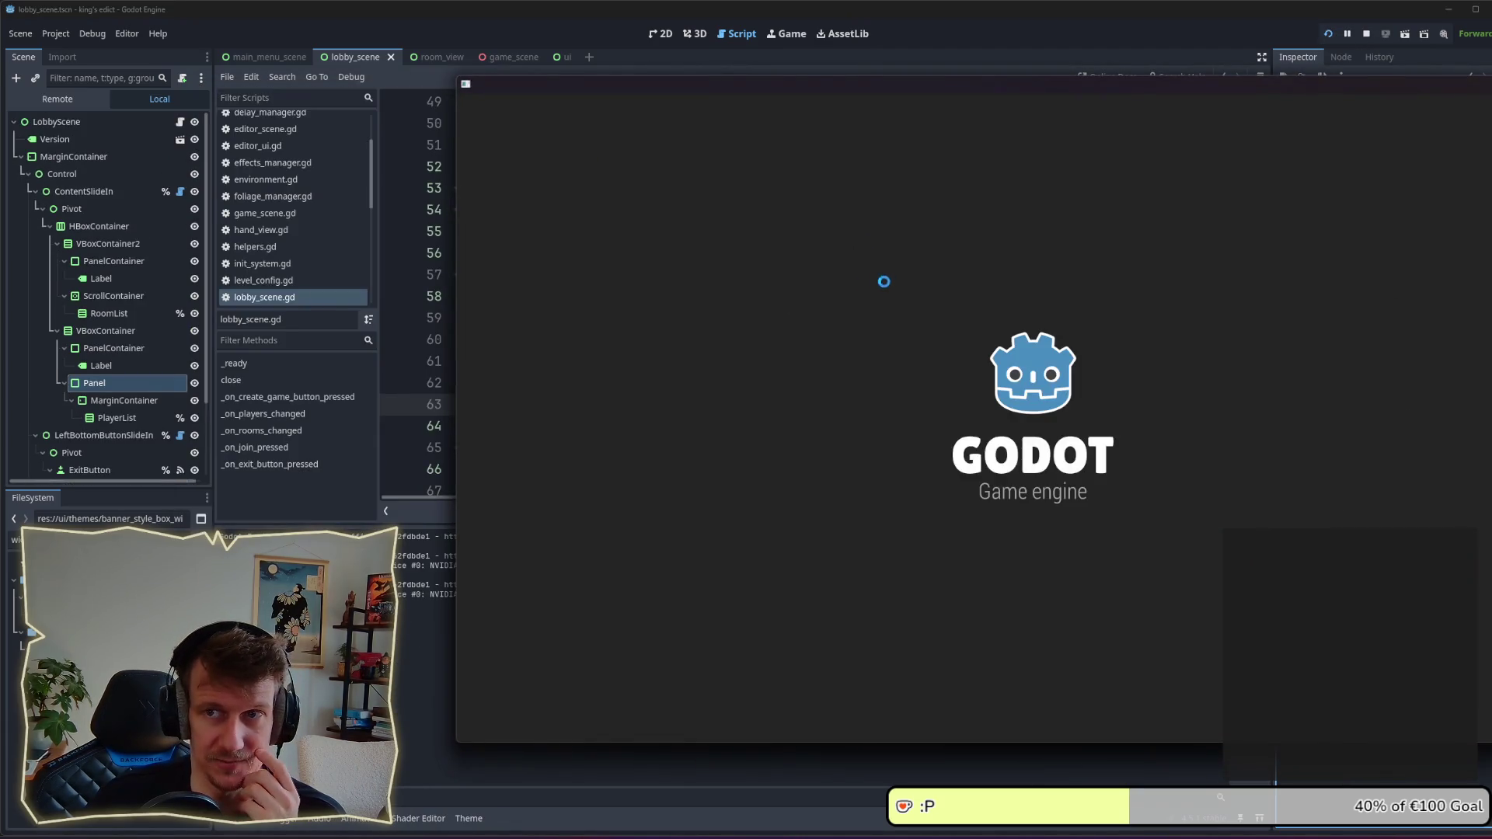
drag(982, 93, 667, 101)
click(1184, 497)
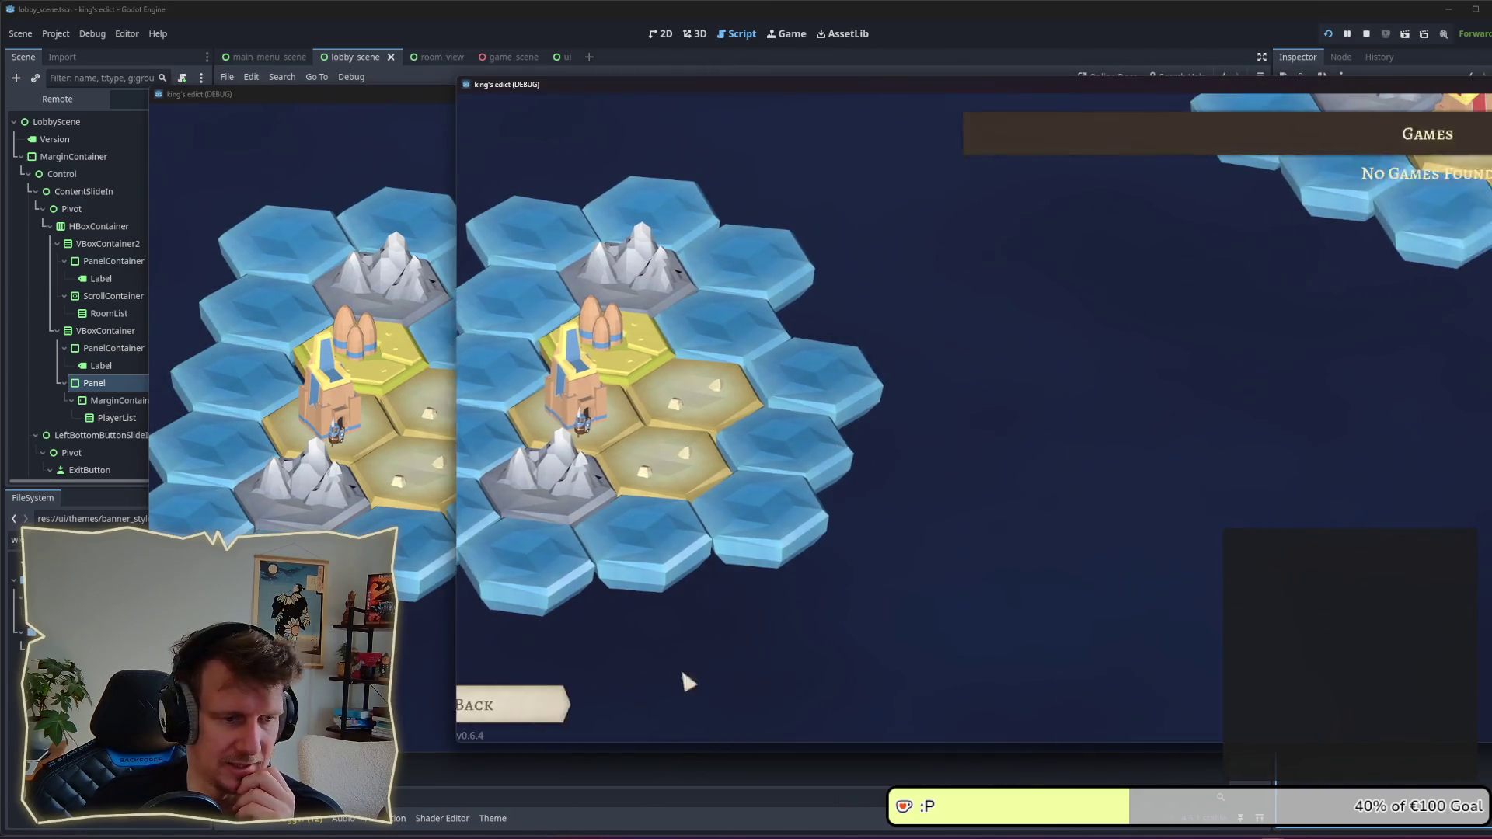
click(427, 621)
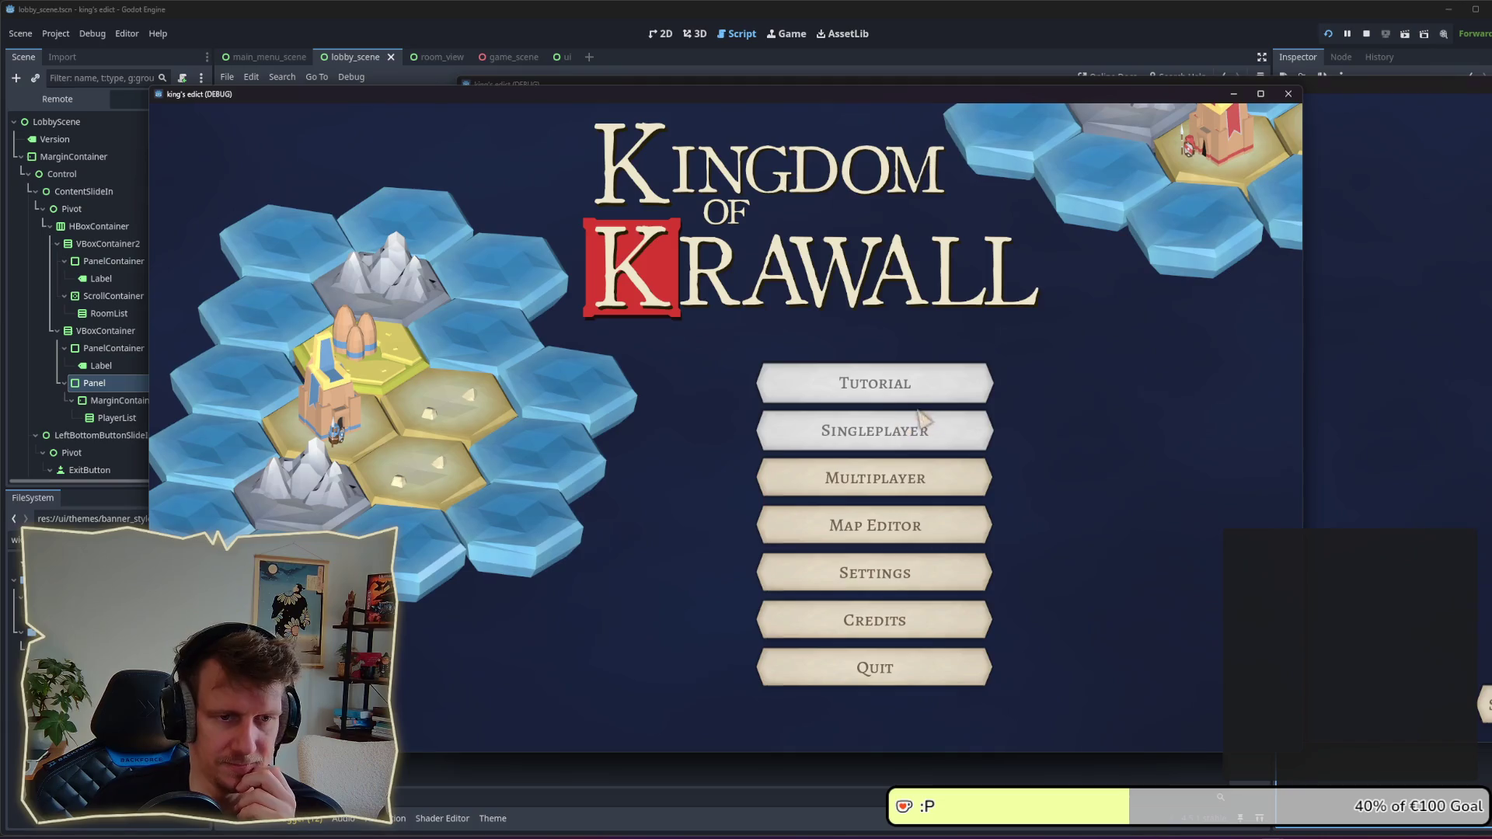
click(854, 476)
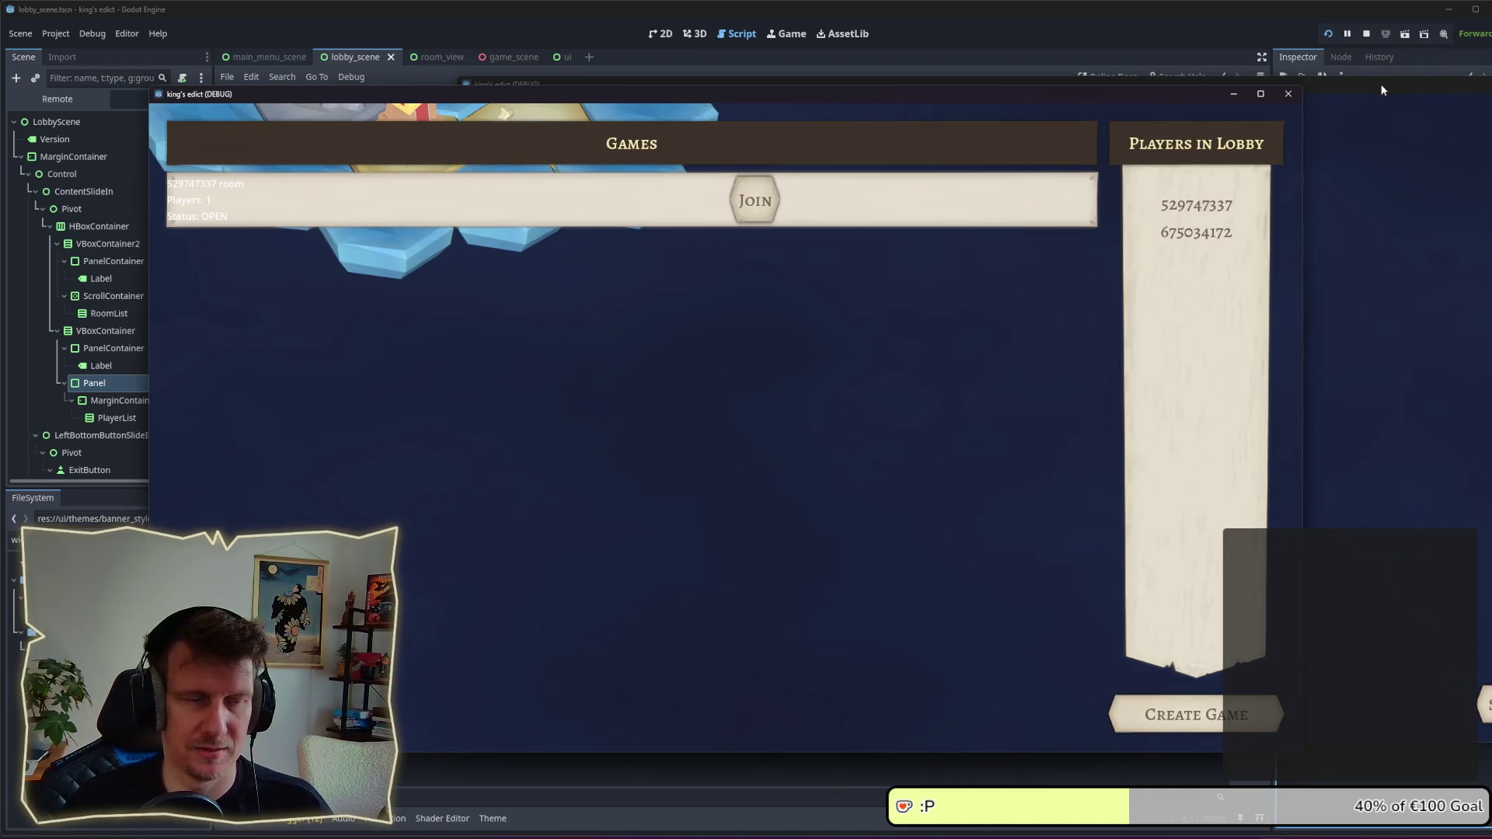
click(1169, 721)
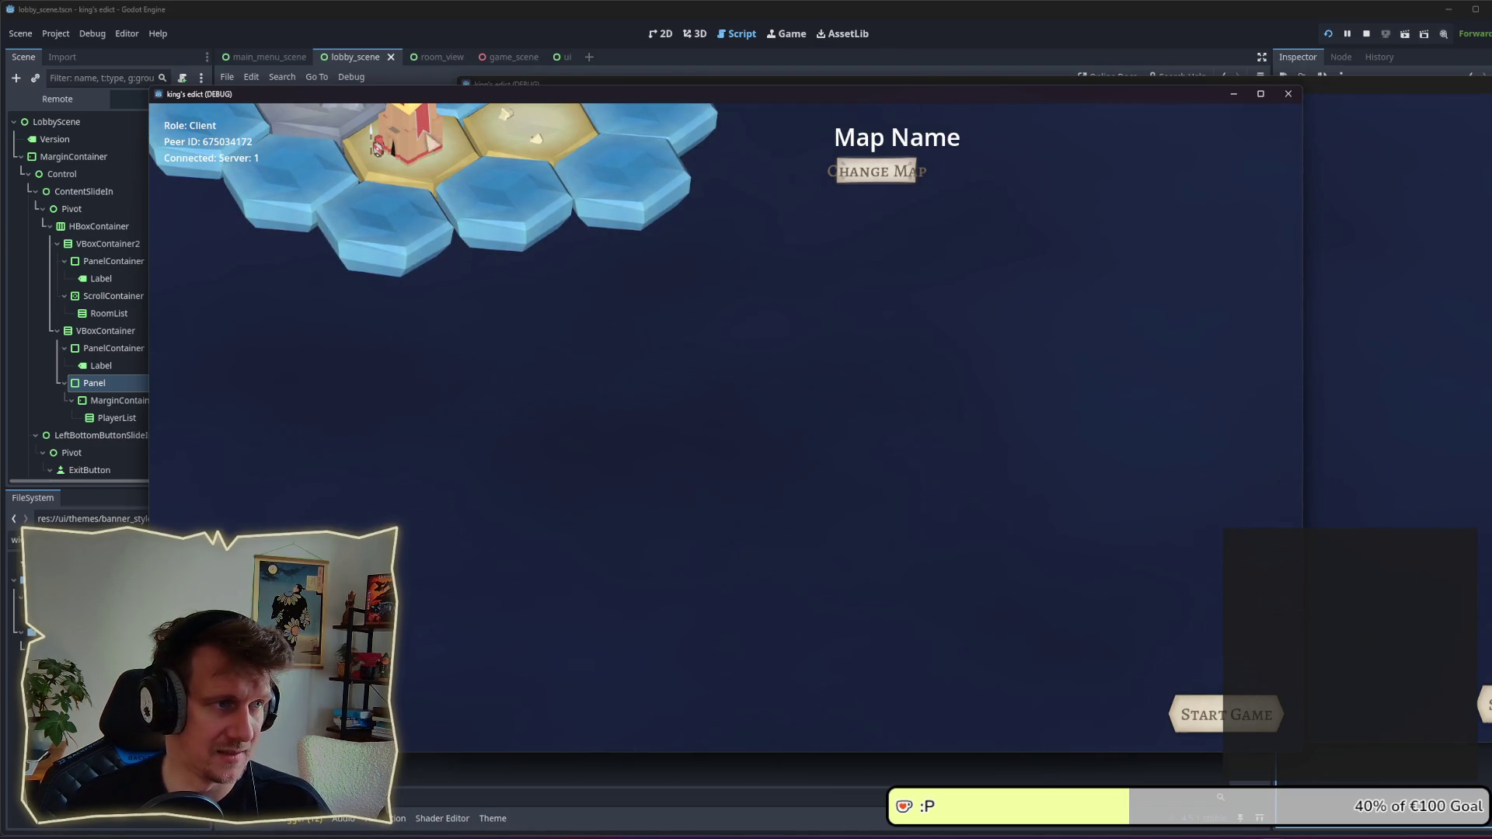
click(898, 167)
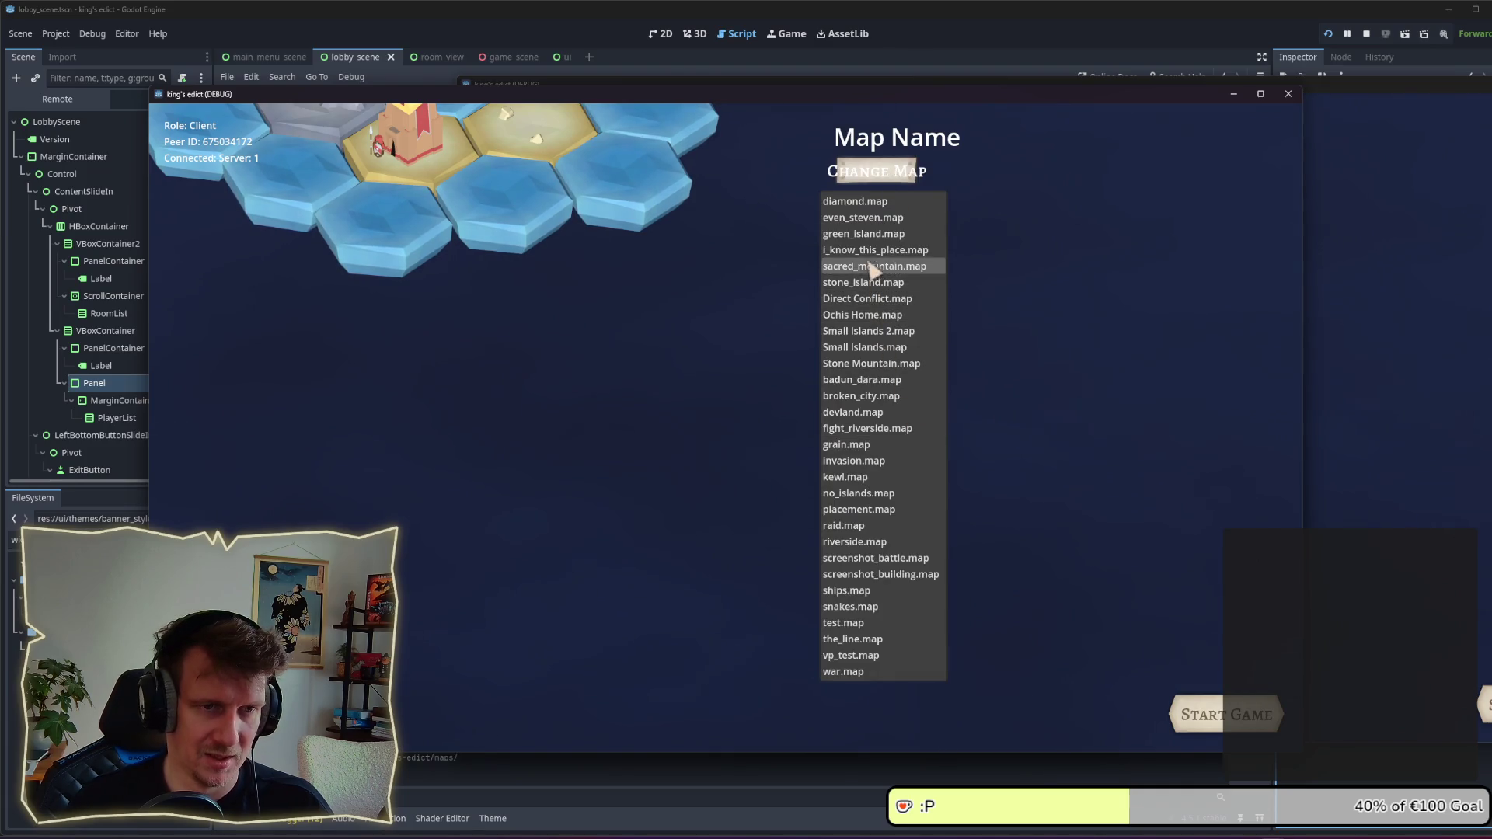
click(869, 237)
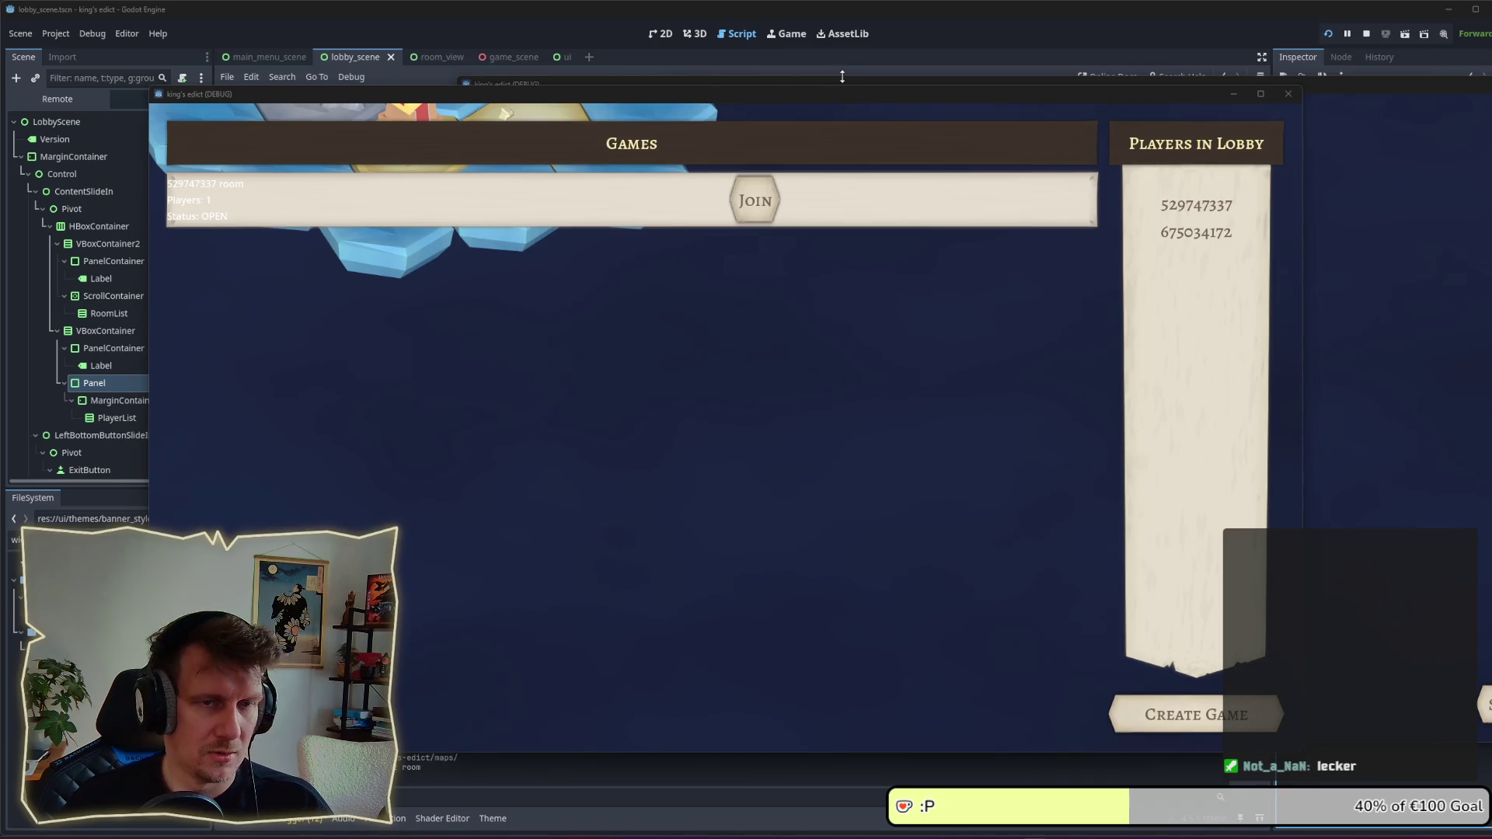
drag(807, 99, 813, 59)
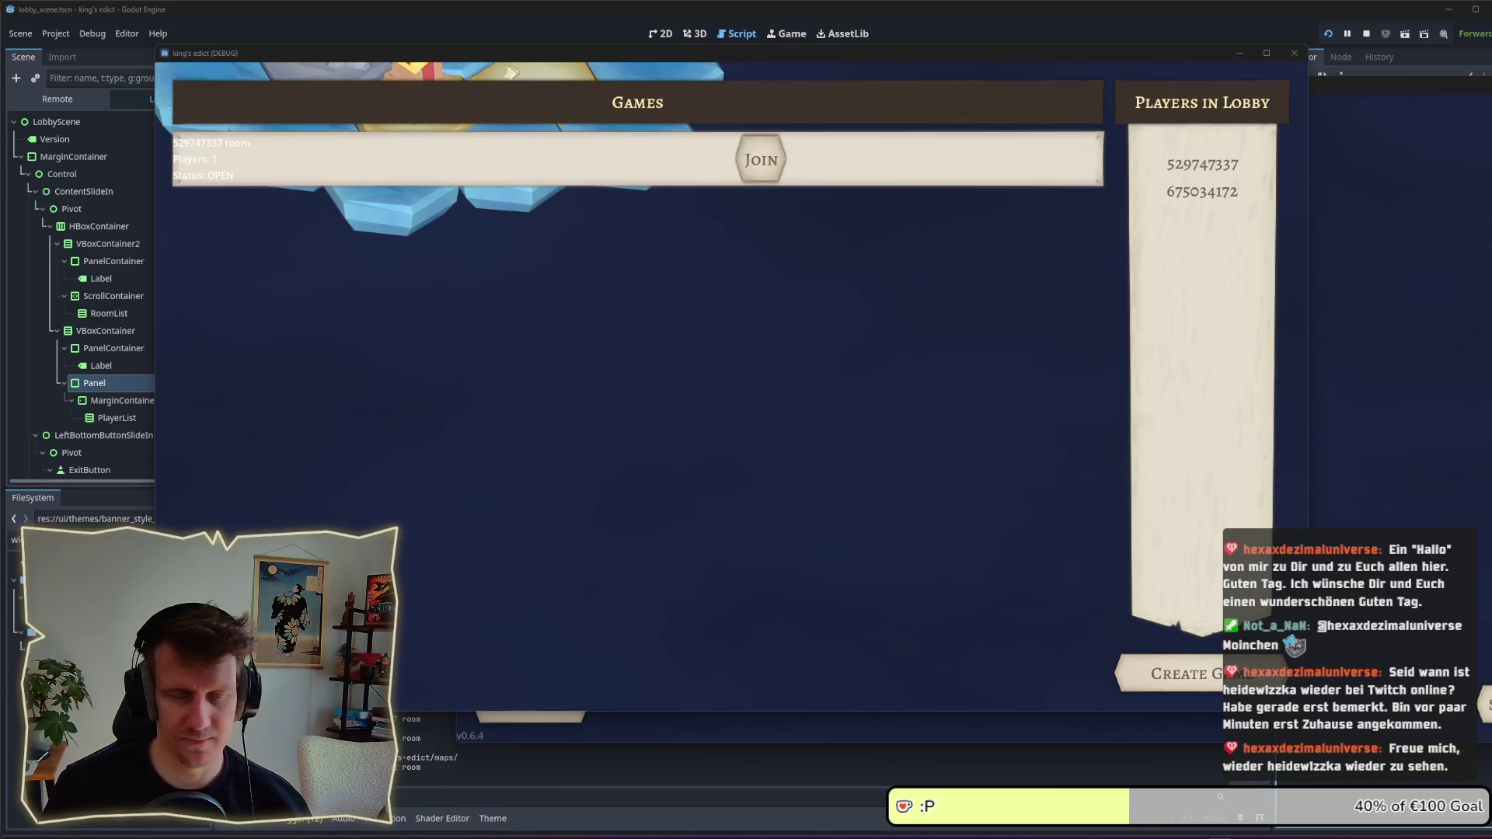
Step: Leave the lobby back to the Kingdom of Krawall main menu
key(Escape)
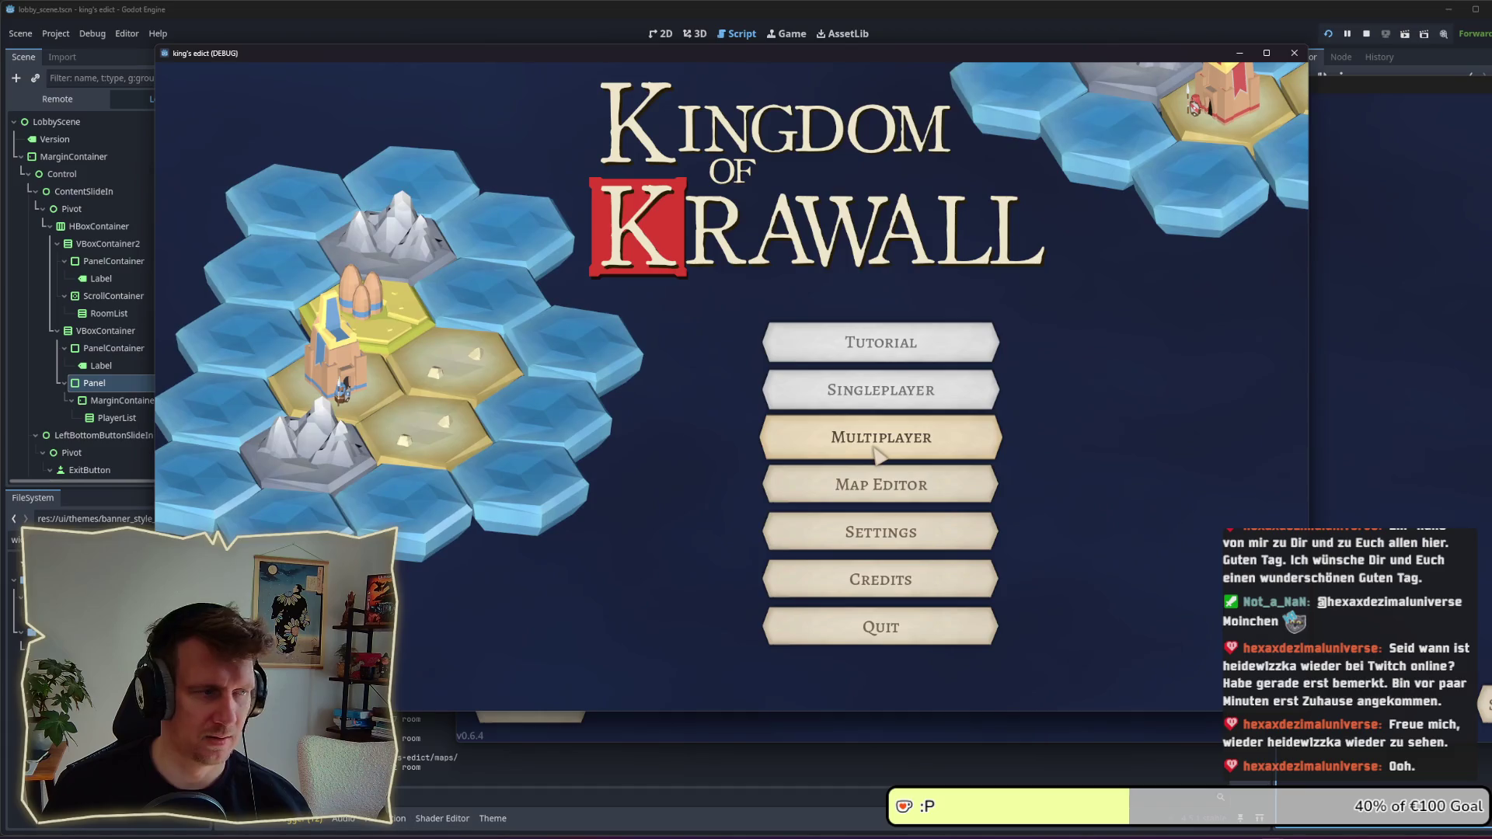
Step: Enter the multiplayer lobby again from the main menu
click(874, 450)
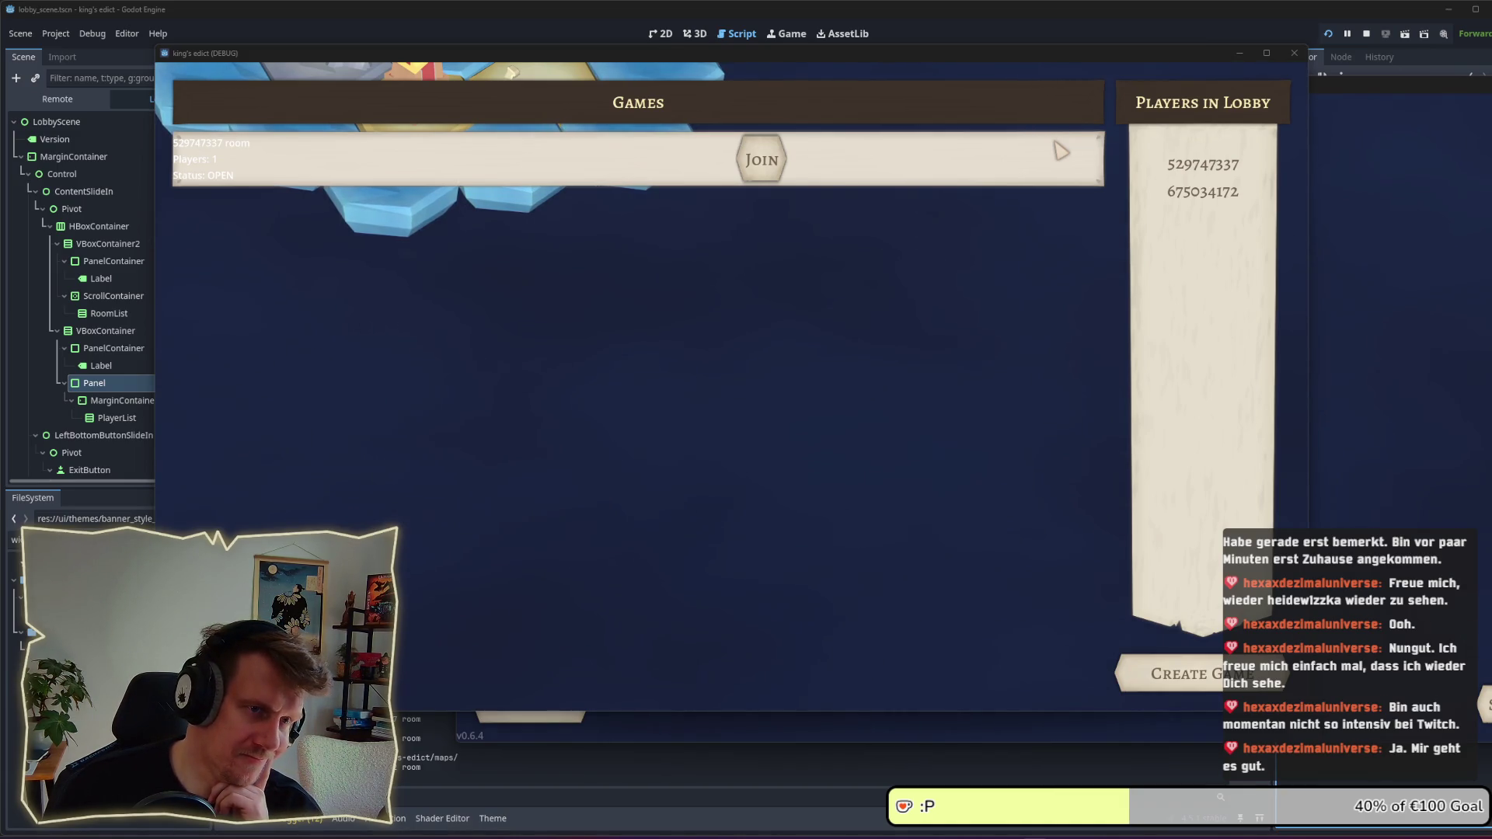
Step: Stop the game and open the LobbyScene's lobby_scene.gd script
click(1368, 34)
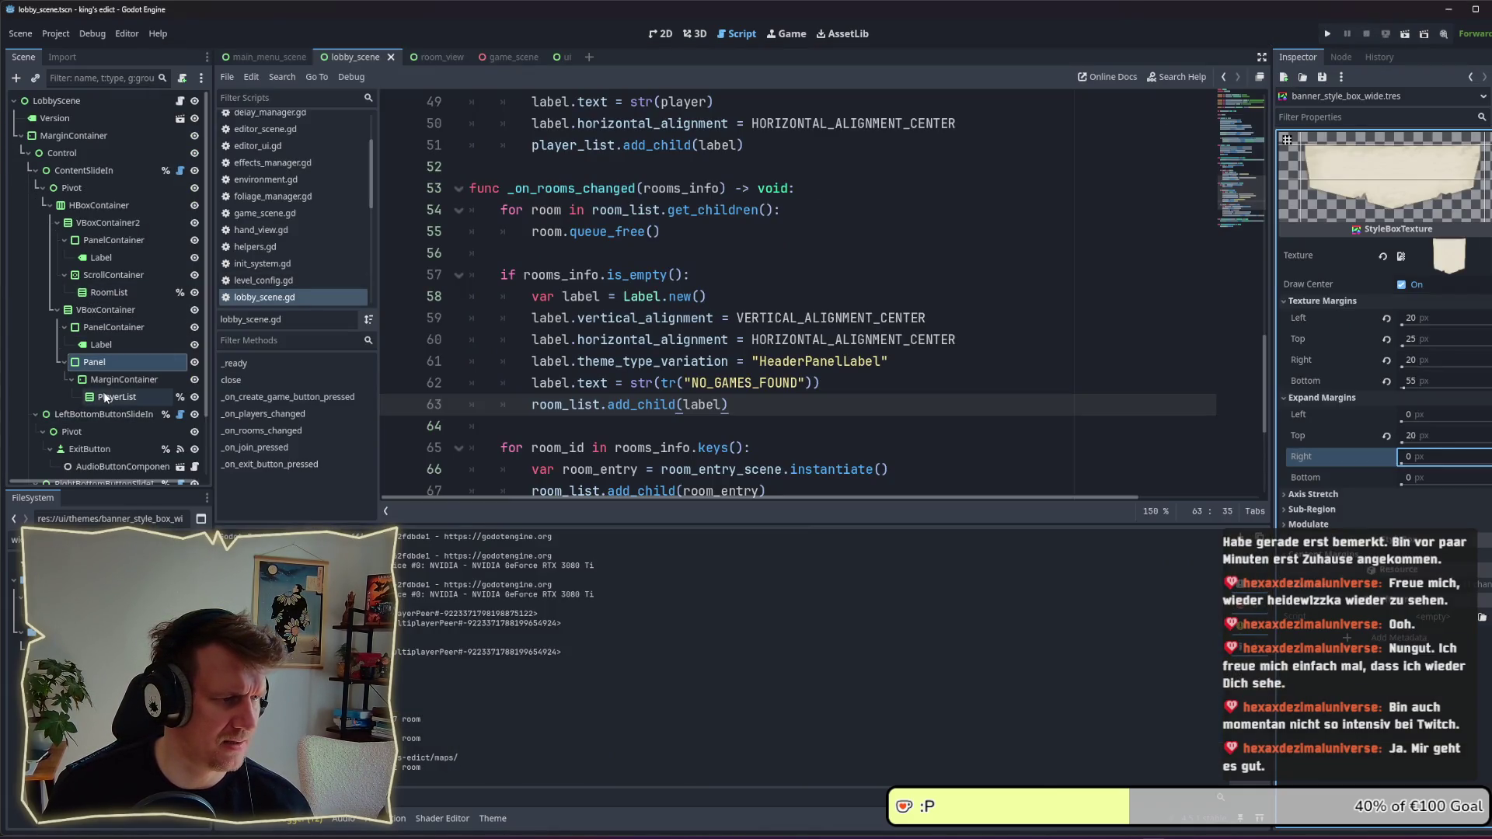
click(101, 538)
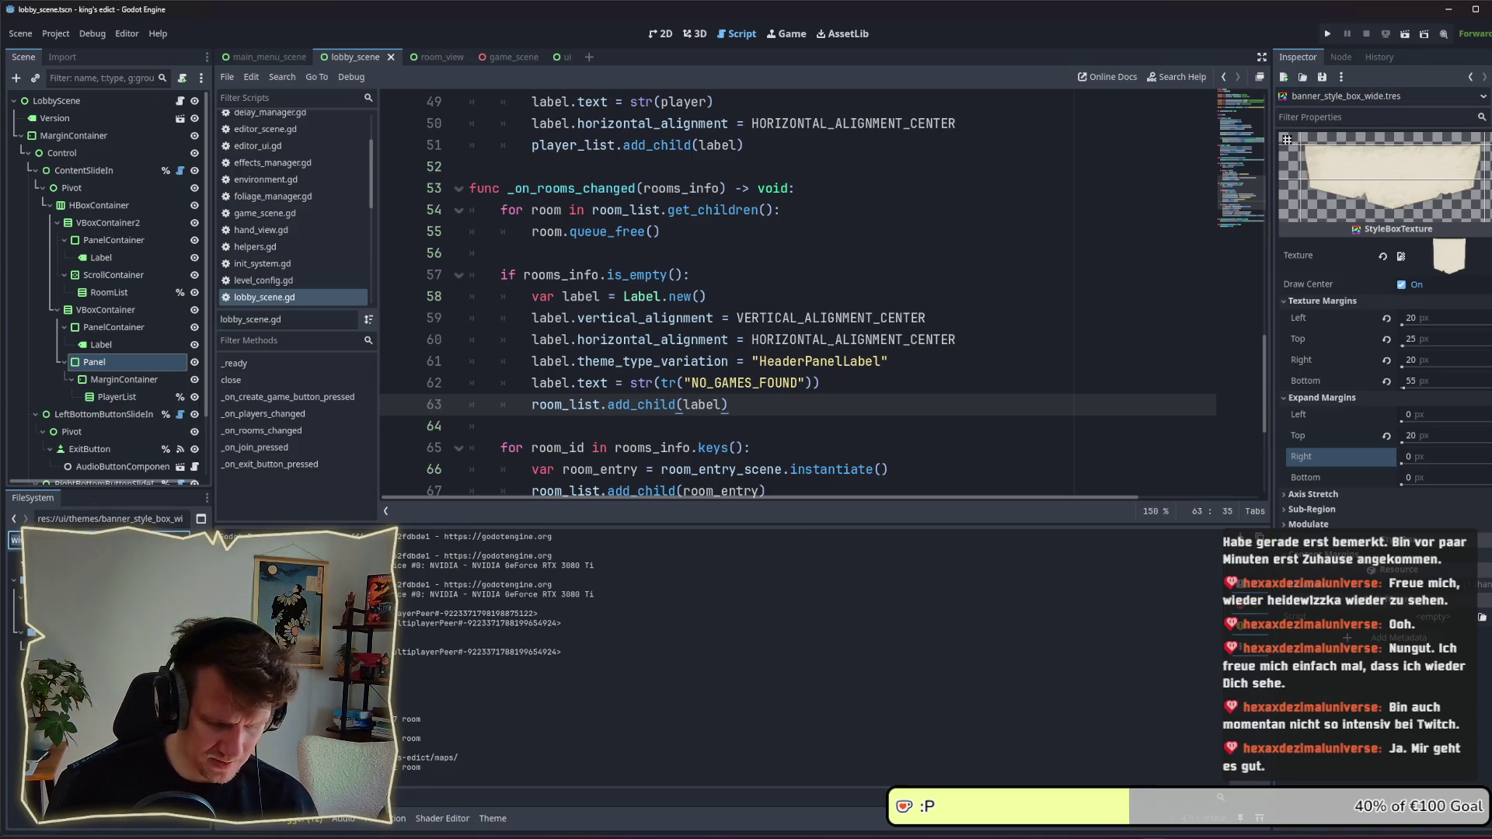
text(ga)
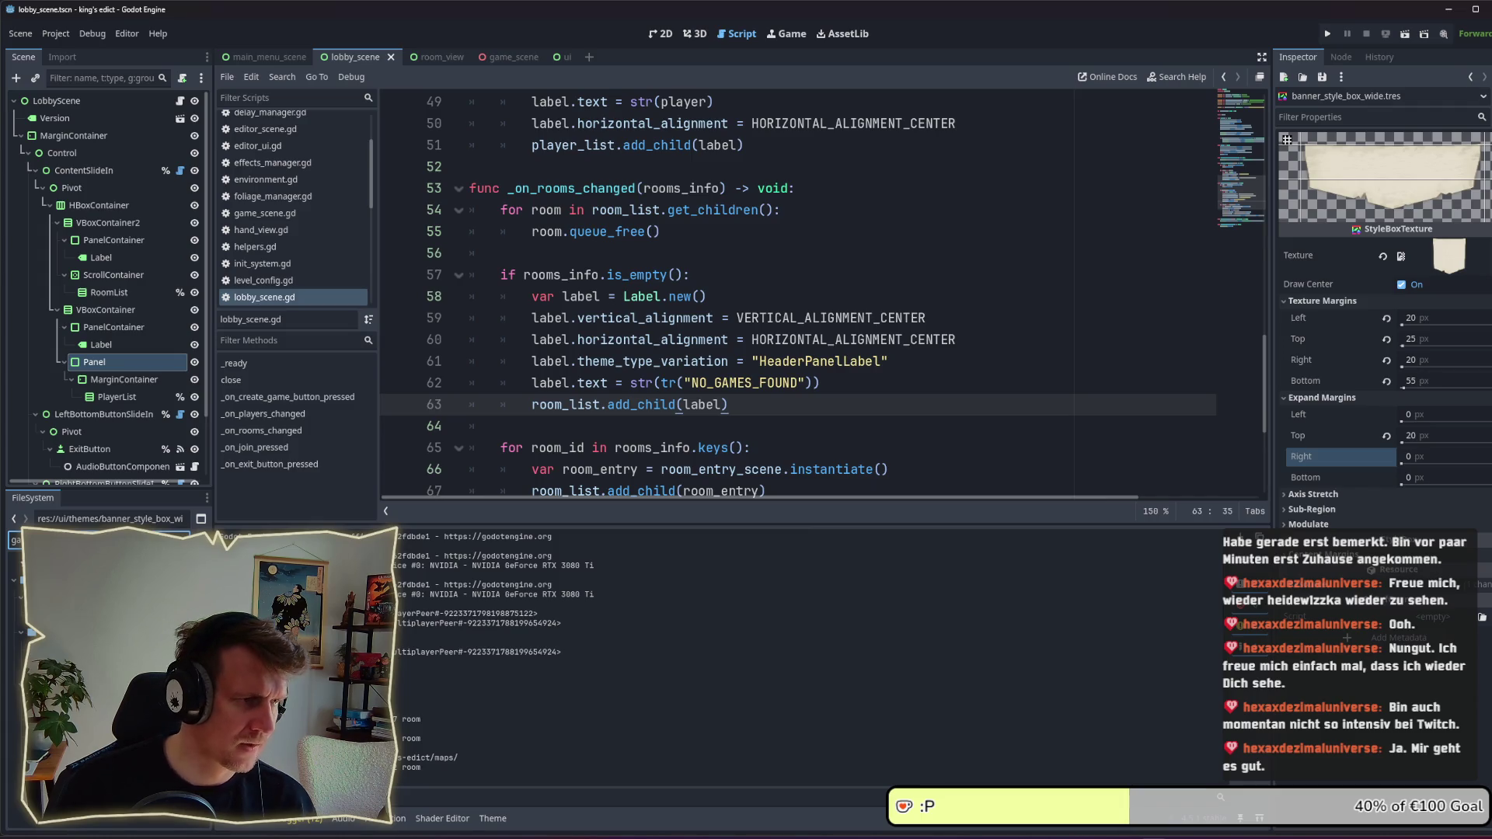
click(178, 102)
Step: Filter the FileSystem for room_entry from the preload path and open room_entry.tscn in 2D
scroll(613, 271, up, 15)
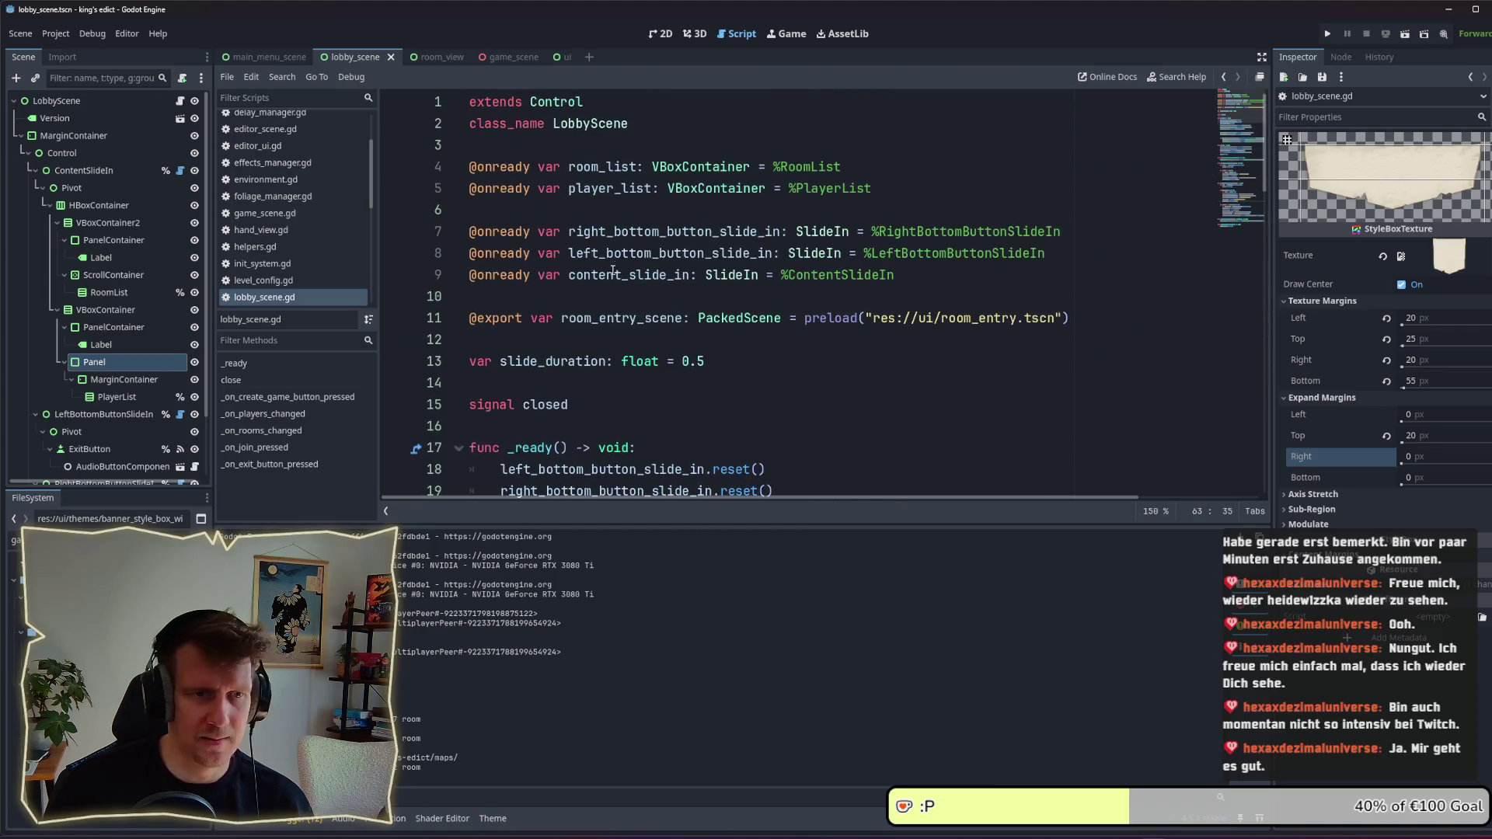
double_click(978, 317)
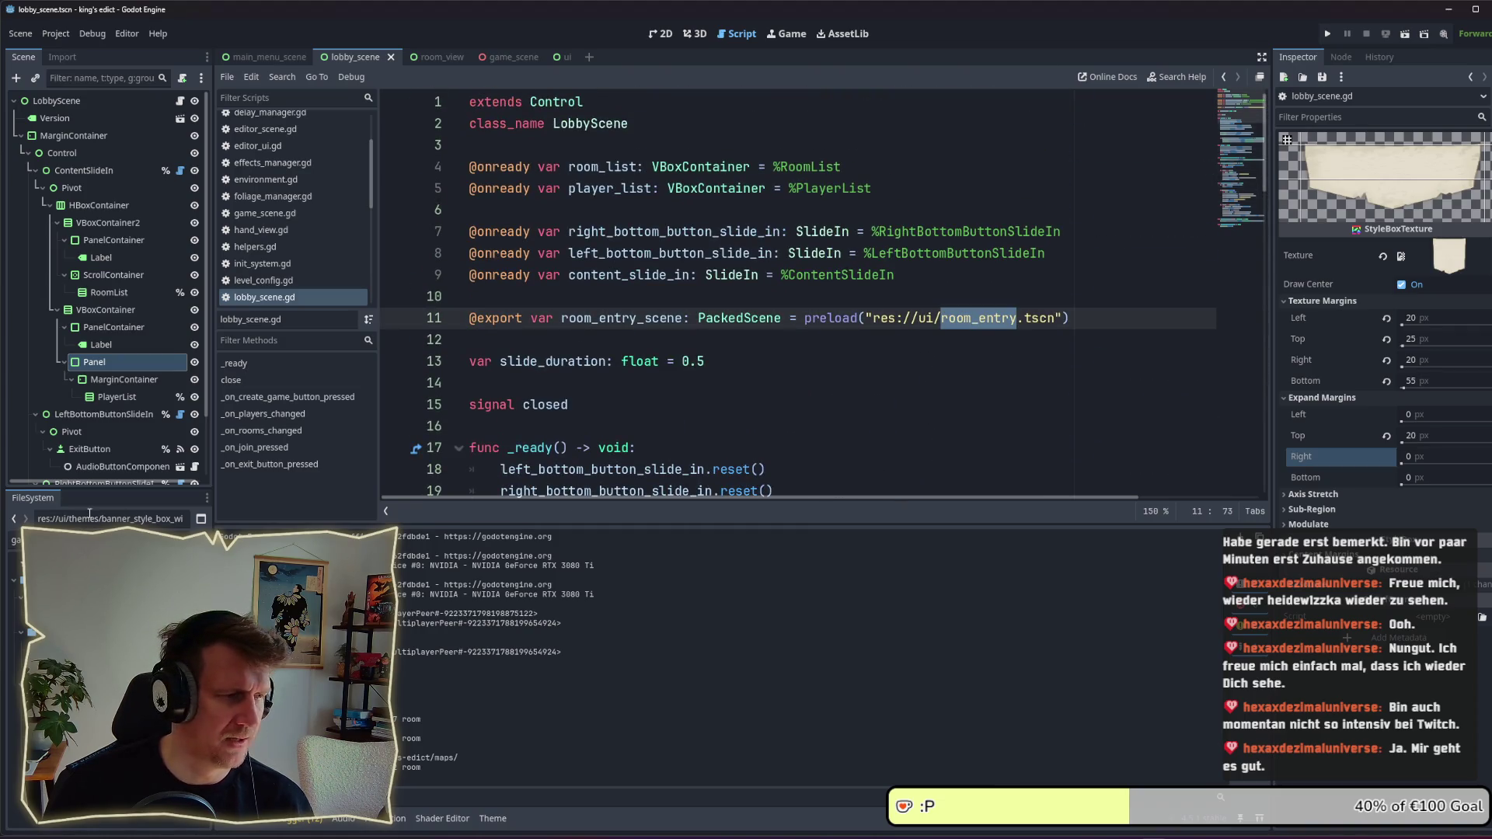
key(ctrl+v)
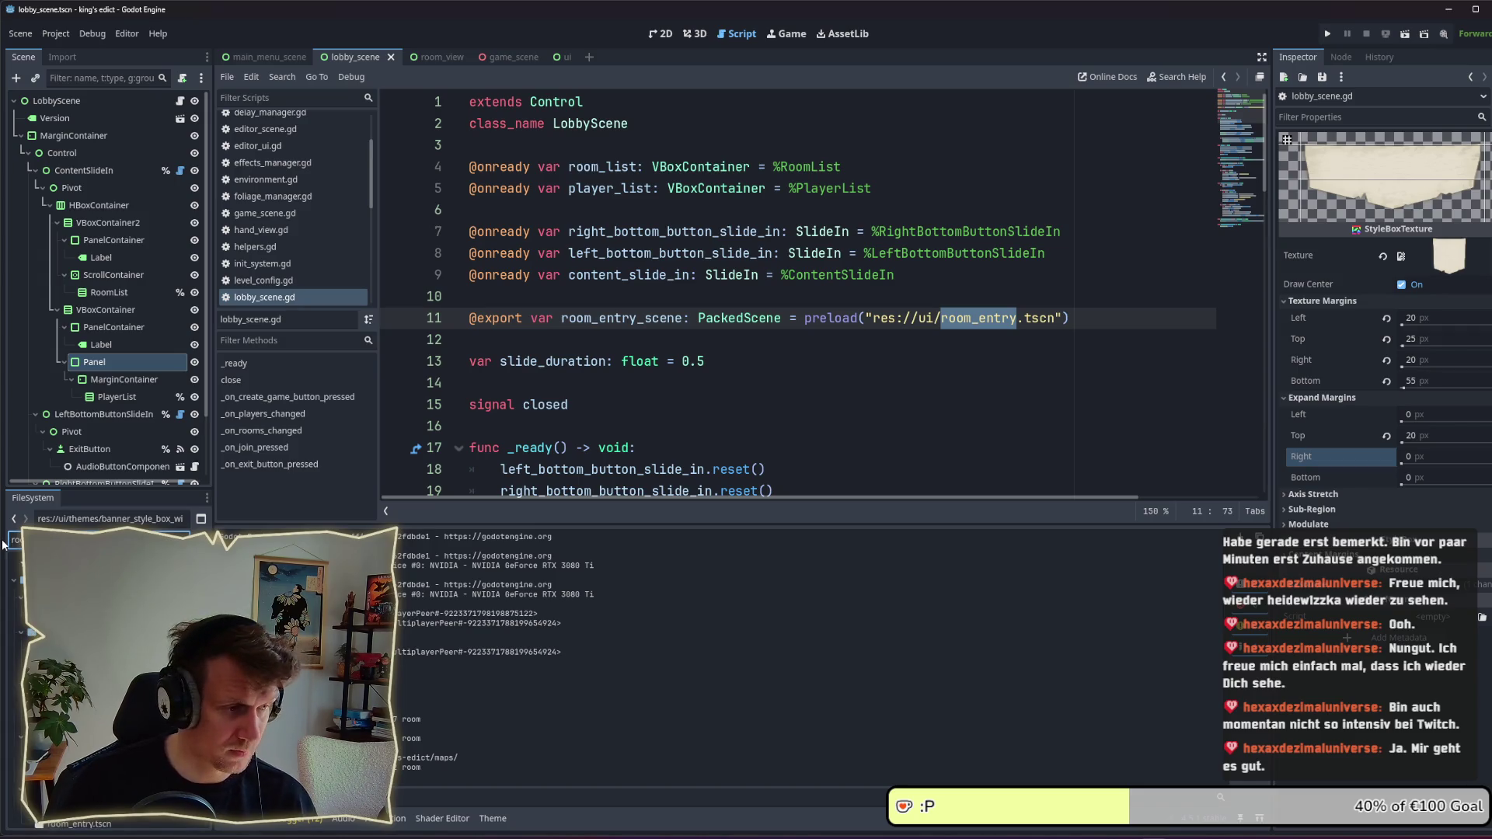
double_click(77, 595)
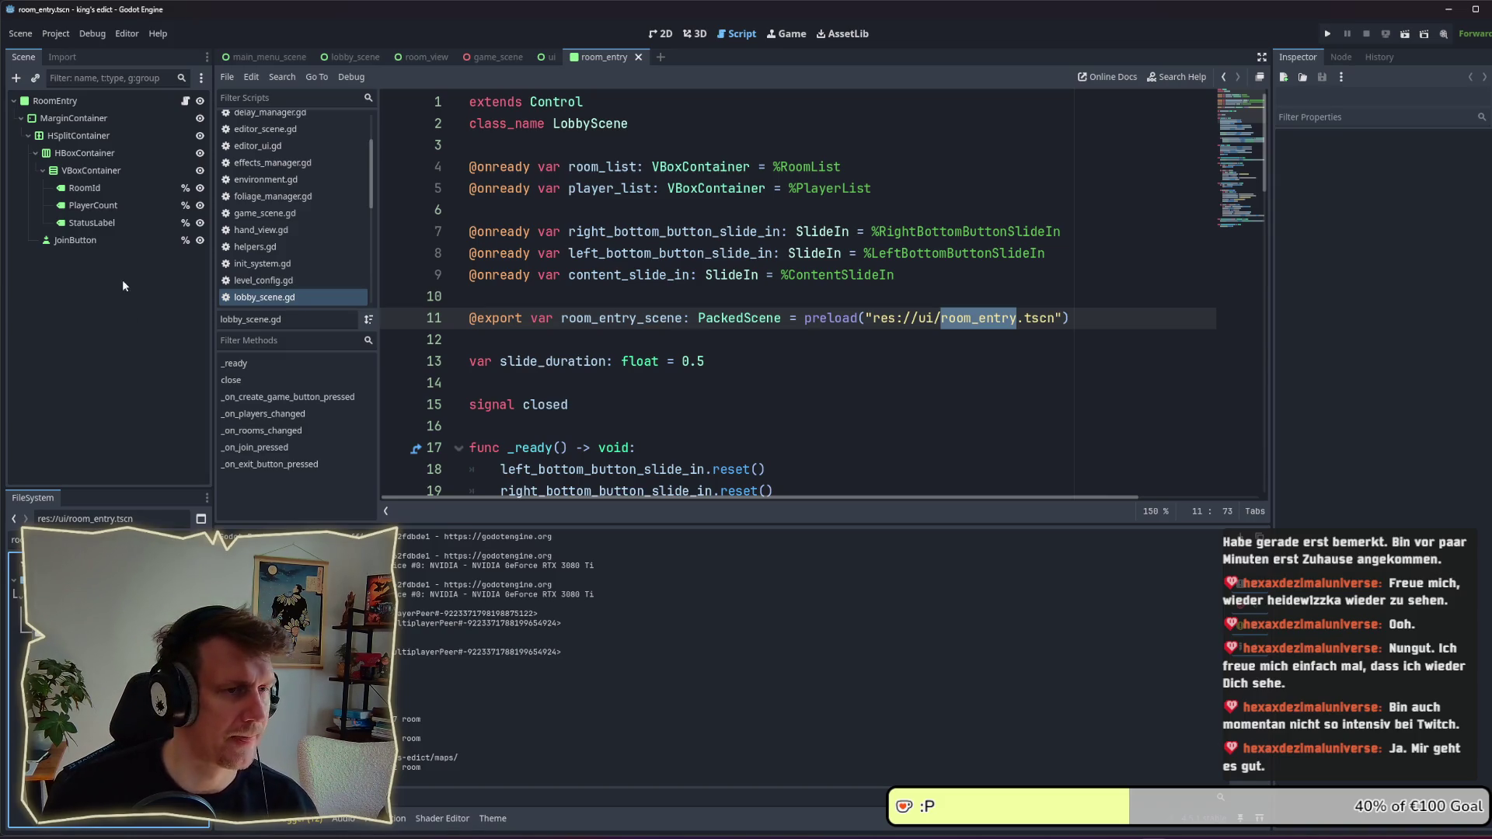
click(660, 33)
Step: Set the JoinButton's vertical container sizing to Shrink Center
click(97, 242)
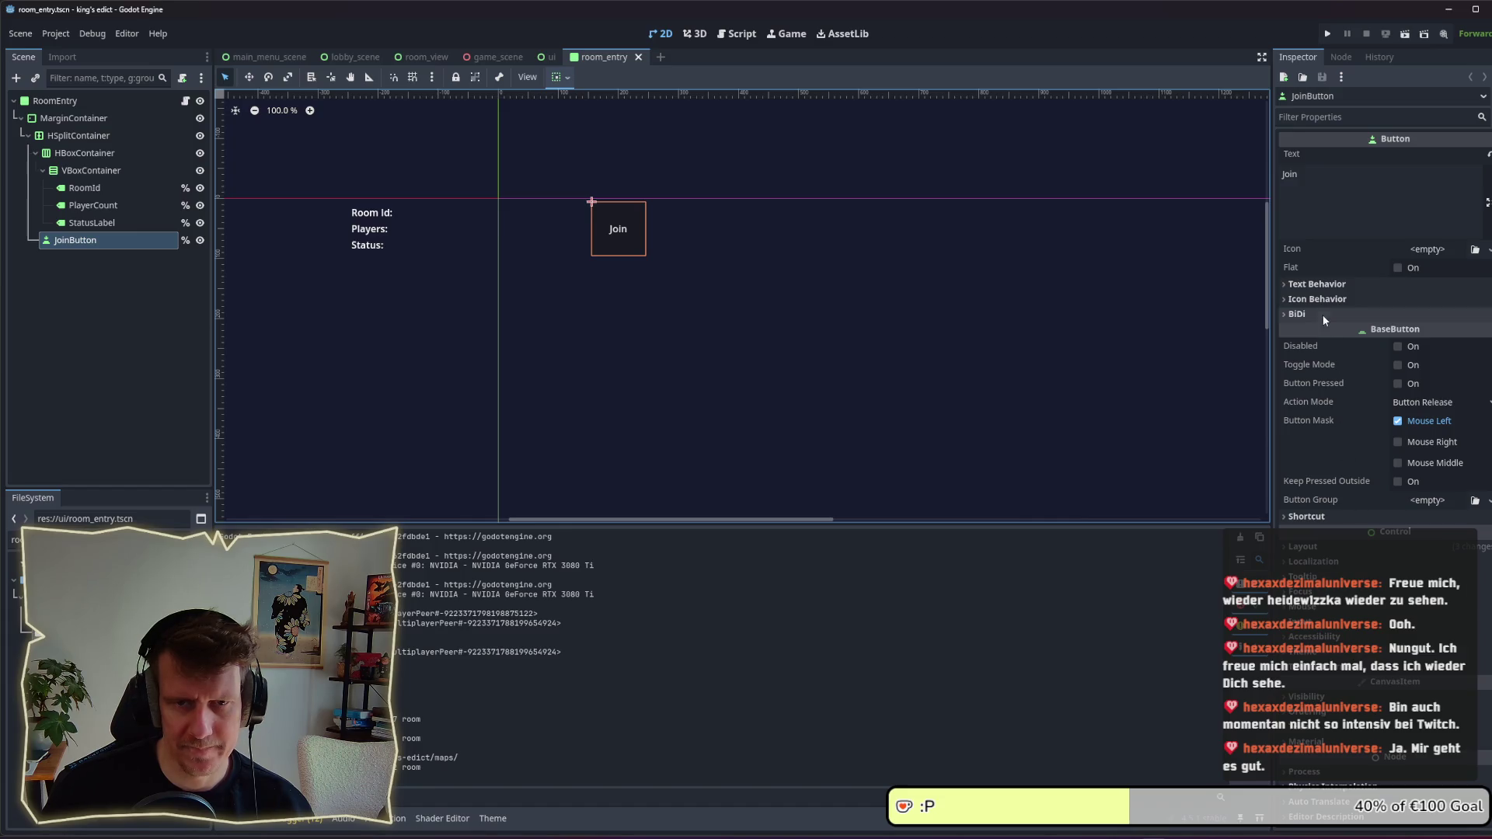
click(82, 137)
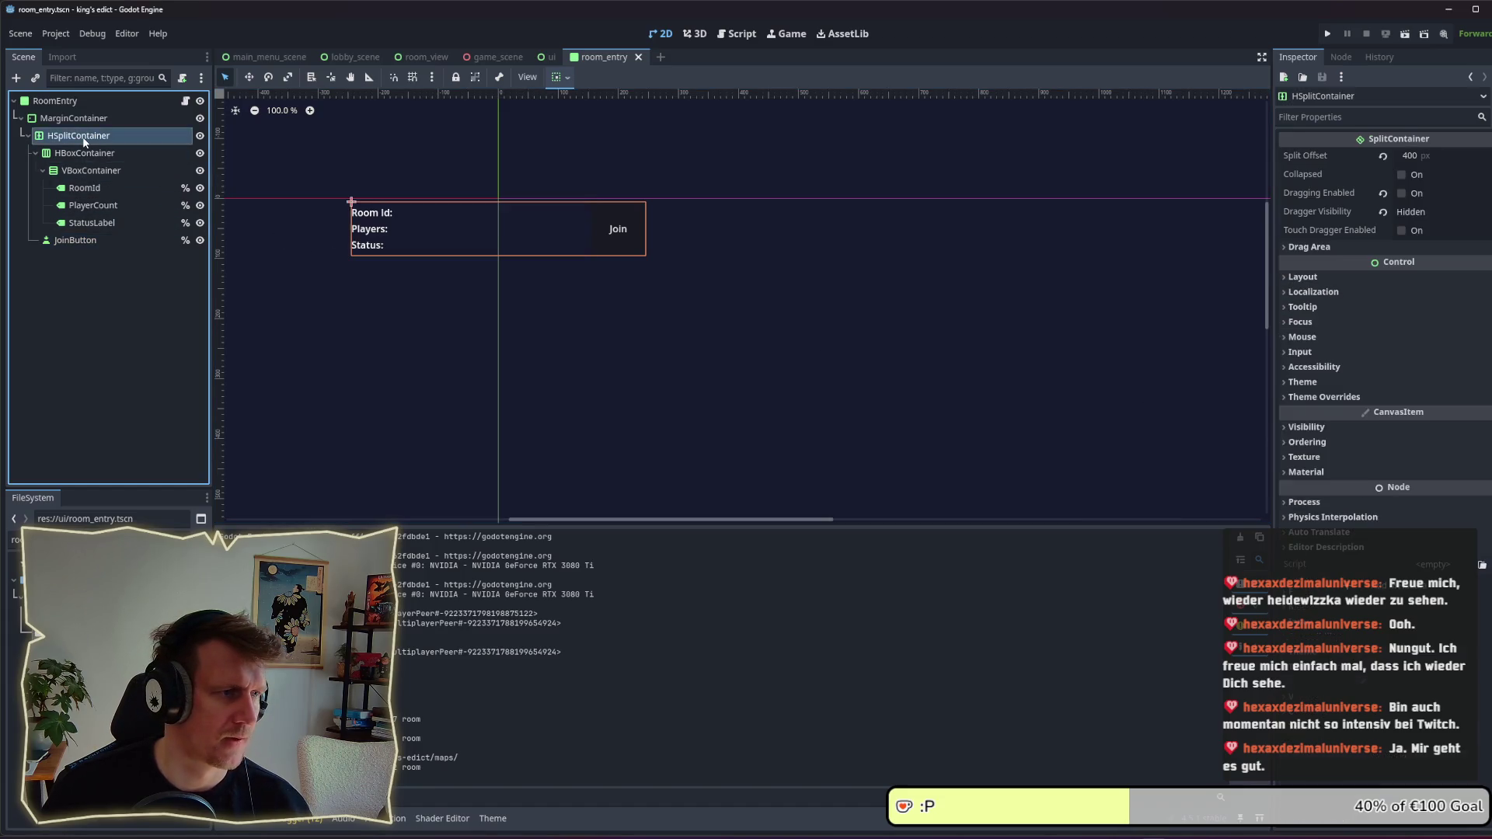
click(77, 240)
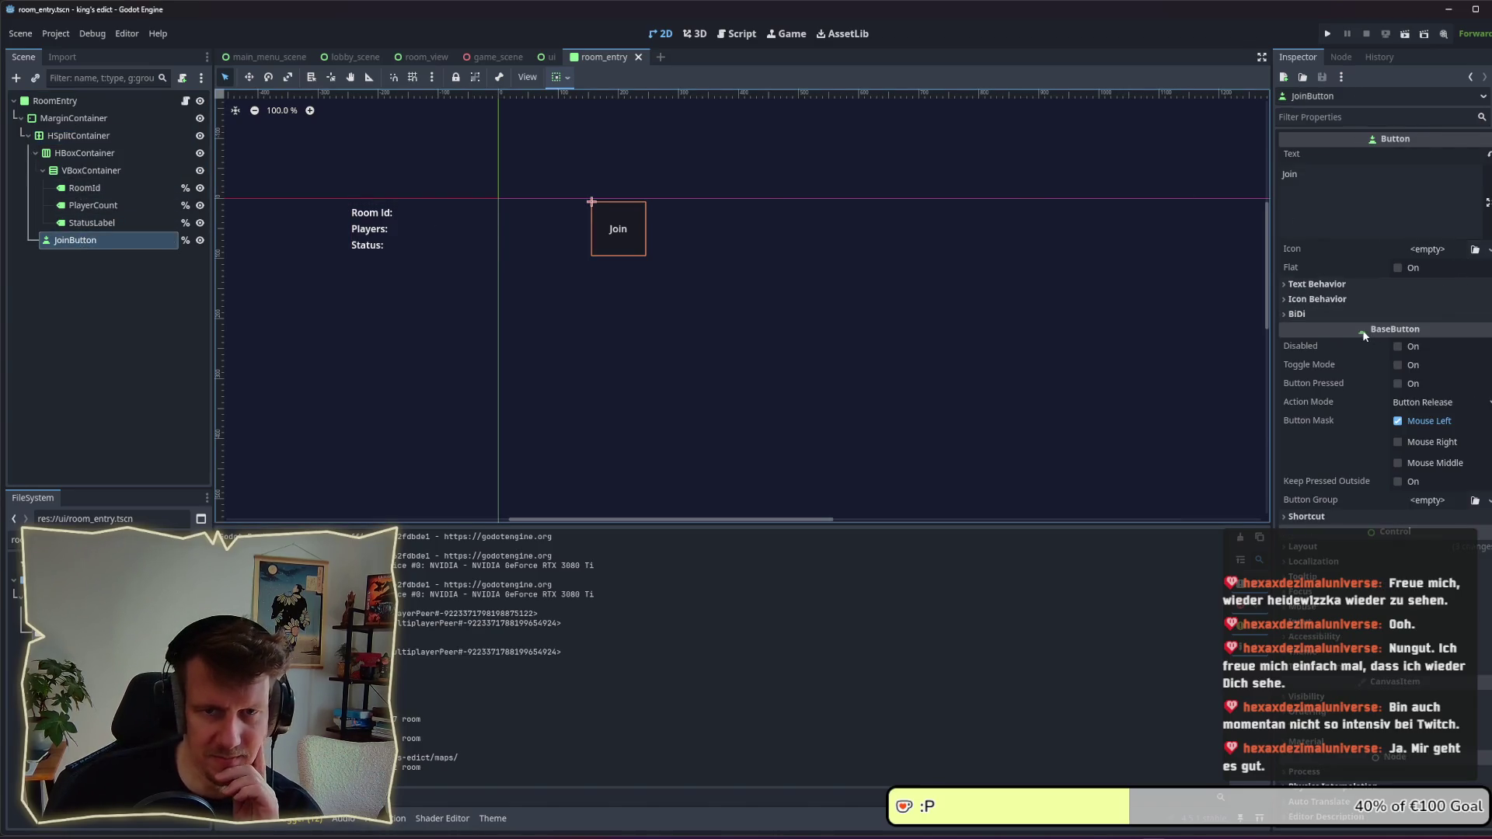
click(1325, 548)
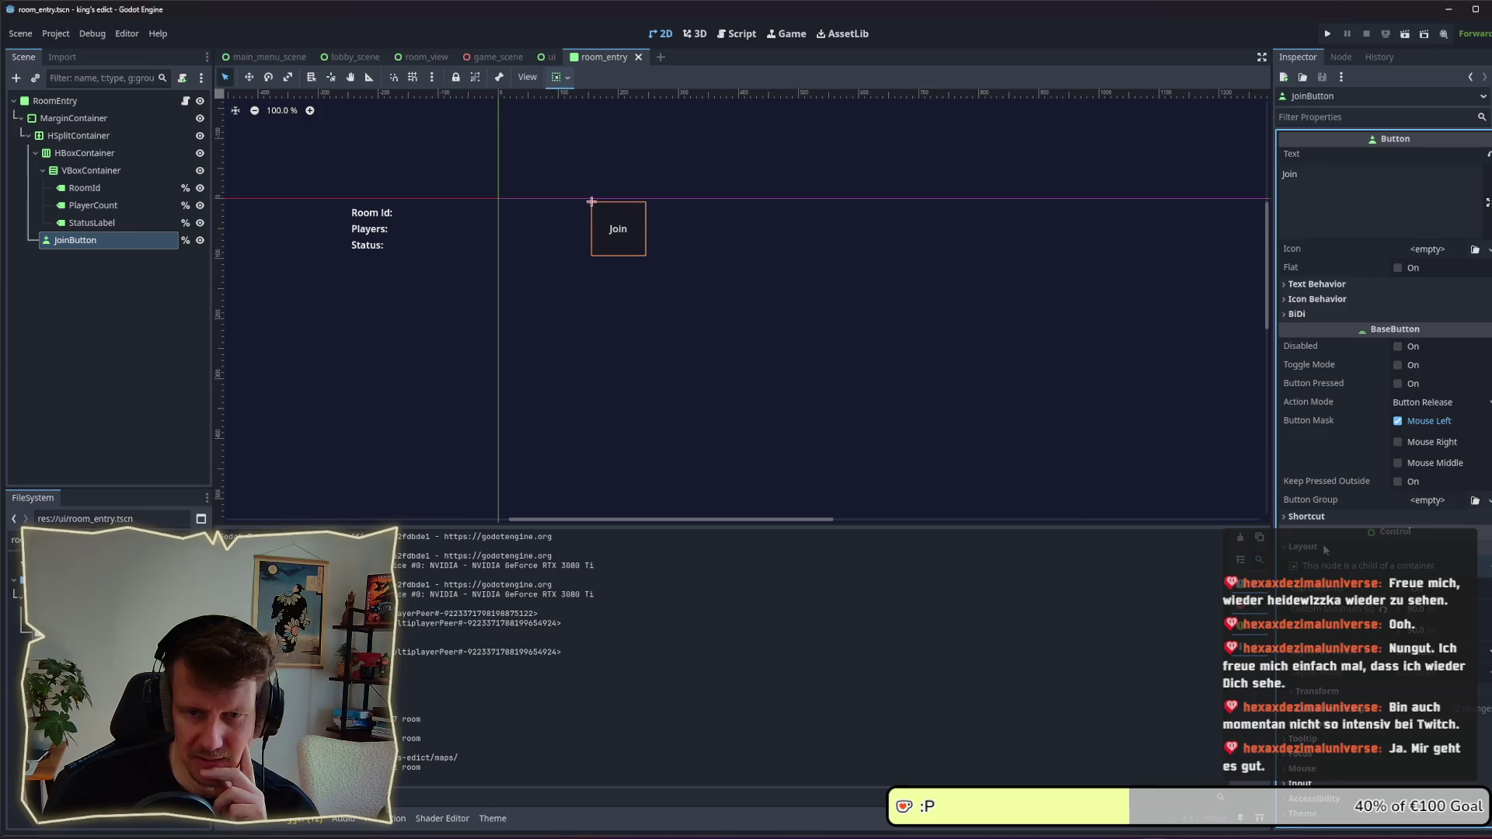
scroll(1435, 611, down, 3)
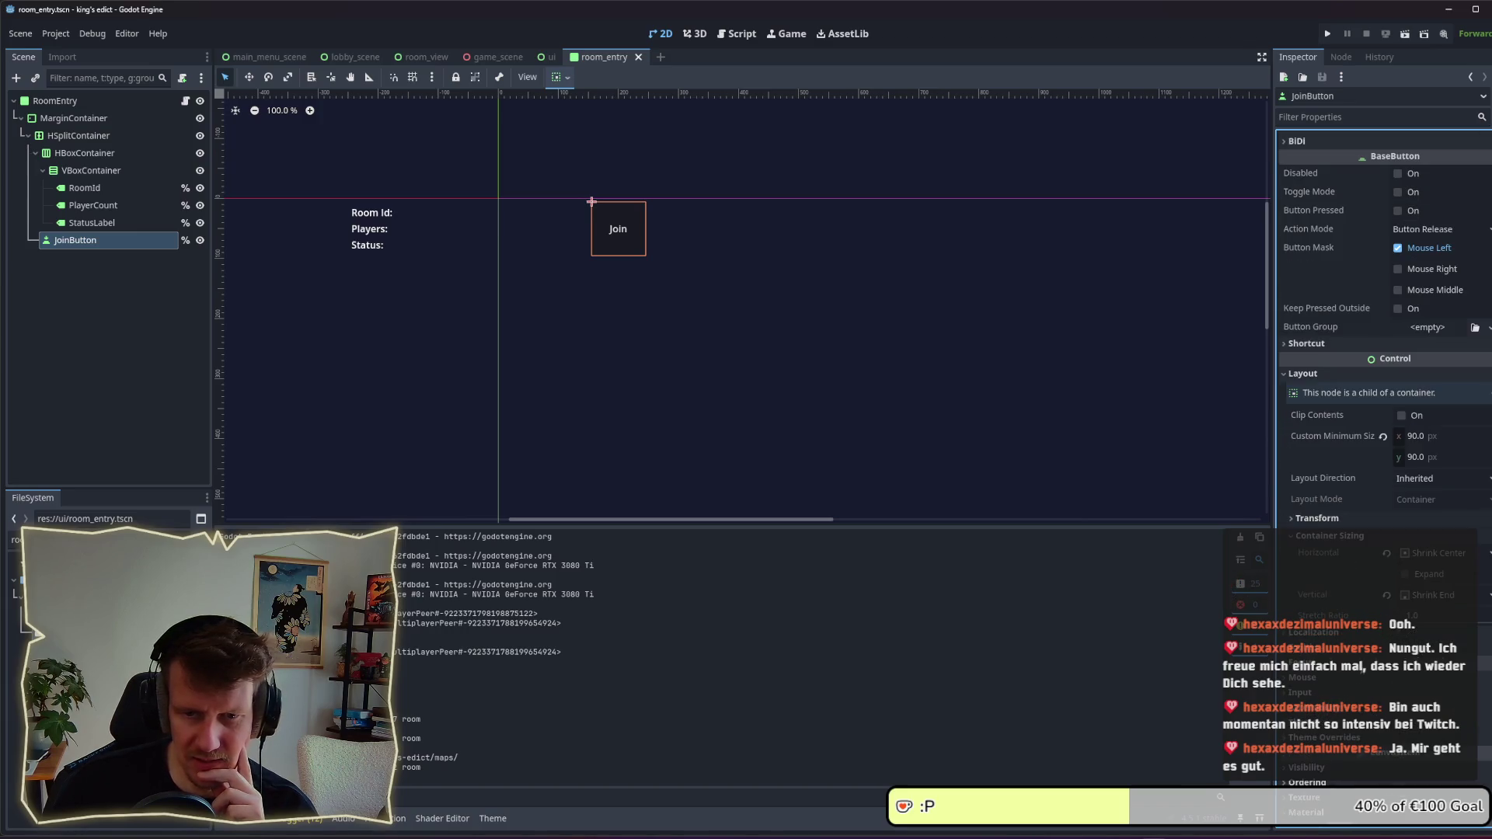
click(1424, 595)
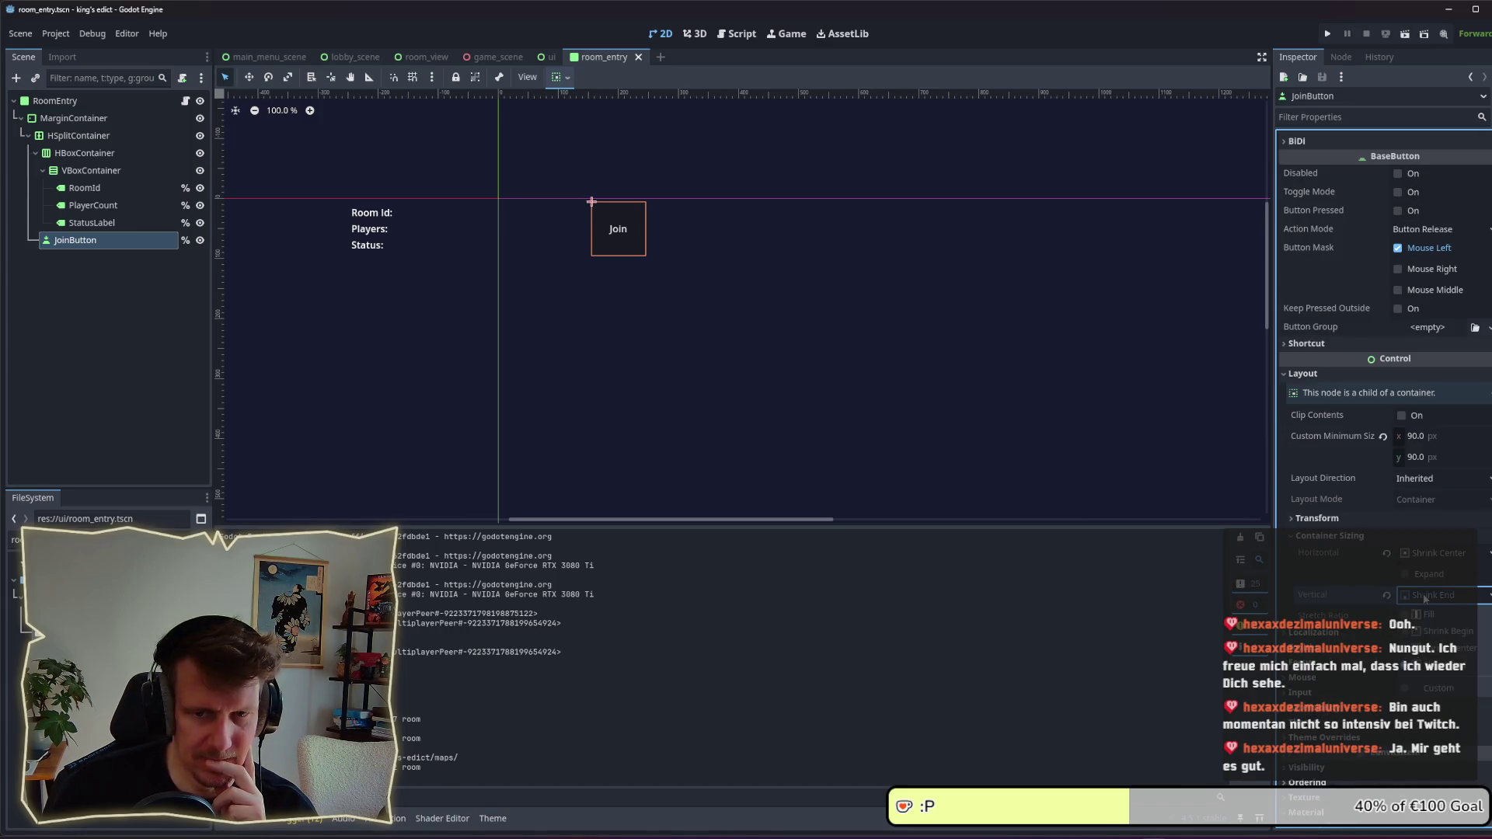
click(1438, 648)
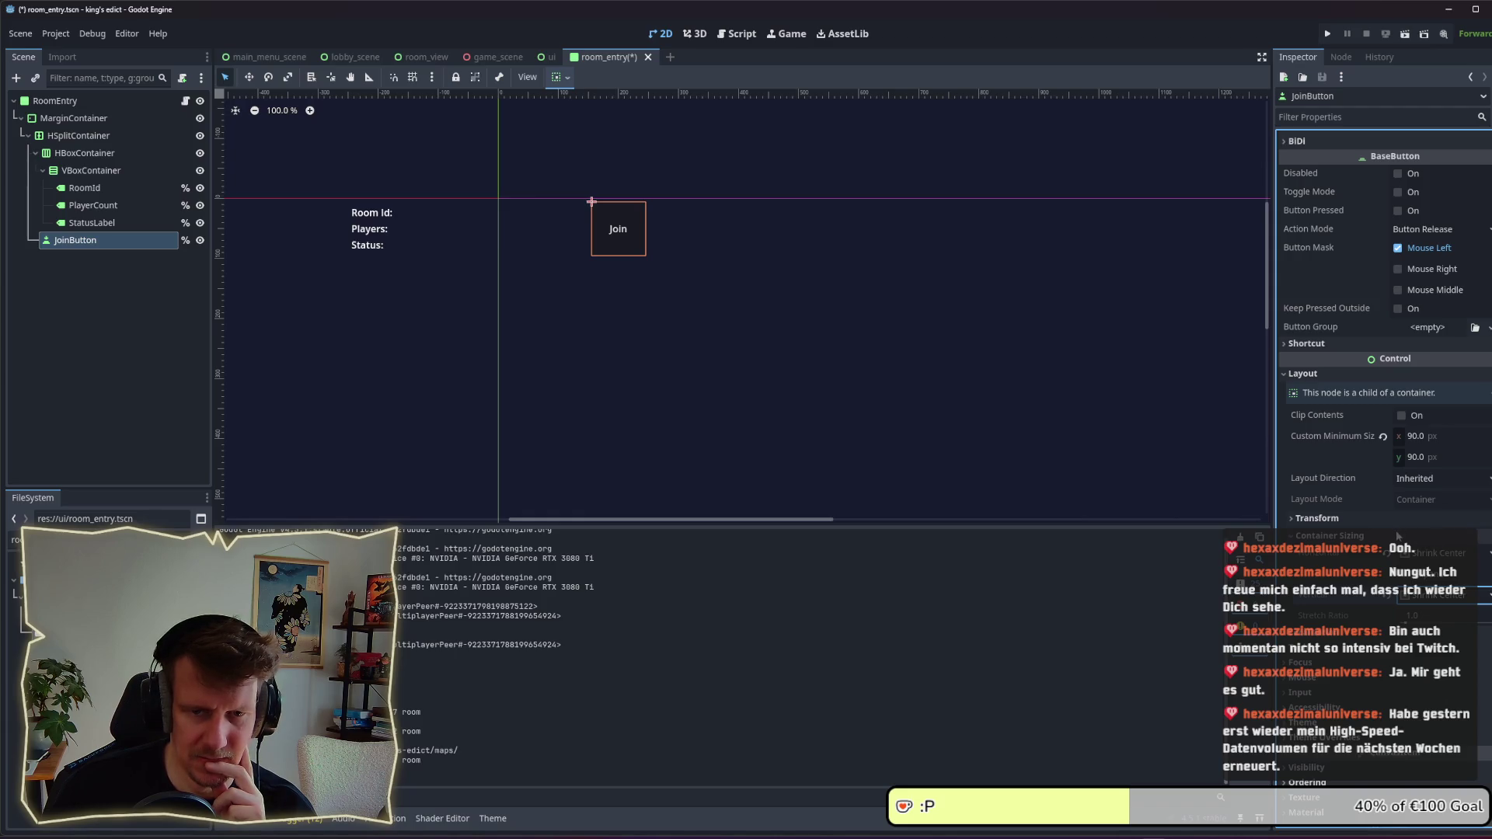
Step: Give the JoinButton a custom minimum size of 300 × 75 px
click(1389, 520)
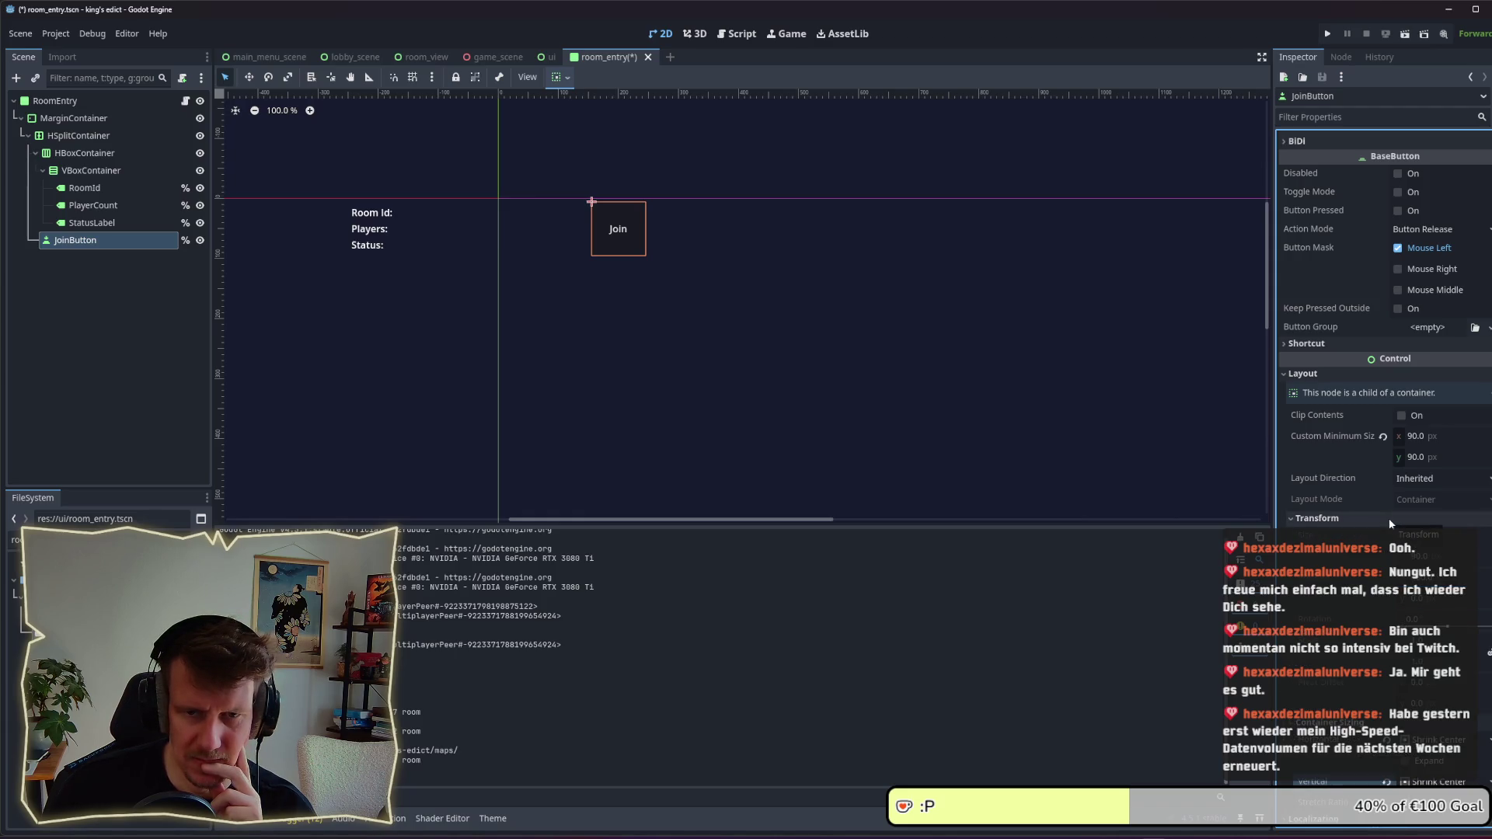
click(1424, 437)
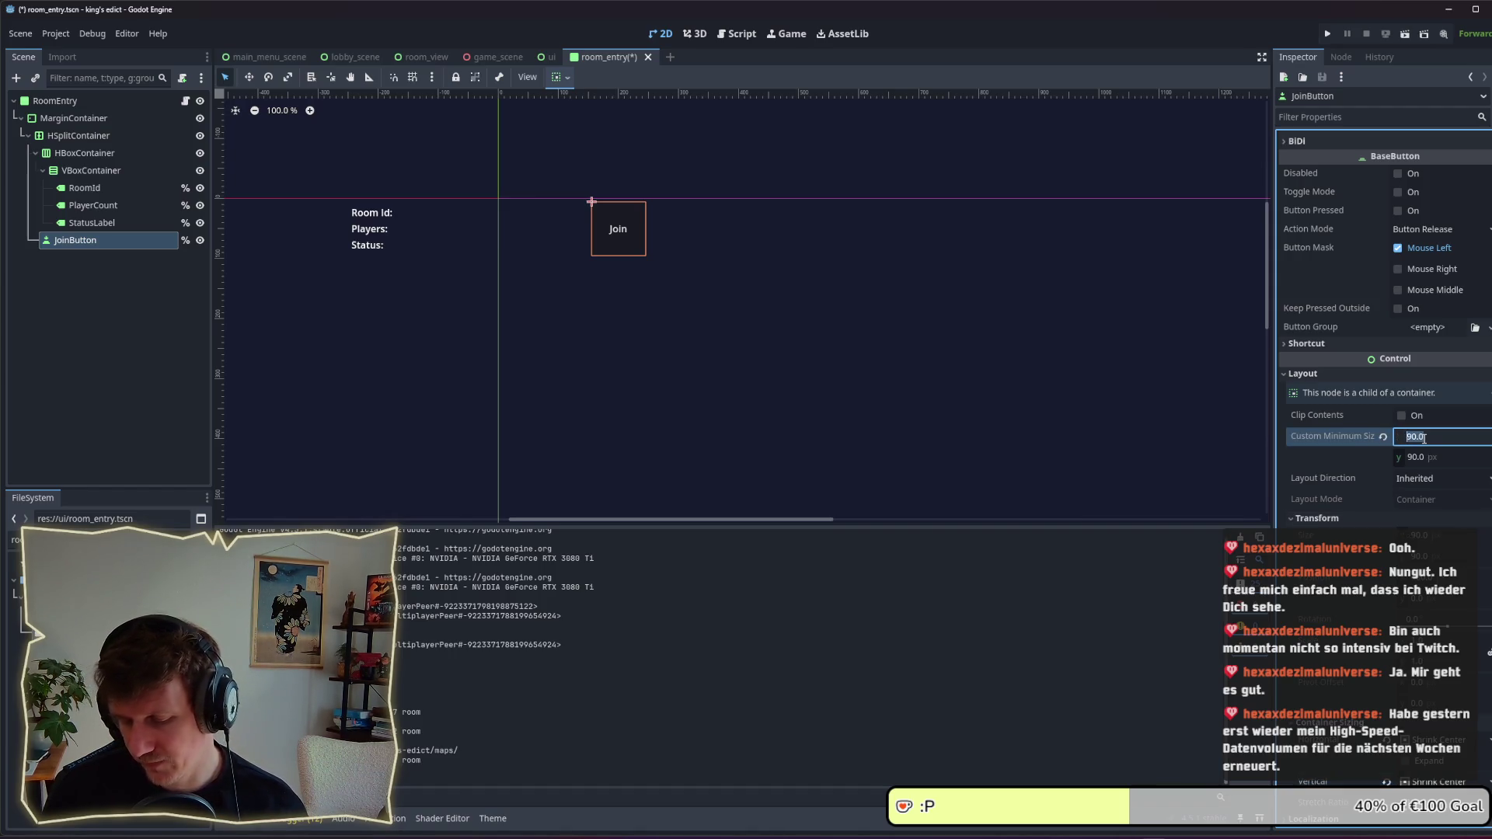
text(3)
key(Return)
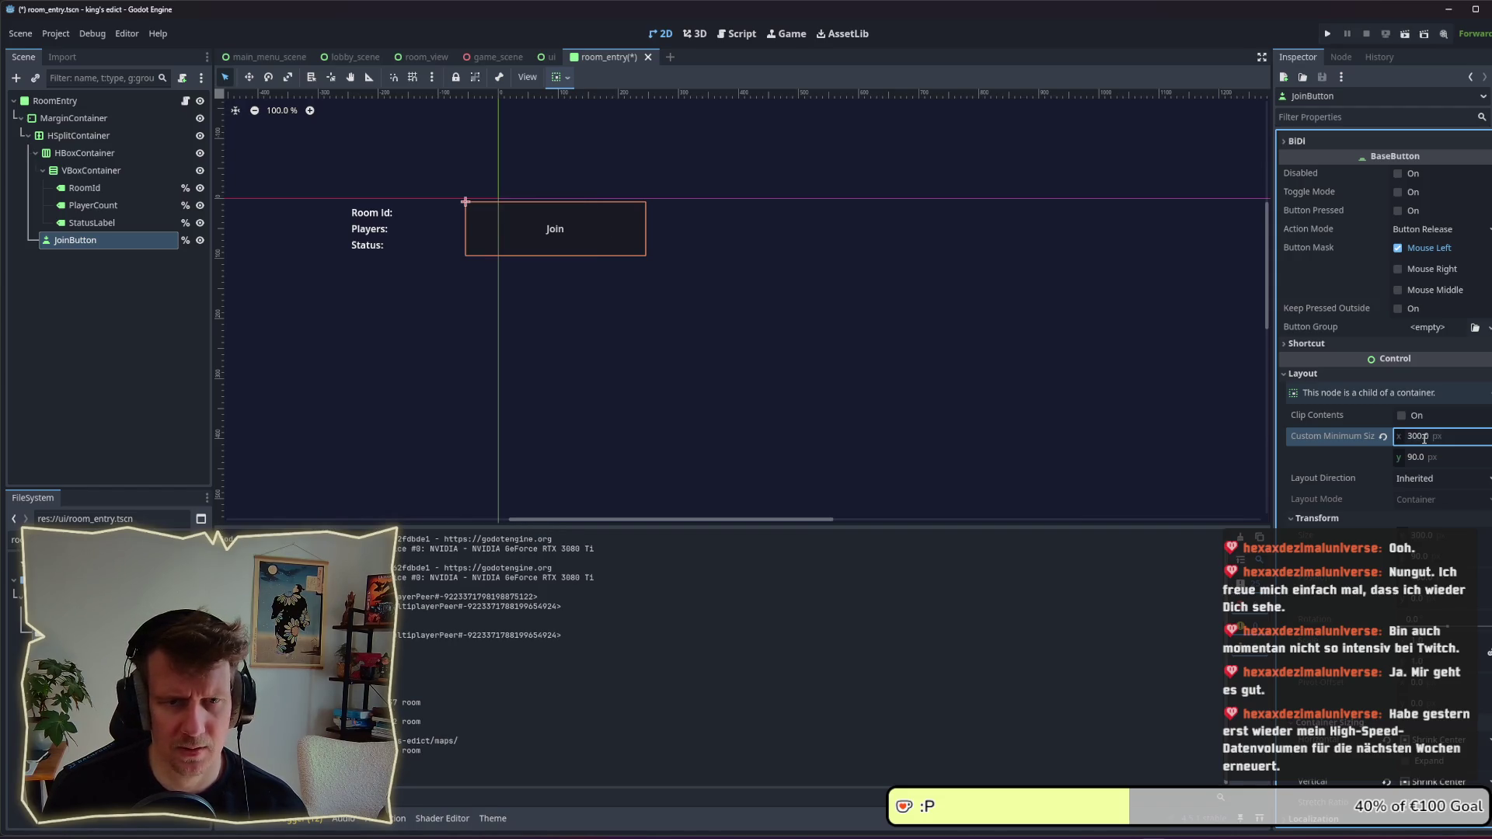
key(Tab)
text(75)
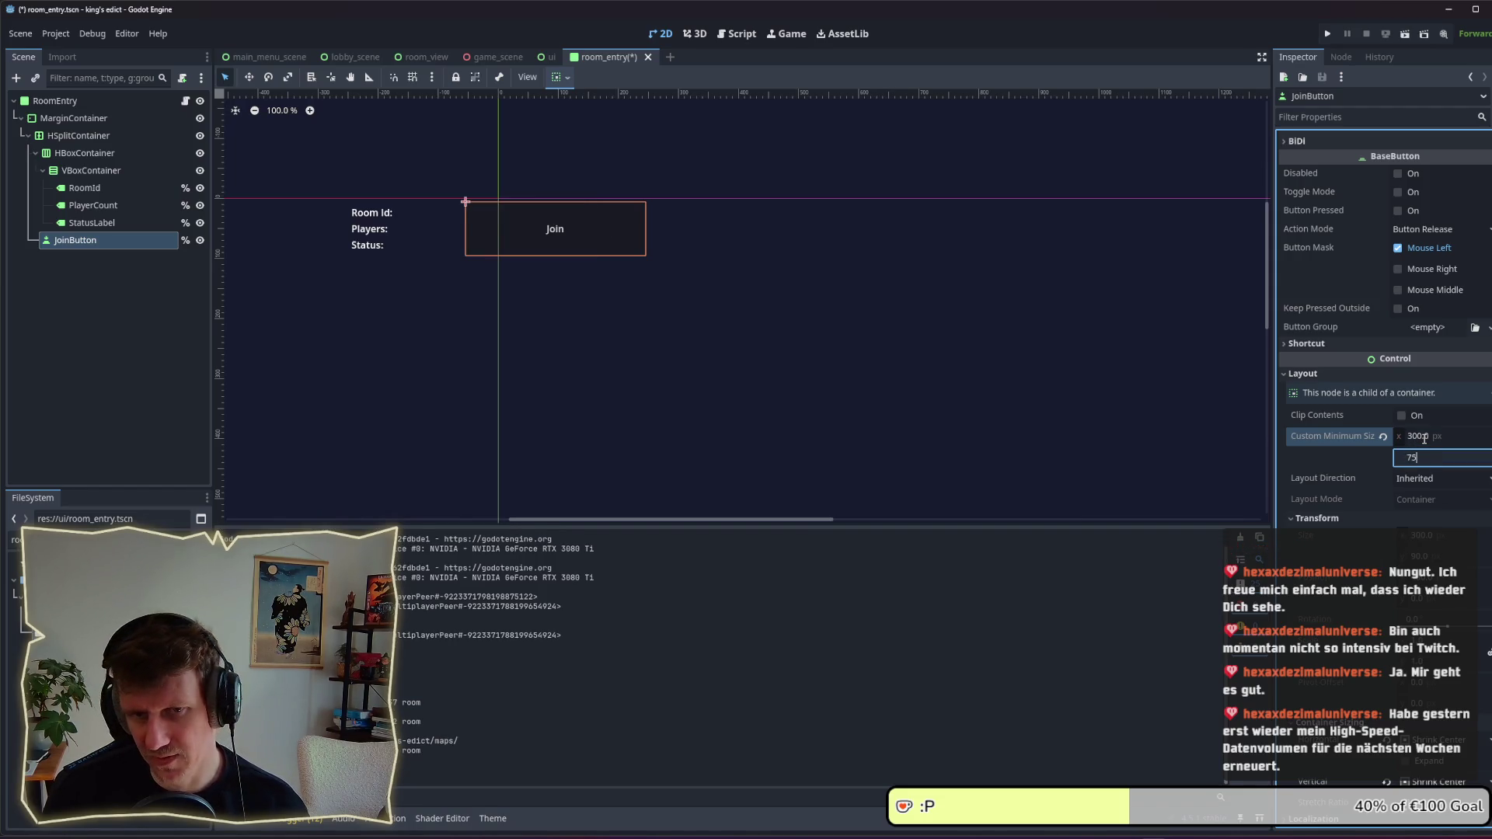
key(Return)
Step: Save the room_entry scene and try relaunching the game
key(ctrl+s)
key(alt+Tab)
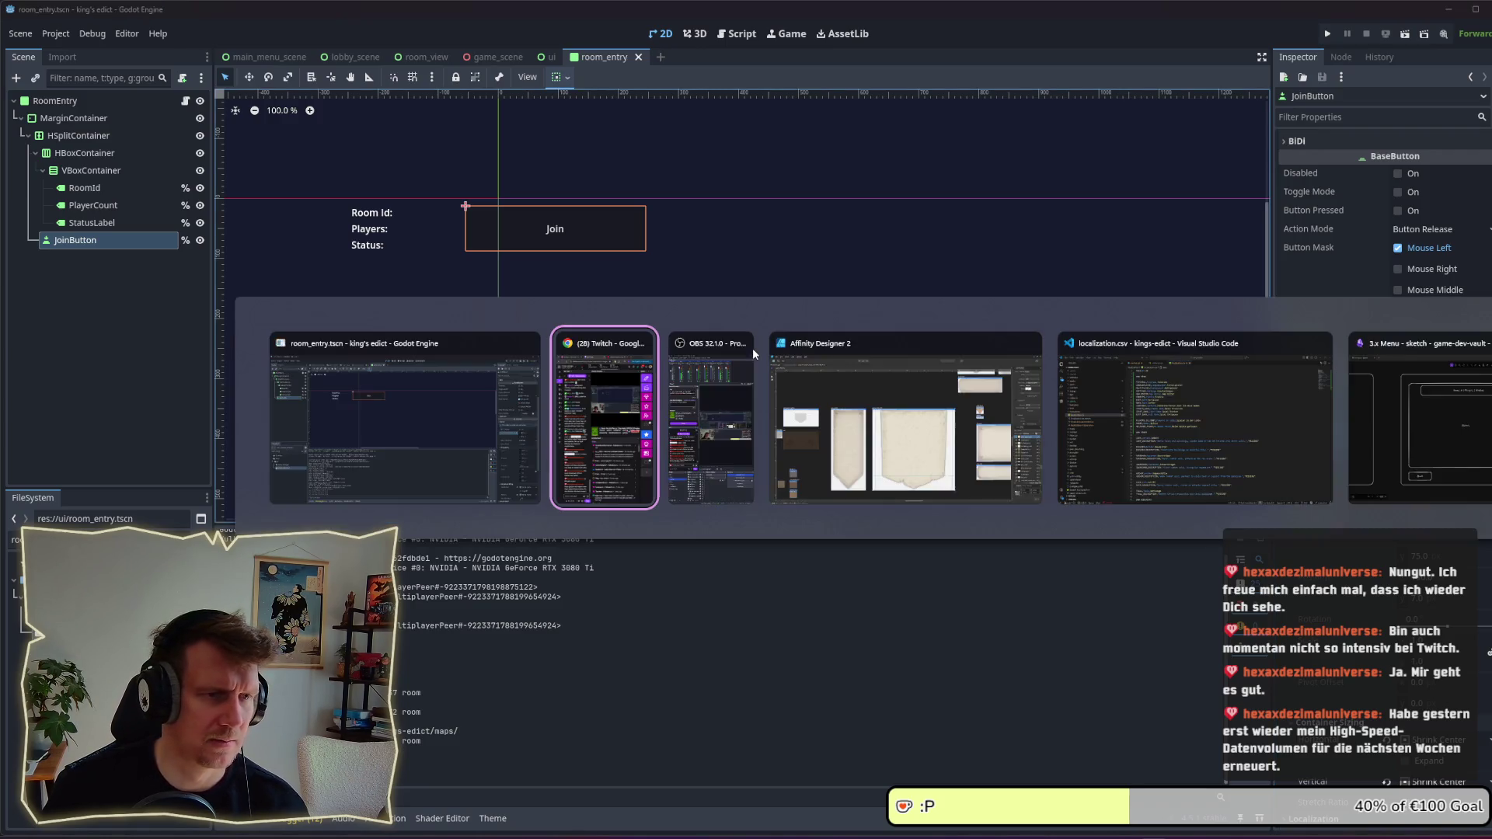
key(Escape)
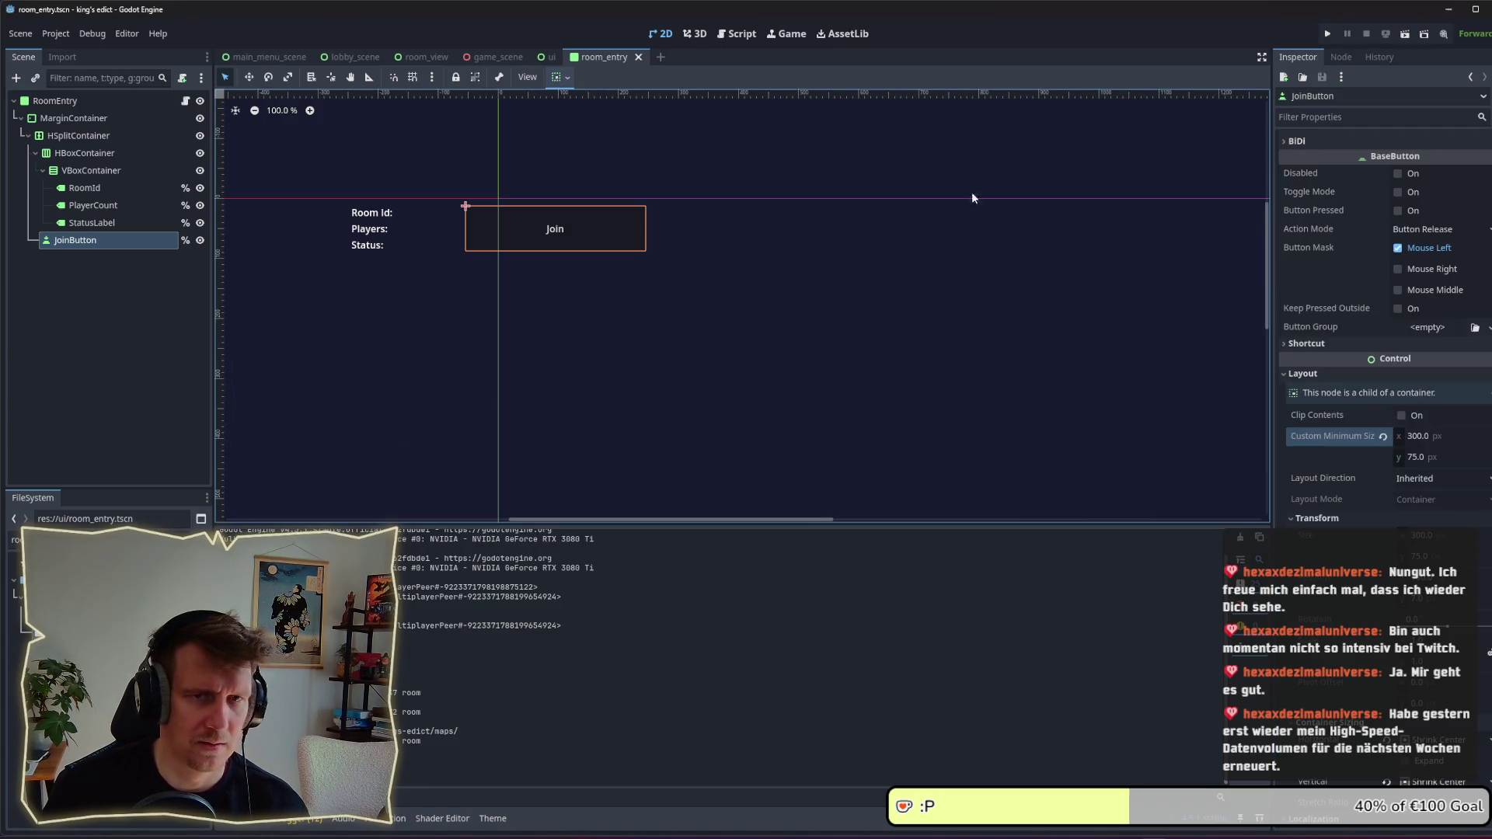
click(1328, 33)
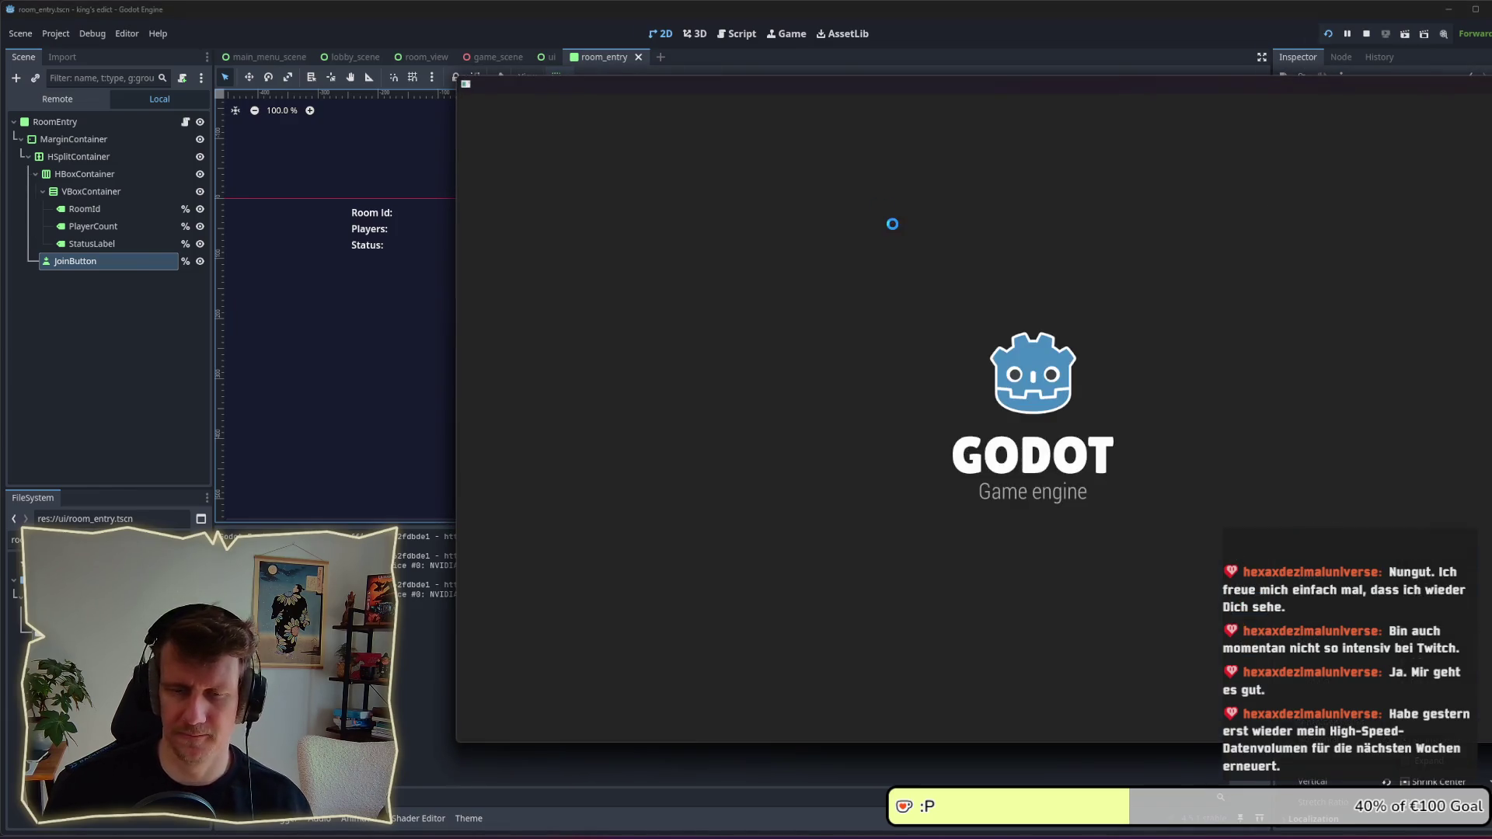
Step: Enter the multiplayer lobby in both game windows, view the room entry's Join button, then stop the game
drag(933, 93, 595, 91)
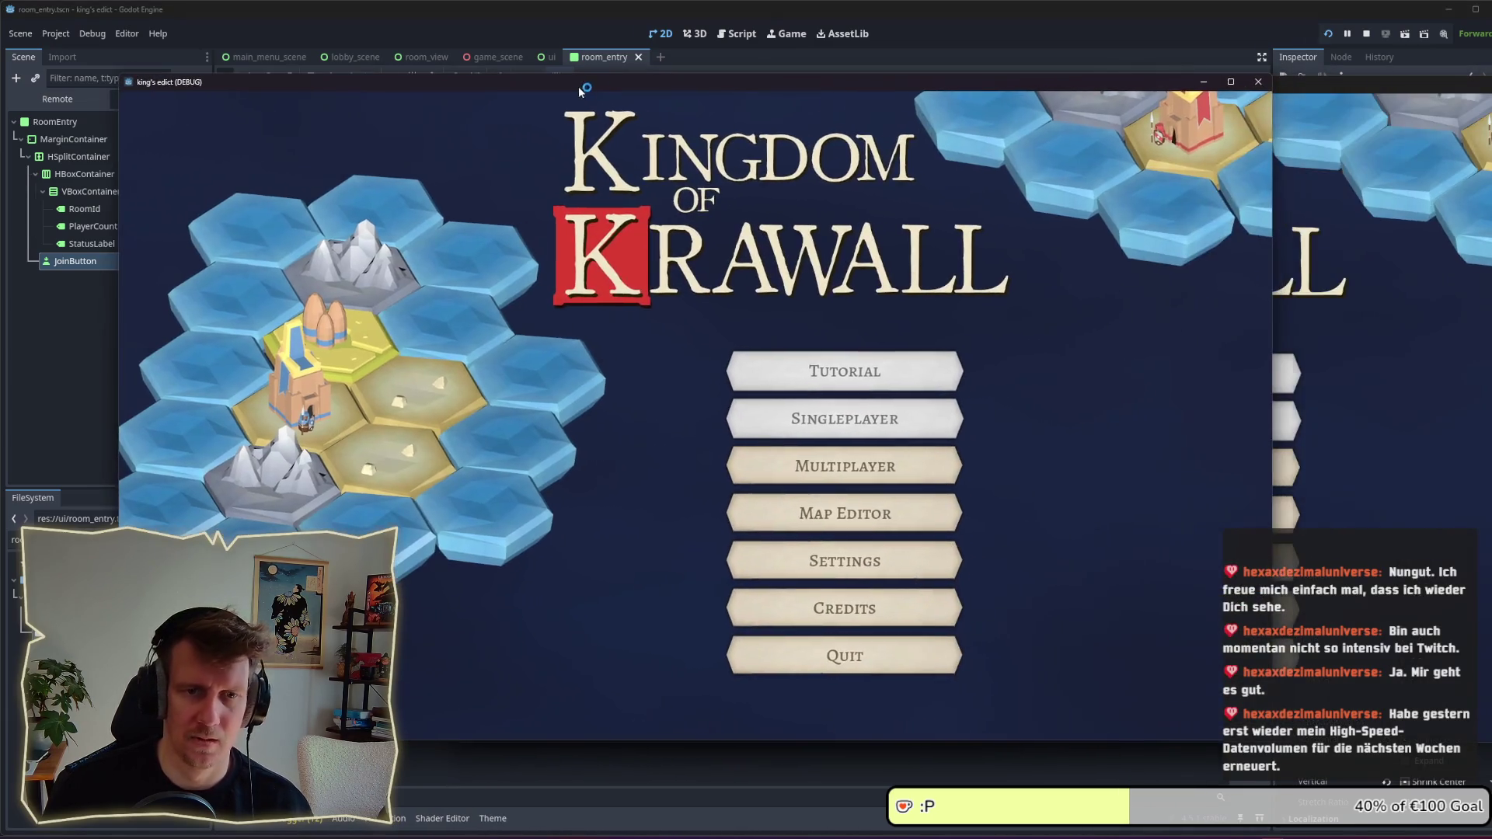
click(777, 415)
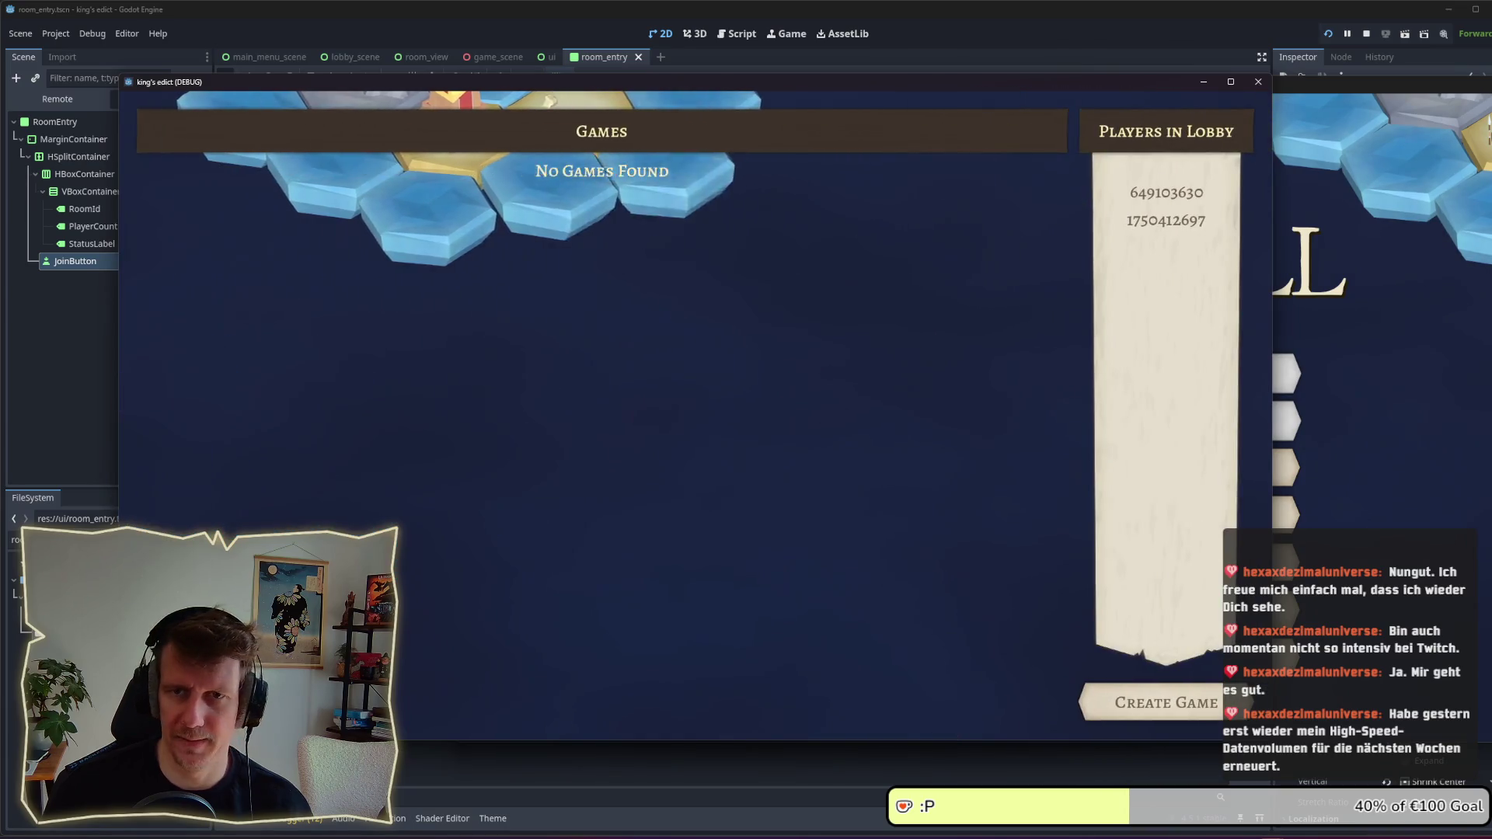
click(1255, 478)
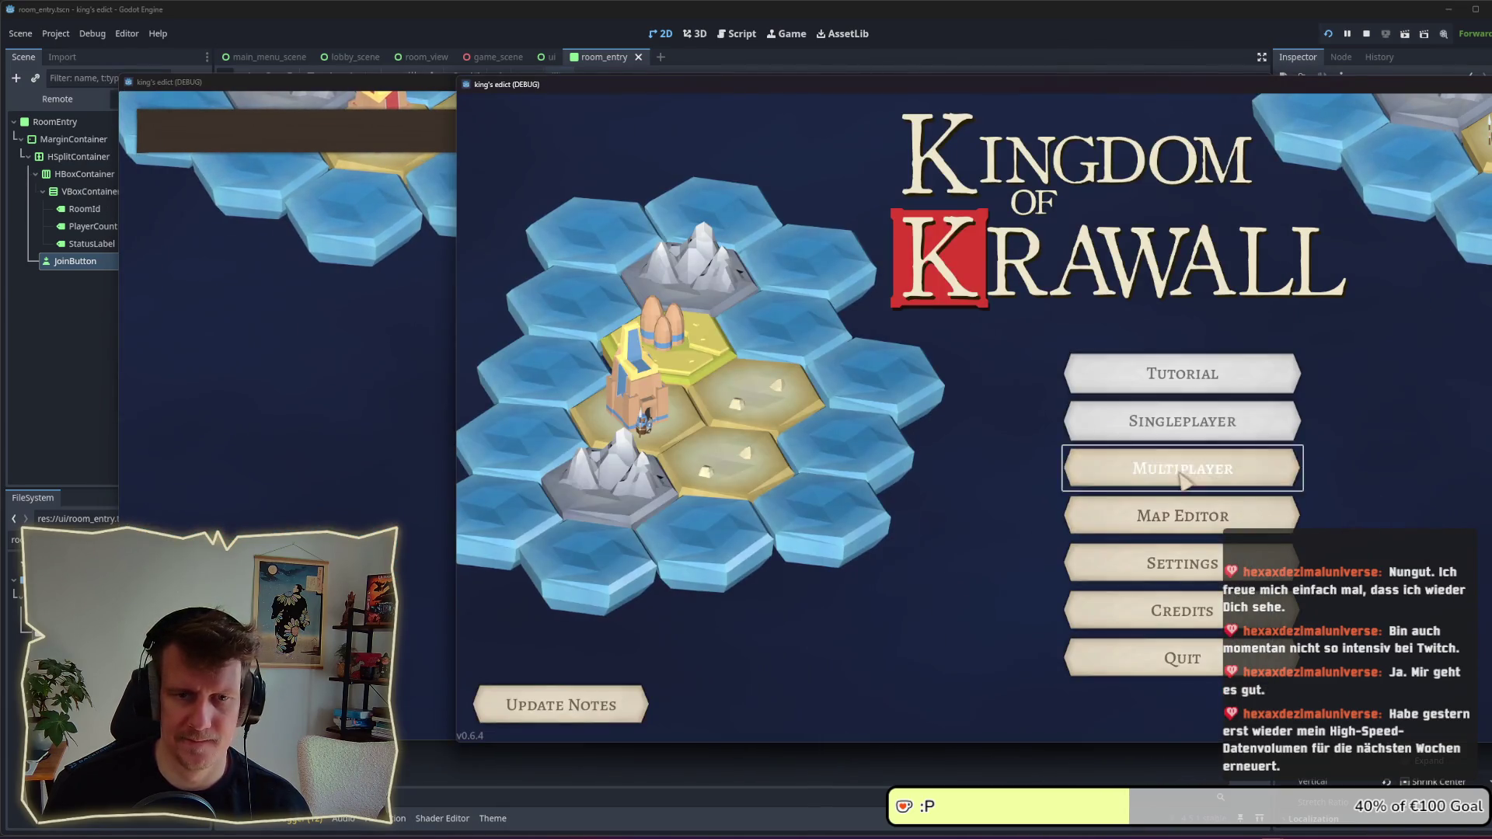
click(368, 472)
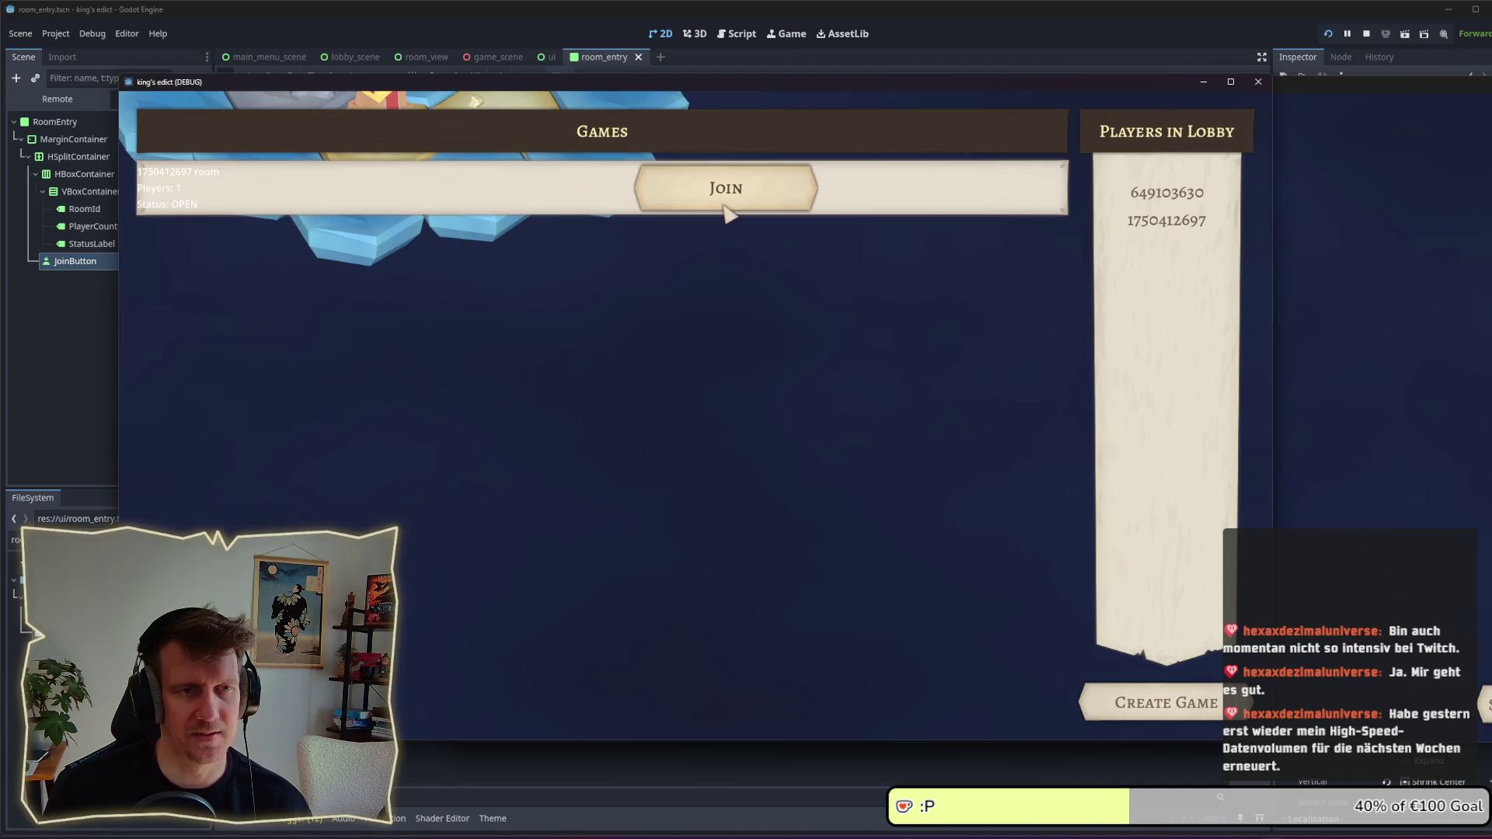
click(1367, 33)
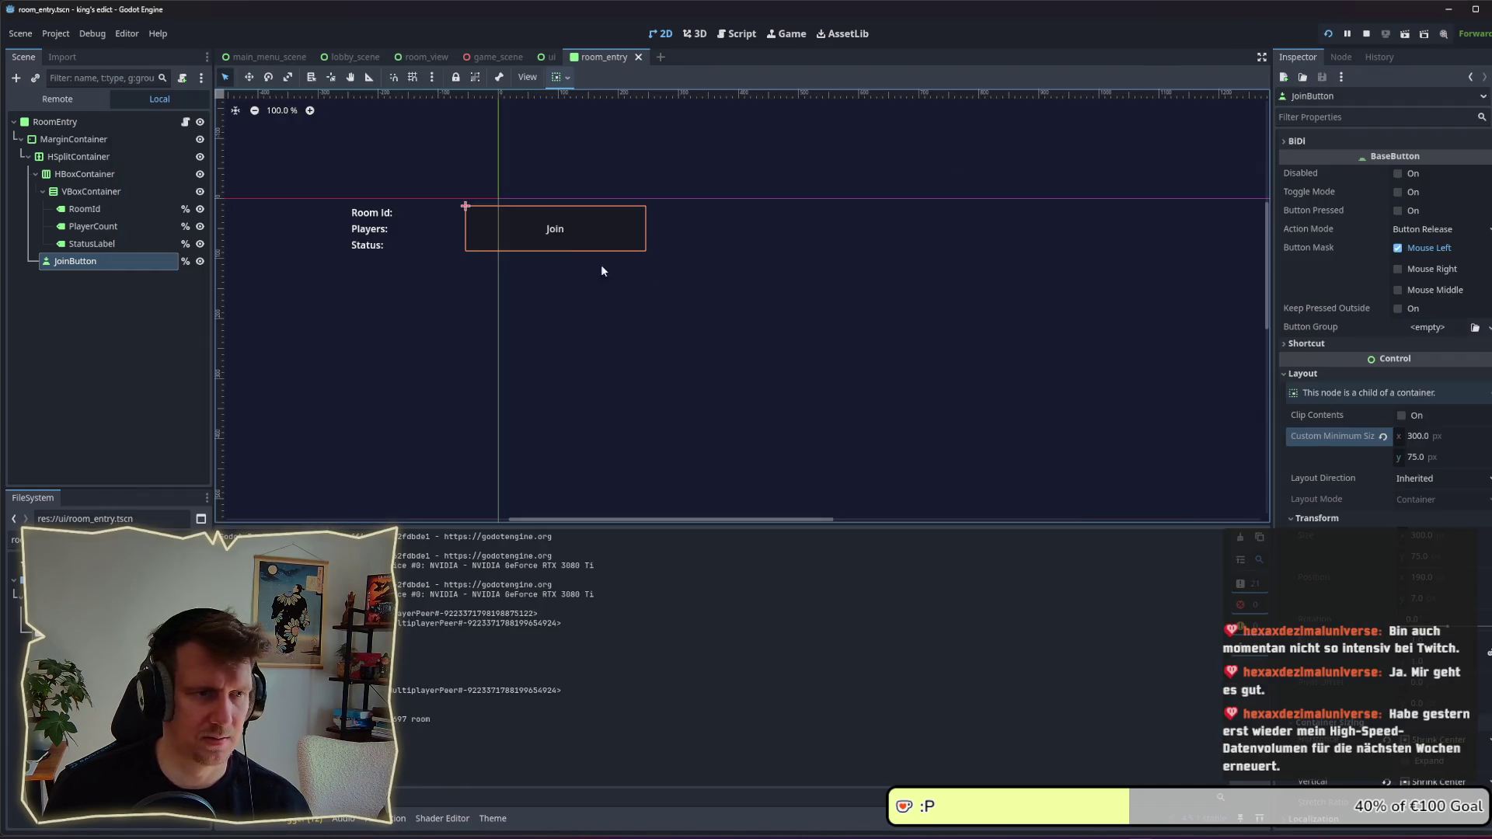
Step: Set the Join button's Custom Minimum Size x to 200 and save the scene
click(1424, 436)
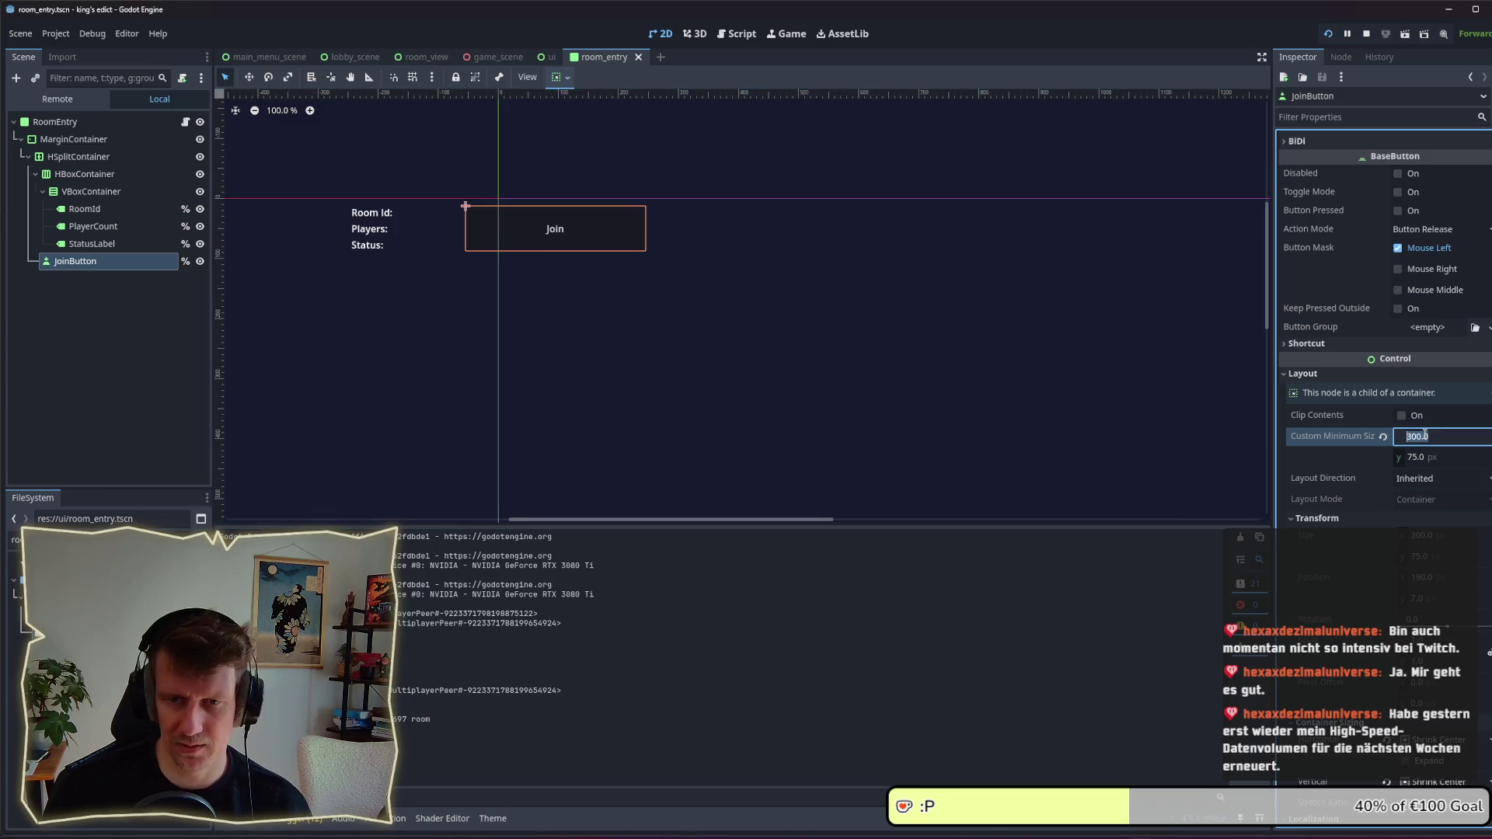
text(200)
key(Return)
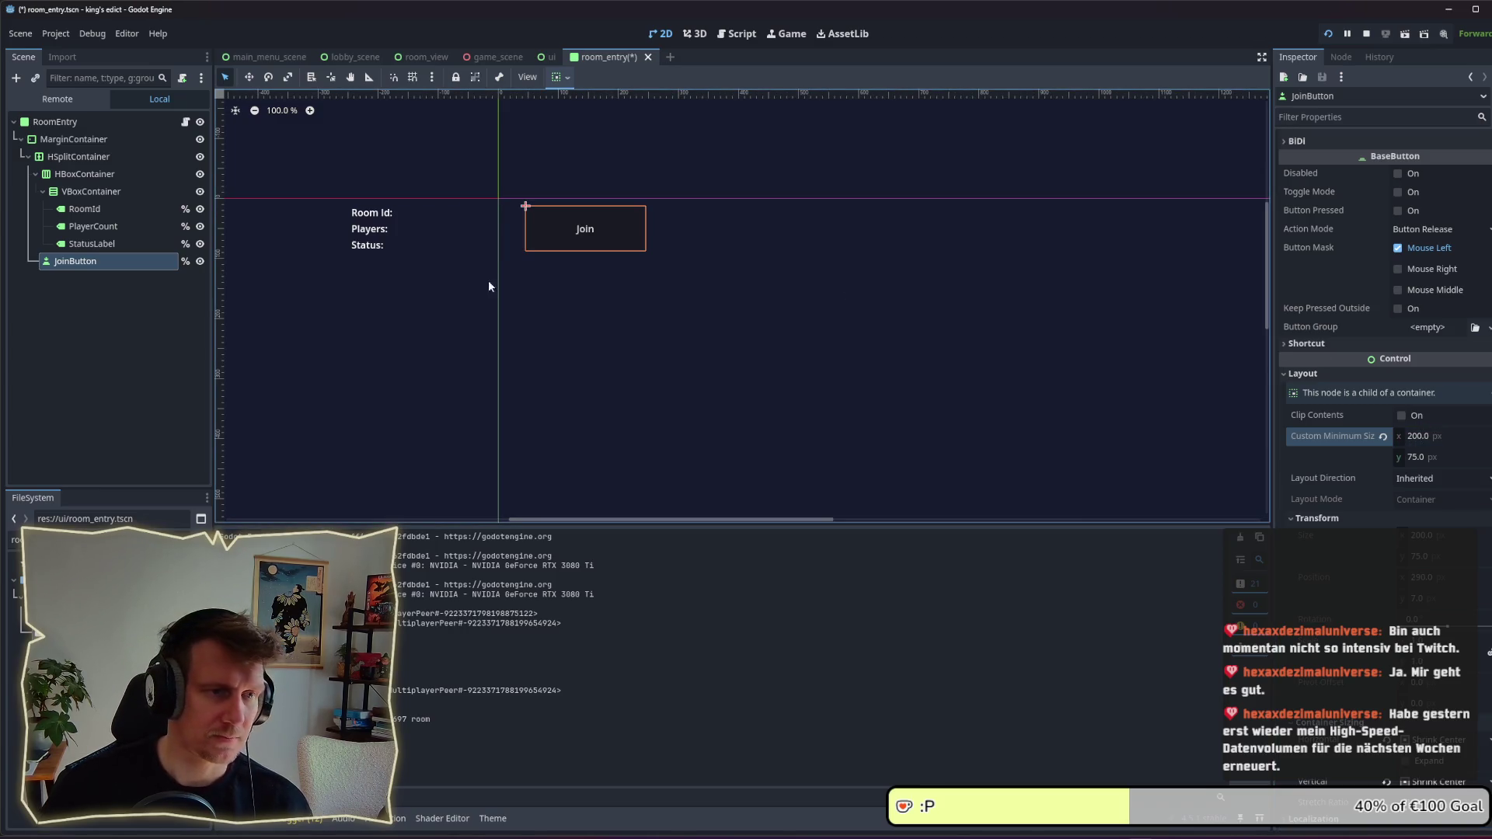
key(ctrl+s)
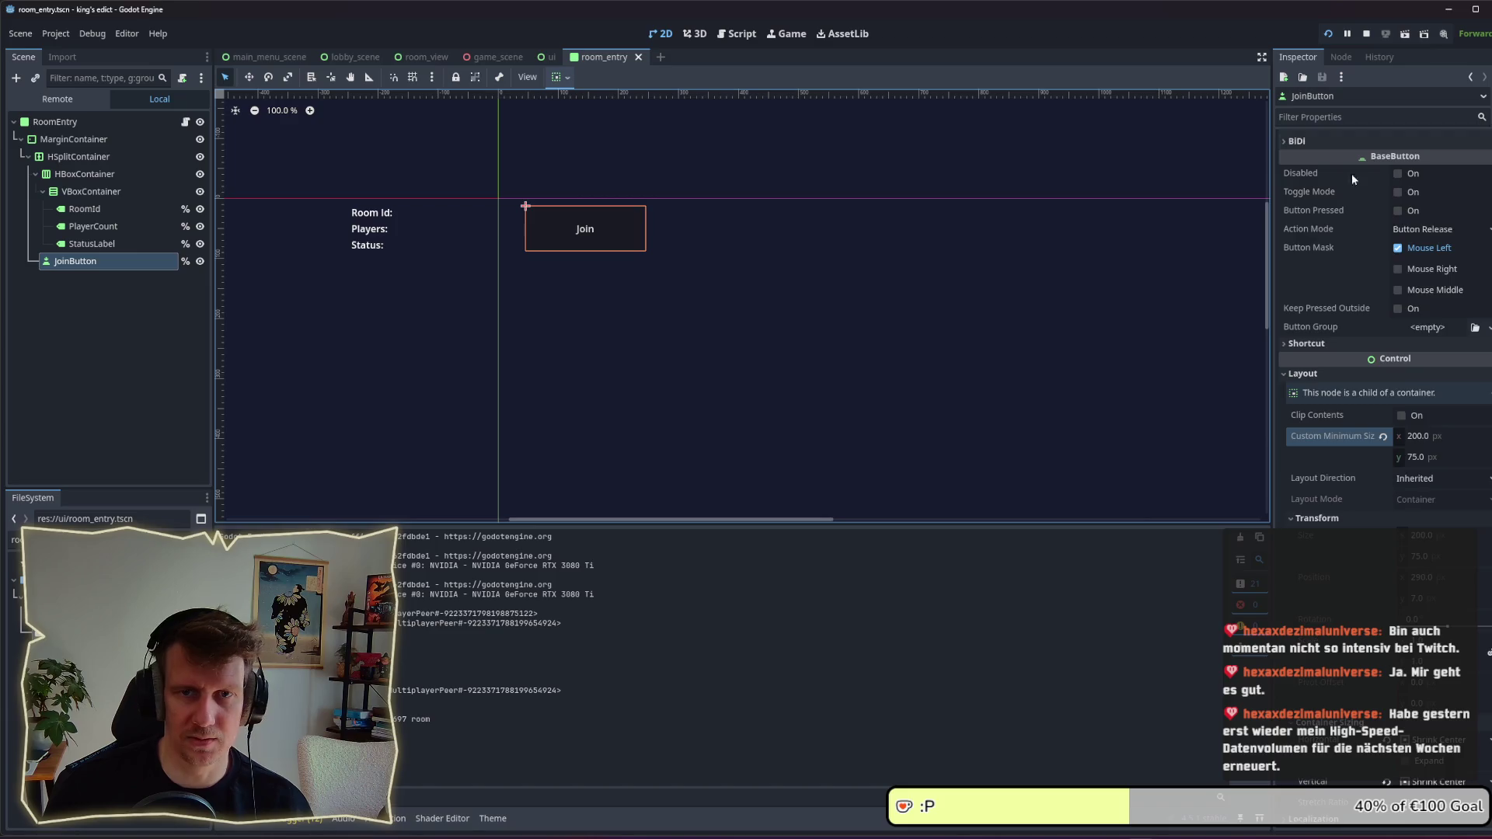
Step: Change the Join button's text to JOIN
scroll(1351, 174, up, 3)
double_click(1350, 174)
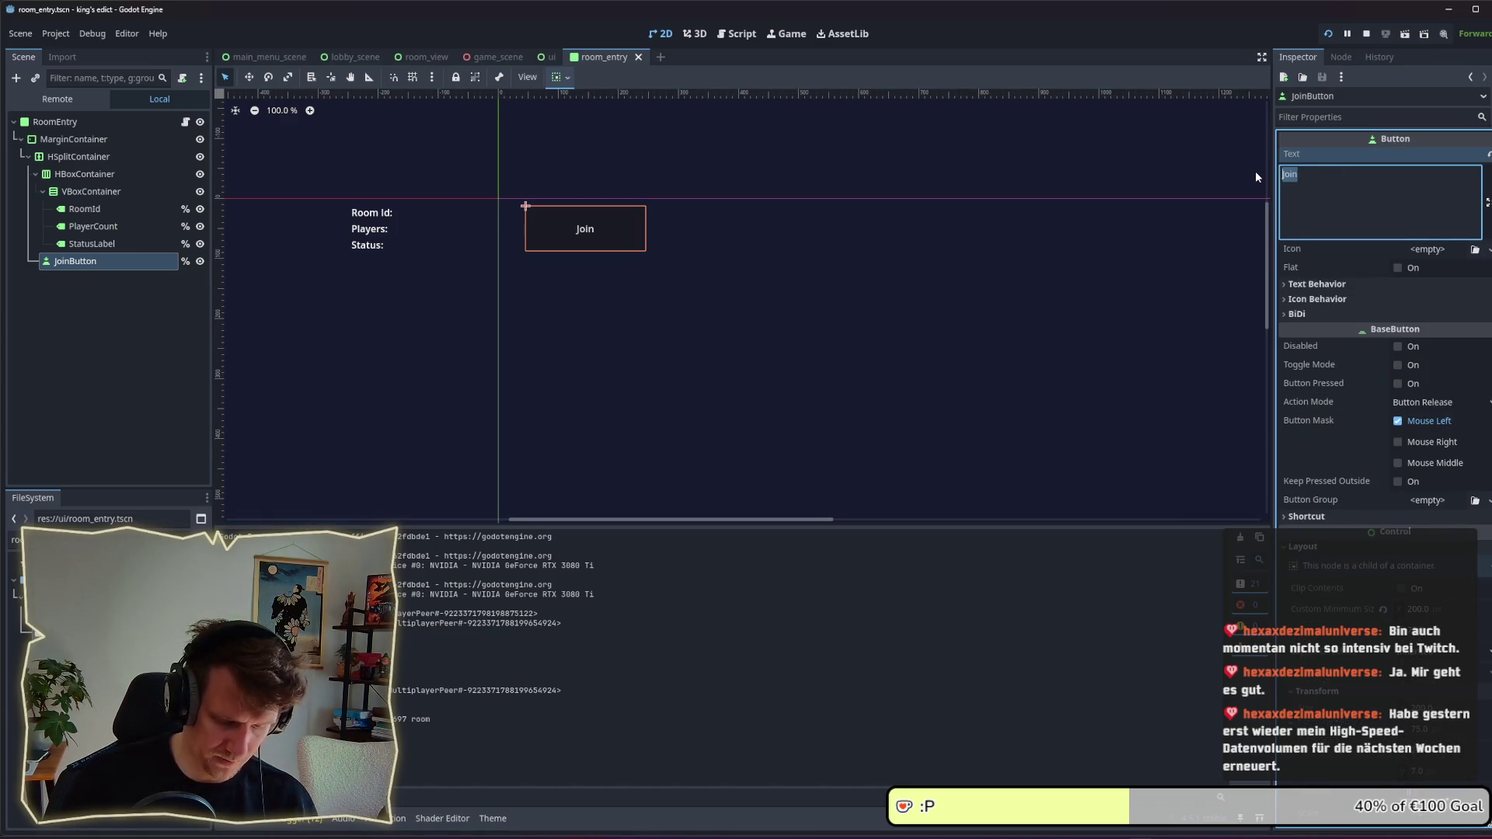
text(JOIN)
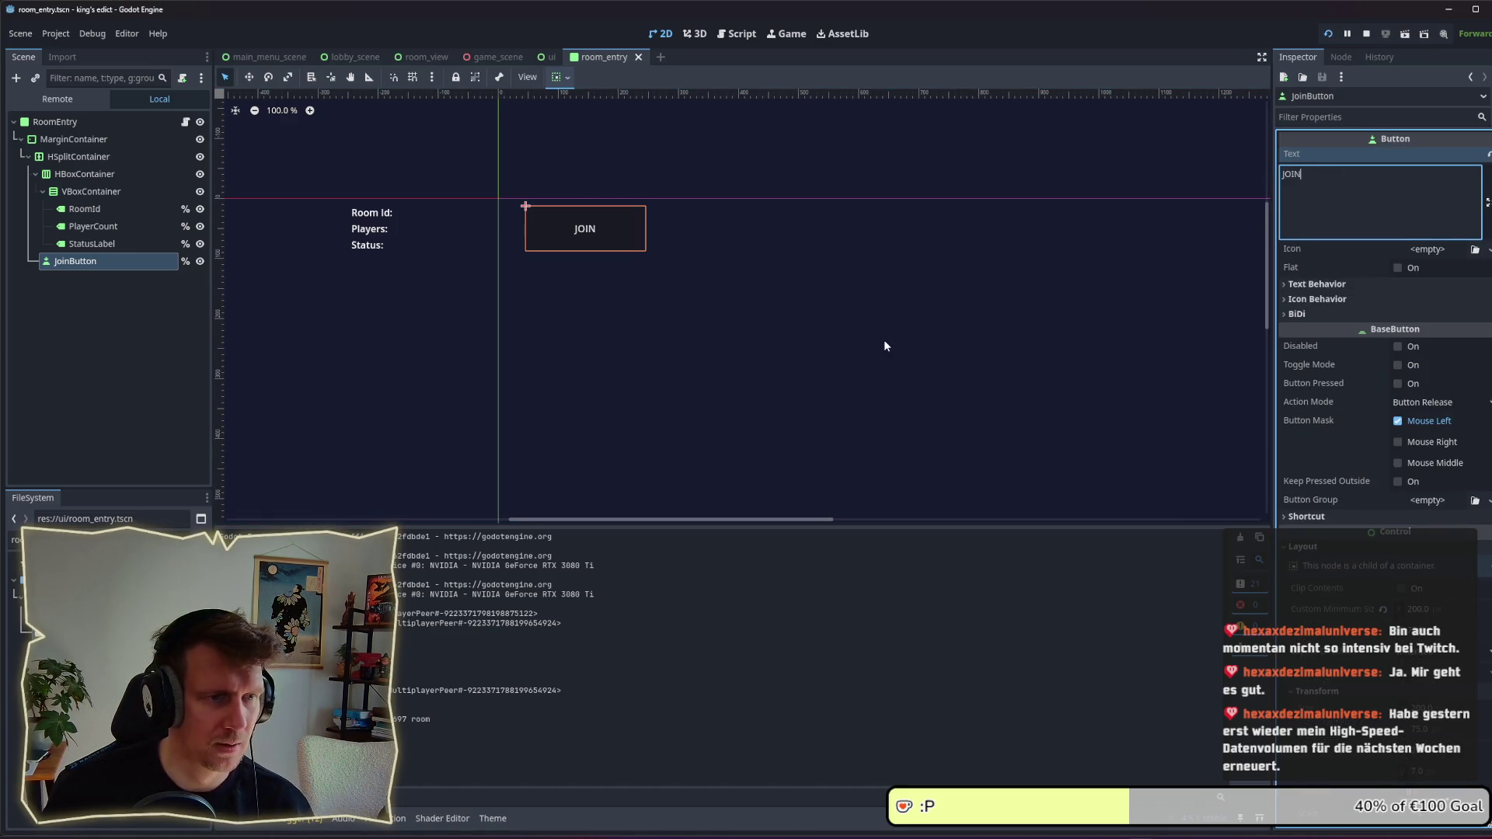
click(883, 346)
key(alt+Tab)
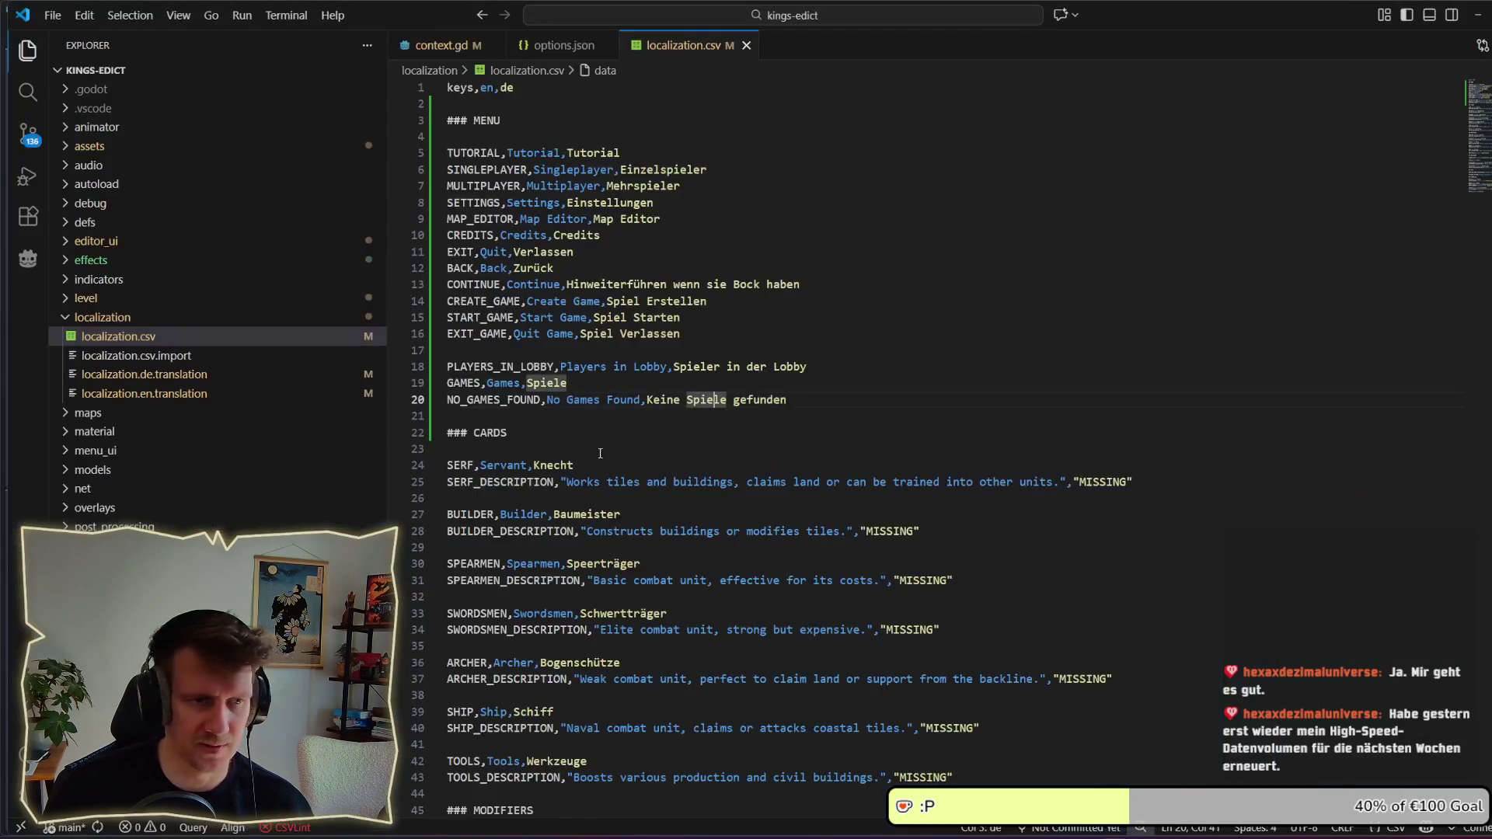
Step: Add the line JOIN_GAME,Join,Beitreten below NO_GAMES_FOUND in localization.csv and save it
click(795, 401)
key(Return)
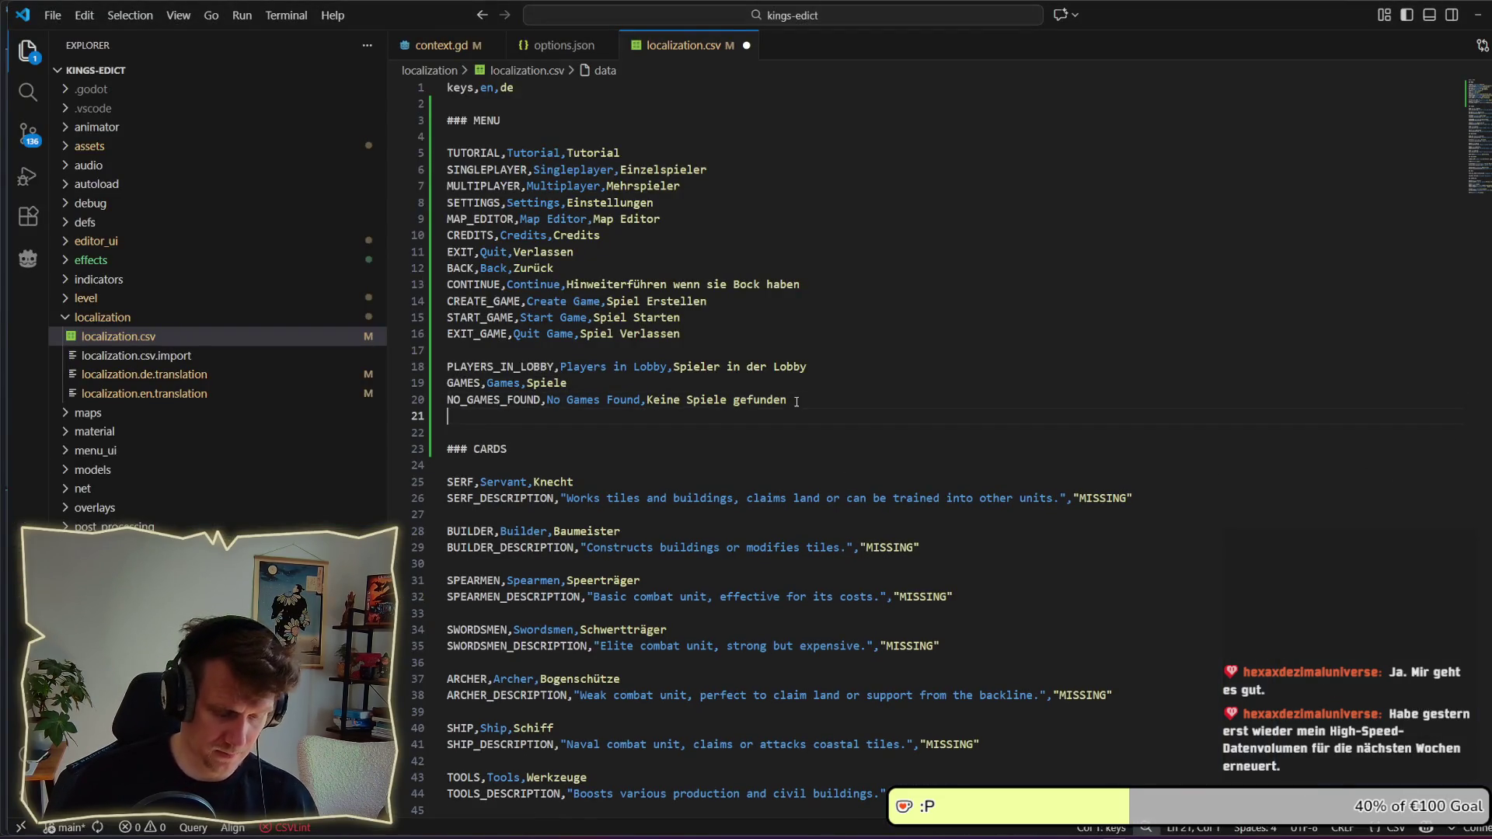
text(JOIN_GAME)
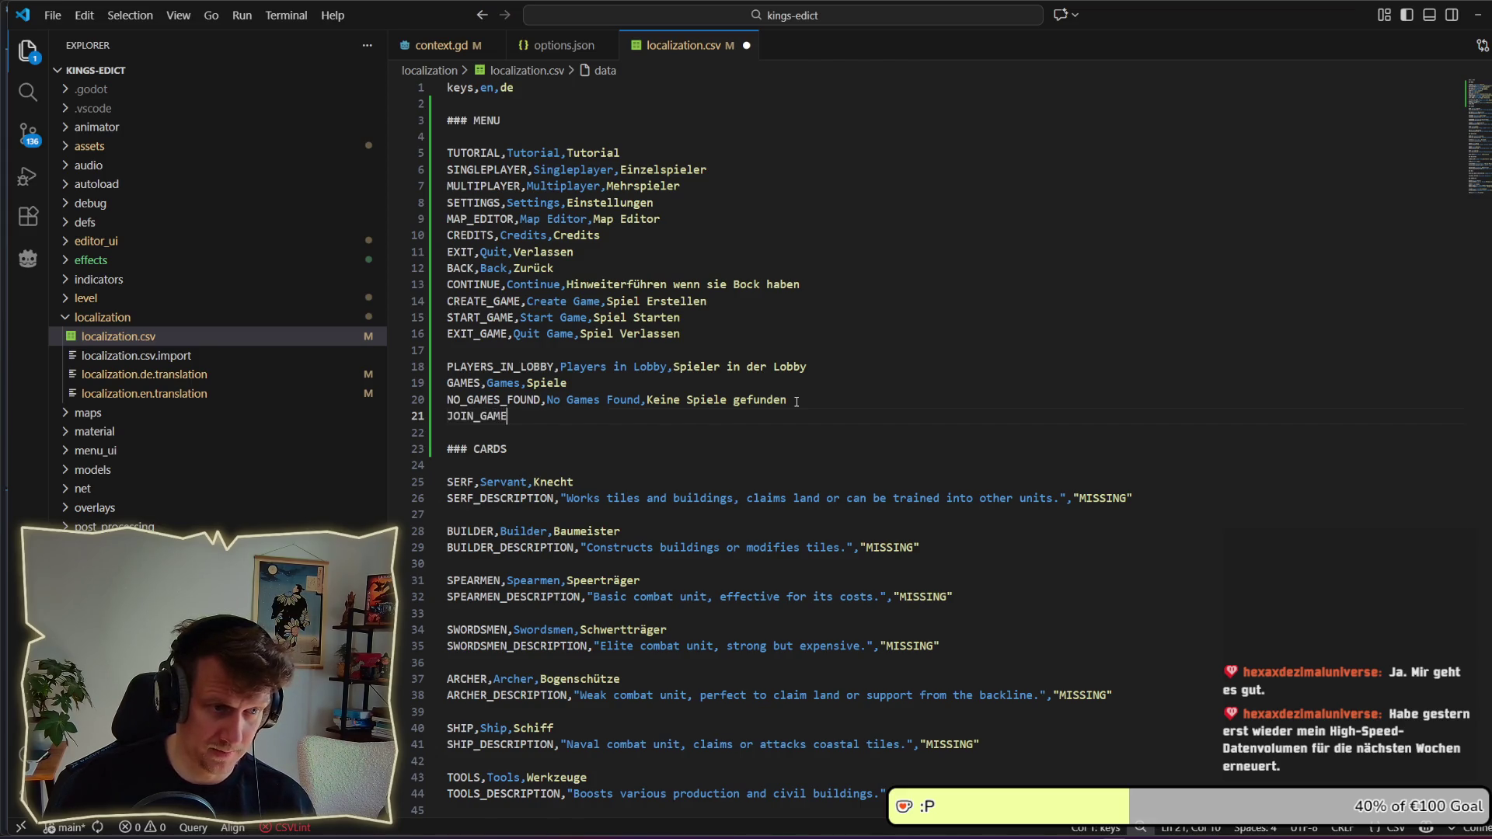
text(,)
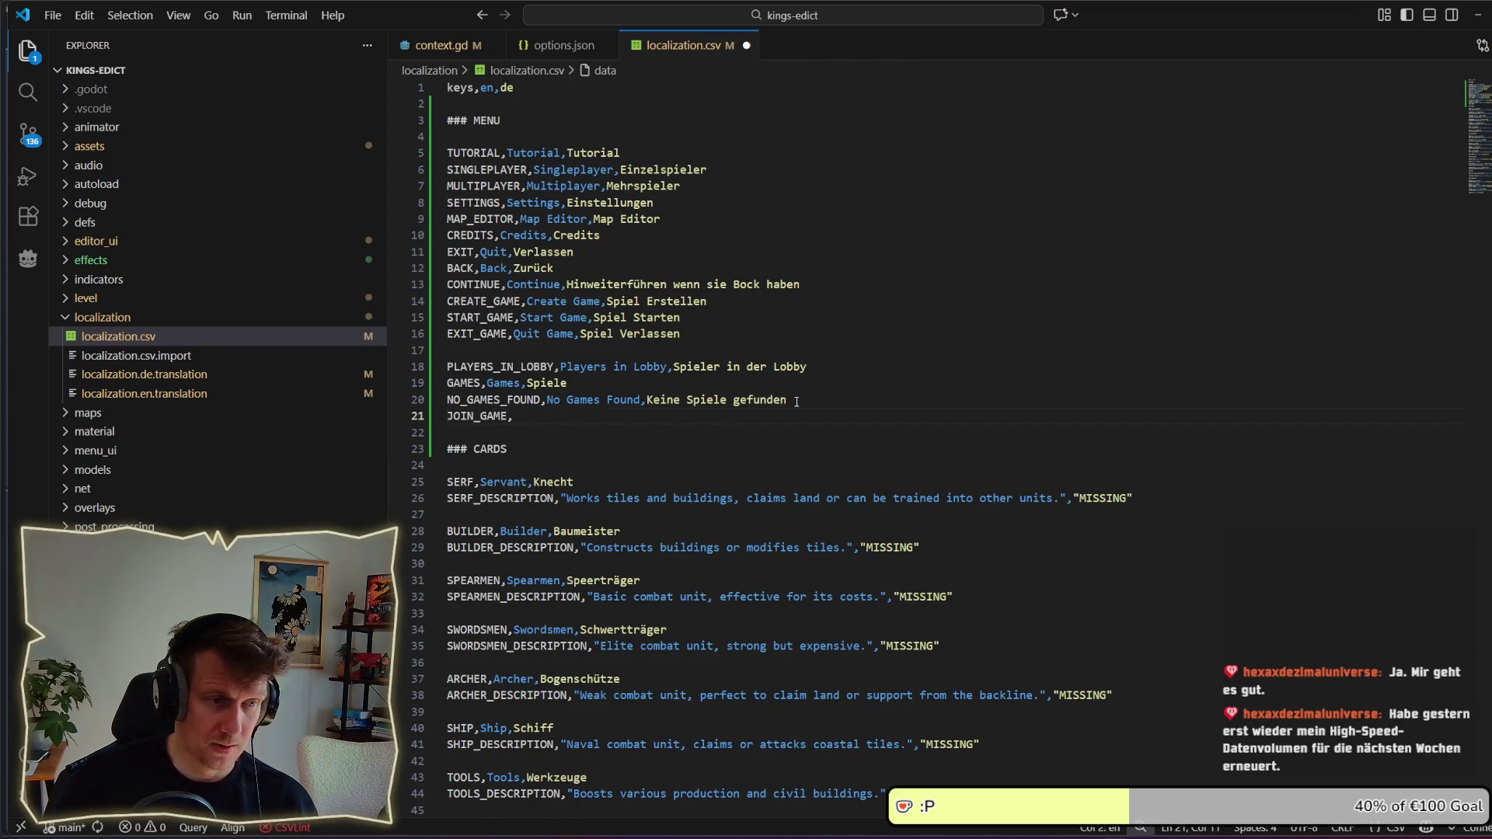
text(Join,)
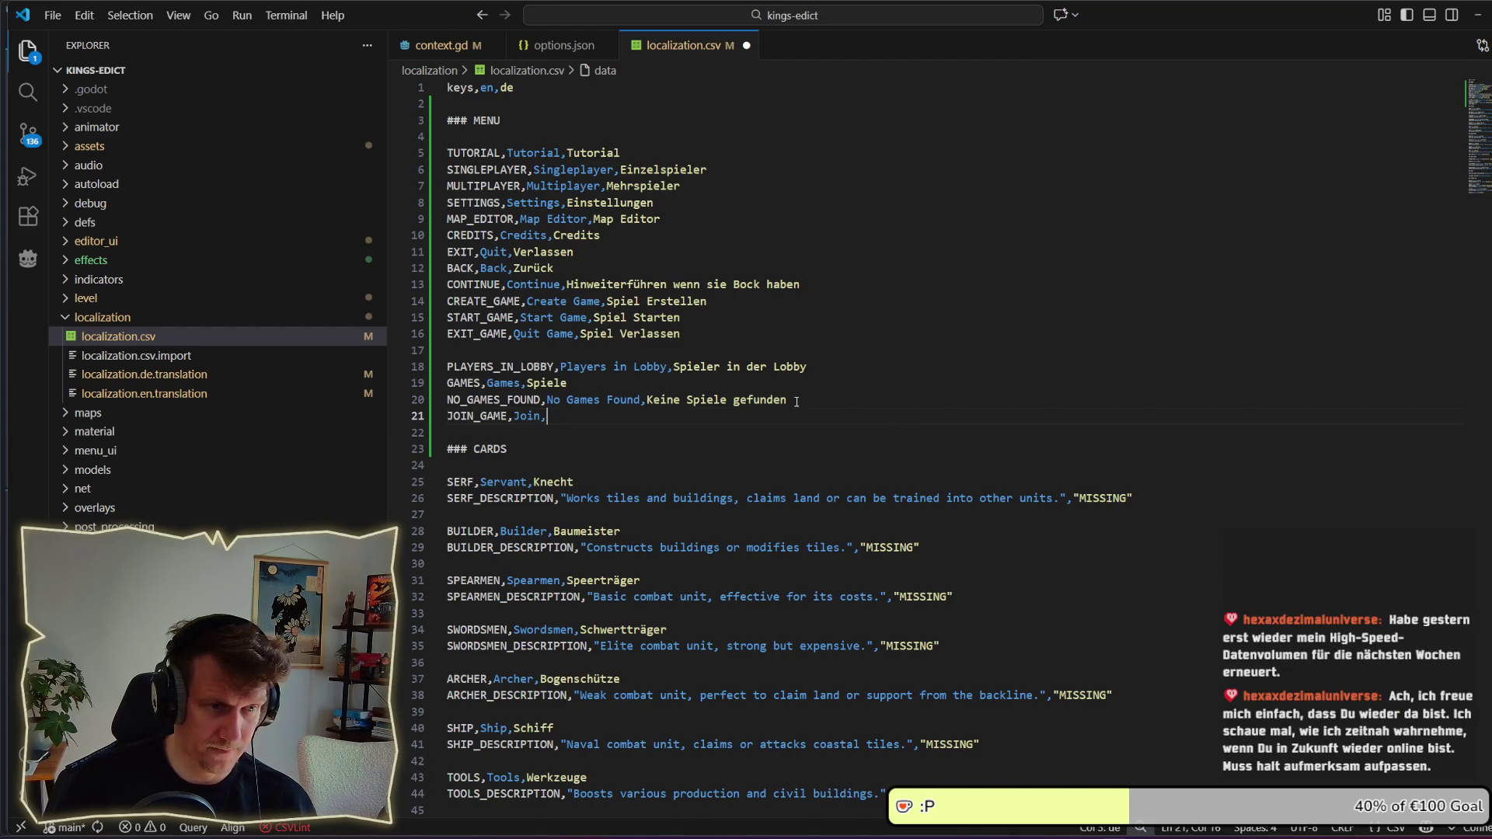
text(Be)
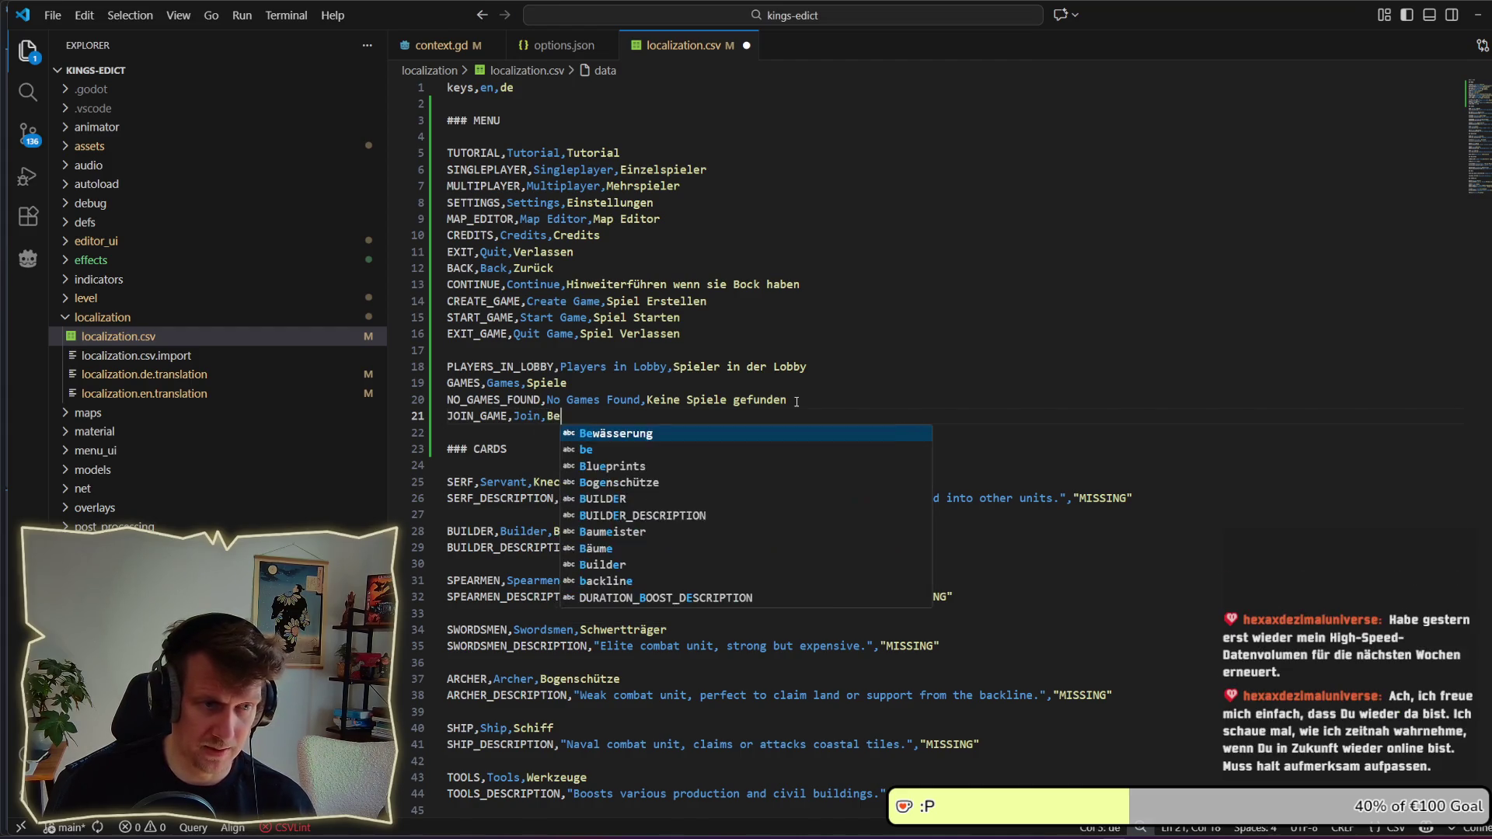
text(itreten)
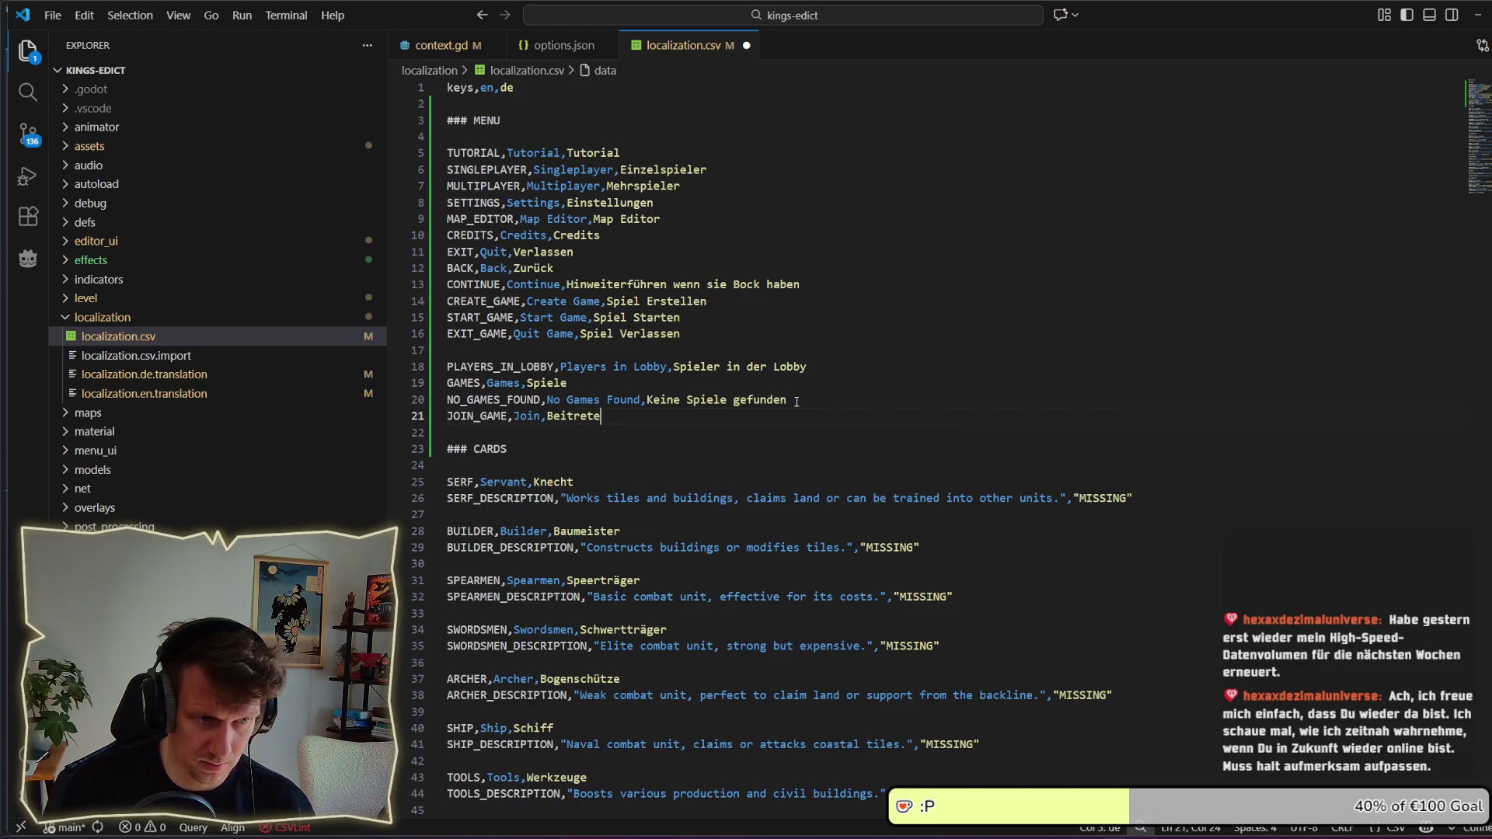
key(ctrl+s)
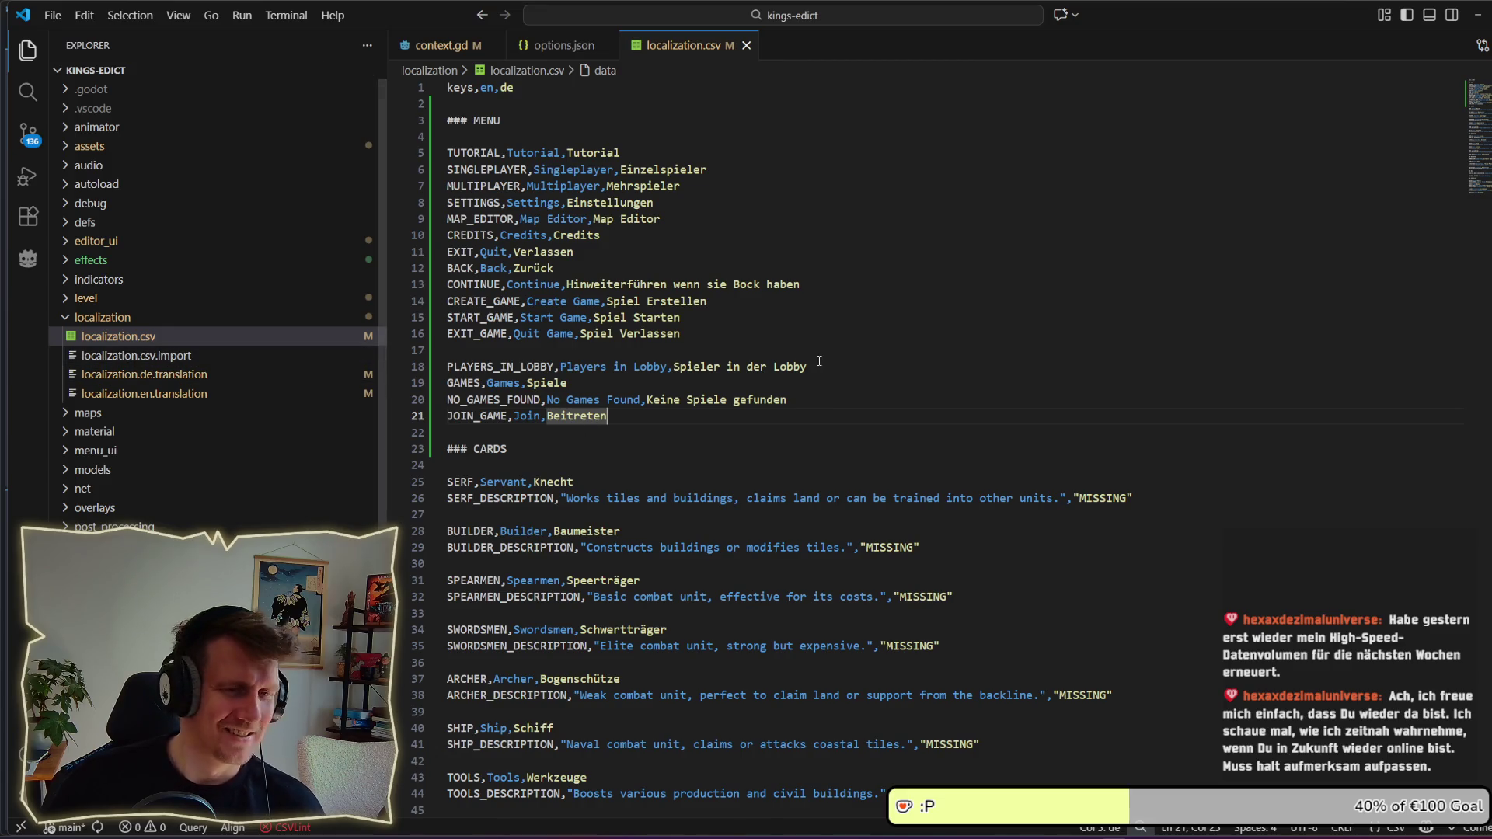
key(alt+Tab)
click(729, 385)
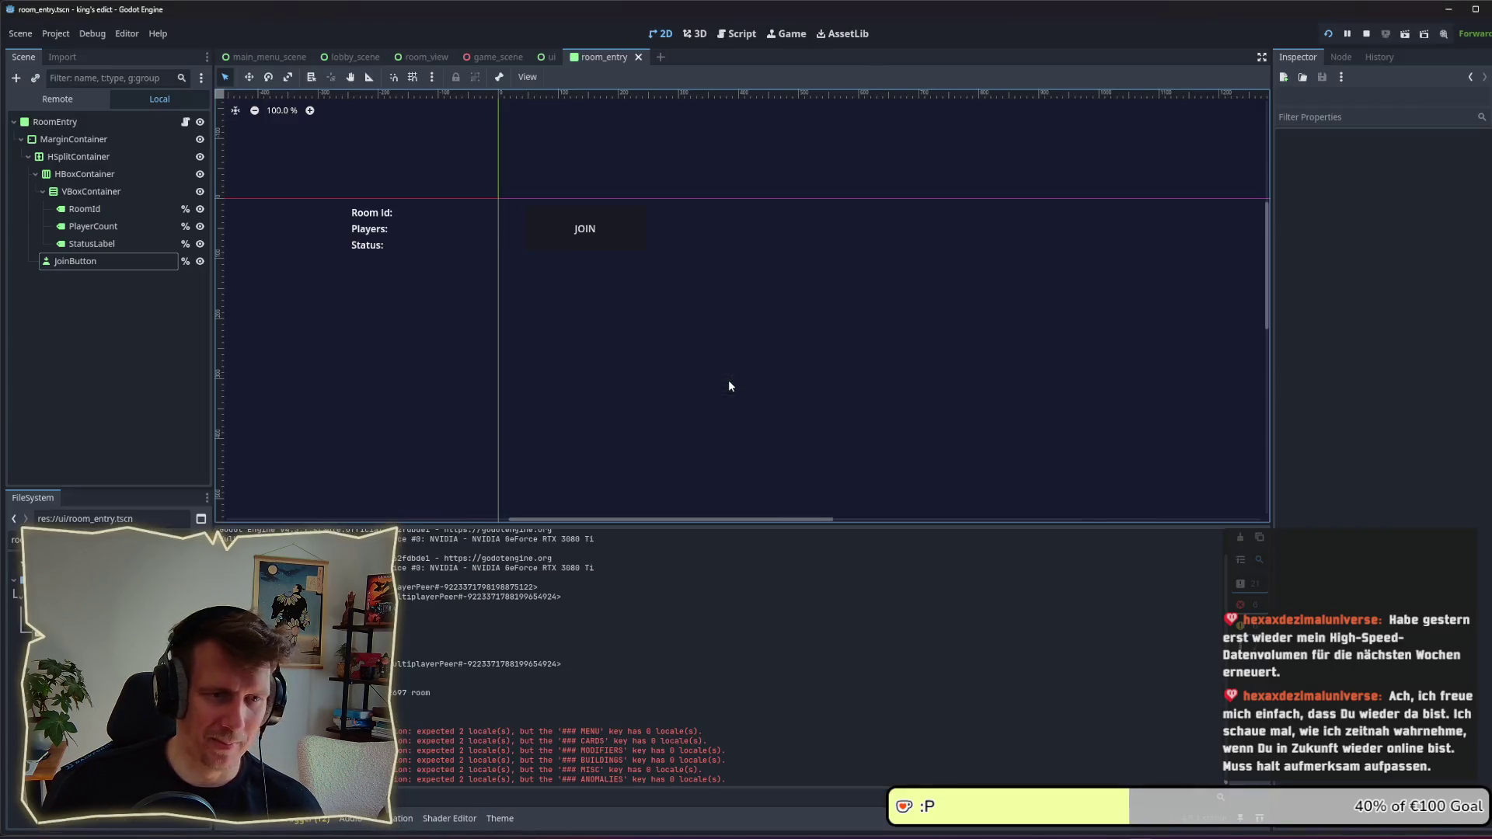
Step: Change JoinButton's text to JOIN_GAME, save the scene, and rerun the game
click(101, 263)
click(1338, 179)
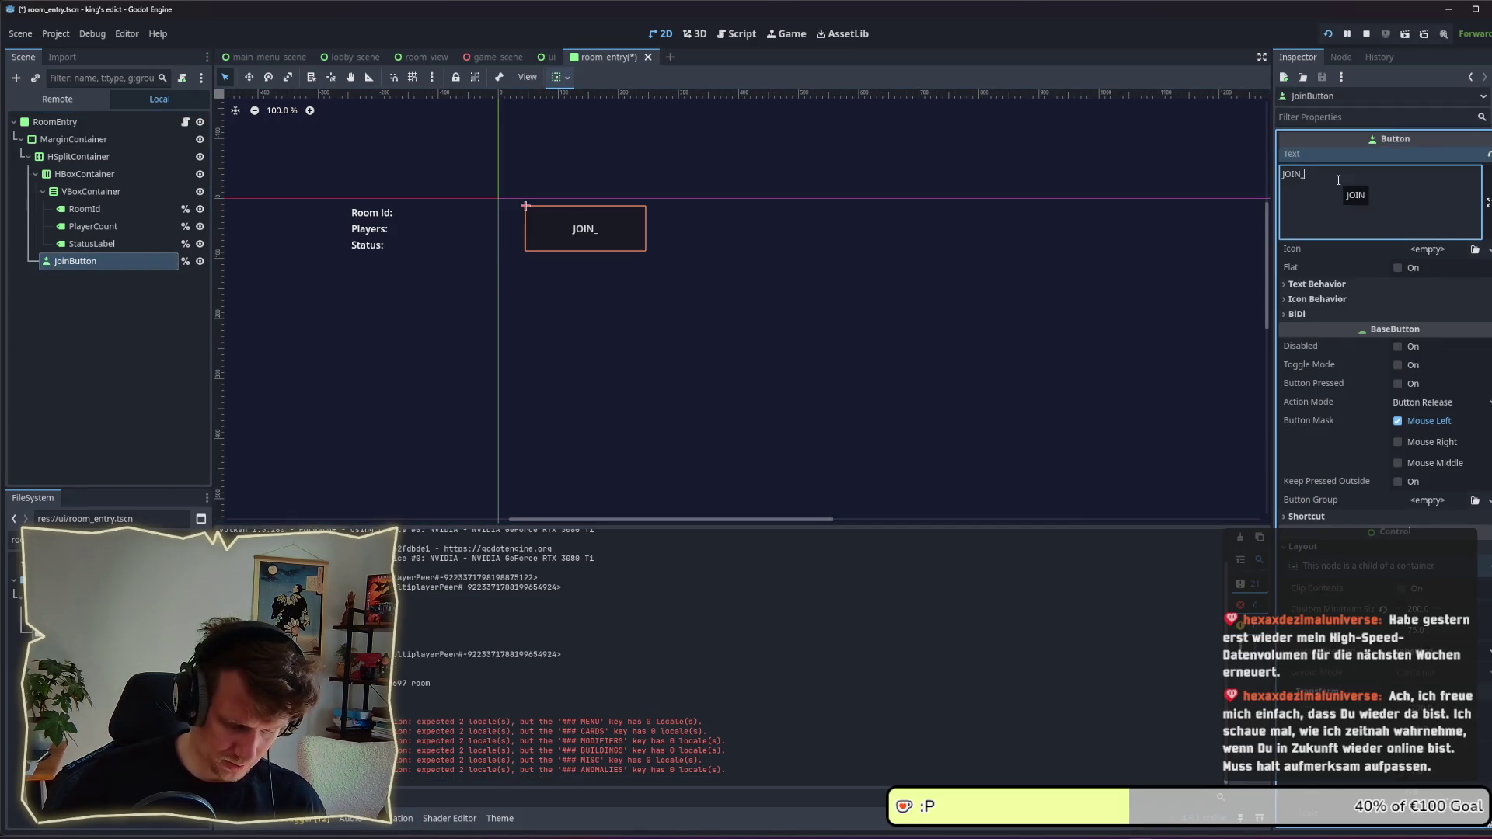
text(_GAME)
key(ctrl+s)
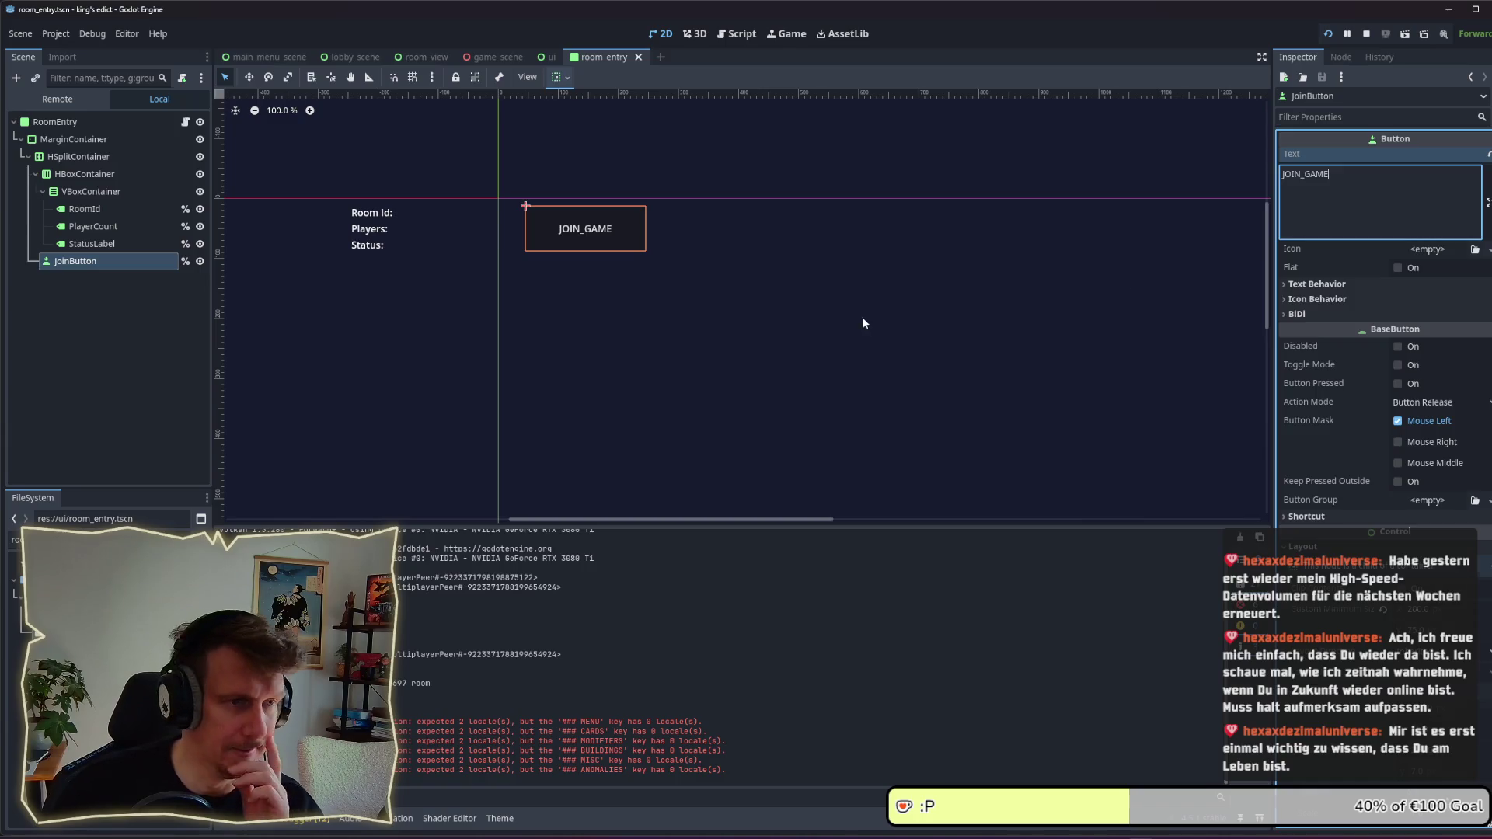
click(839, 322)
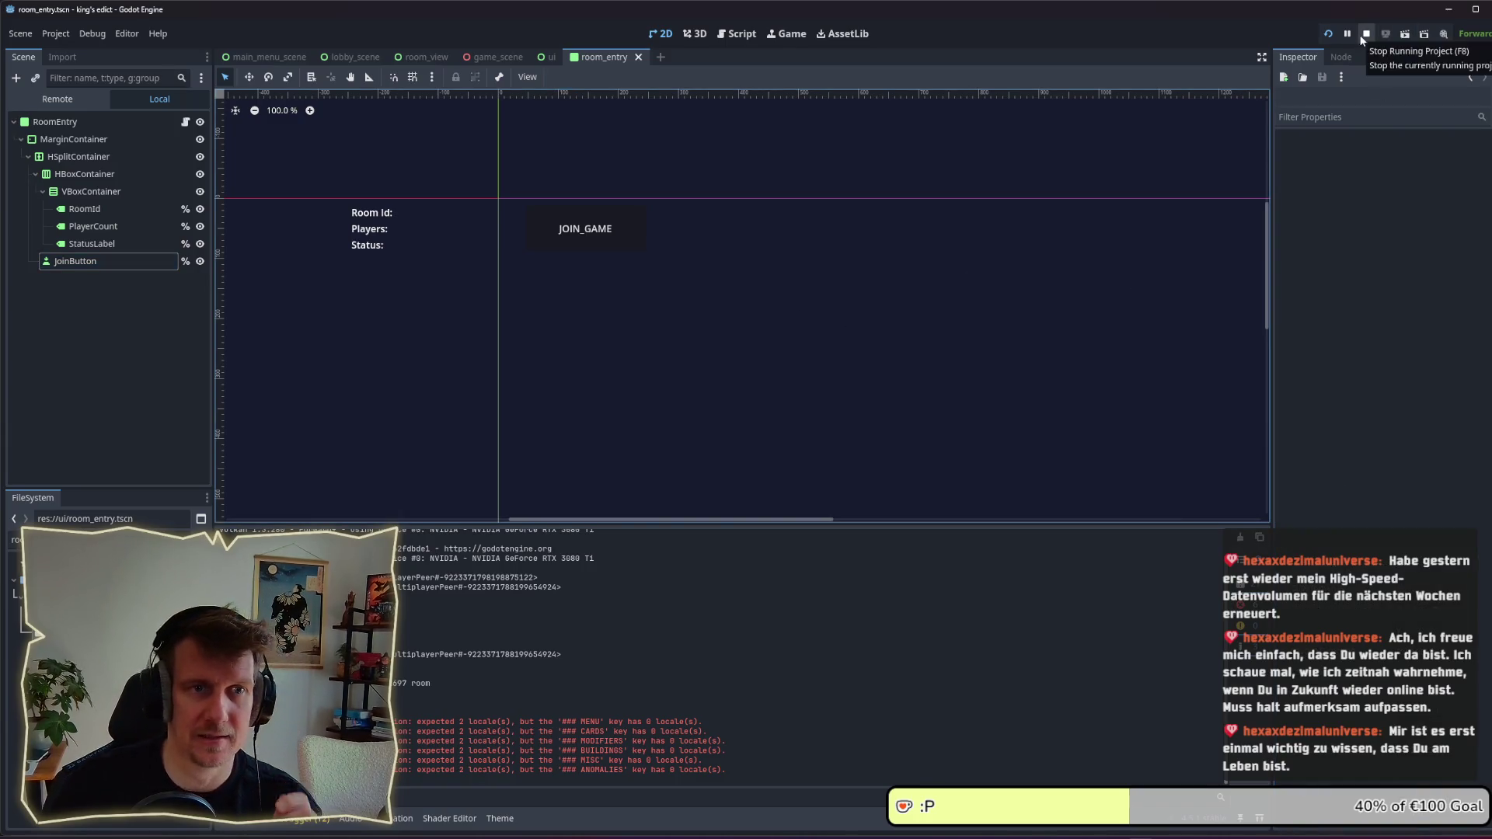
click(1328, 34)
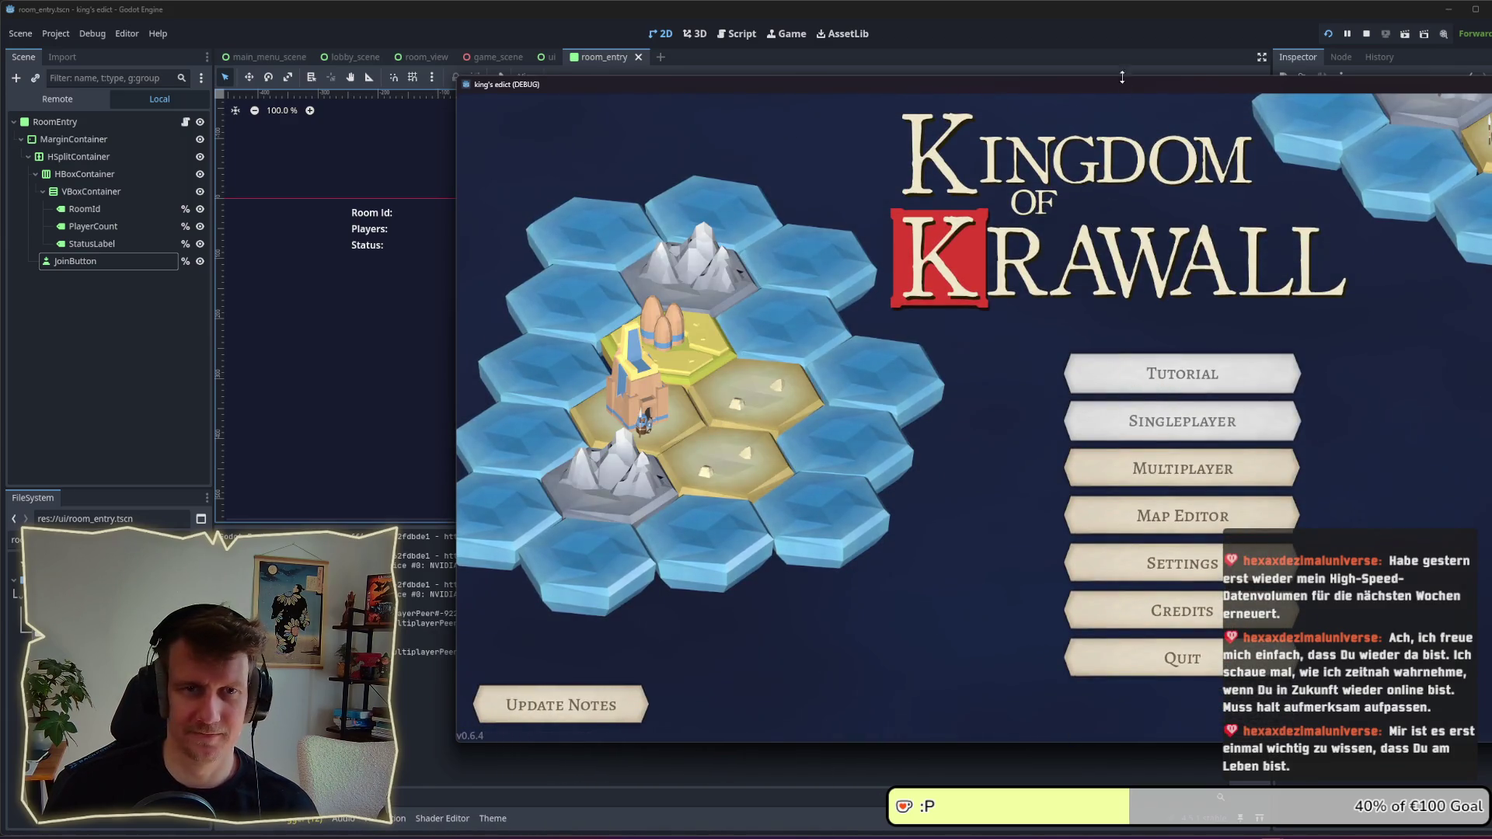
Step: Move the game window aside, enter the lobby, then stop and rerun the project
drag(1108, 85, 783, 98)
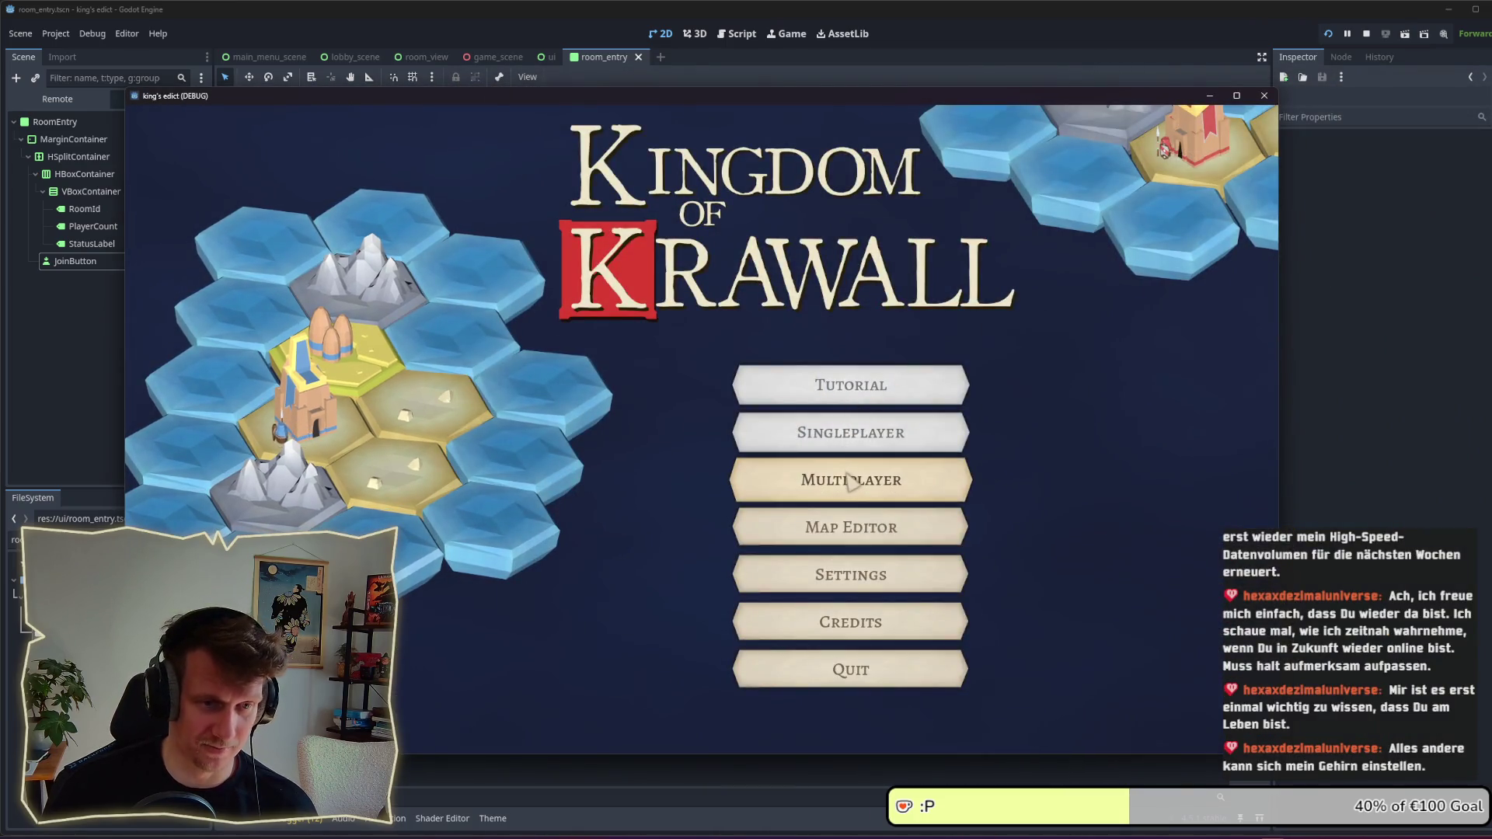
click(853, 482)
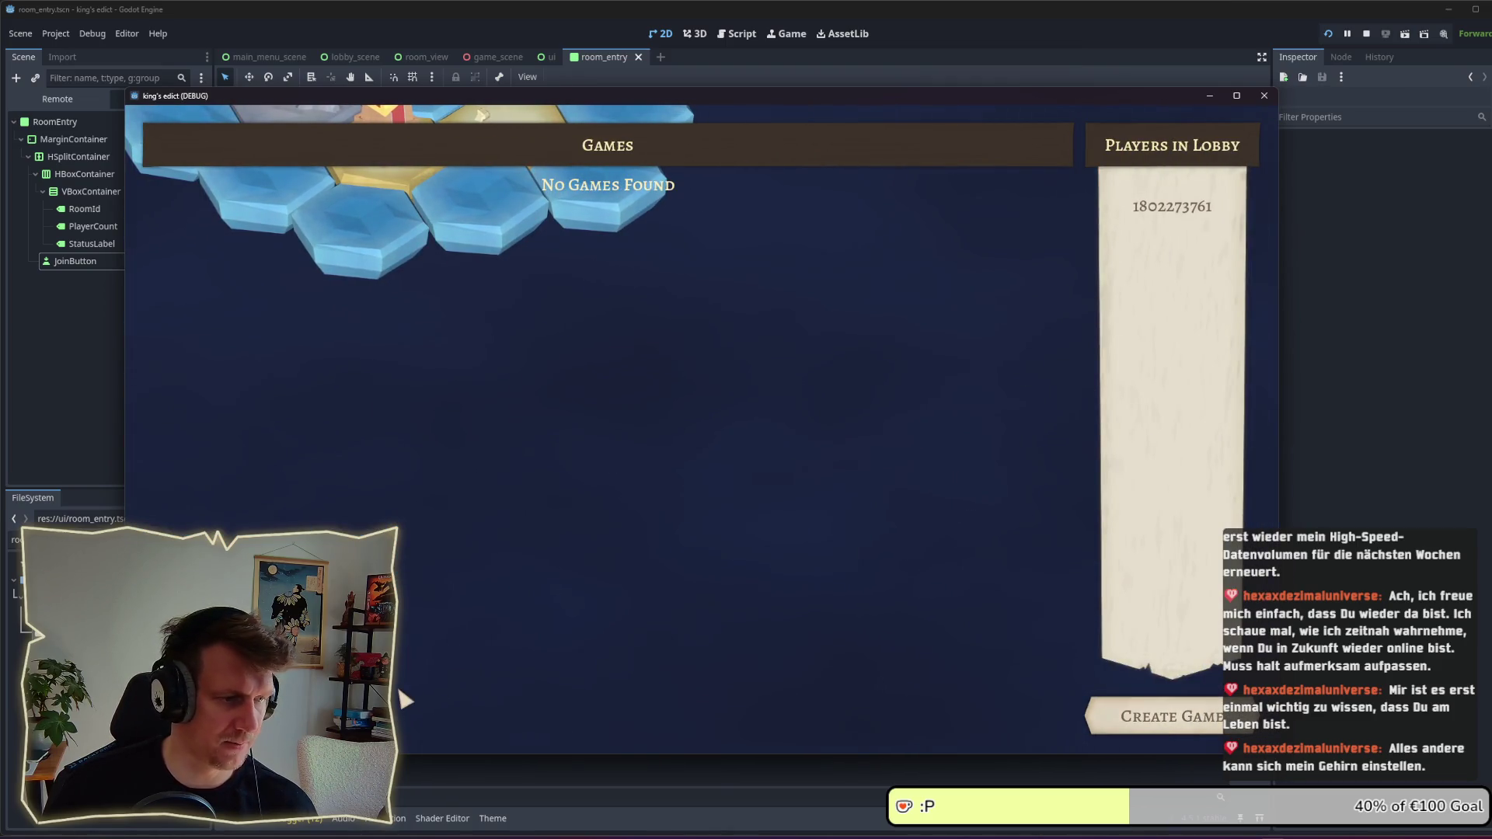
click(1265, 96)
click(1328, 34)
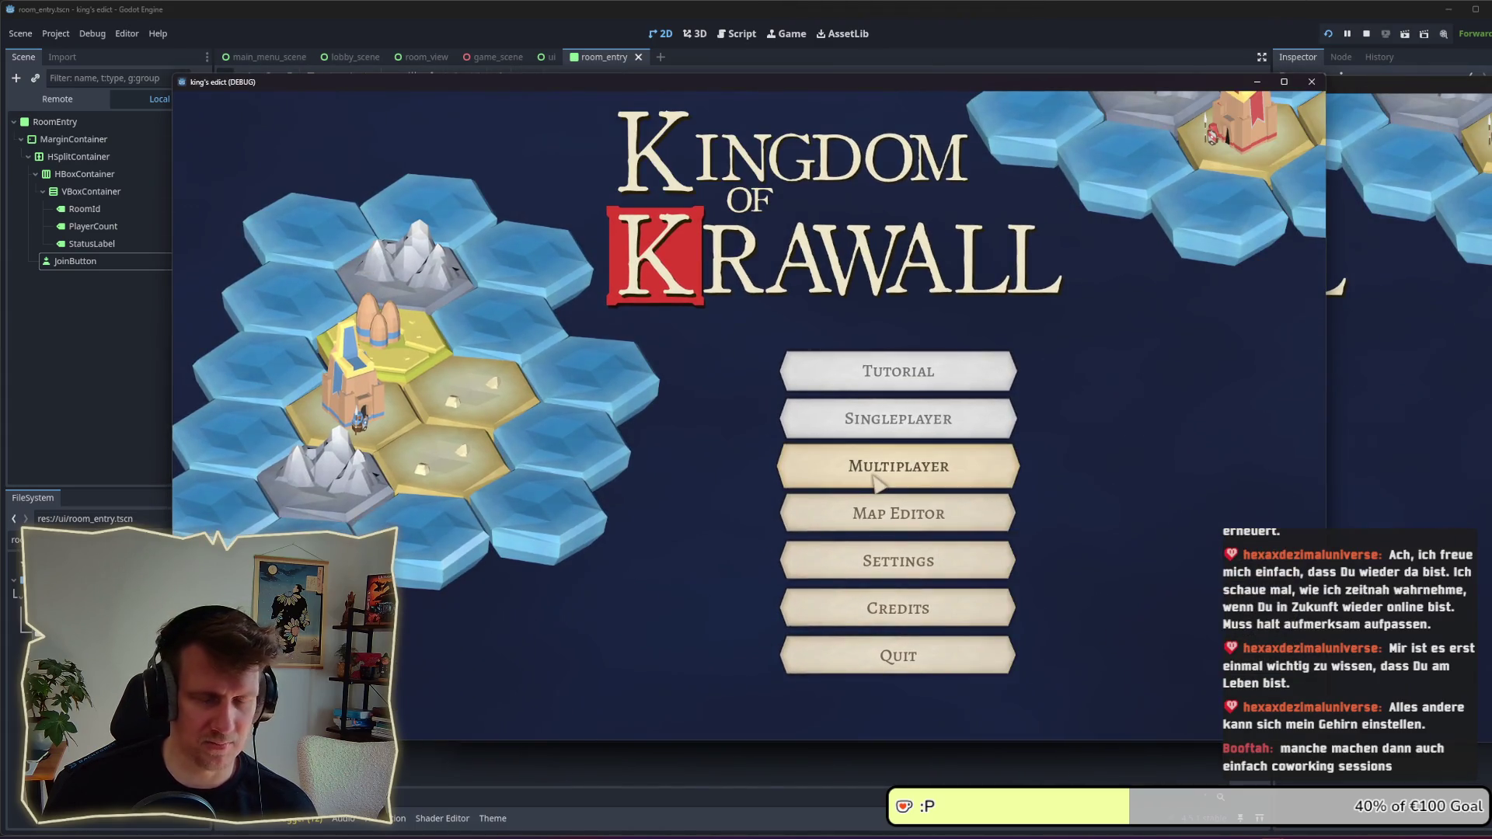
Step: Enter the lobby in both windows, create a room, check its Join label, then stop the game
click(876, 482)
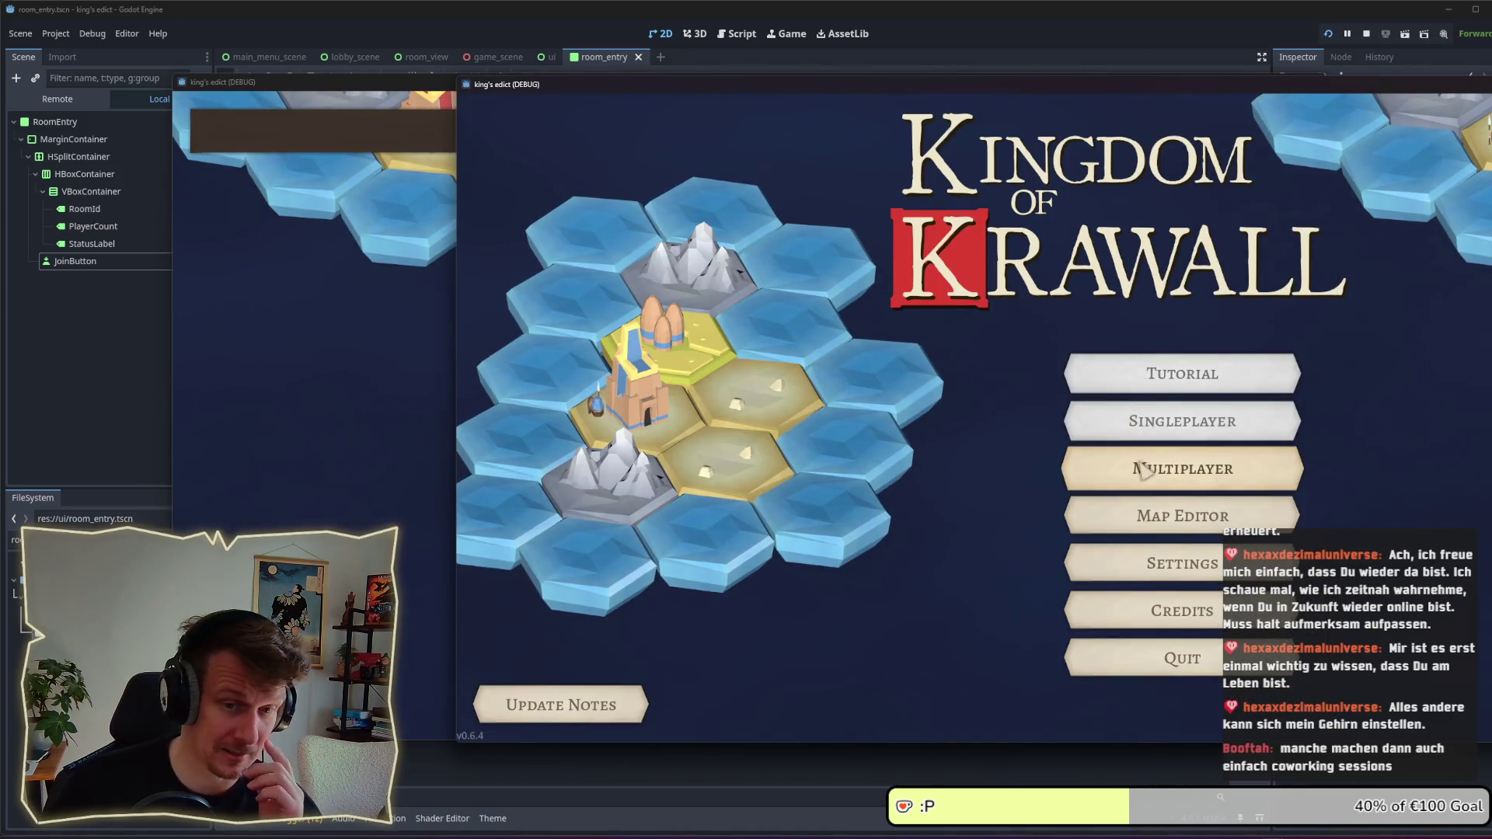
click(1147, 465)
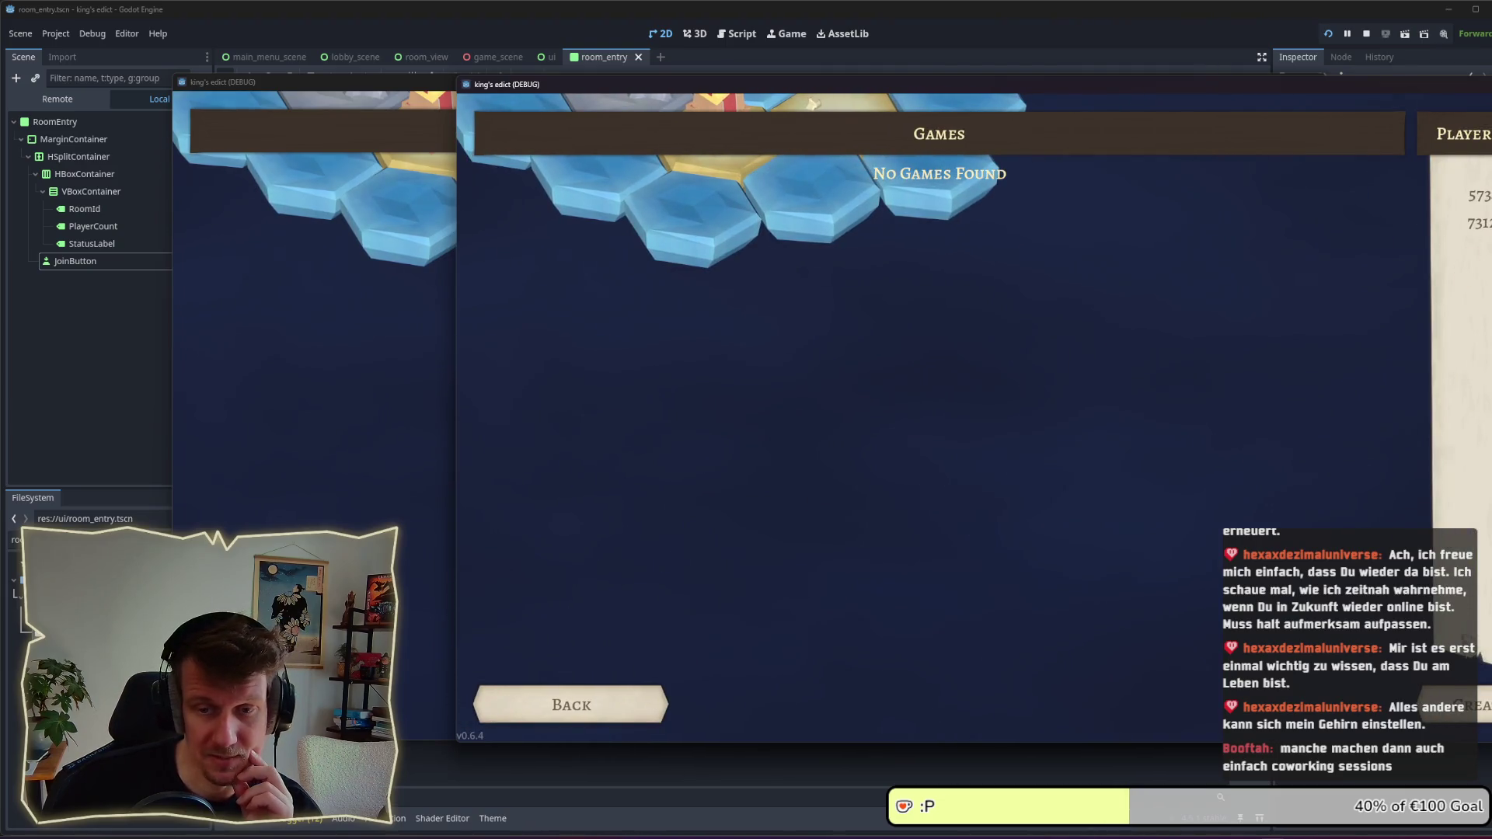
click(1453, 705)
click(391, 435)
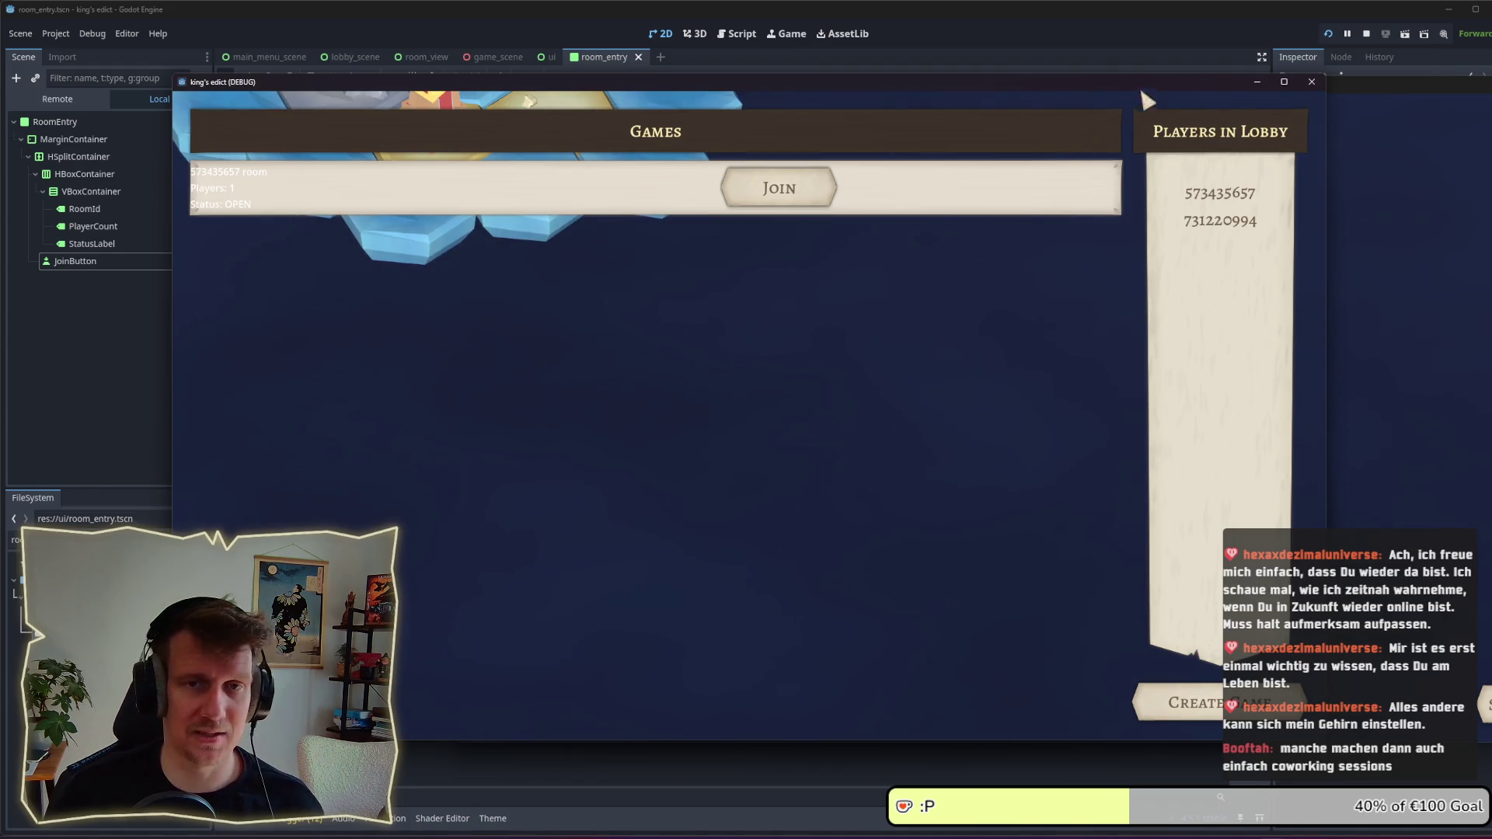
click(1311, 82)
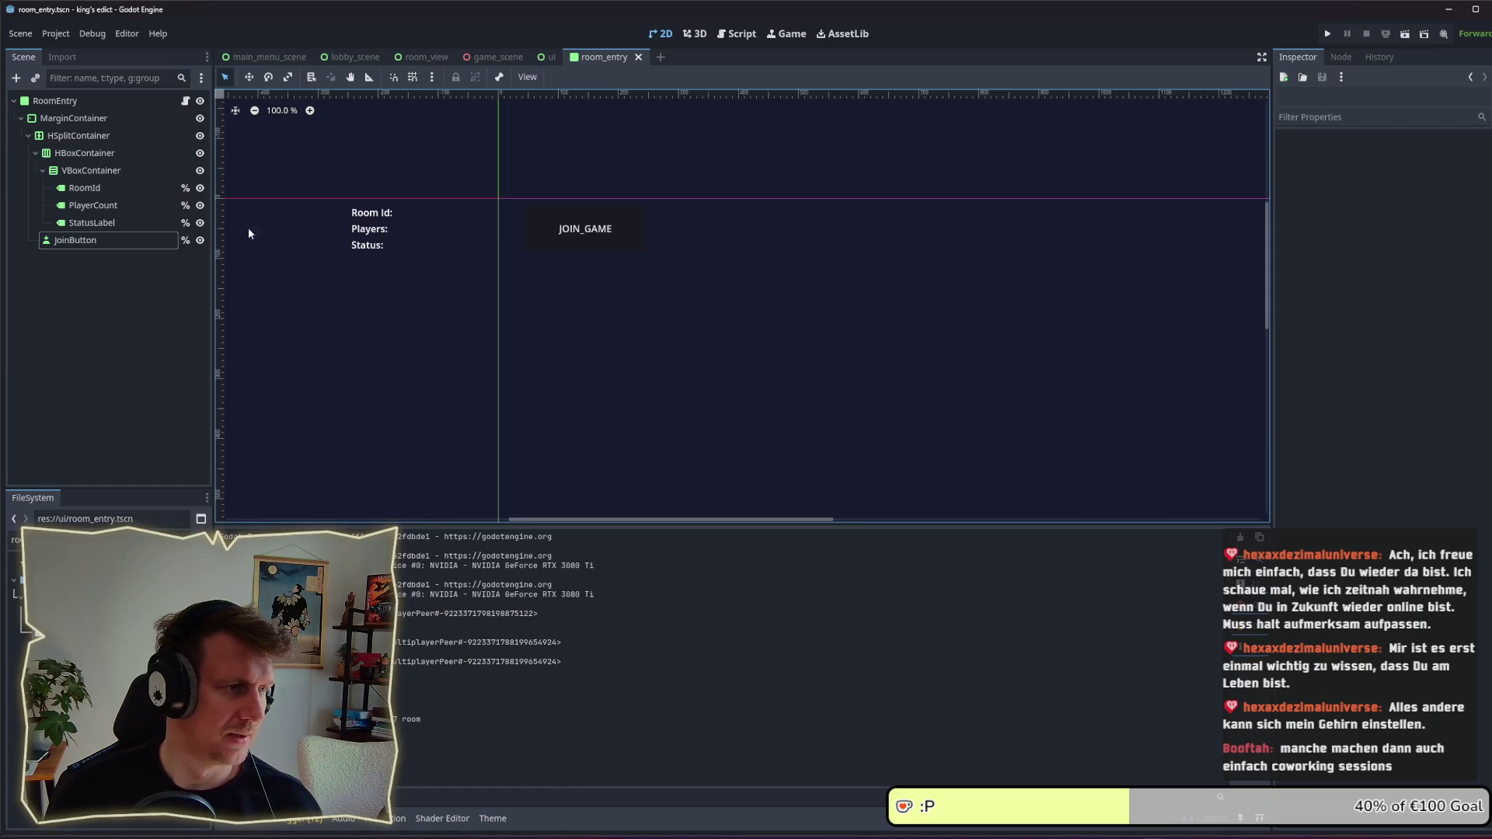
click(79, 153)
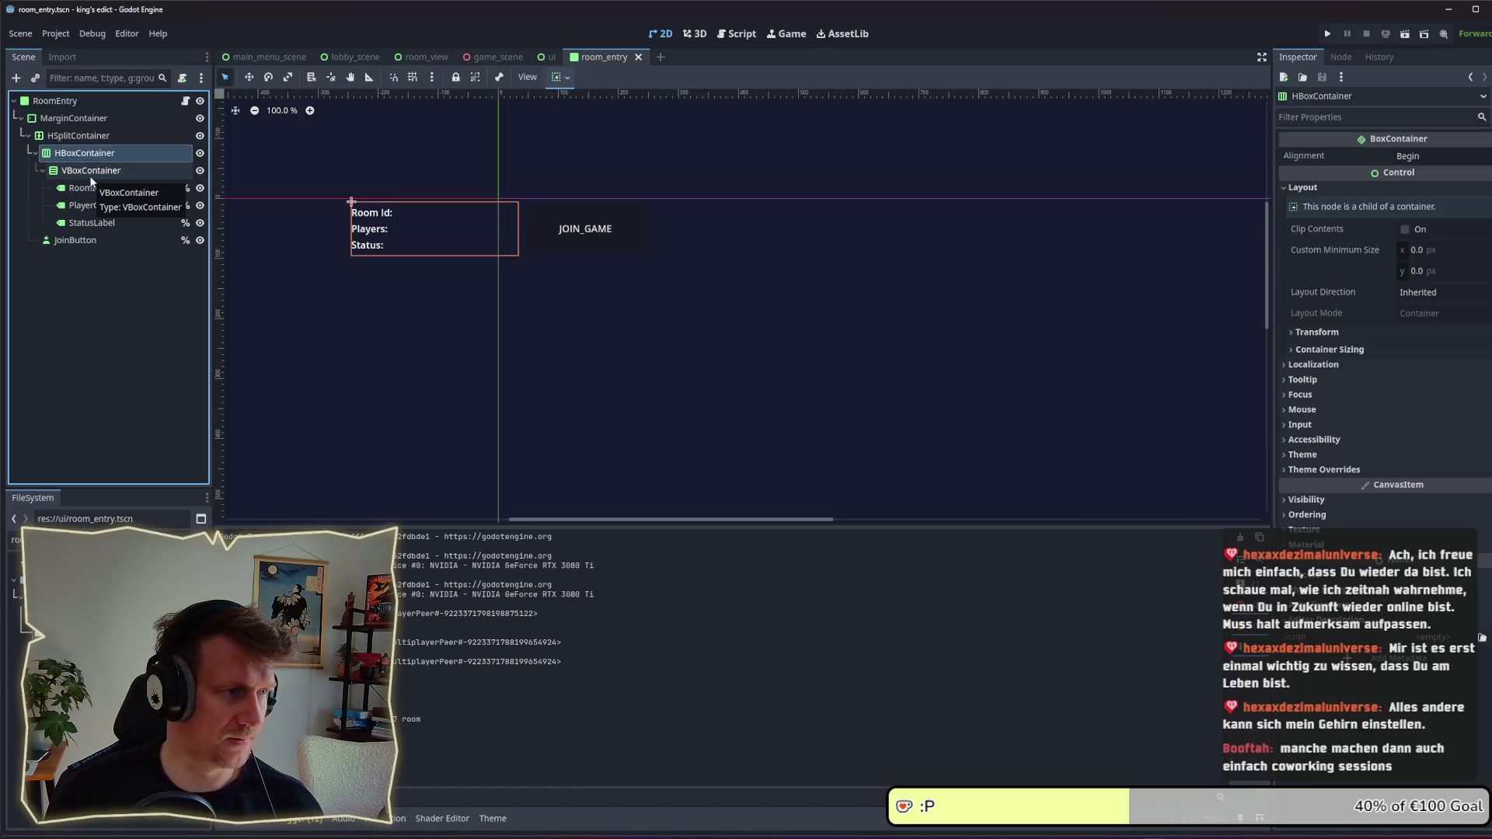
click(84, 188)
double_click(93, 205)
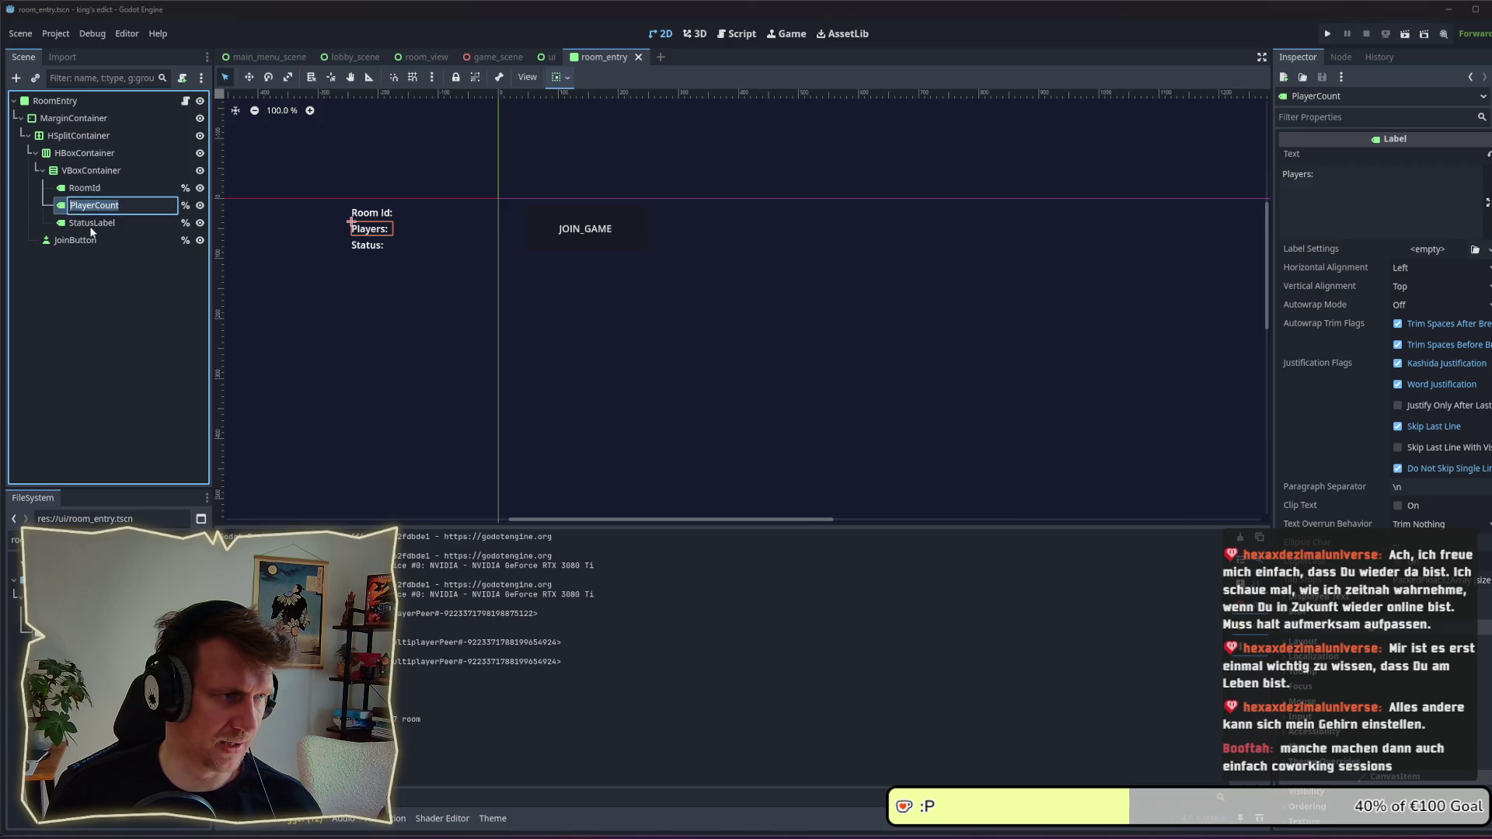
click(86, 188)
click(89, 171)
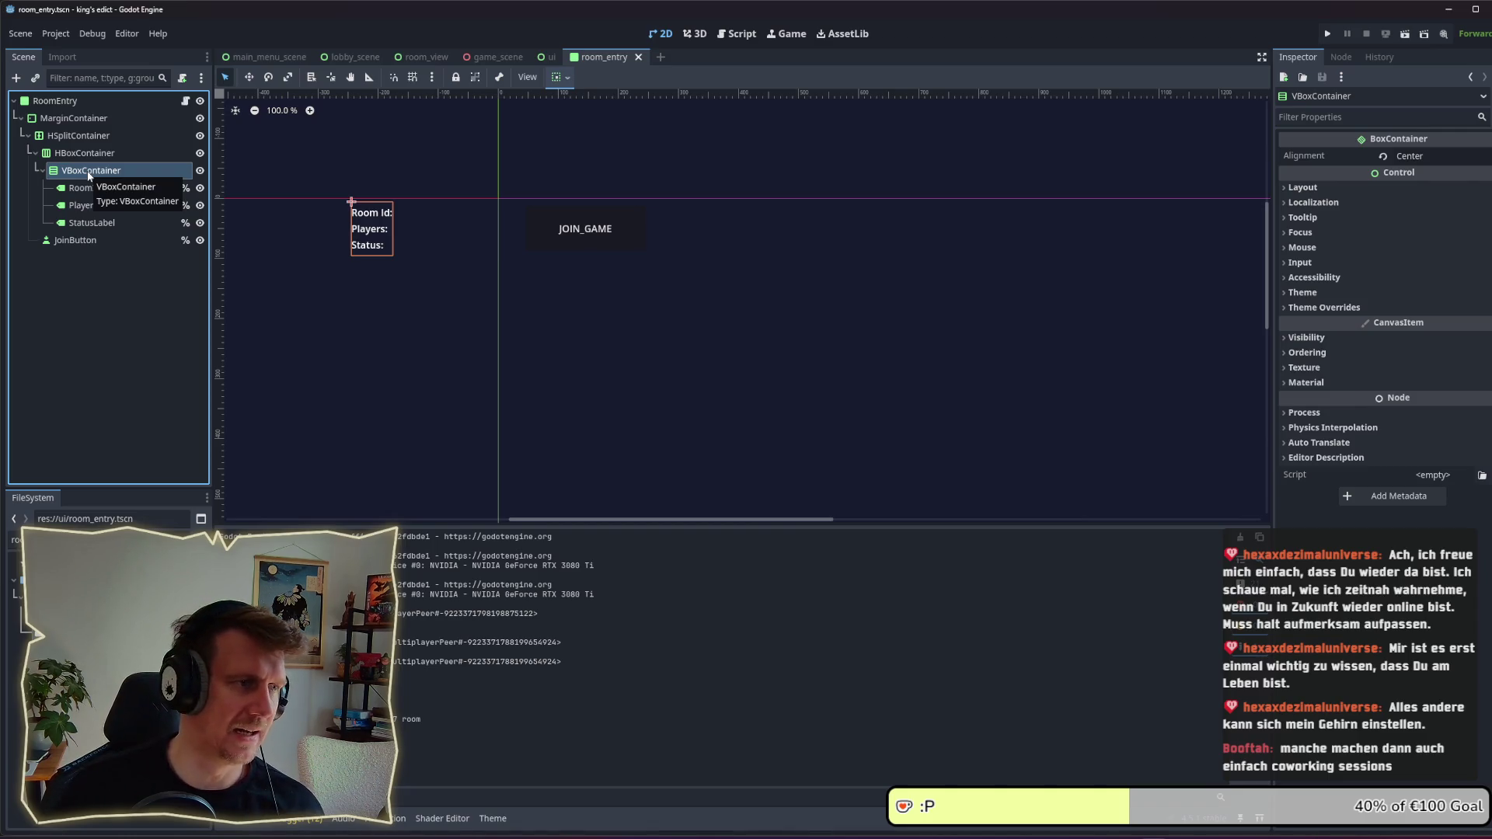
click(86, 188)
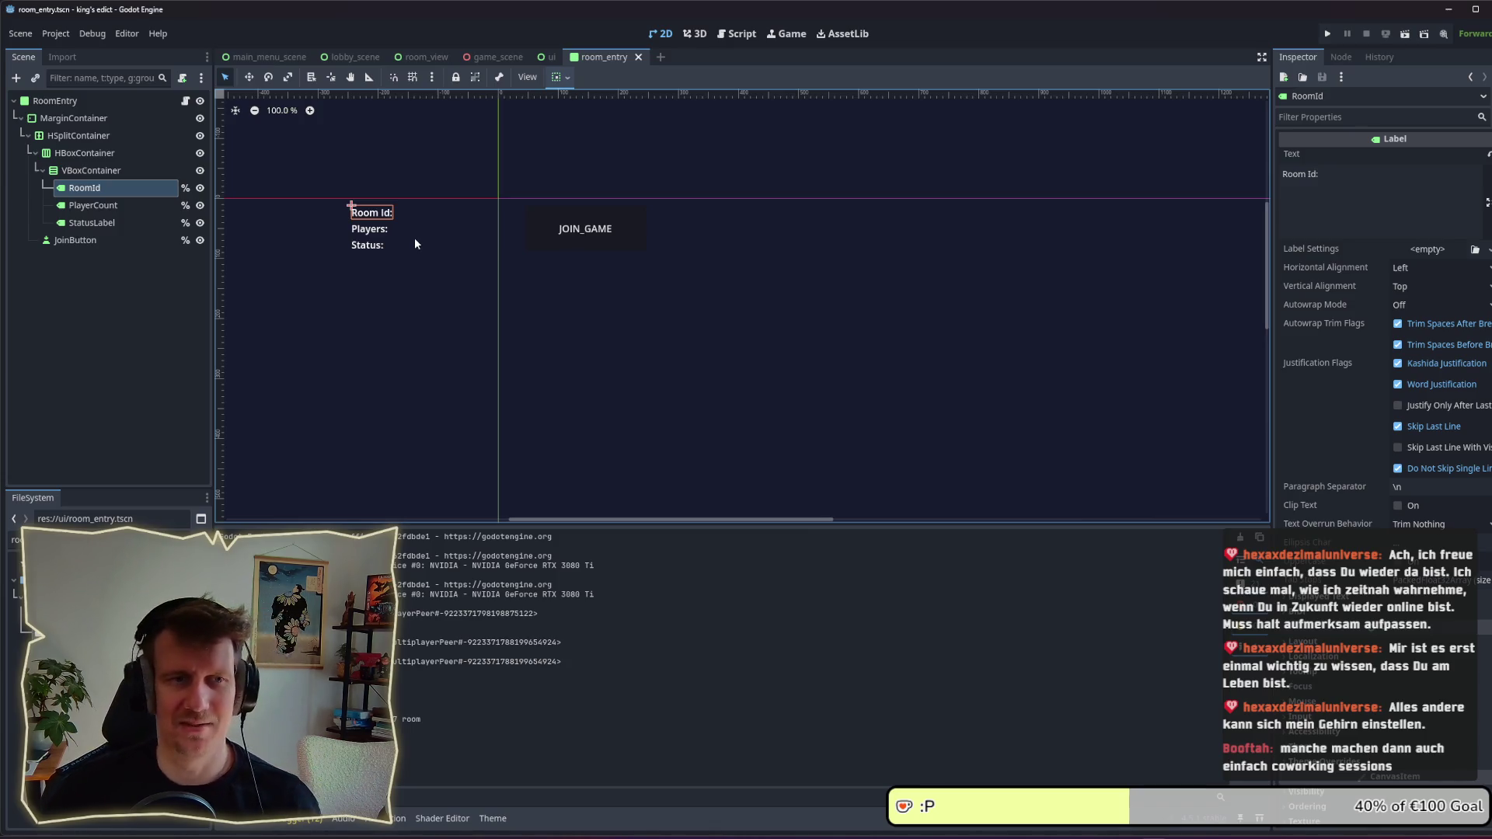
click(89, 202)
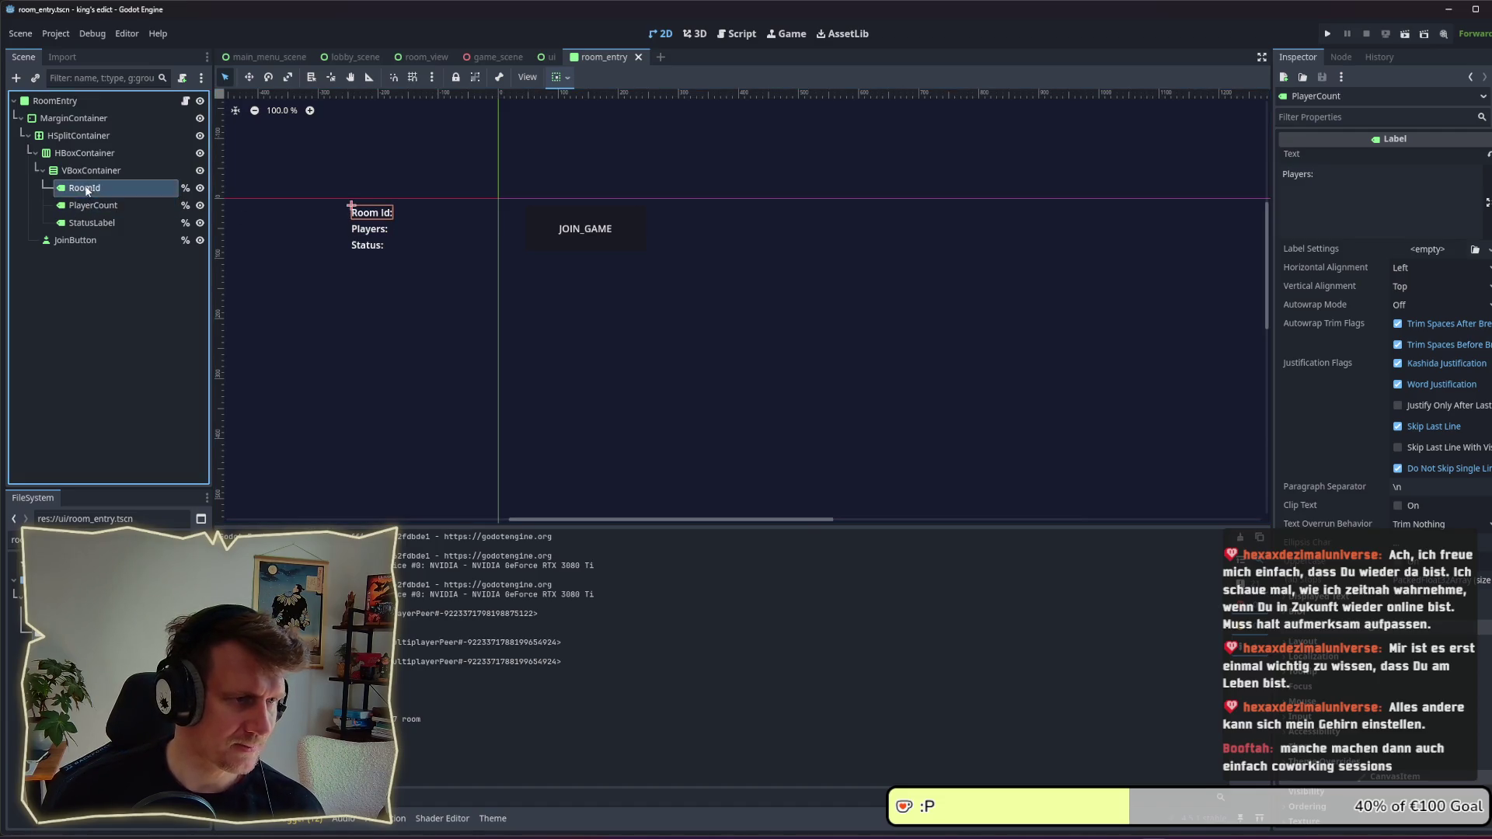
click(88, 173)
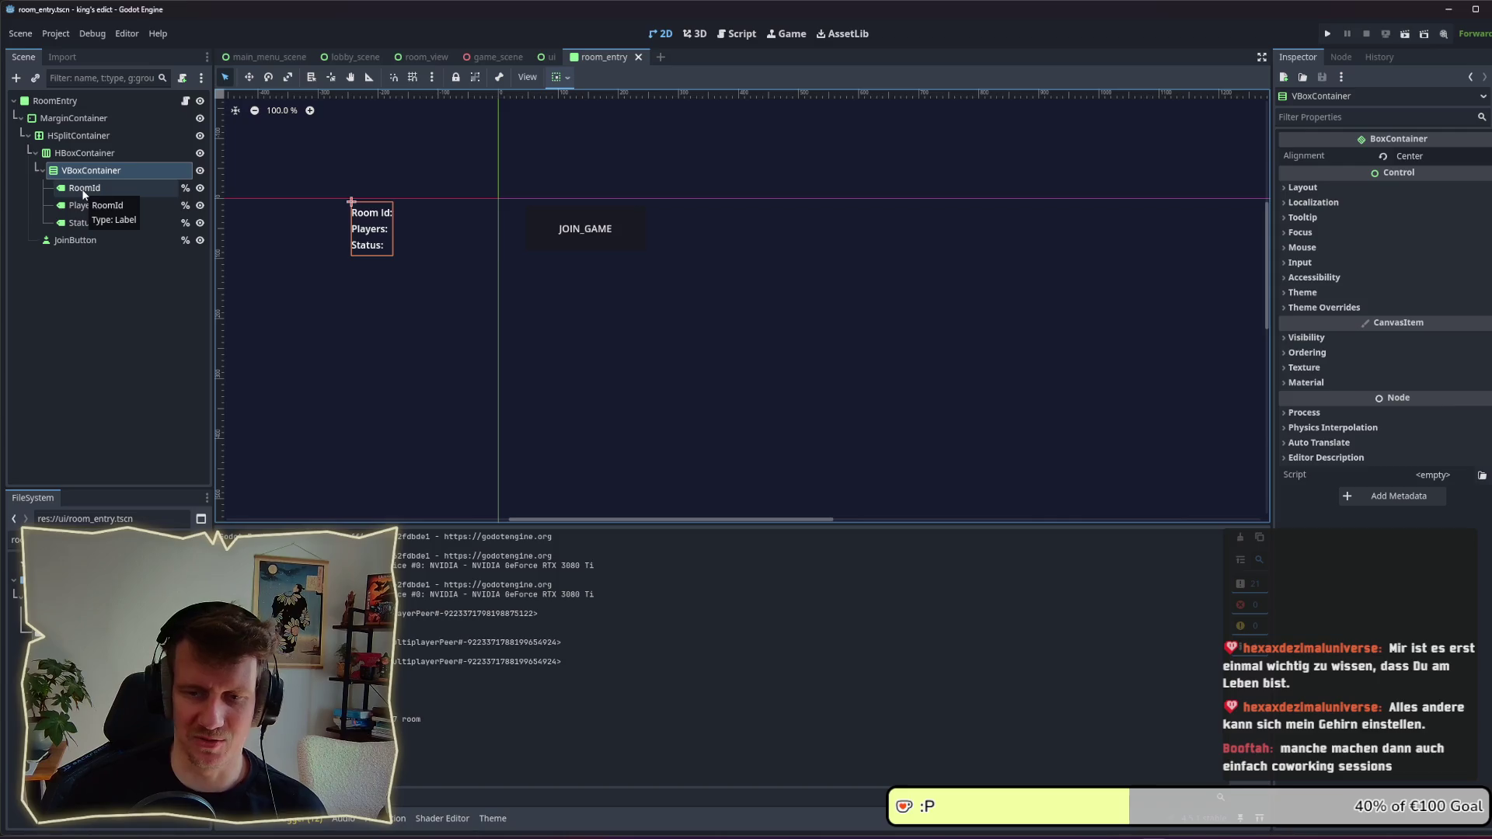
click(88, 224)
click(75, 240)
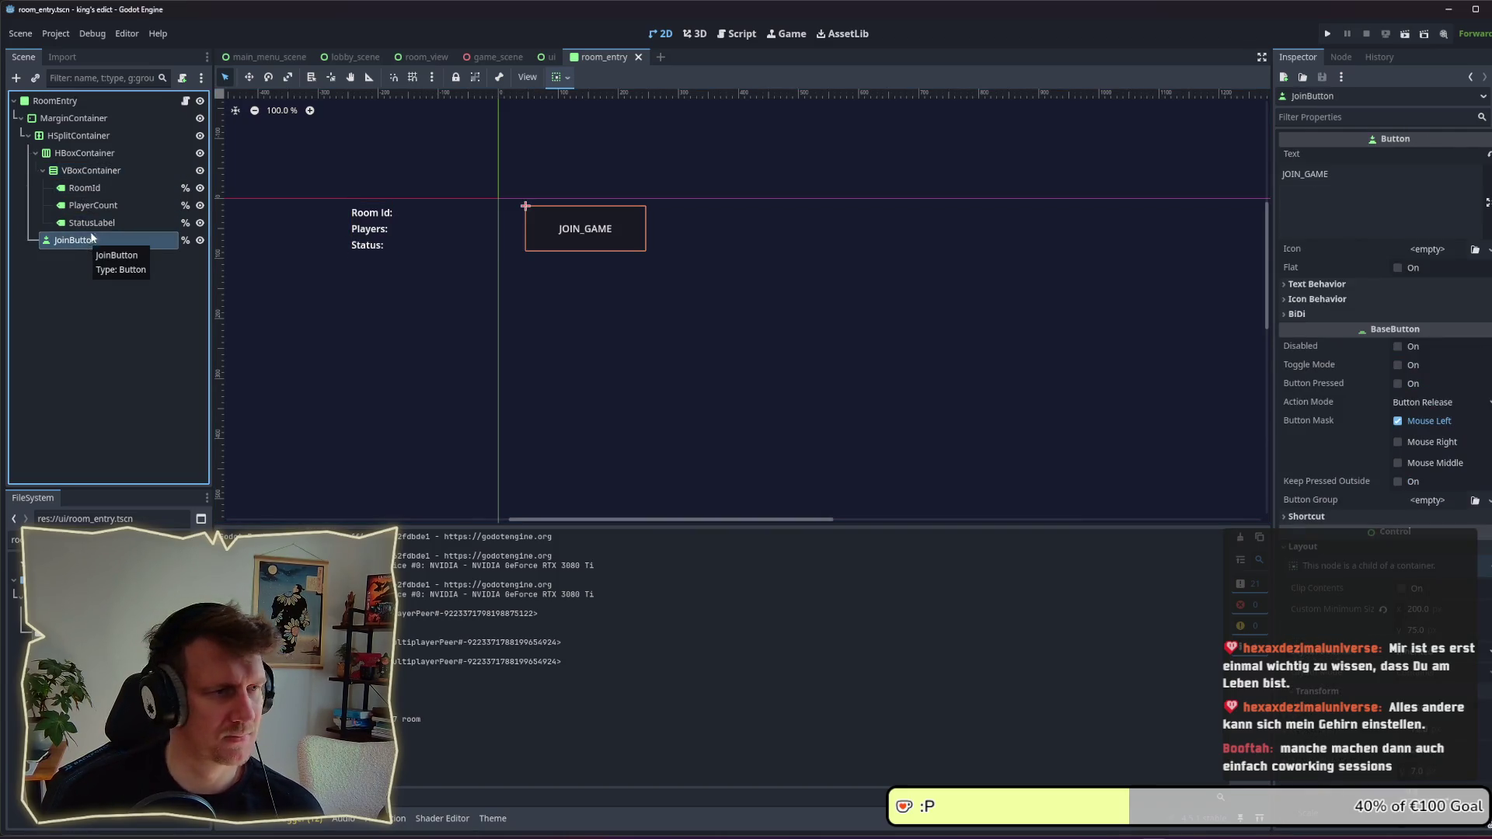
click(87, 222)
click(87, 190)
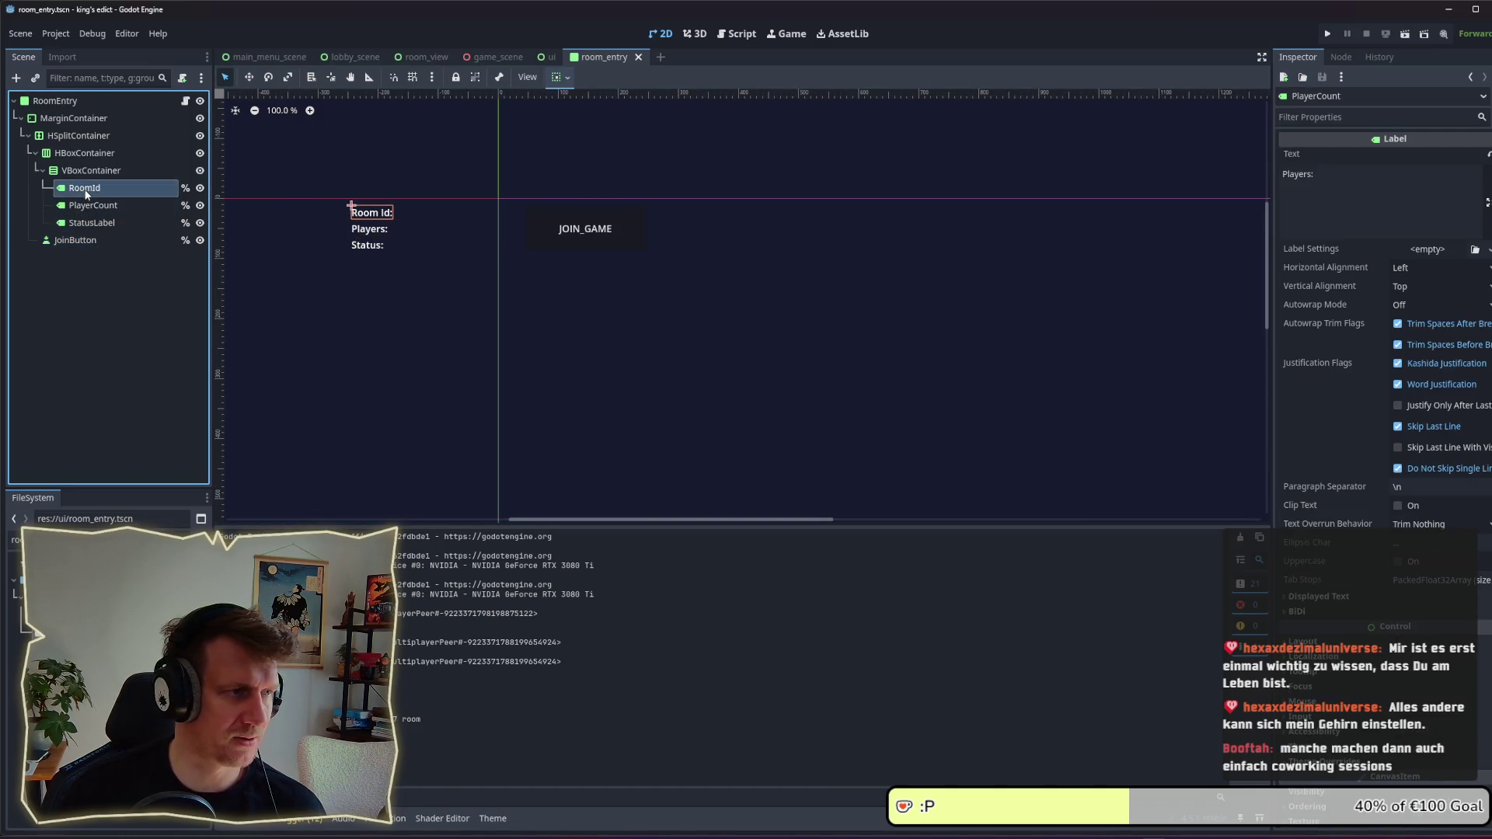
click(87, 175)
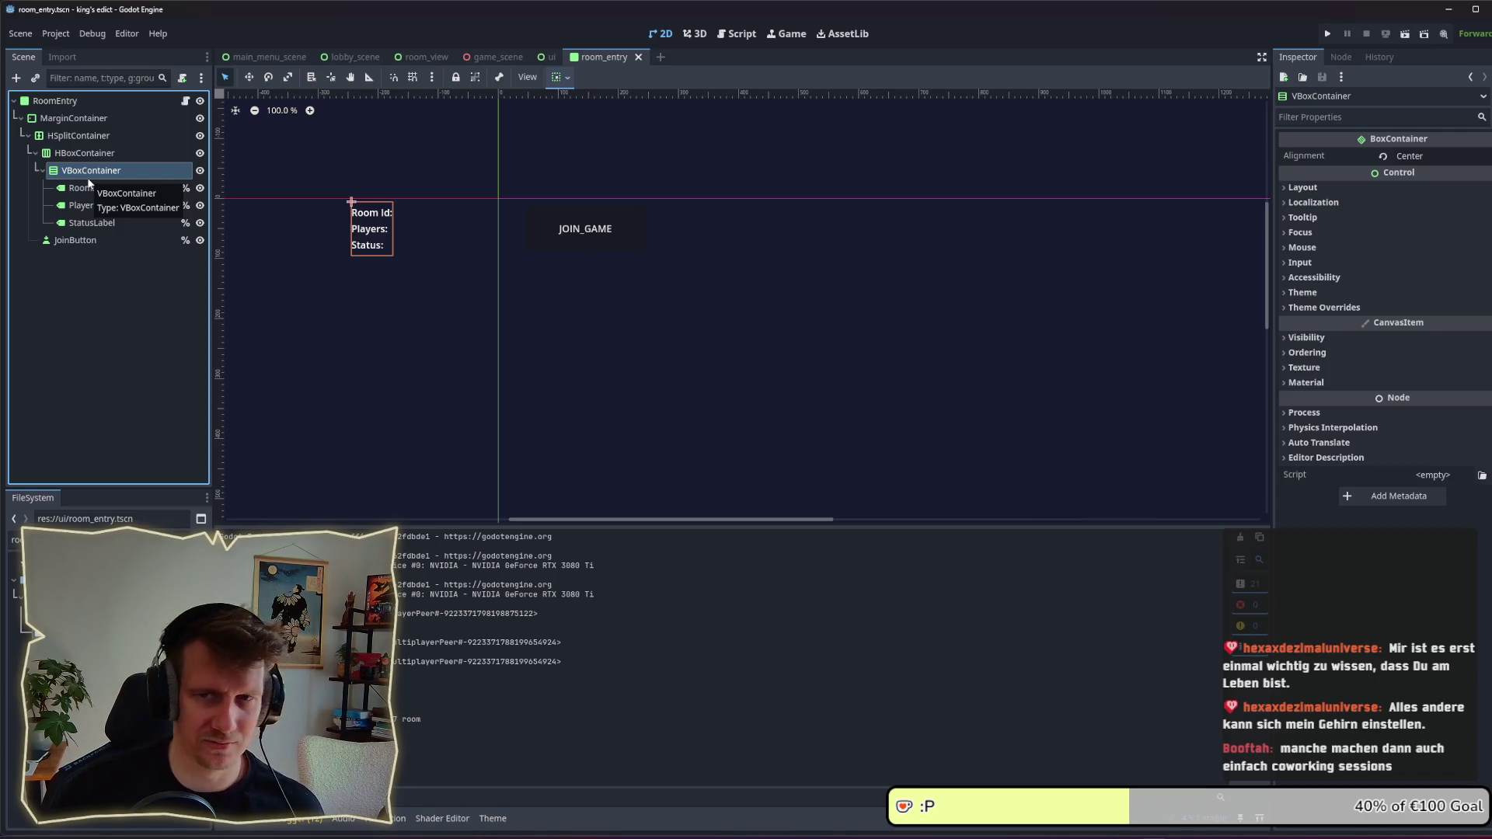
click(83, 242)
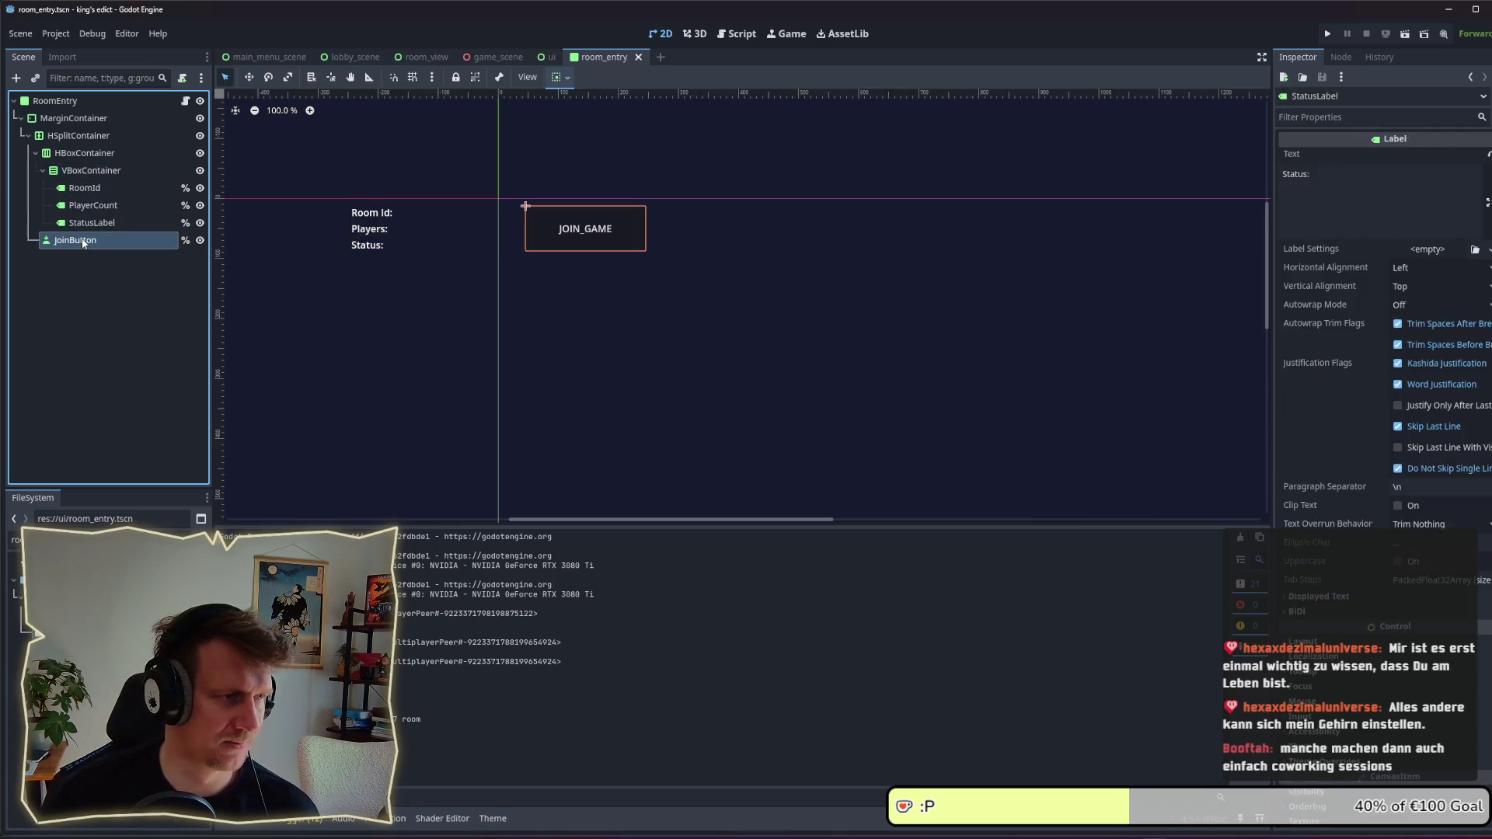
click(73, 172)
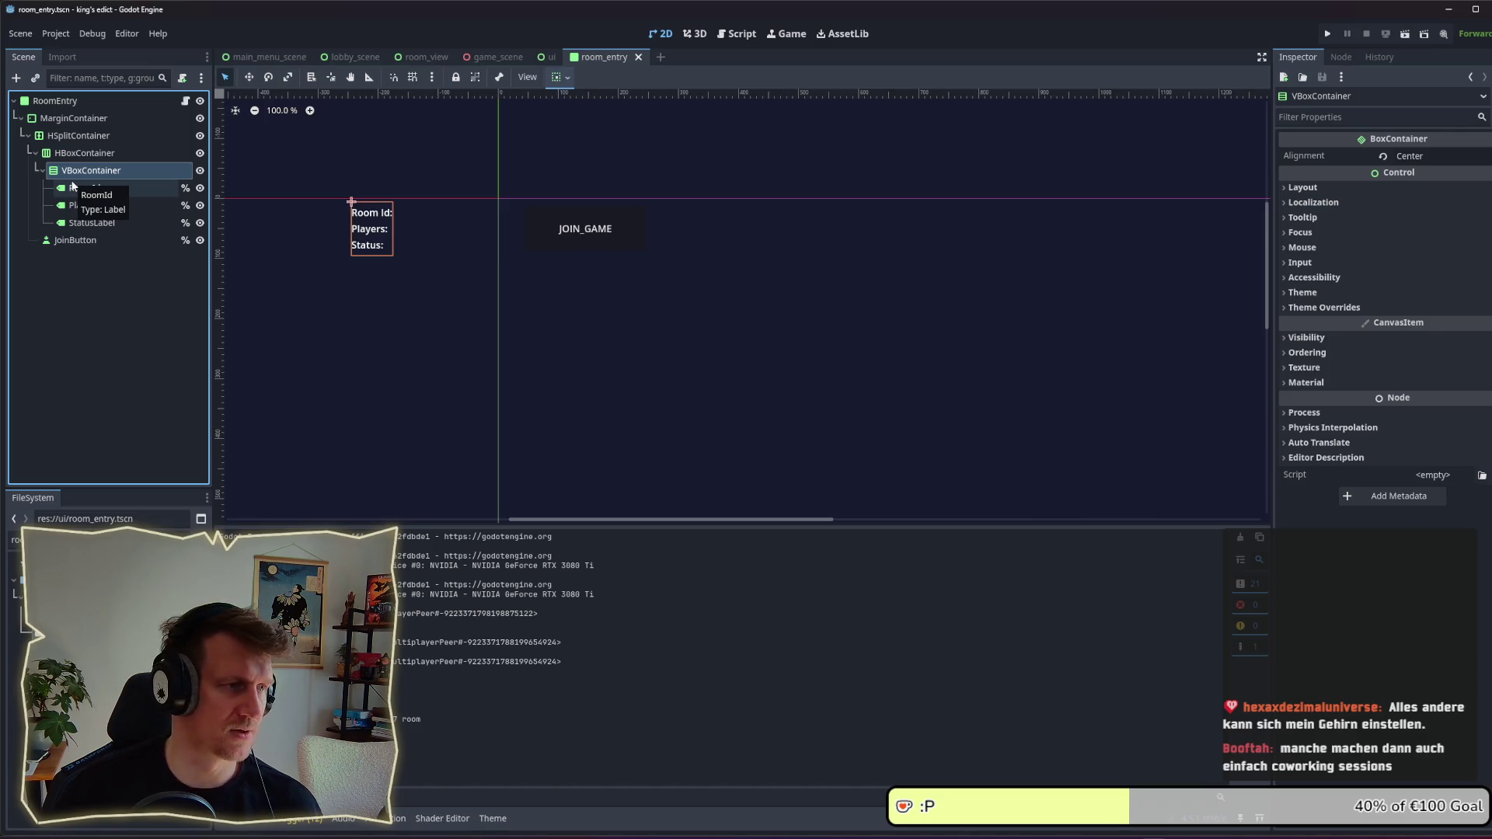
click(73, 187)
click(74, 205)
click(75, 223)
click(75, 209)
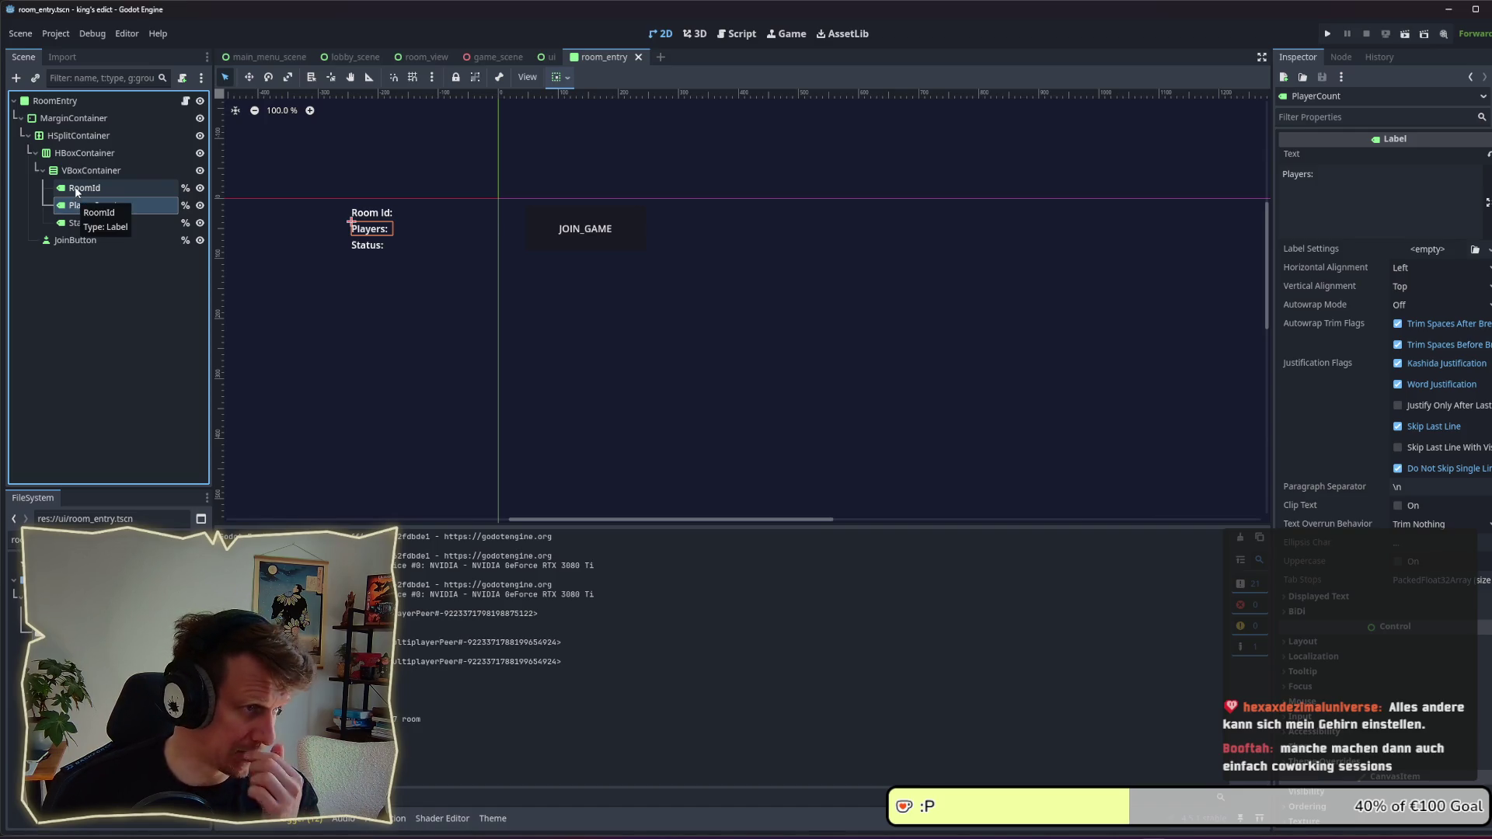
click(83, 140)
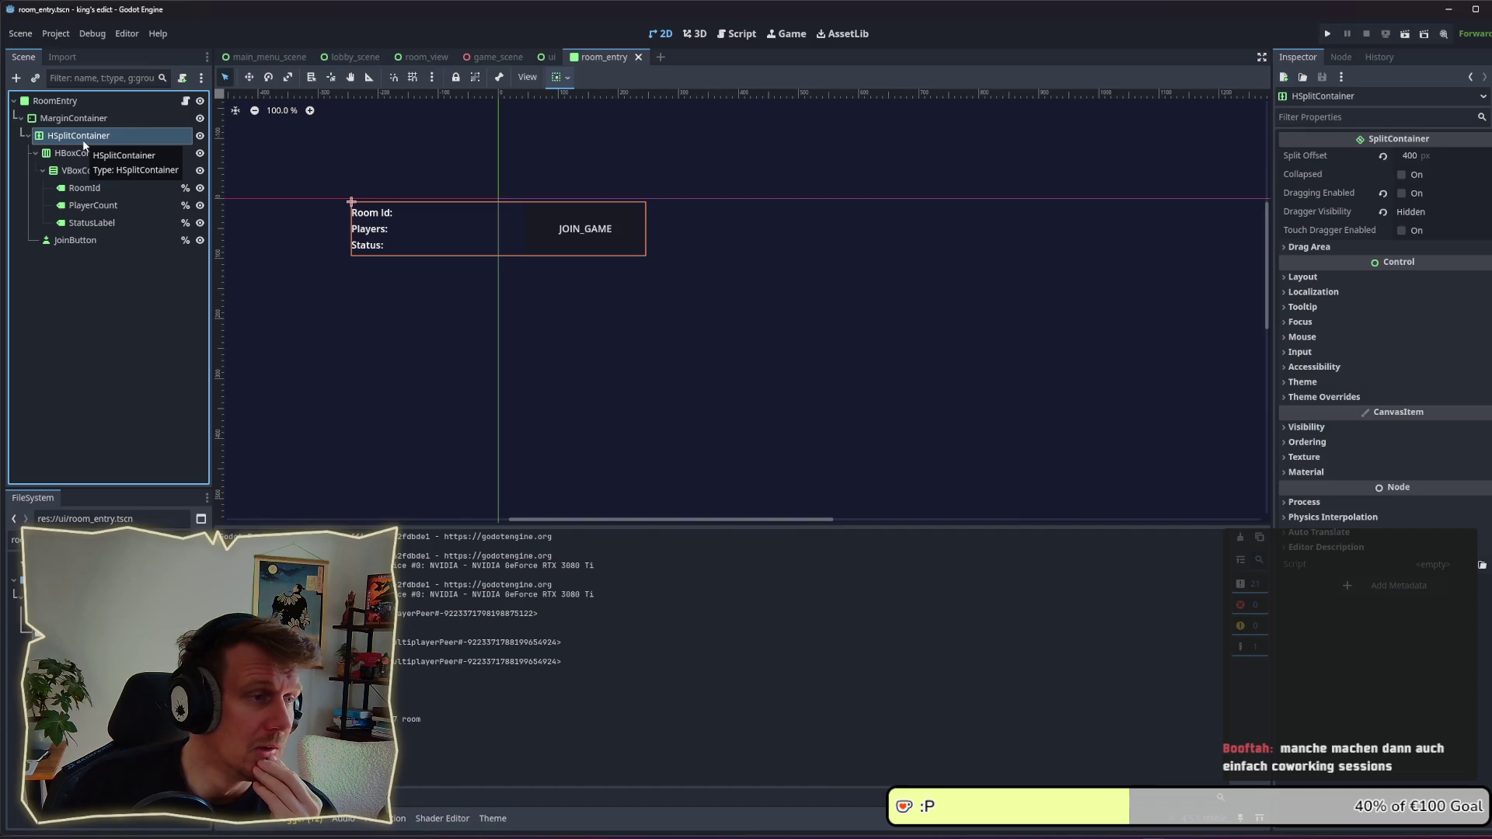
click(81, 150)
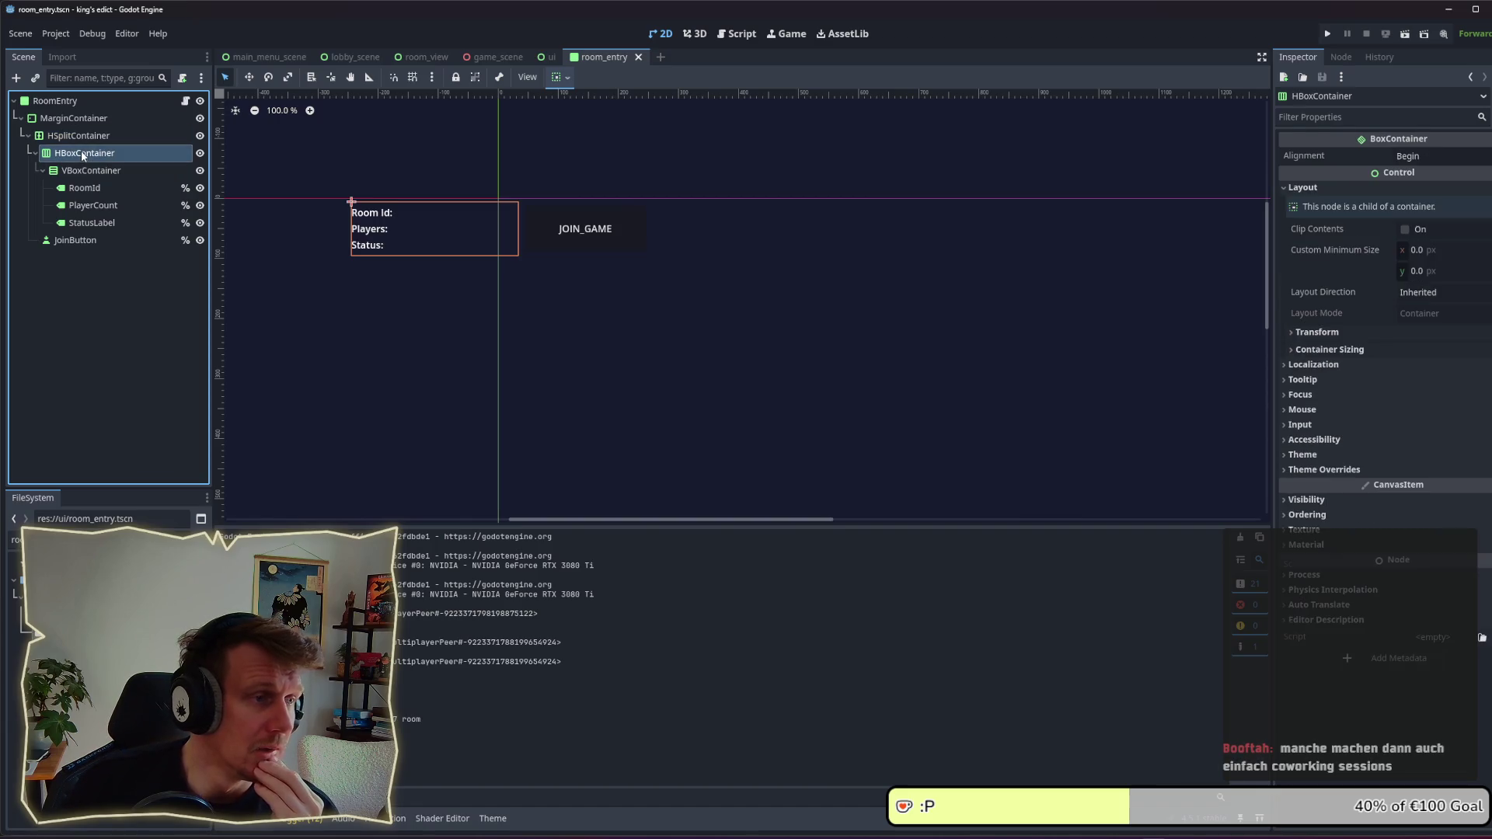
click(70, 102)
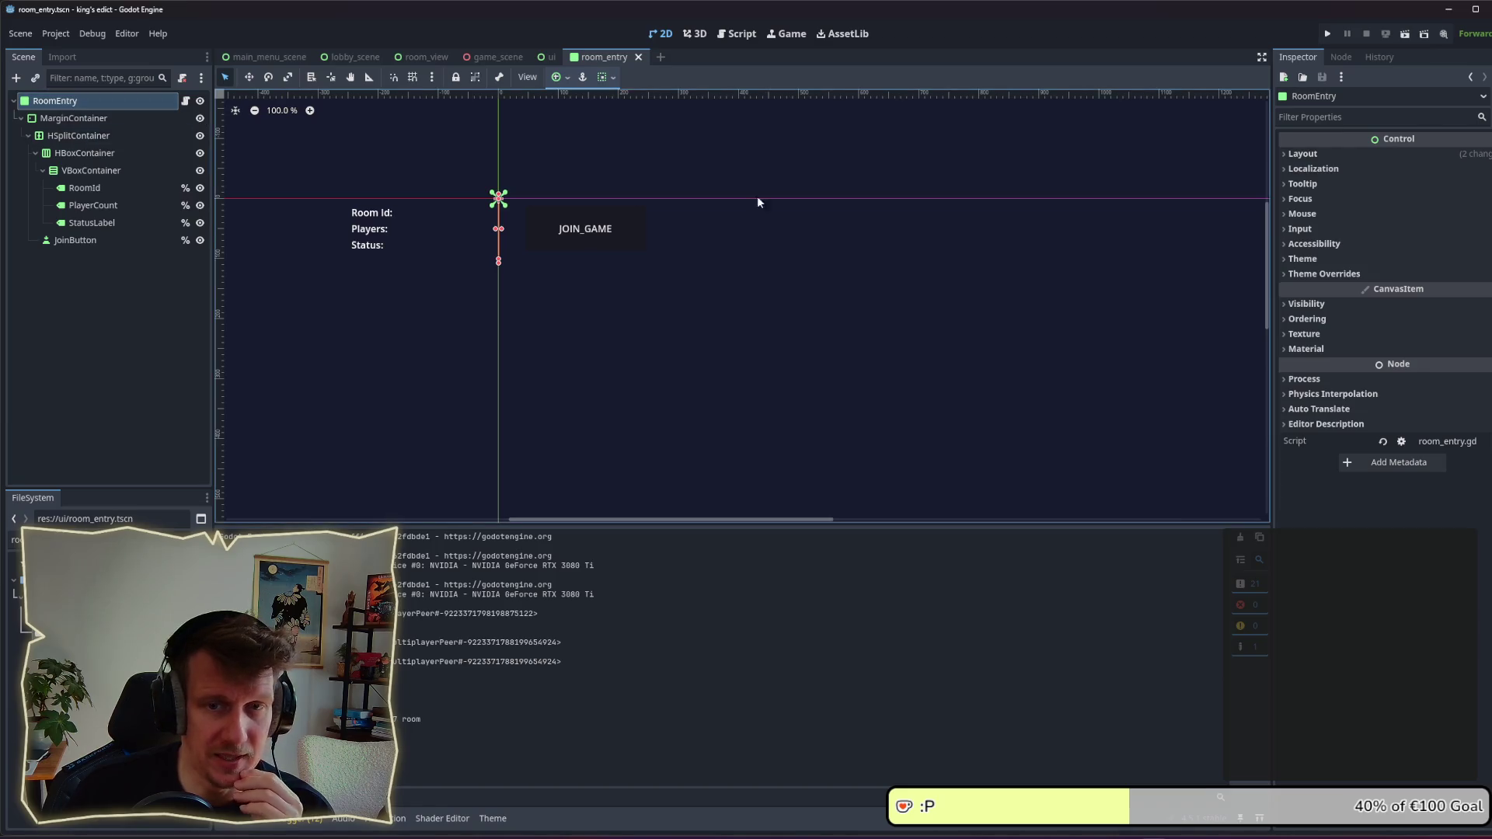
click(1344, 274)
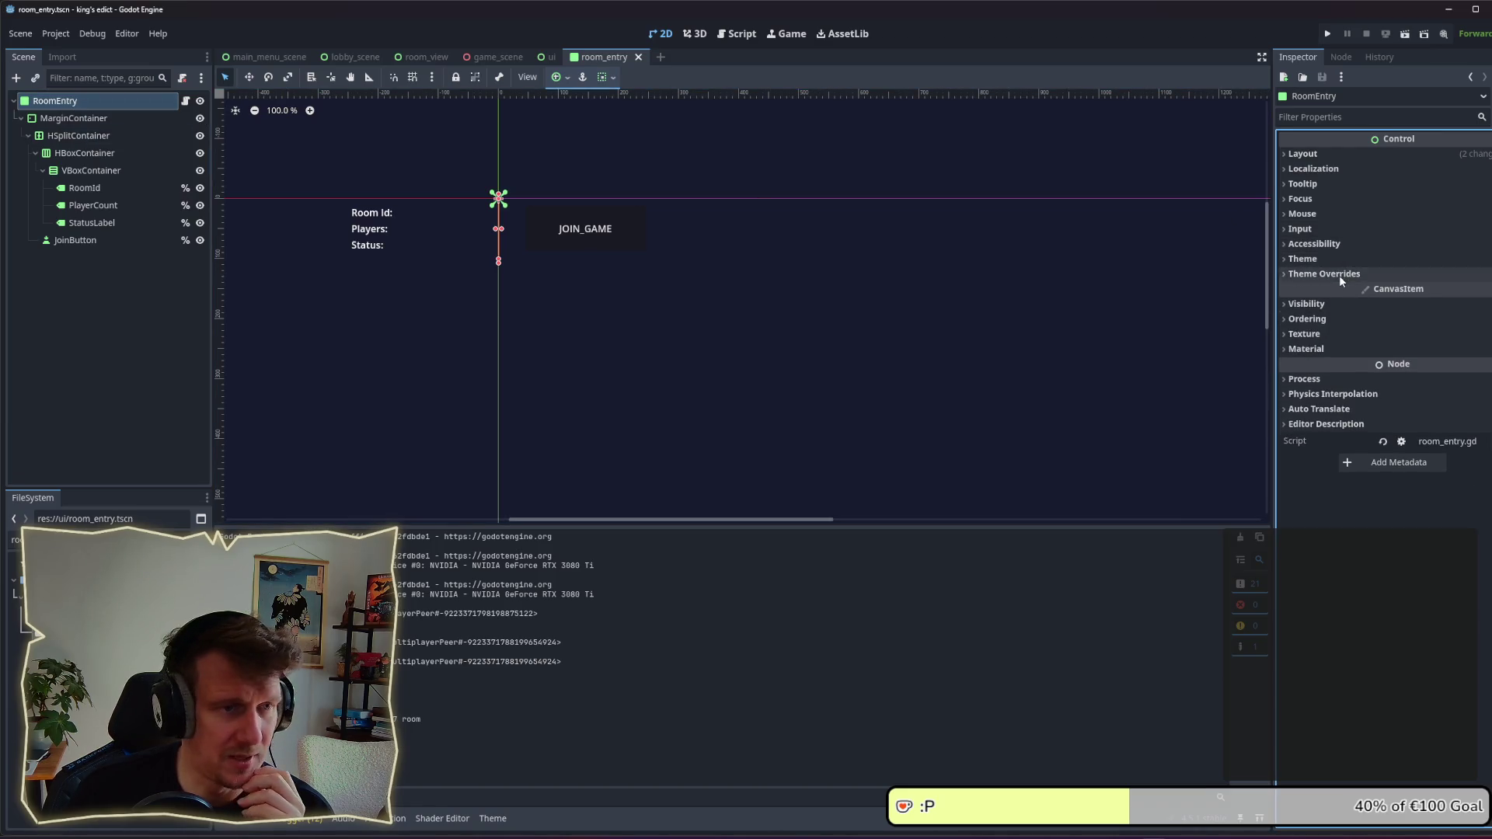
click(1340, 288)
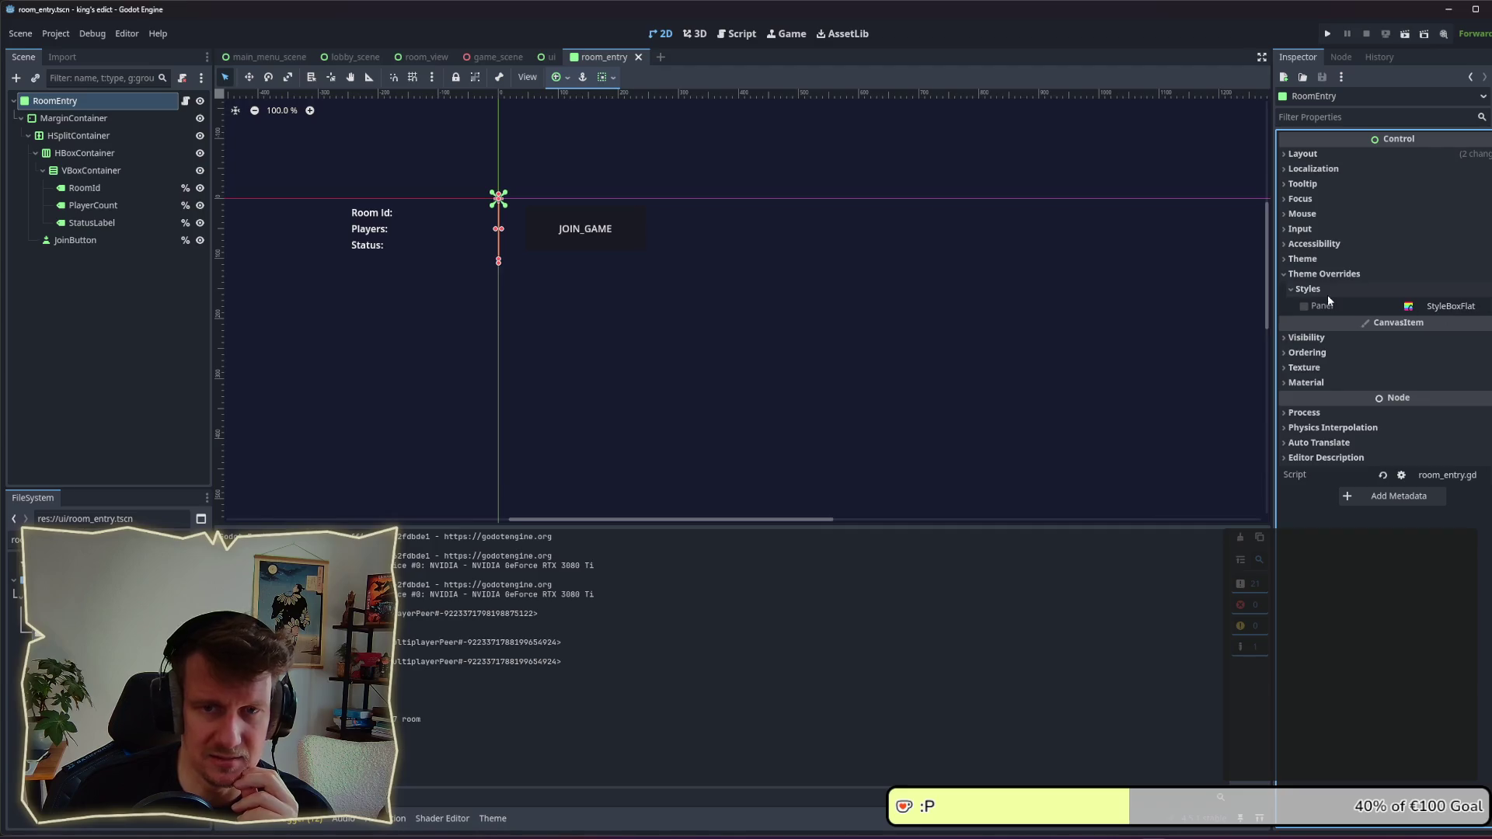
click(1328, 294)
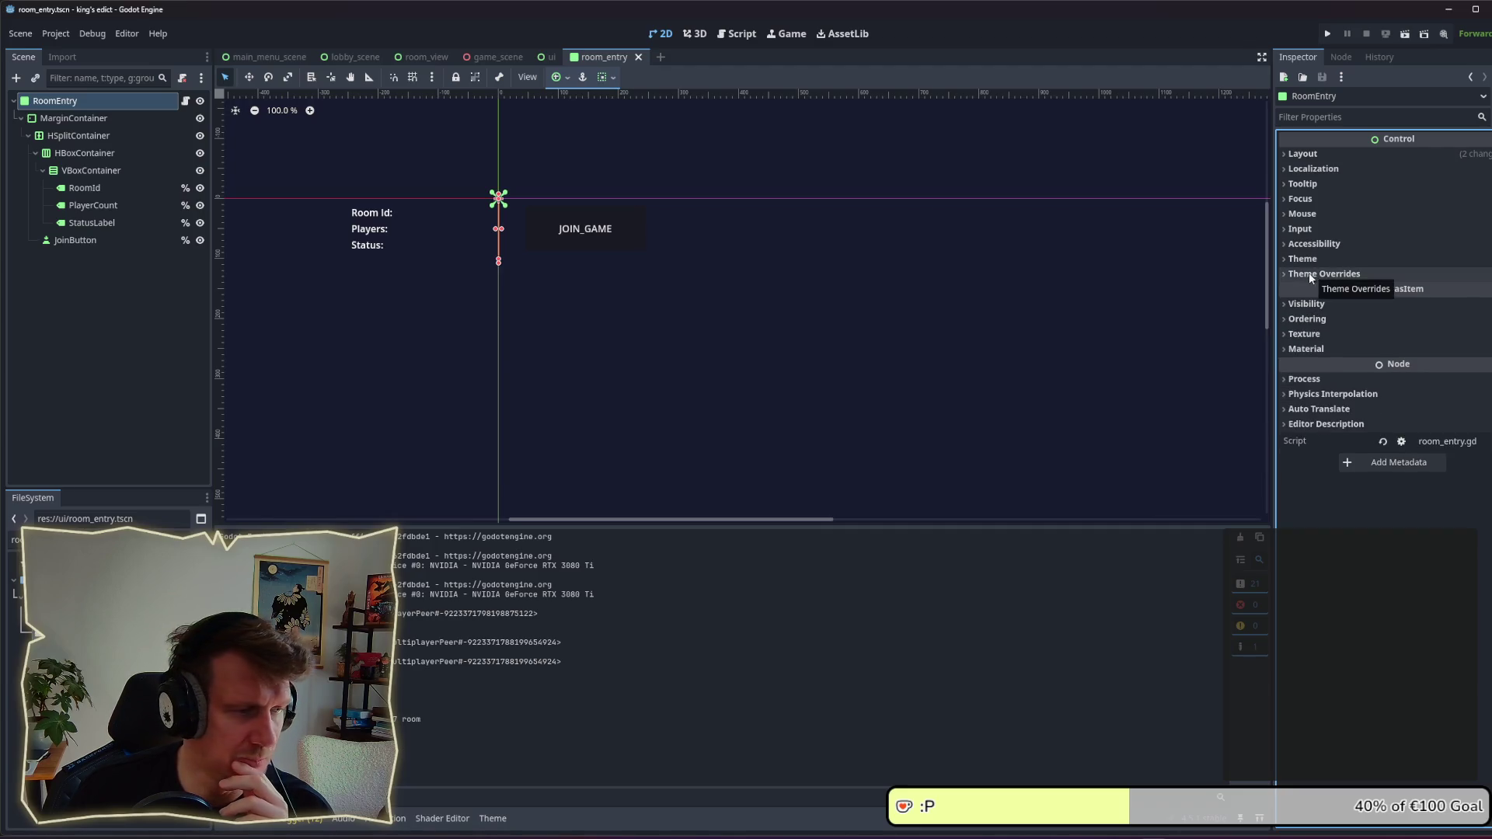
click(1311, 272)
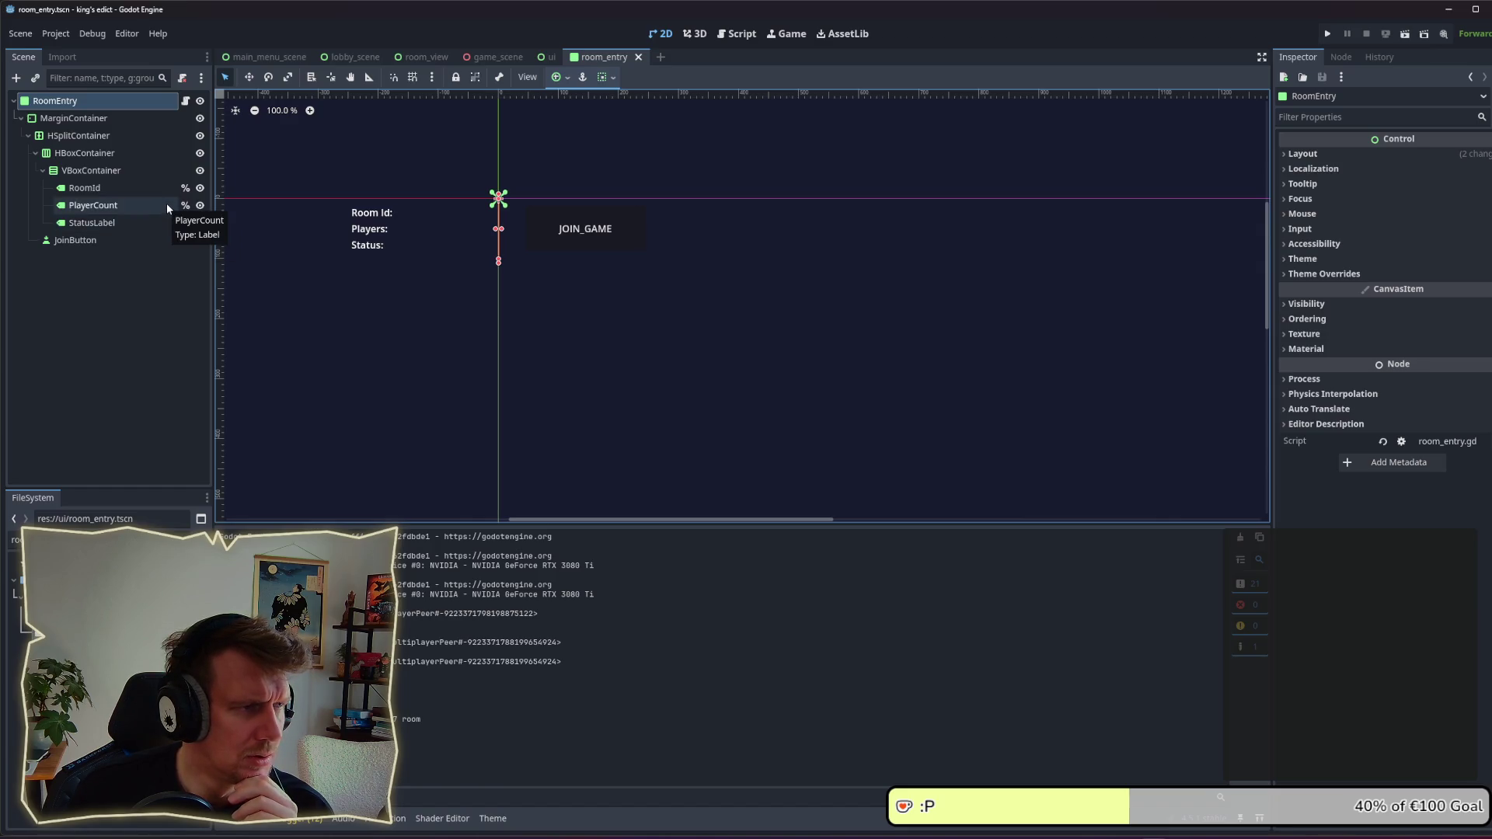
right_click(83, 104)
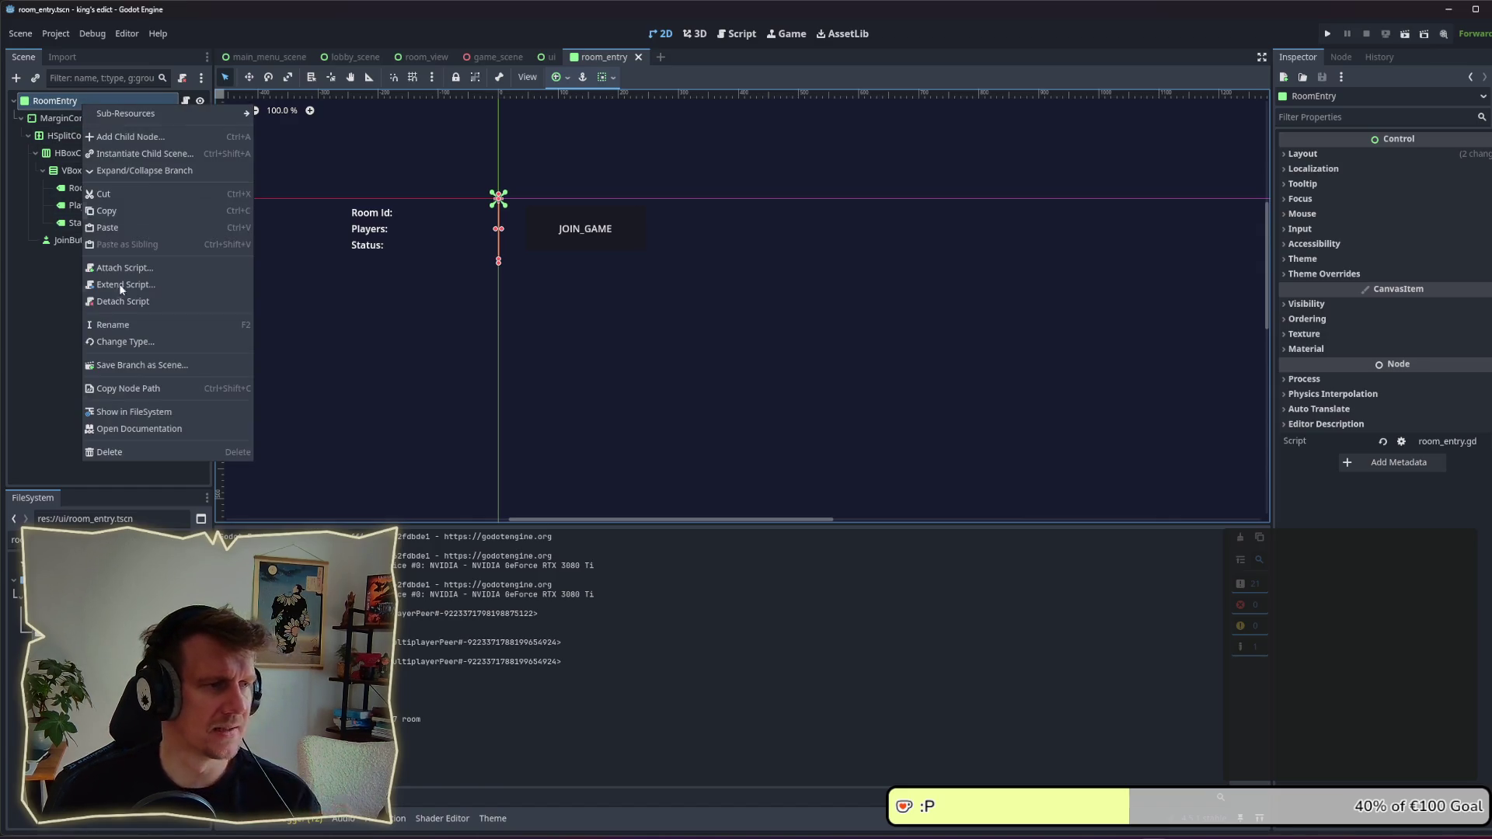
Step: Change the RoomEntry root node's type to Panel
click(127, 340)
text(P)
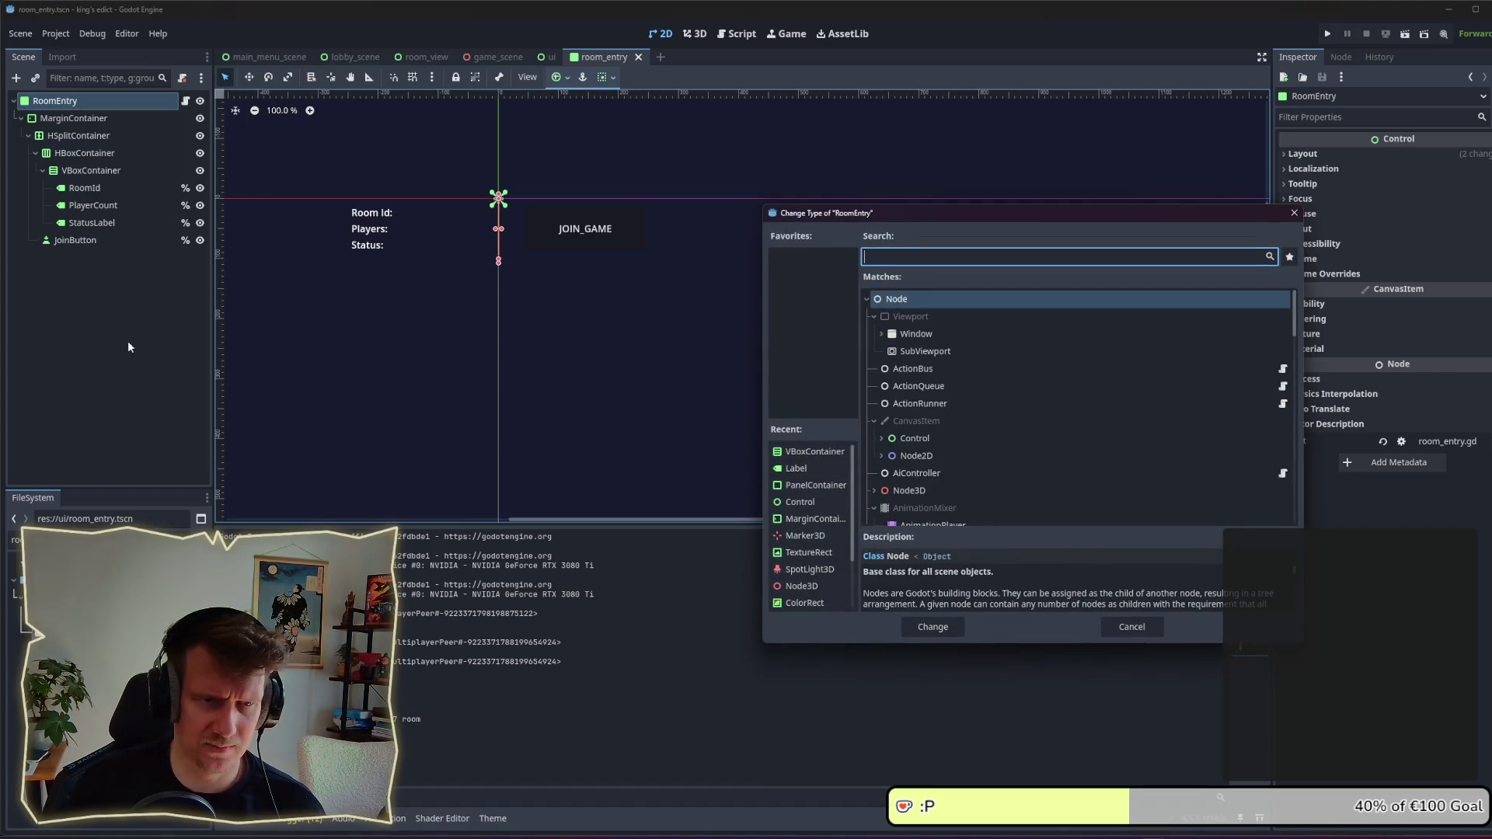
text(anel)
key(Down)
key(Down)
key(Down)
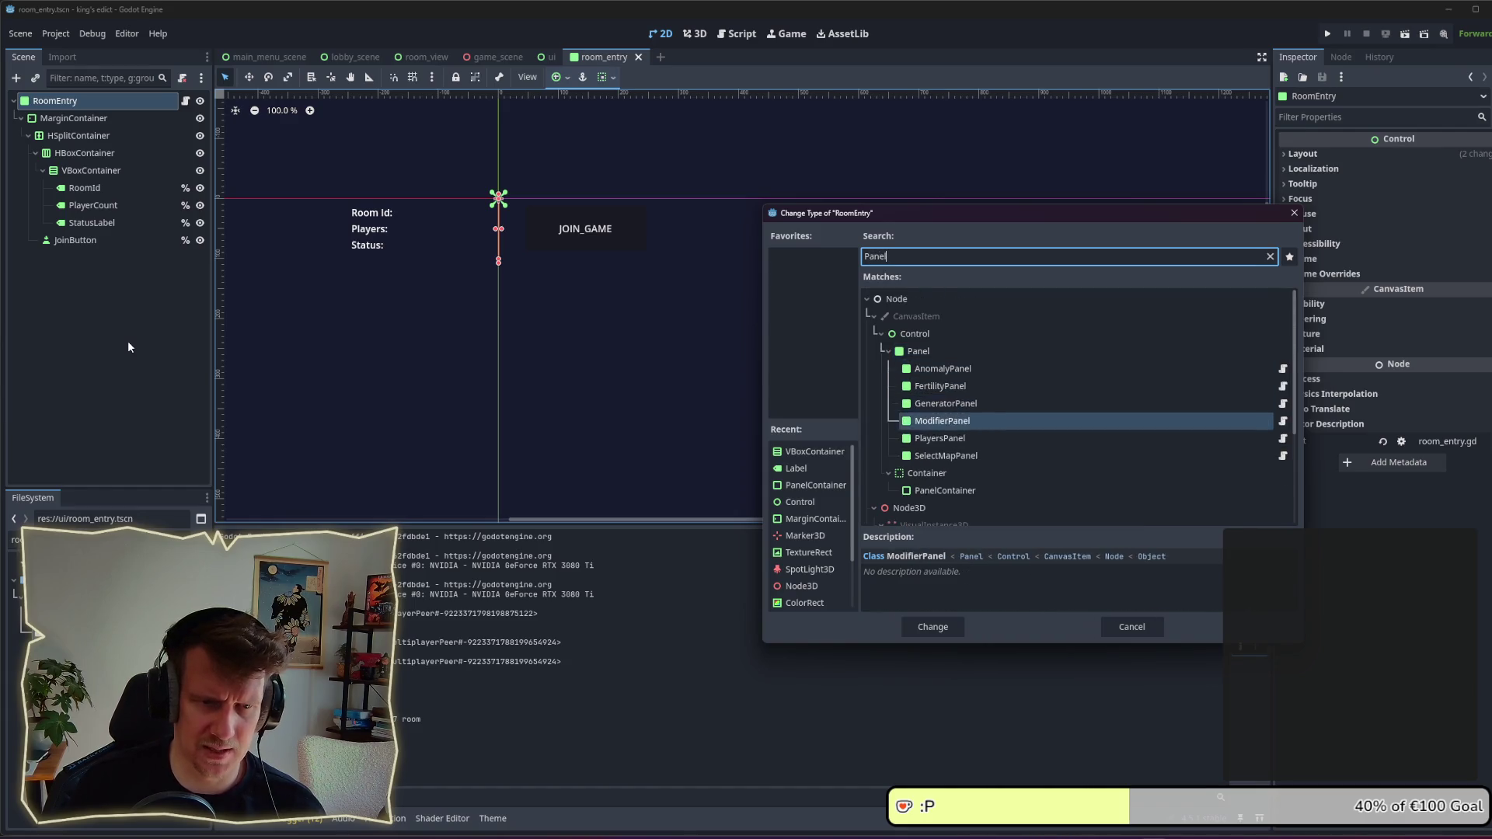
key(Down)
key(Return)
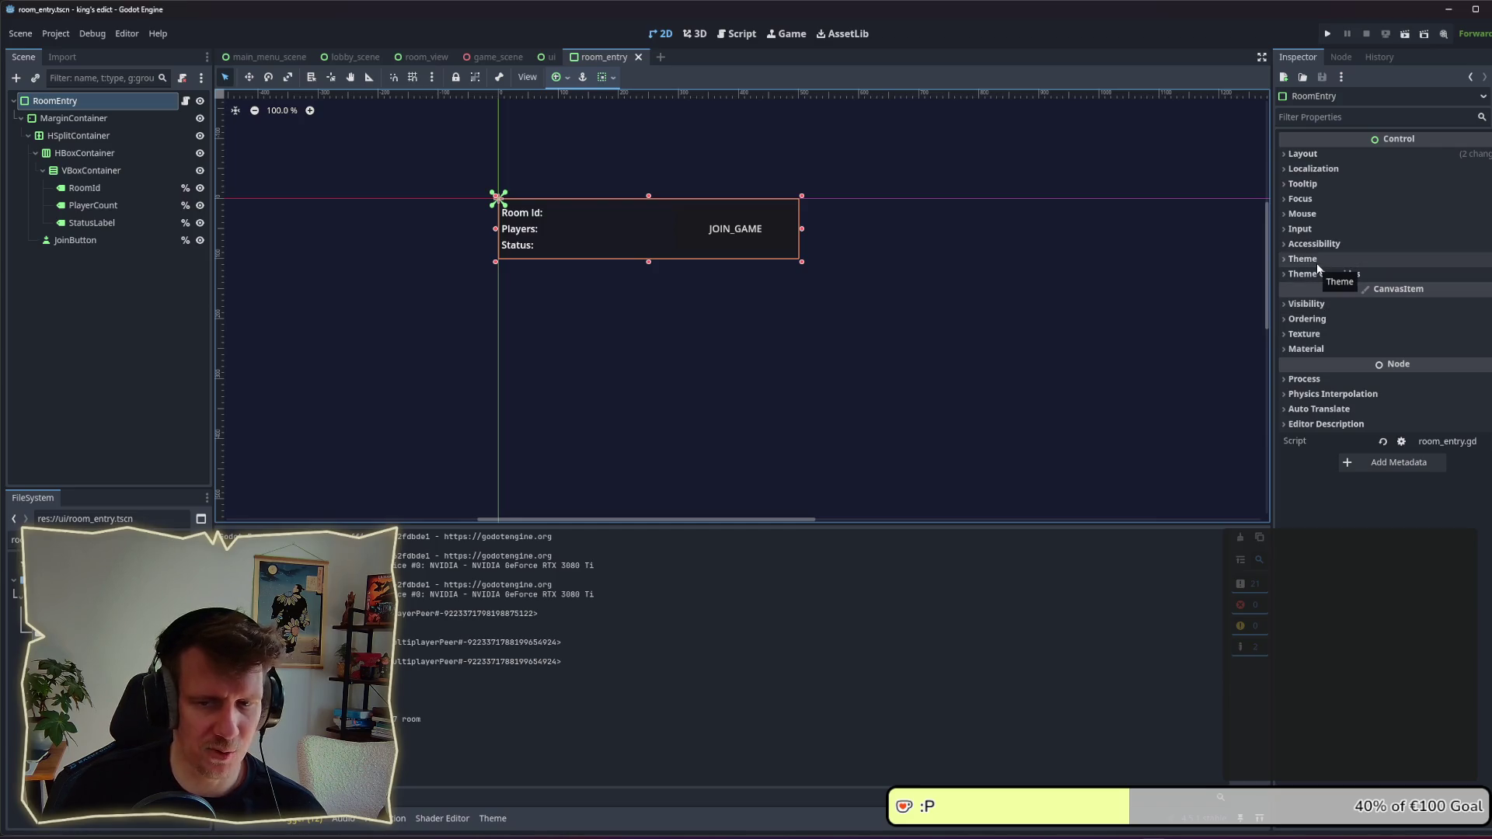
Step: Inspect the MarginContainer and HSplitContainer, then open and browse room_entry.gd
click(78, 118)
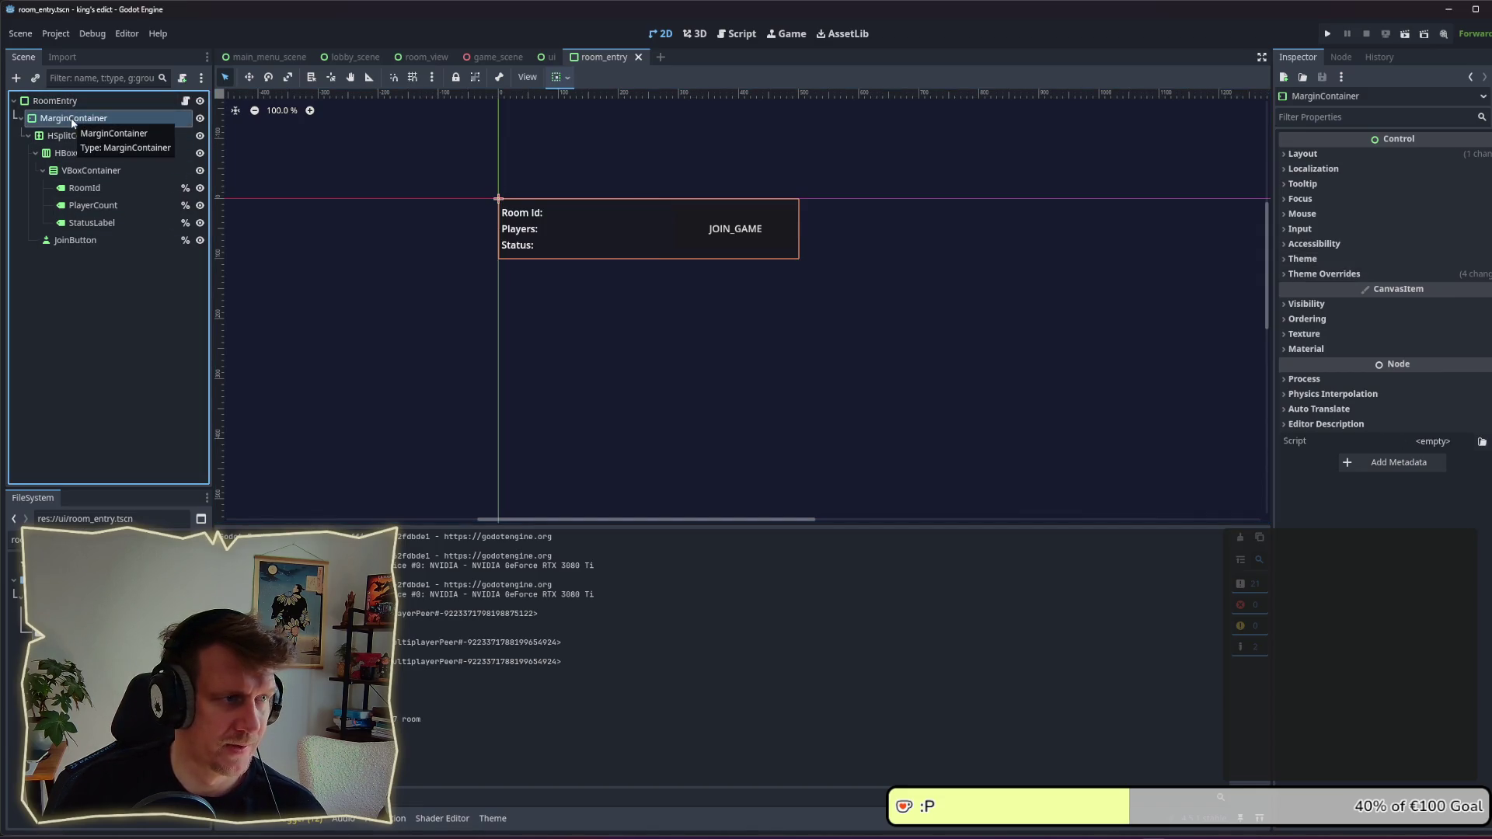
click(75, 137)
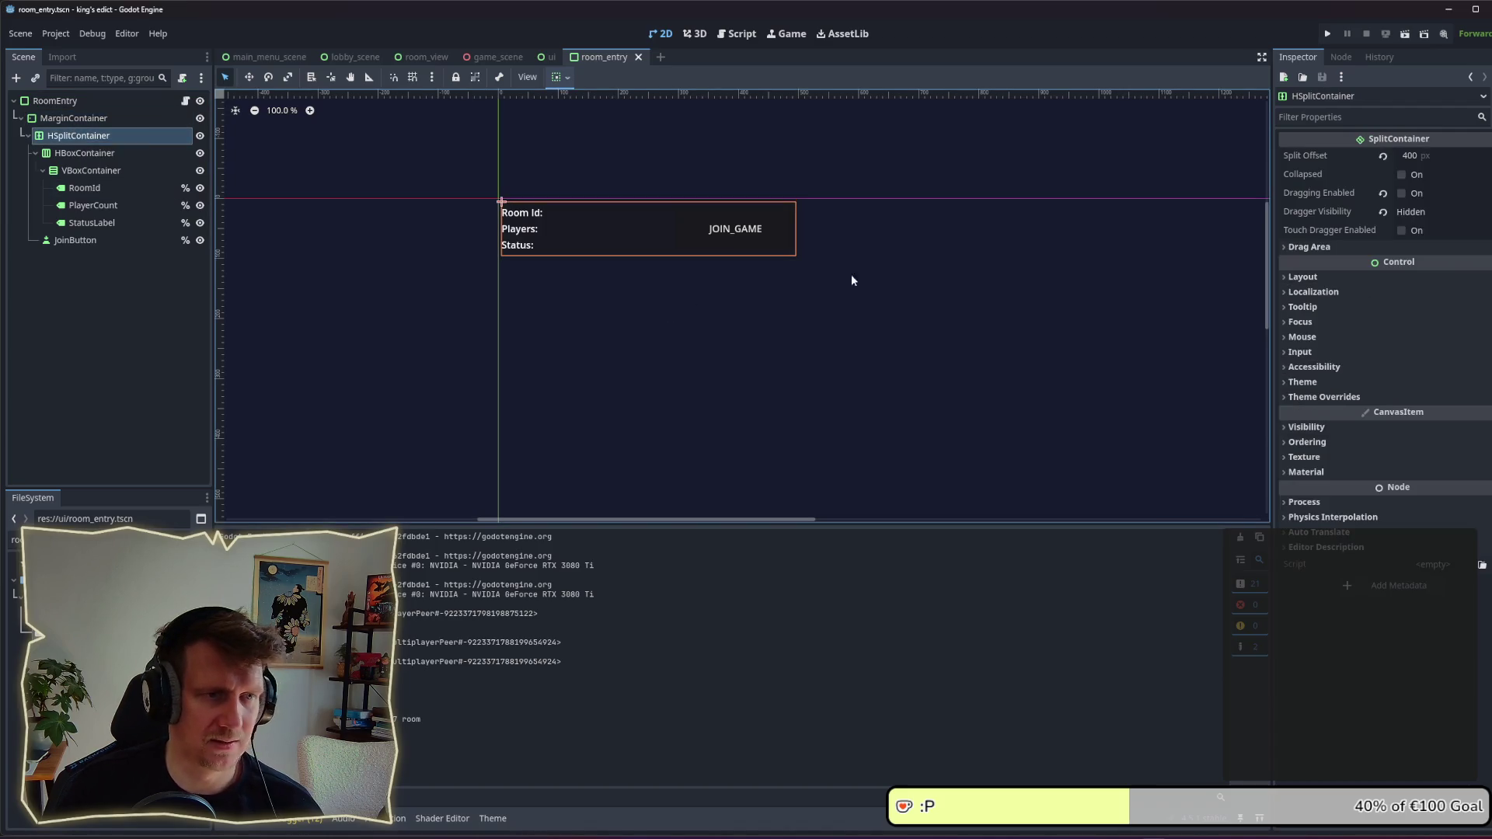
click(185, 101)
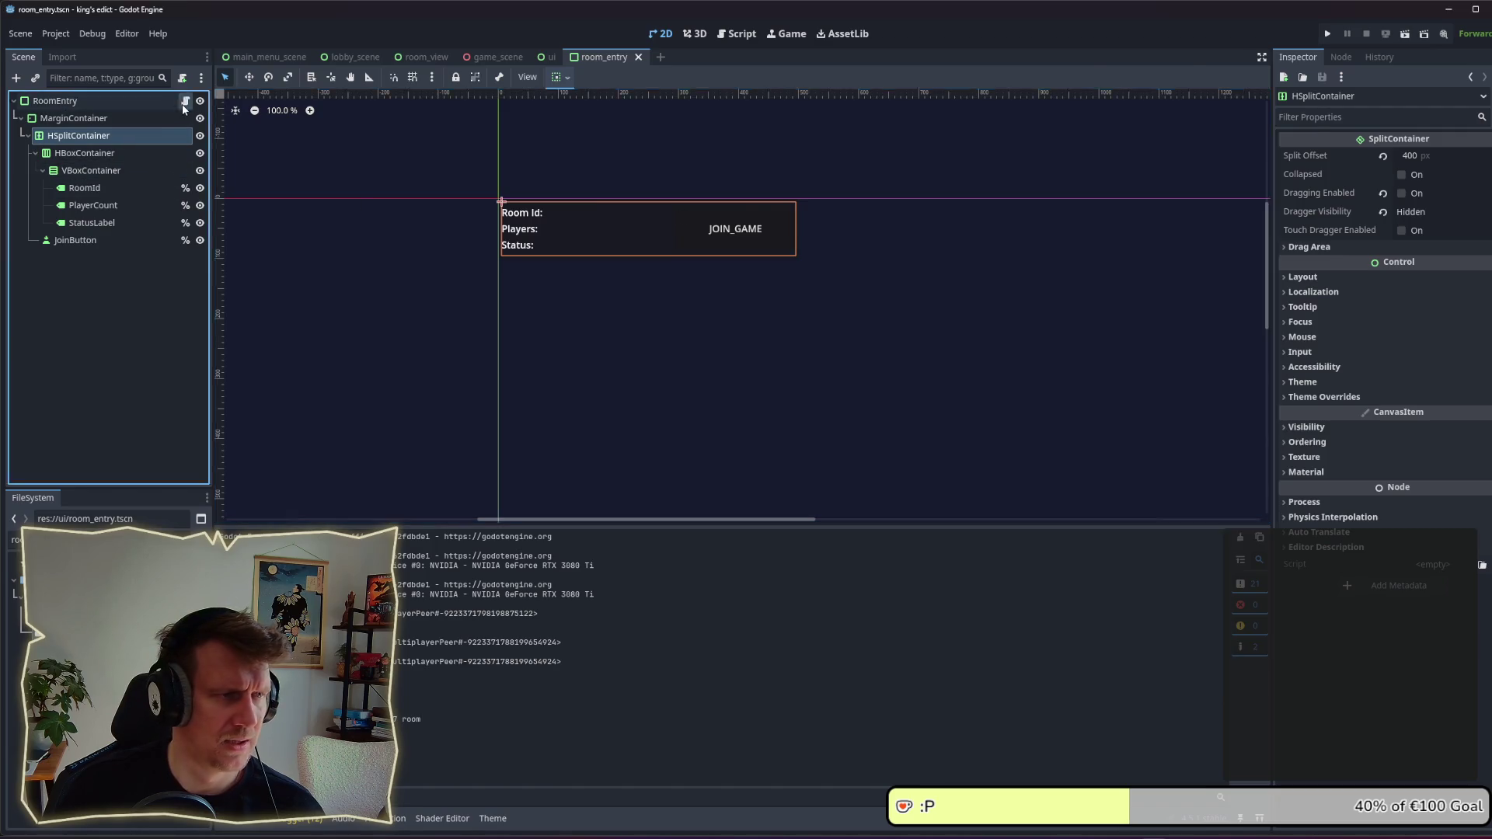
scroll(636, 351, down, 3)
scroll(637, 350, down, 1)
scroll(637, 351, up, 5)
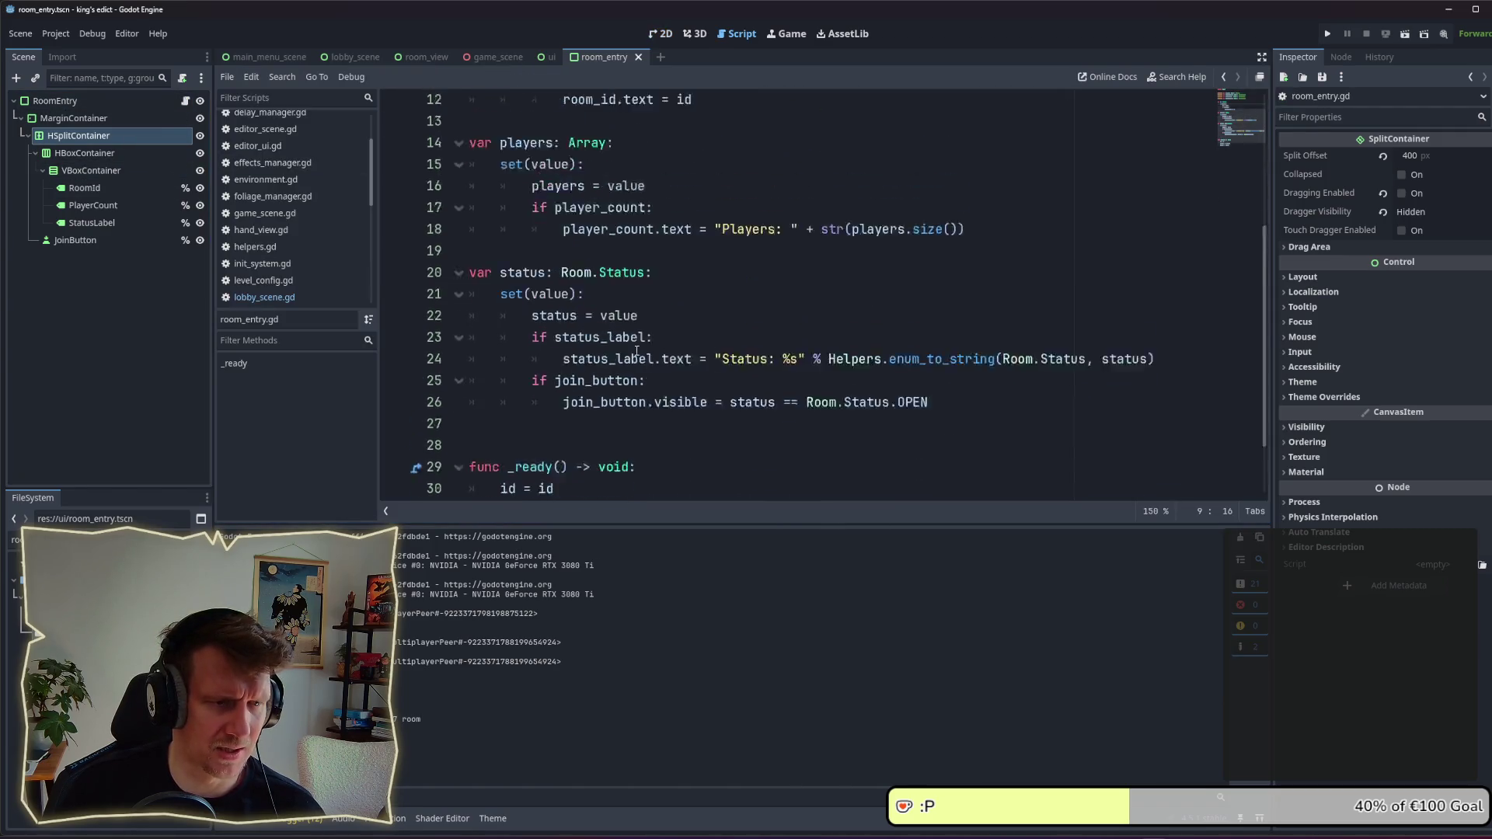
Step: Save the room_entry scene and run the project with F5
key(ctrl+s)
scroll(636, 351, down, 5)
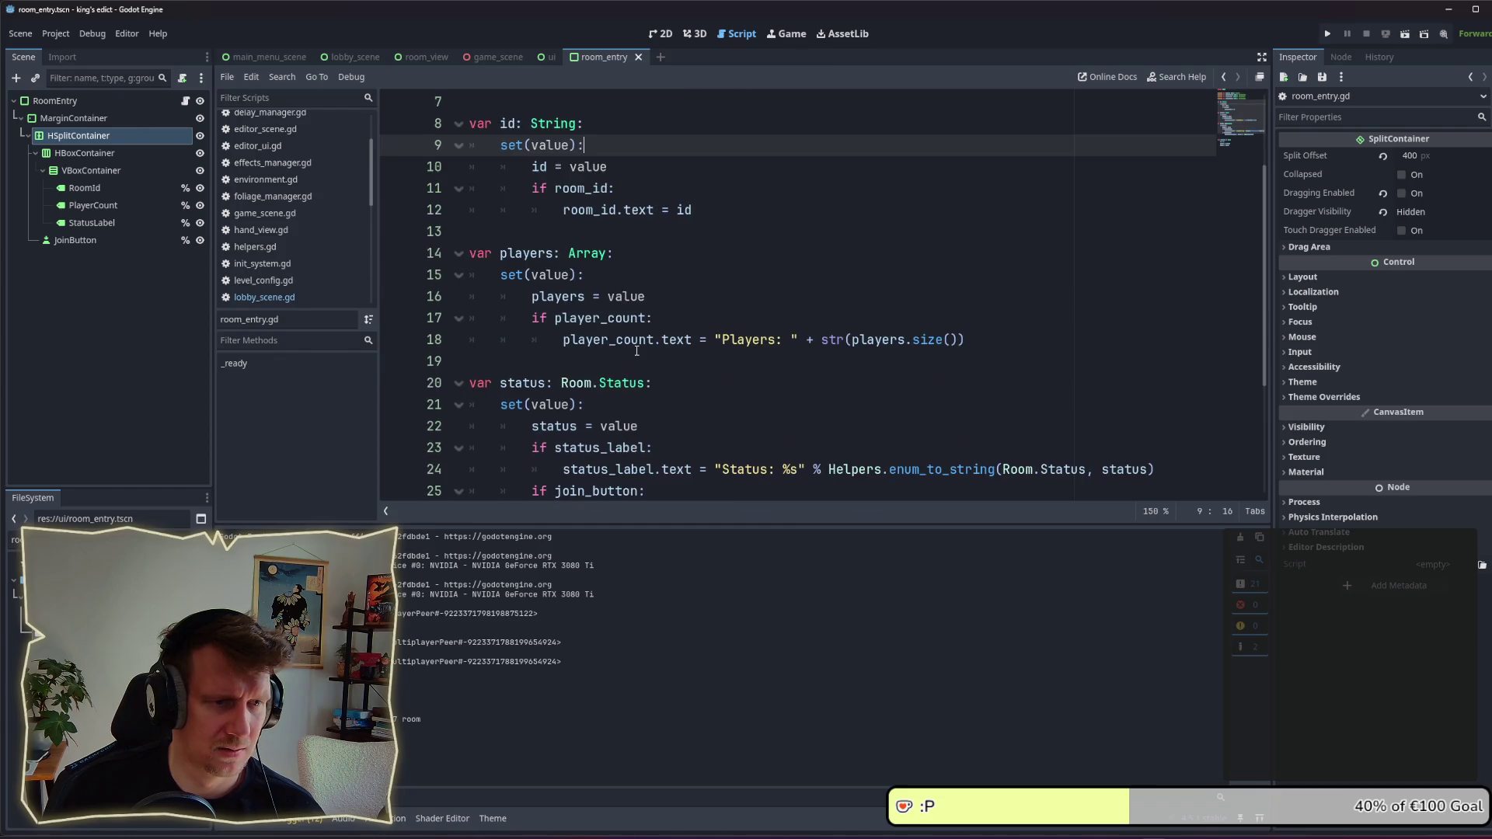
scroll(637, 350, up, 2)
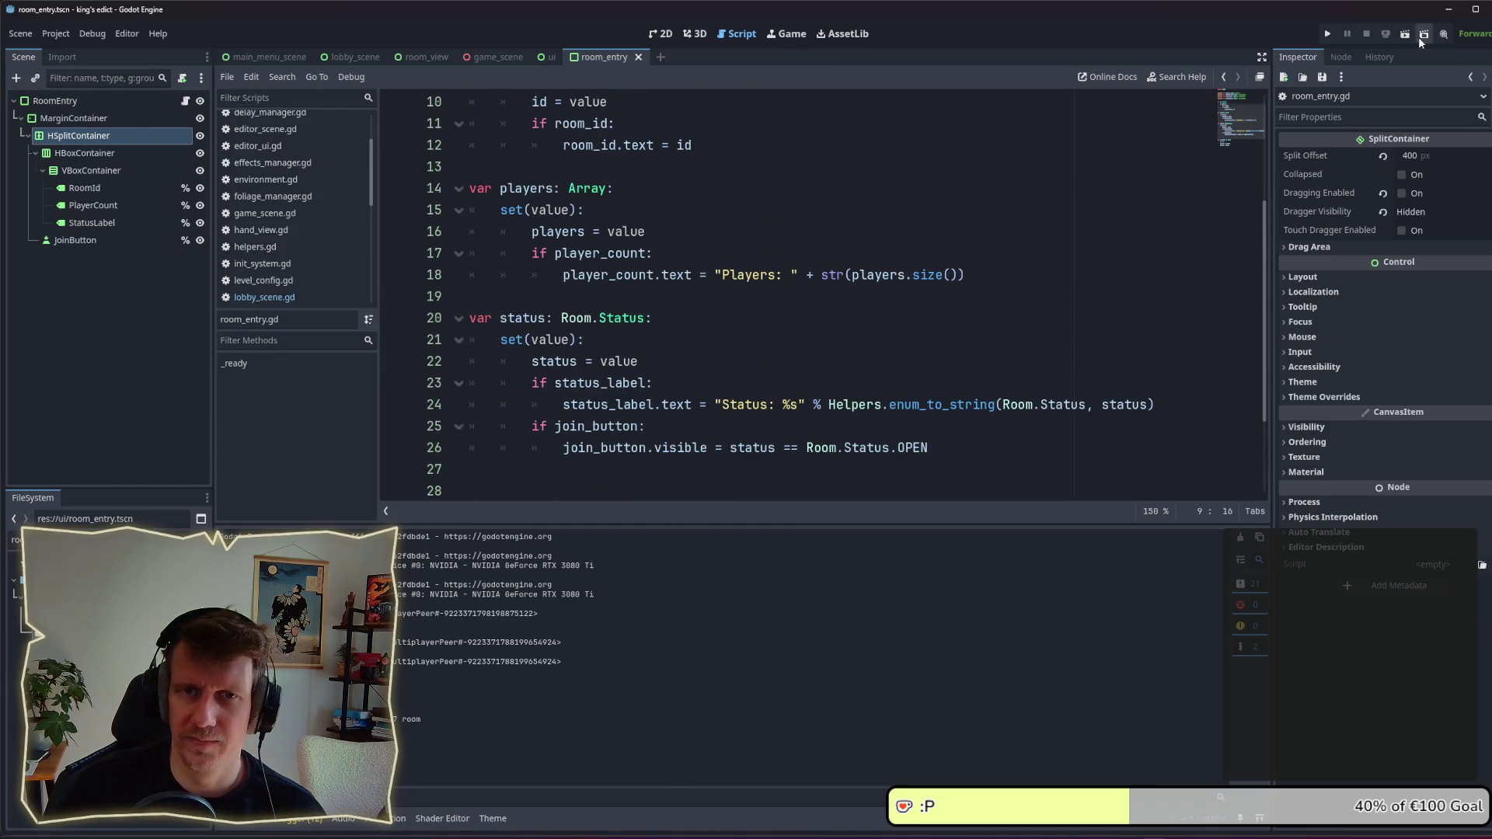
key(alt+Tab)
key(Escape)
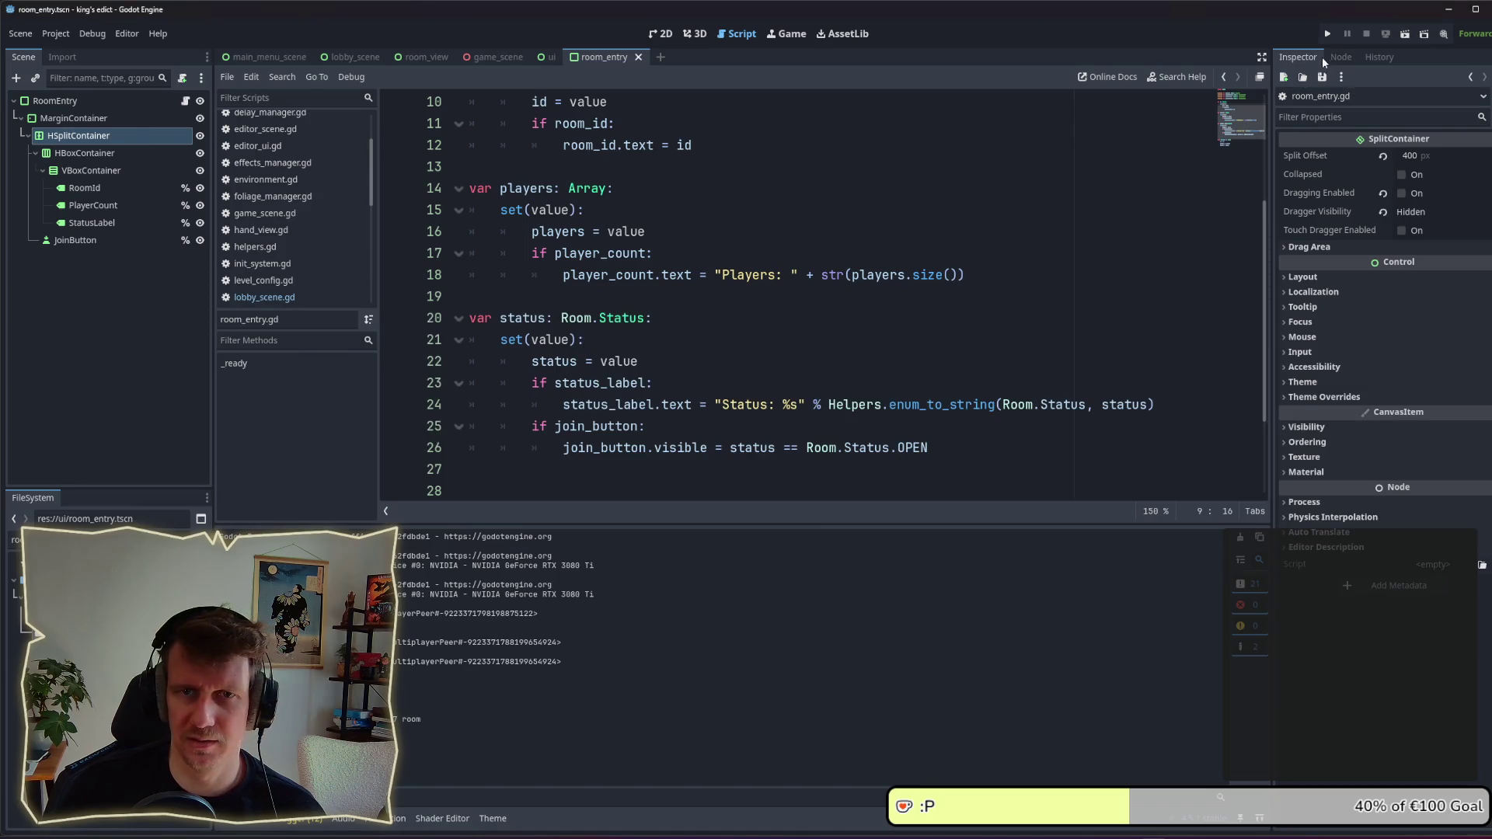
key(F5)
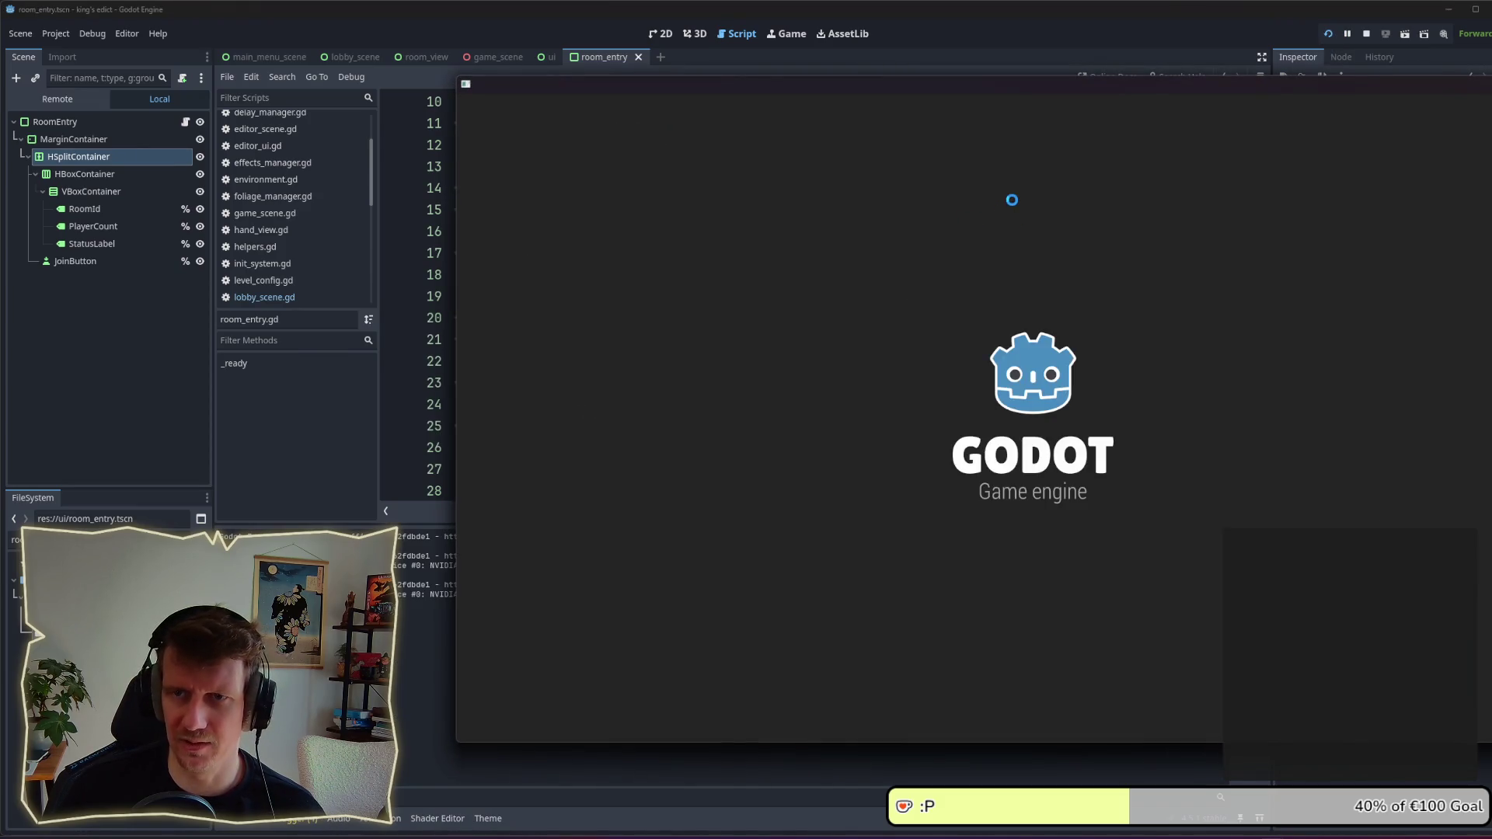